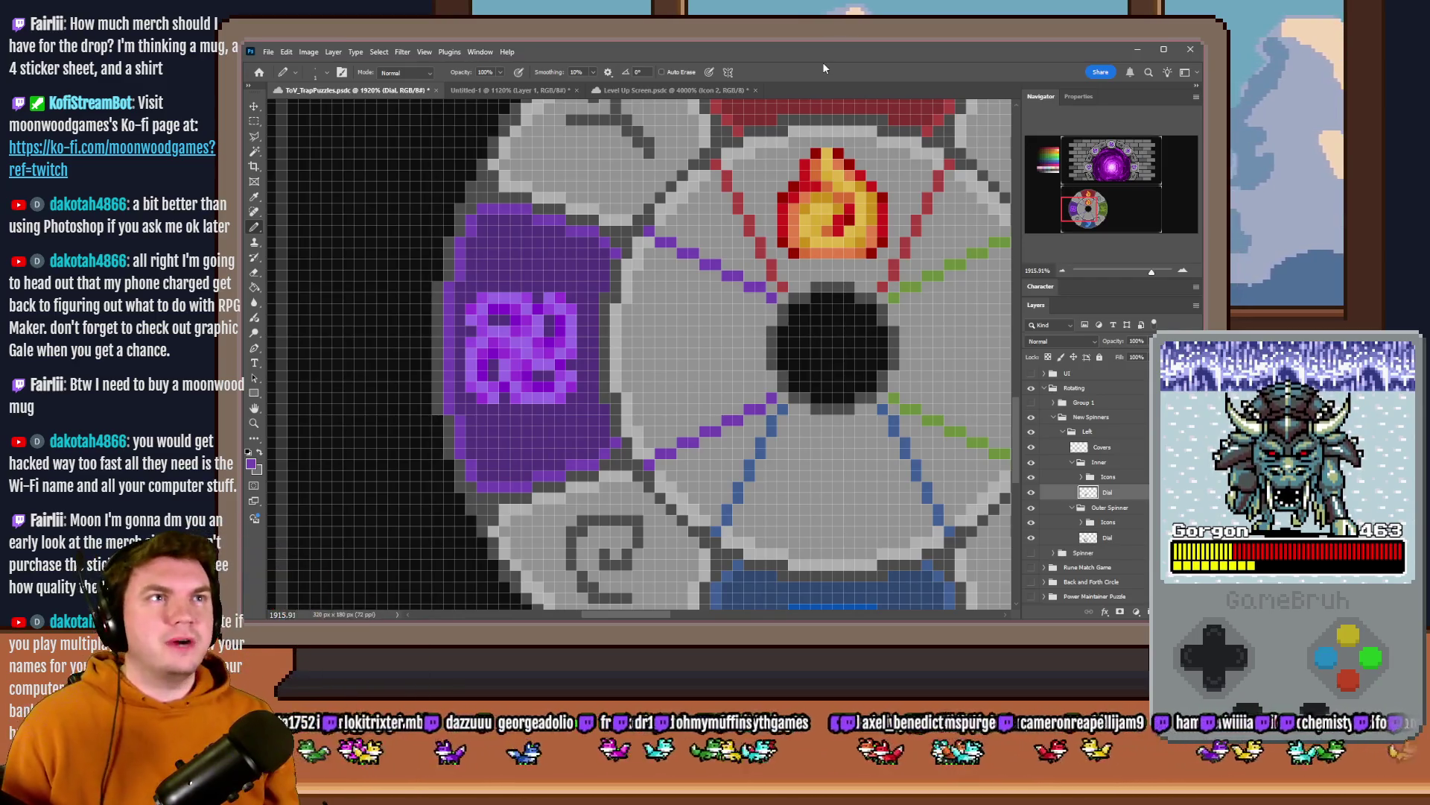
# - Fill the dial's left inner wedge purple with the Paint Bucket and patch its grey edge gaps
pyautogui.keyDown('alt'); pyautogui.click(642, 246); pyautogui.keyUp('alt')
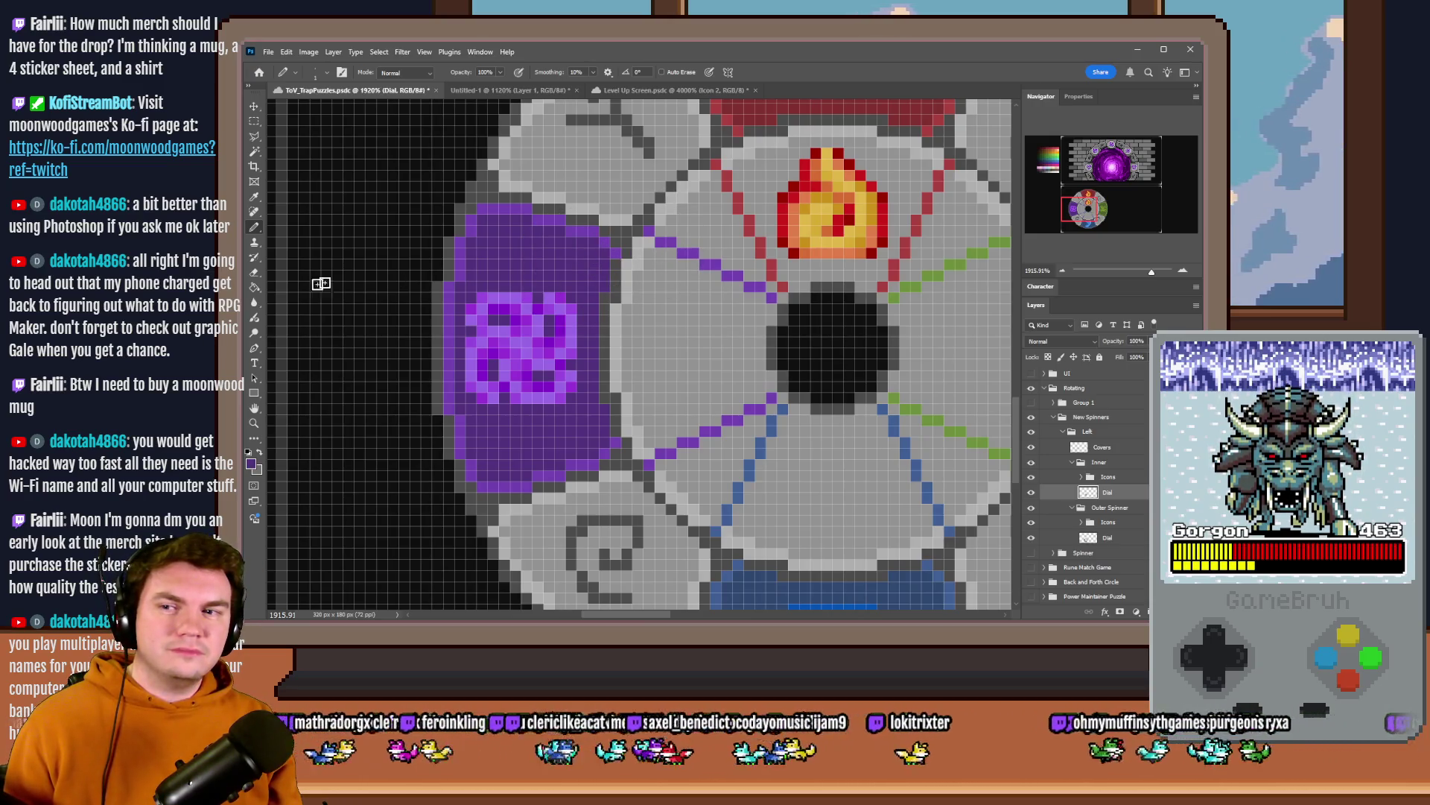
pyautogui.click(257, 289)
pyautogui.click(714, 317)
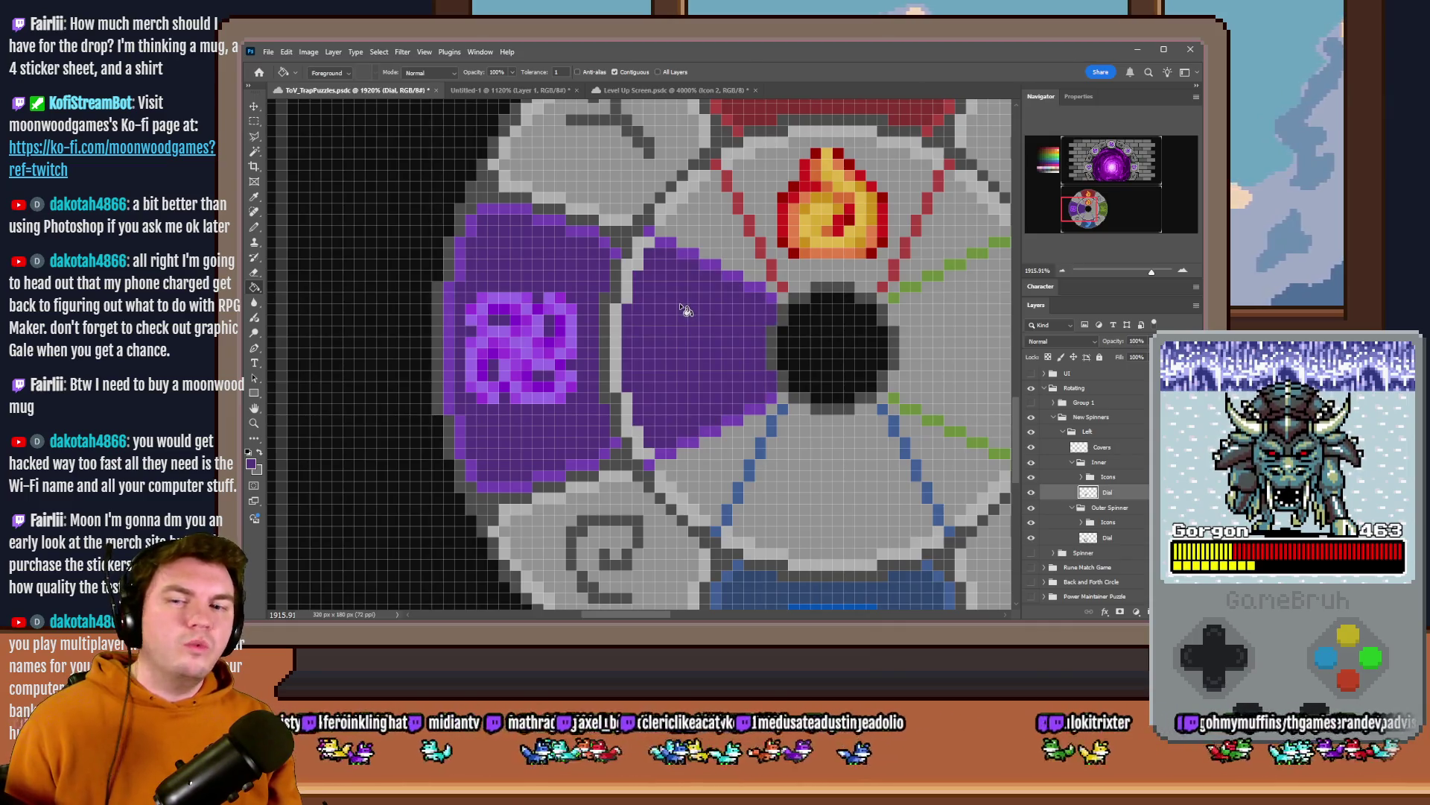
pyautogui.click(626, 318)
pyautogui.click(648, 255)
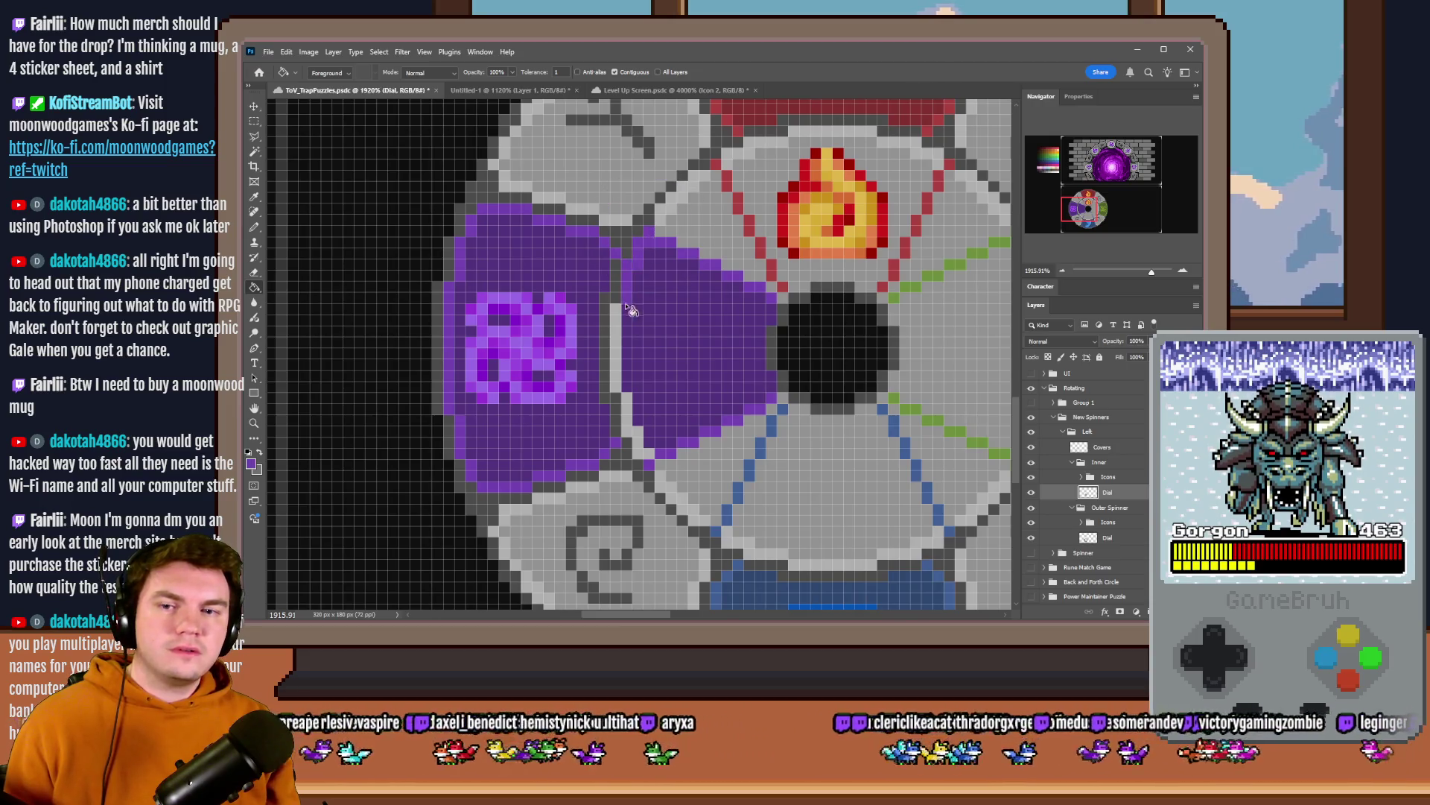
pyautogui.click(621, 347)
pyautogui.click(639, 430)
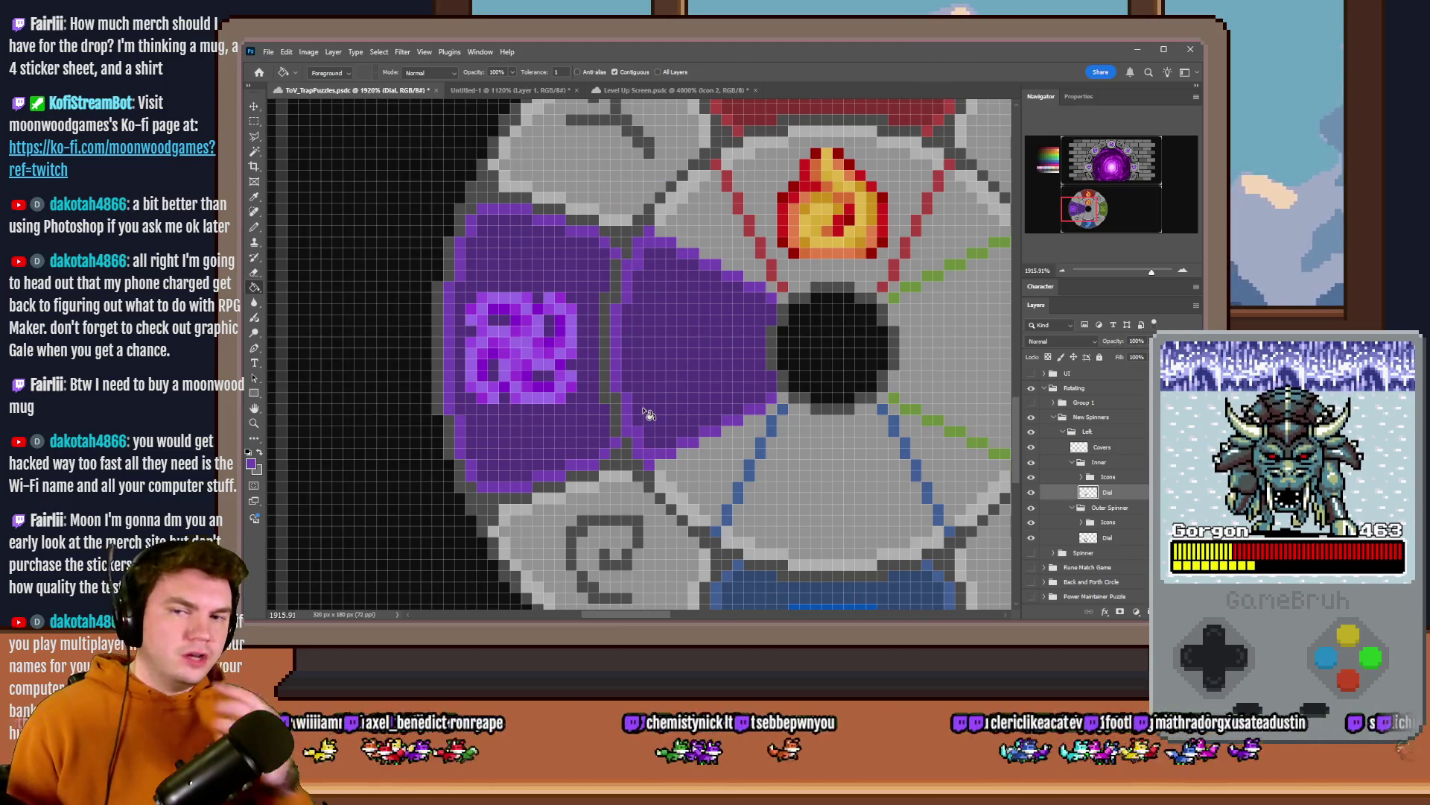
pyautogui.scroll(-3, 646, 414)
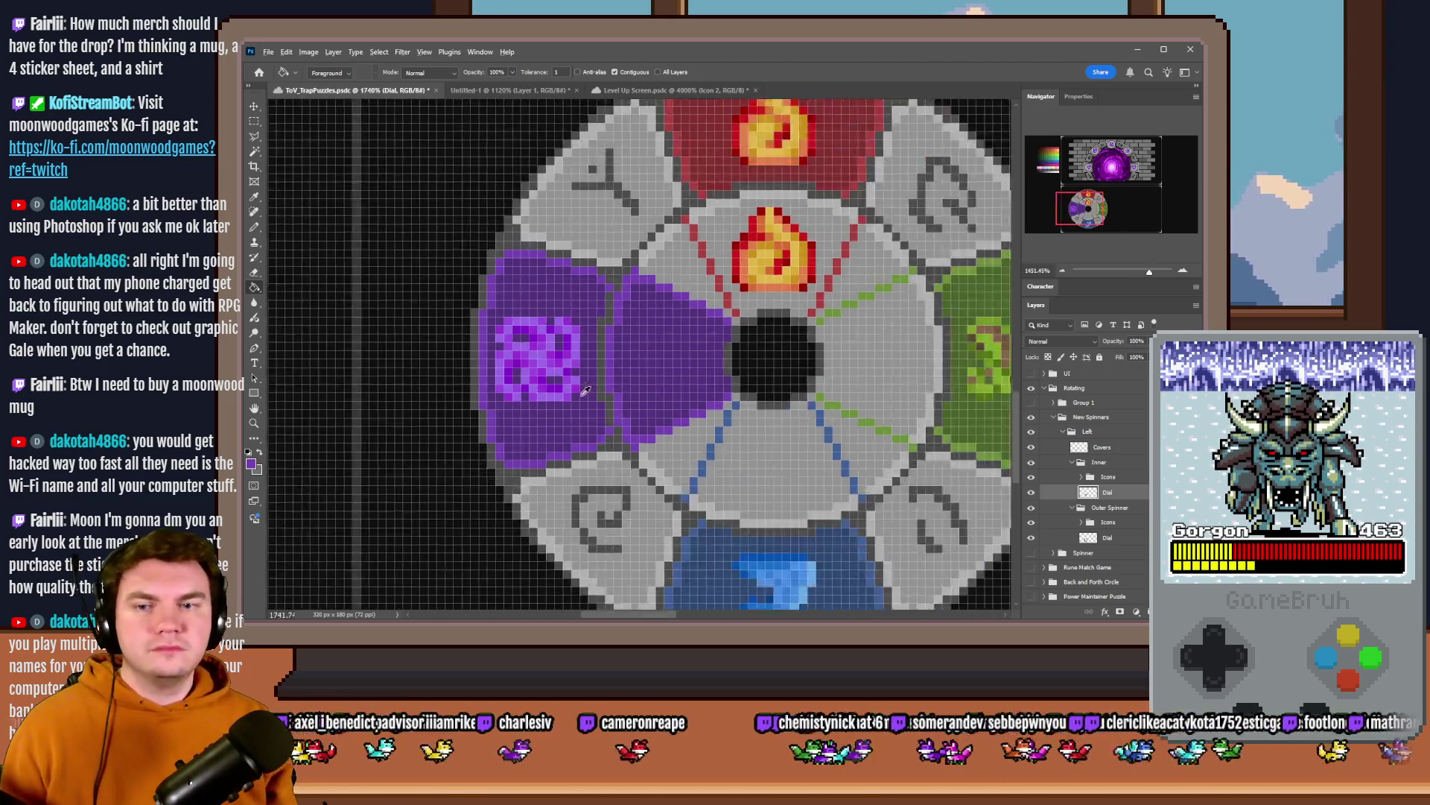
pyautogui.scroll(-3, 646, 415)
pyautogui.scroll(5, 626, 392)
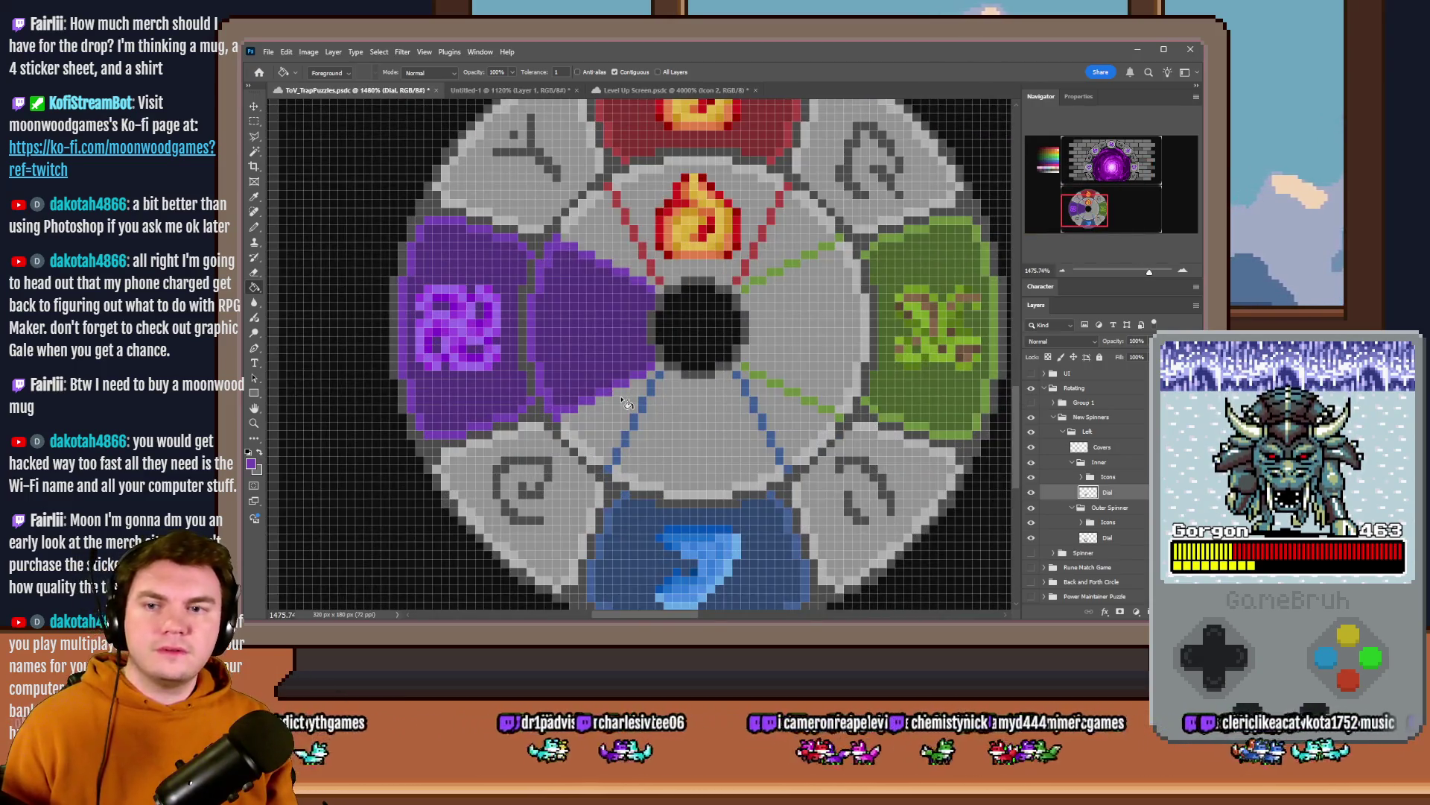
pyautogui.scroll(2, 600, 327)
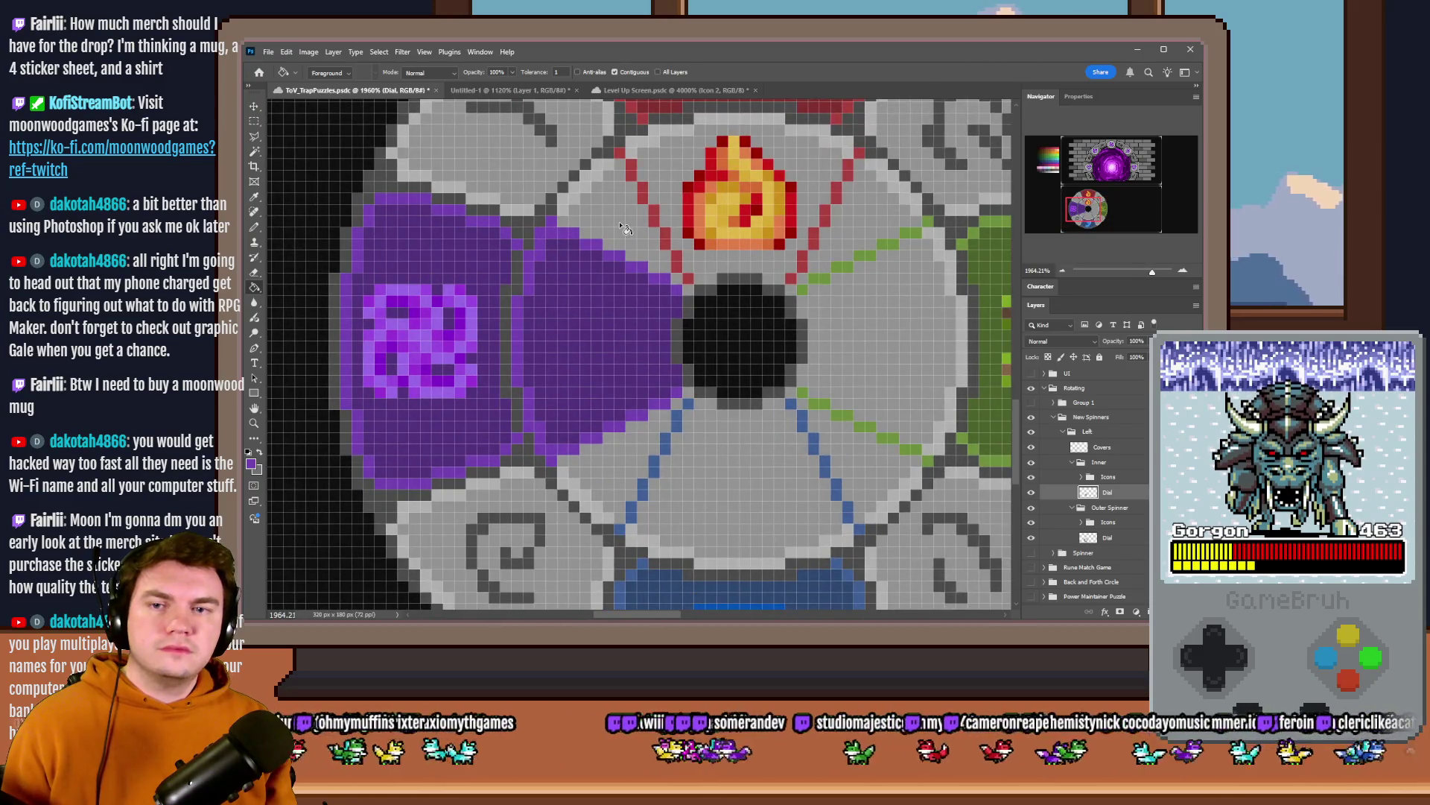
pyautogui.scroll(2, 625, 230)
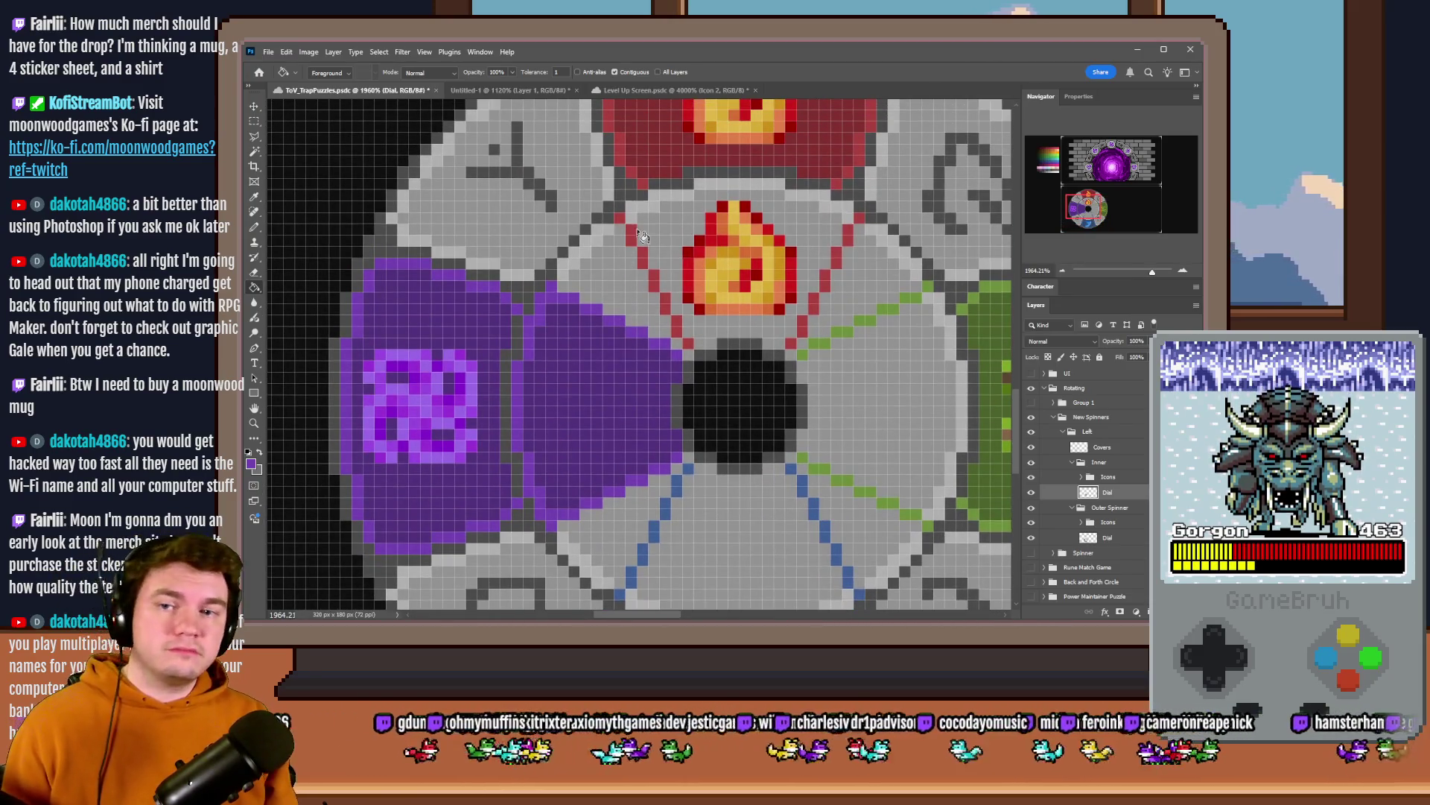
# - Fill the top wedge dark red, the right wedge green and the bottom wedge blue, patching leftover grey strips
pyautogui.click(679, 230)
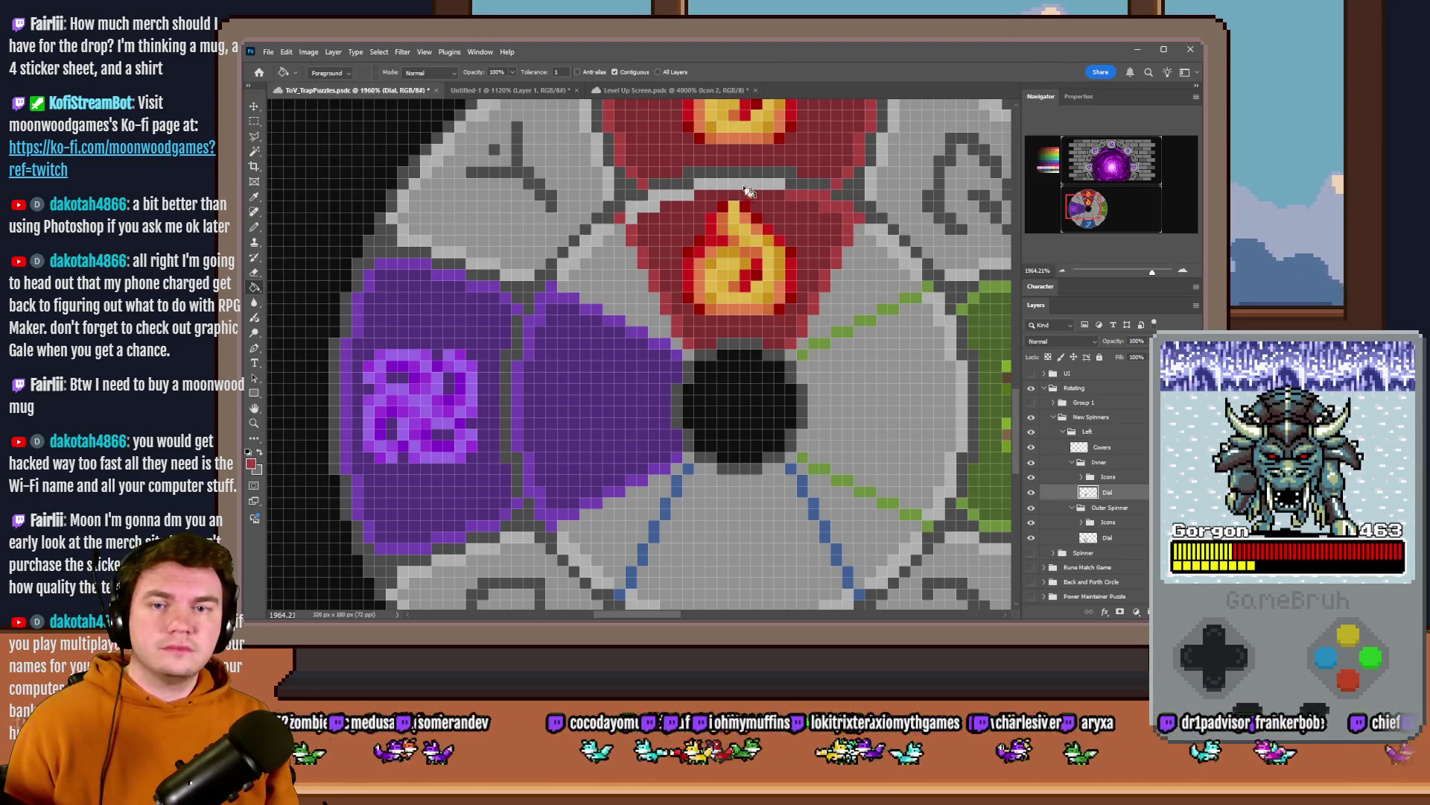
pyautogui.scroll(-3, 616, 242)
pyautogui.scroll(3, 824, 317)
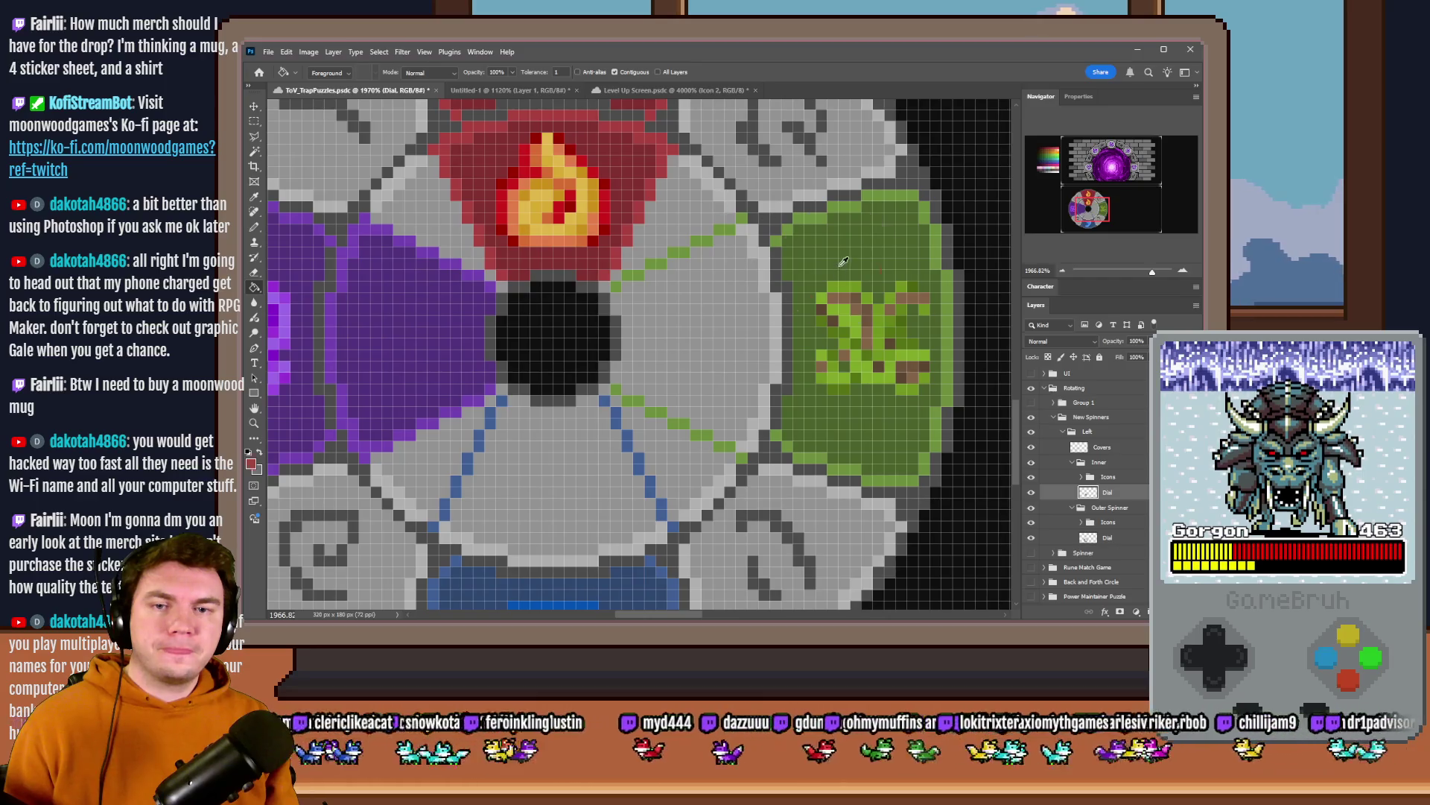
pyautogui.click(746, 260)
pyautogui.click(751, 235)
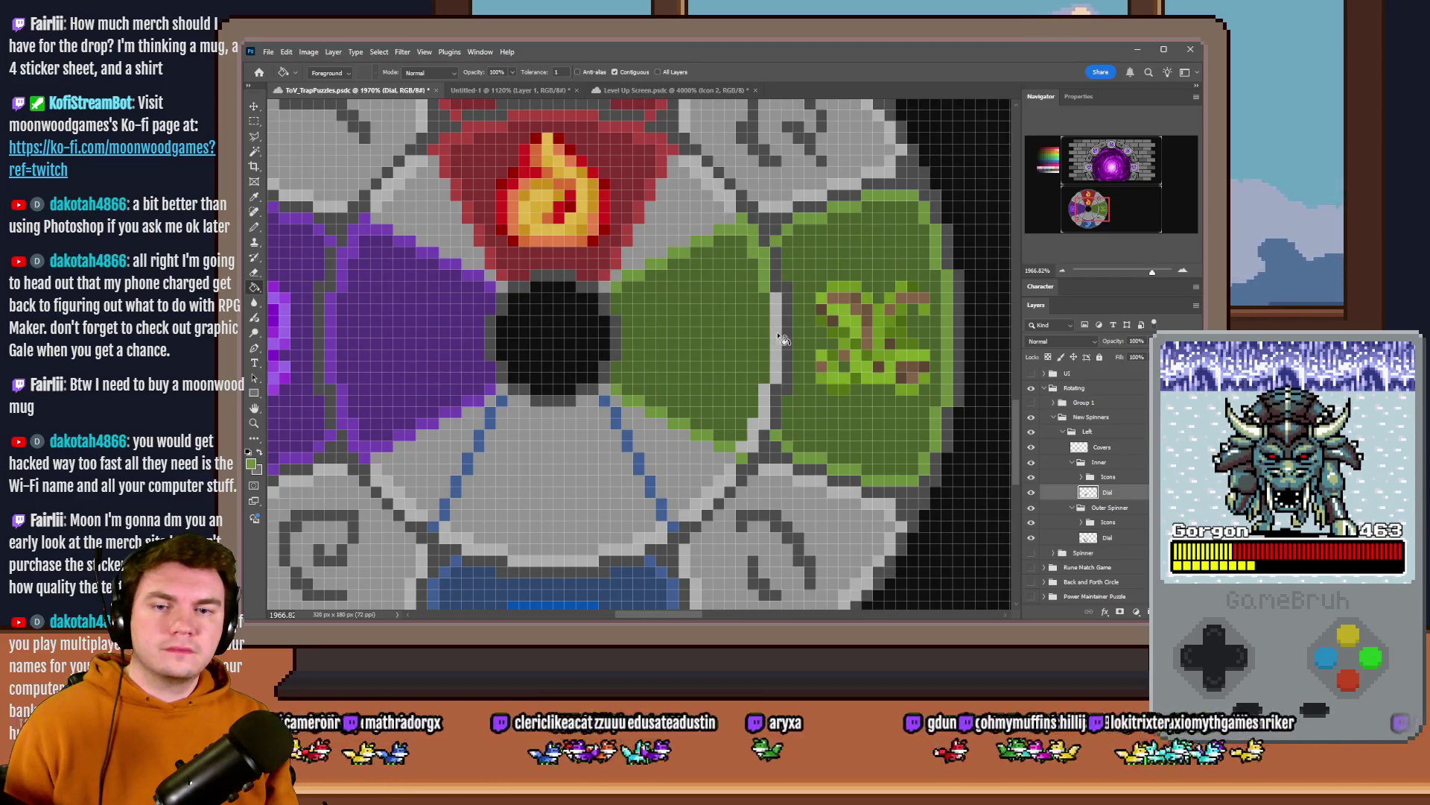
pyautogui.scroll(-2, 715, 447)
pyautogui.scroll(-2, 660, 470)
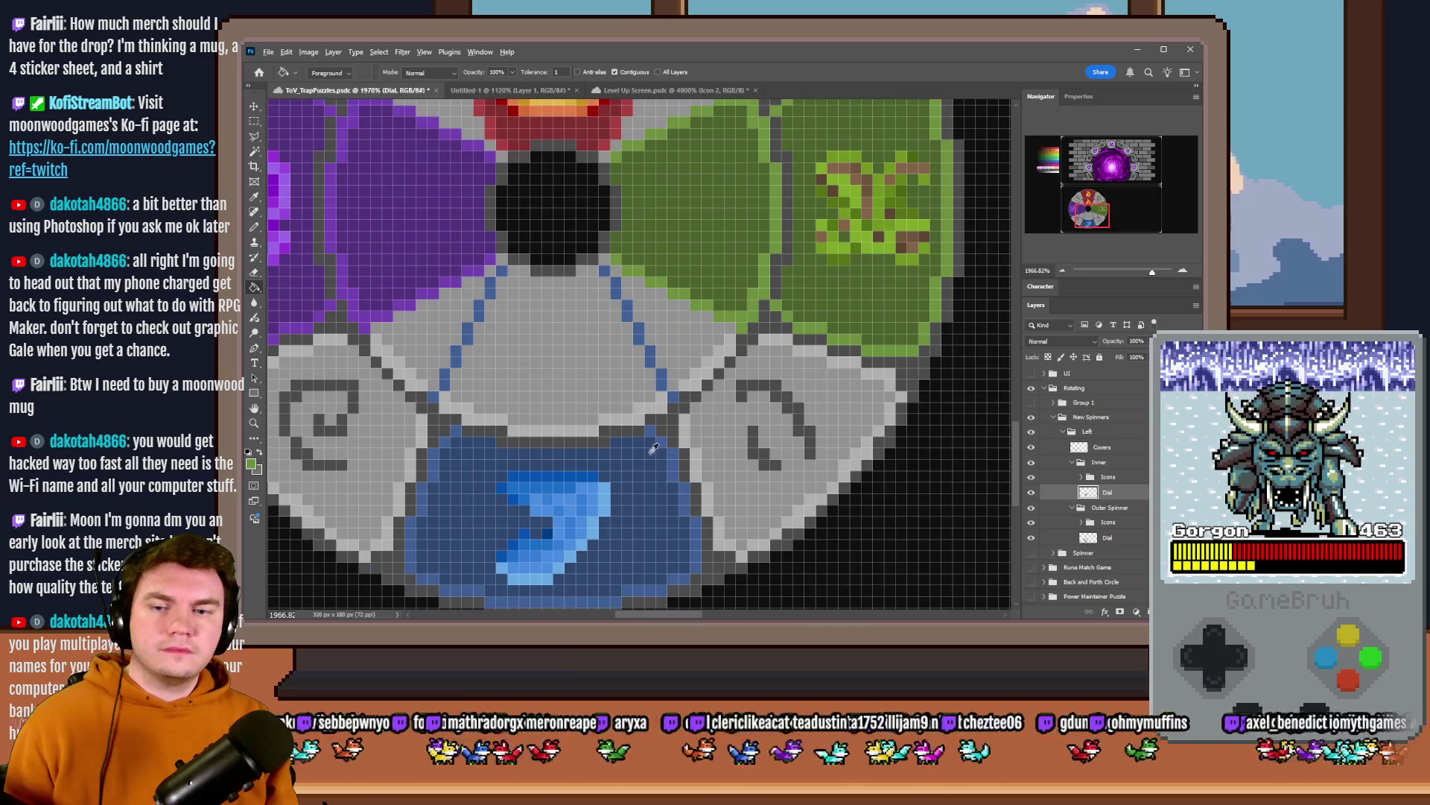
pyautogui.click(626, 407)
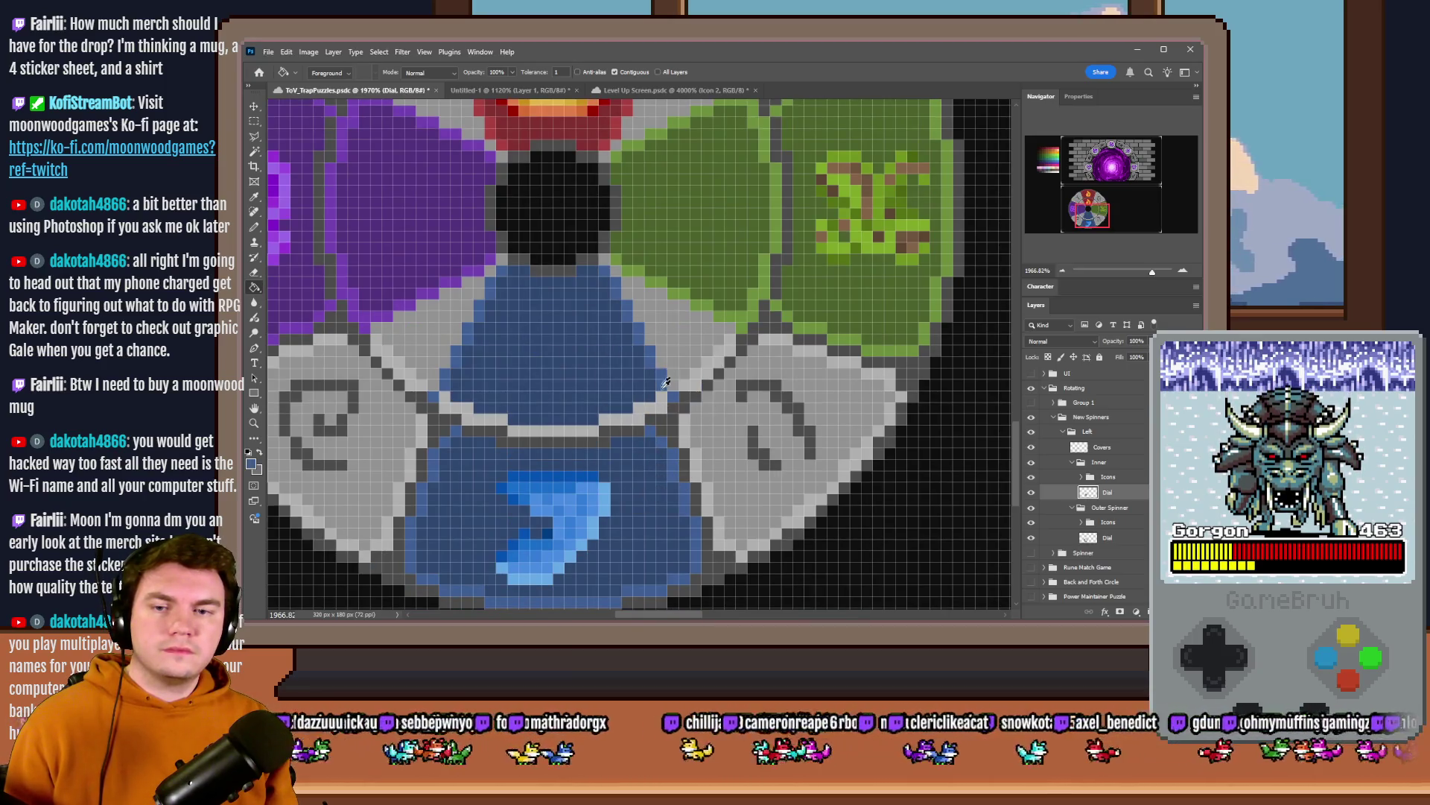
pyautogui.click(585, 433)
pyautogui.click(481, 426)
pyautogui.scroll(-3, 545, 447)
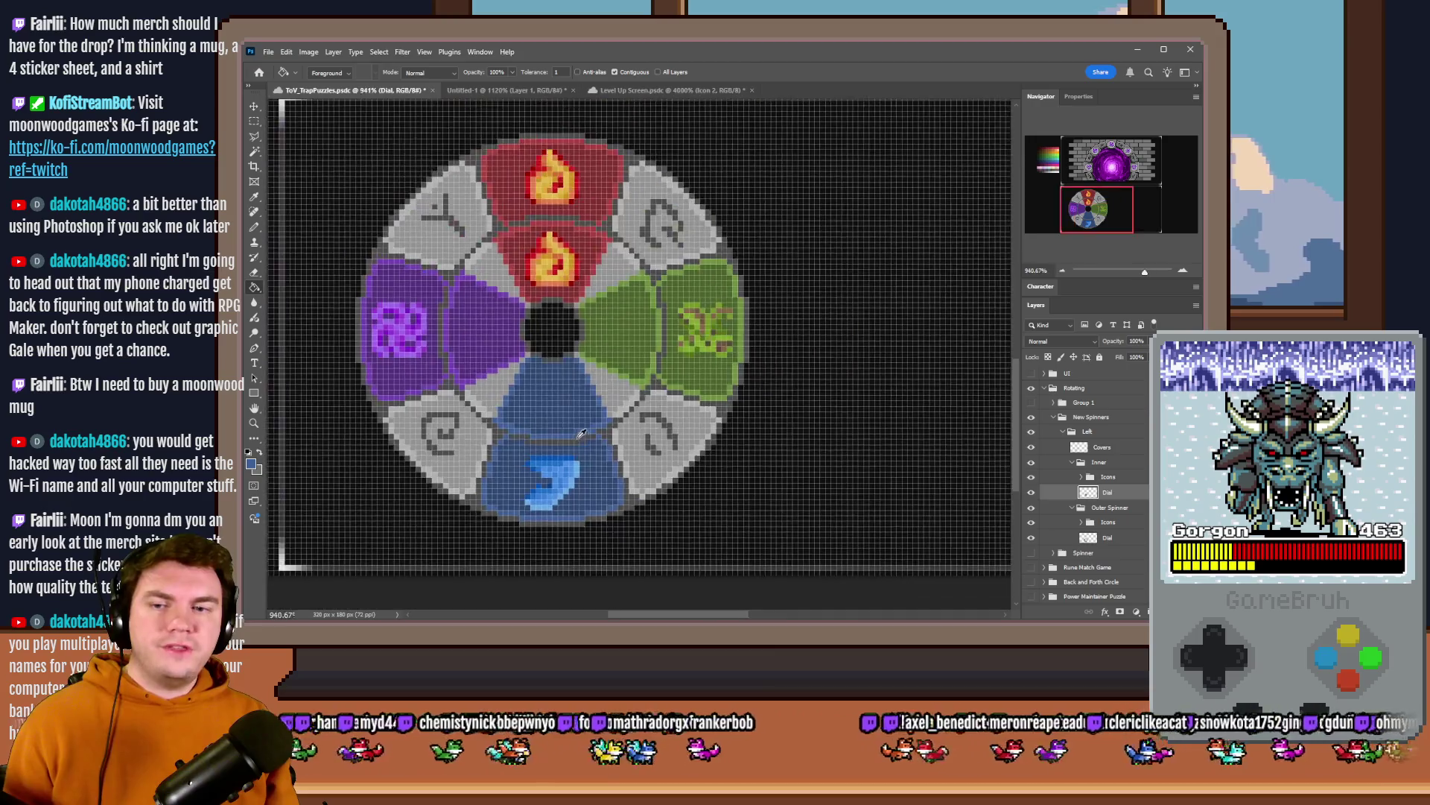
pyautogui.scroll(-3, 594, 428)
pyautogui.scroll(-2, 593, 426)
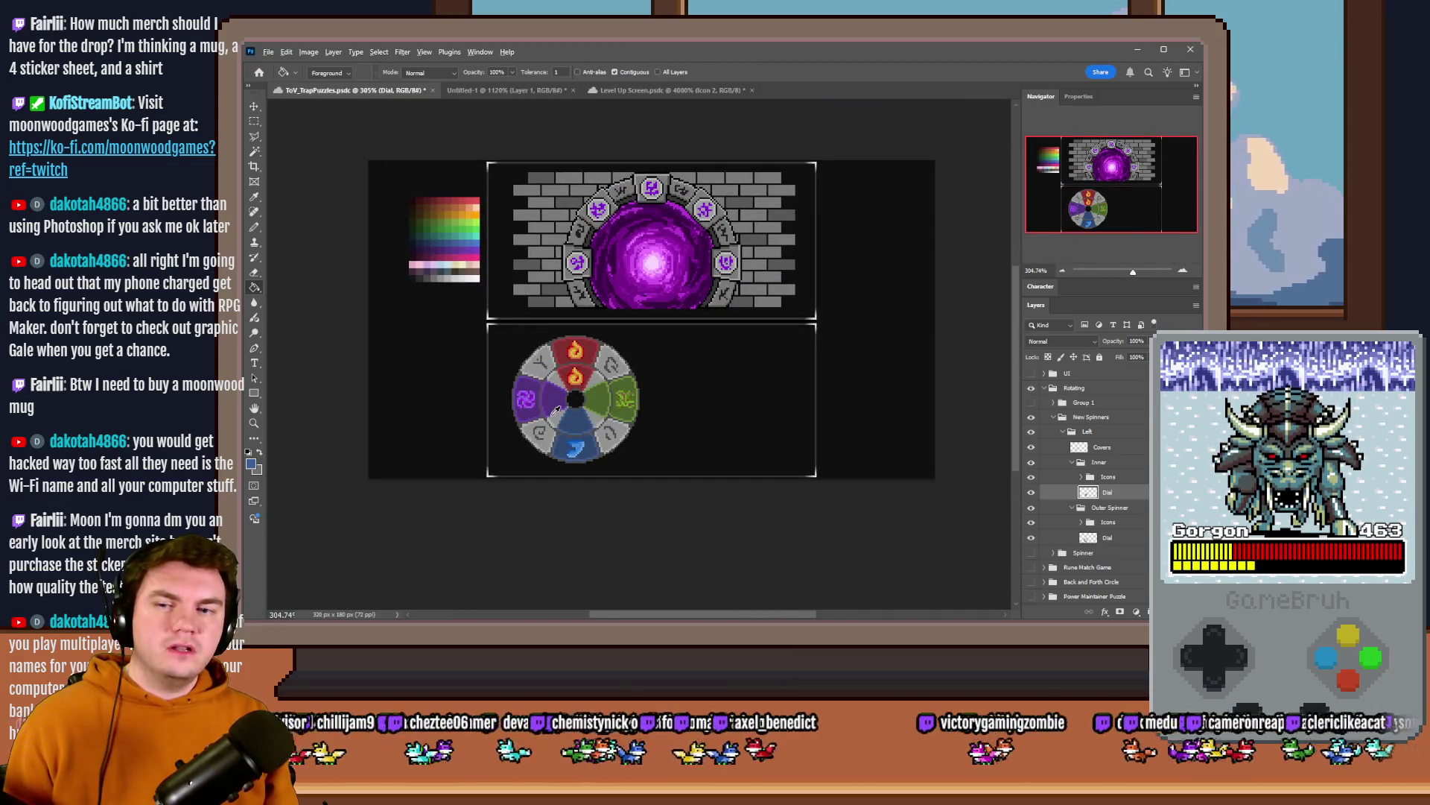
pyautogui.scroll(2, 555, 409)
pyautogui.scroll(2, 556, 410)
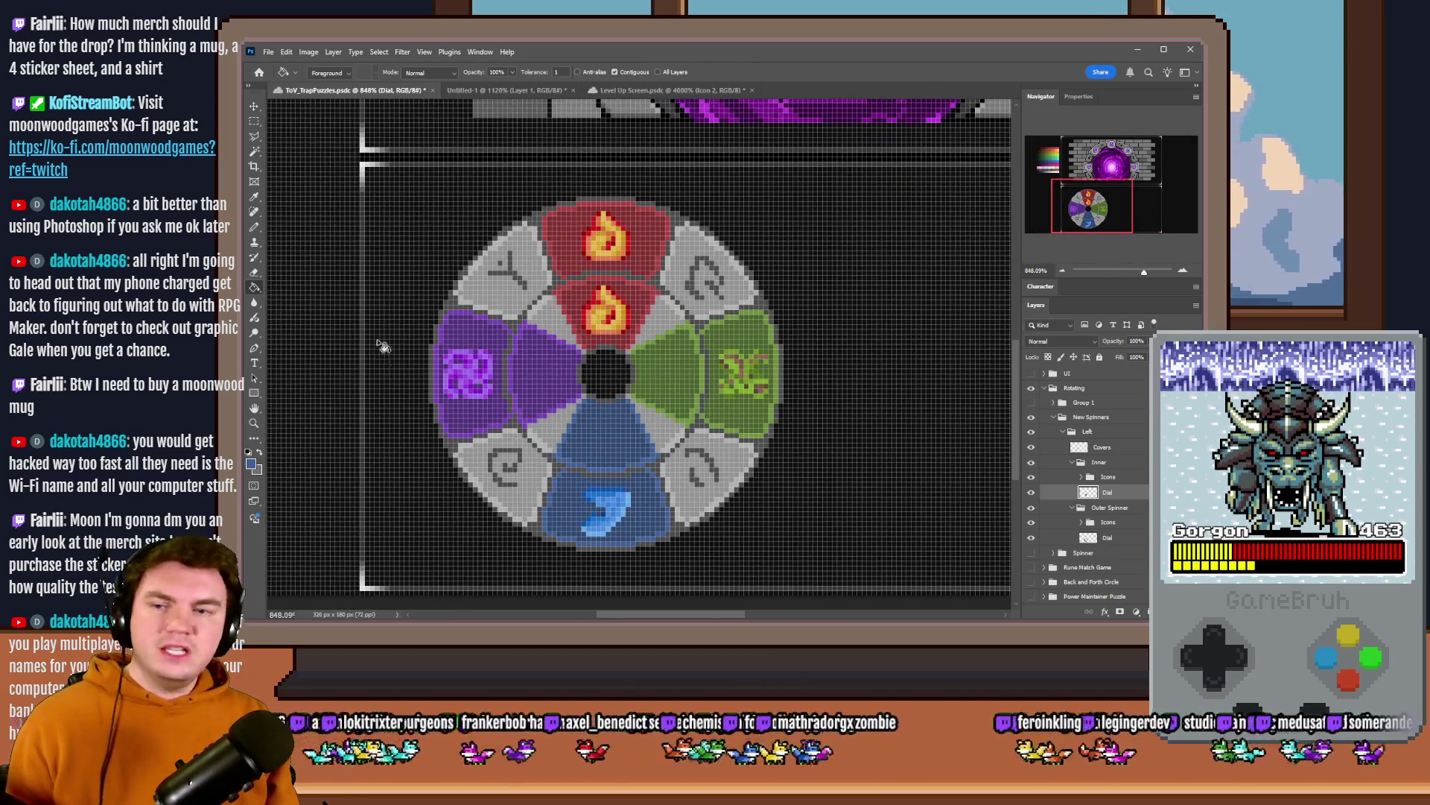
pyautogui.press('b')
pyautogui.scroll(2, 564, 369)
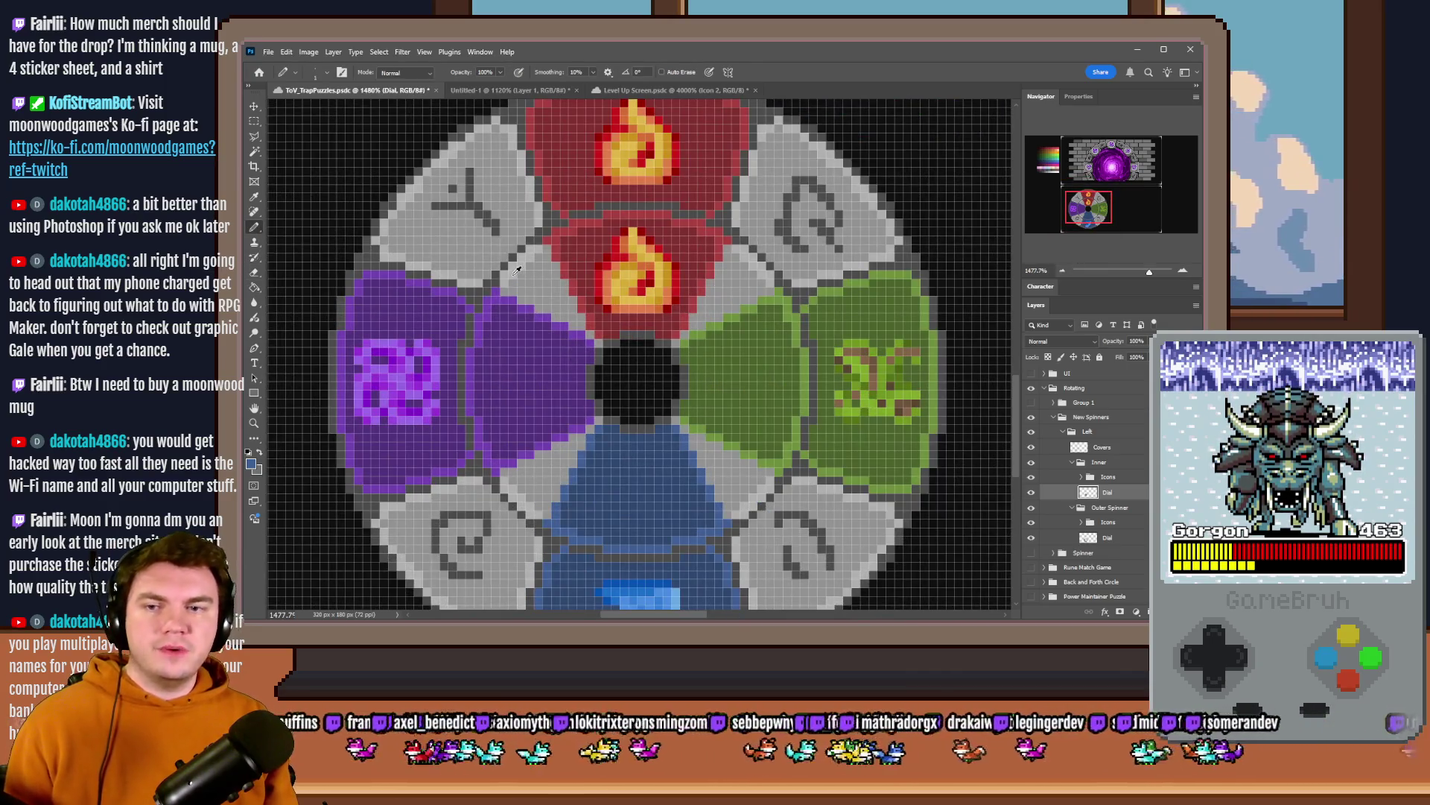
pyautogui.scroll(1, 516, 270)
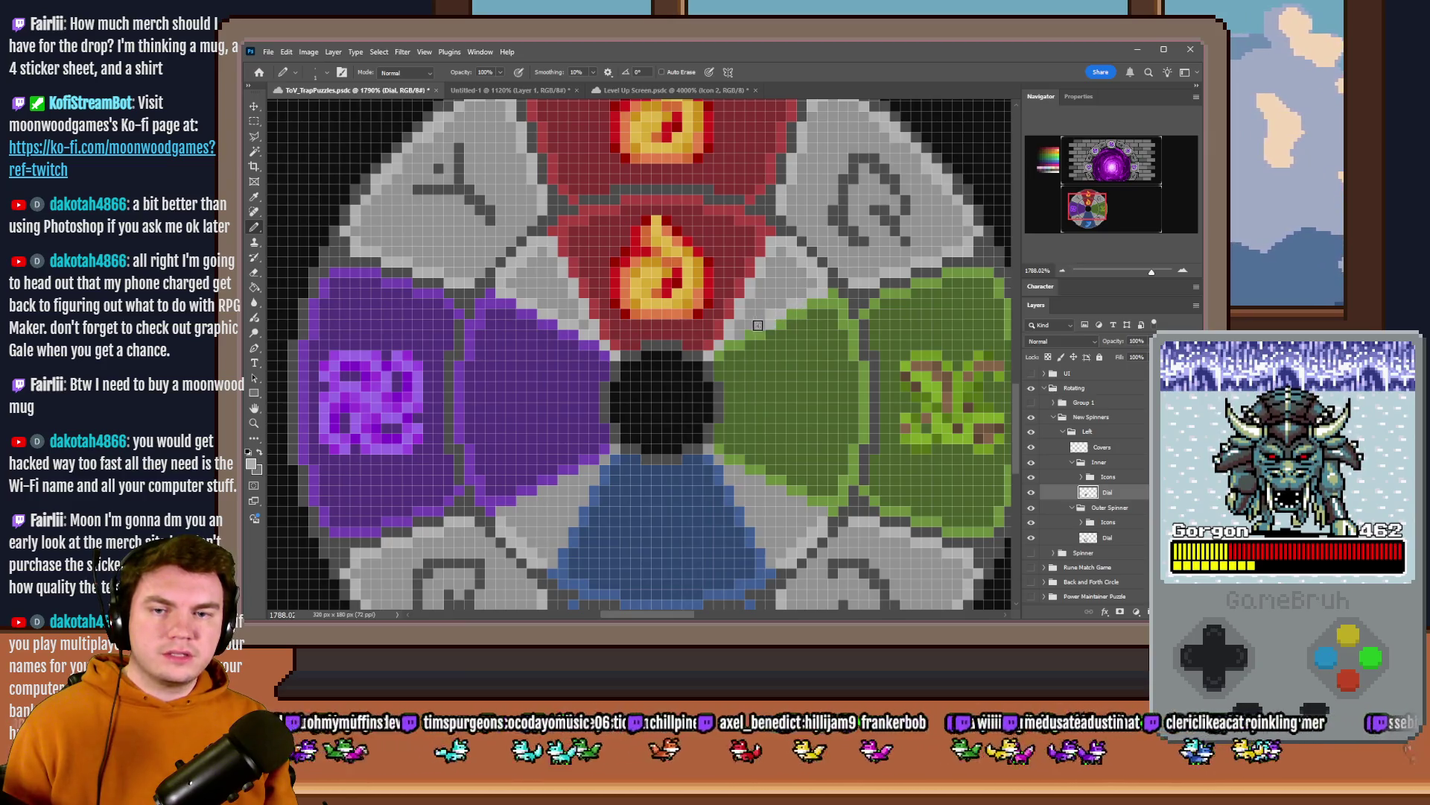
pyautogui.scroll(-3, 747, 333)
pyautogui.scroll(3, 742, 217)
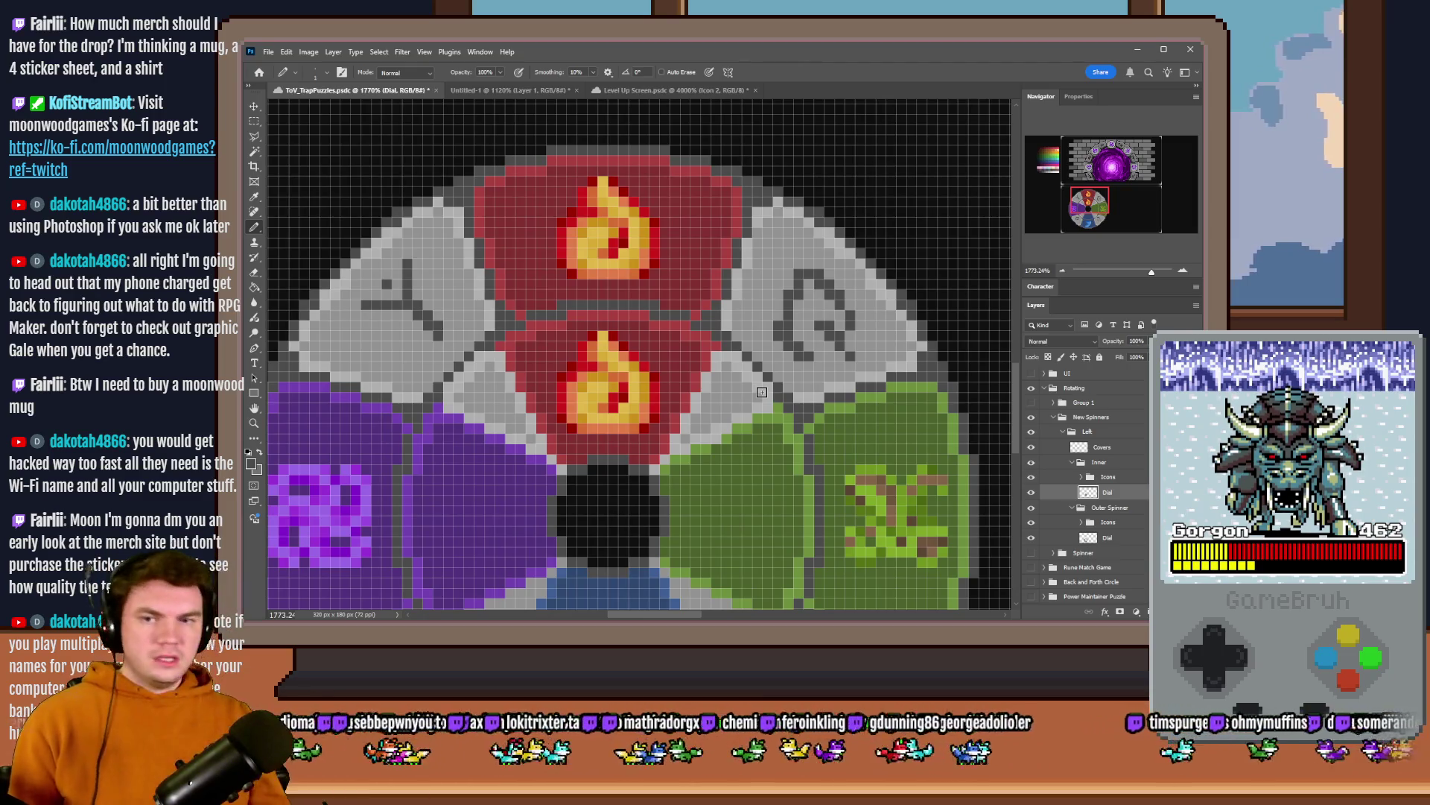
# - Collapse the Inner layer group in the Layers panel
pyautogui.click(1071, 462)
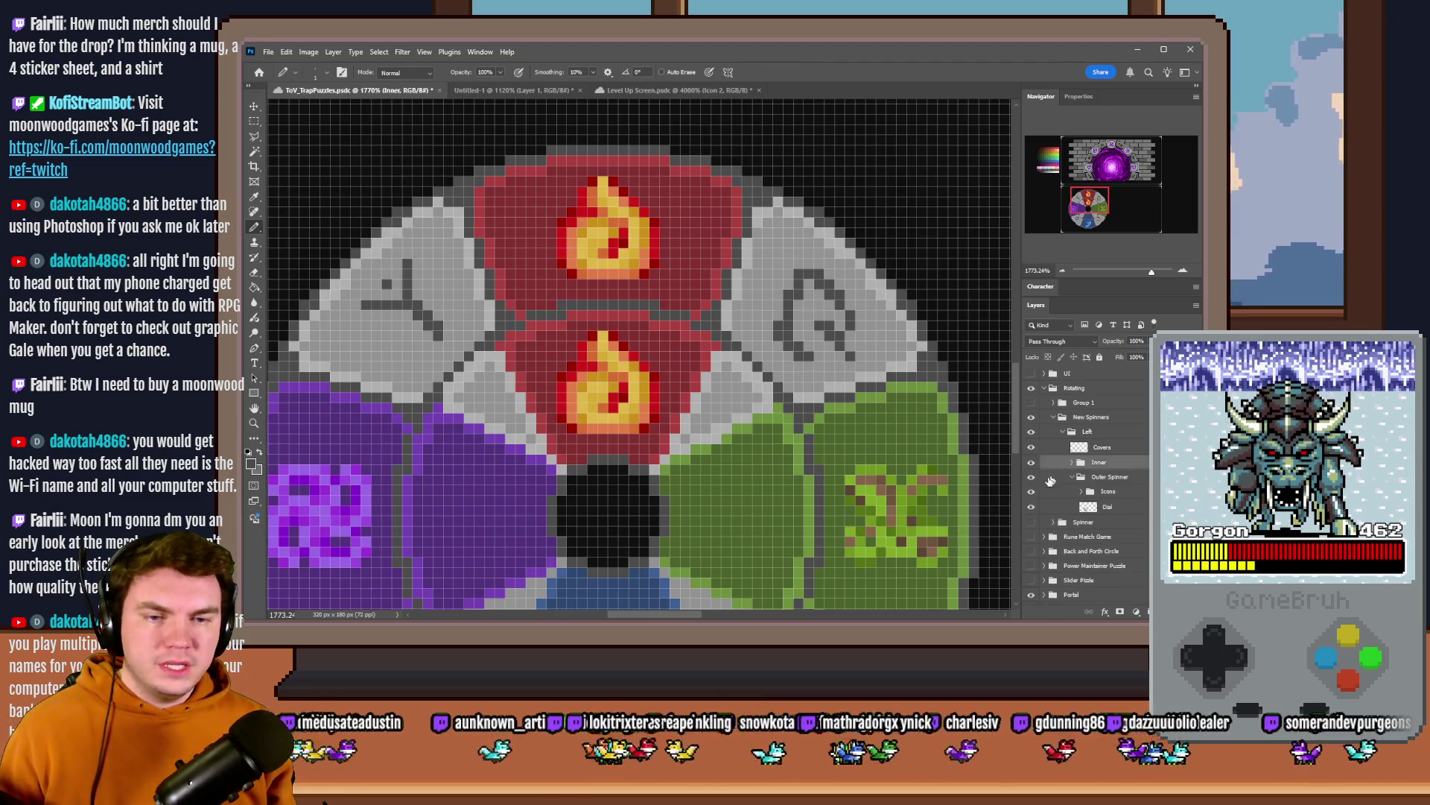
# - Toggle the Inner group's visibility to compare, then select the Outer Spinner's Dial layer
pyautogui.click(1031, 462)
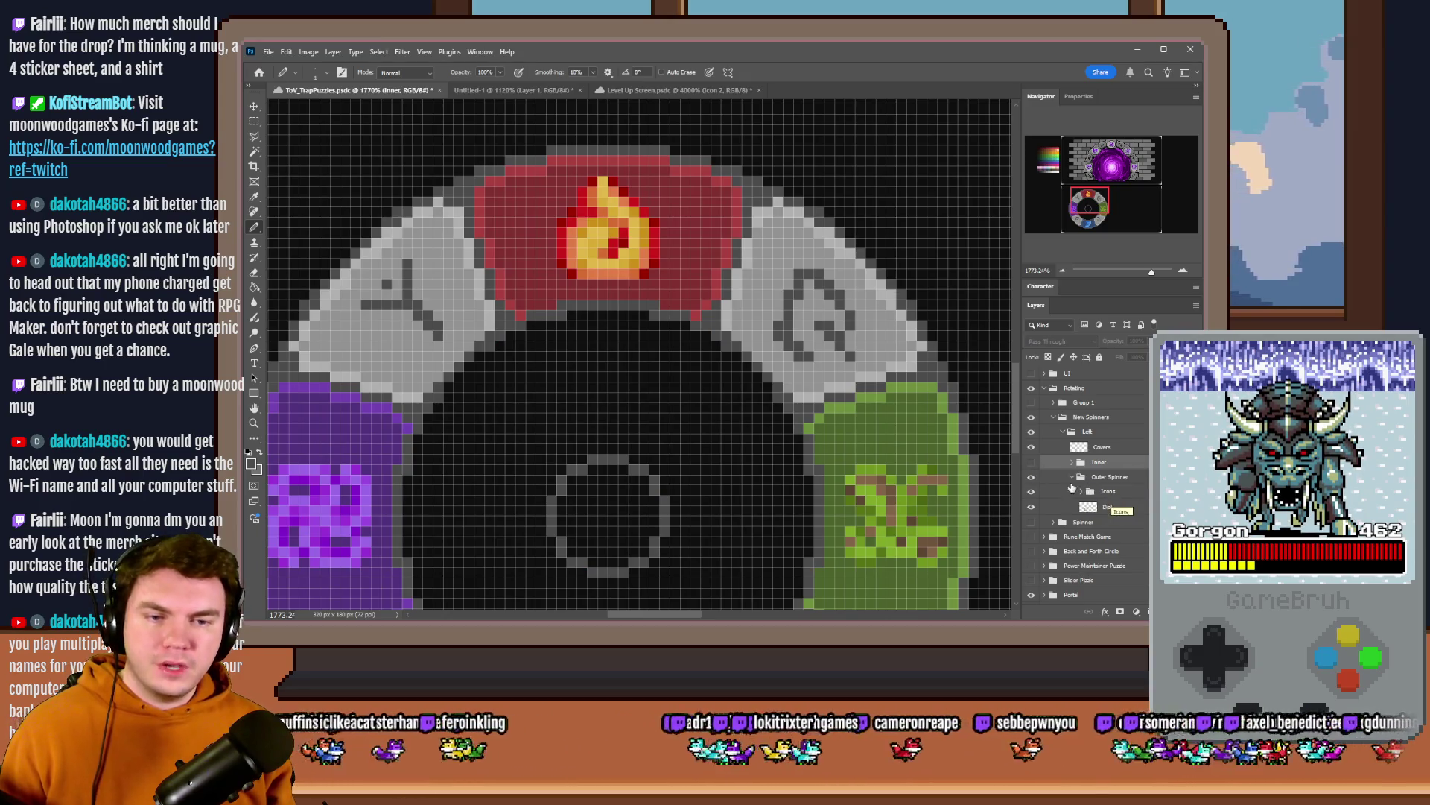
pyautogui.click(1032, 462)
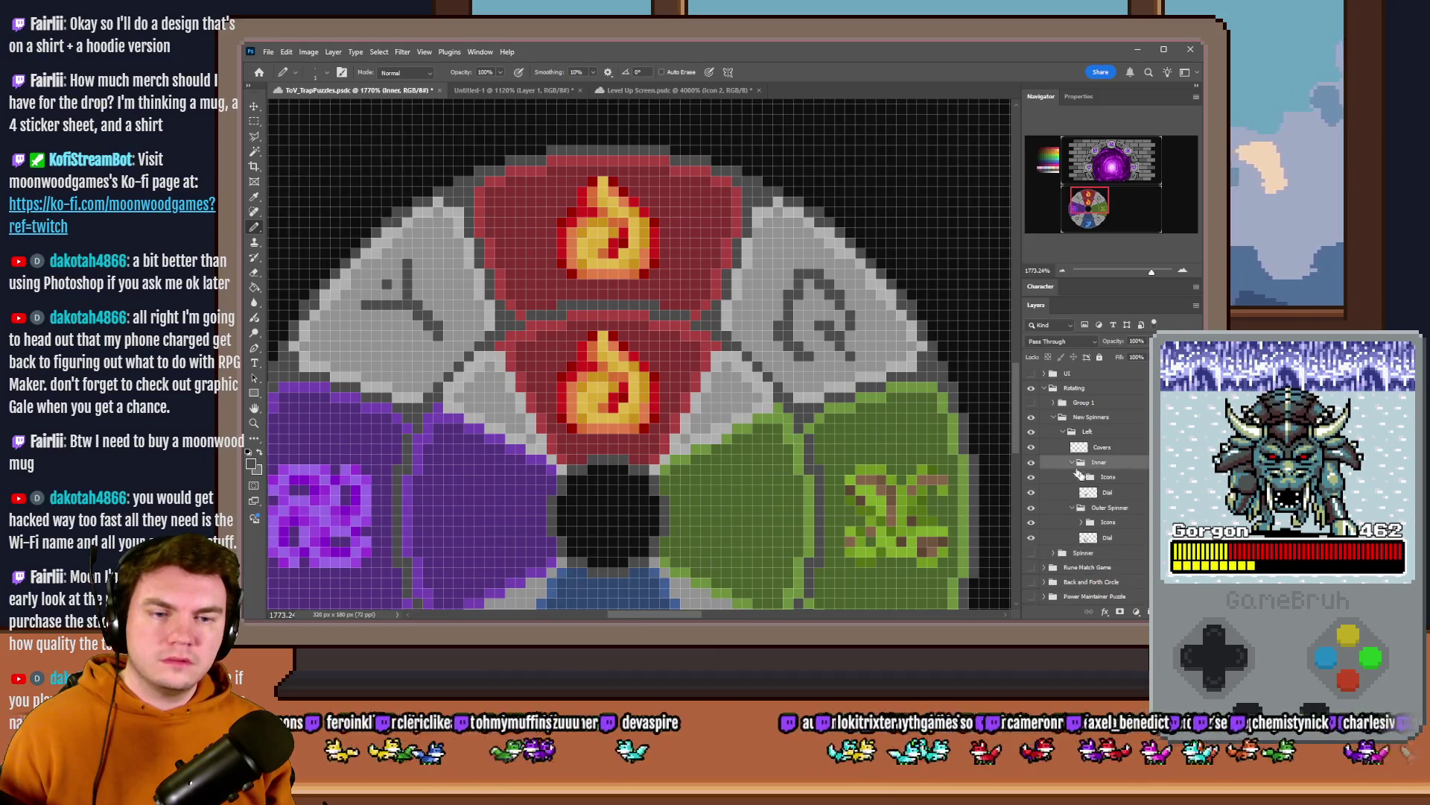
pyautogui.click(1127, 541)
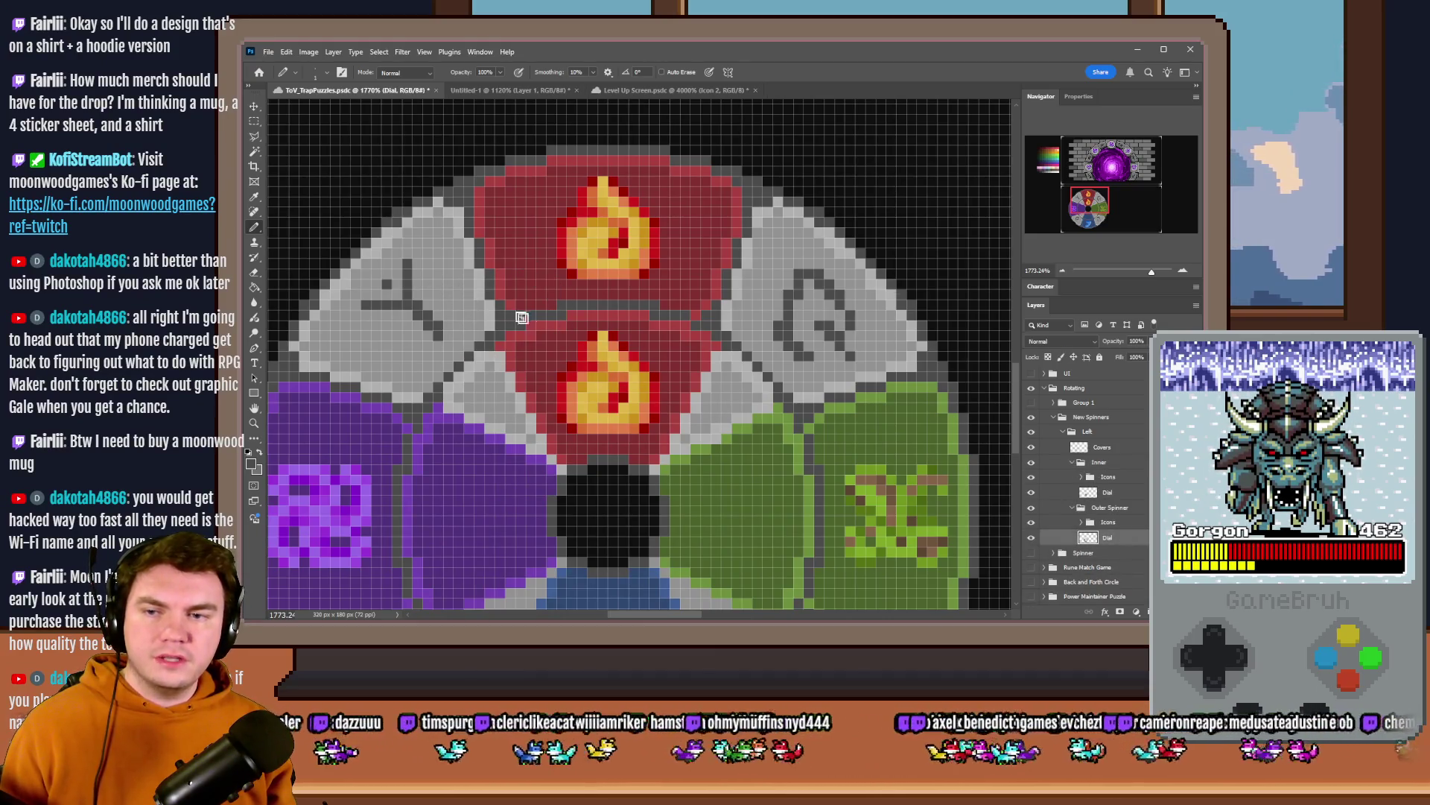
pyautogui.scroll(-3, 739, 372)
pyautogui.scroll(-3, 754, 361)
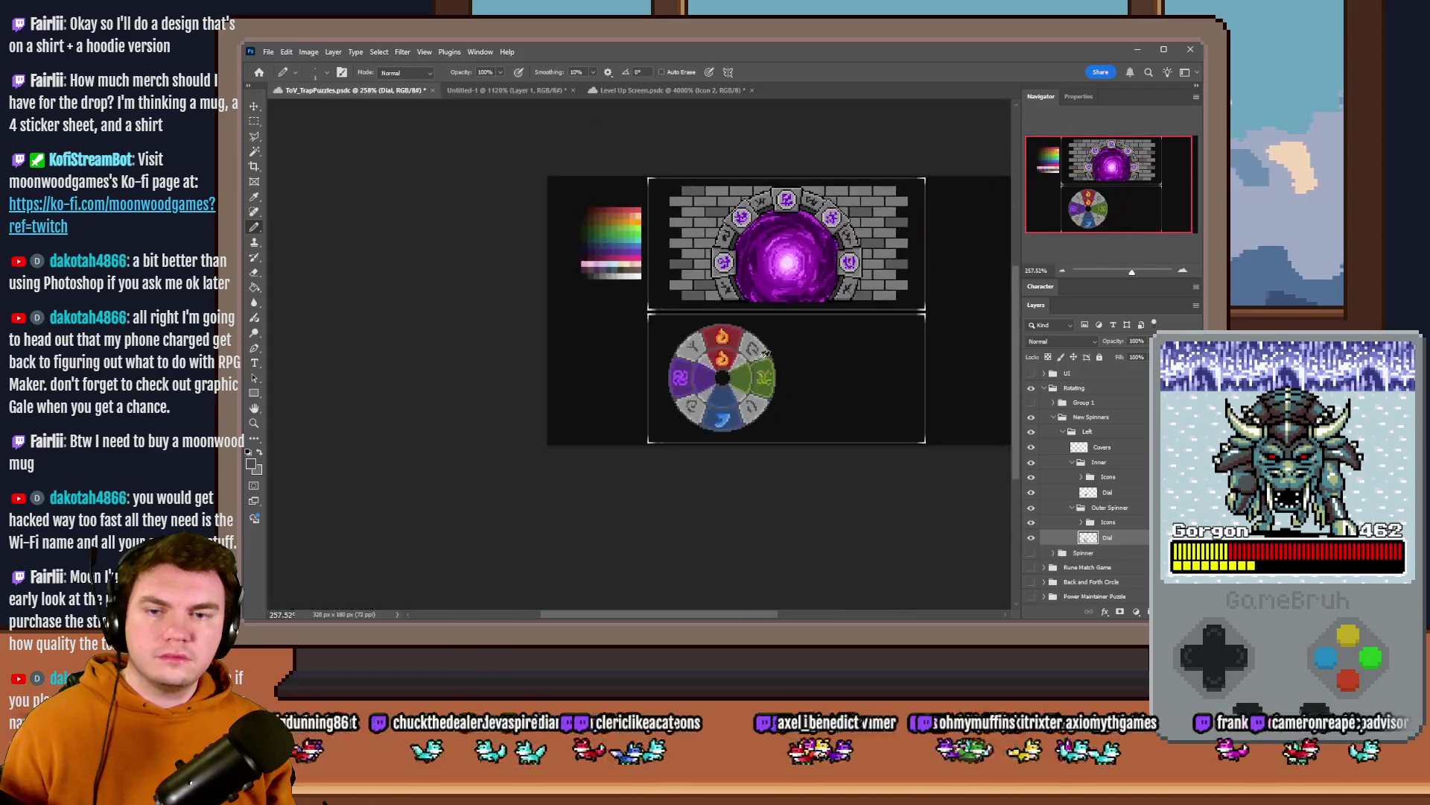
pyautogui.scroll(3, 795, 369)
pyautogui.scroll(2, 746, 380)
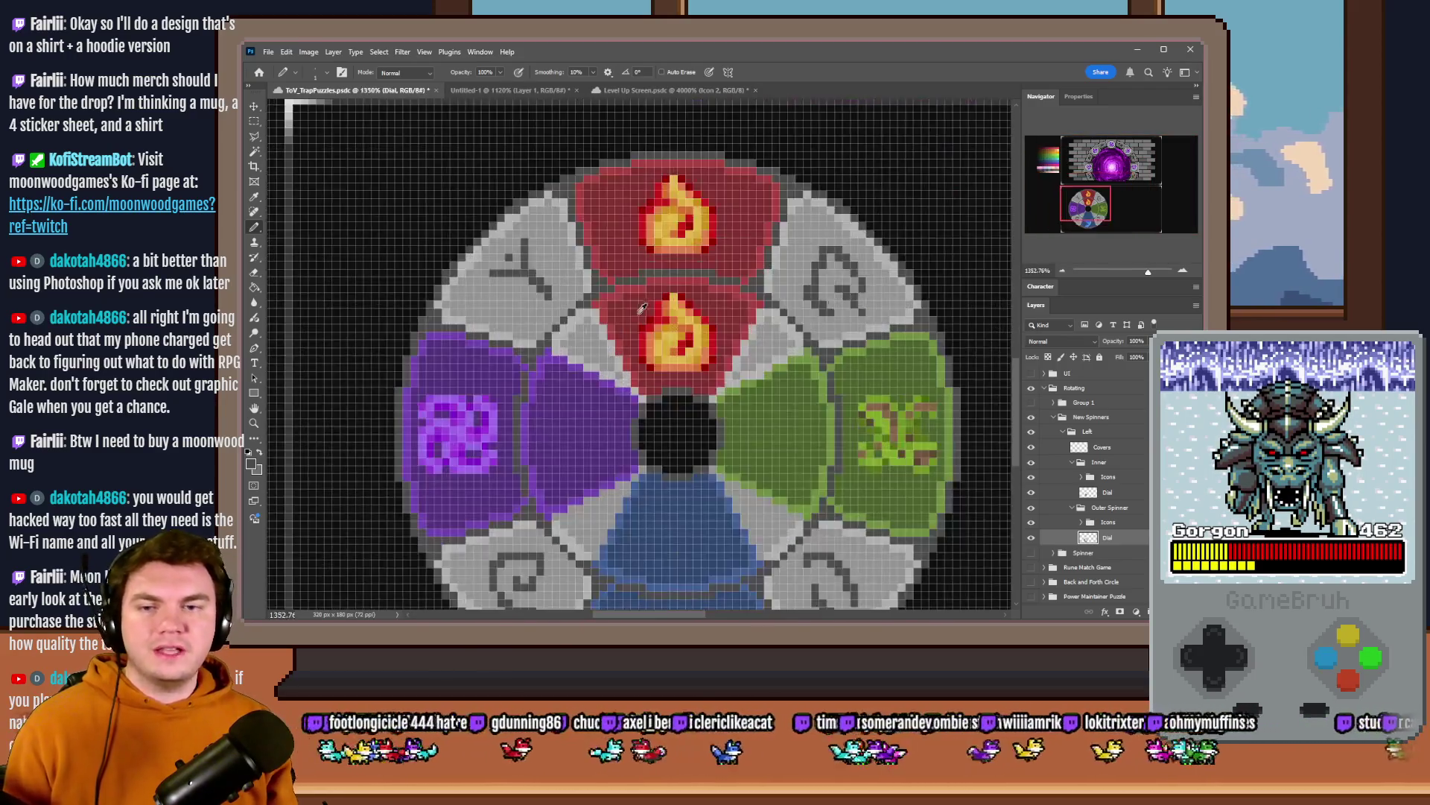
pyautogui.scroll(2, 671, 336)
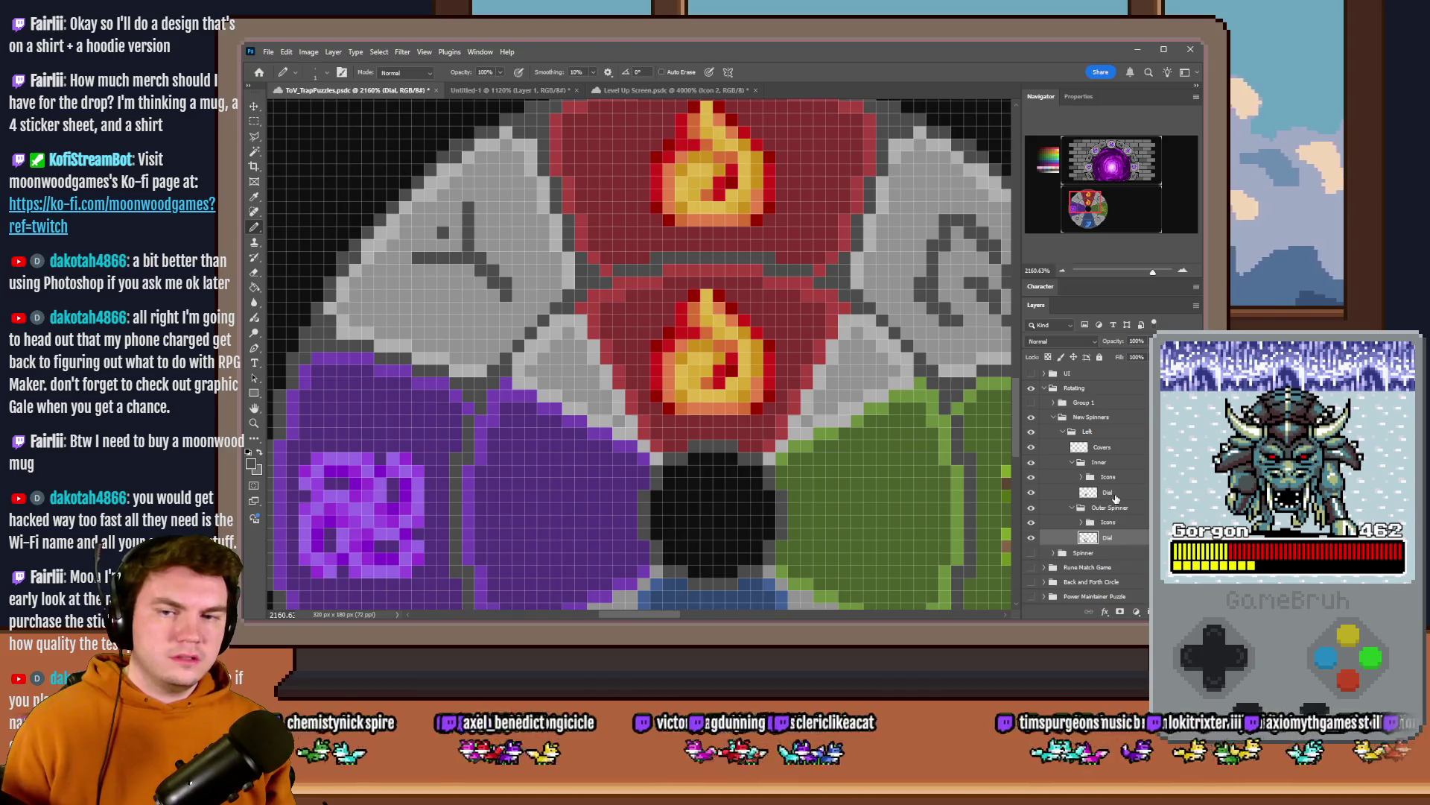
pyautogui.click(1113, 496)
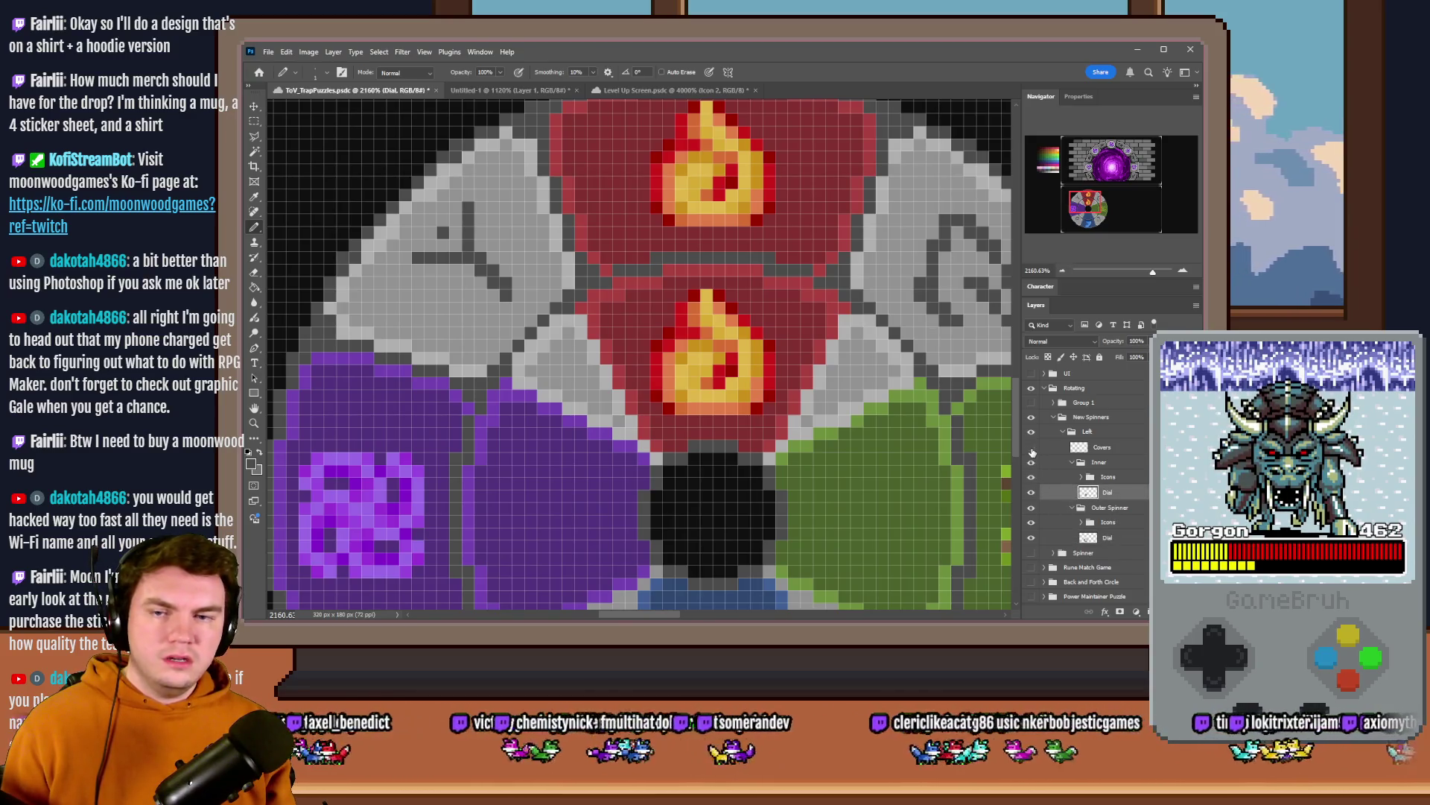
pyautogui.click(1032, 448)
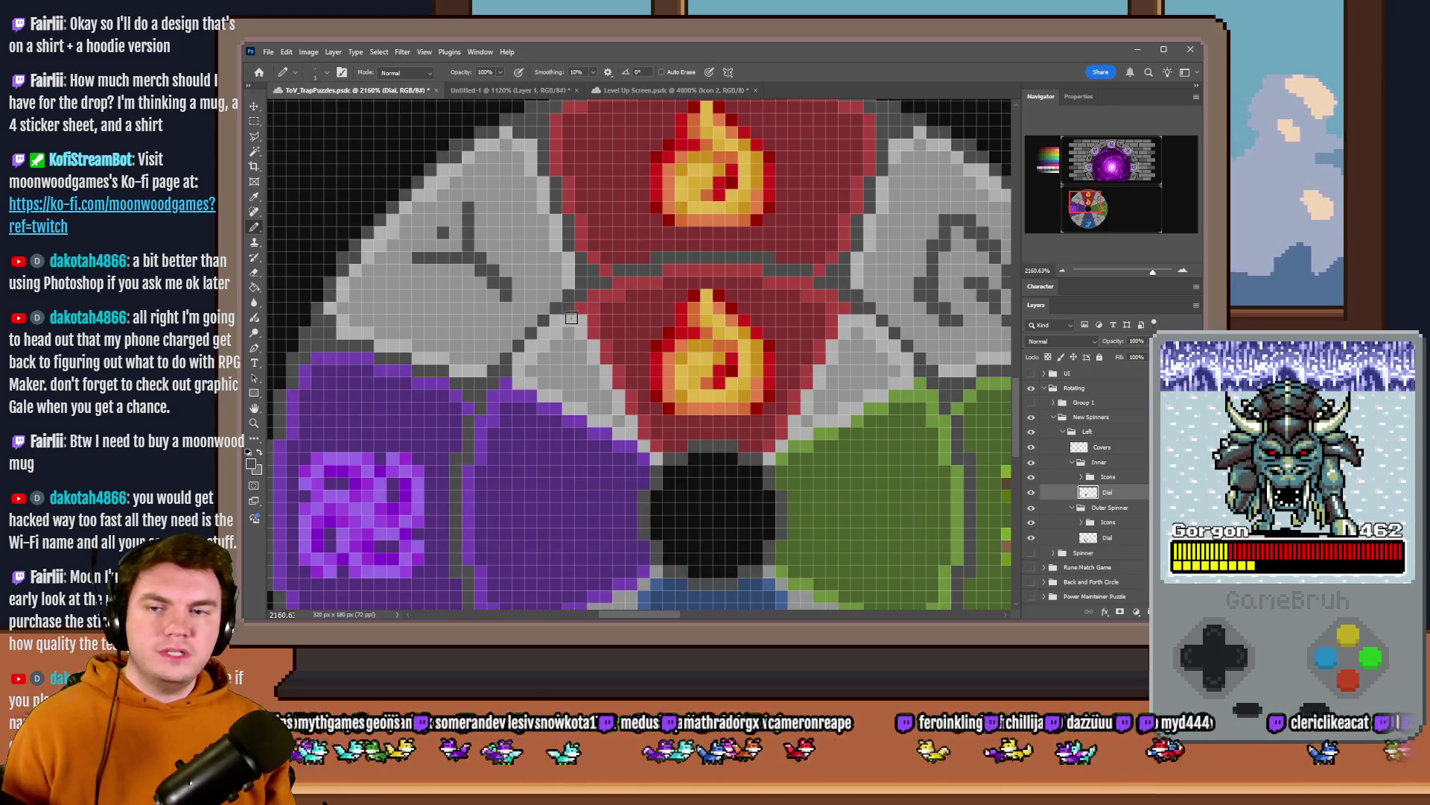
pyautogui.scroll(-3, 638, 351)
pyautogui.scroll(3, 583, 310)
pyautogui.scroll(2, 581, 310)
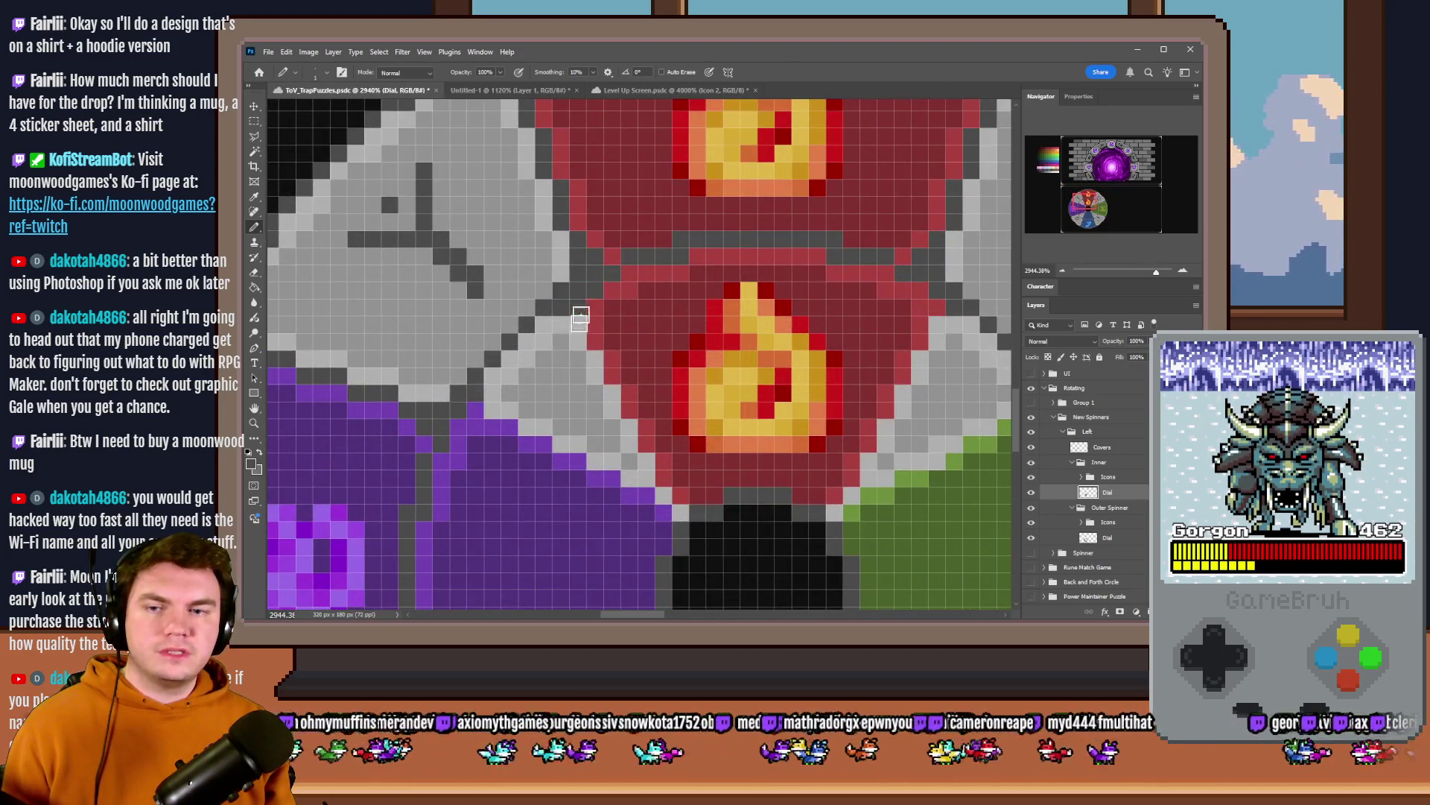
pyautogui.scroll(-1, 609, 313)
pyautogui.scroll(-3, 610, 311)
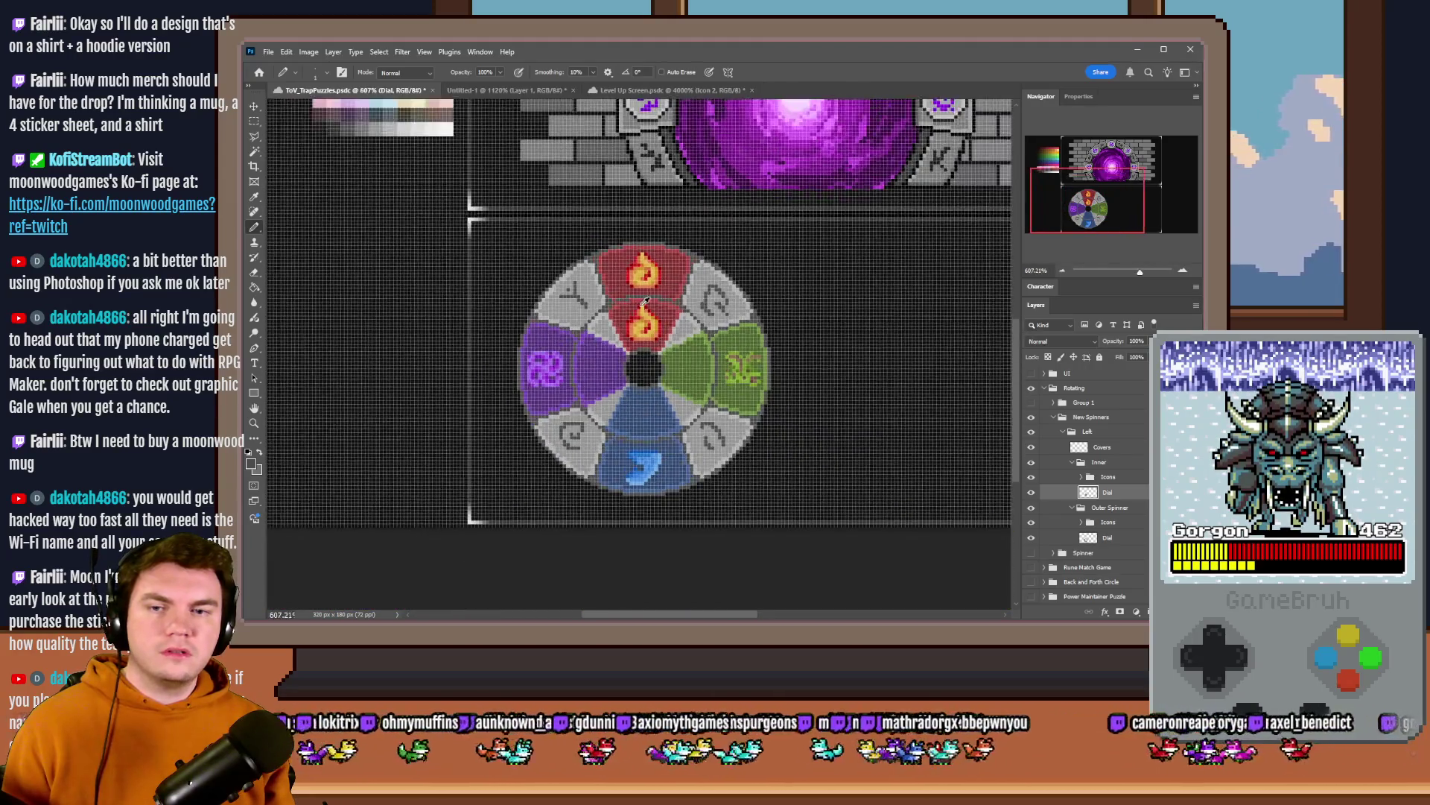
pyautogui.scroll(3, 635, 299)
pyautogui.scroll(-2, 642, 298)
pyautogui.scroll(-4, 641, 297)
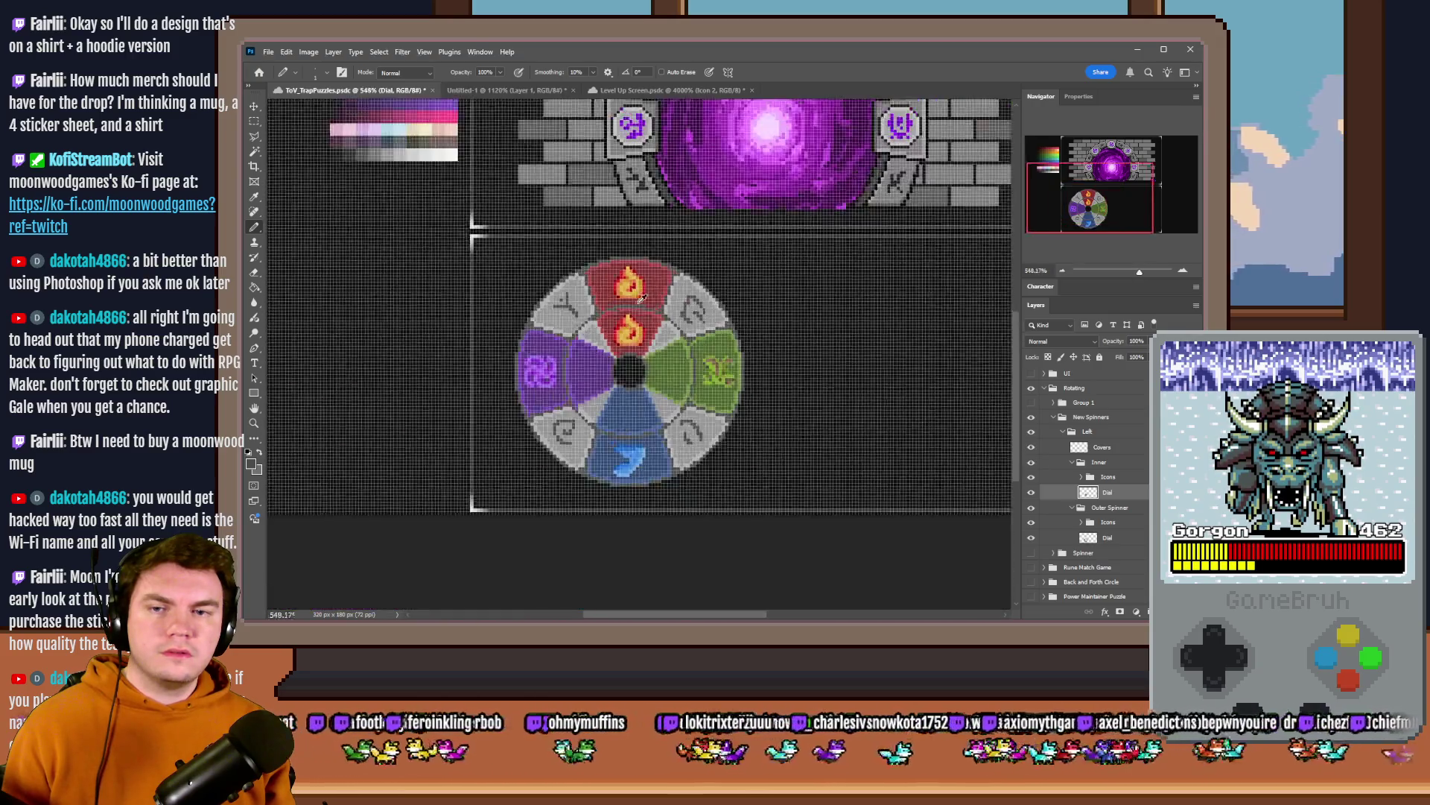
pyautogui.scroll(-1, 639, 293)
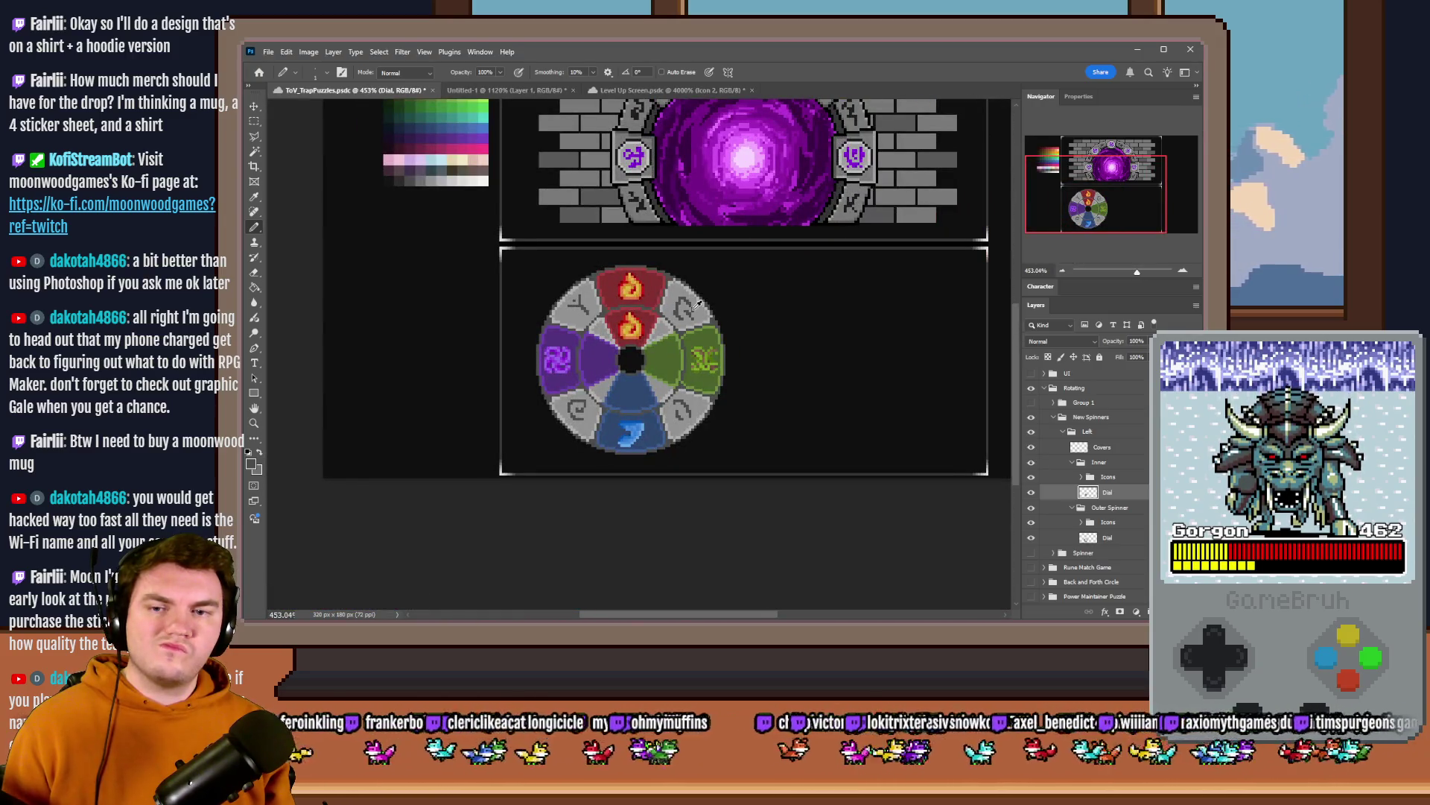
pyautogui.scroll(2, 620, 305)
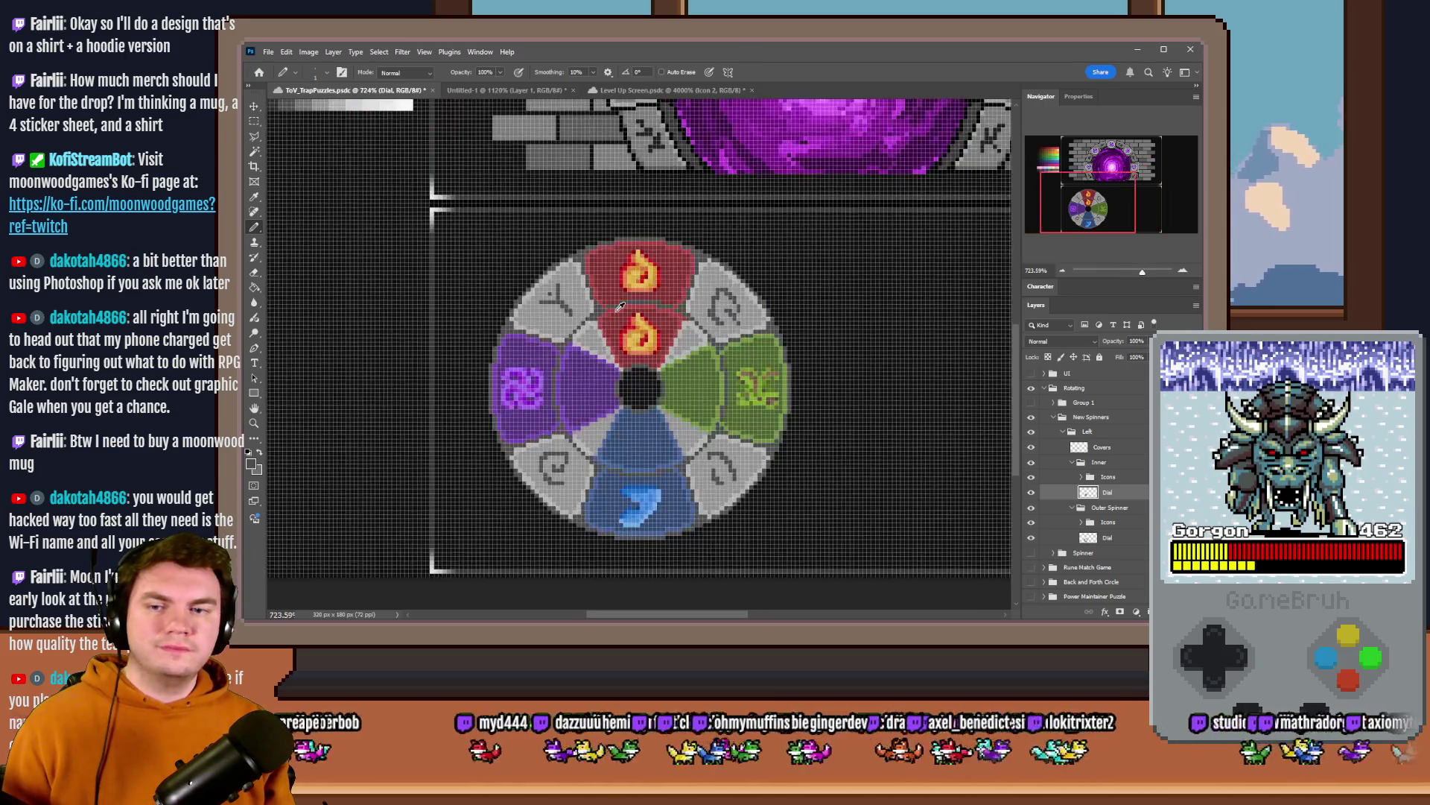
pyautogui.scroll(2, 598, 314)
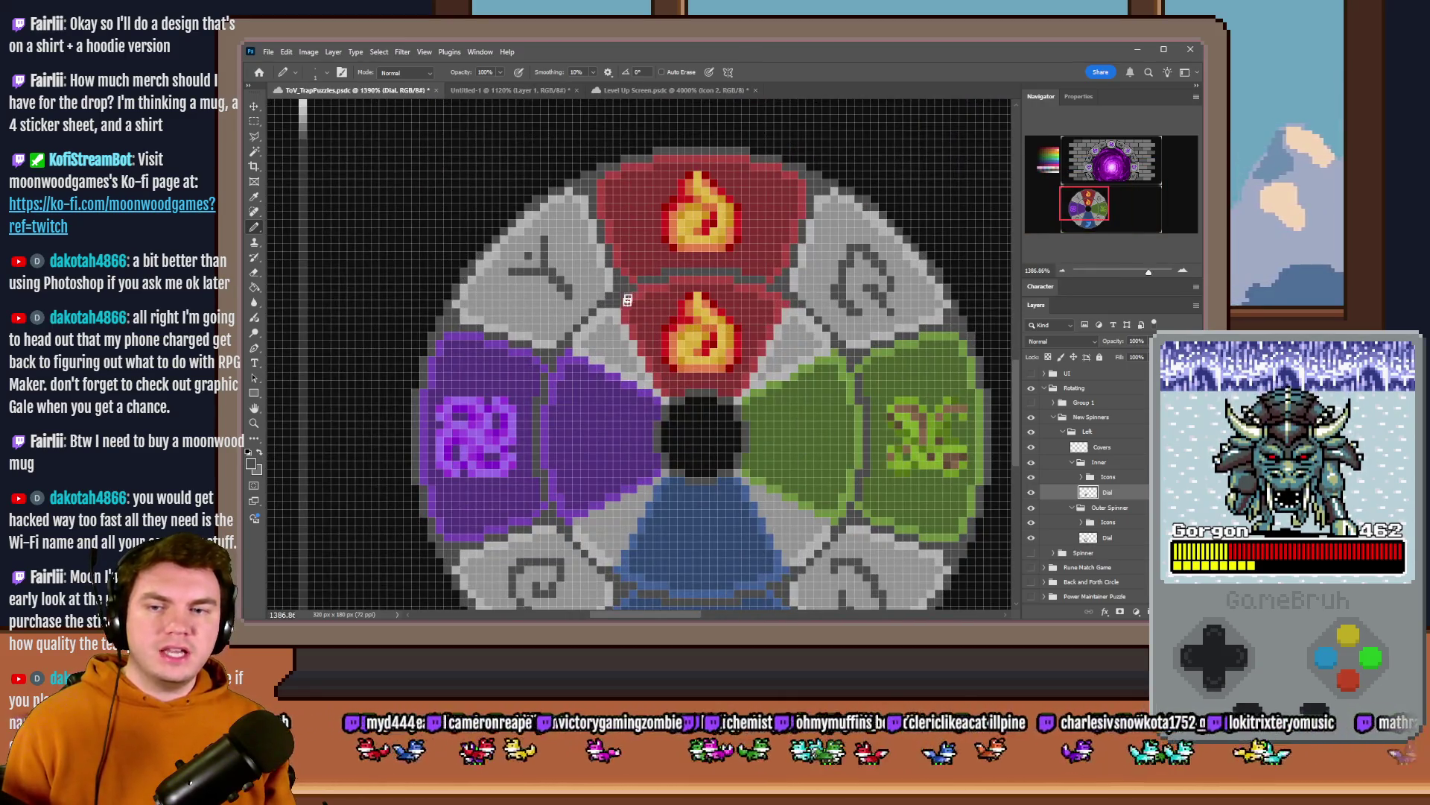
pyautogui.scroll(1, 606, 303)
pyautogui.scroll(1, 606, 303)
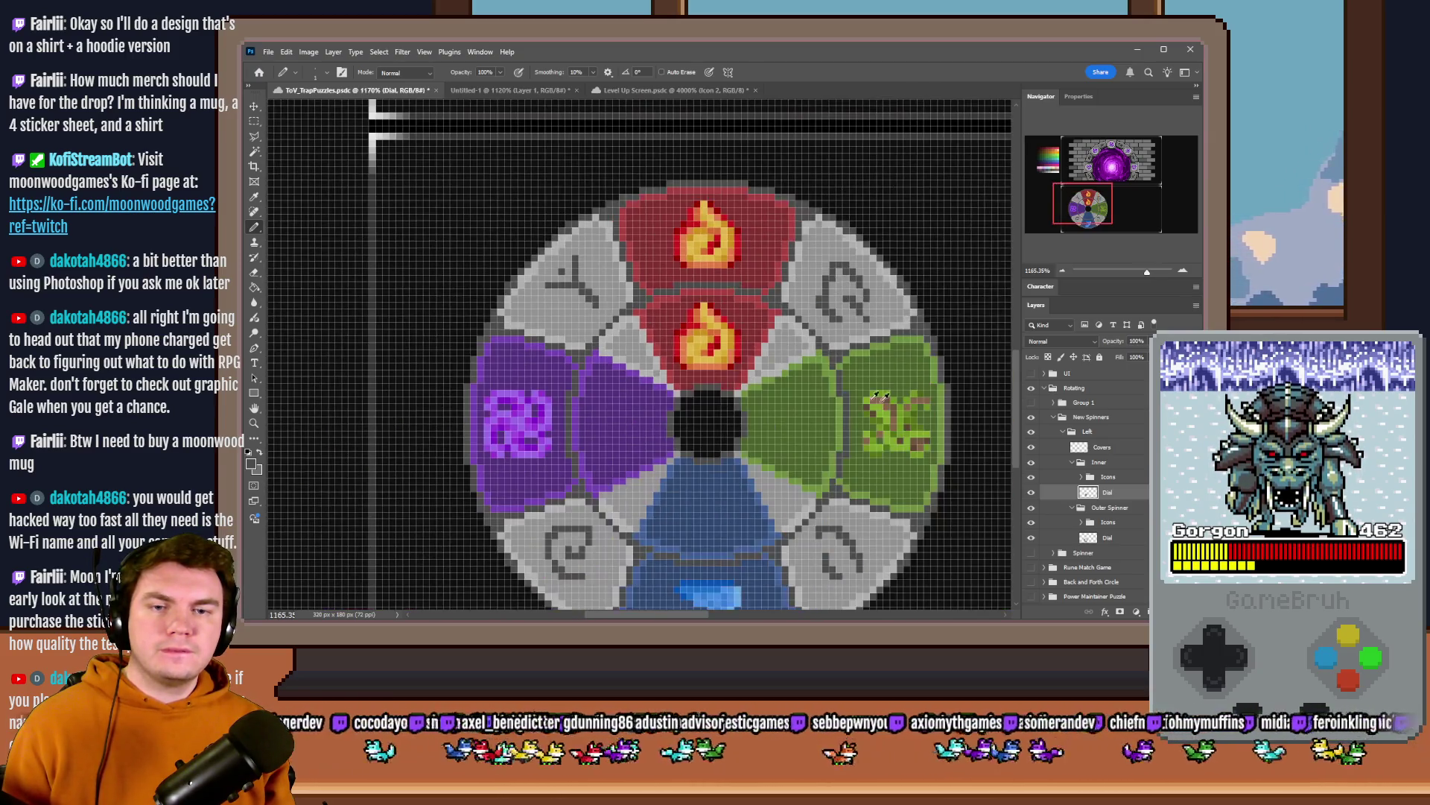
# - Toggle the Outer Spinner ring off and on to check the inner dial, then expand the Icons group
pyautogui.moveTo(837, 323); pyautogui.dragTo(791, 350)
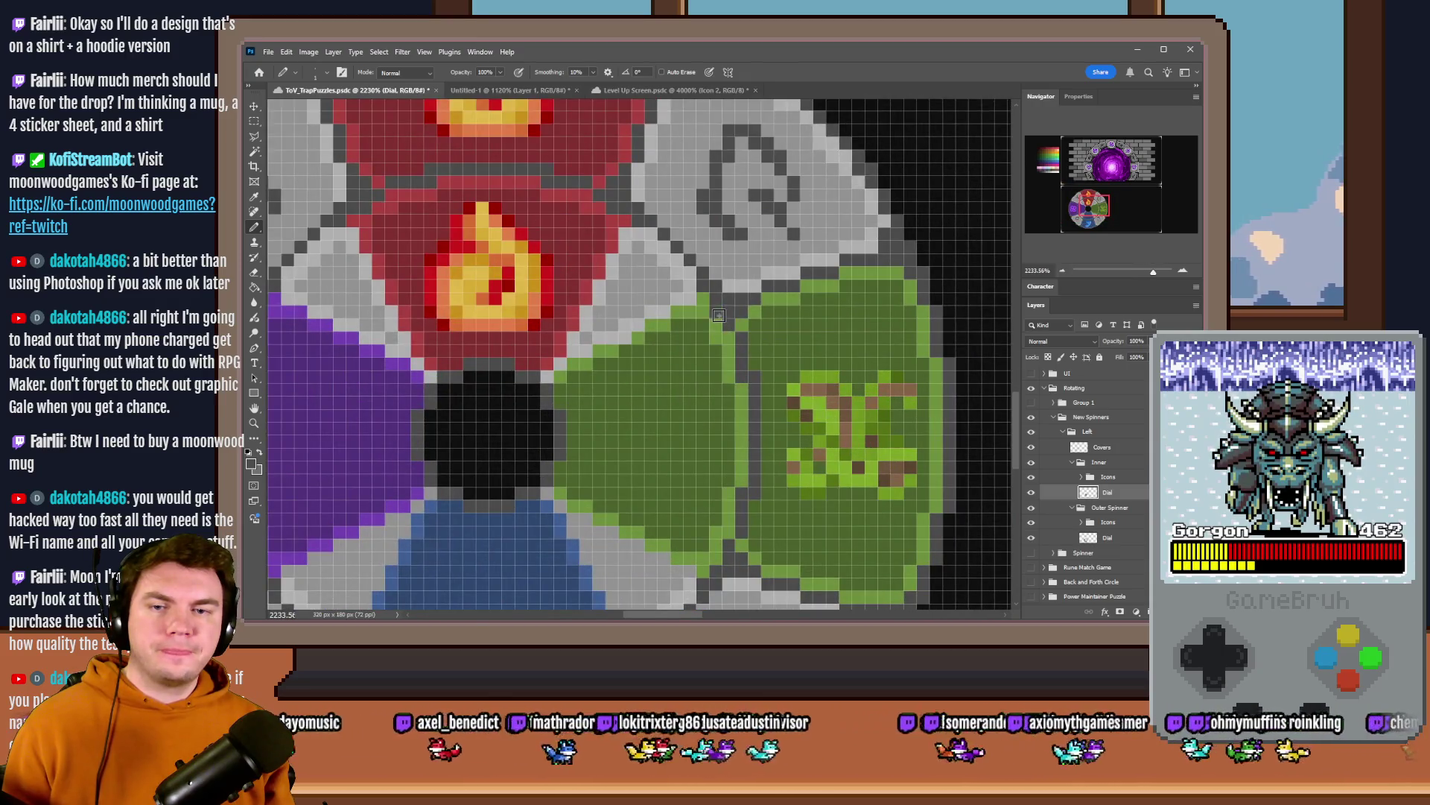
pyautogui.scroll(-3, 781, 288)
pyautogui.scroll(2, 754, 418)
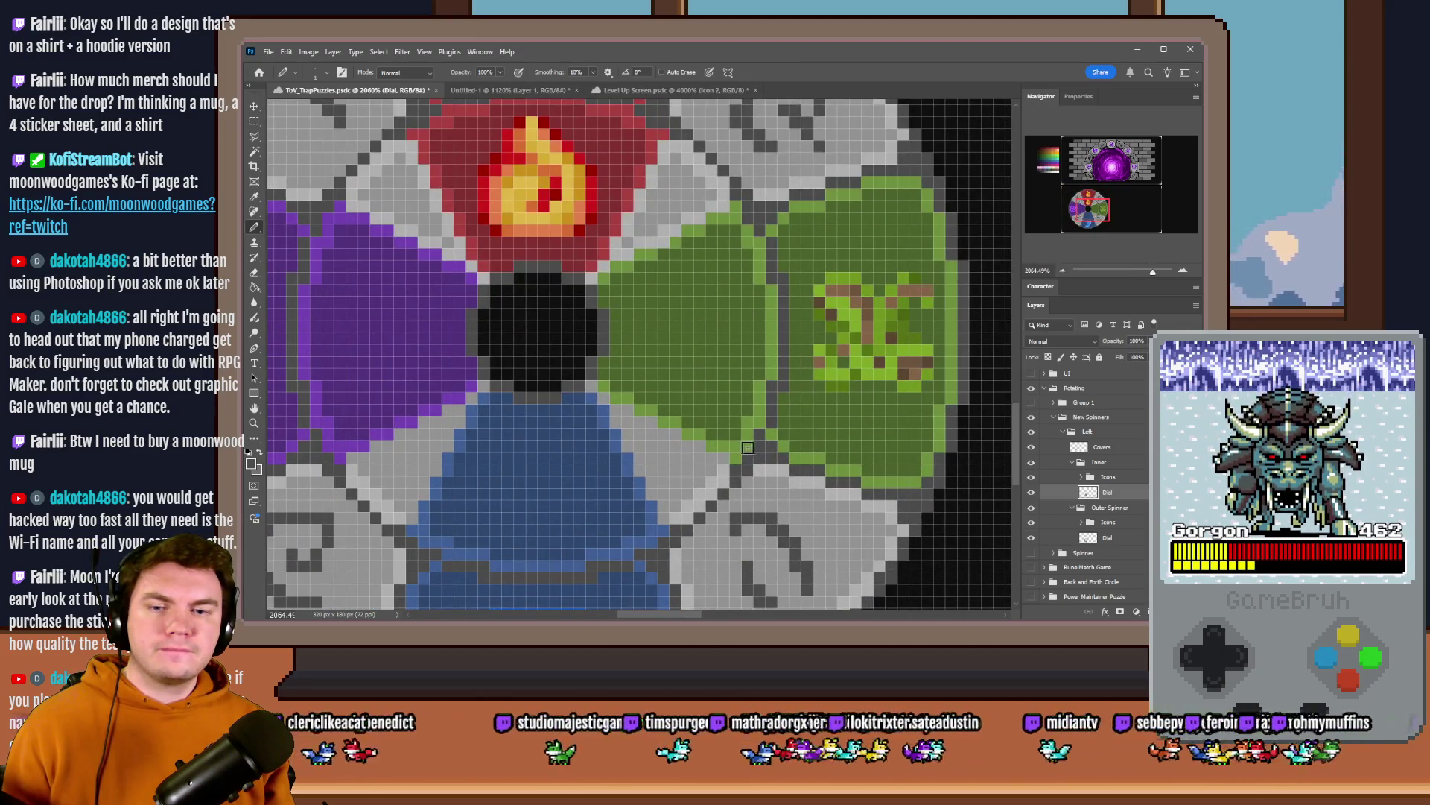
pyautogui.scroll(-3, 805, 449)
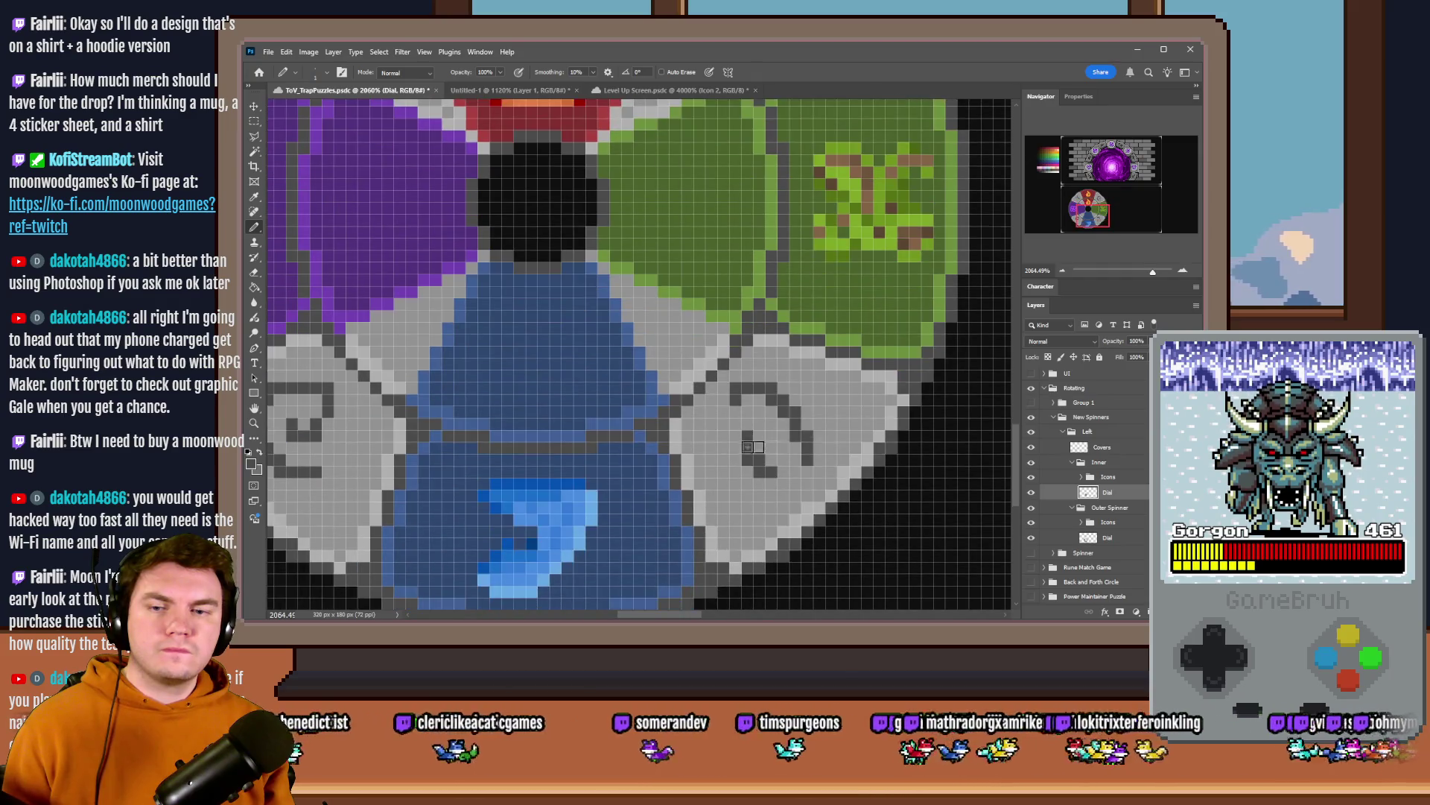
pyautogui.hscroll(-2, 420, 425)
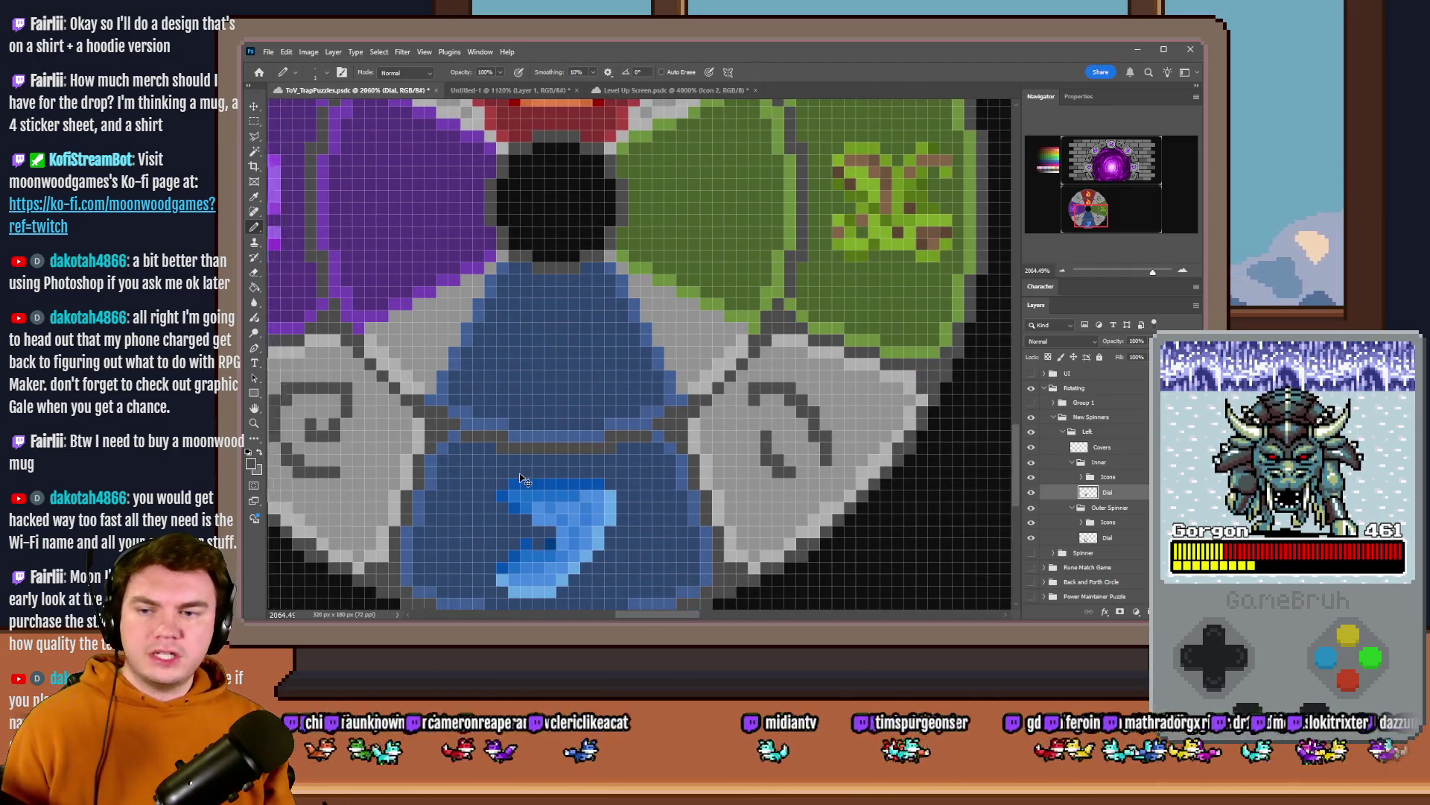
pyautogui.hscroll(-2, 522, 462)
pyautogui.scroll(3, 468, 408)
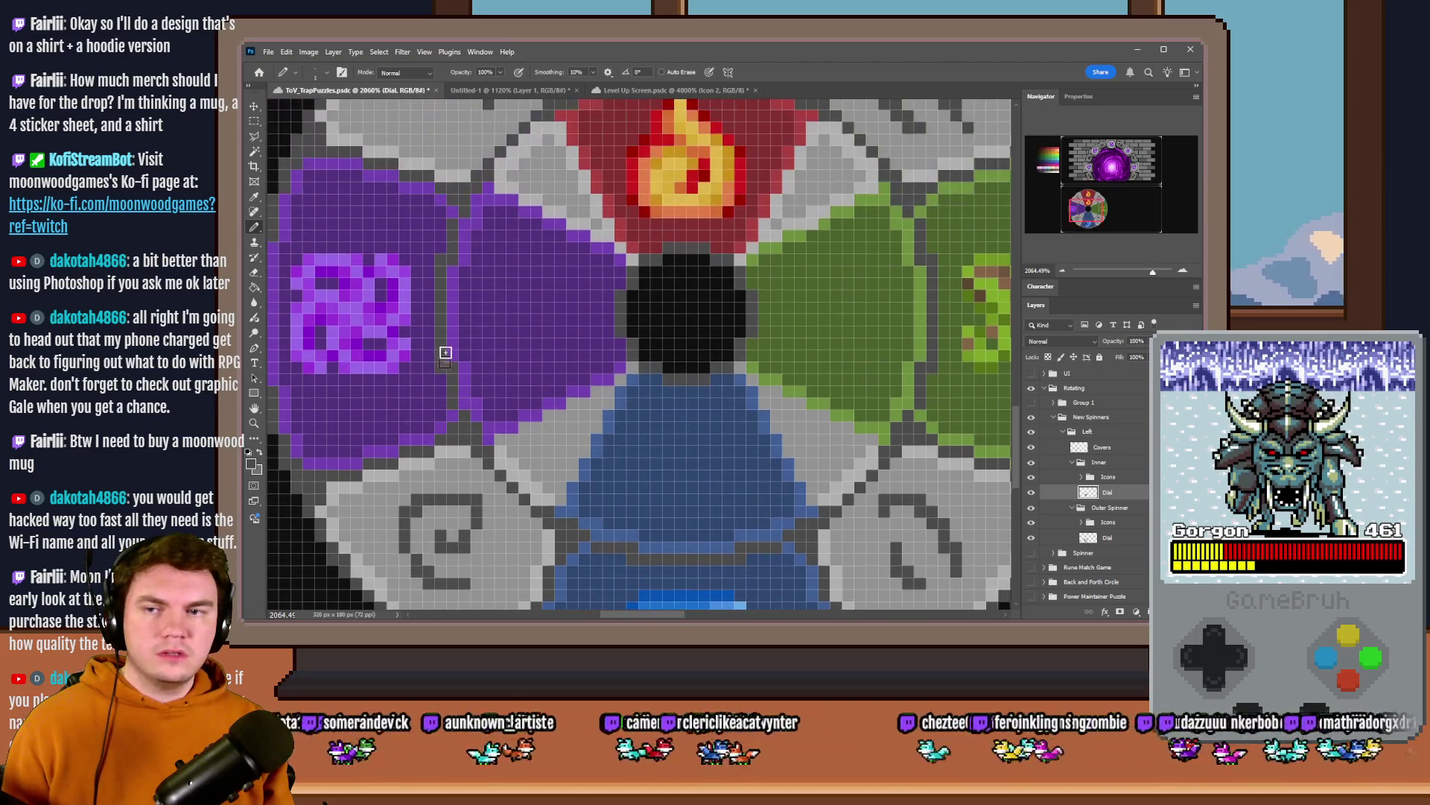
pyautogui.scroll(-10, 554, 215)
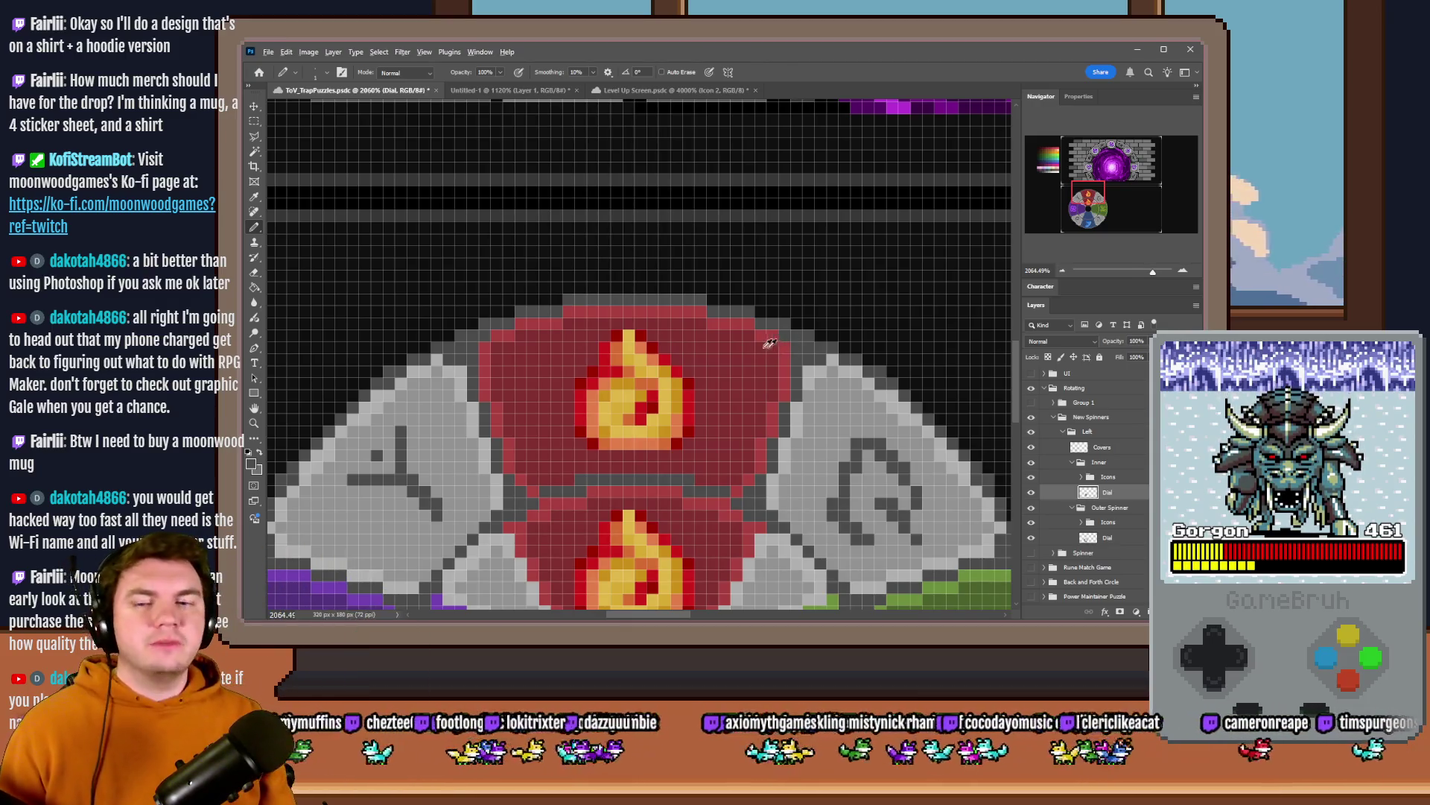
pyautogui.scroll(-3, 789, 342)
pyautogui.scroll(-2, 639, 353)
pyautogui.hotkey('ctrl', 'h')
pyautogui.scroll(-2, 639, 354)
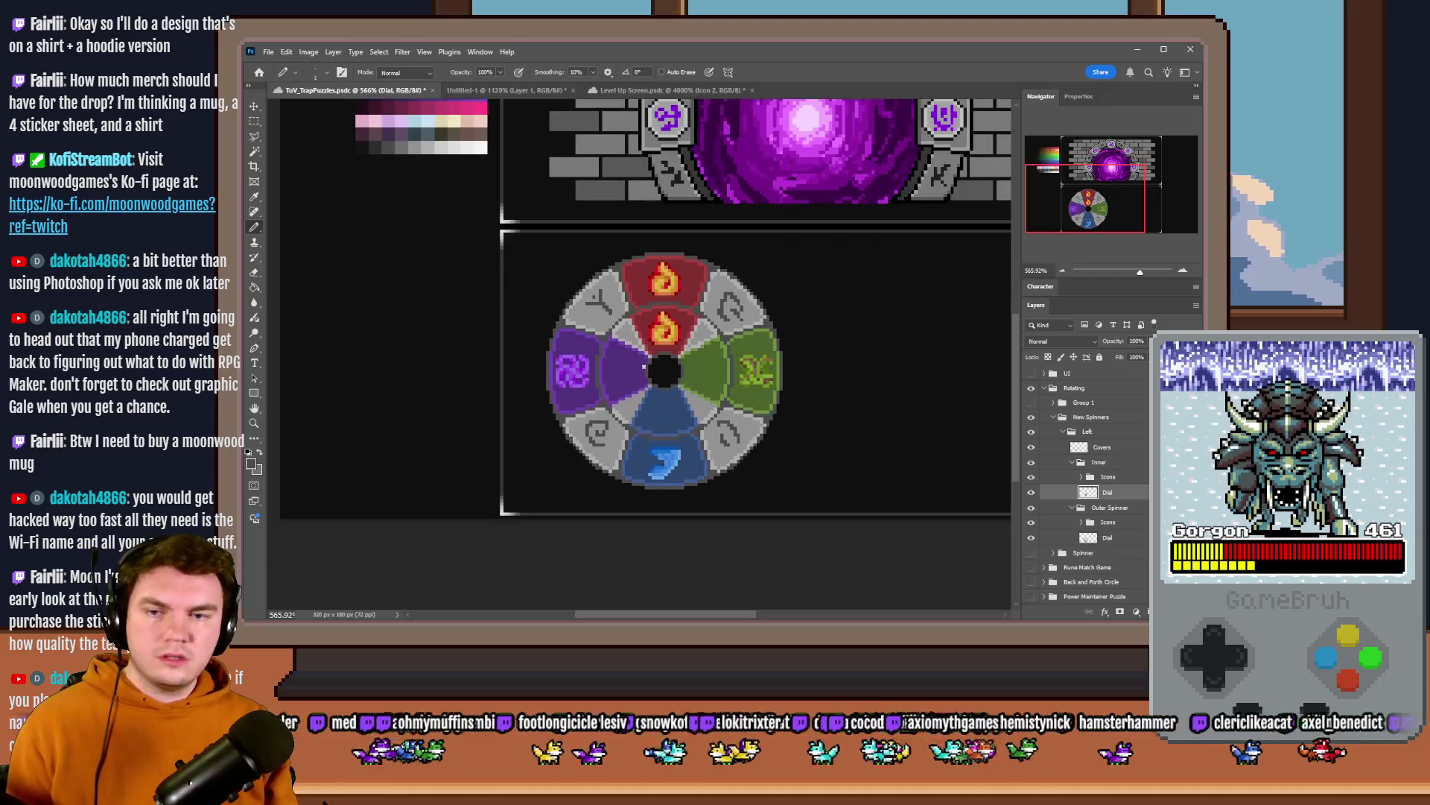
pyautogui.scroll(4, 630, 353)
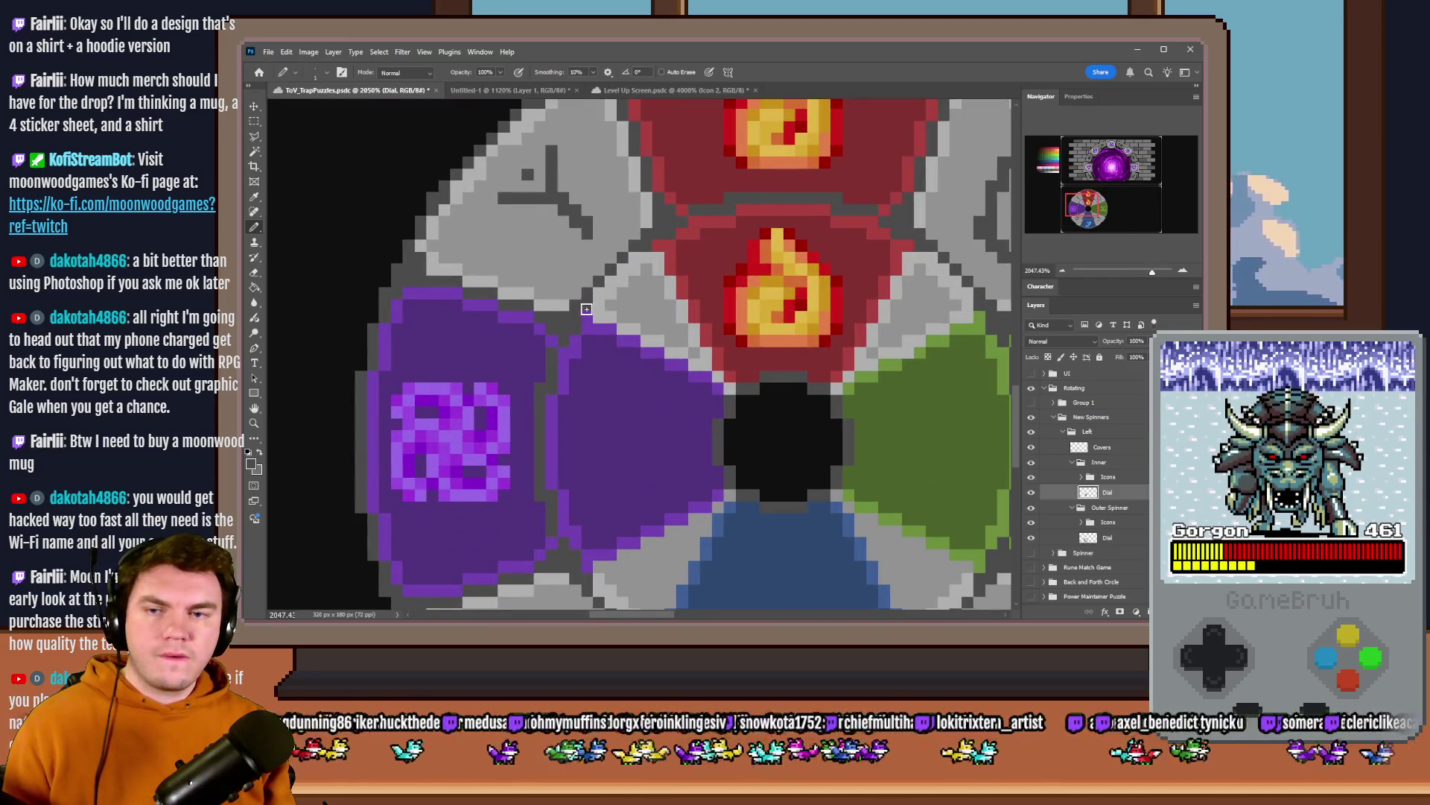
pyautogui.scroll(-1, 548, 423)
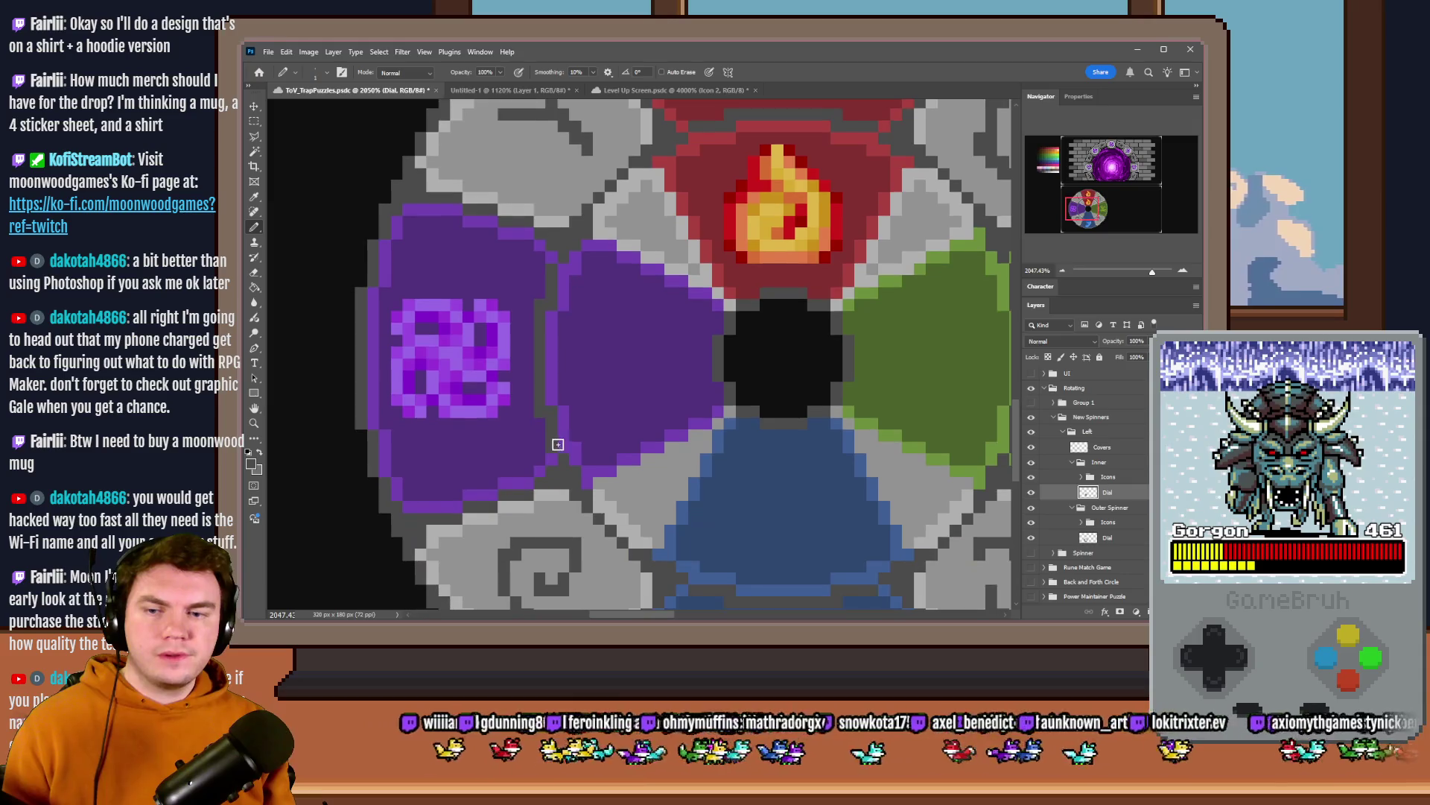
pyautogui.scroll(-1, 570, 453)
pyautogui.scroll(1, 644, 486)
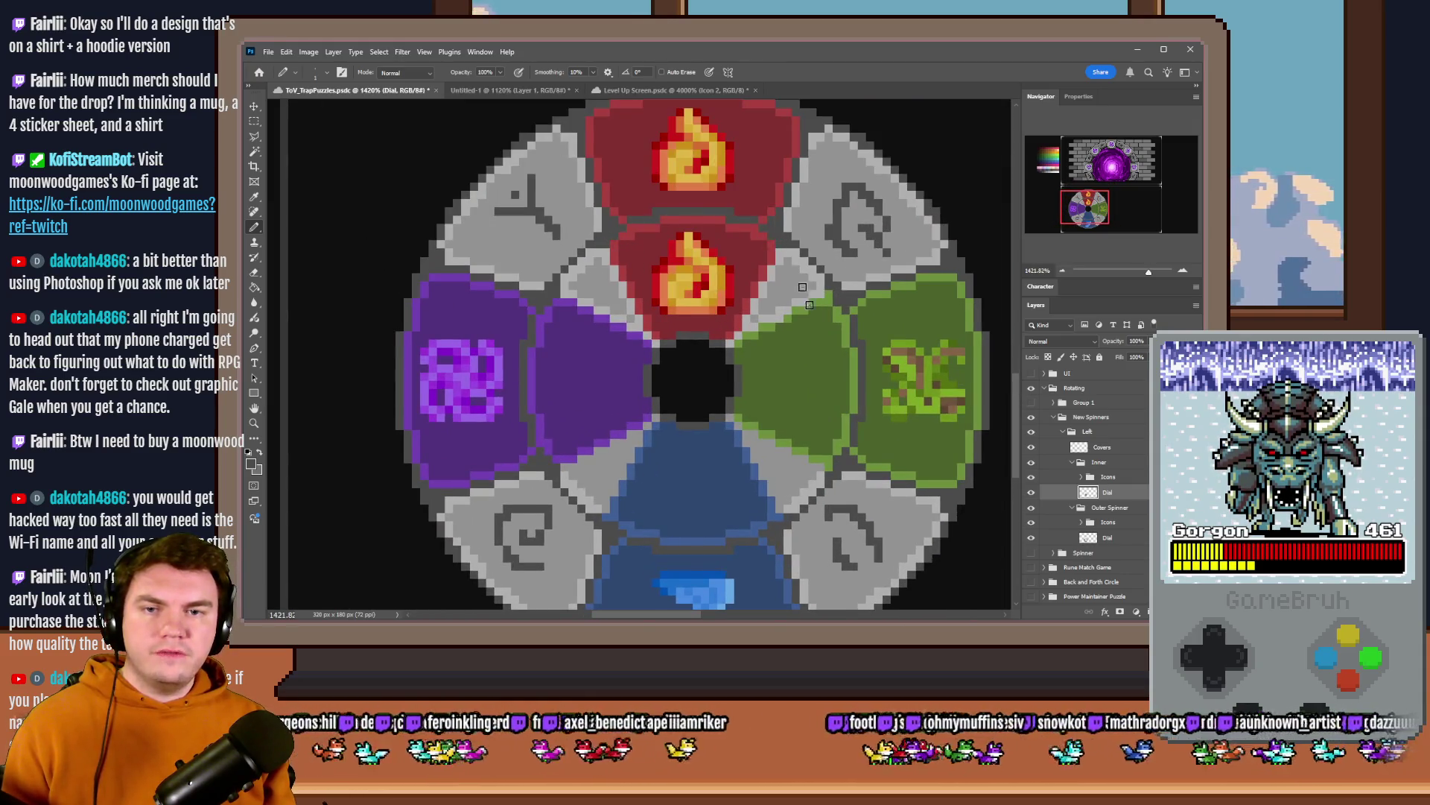
pyautogui.scroll(-1, 802, 287)
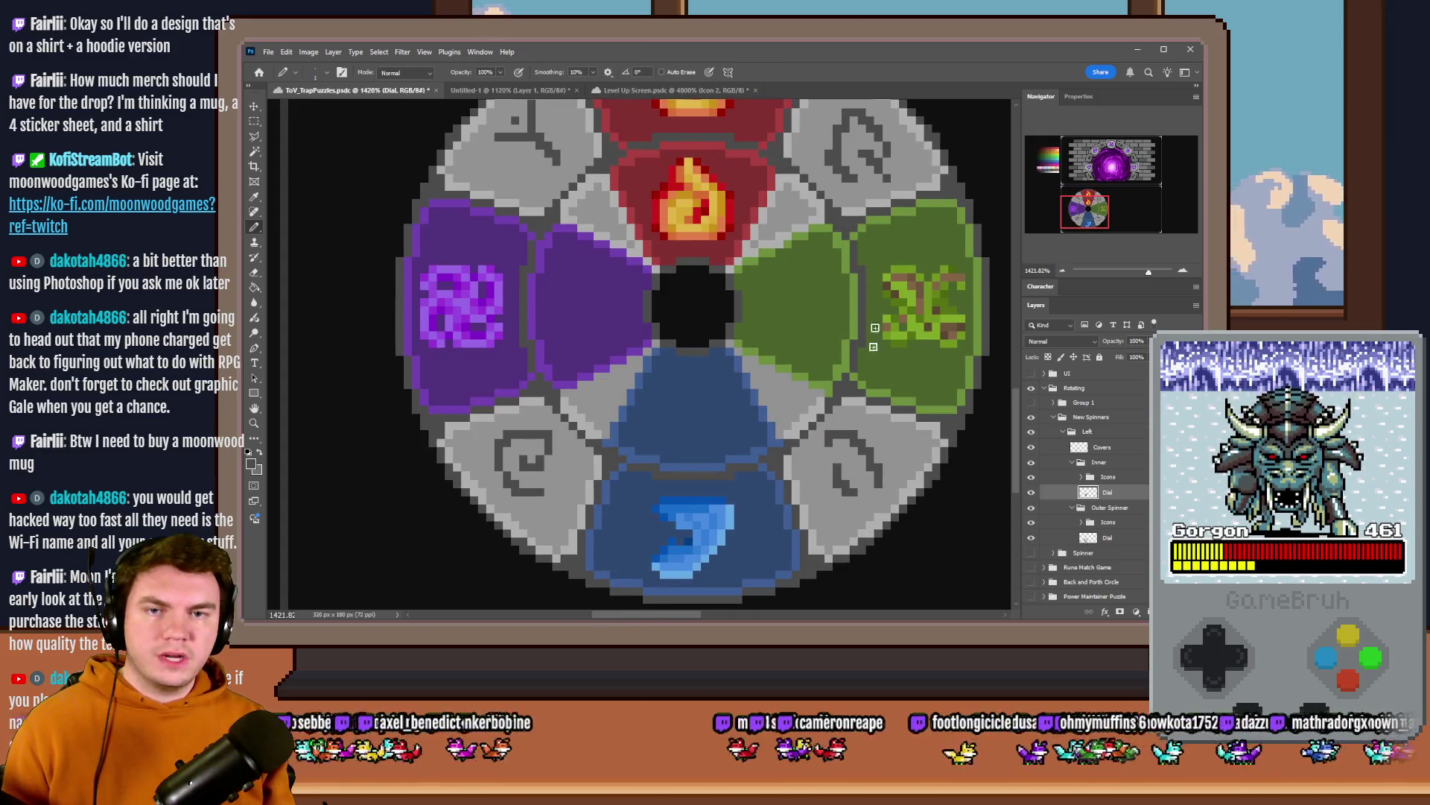
pyautogui.scroll(-1, 823, 469)
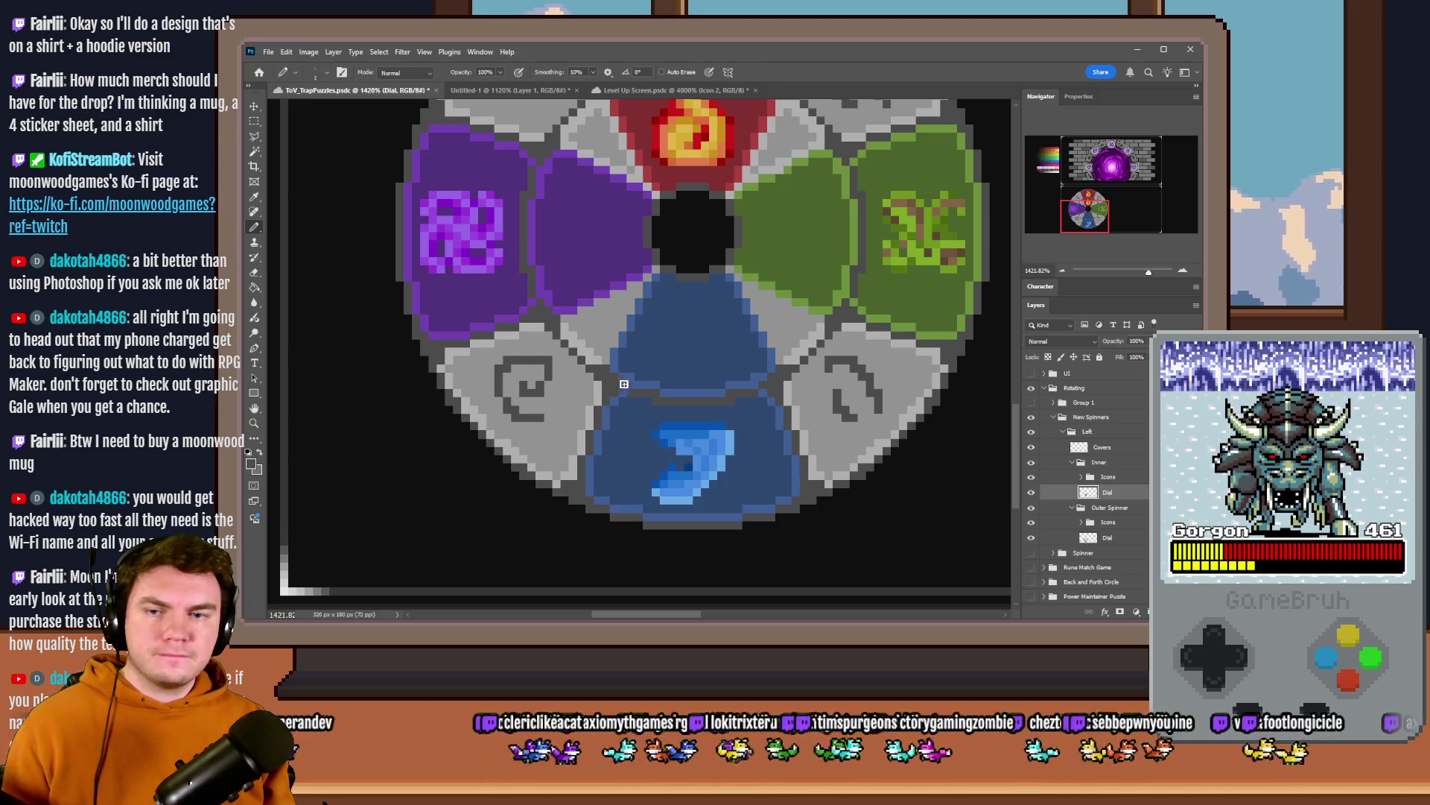
pyautogui.scroll(1, 764, 464)
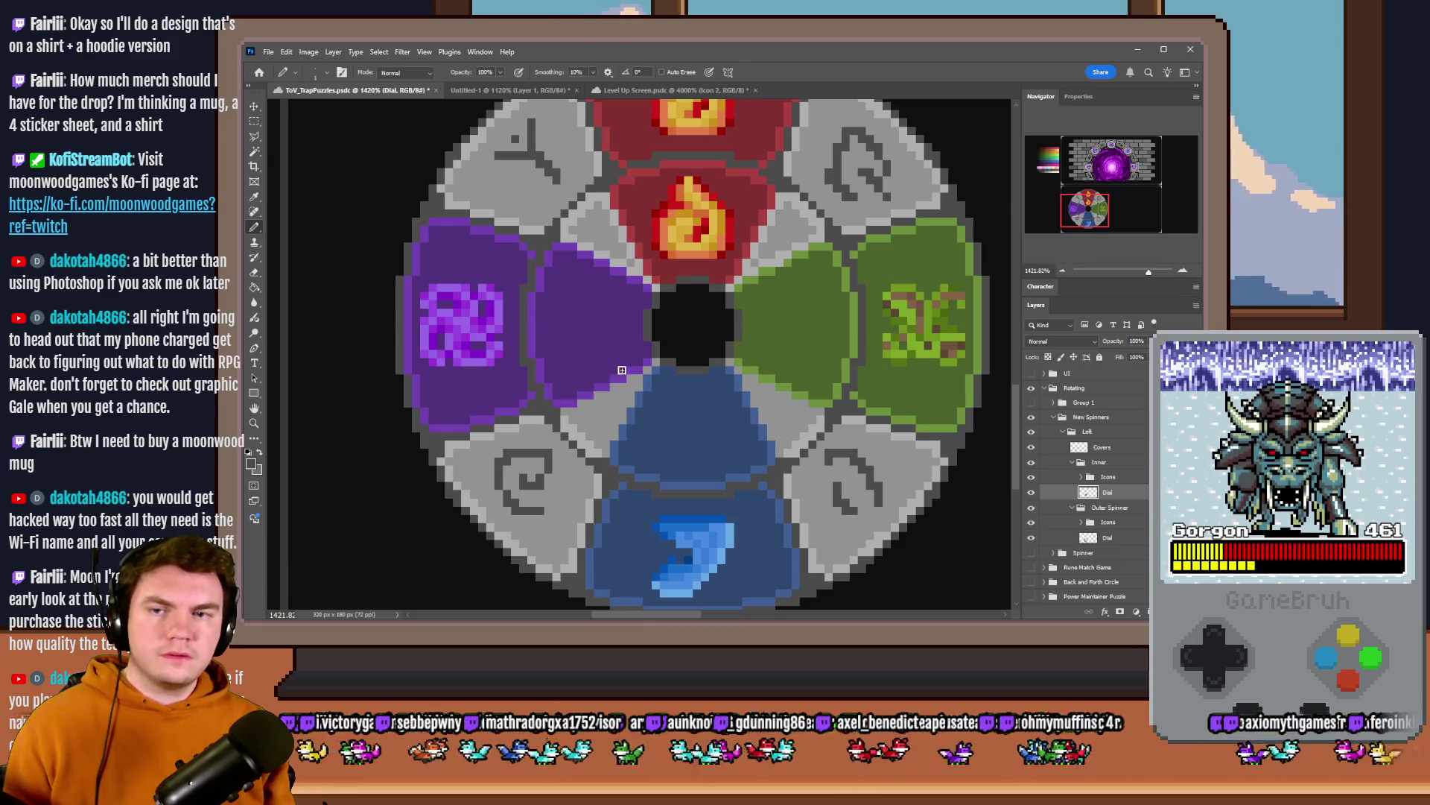
pyautogui.click(1032, 516)
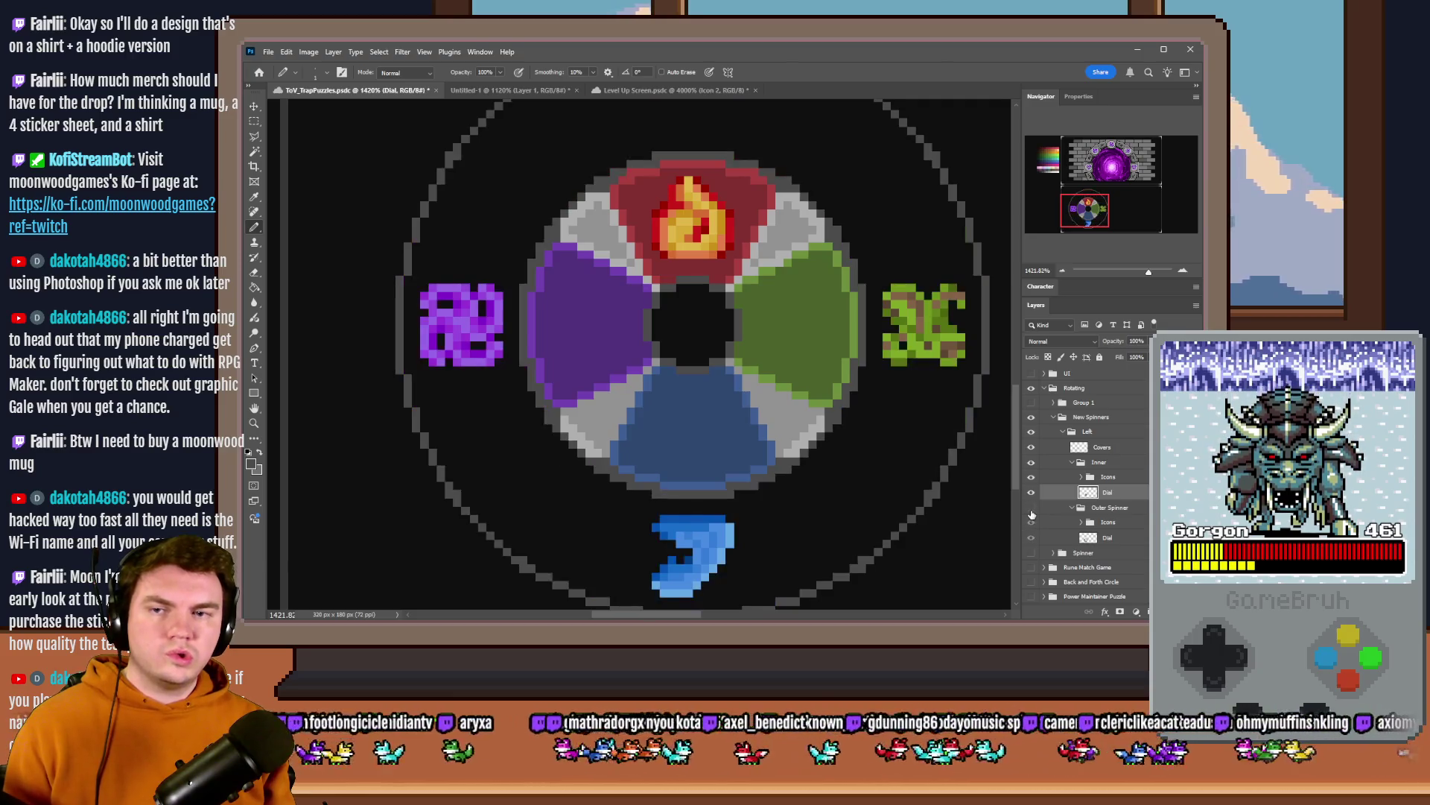
pyautogui.click(1032, 513)
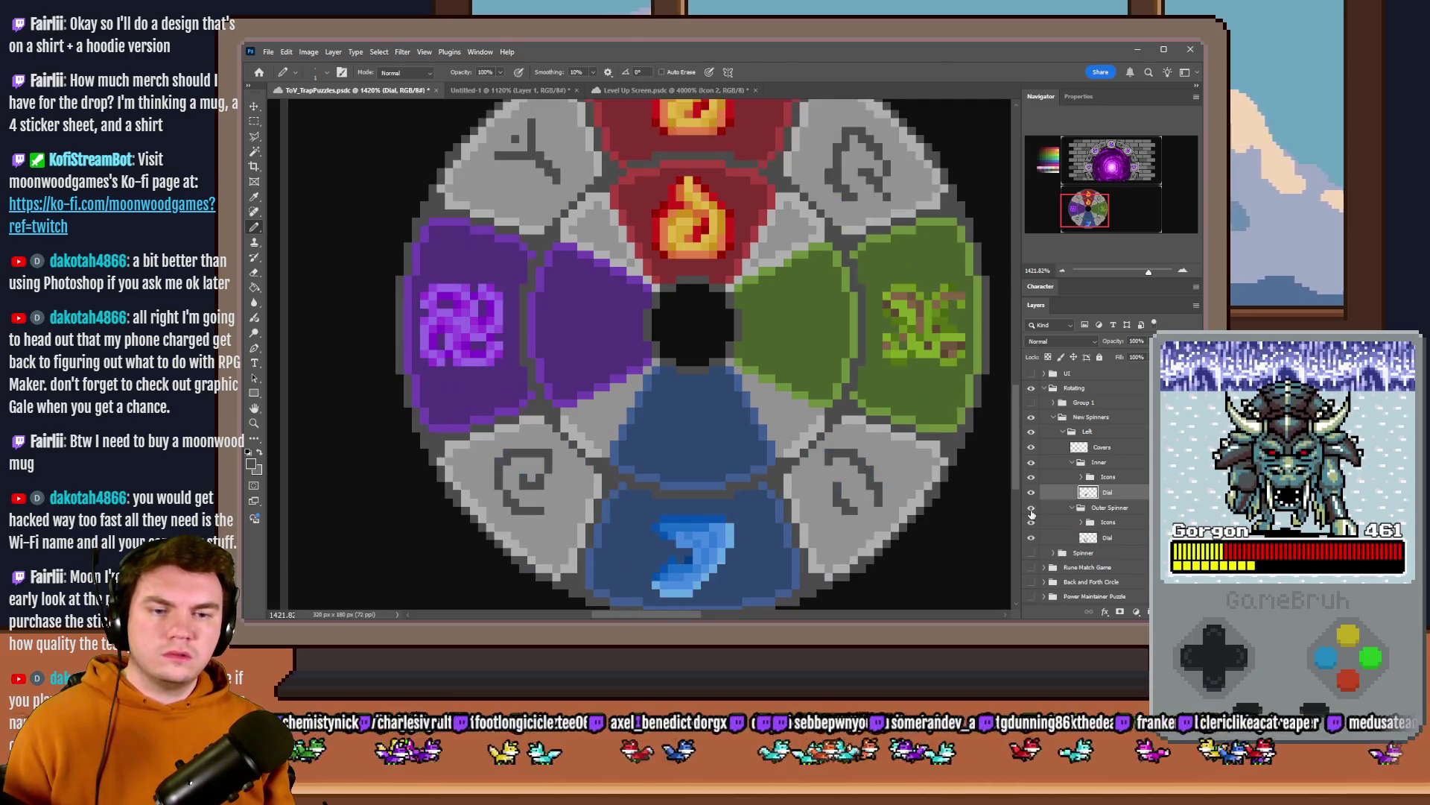
pyautogui.click(1081, 479)
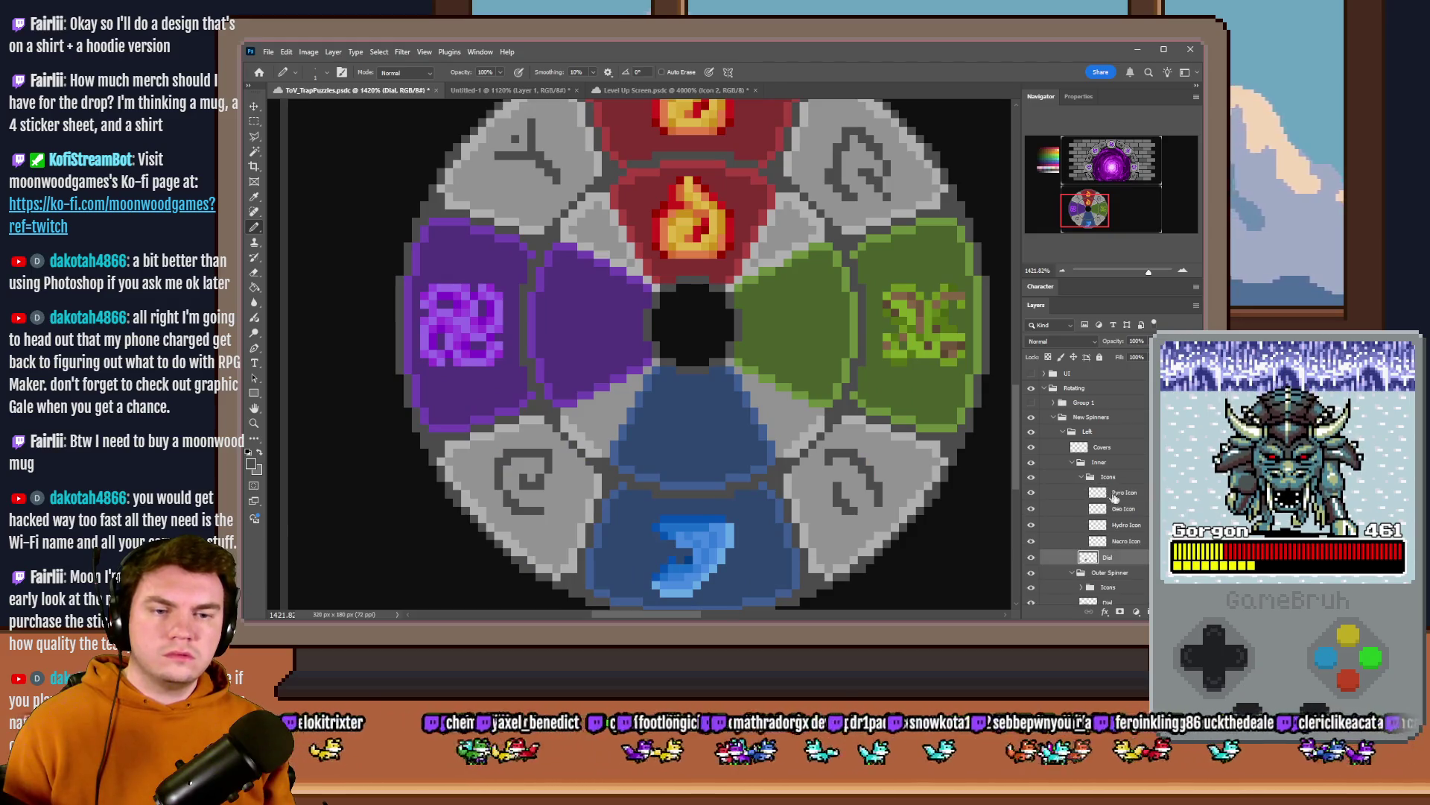
# - Alt-drag copies of the Geo, Hydro and Necro icons onto the inner green, blue and purple wedges
pyautogui.click(1132, 512)
pyautogui.moveTo(955, 386); pyautogui.dragTo(827, 379)
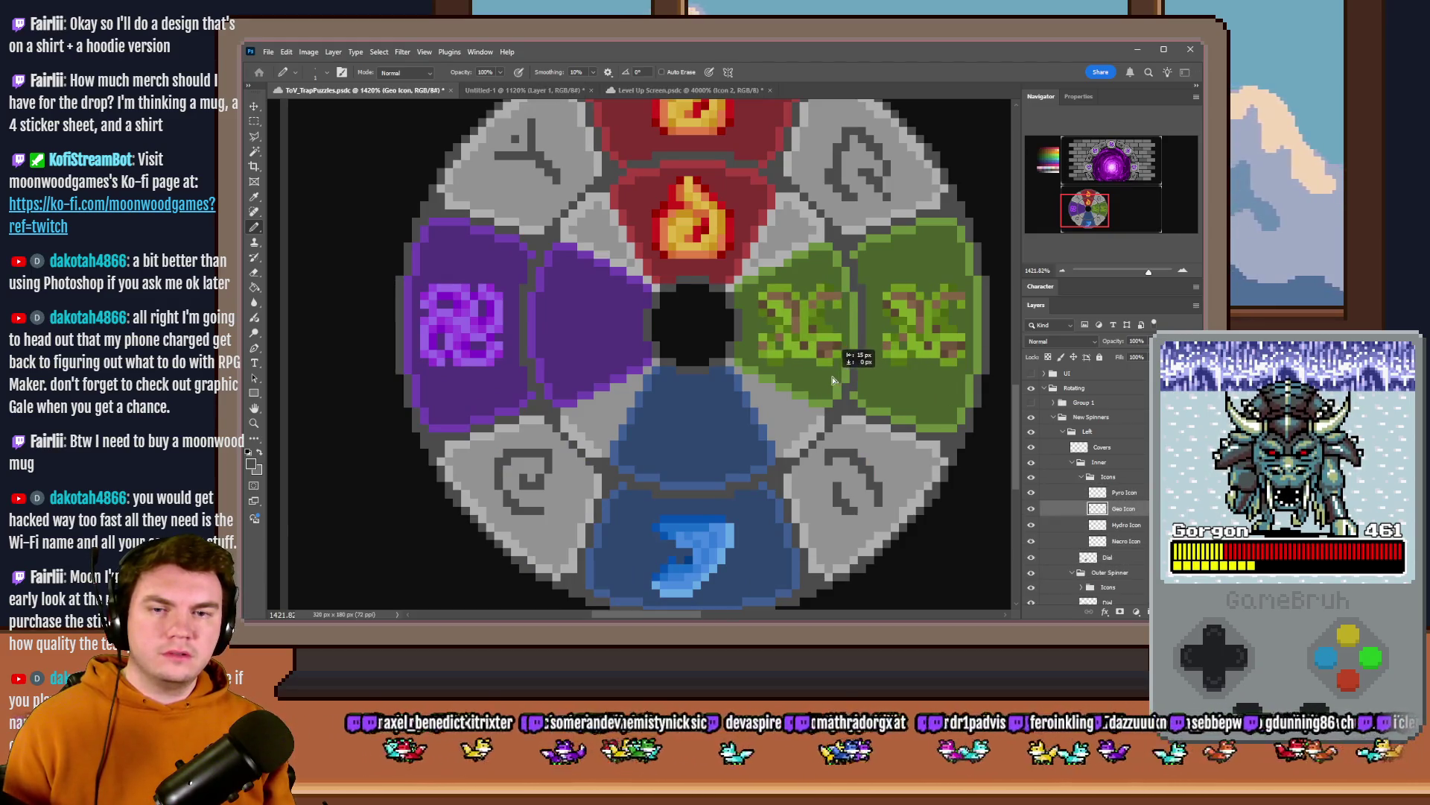
pyautogui.moveTo(827, 380); pyautogui.dragTo(827, 384)
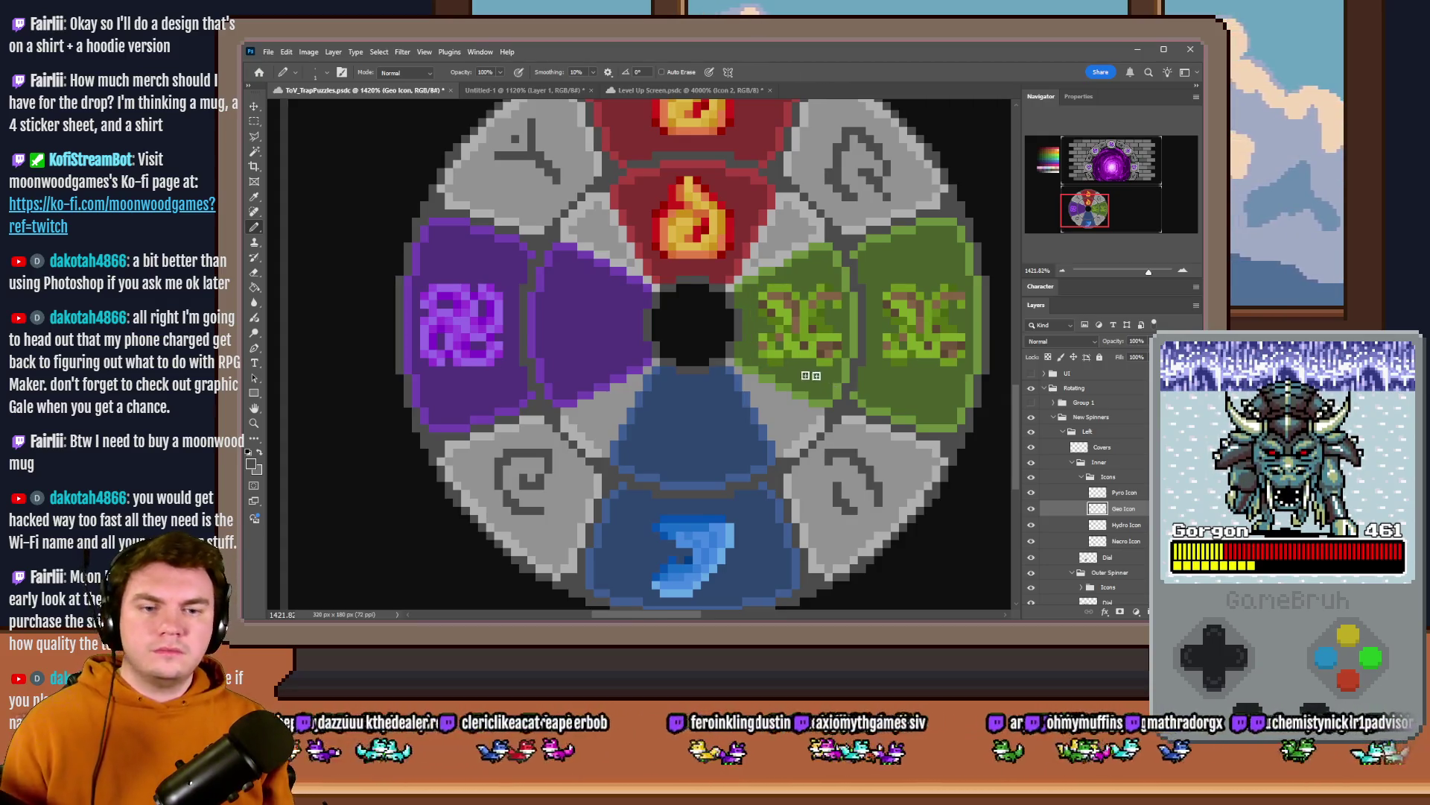
pyautogui.click(669, 495)
pyautogui.scroll(-1, 670, 495)
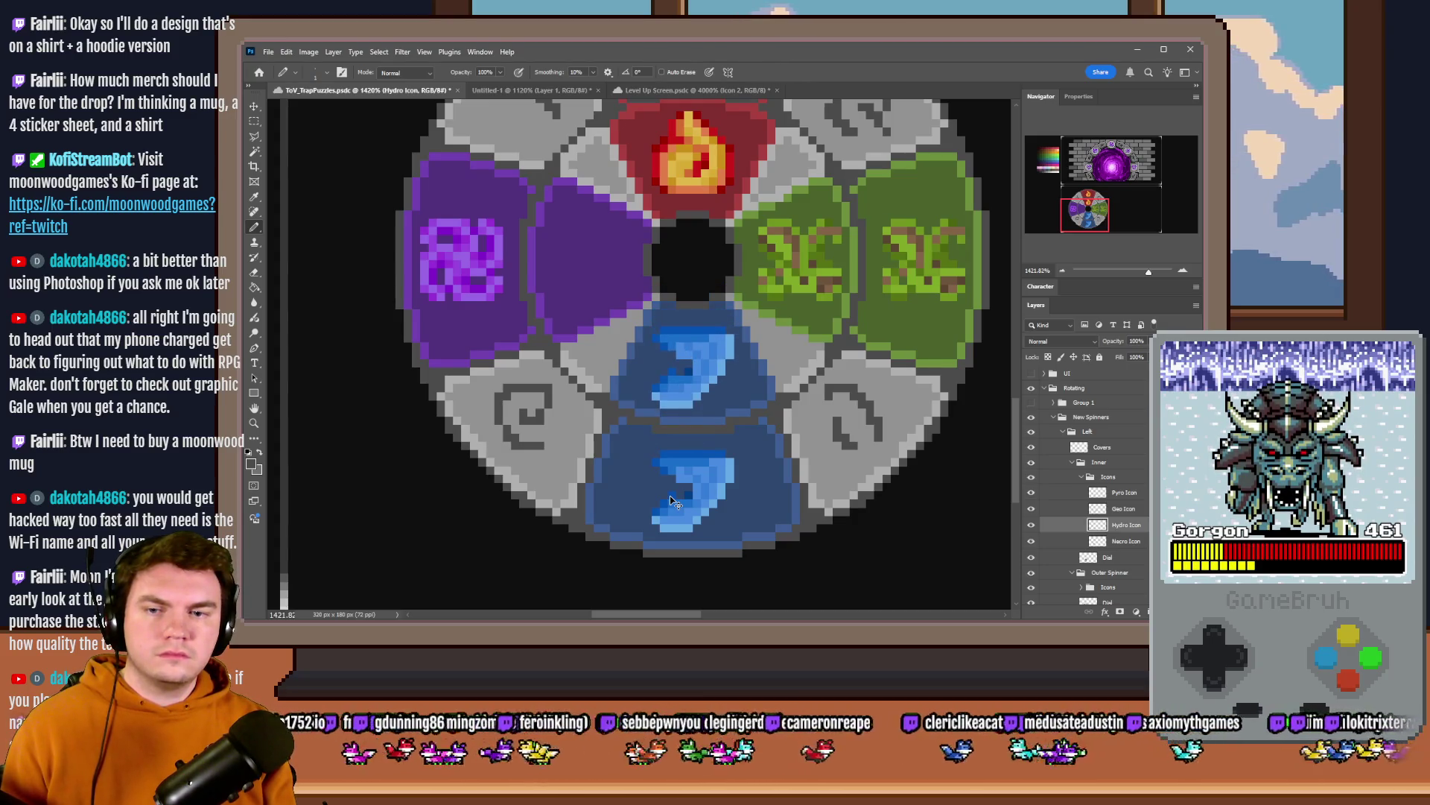
pyautogui.click(1127, 541)
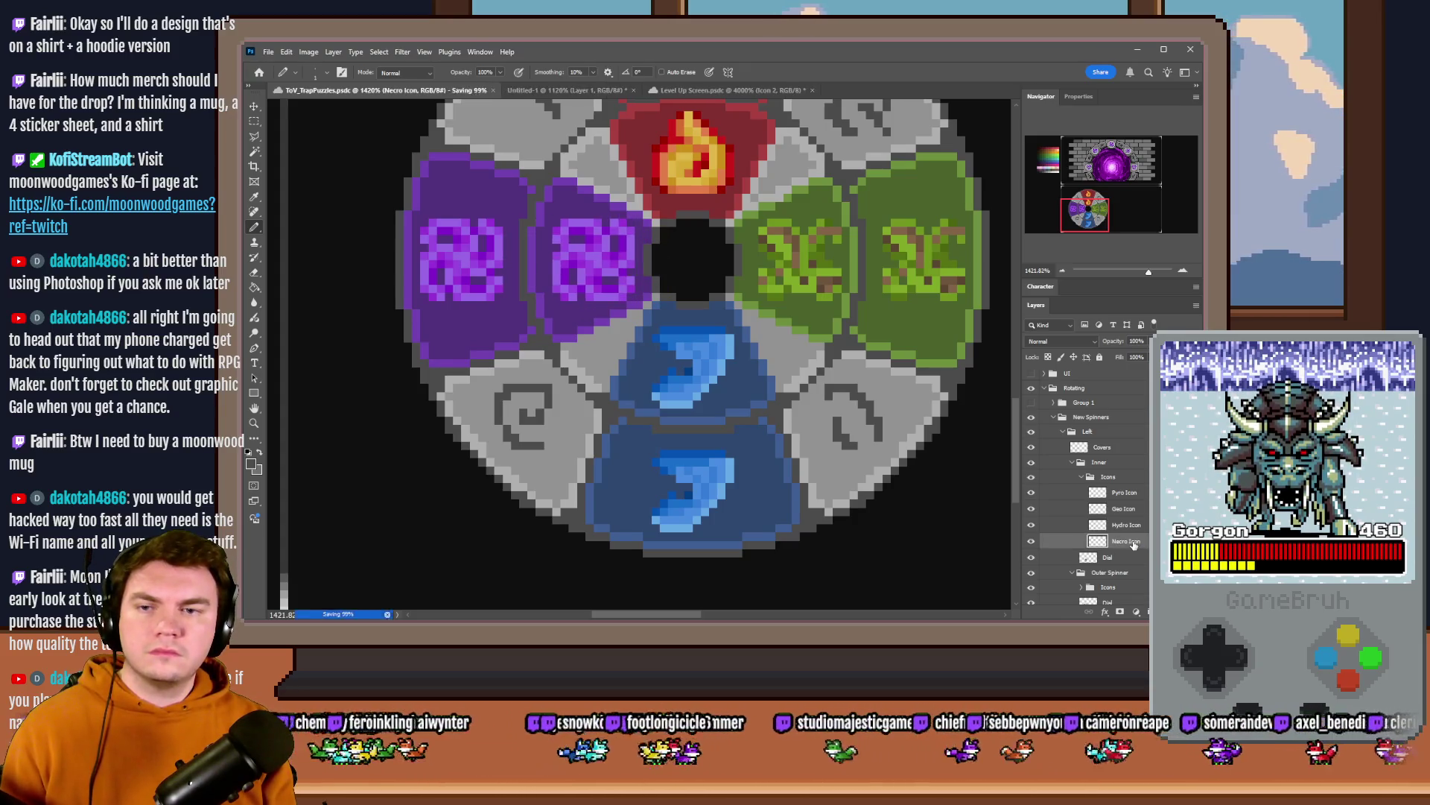
pyautogui.scroll(-5, 659, 405)
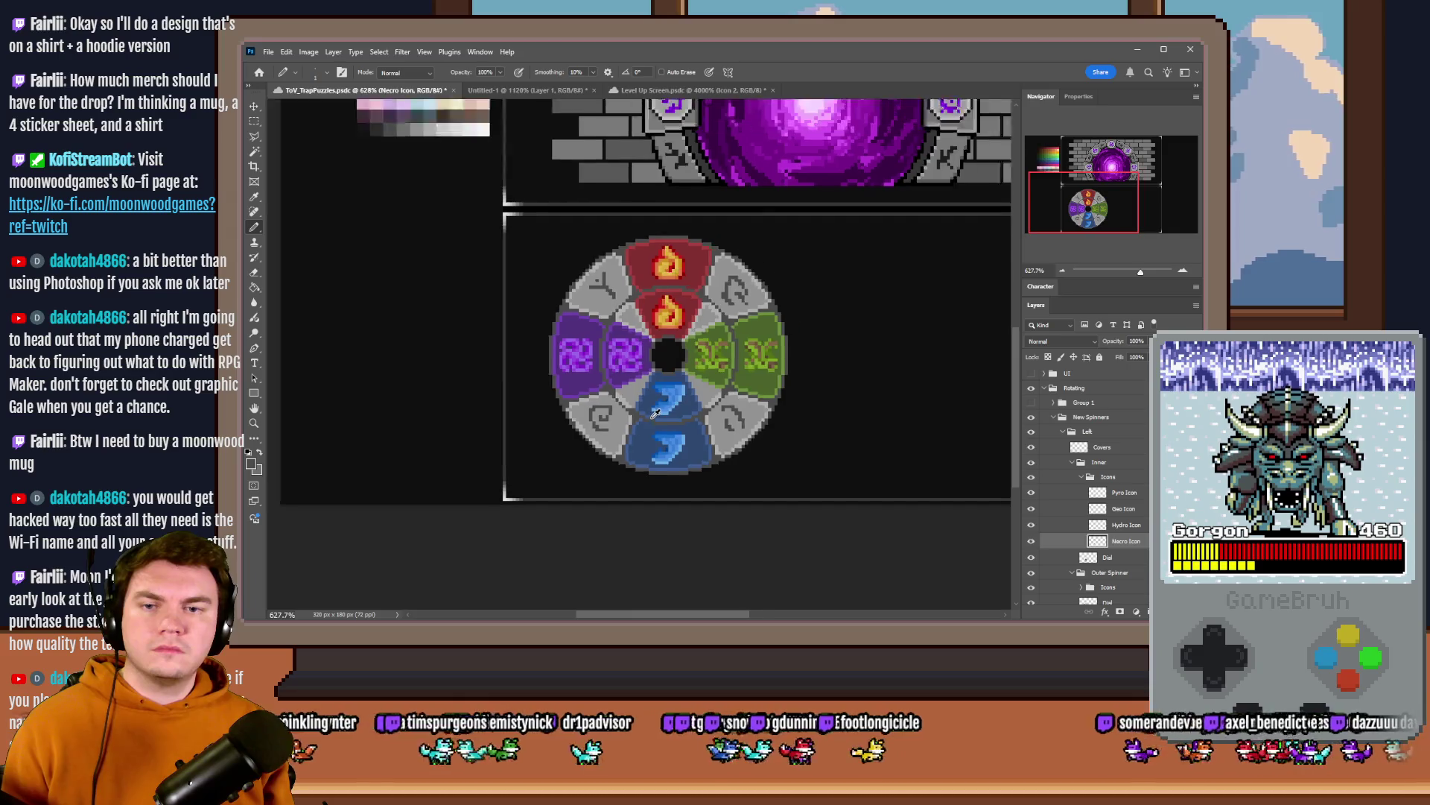
pyautogui.scroll(2, 658, 402)
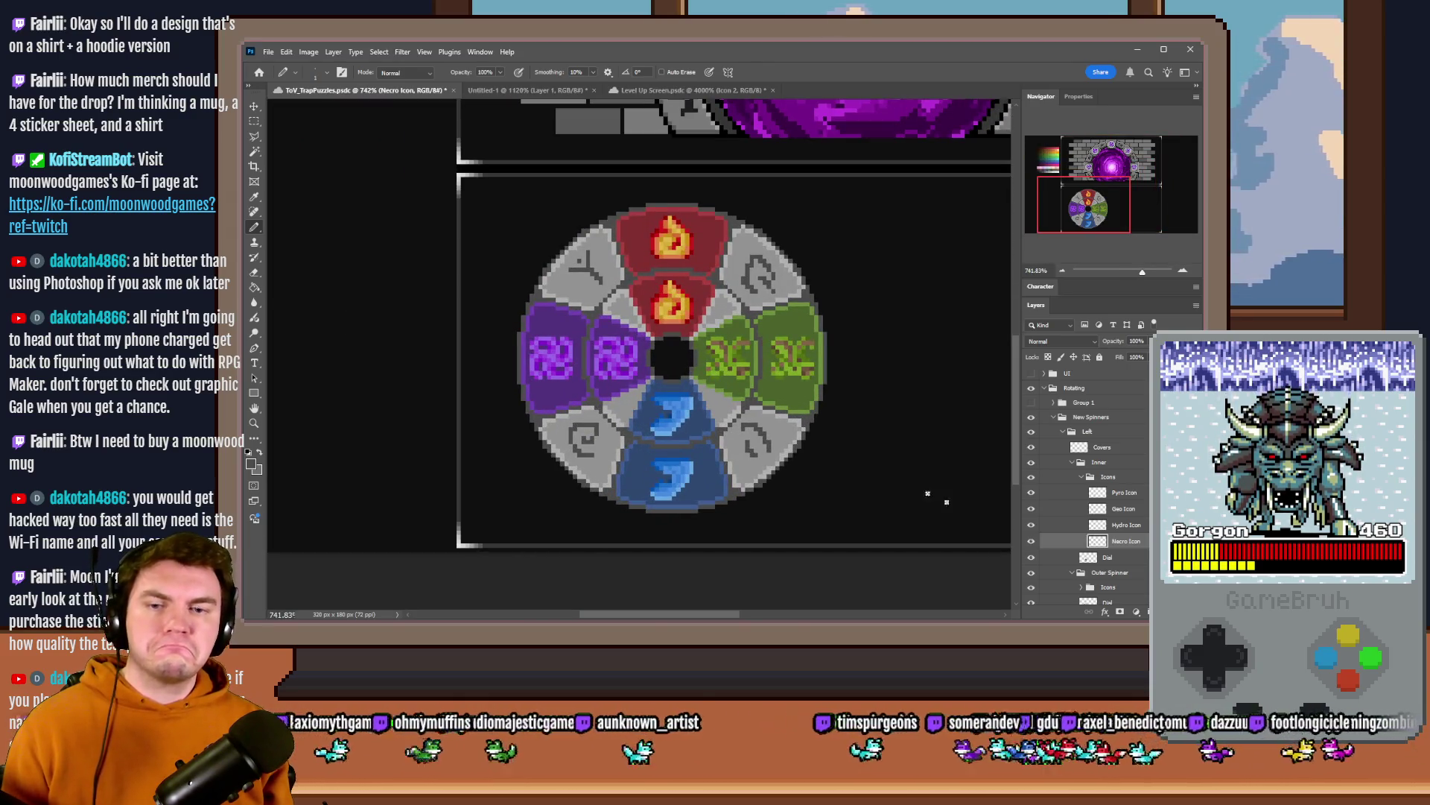
pyautogui.click(1115, 556)
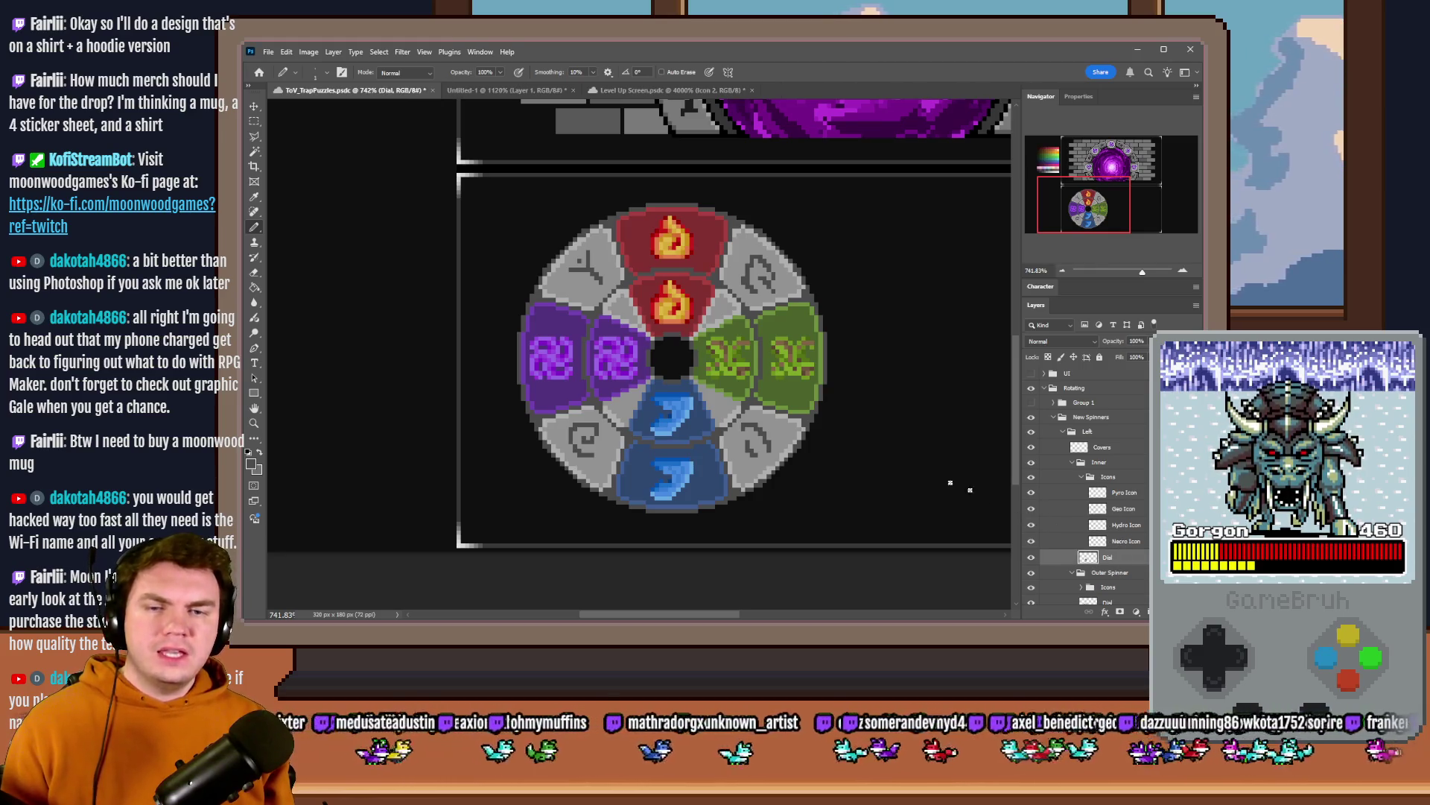
pyautogui.scroll(2, 672, 454)
pyautogui.scroll(2, 675, 455)
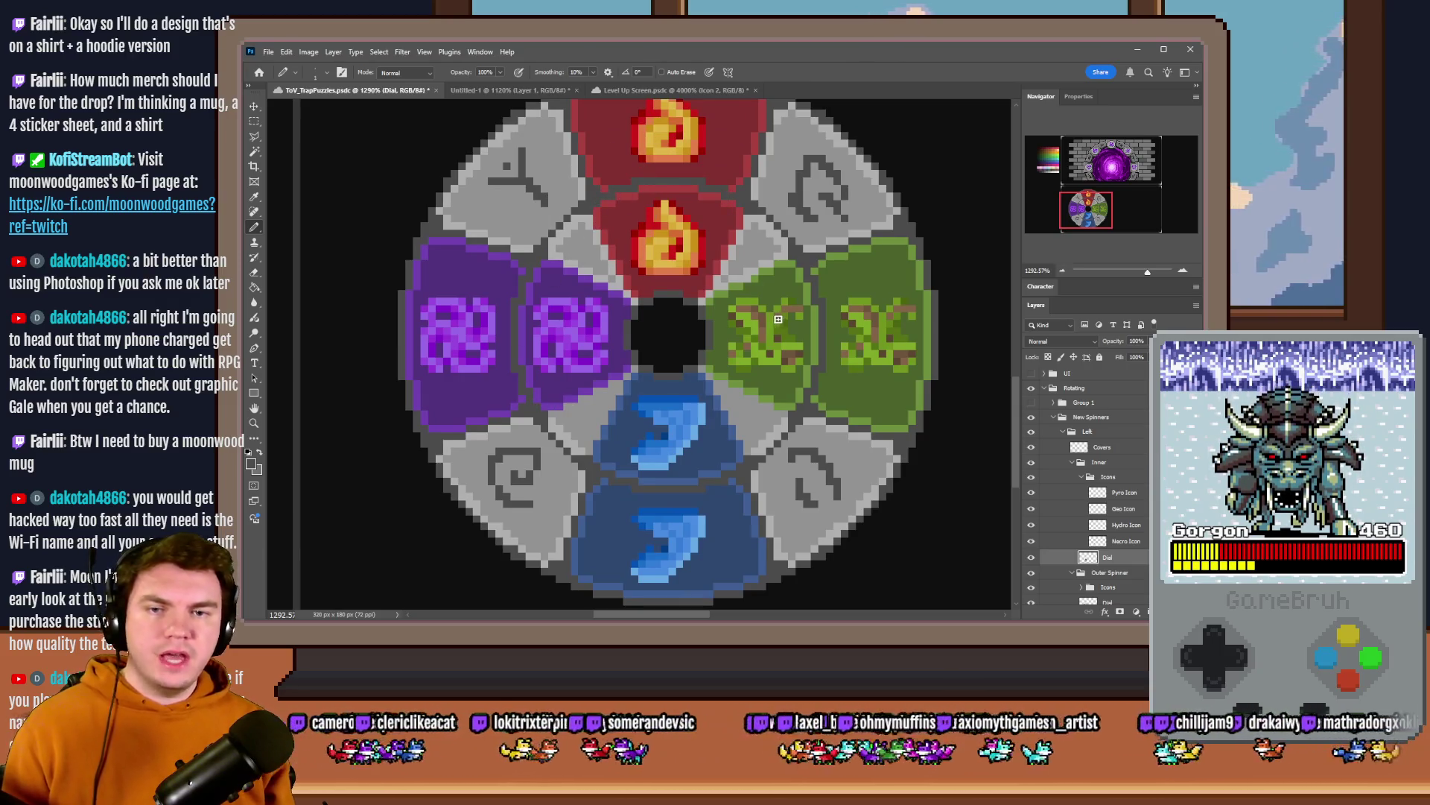
pyautogui.scroll(-3, 776, 319)
pyautogui.scroll(-1, 751, 326)
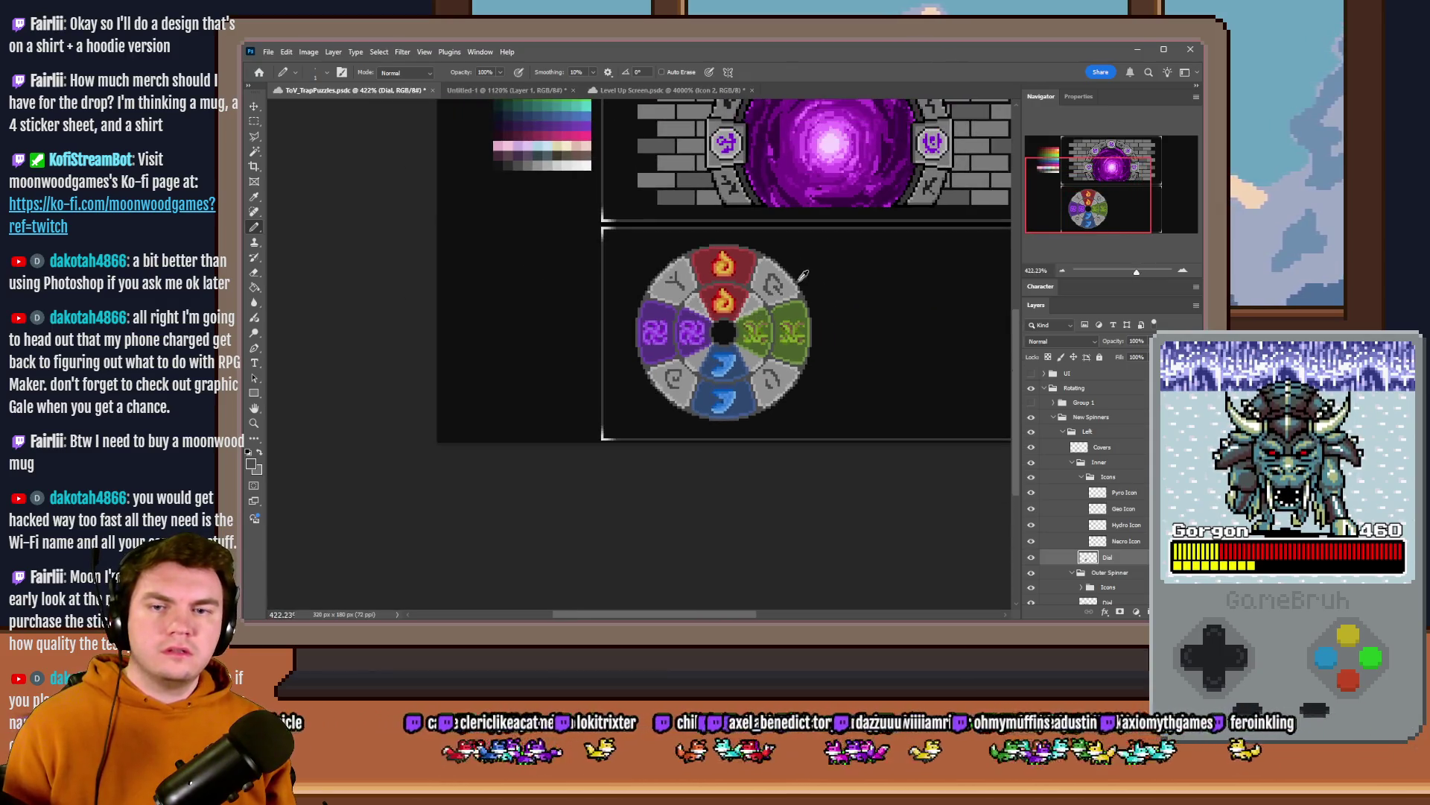
pyautogui.scroll(1, 808, 283)
pyautogui.hscroll(1, 808, 283)
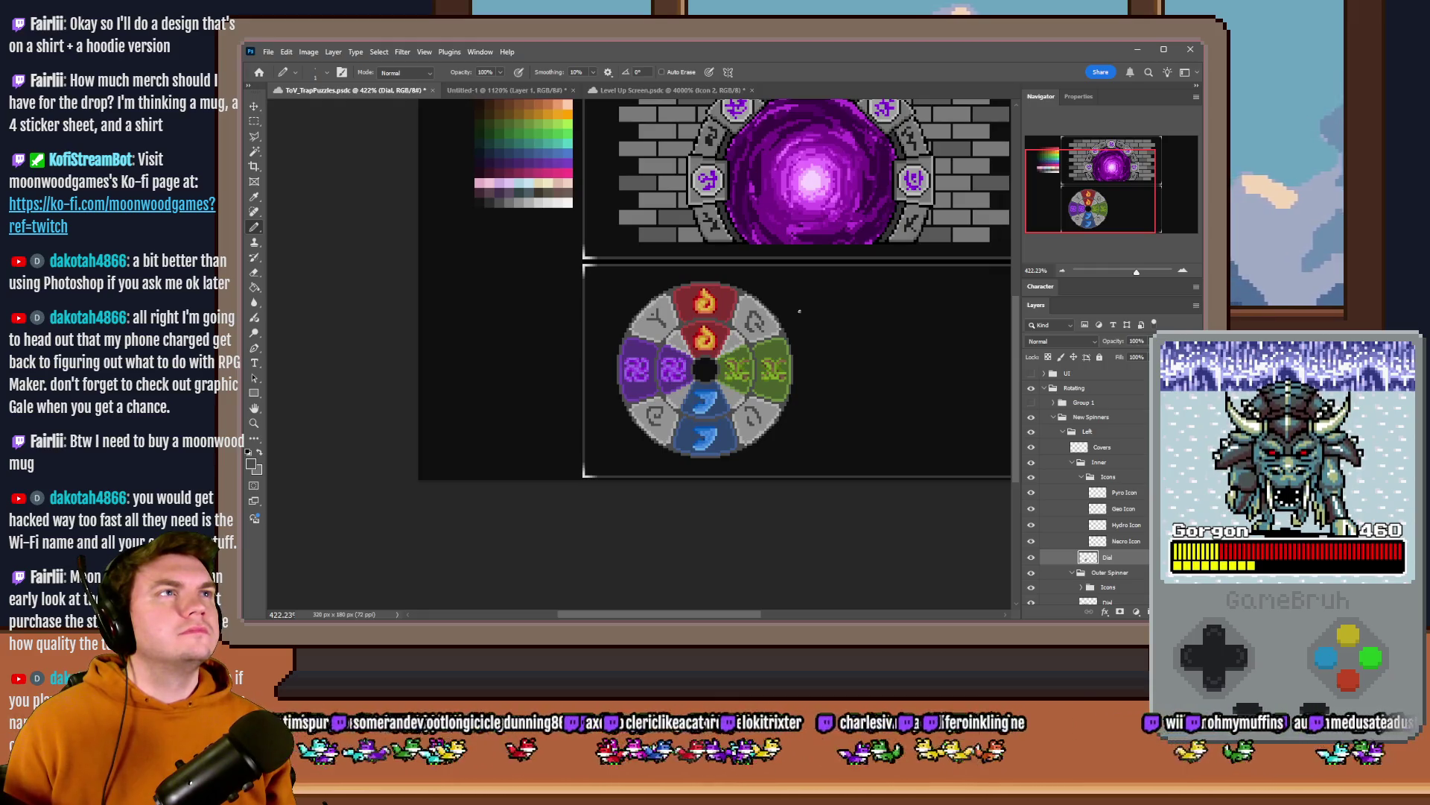
pyautogui.press('m')
pyautogui.click(1088, 478)
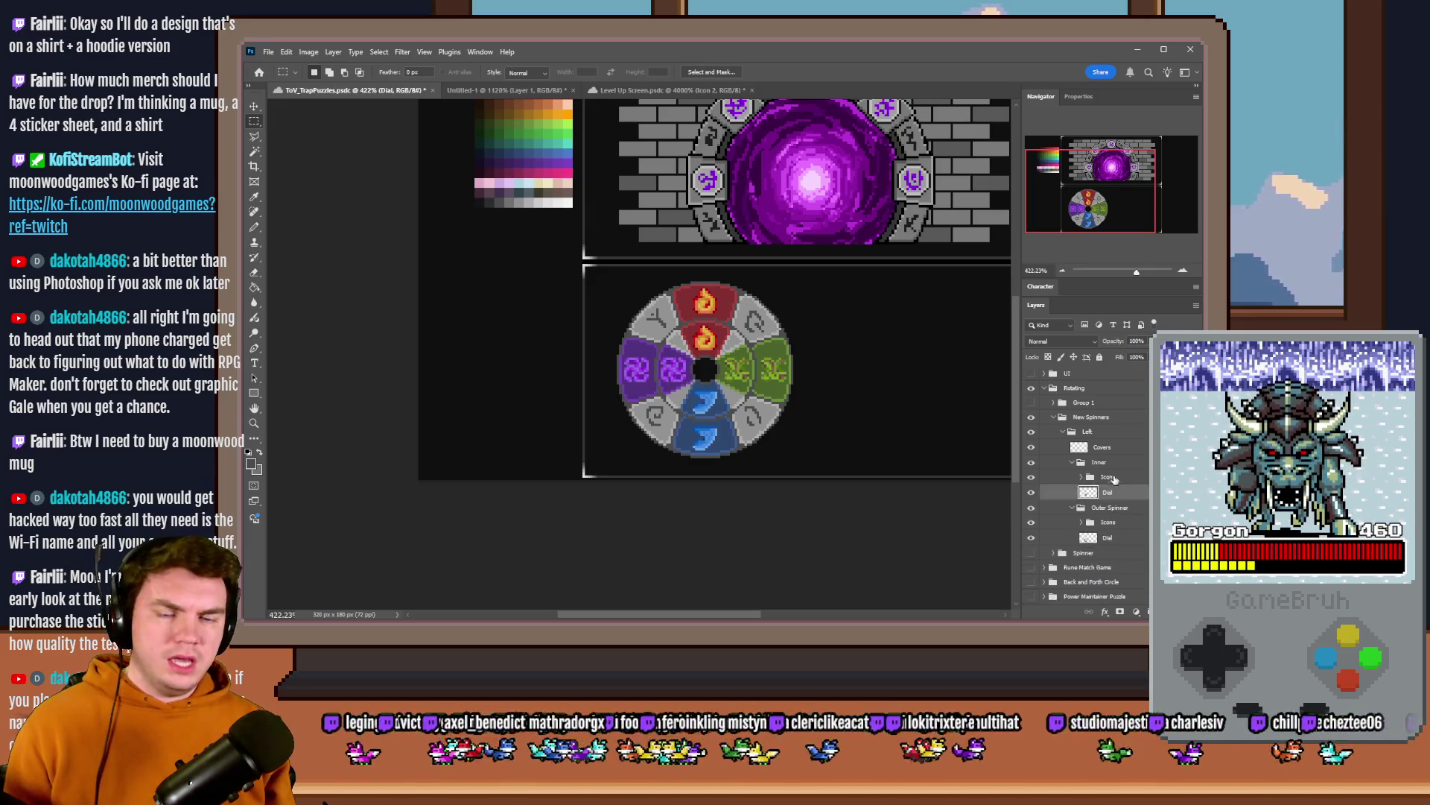
# - Free Transform the Inner spinner group, rotating it about its centre, and commit
pyautogui.click(1100, 462)
pyautogui.rightClick(733, 389)
pyautogui.click(789, 503)
pyautogui.moveTo(856, 422)
pyautogui.mouseDown()
pyautogui.moveTo(624, 503)
pyautogui.moveTo(890, 472)
pyautogui.mouseUp()
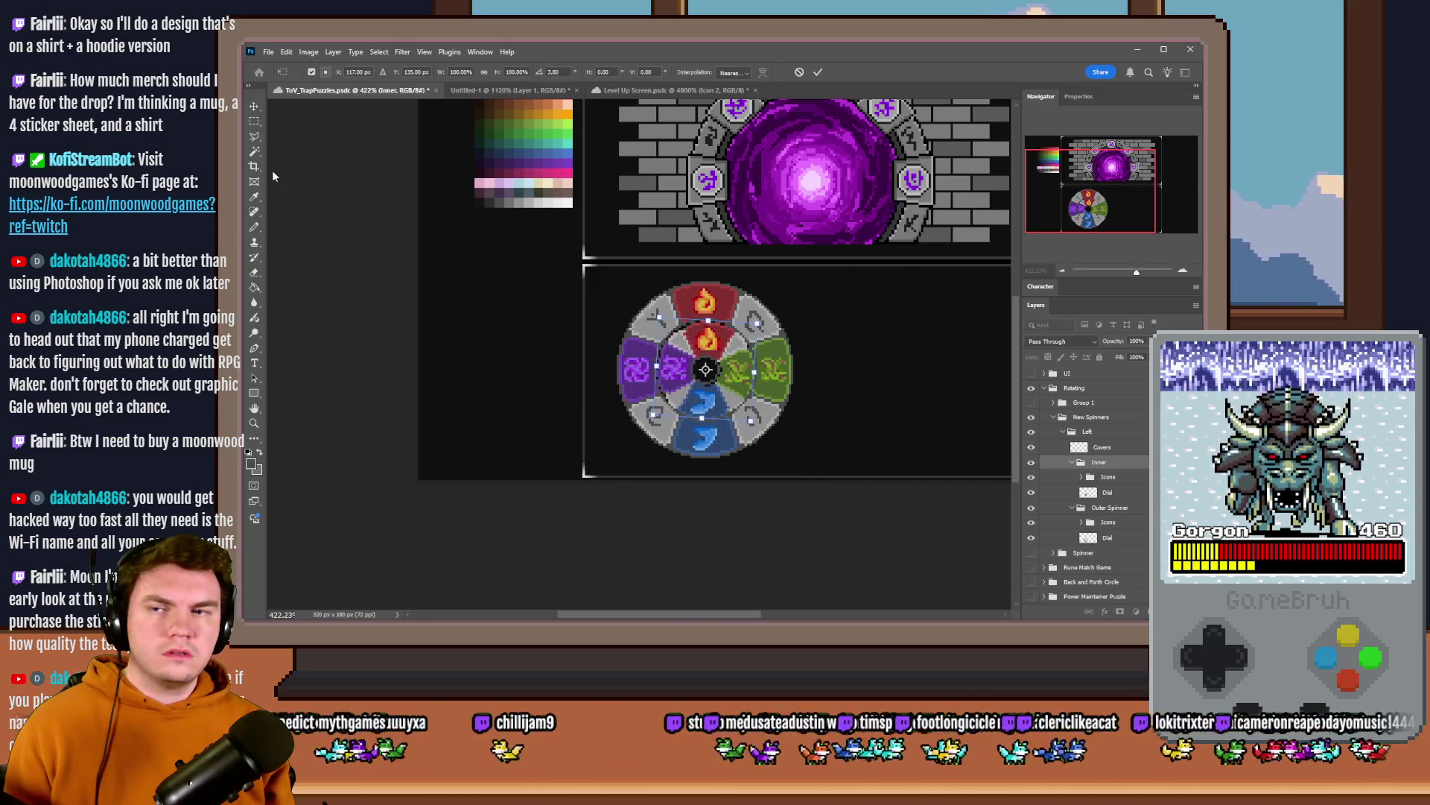
pyautogui.click(253, 120)
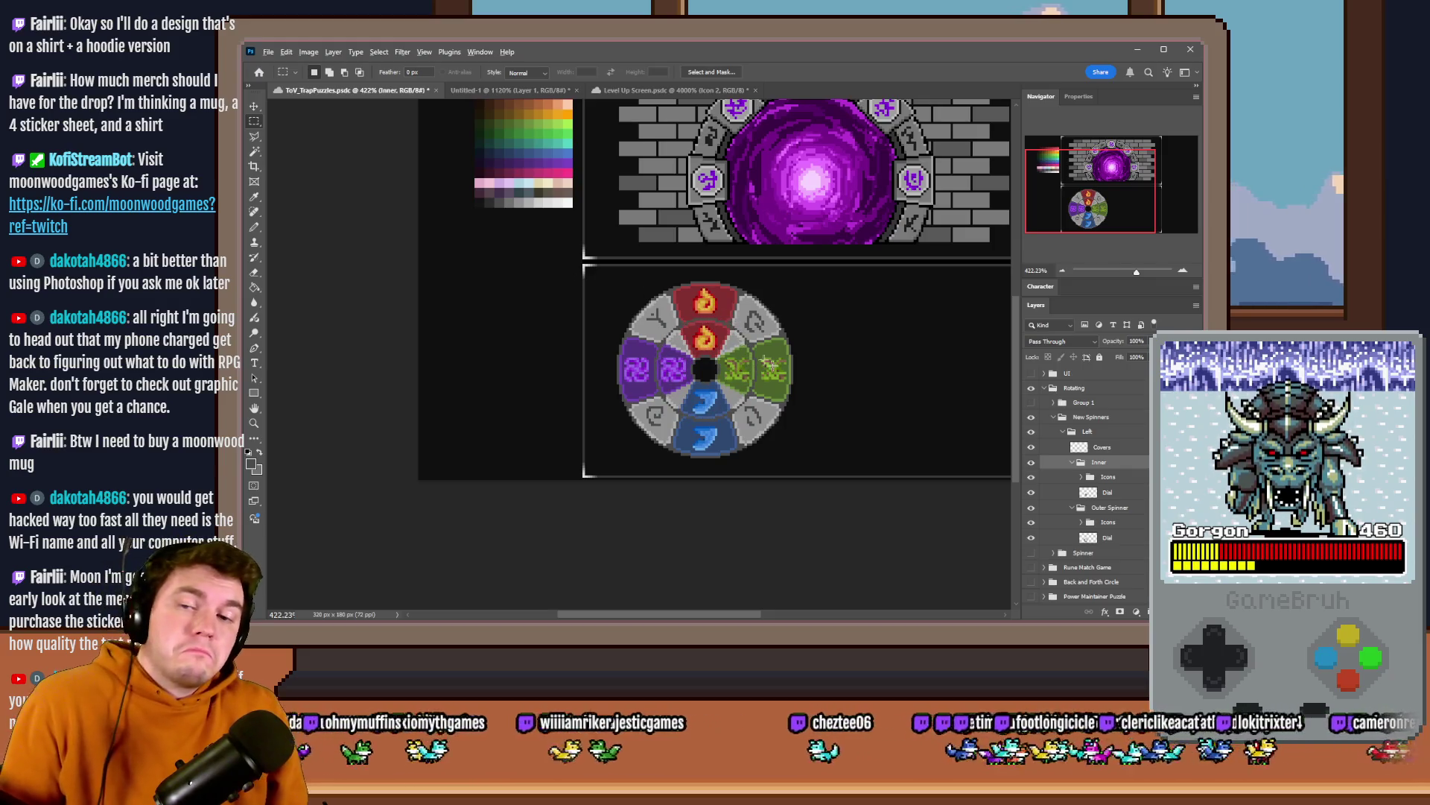
pyautogui.scroll(2, 825, 387)
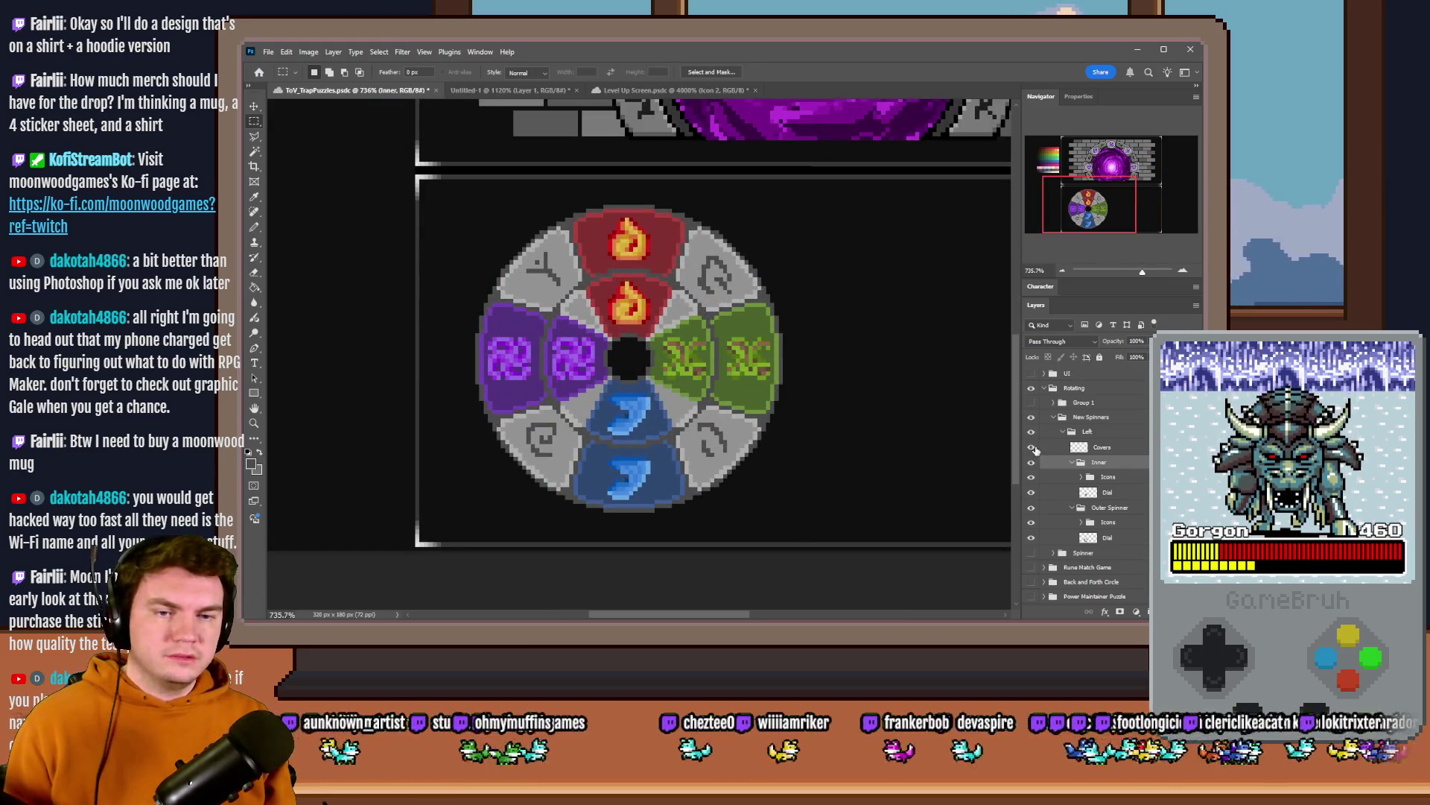
# - Toggle the Inner group, turn on the pixel grid, marquee the ring and hide the Outer Spinner
pyautogui.click(1032, 461)
pyautogui.click(1071, 462)
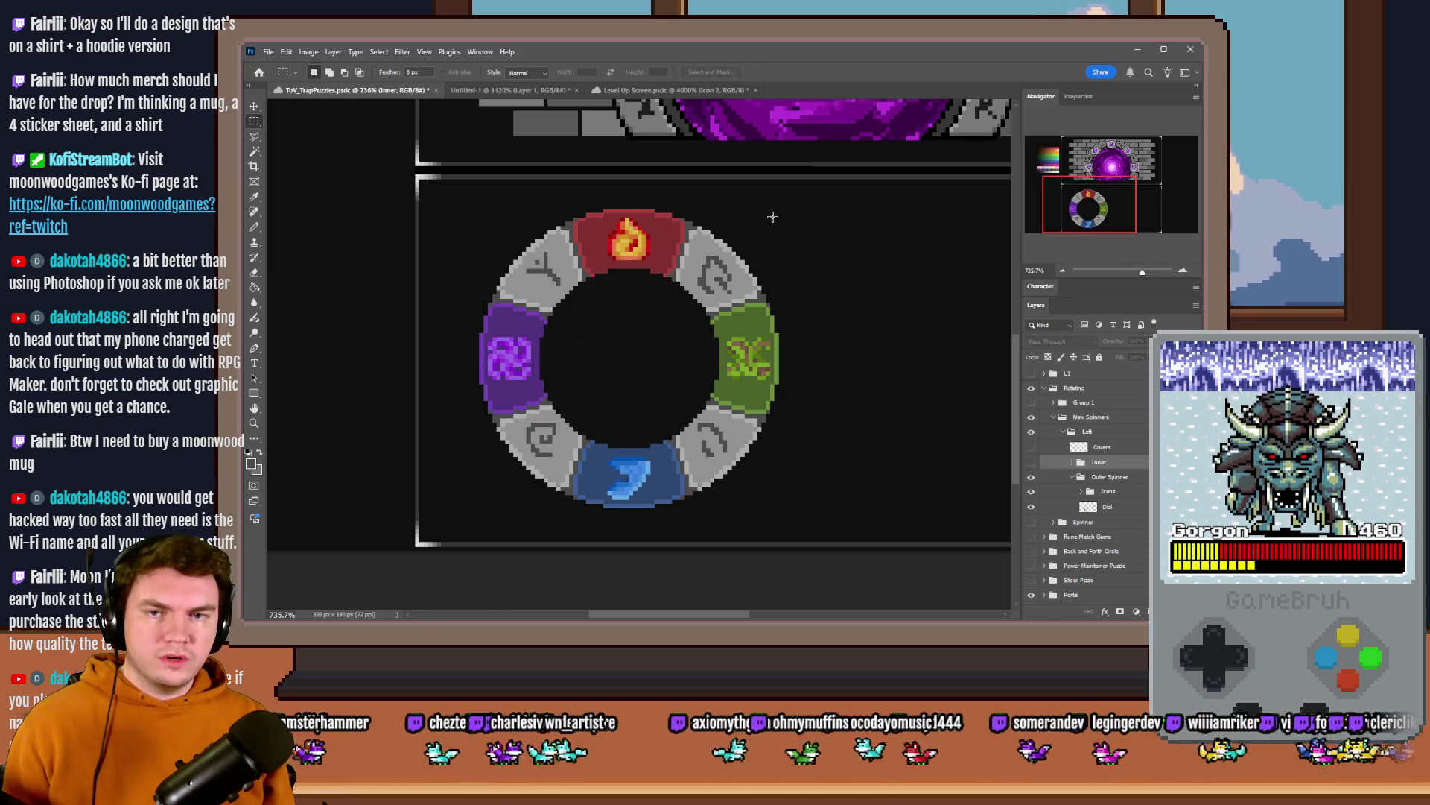
pyautogui.press("ctrl+'")
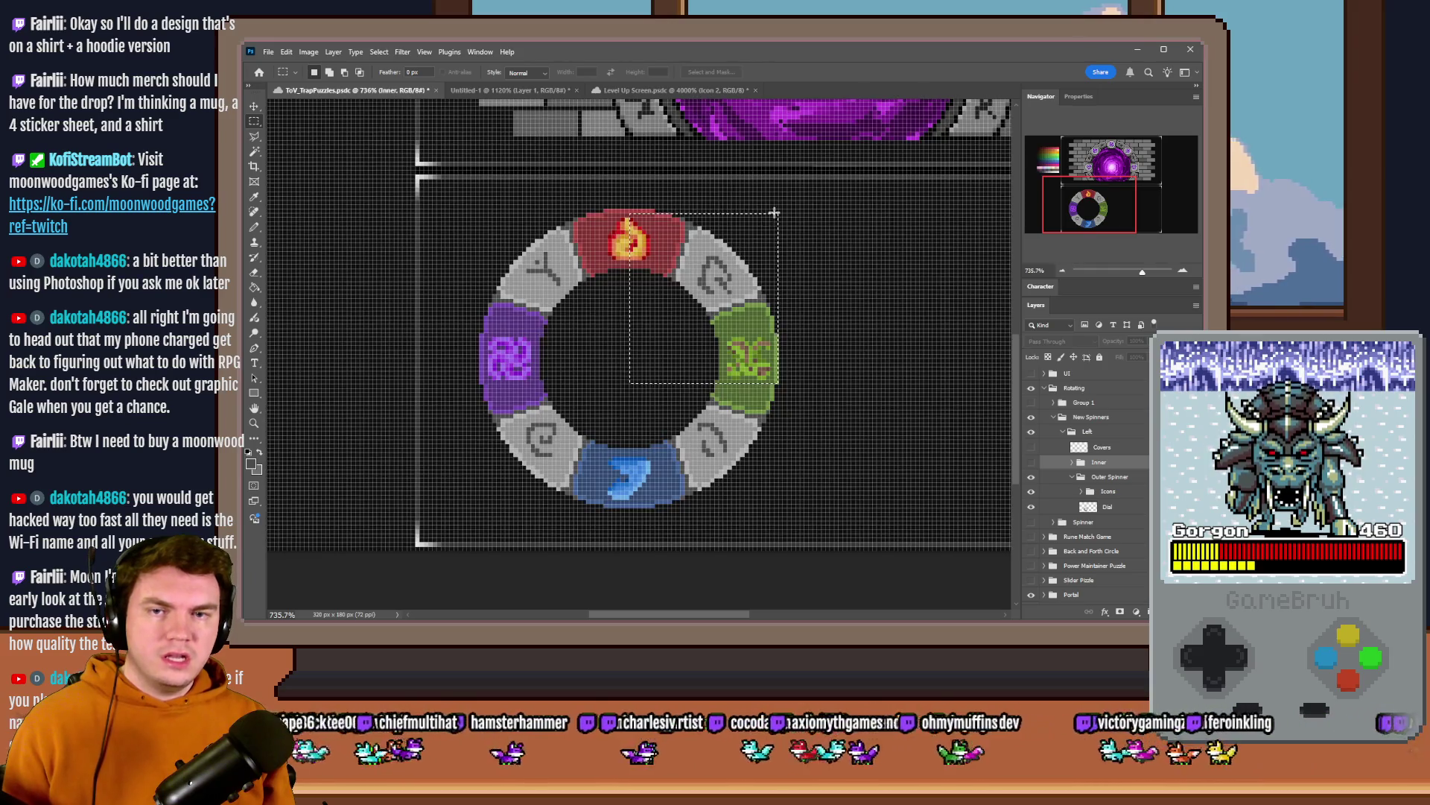
pyautogui.moveTo(750, 252)
pyautogui.mouseDown()
pyautogui.moveTo(501, 493)
pyautogui.moveTo(519, 489)
pyautogui.mouseUp()
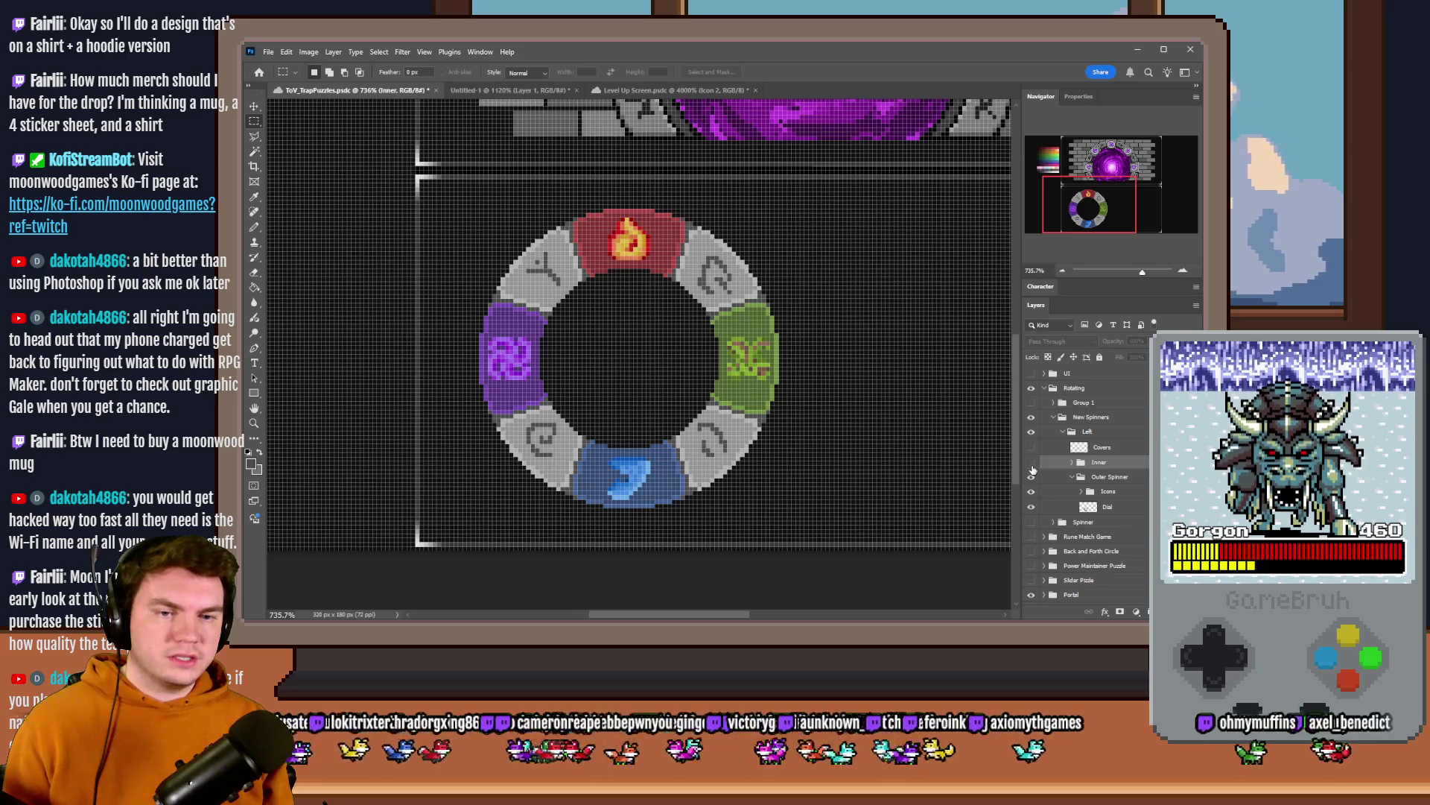
pyautogui.click(1031, 477)
pyautogui.click(1079, 474)
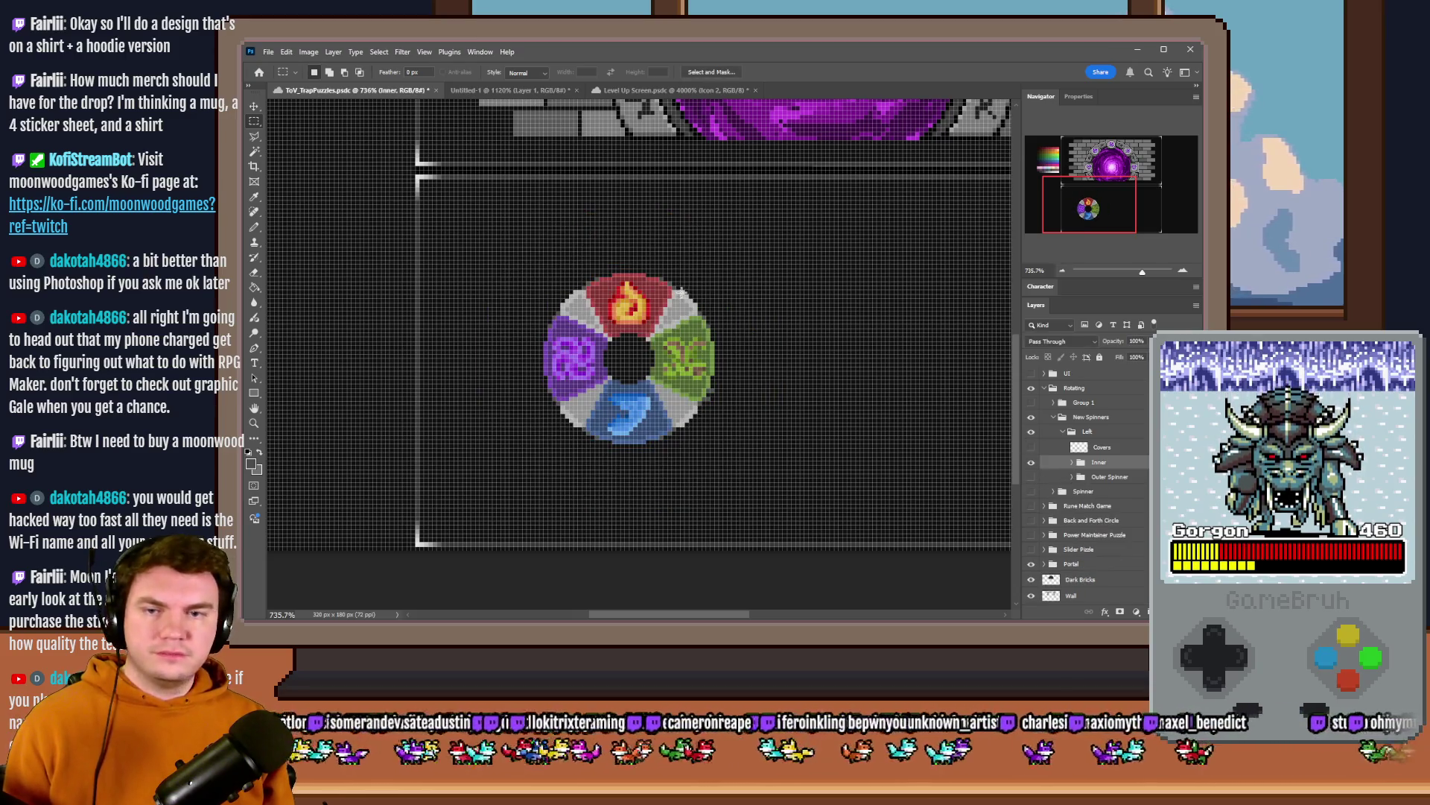
pyautogui.scroll(2, 682, 290)
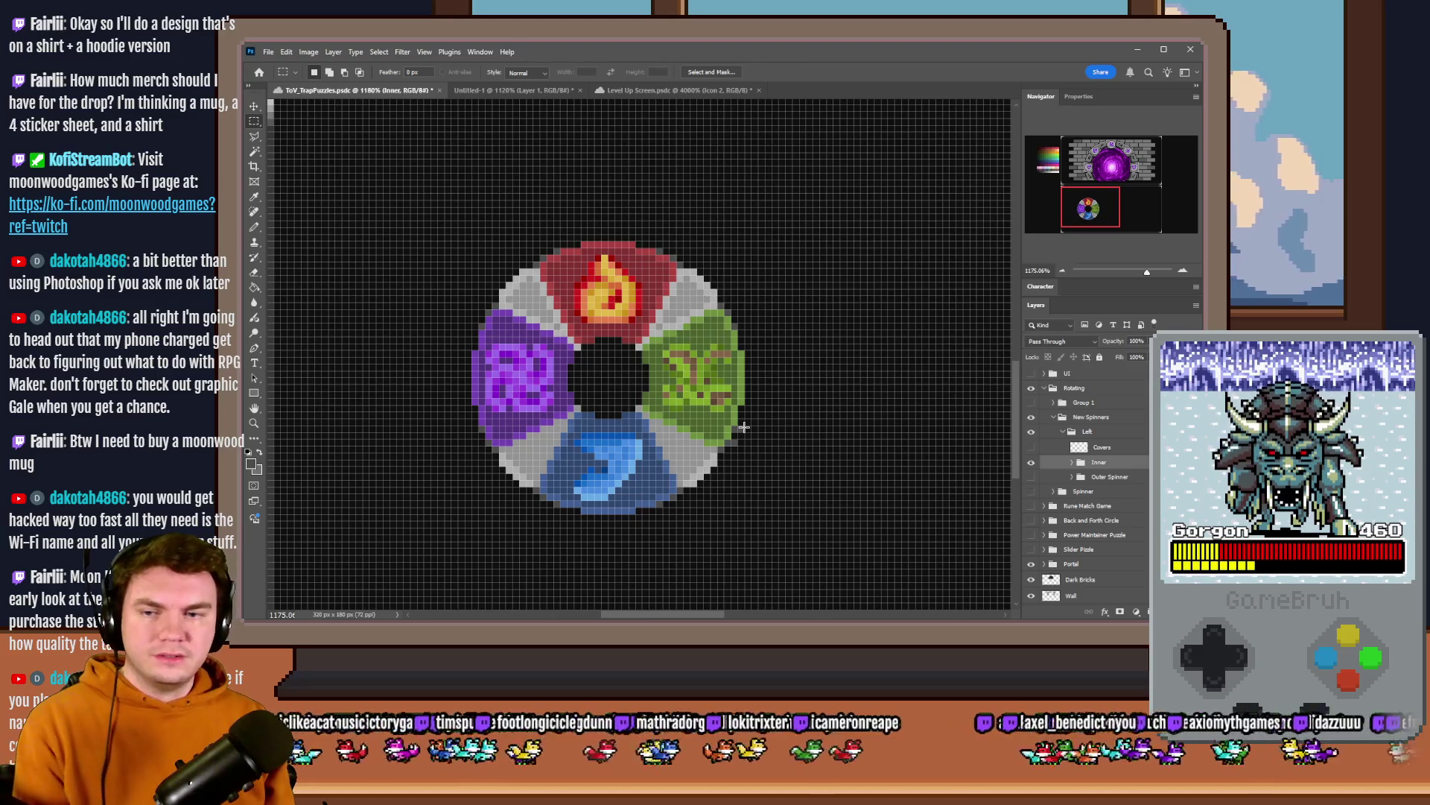
# - Attempt to delete the selection, dismiss the error, and select the Inner group's Dial layer
pyautogui.press('Delete')
pyautogui.press('Return')
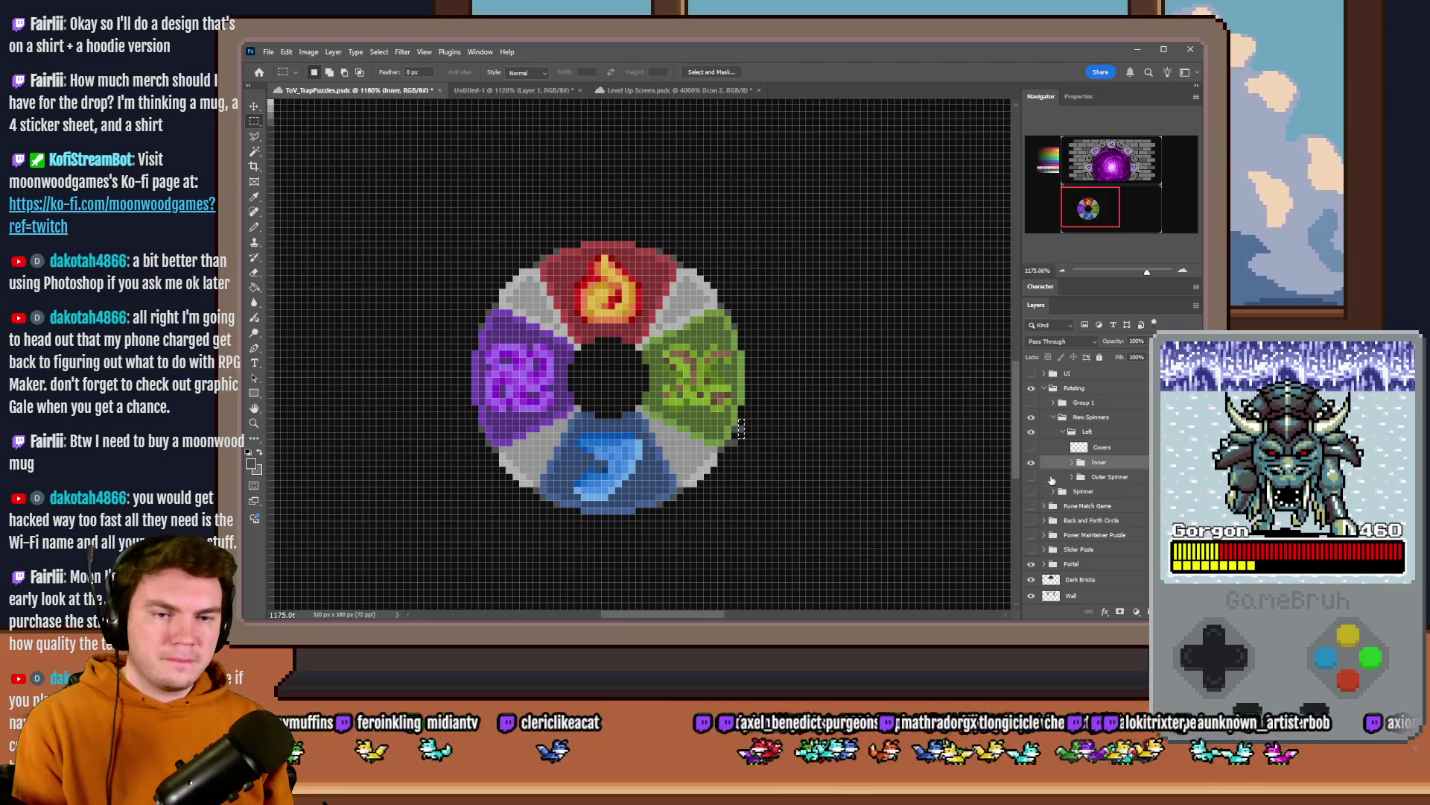
pyautogui.click(1072, 465)
pyautogui.click(1107, 493)
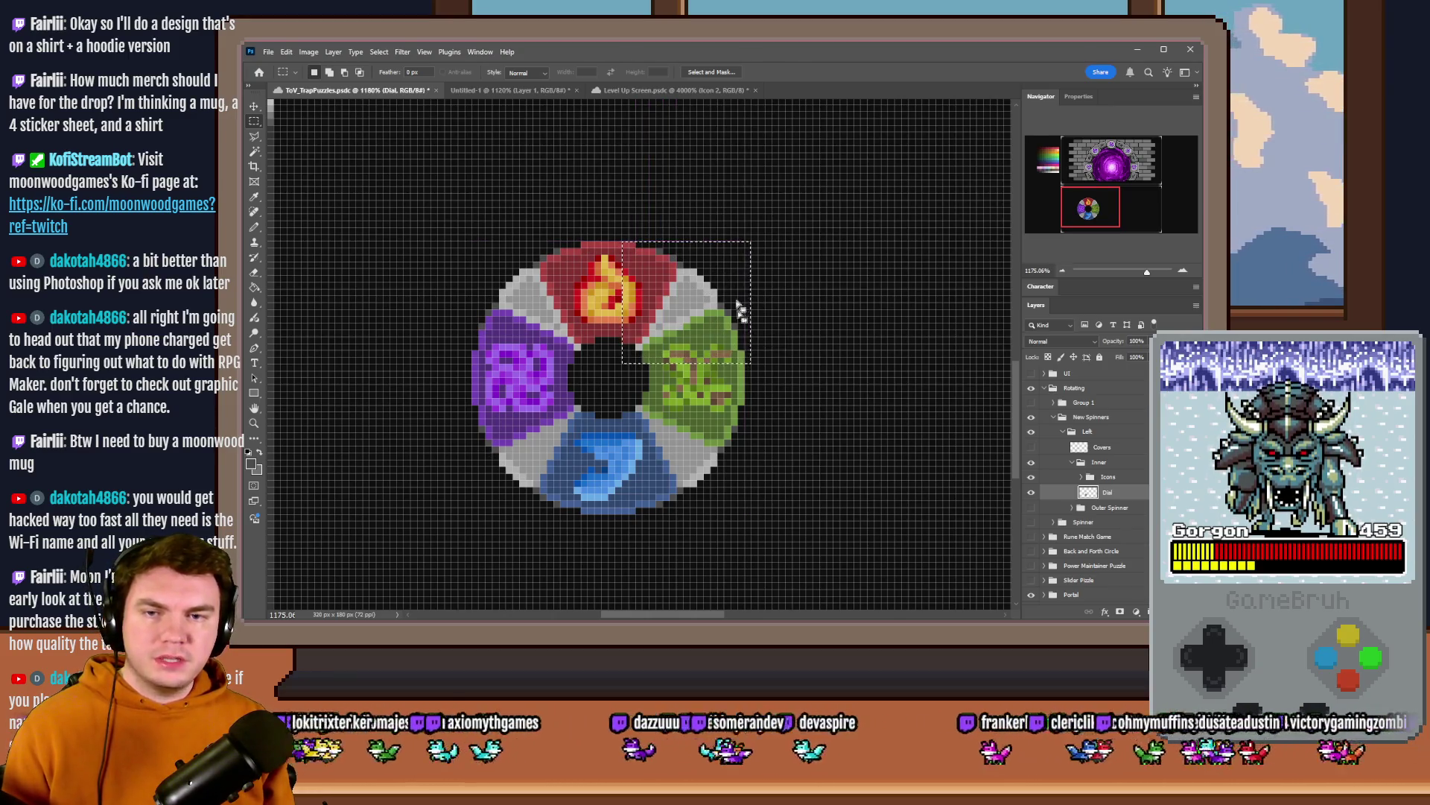
# - Marquee part of the dial, deselect, and show the Outer Spinner ring again
pyautogui.moveTo(744, 242); pyautogui.dragTo(439, 510)
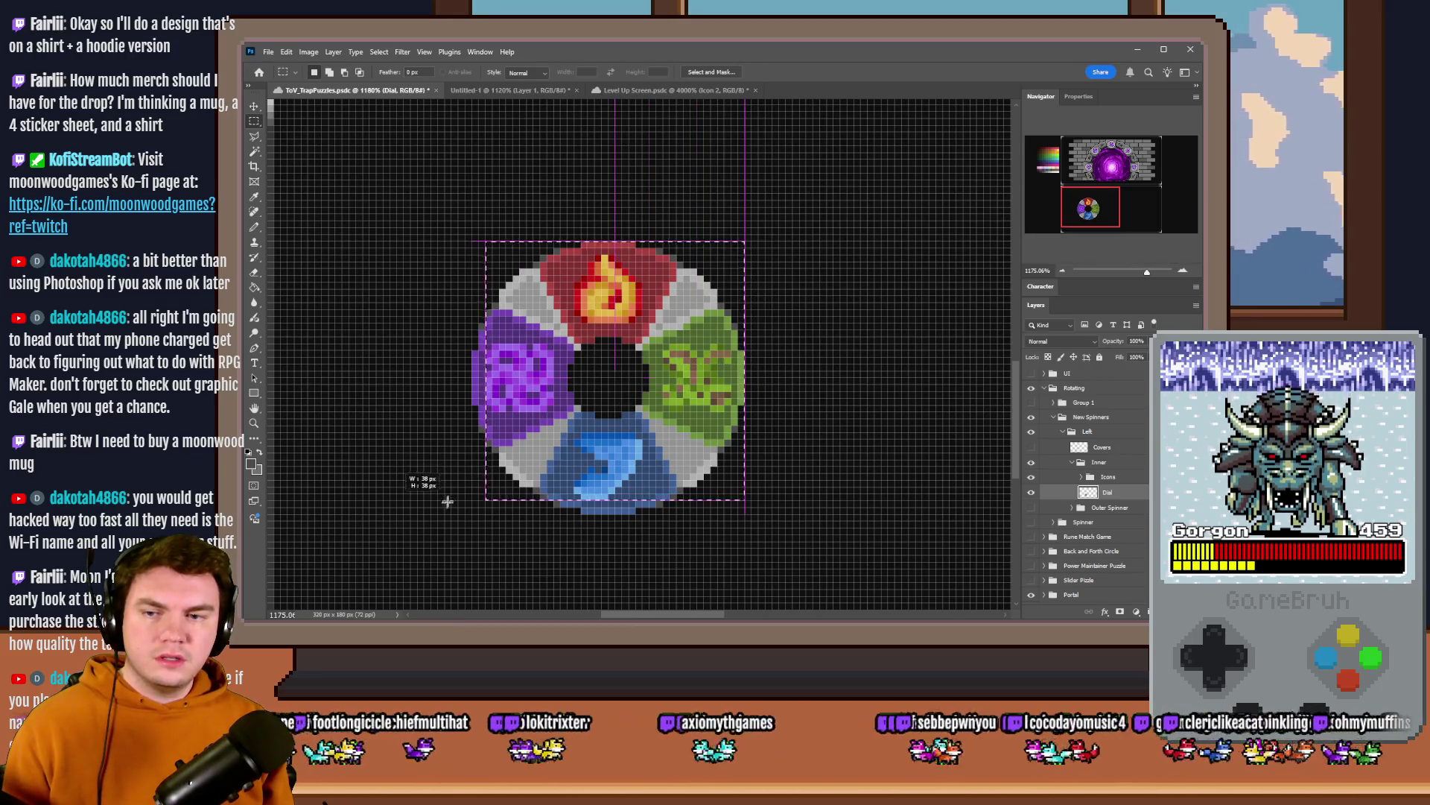
pyautogui.hotkey('ctrl', 'd')
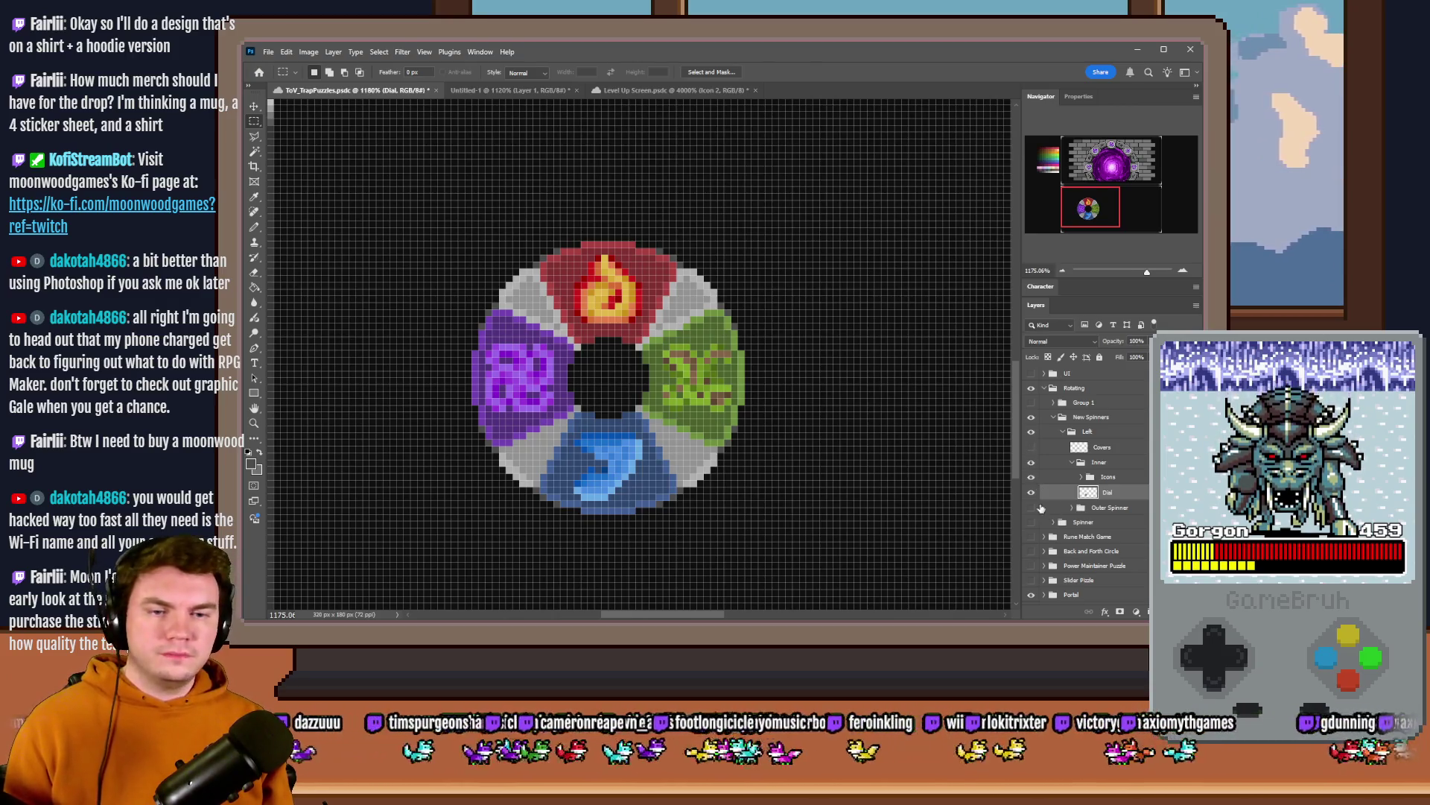
pyautogui.click(1045, 508)
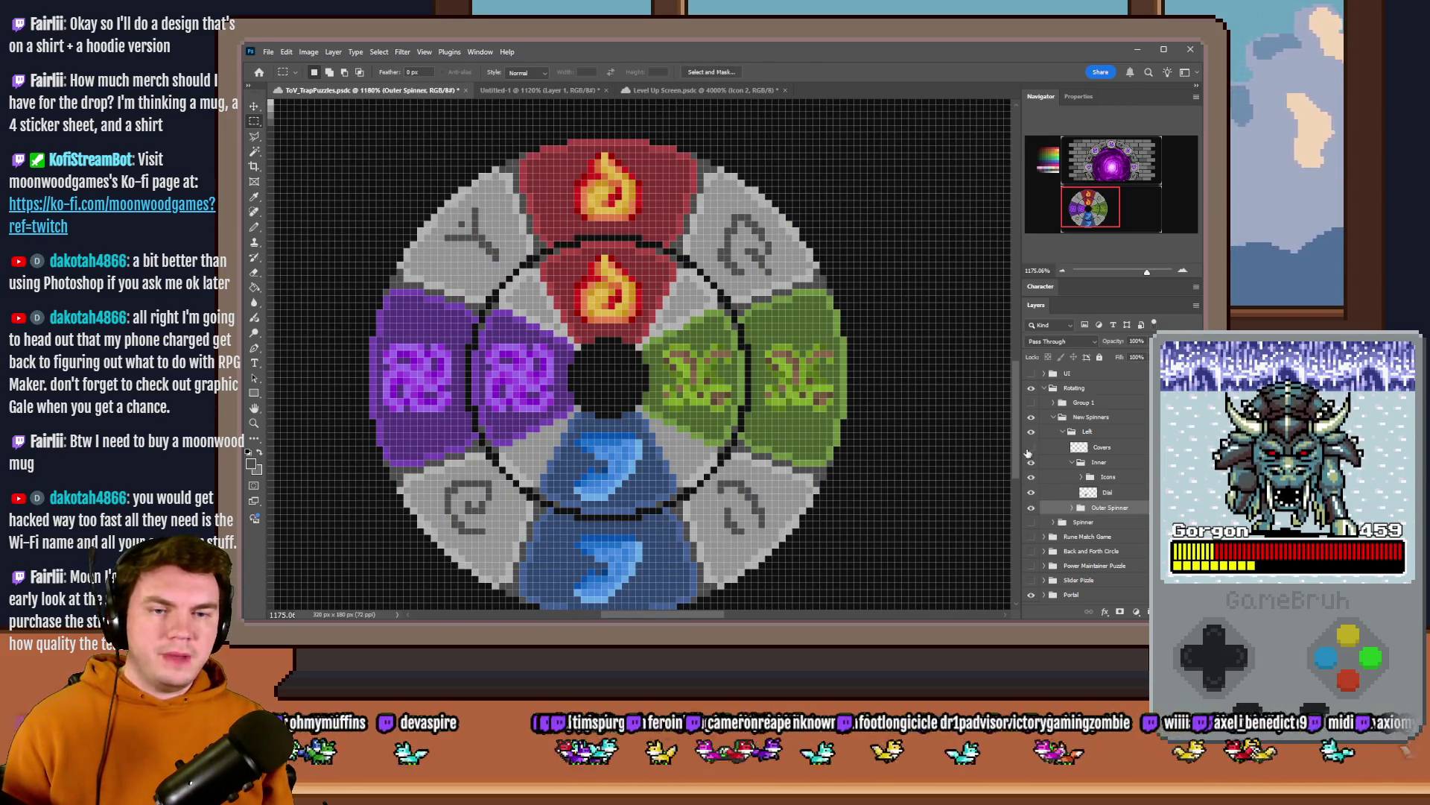
# - Hide the Covers outlines, collapse the Inner group and switch to the Pencil tool
pyautogui.click(1031, 448)
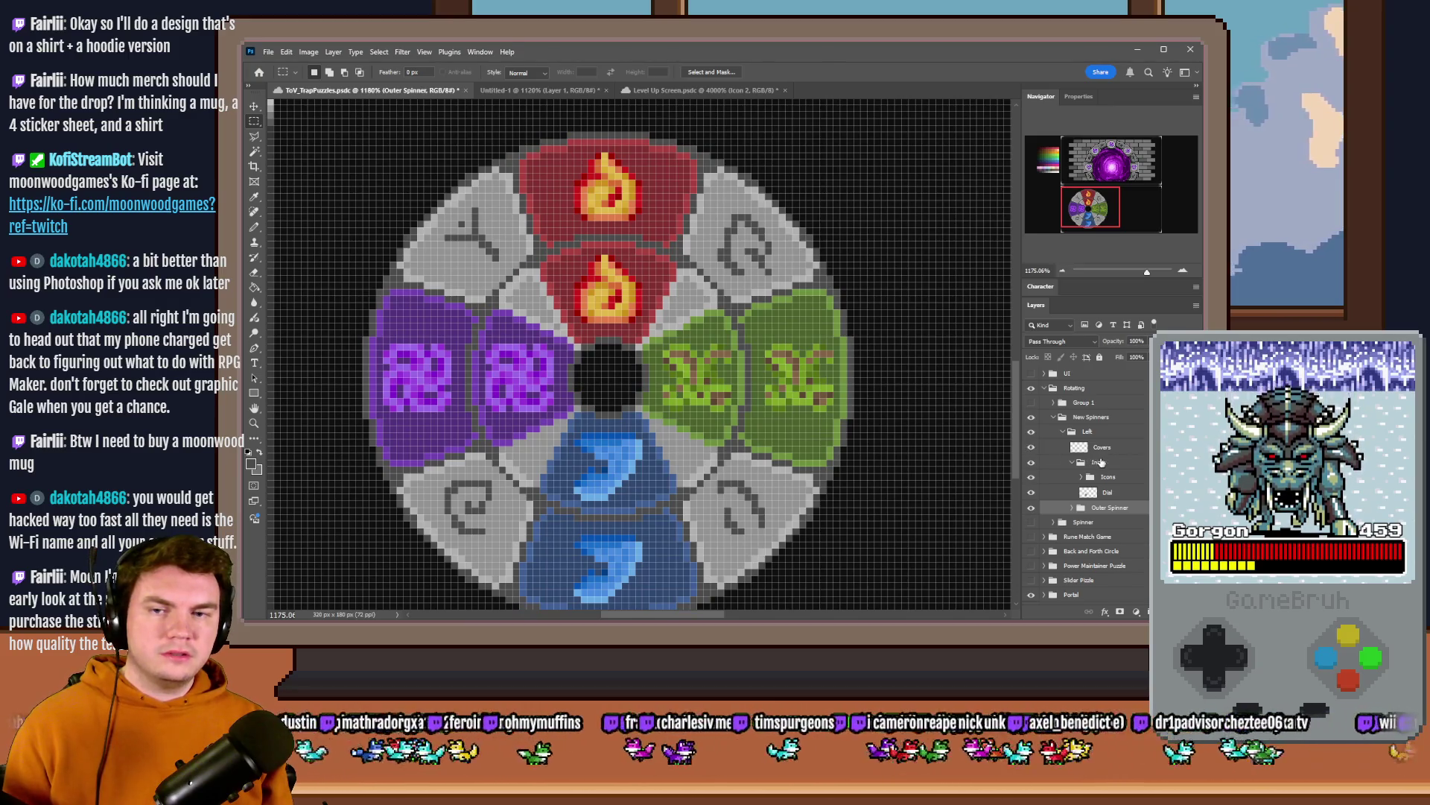
pyautogui.scroll(-2, 874, 420)
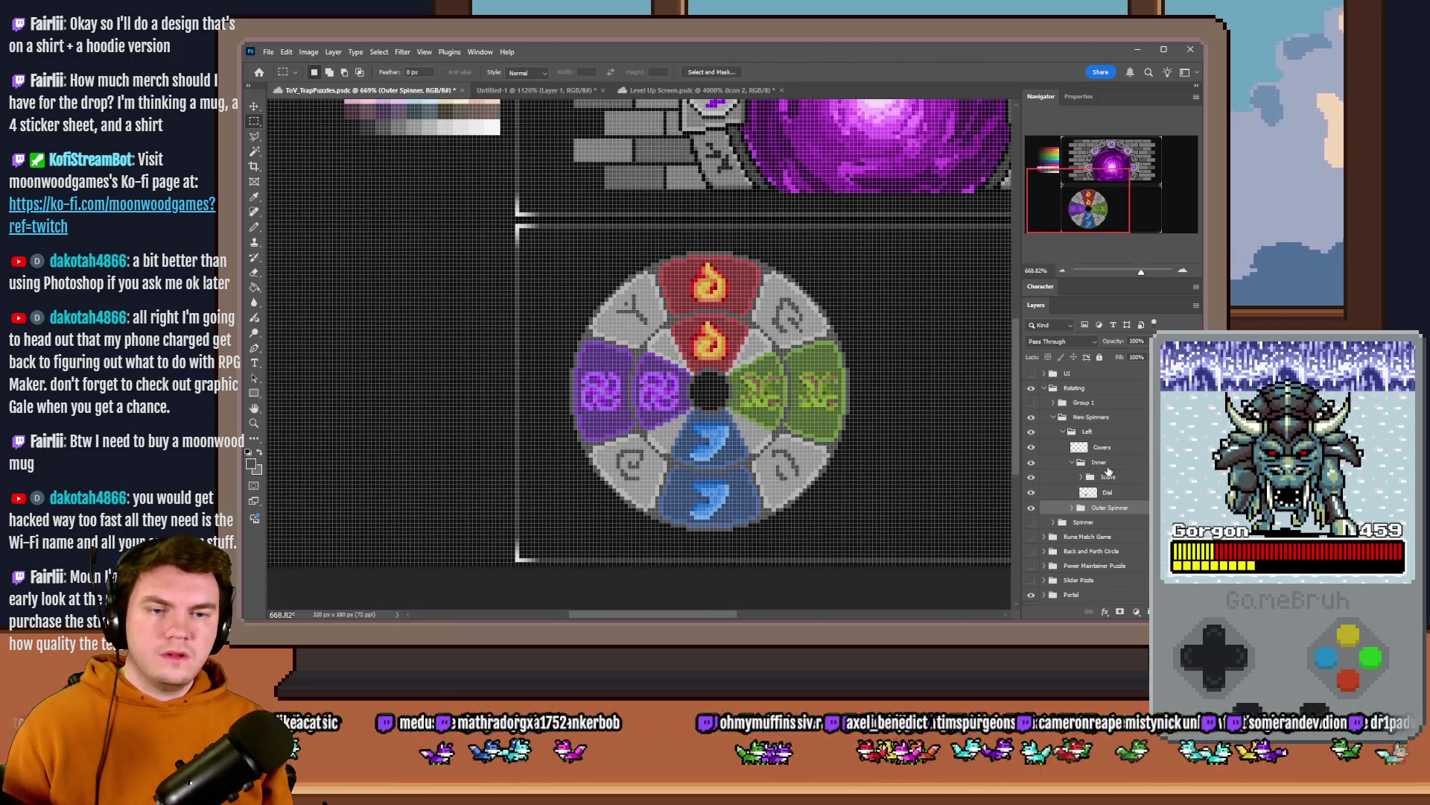
pyautogui.click(1105, 461)
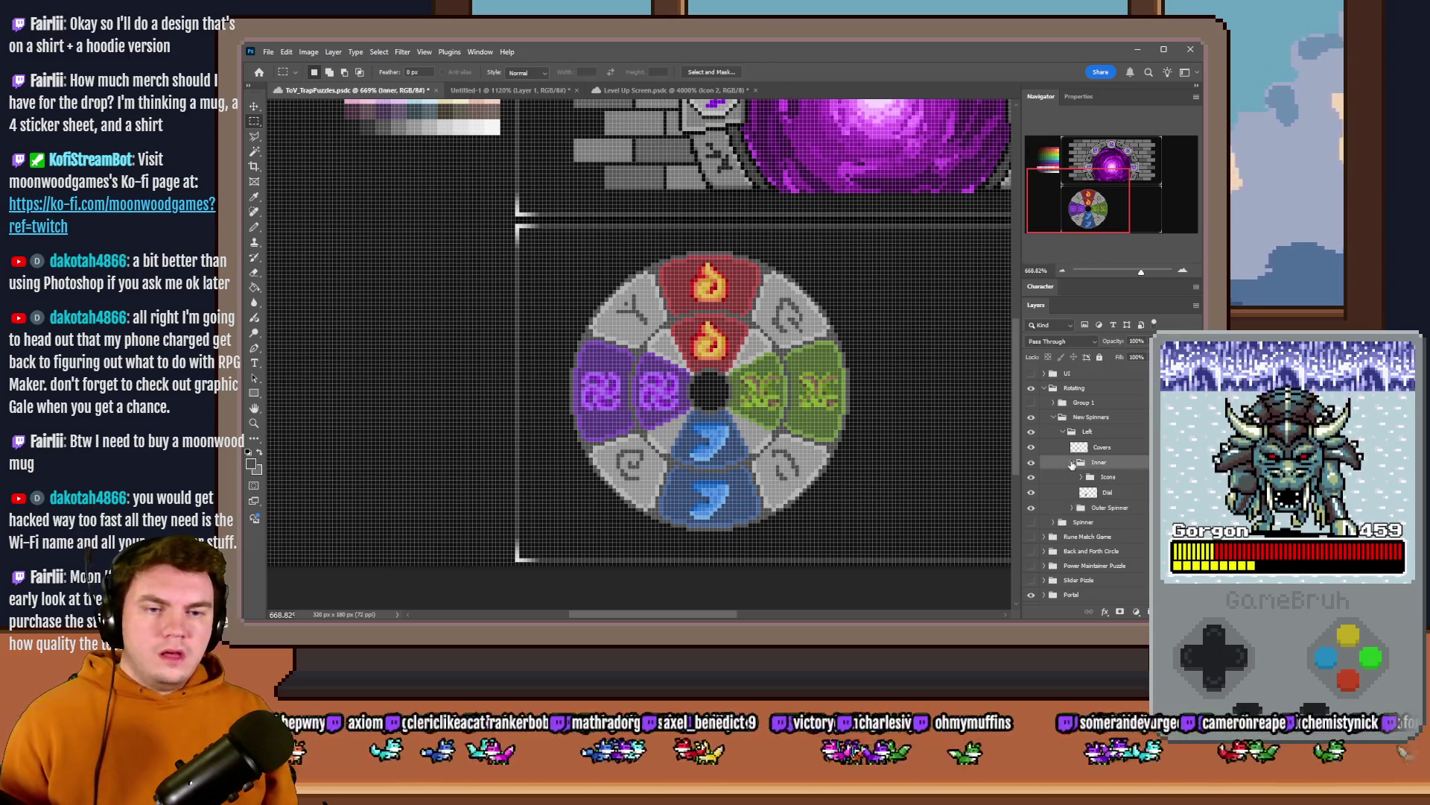
pyautogui.click(1080, 461)
pyautogui.scroll(-2, 635, 390)
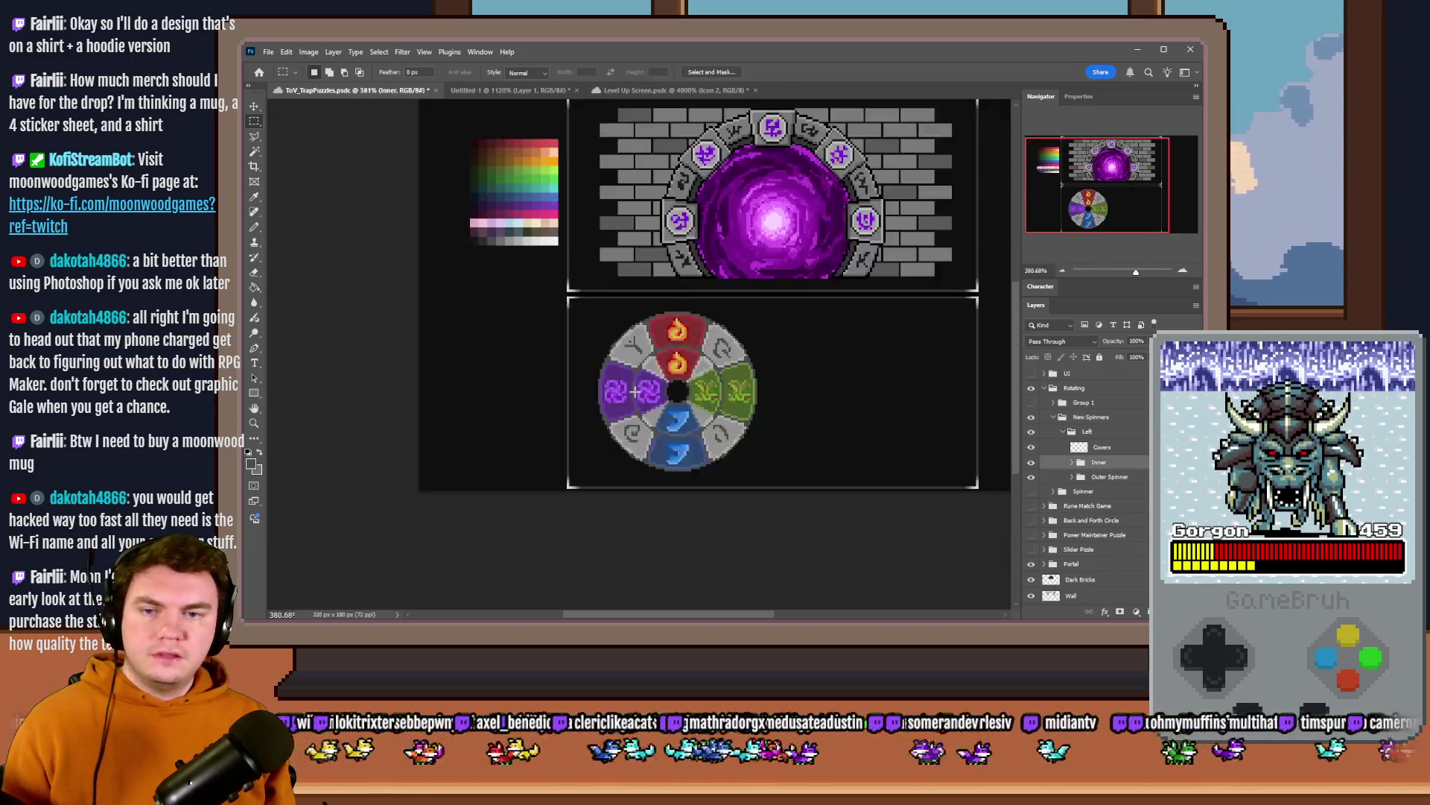
pyautogui.scroll(2, 660, 390)
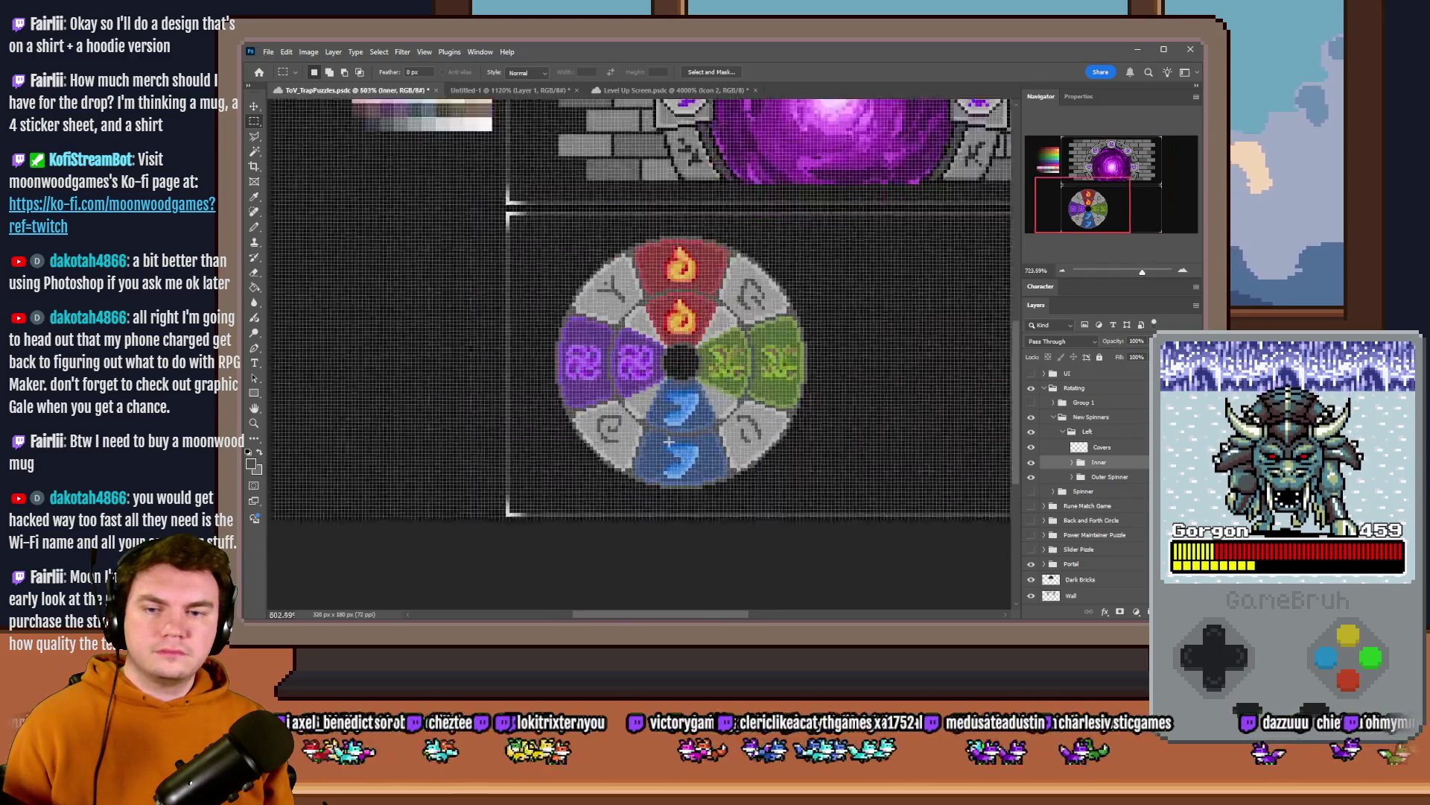
pyautogui.scroll(1, 657, 425)
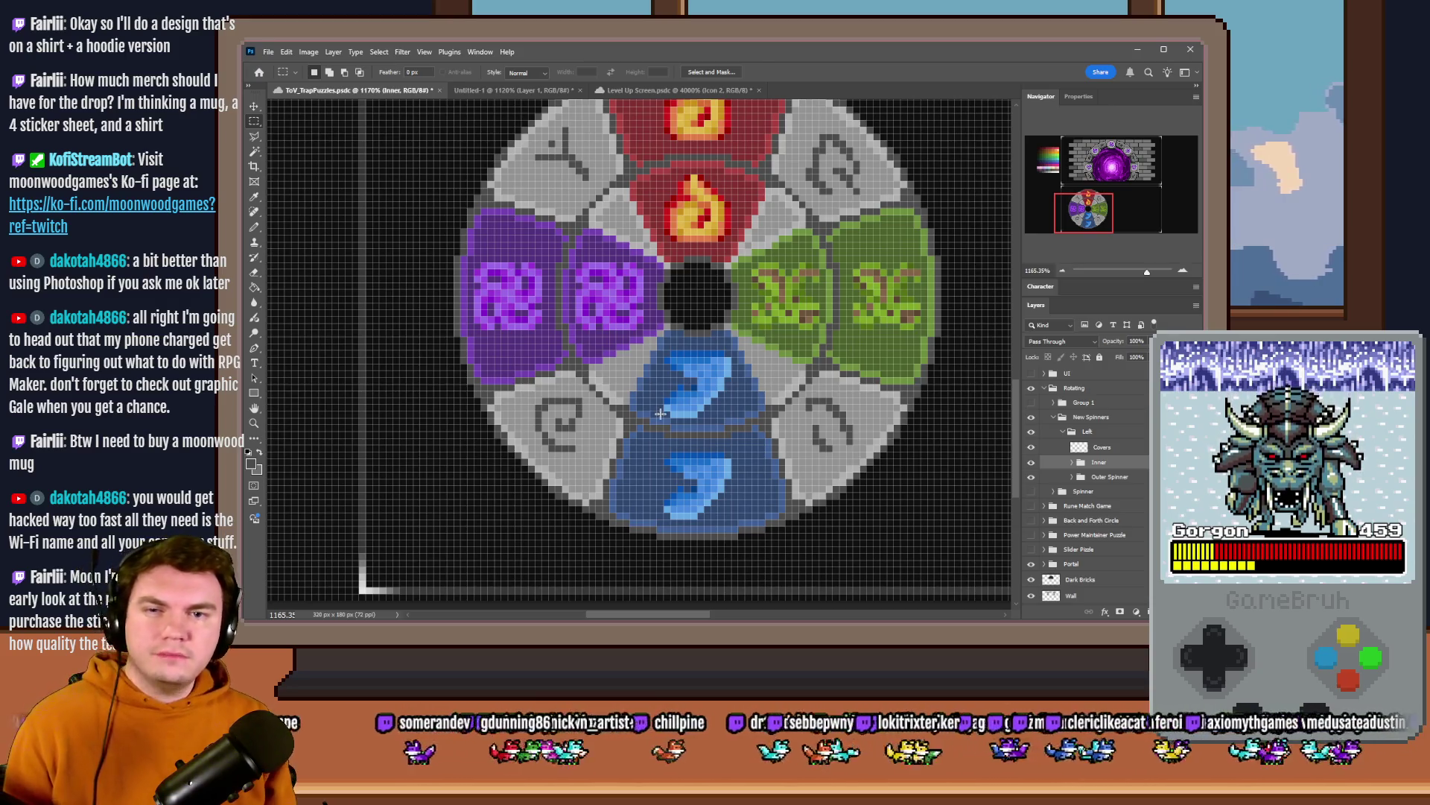
pyautogui.click(254, 229)
pyautogui.scroll(2, 760, 290)
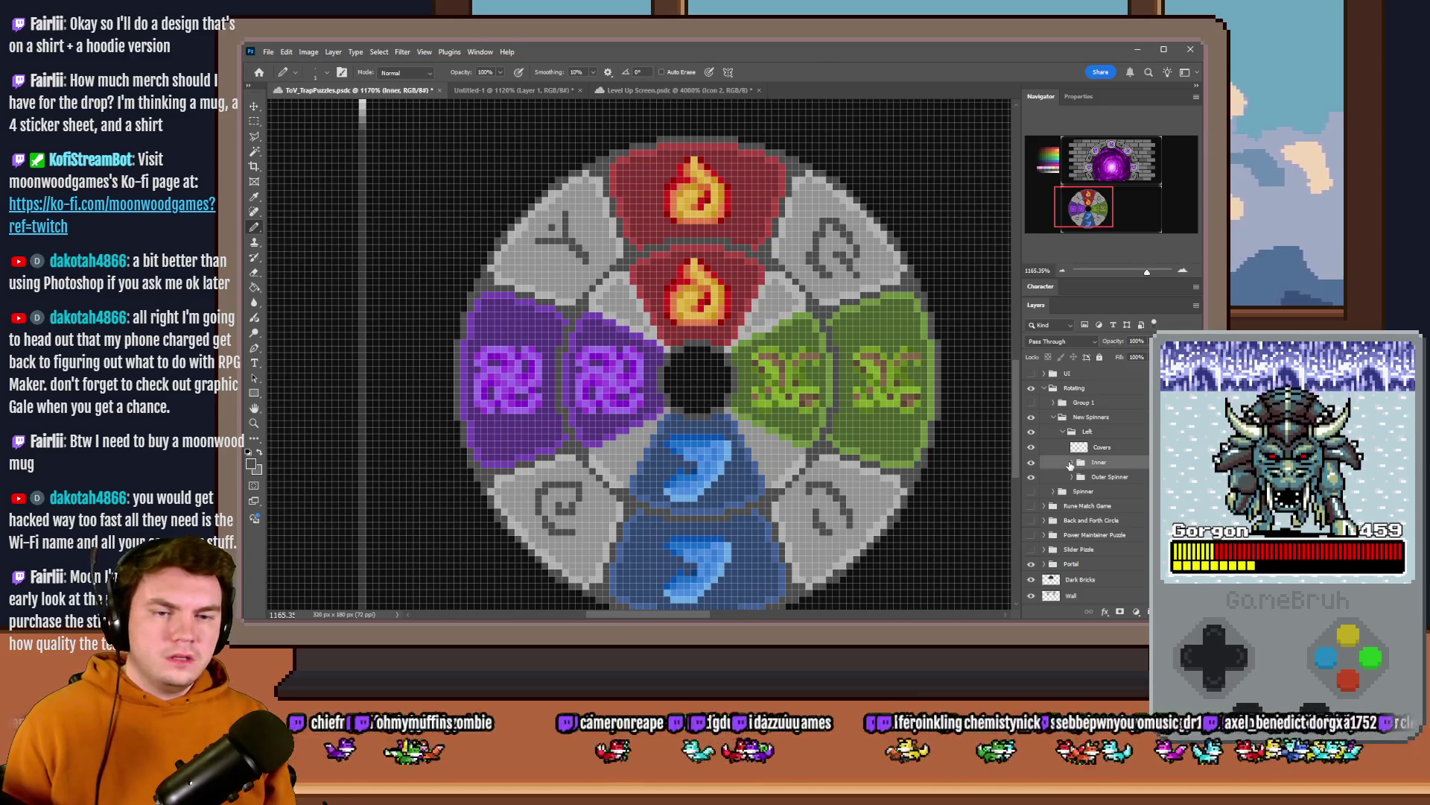
# - Re-expand Inner, select its Dial layer and zoom in on the blue and red icons
pyautogui.click(1071, 463)
pyautogui.click(1107, 492)
pyautogui.scroll(2, 746, 259)
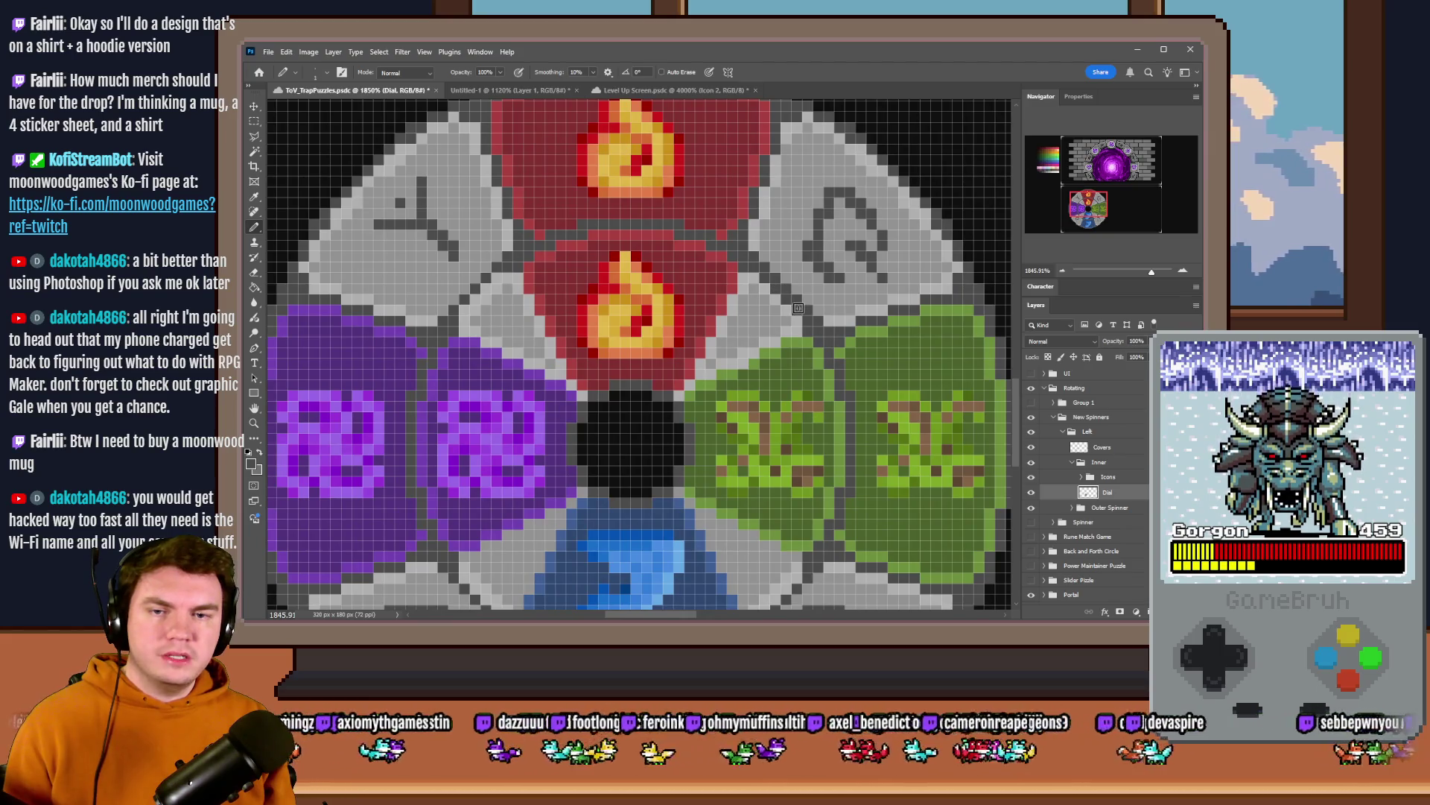
pyautogui.scroll(-1, 786, 369)
pyautogui.moveTo(815, 313); pyautogui.dragTo(822, 330)
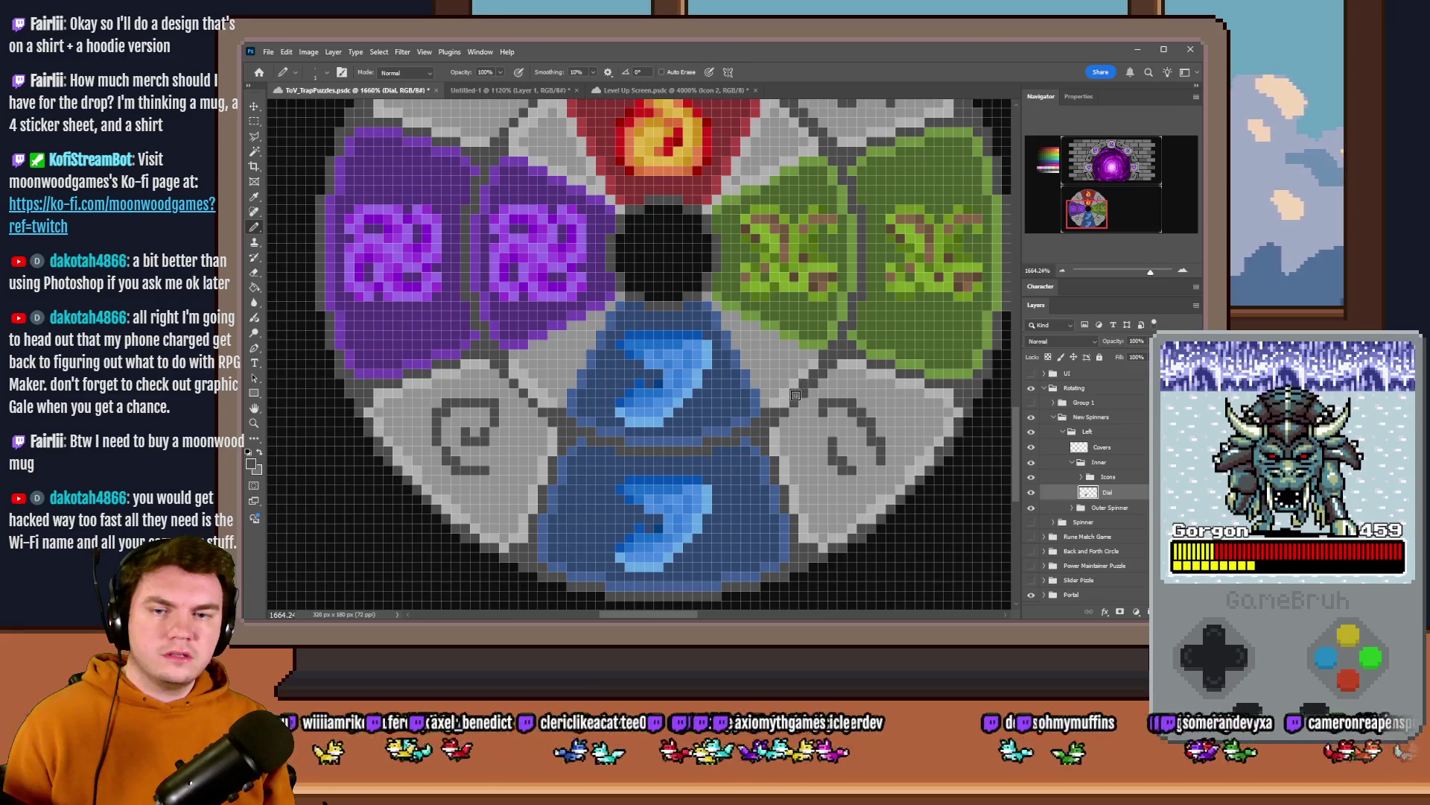
pyautogui.moveTo(522, 383); pyautogui.dragTo(483, 351)
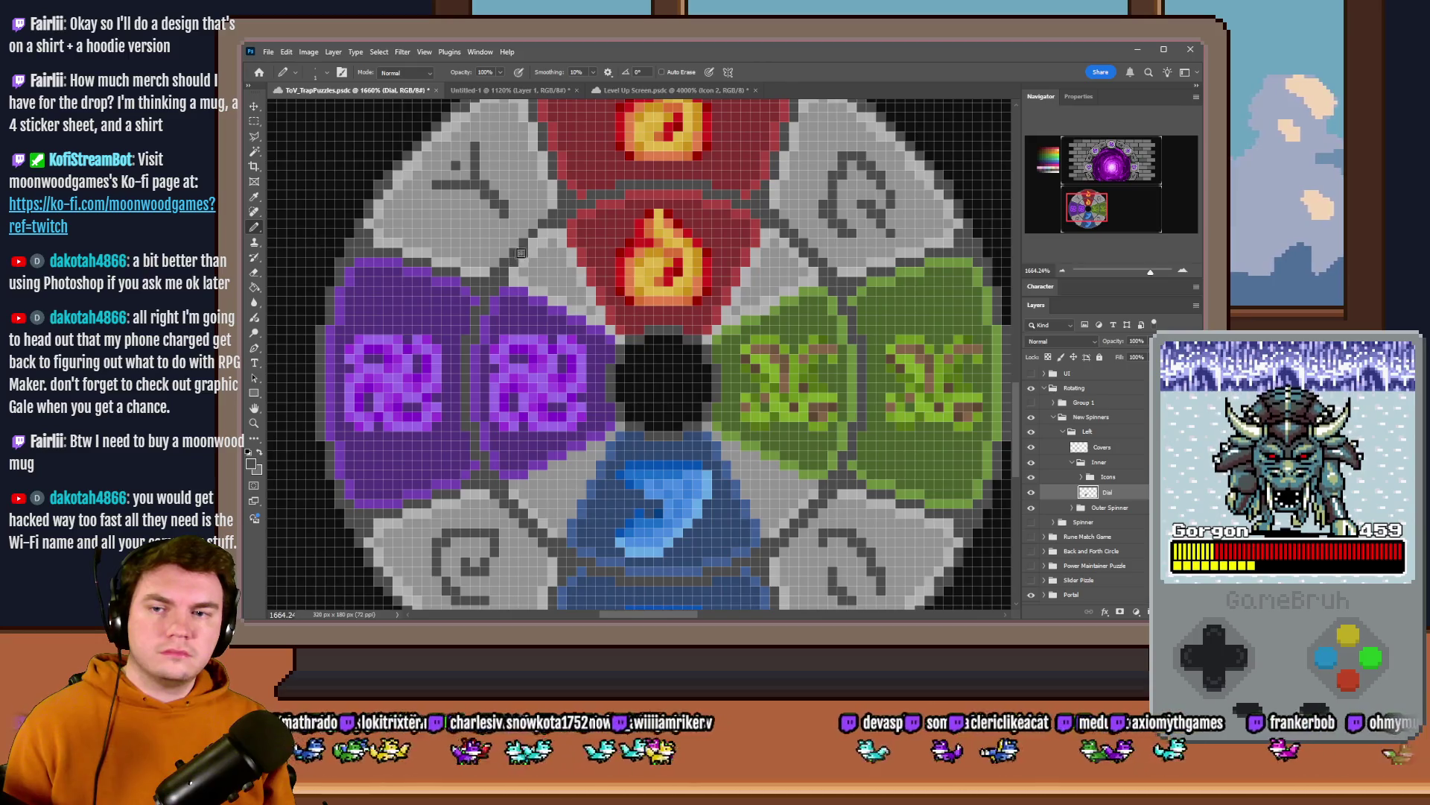
pyautogui.scroll(-5, 543, 232)
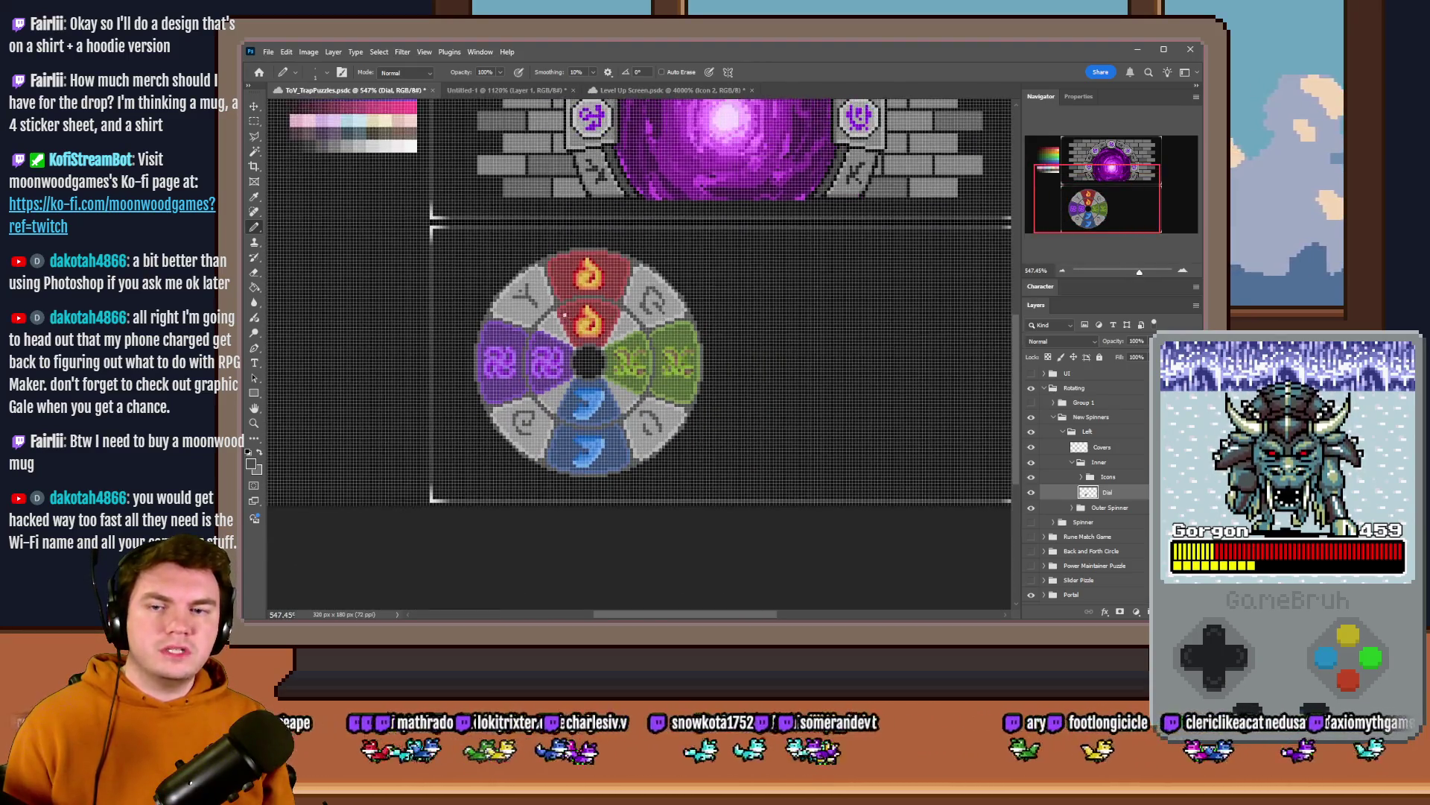
pyautogui.scroll(-2, 612, 348)
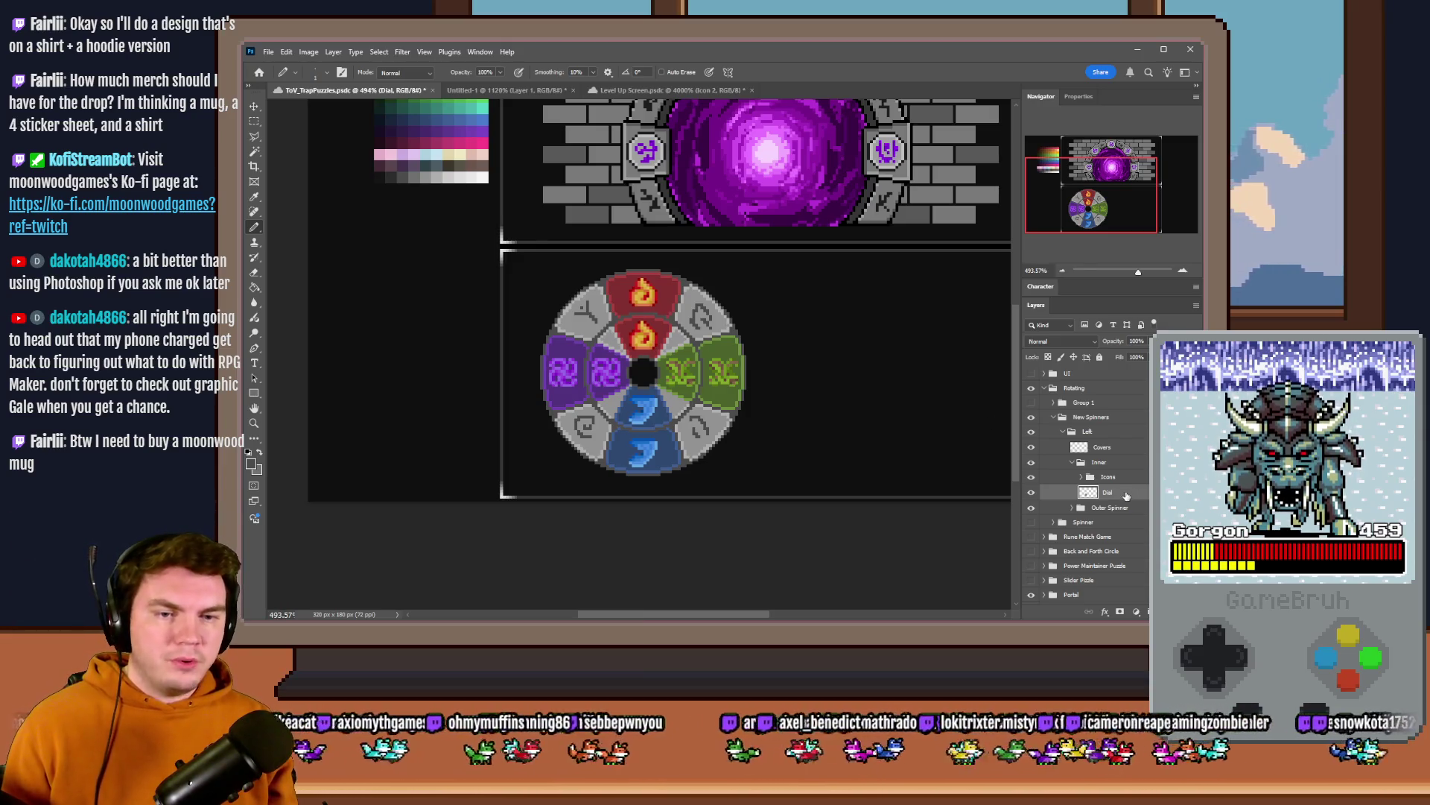
# - Group the inner and outer spinners into a new group named Center
pyautogui.click(1072, 462)
pyautogui.hotkey('ctrl', 'g')
pyautogui.doubleClick(1100, 461)
pyautogui.write('Center')
pyautogui.press('Return')
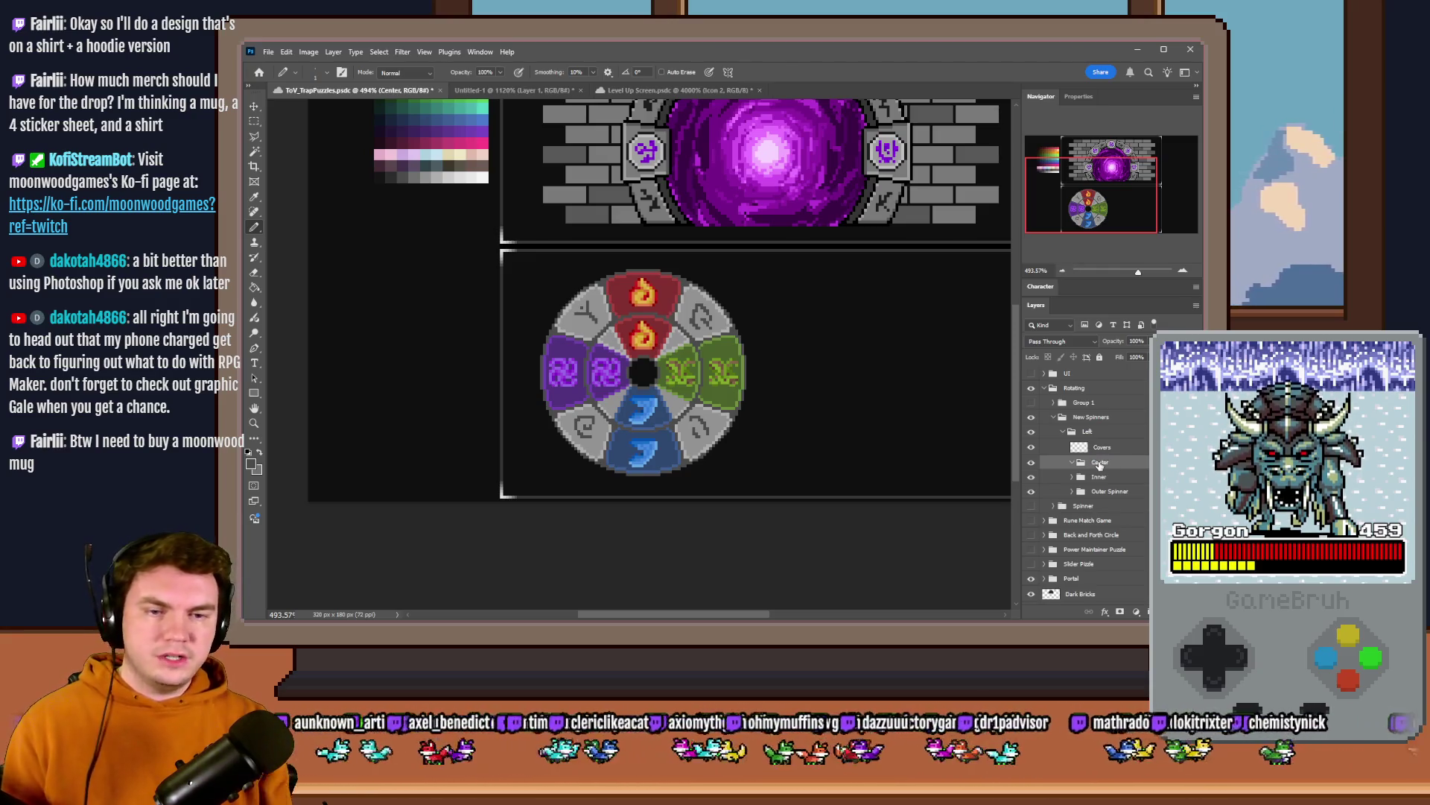
pyautogui.scroll(5, 592, 356)
pyautogui.scroll(3, 521, 255)
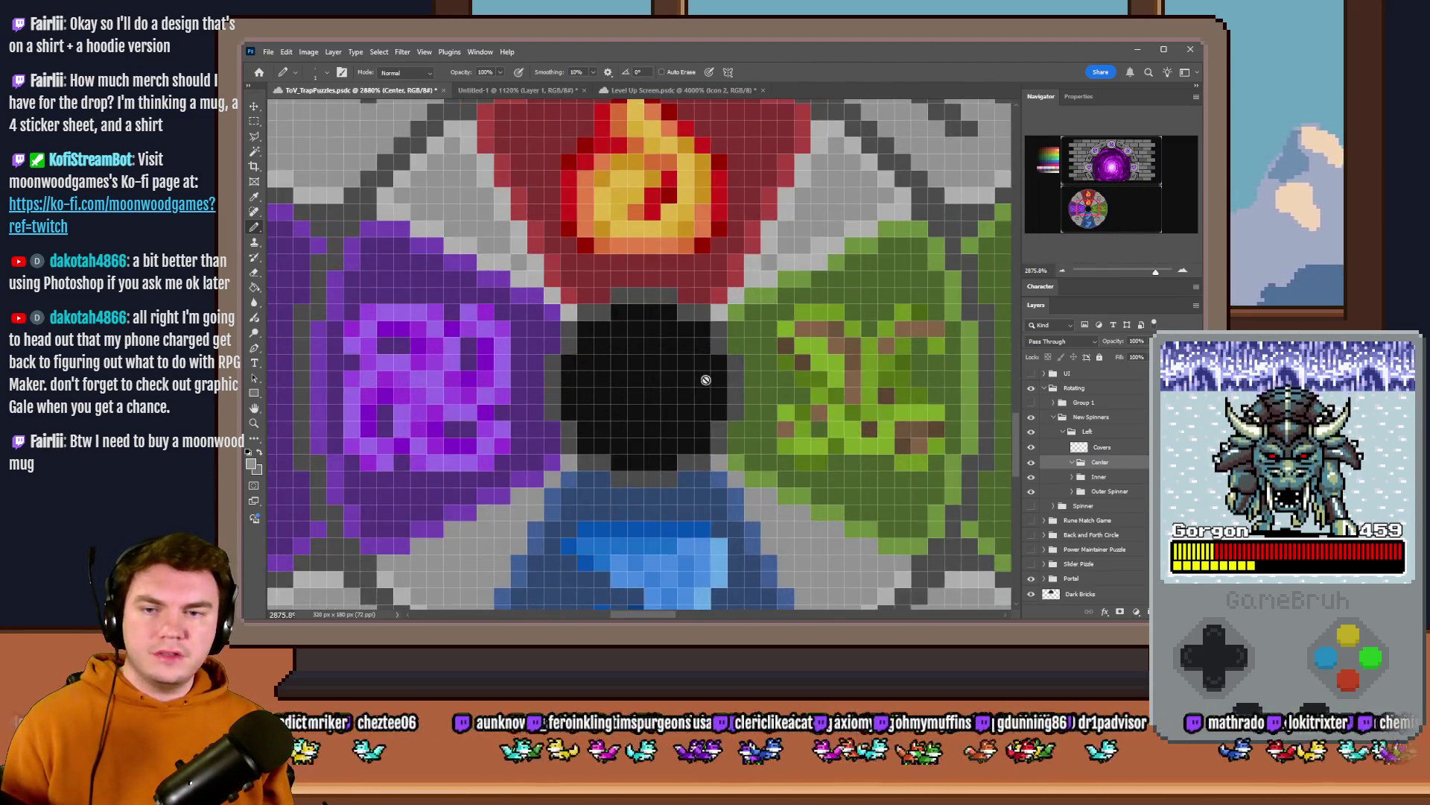
# - Add a new empty layer named Stone inside the Center group
pyautogui.rightClick(870, 423)
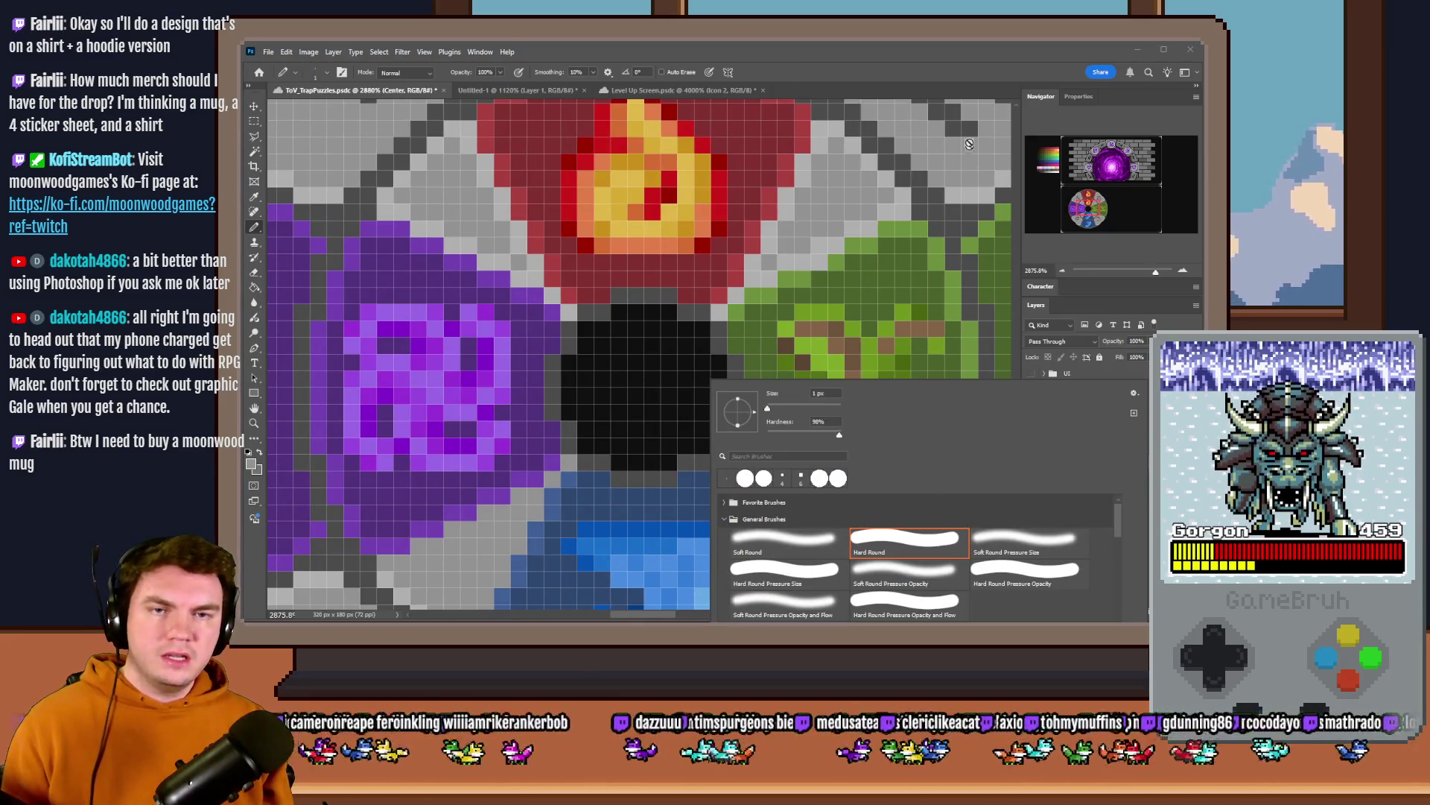
pyautogui.press('Escape')
pyautogui.hotkey('ctrl', 'shift', 'alt', 'n')
pyautogui.write('Stone')
pyautogui.press('Return')
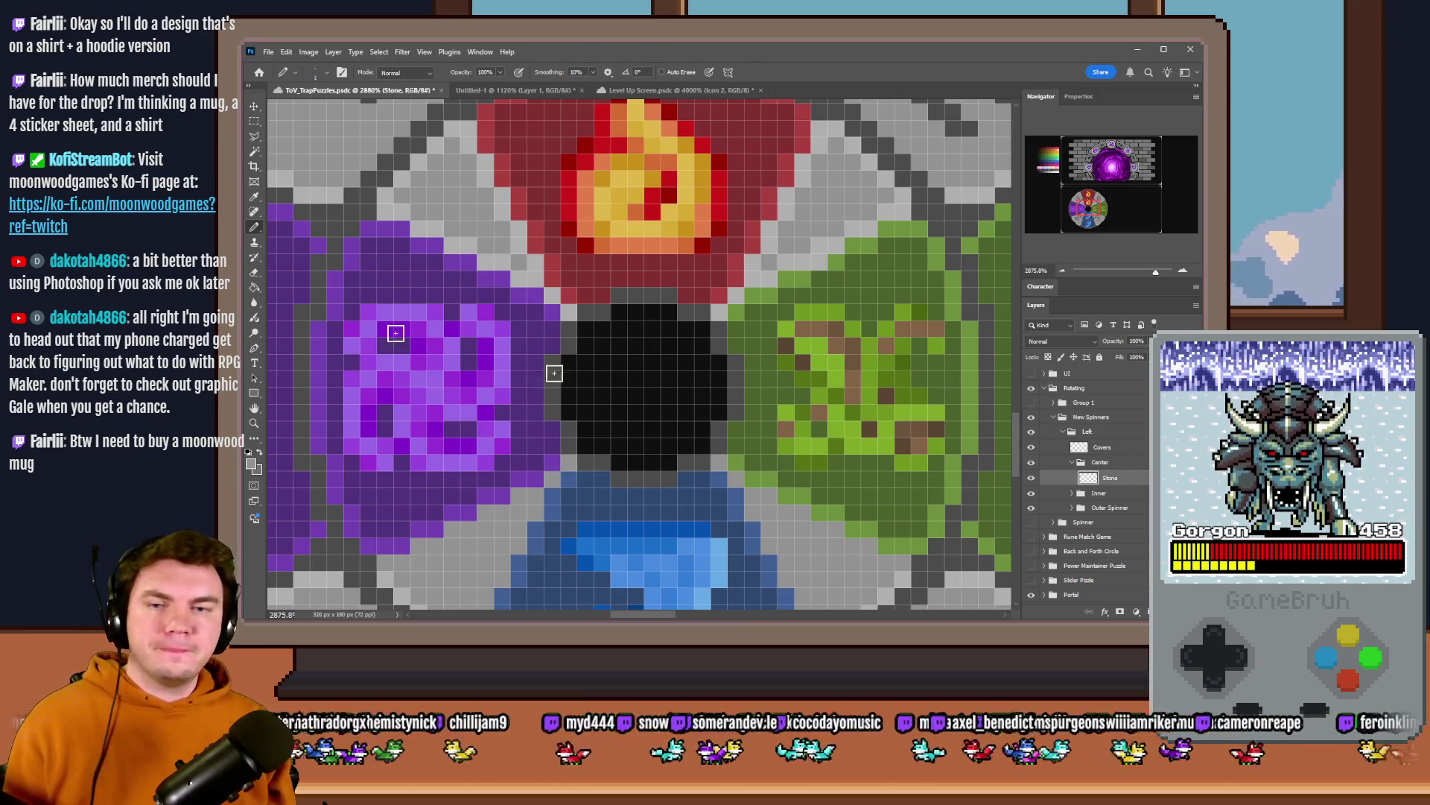
# - Enlarge the brush and Magic Wand-select the black cross area at the wheel's centre
pyautogui.rightClick(698, 350)
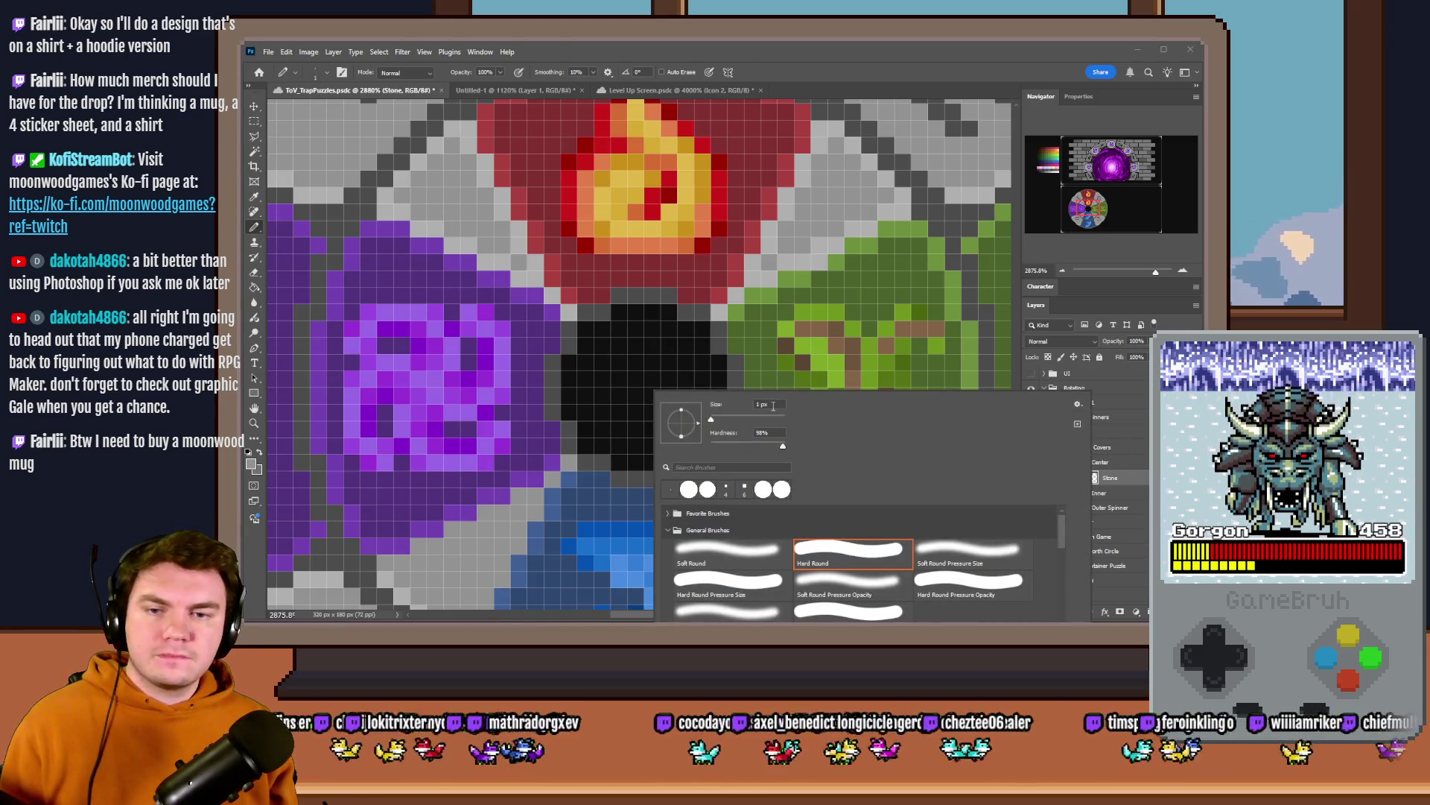
pyautogui.click(659, 374)
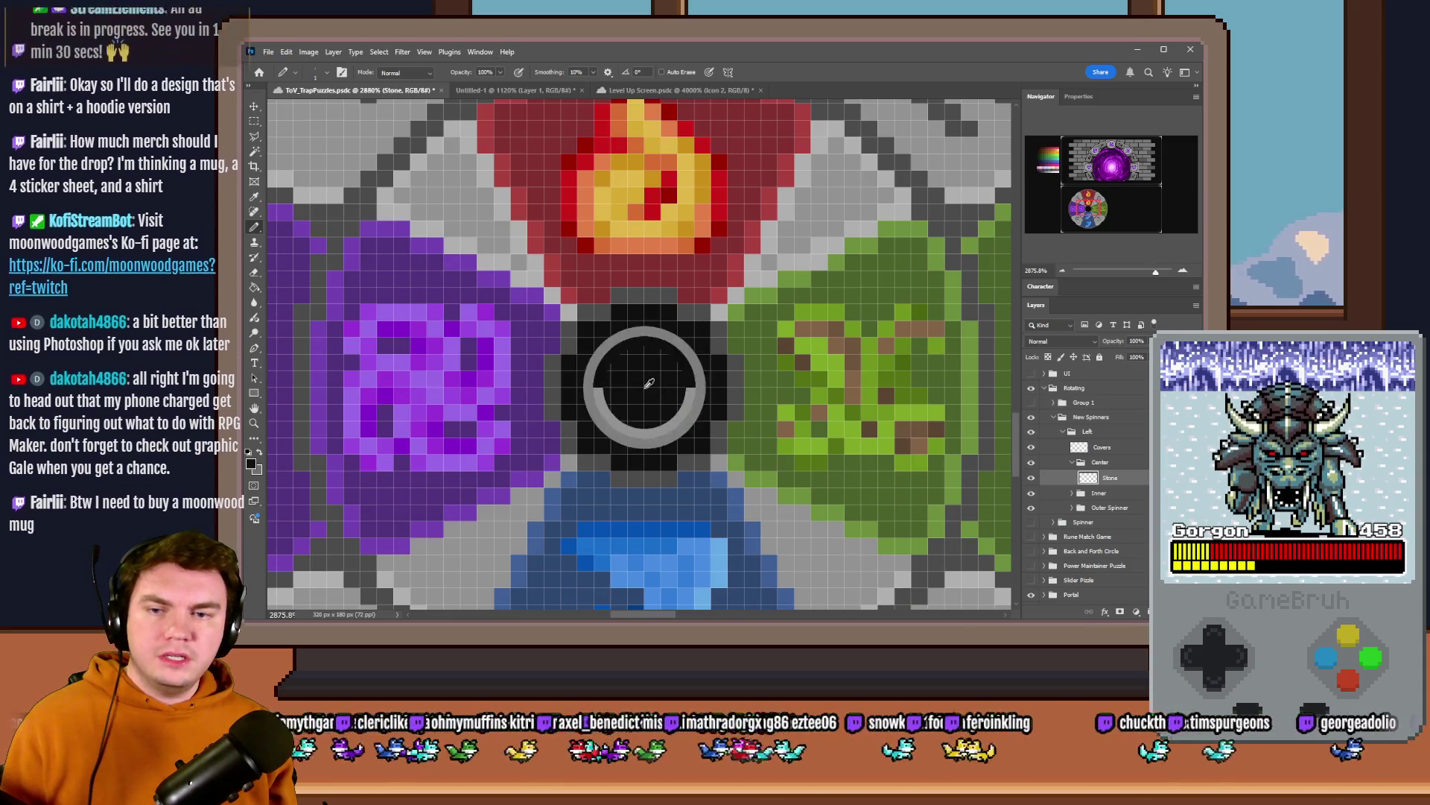
pyautogui.moveTo(654, 391); pyautogui.dragTo(719, 406)
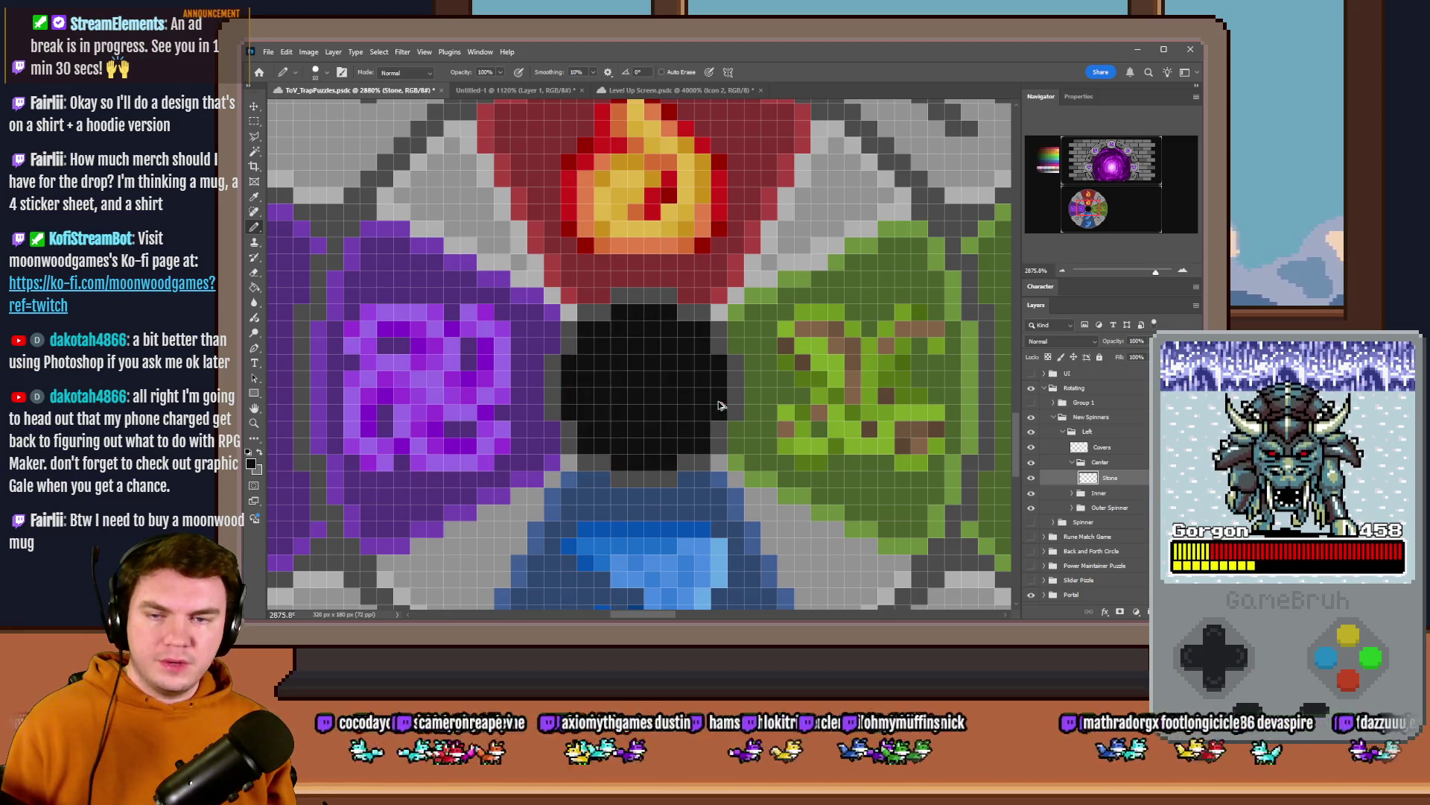
pyautogui.click(652, 393)
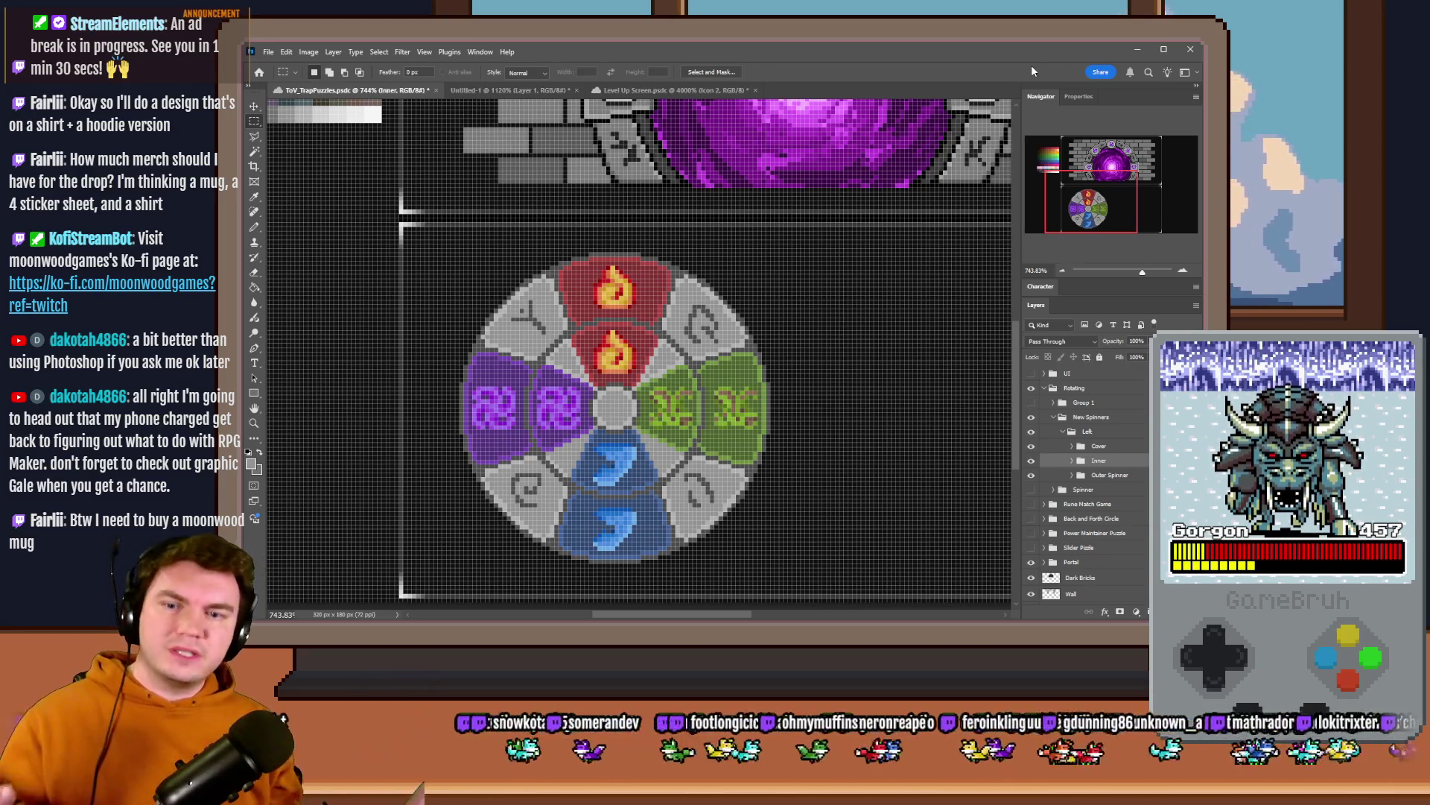
pyautogui.keyDown('alt'); pyautogui.scroll(3, 582, 464); pyautogui.keyUp('alt')
pyautogui.keyDown('alt'); pyautogui.scroll(1, 581, 464); pyautogui.keyUp('alt')
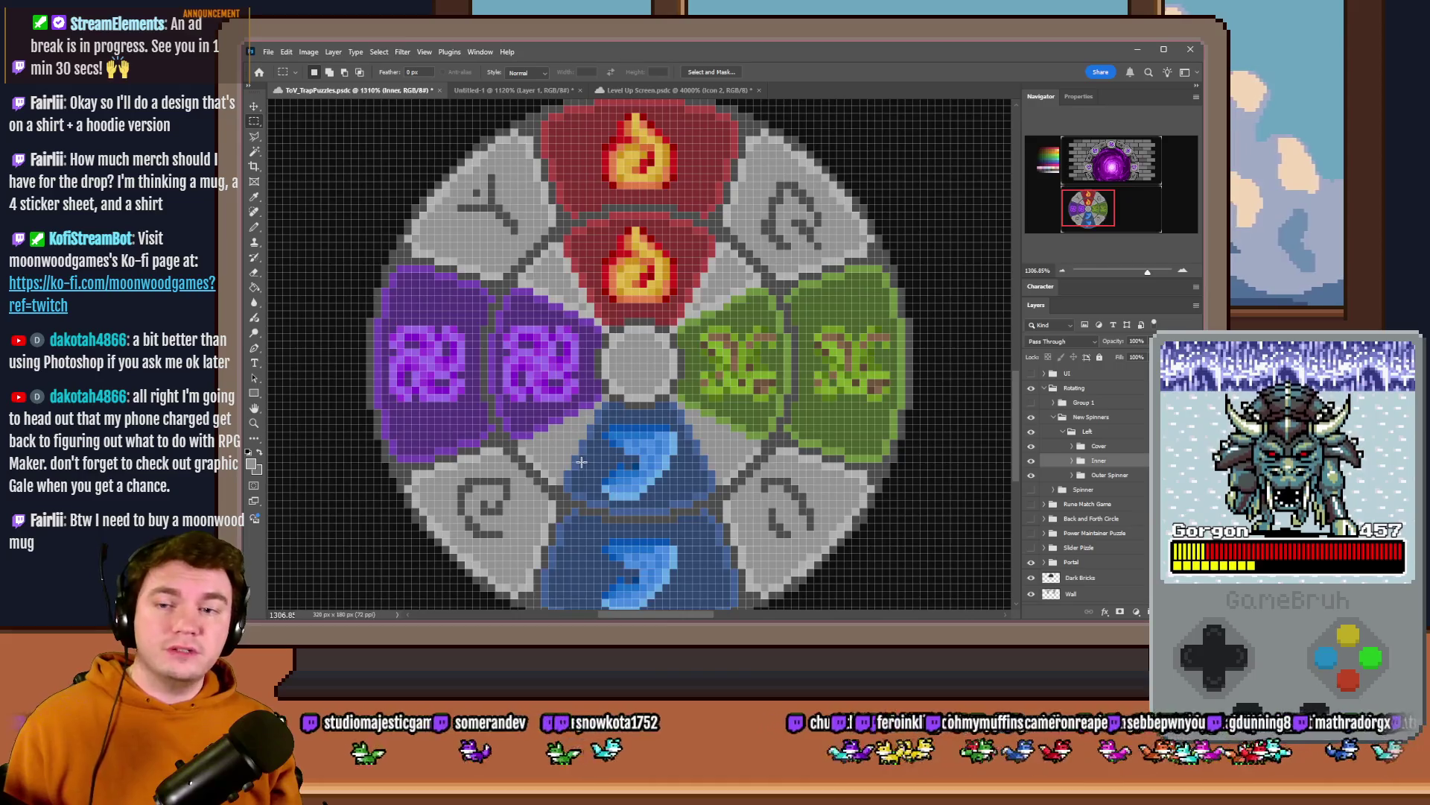
pyautogui.keyDown('alt'); pyautogui.scroll(-4, 583, 458); pyautogui.keyUp('alt')
pyautogui.keyDown('alt'); pyautogui.scroll(-2, 592, 455); pyautogui.keyUp('alt')
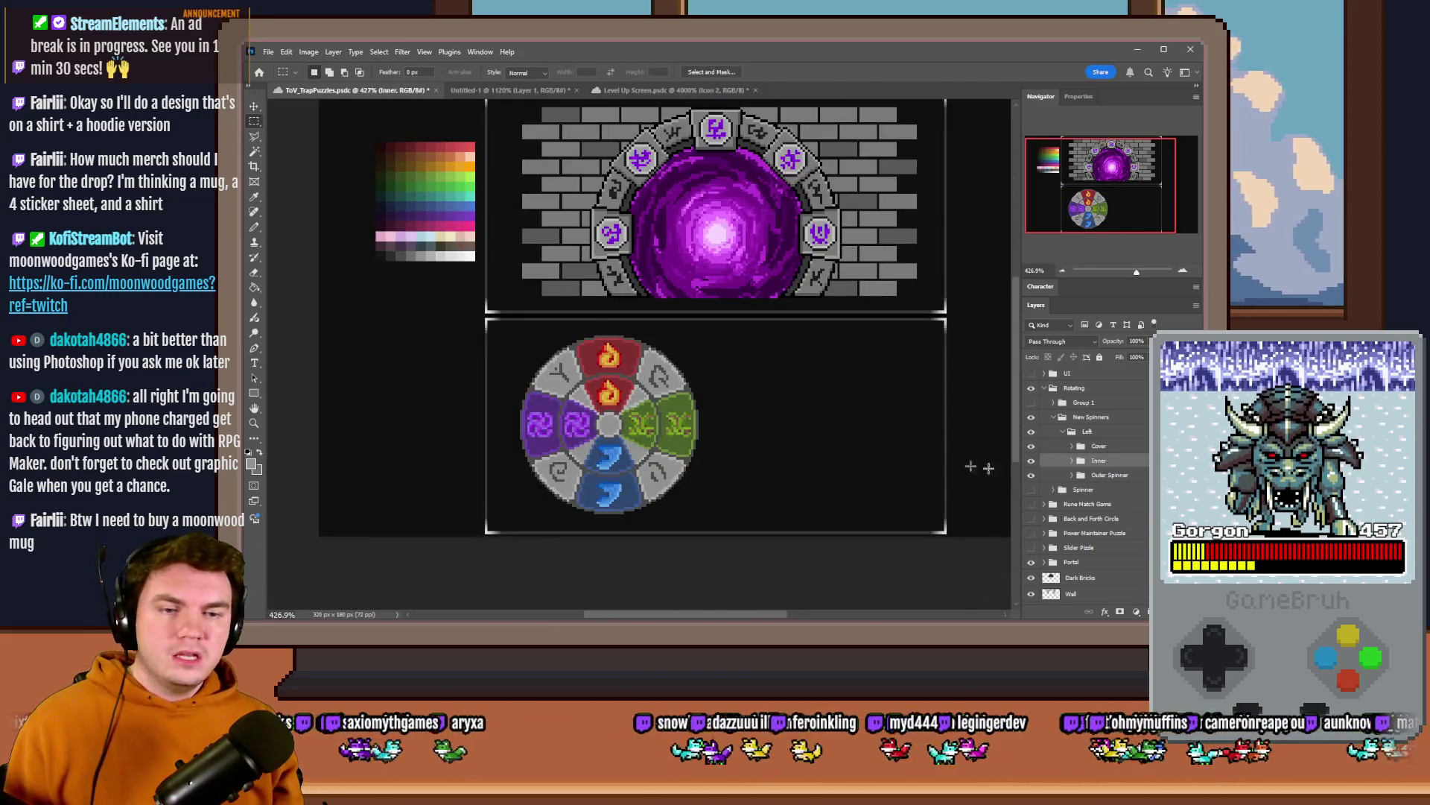
# - Duplicate the Left wheel group with Ctrl+J and rename the copy Right
pyautogui.click(1071, 431)
pyautogui.hotkey('ctrl', 'j')
pyautogui.doubleClick(1093, 431)
pyautogui.write('Right')
pyautogui.press('Return')
# - Move the Right wheel beside the original, nudge it with arrow keys, and return to the Left group
pyautogui.moveTo(563, 441); pyautogui.dragTo(797, 447)
pyautogui.keyDown('alt'); pyautogui.scroll(2, 849, 392); pyautogui.keyUp('alt')
pyautogui.keyDown('alt'); pyautogui.scroll(2, 849, 392); pyautogui.keyUp('alt')
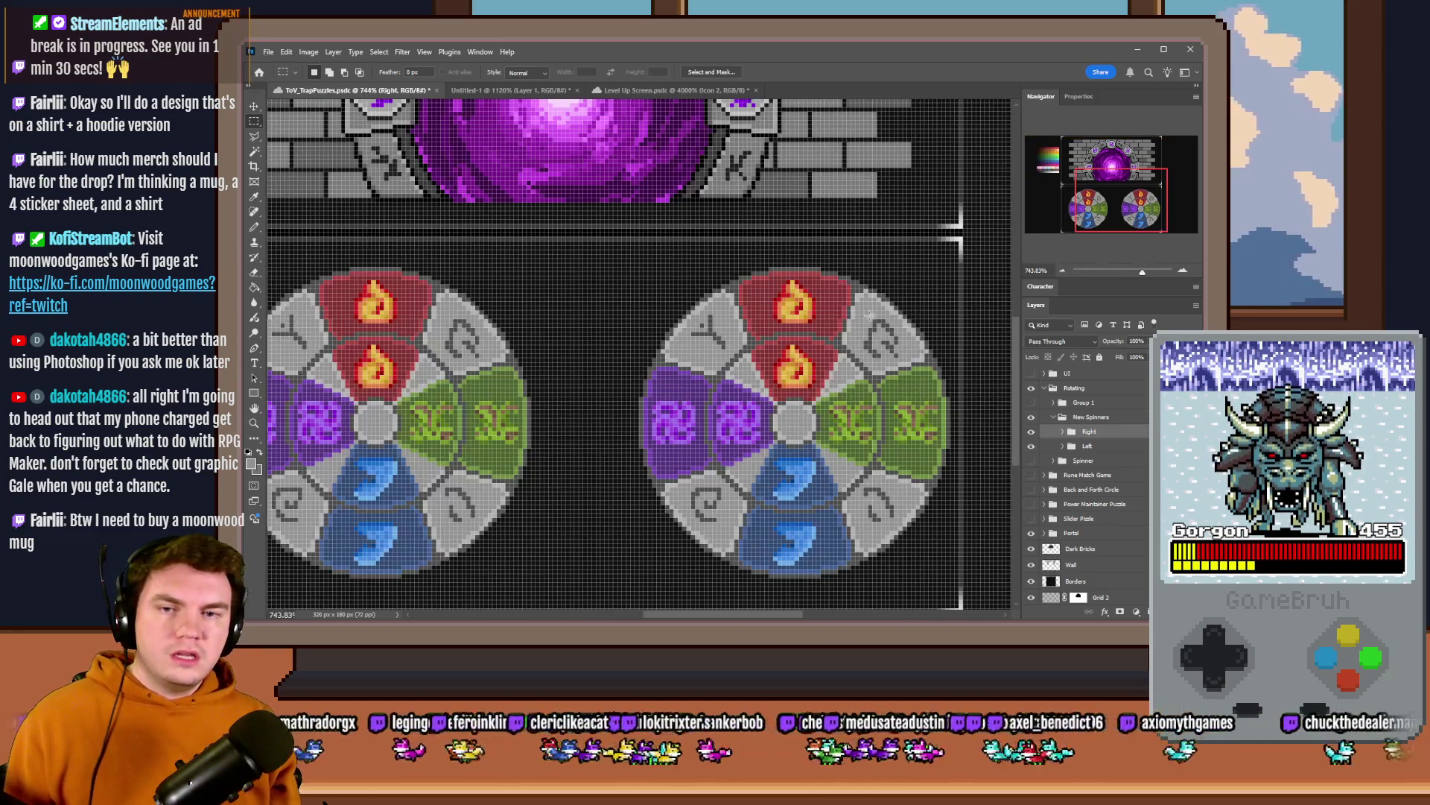
pyautogui.keyDown('alt'); pyautogui.scroll(2, 804, 280); pyautogui.keyUp('alt')
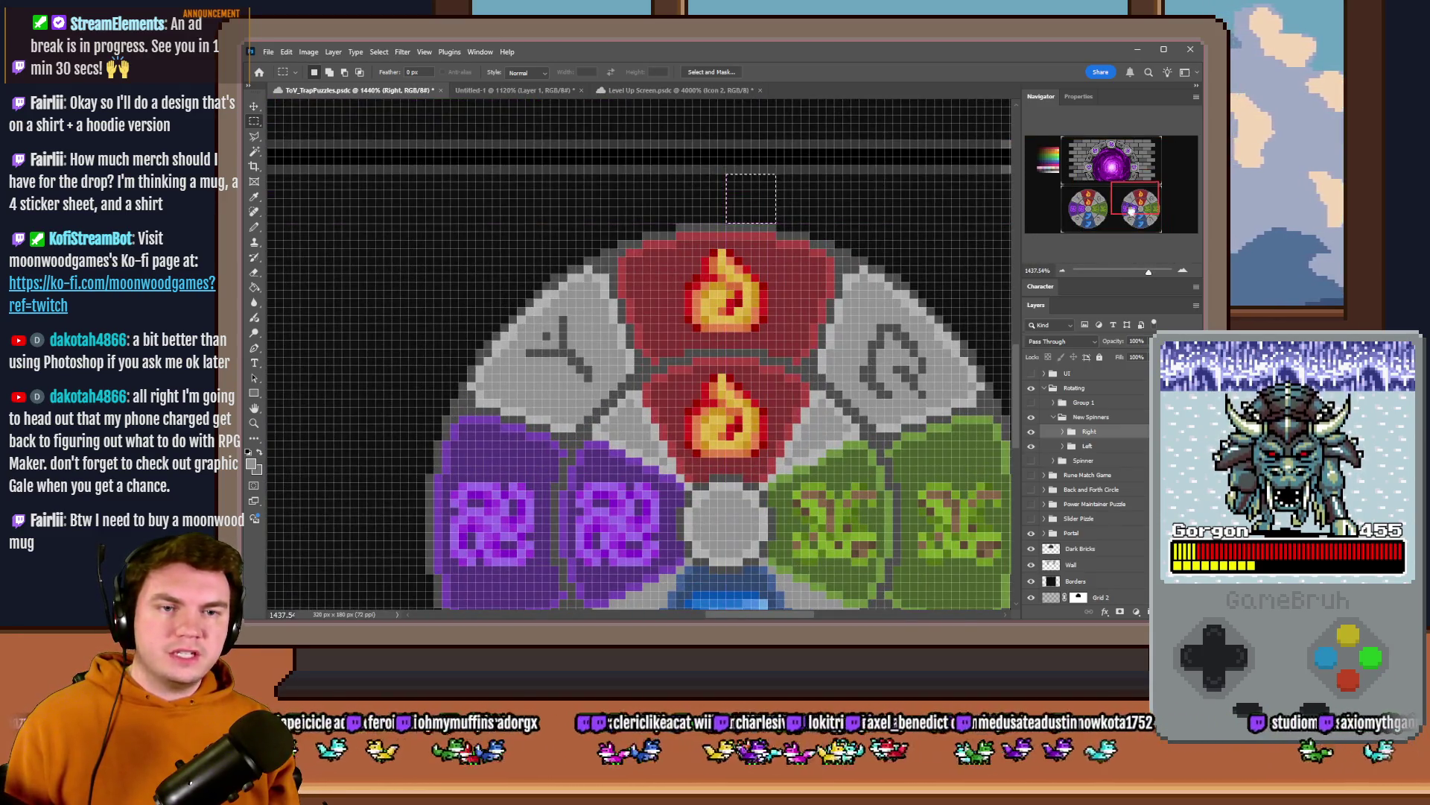
pyautogui.scroll(-3, 798, 454)
pyautogui.moveTo(731, 534); pyautogui.dragTo(700, 590)
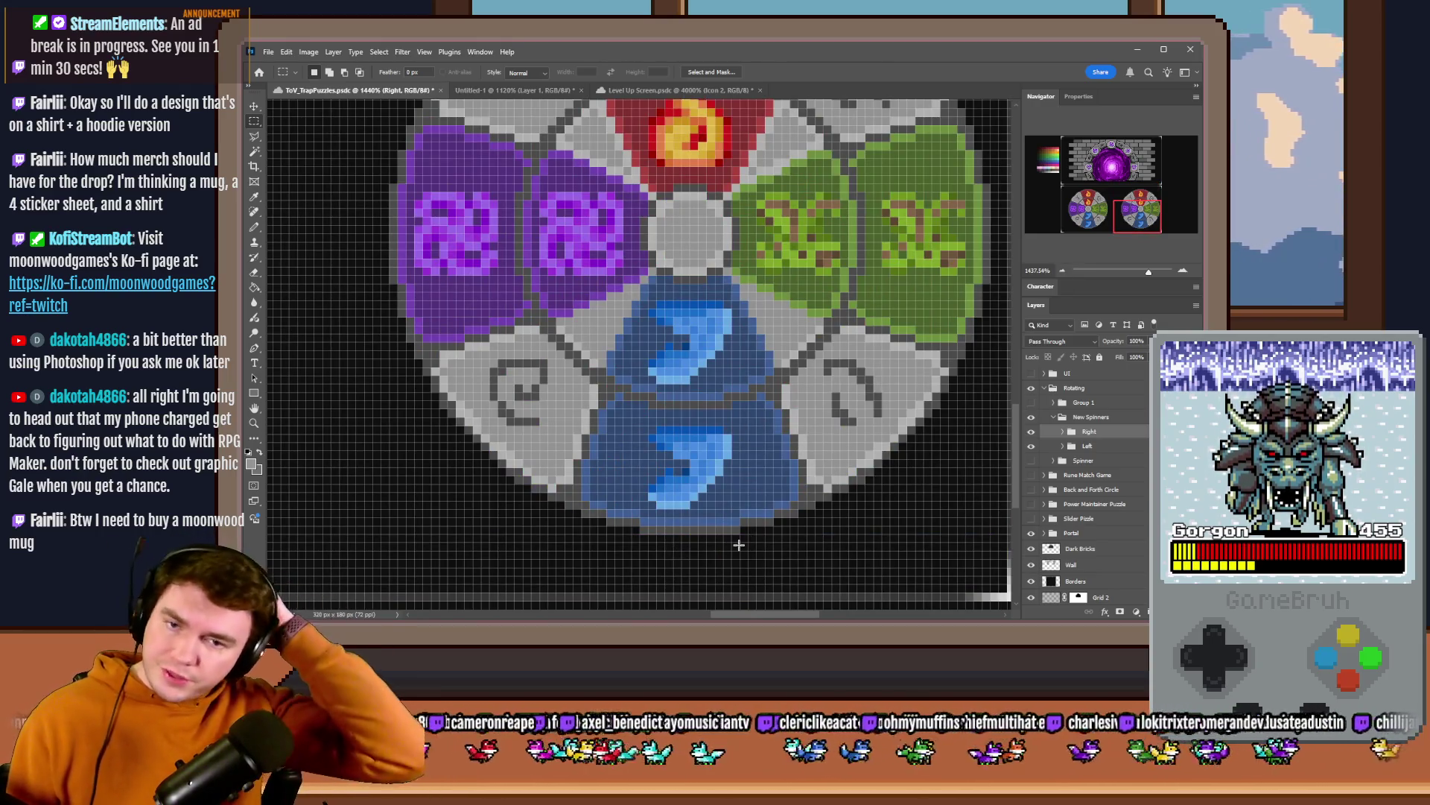
pyautogui.scroll(-3, 632, 493)
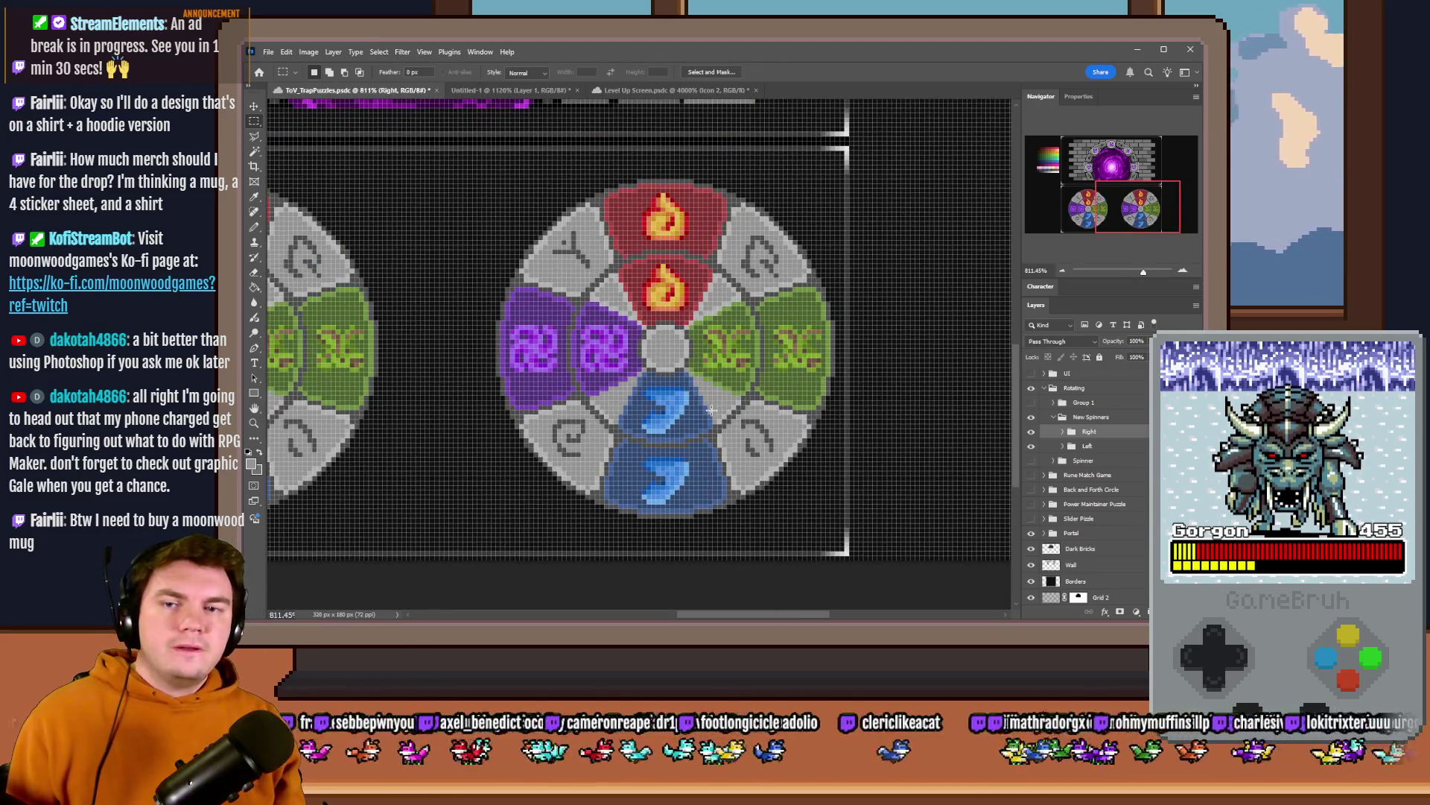
pyautogui.press('Right')
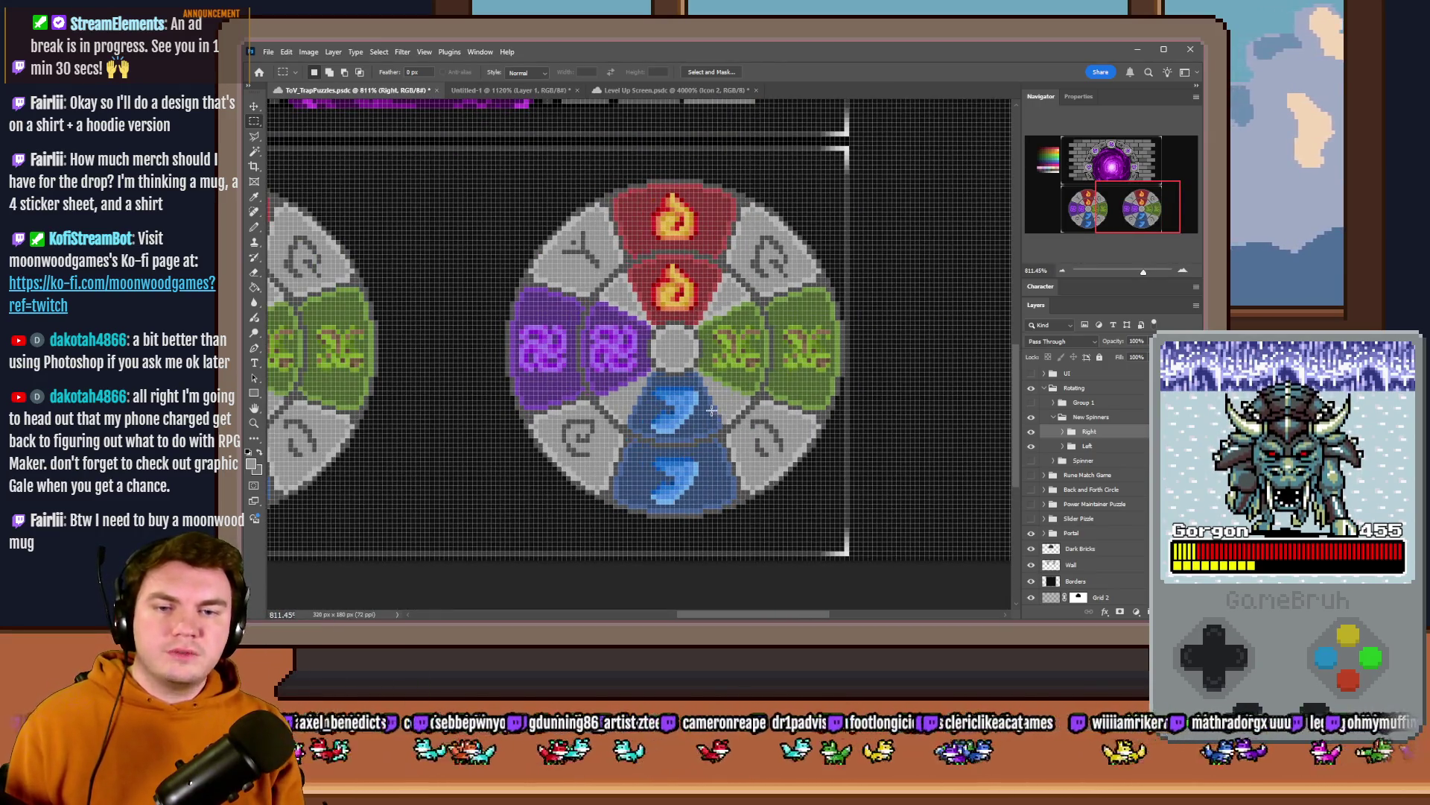
pyautogui.press('Left')
pyautogui.press('Left')
pyautogui.press('Left')
pyautogui.hotkey('ctrl', '0')
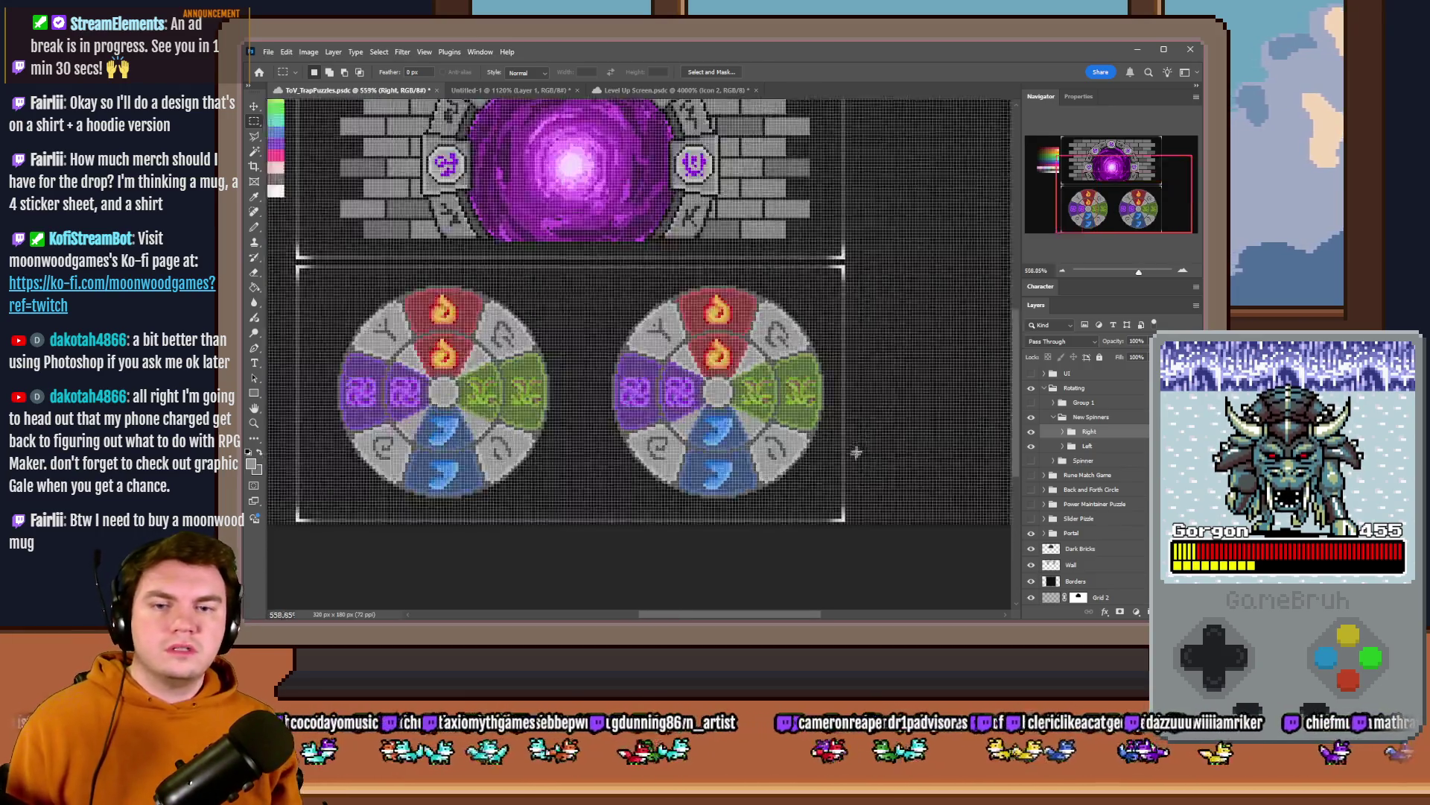
pyautogui.click(1041, 447)
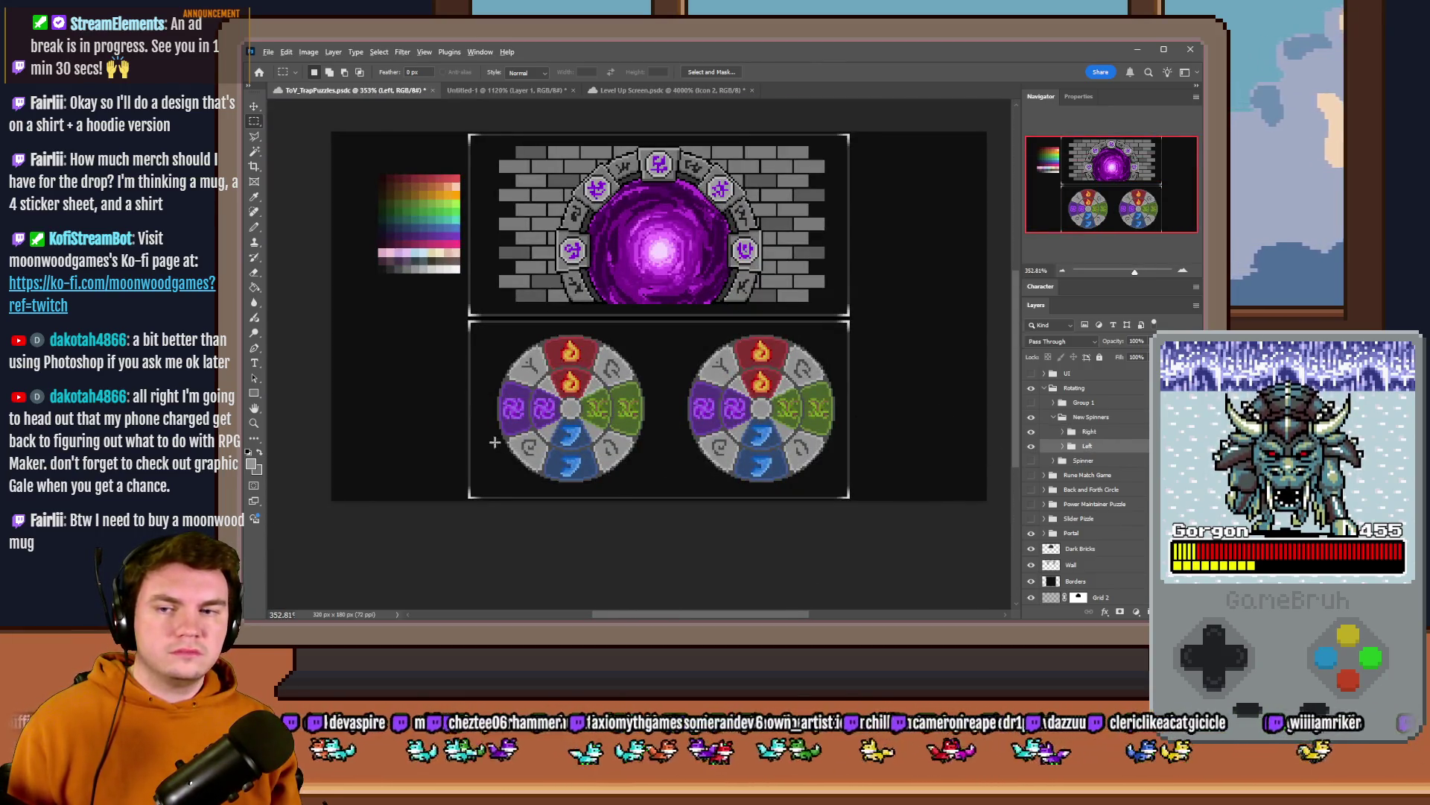
pyautogui.scroll(5, 495, 442)
# - Nudge the left wheel one step right and measure the gap between the wheels with a marquee
pyautogui.press('Right')
pyautogui.press('Right')
pyautogui.press('Right')
pyautogui.press('Right')
pyautogui.press('Right')
pyautogui.scroll(-3, 442, 389)
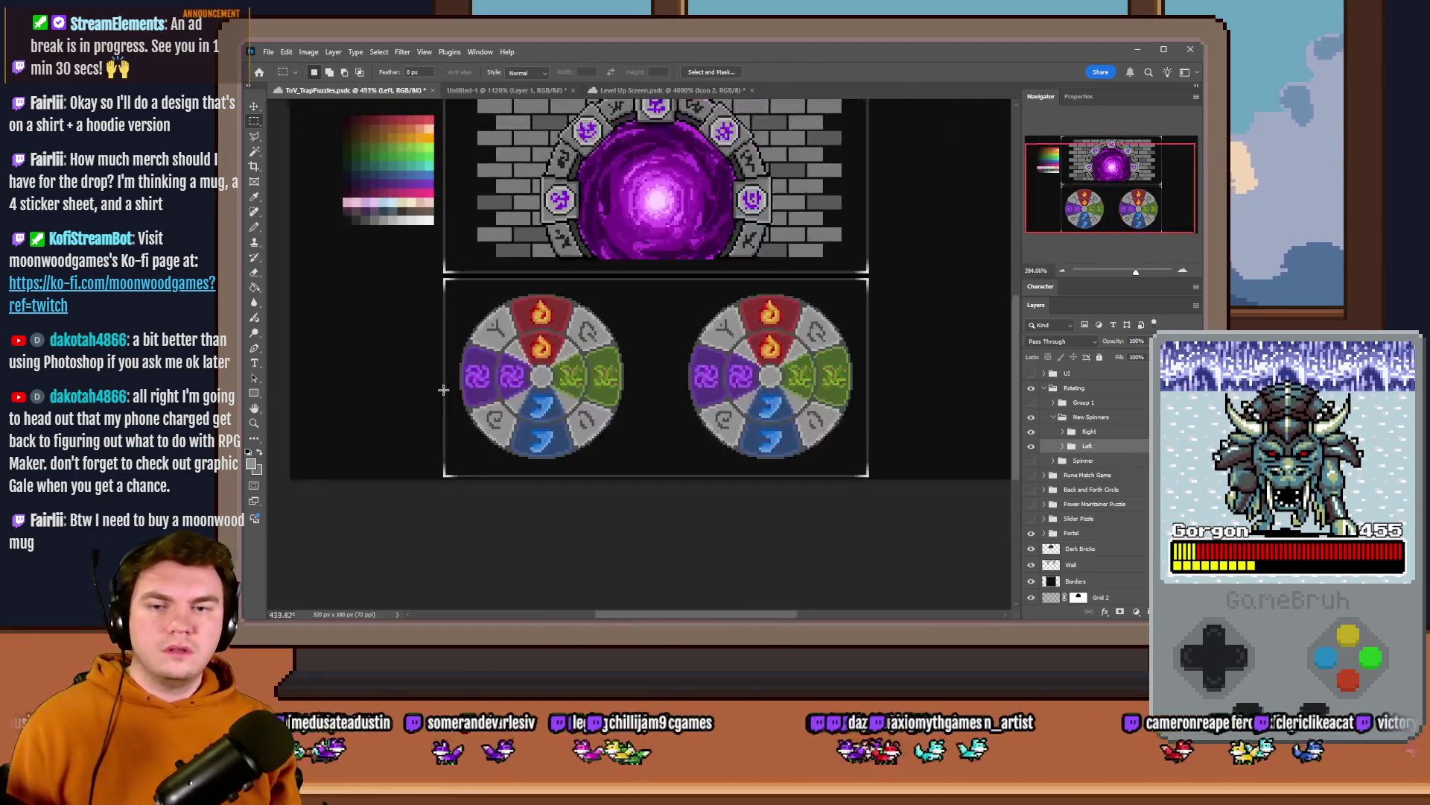
pyautogui.scroll(1, 700, 371)
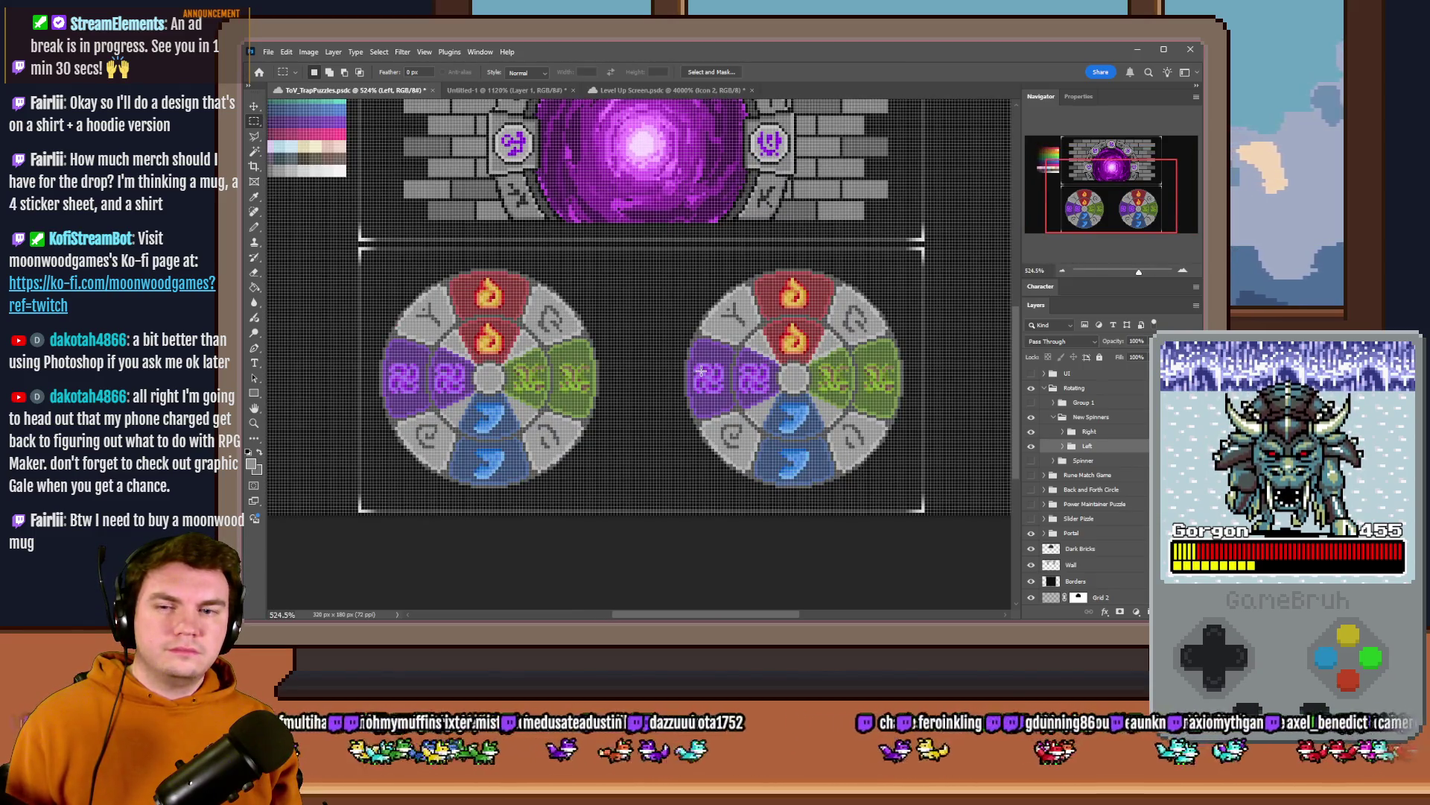
pyautogui.hotkey('ctrl', 'h')
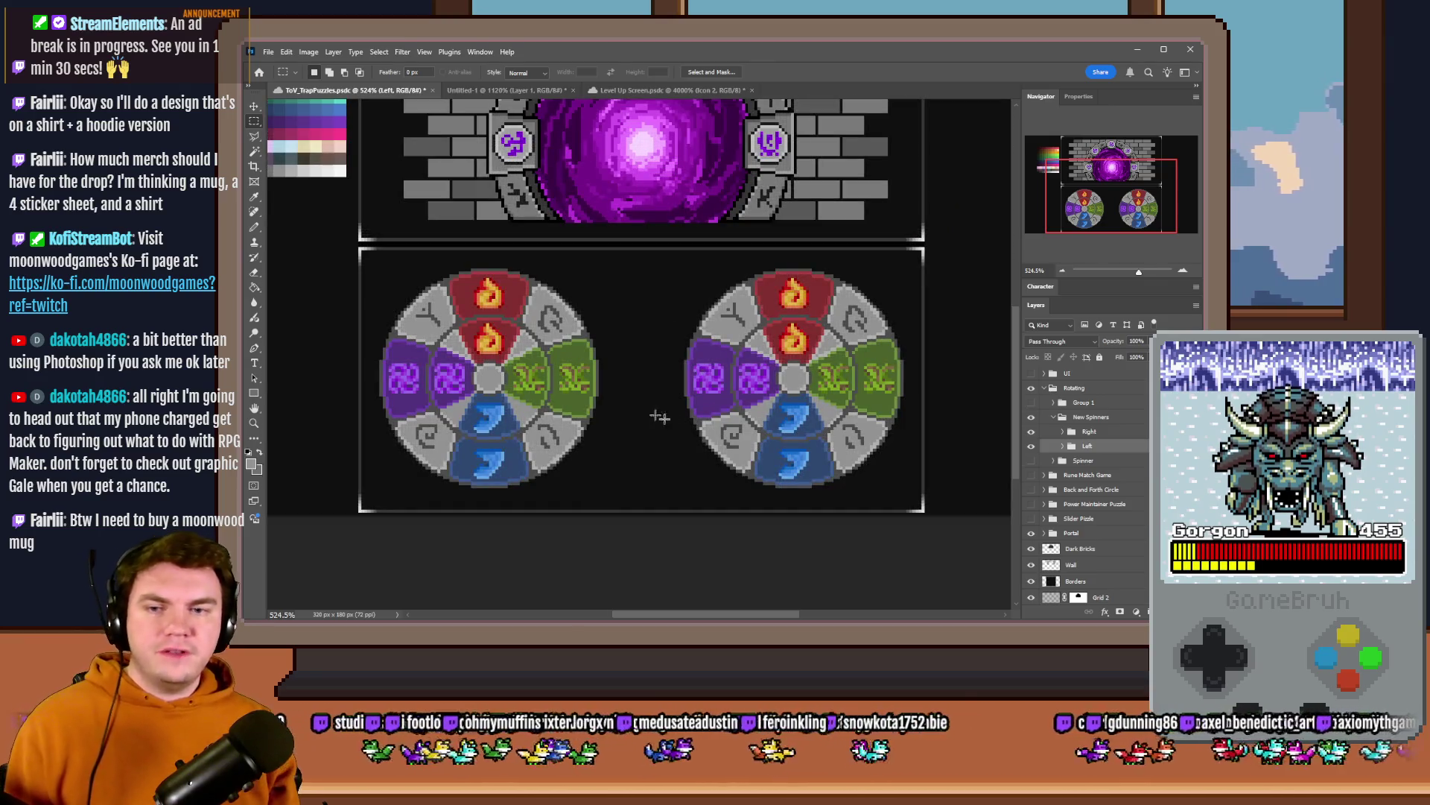
pyautogui.moveTo(603, 284); pyautogui.dragTo(677, 477)
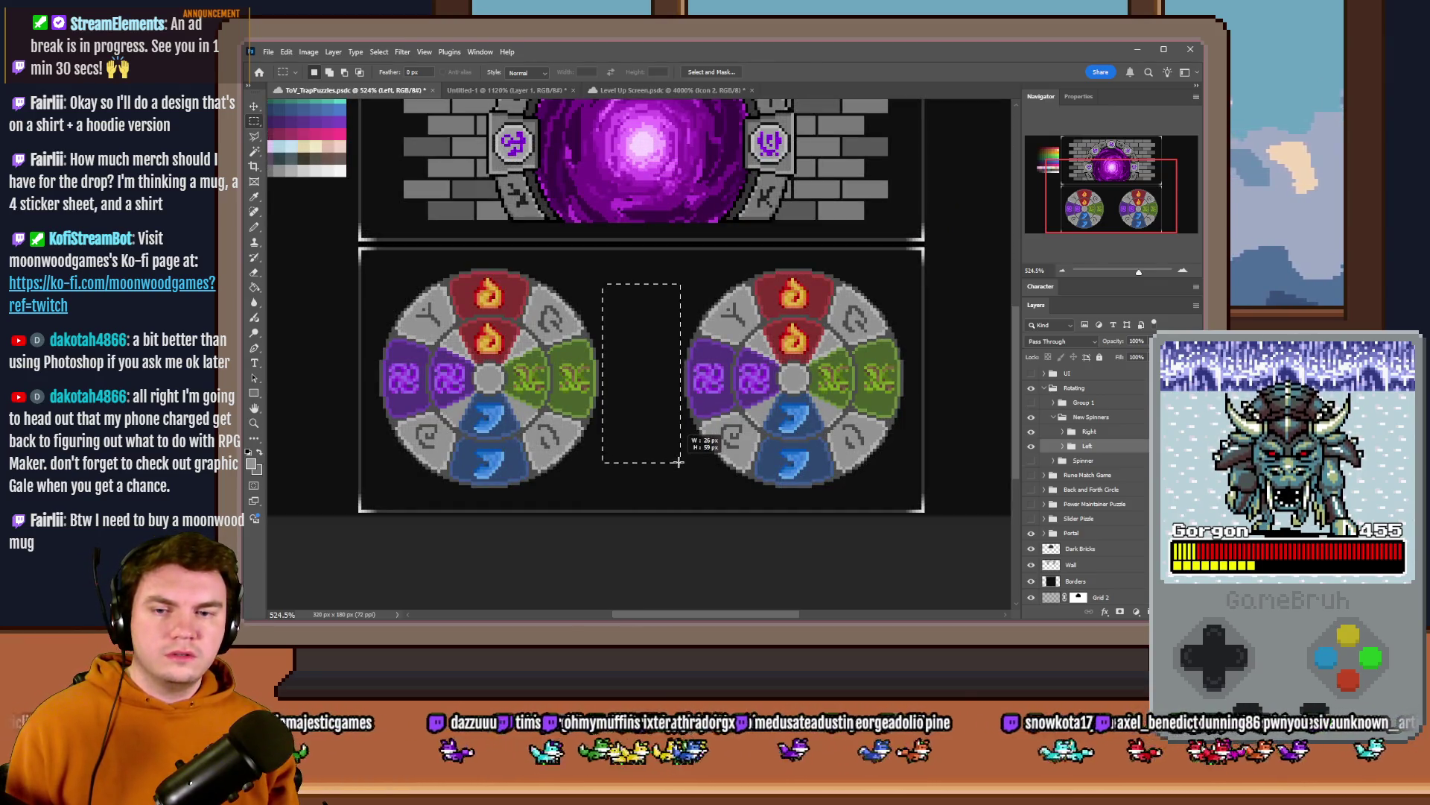
pyautogui.hotkey('ctrl', 'h')
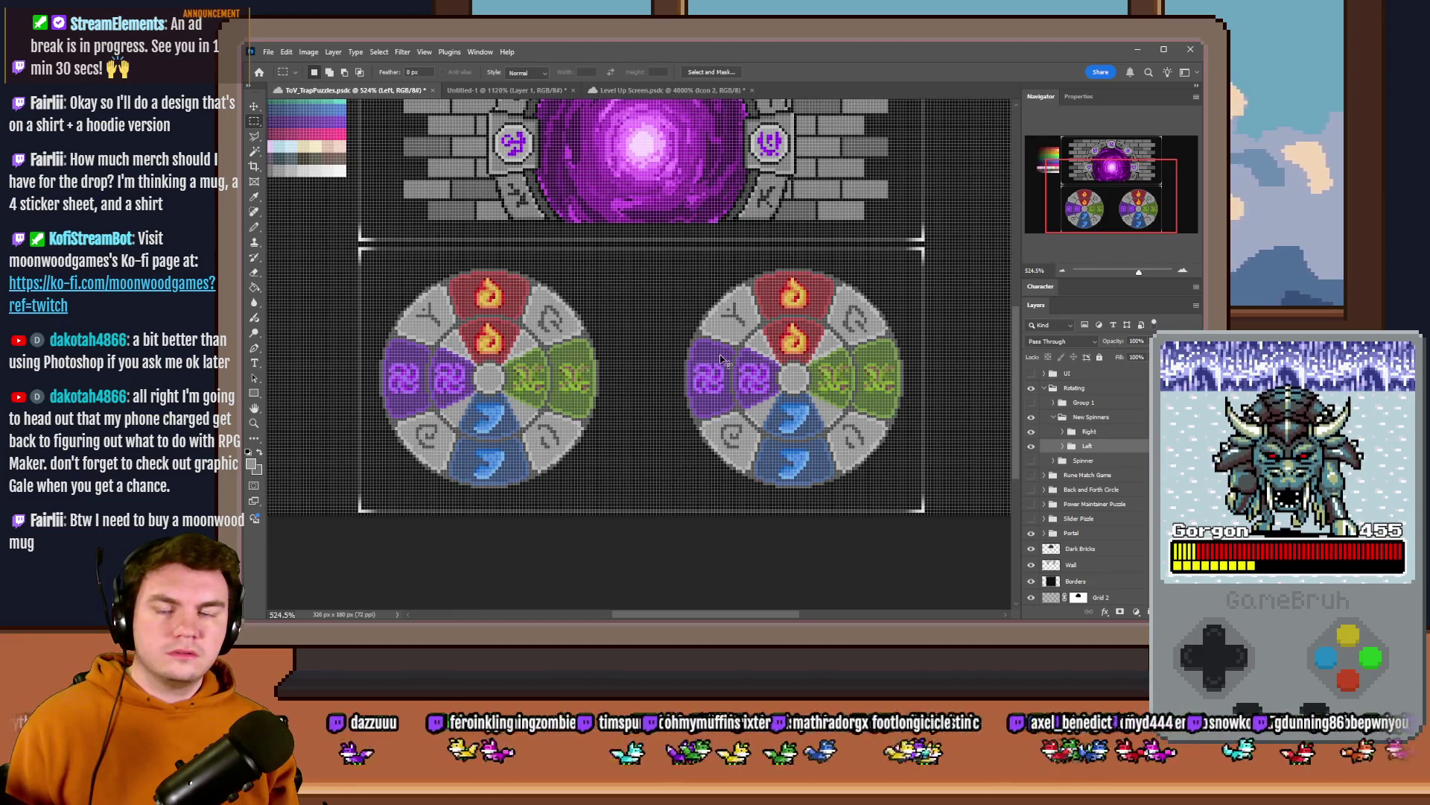
pyautogui.hotkey('ctrl', 'd')
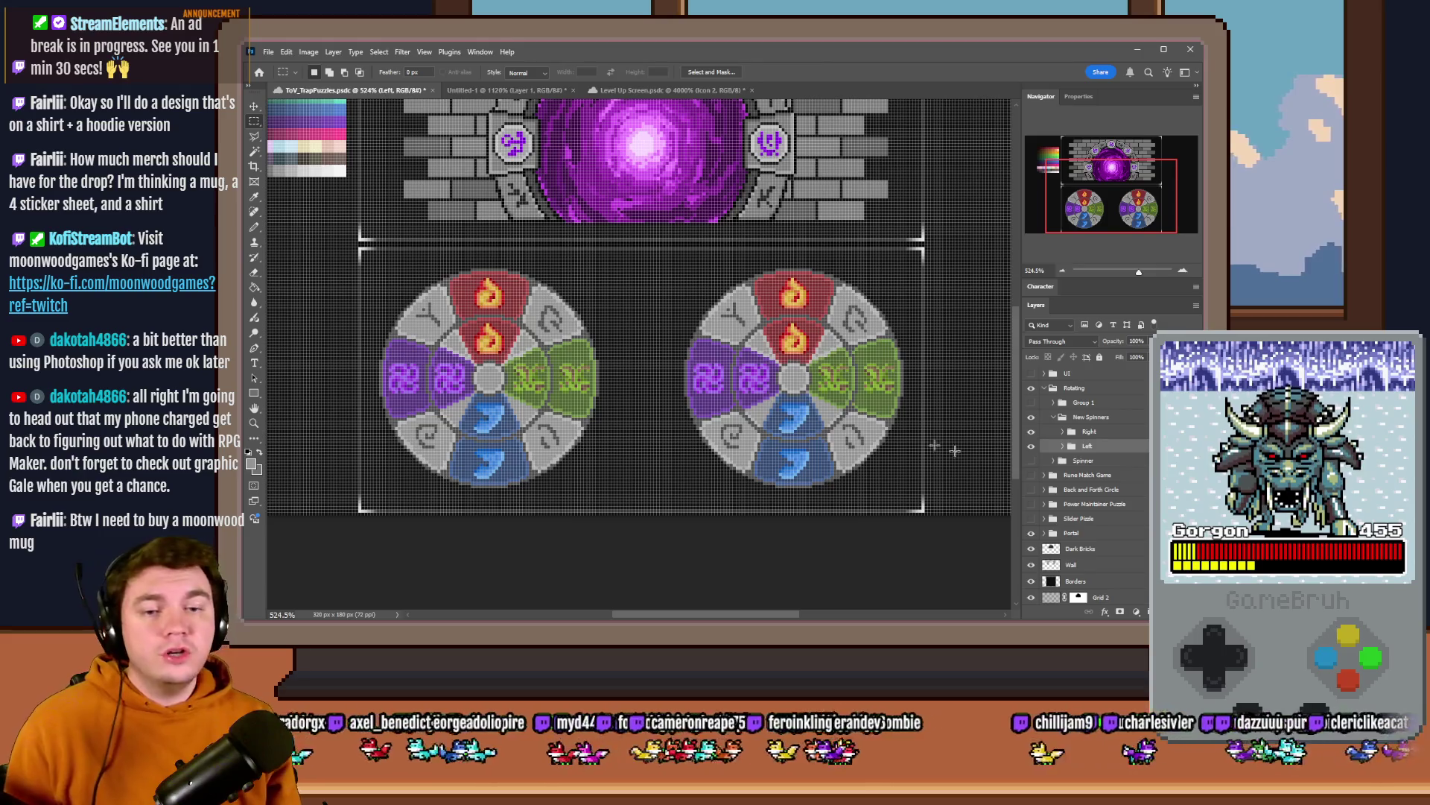
# - Select the Right wheel group alone and nudge it a few pixels right
pyautogui.click(1101, 434)
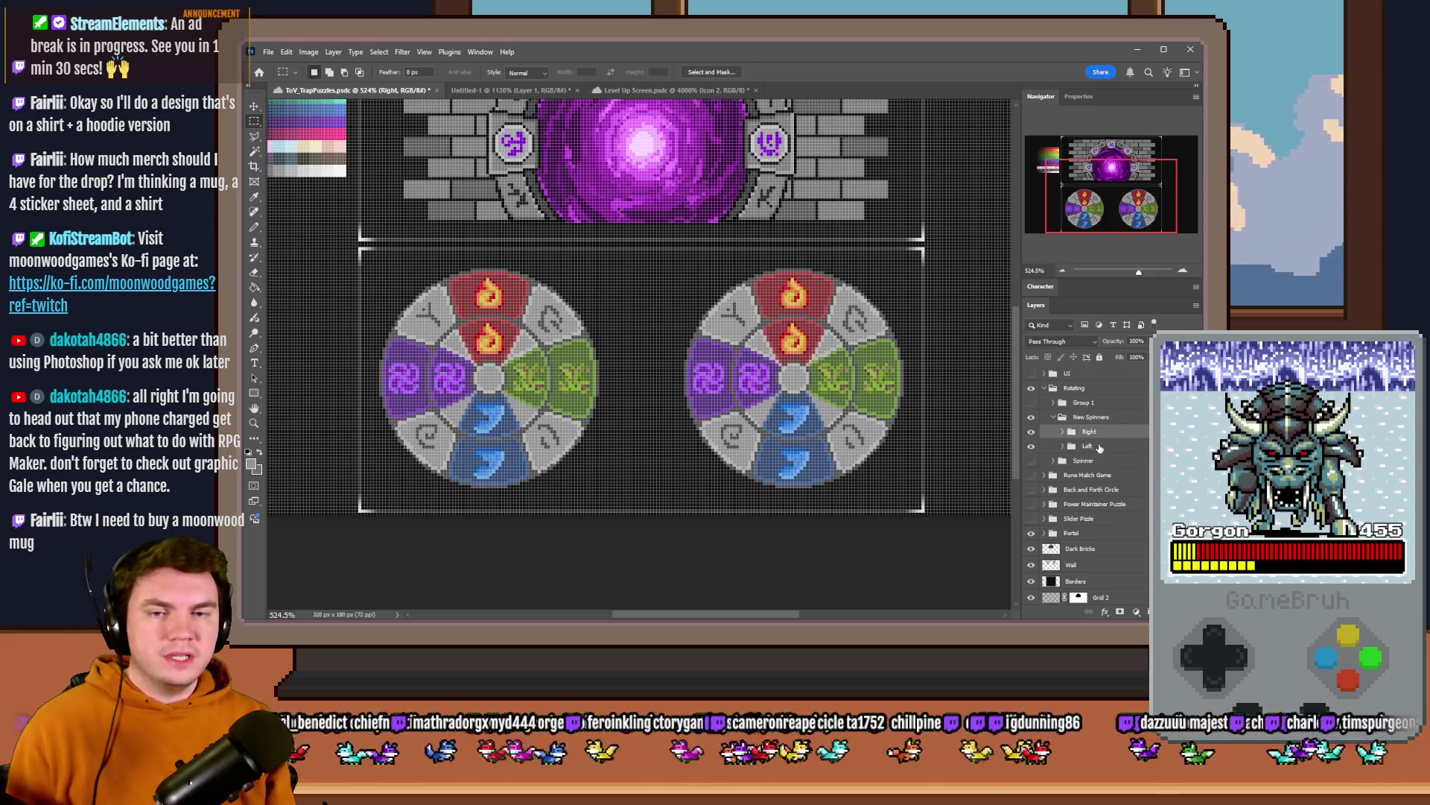
pyautogui.keyDown('shift'); pyautogui.click(1100, 446); pyautogui.keyUp('shift')
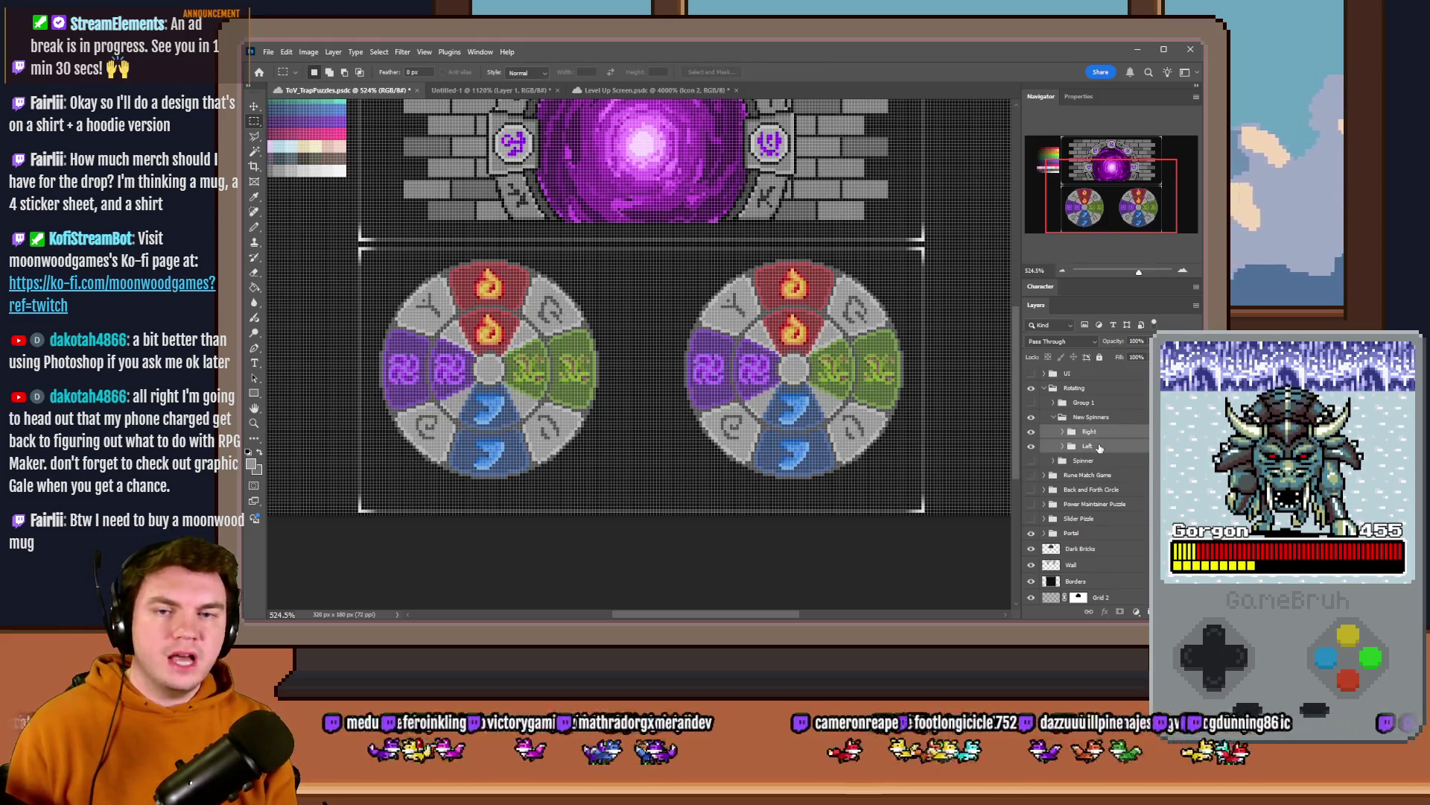
pyautogui.keyDown('ctrl'); pyautogui.click(1105, 444); pyautogui.keyUp('ctrl')
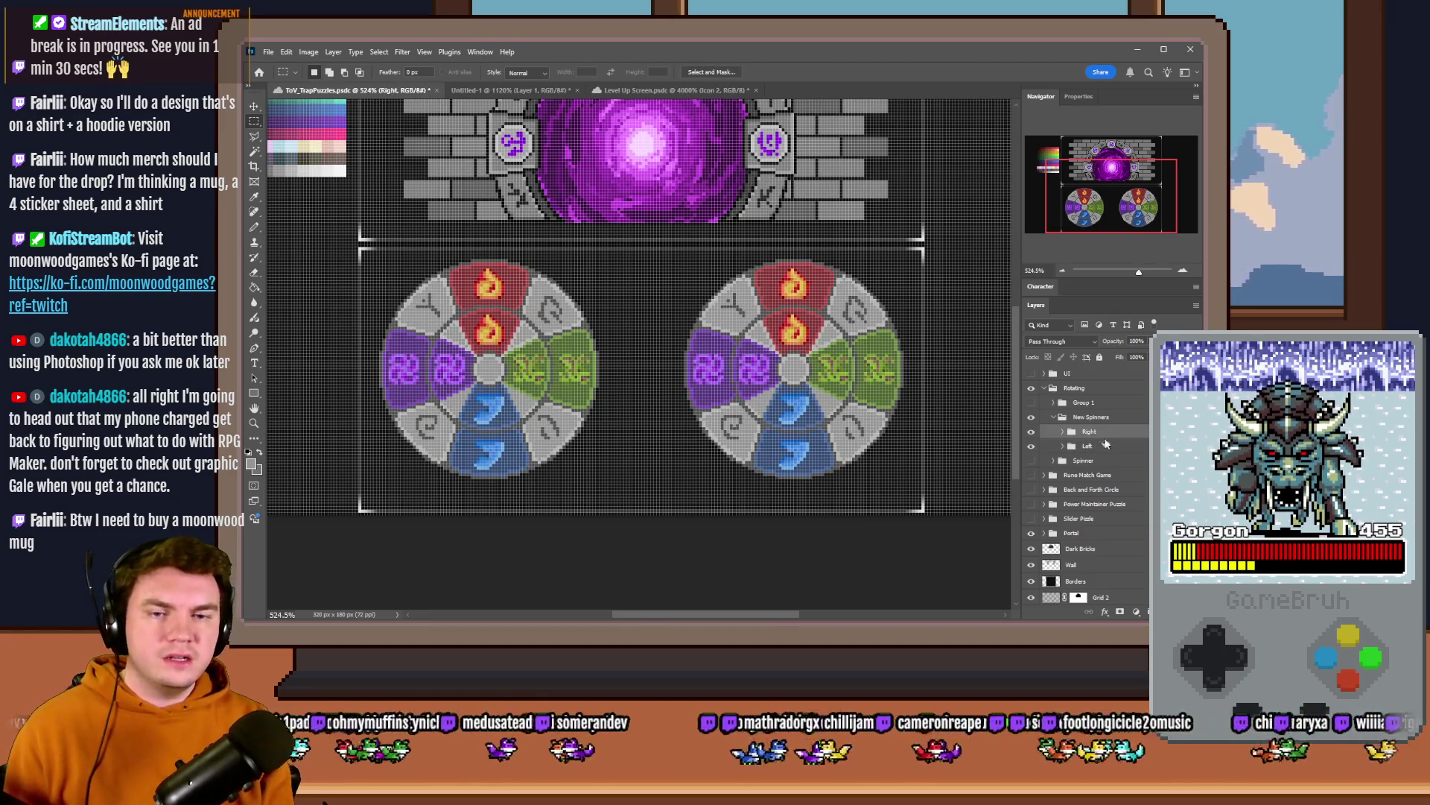
pyautogui.press('Right')
pyautogui.press('Right')
pyautogui.click(1104, 445)
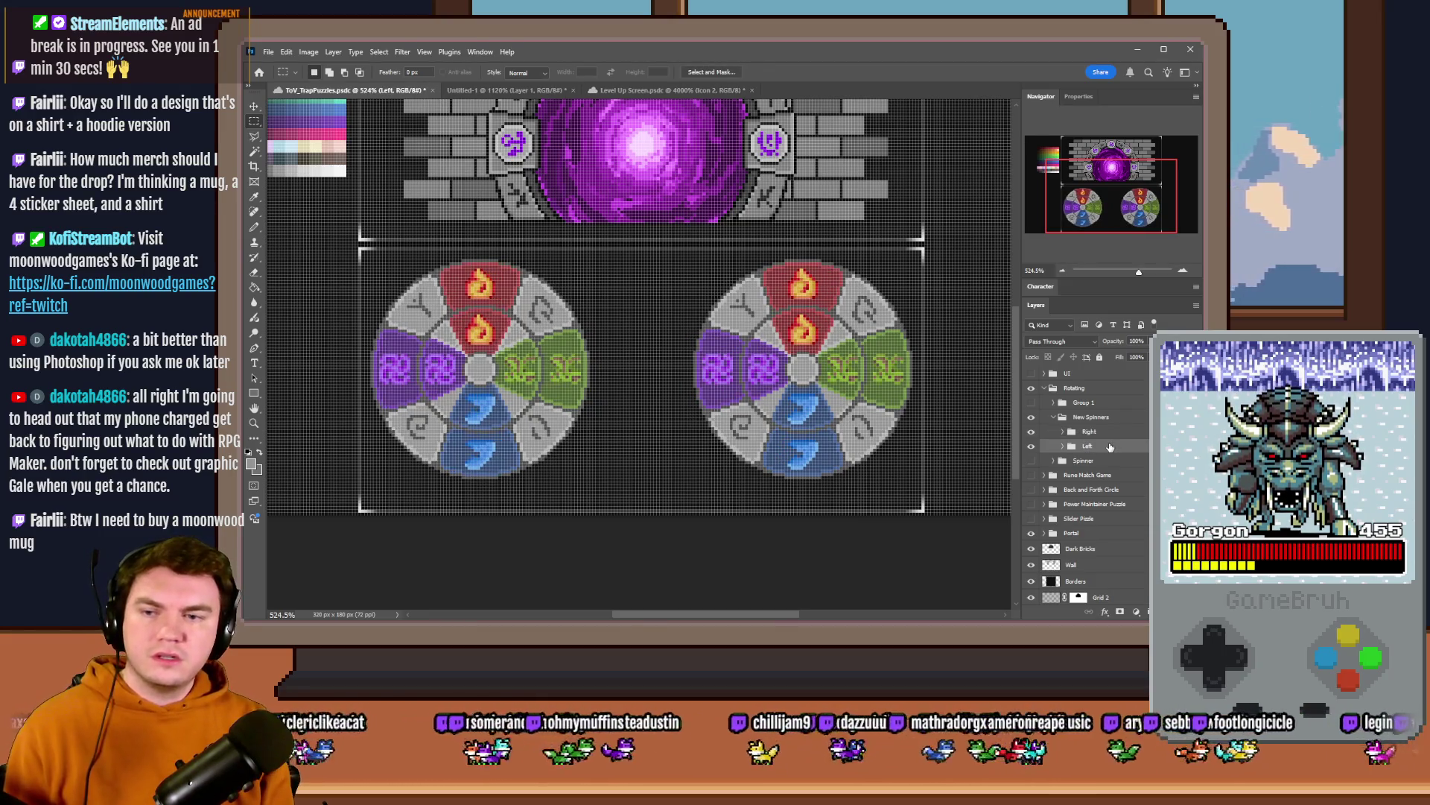
pyautogui.scroll(1, 604, 322)
pyautogui.scroll(2, 605, 322)
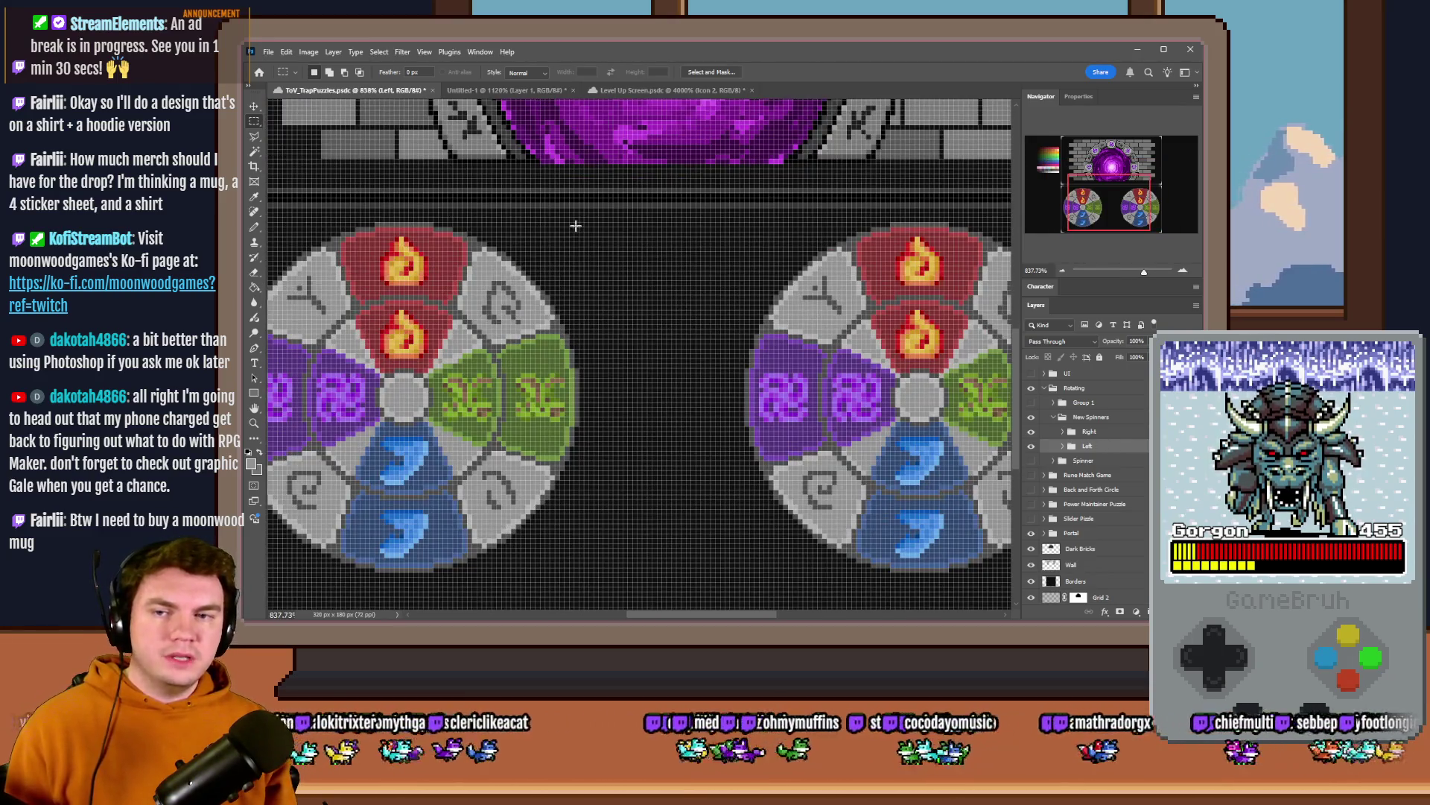
# - Outline a tall marquee rectangle between the wheels, pulling both sides inward
pyautogui.moveTo(581, 226); pyautogui.dragTo(743, 541)
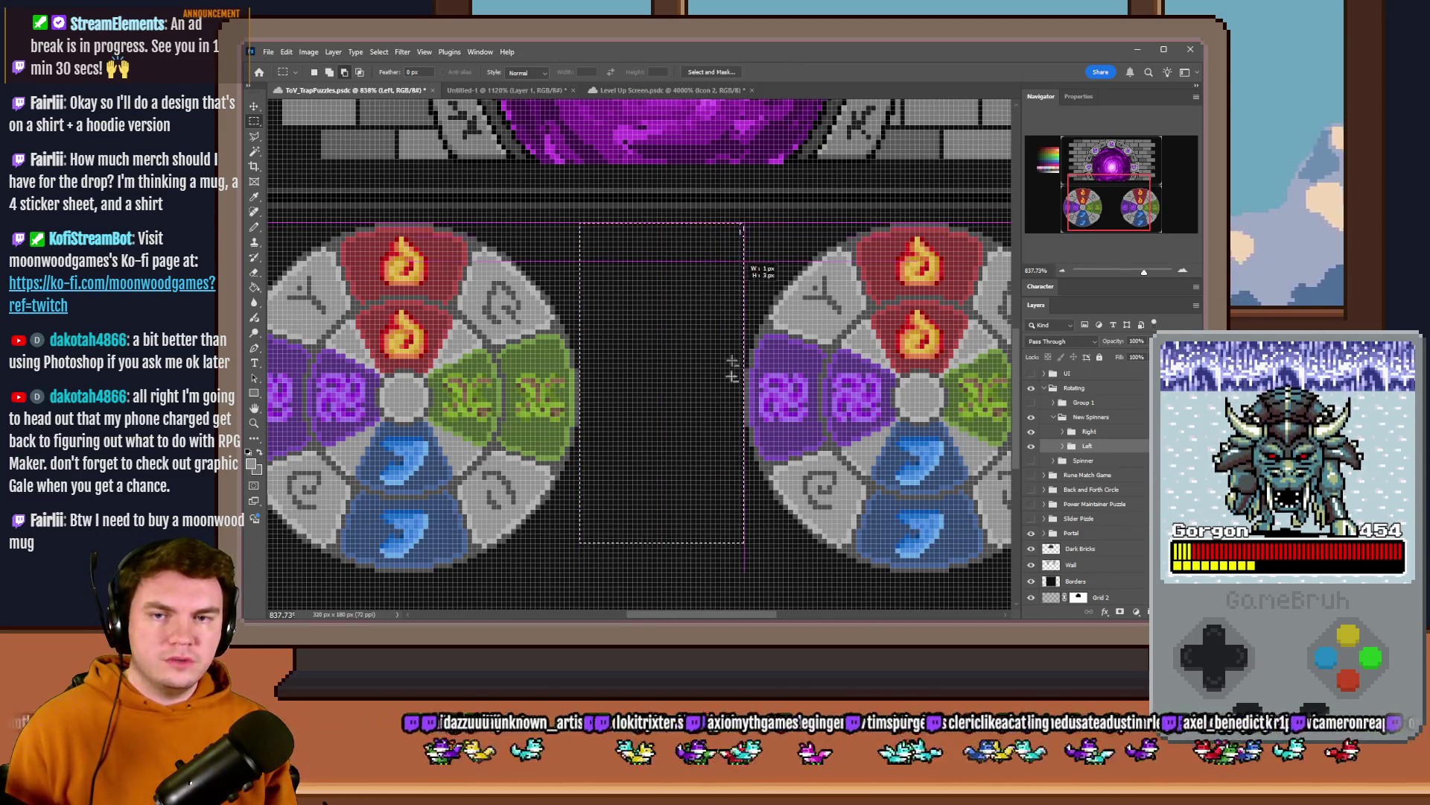
pyautogui.moveTo(729, 542); pyautogui.dragTo(582, 226)
pyautogui.moveTo(729, 224); pyautogui.dragTo(595, 541)
pyautogui.scroll(-2, 594, 560)
pyautogui.moveTo(669, 356); pyautogui.dragTo(655, 398)
pyautogui.scroll(-3, 653, 399)
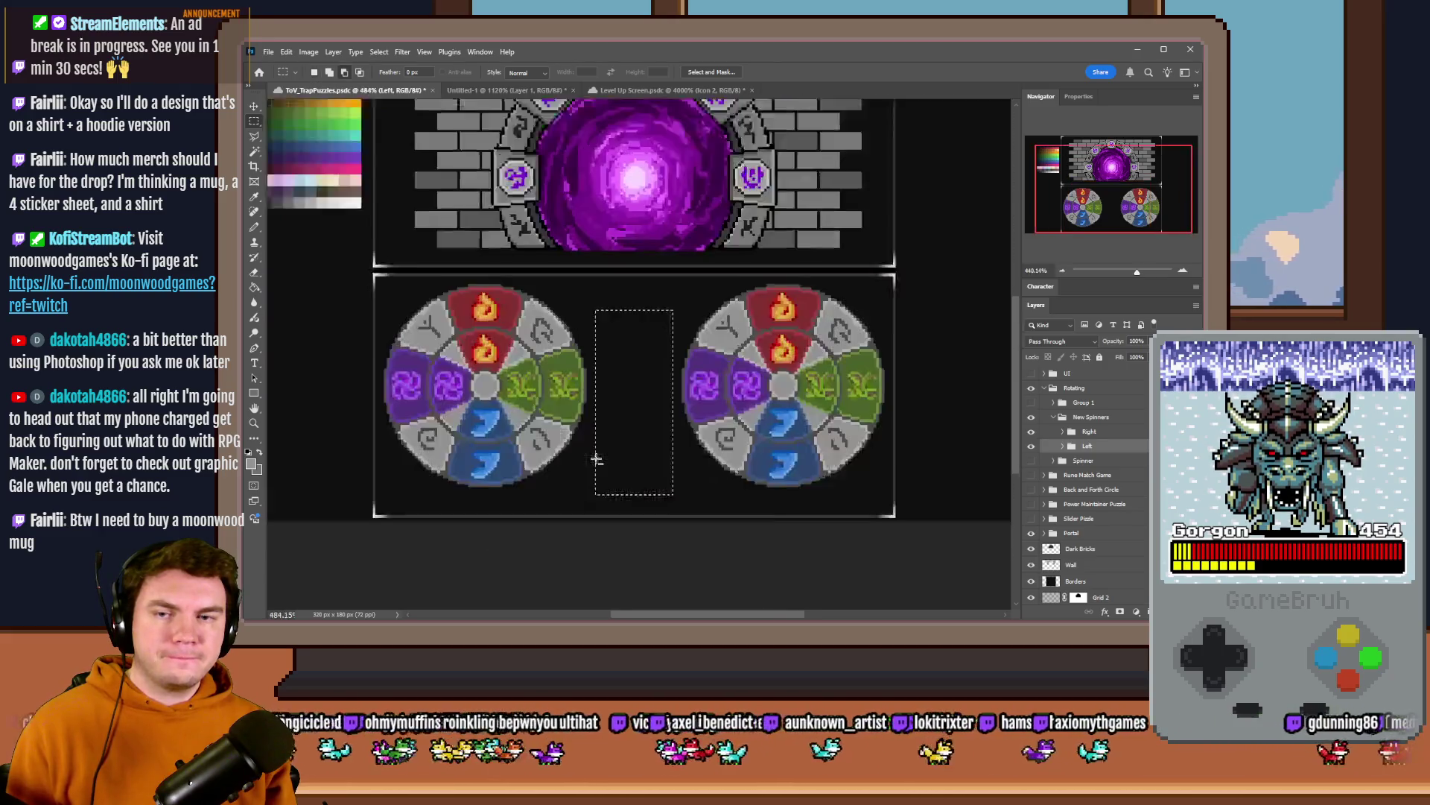
pyautogui.scroll(1, 652, 402)
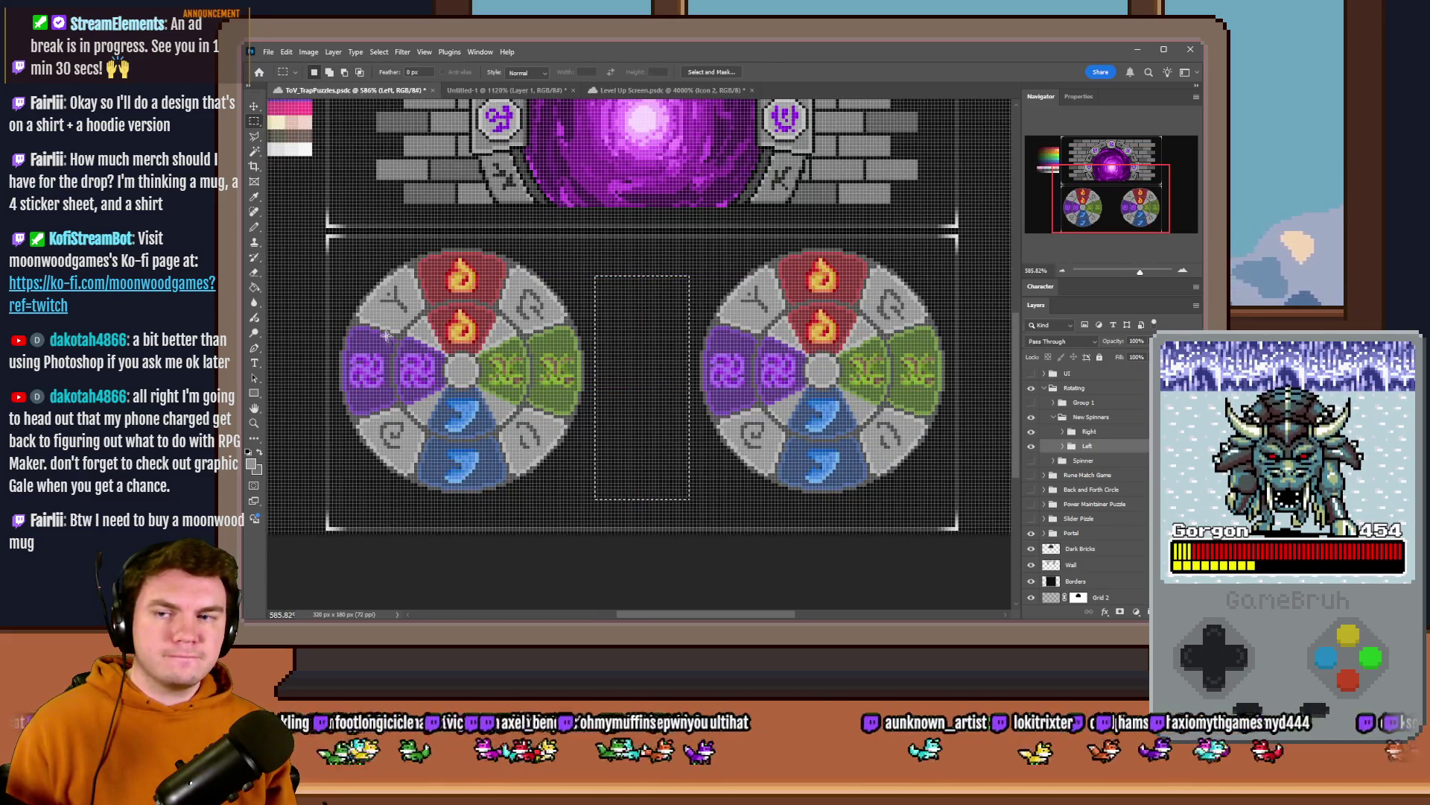
# - Create a new Tiles layer above the Right group and fill the rectangle with light gray
pyautogui.press('g')
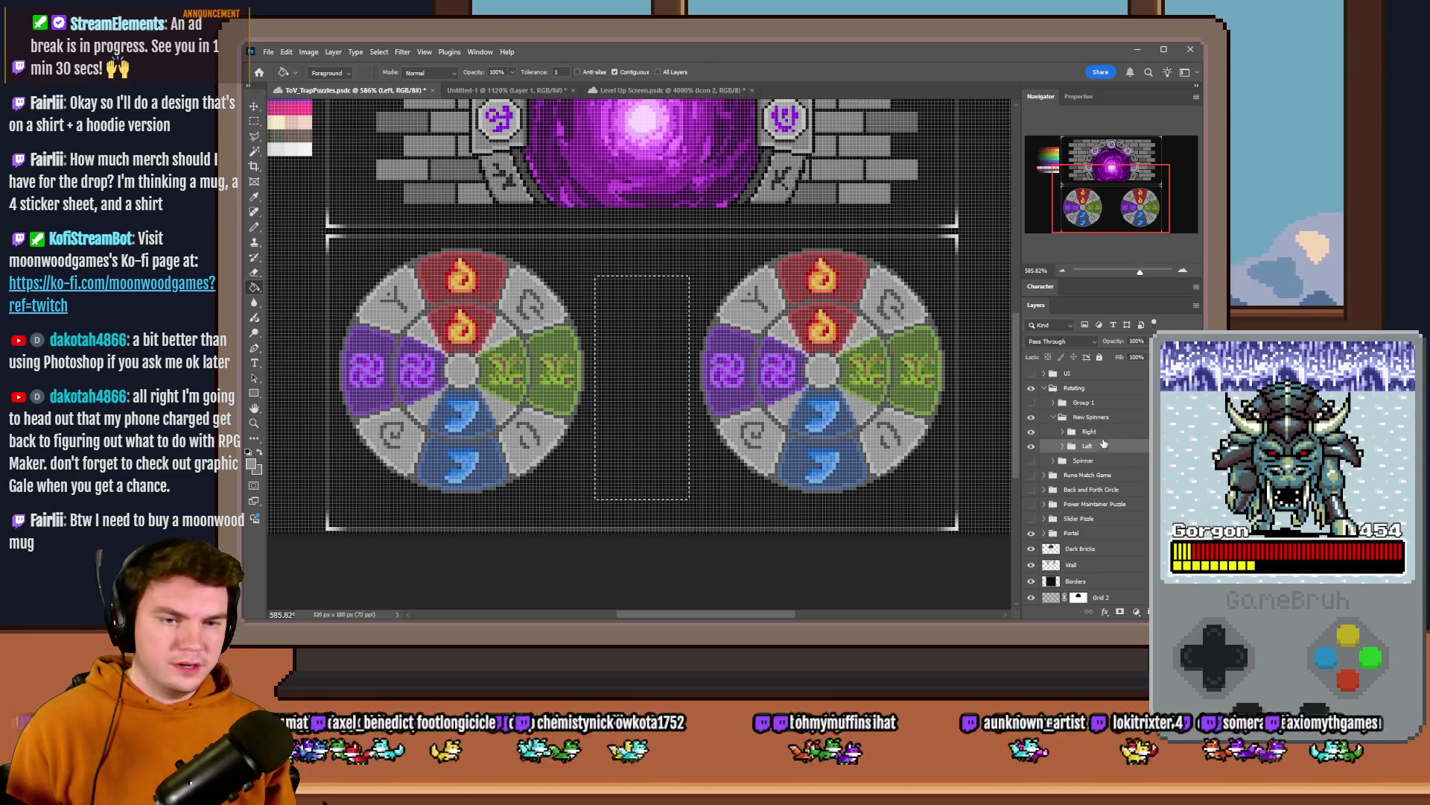
pyautogui.click(1095, 431)
pyautogui.hotkey('ctrl', 'shift', 'alt', 'n')
pyautogui.press('Return')
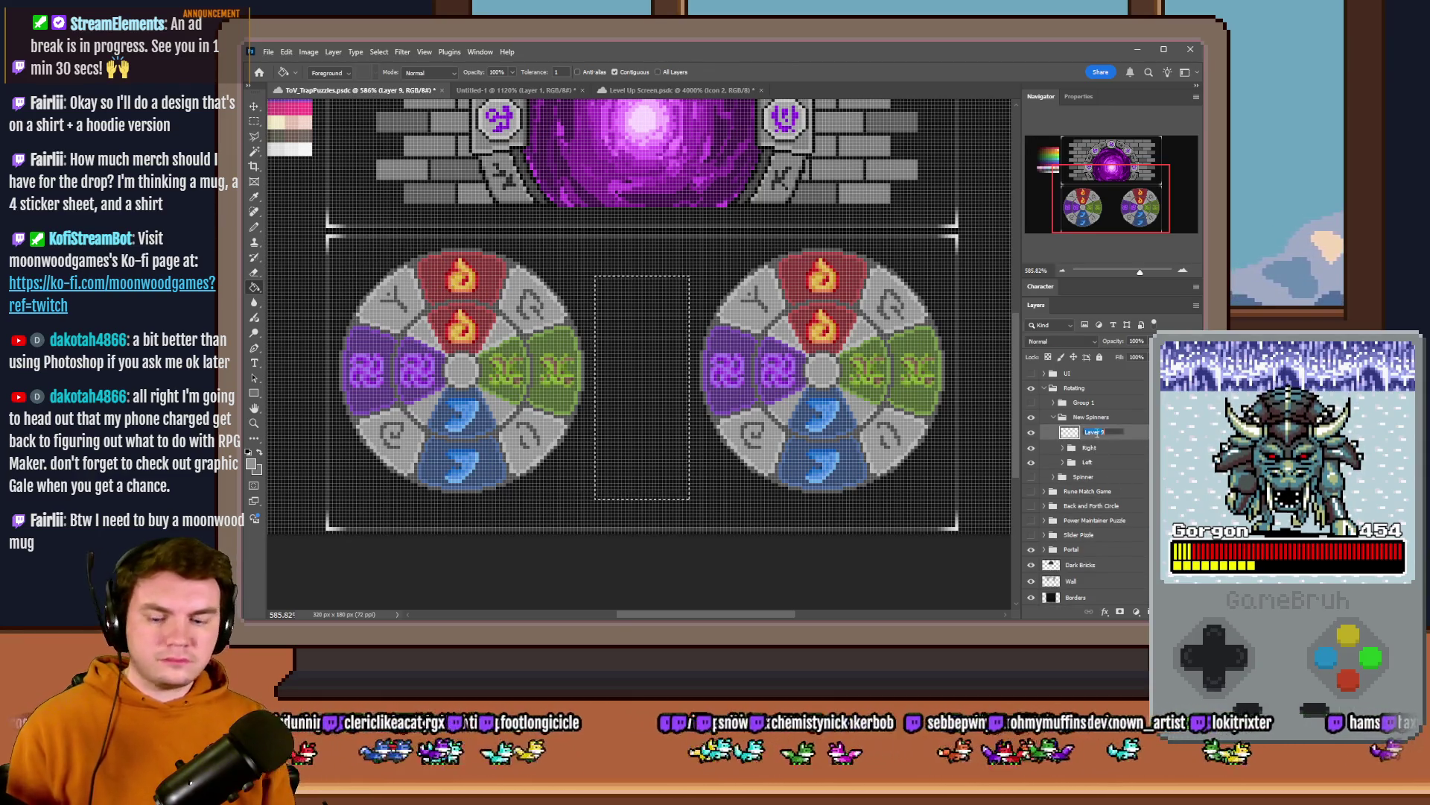
pyautogui.click(659, 358)
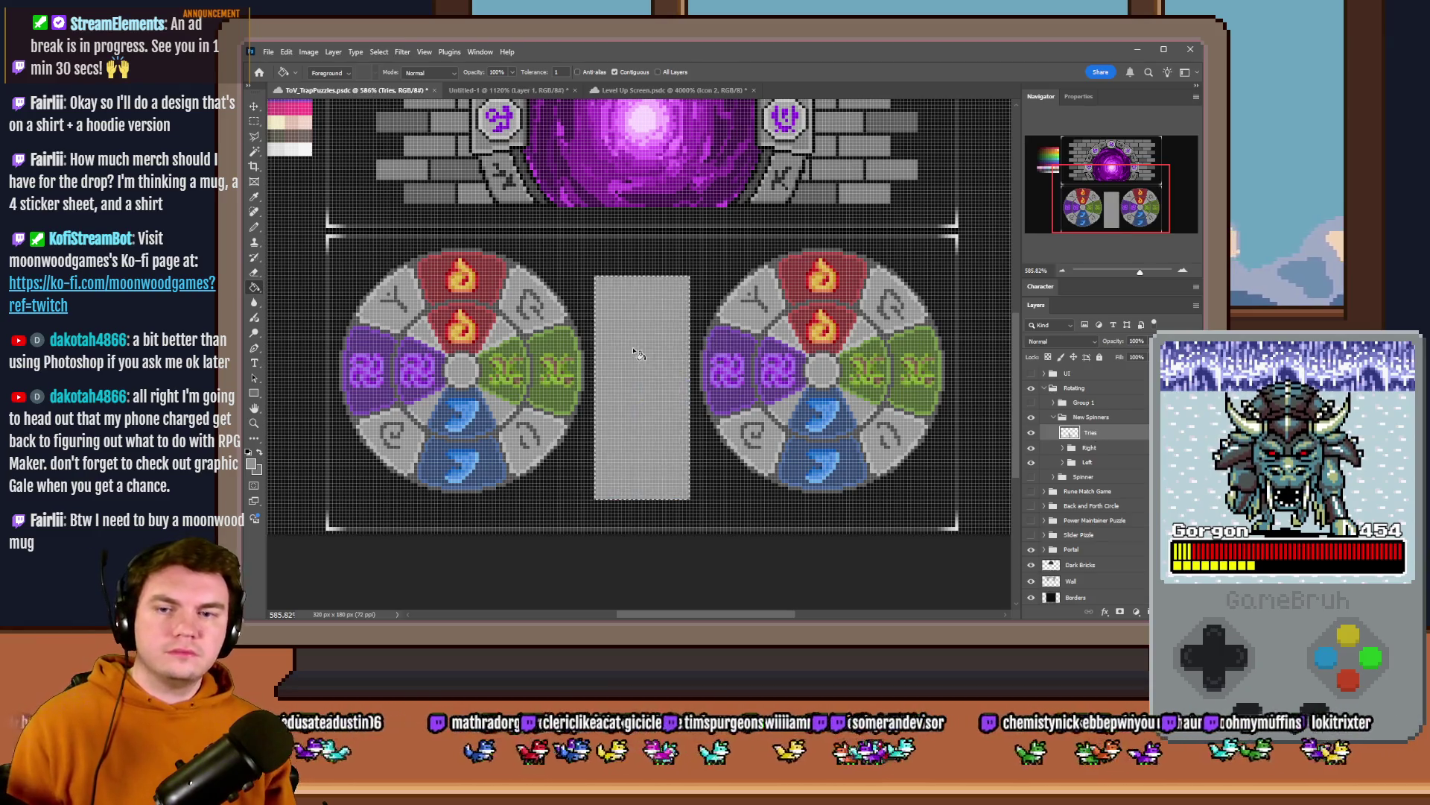
pyautogui.press('m')
pyautogui.click(256, 289)
pyautogui.scroll(2, 588, 280)
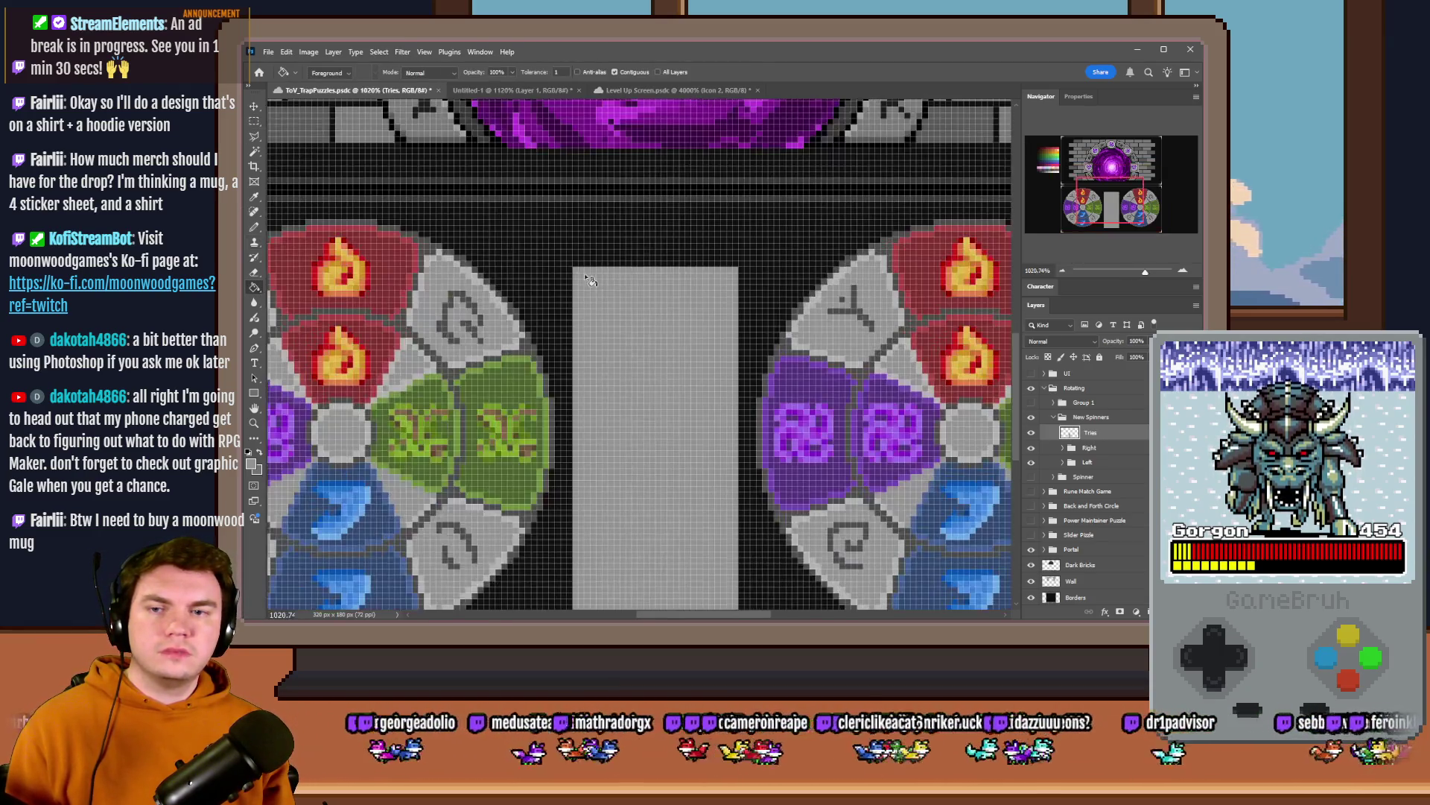
pyautogui.click(255, 271)
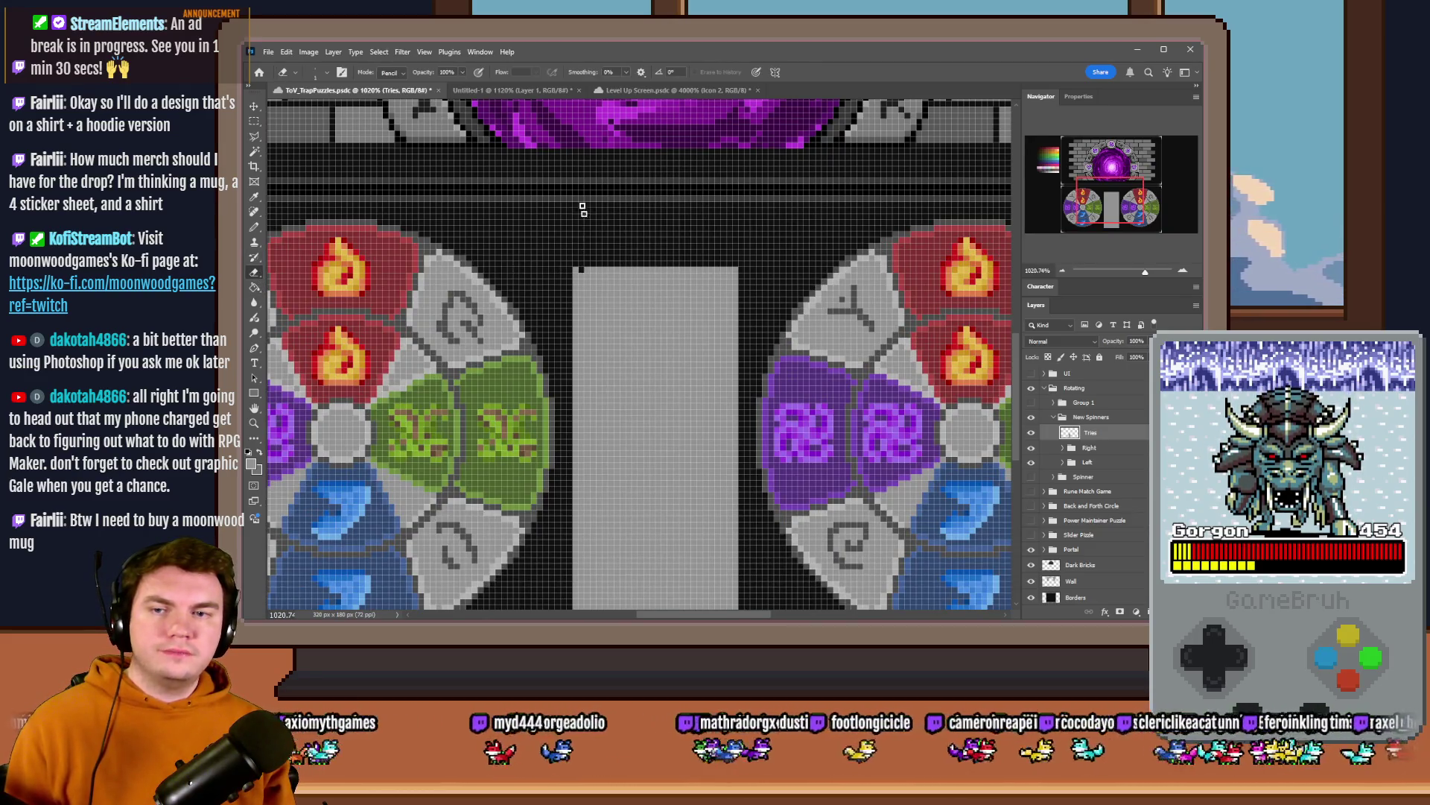
pyautogui.click(680, 90)
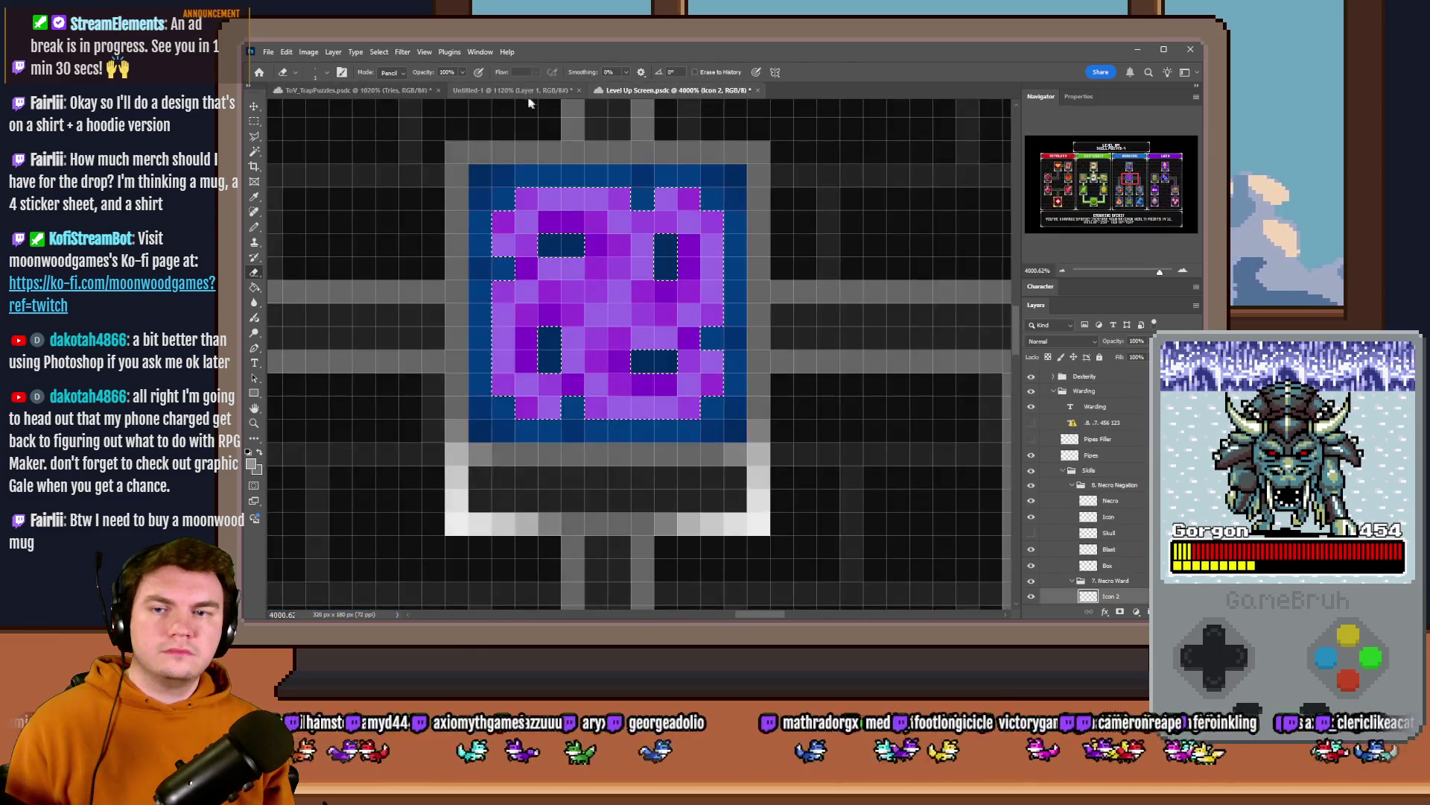
# - Check the top row of circles in the Untitled-1 sketch, then return to ToV_TrapPuzzles.psd
pyautogui.click(514, 90)
pyautogui.scroll(-2, 588, 295)
pyautogui.scroll(1, 593, 296)
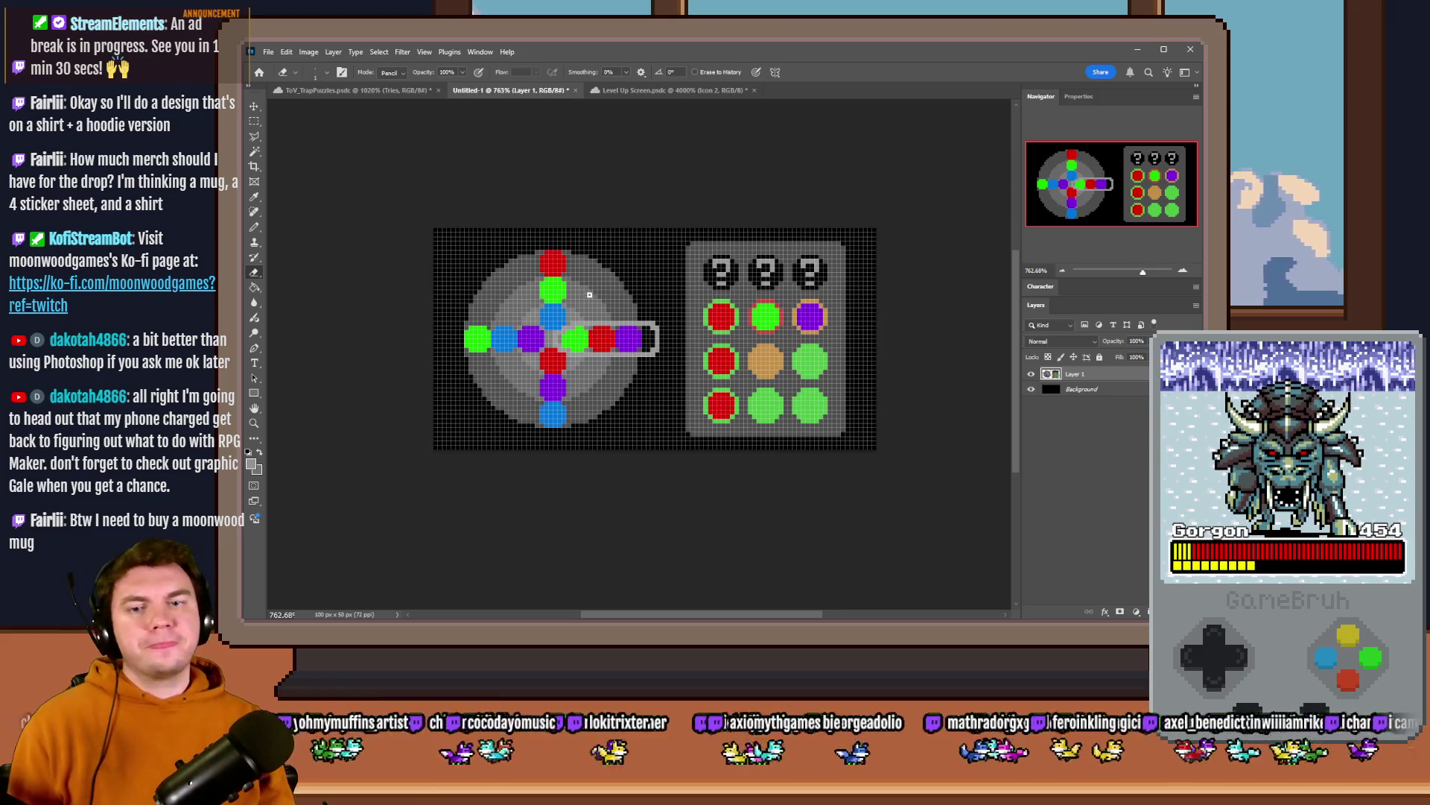
pyautogui.click(254, 124)
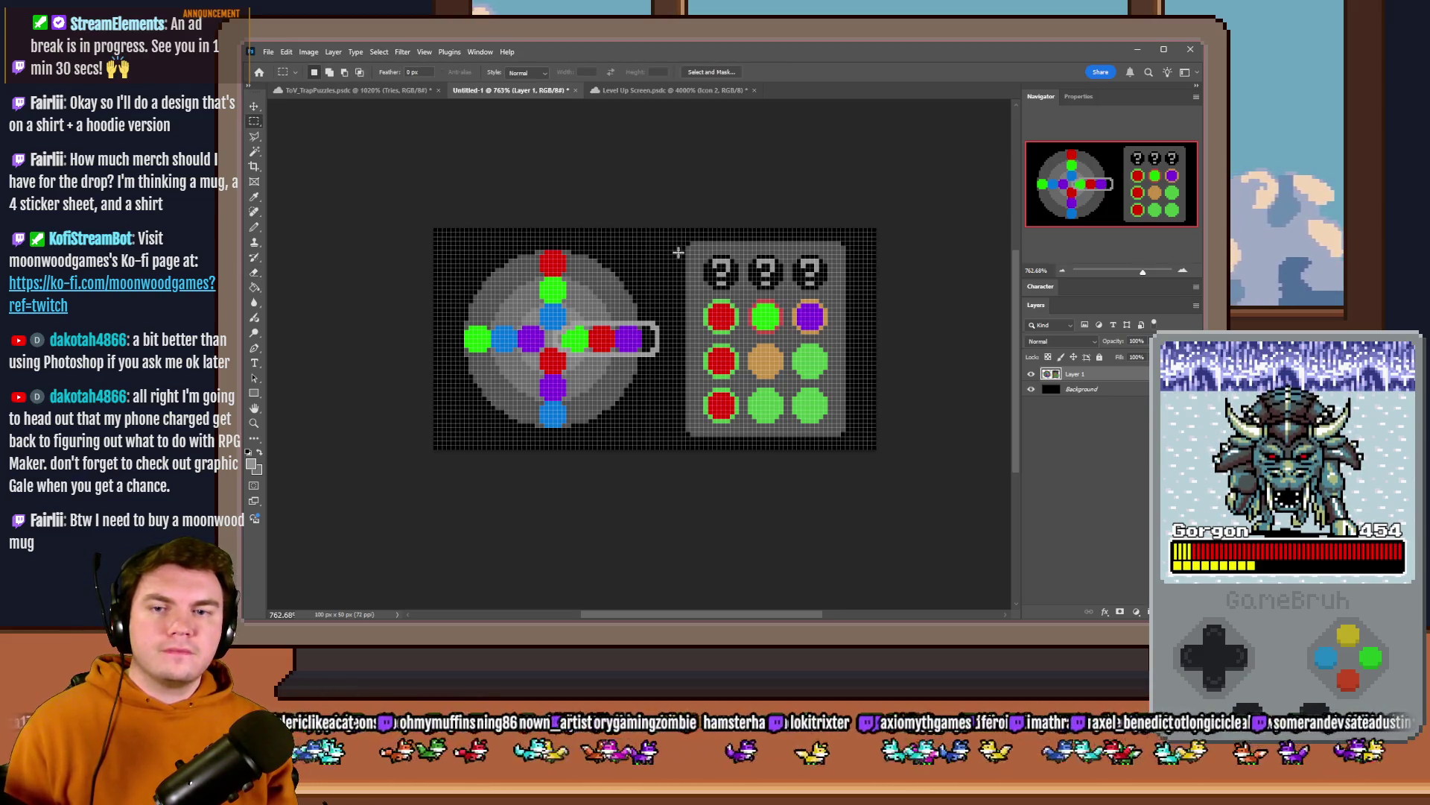
pyautogui.moveTo(704, 301); pyautogui.dragTo(824, 331)
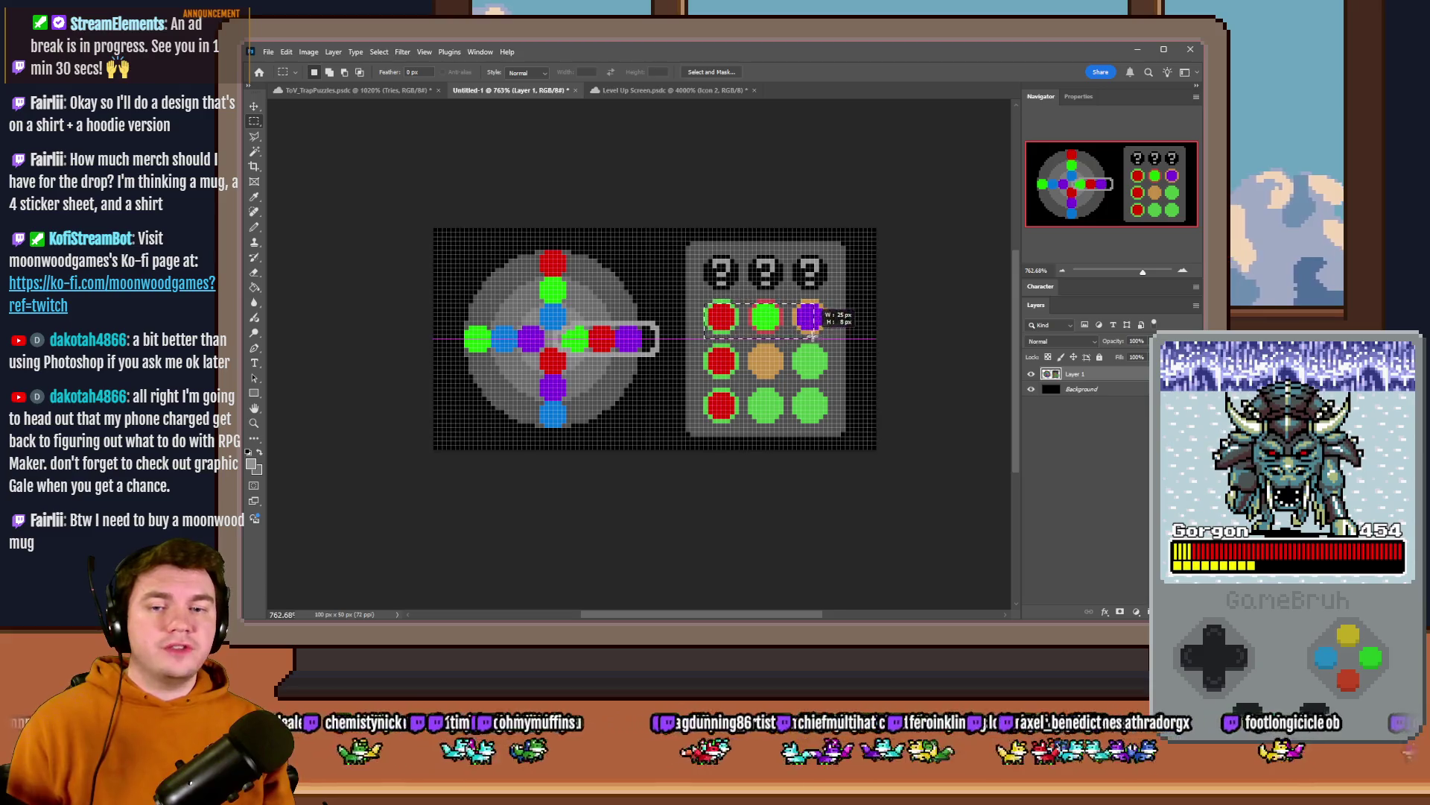
pyautogui.click(402, 90)
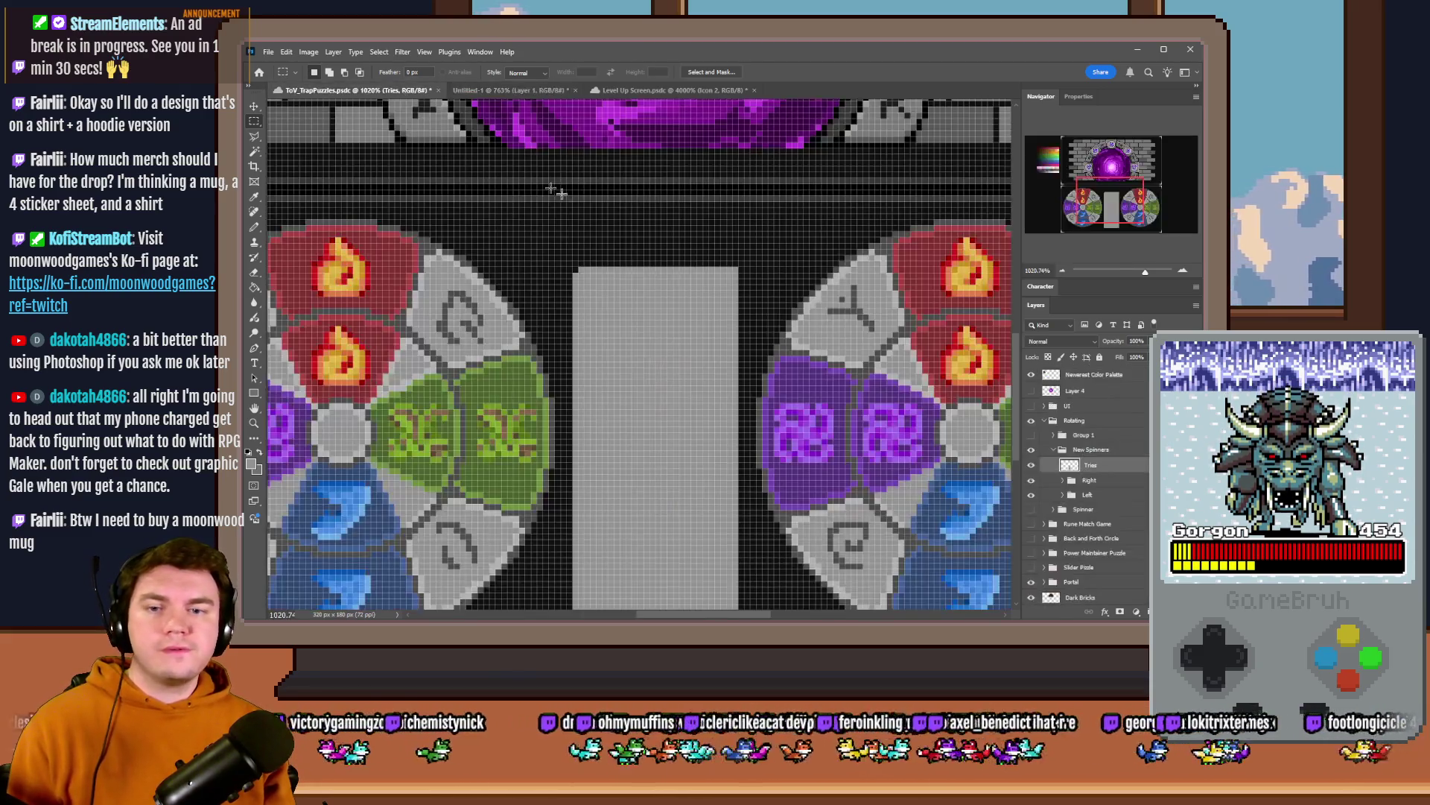
pyautogui.scroll(-3, 628, 239)
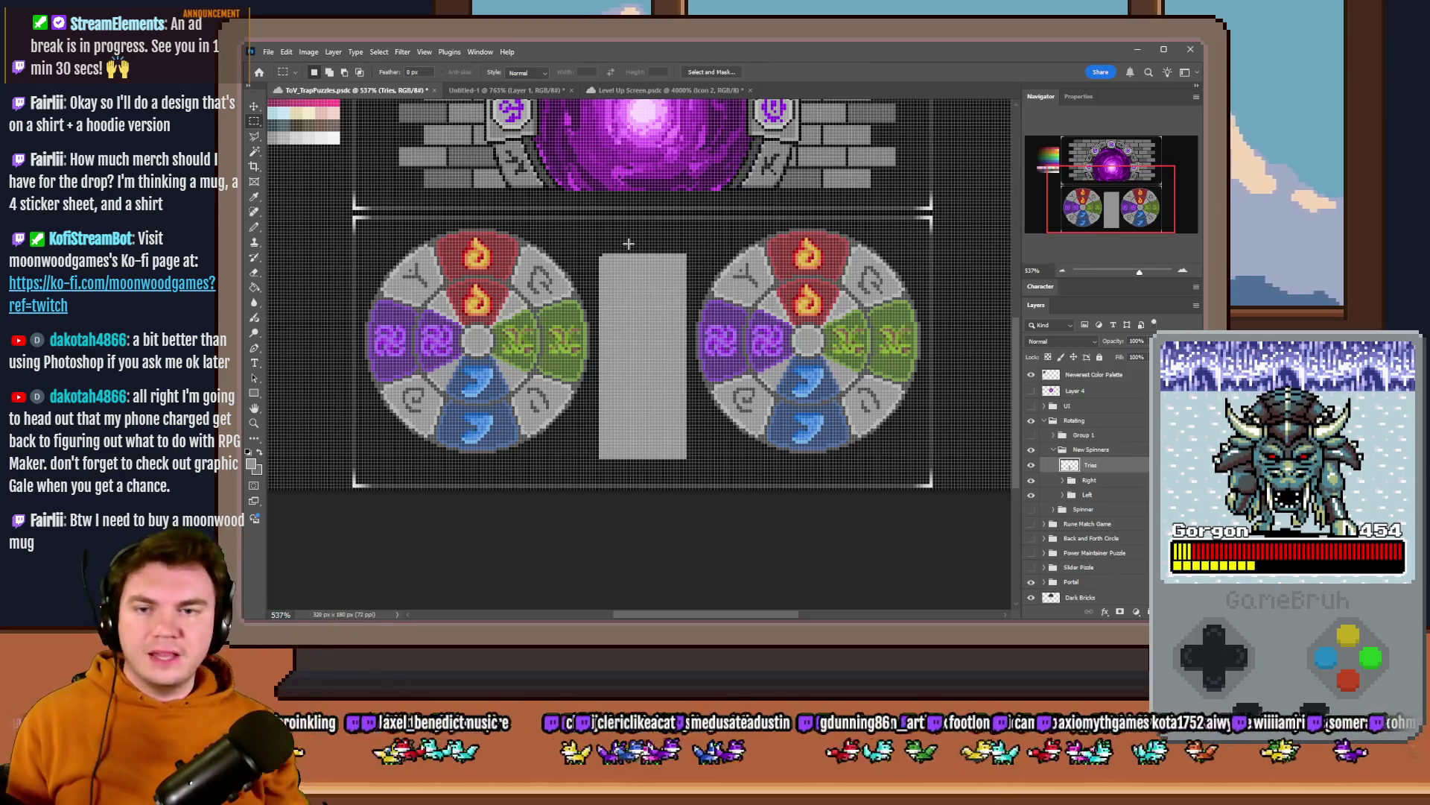
pyautogui.click(255, 280)
pyautogui.scroll(2, 690, 421)
pyautogui.scroll(2, 690, 422)
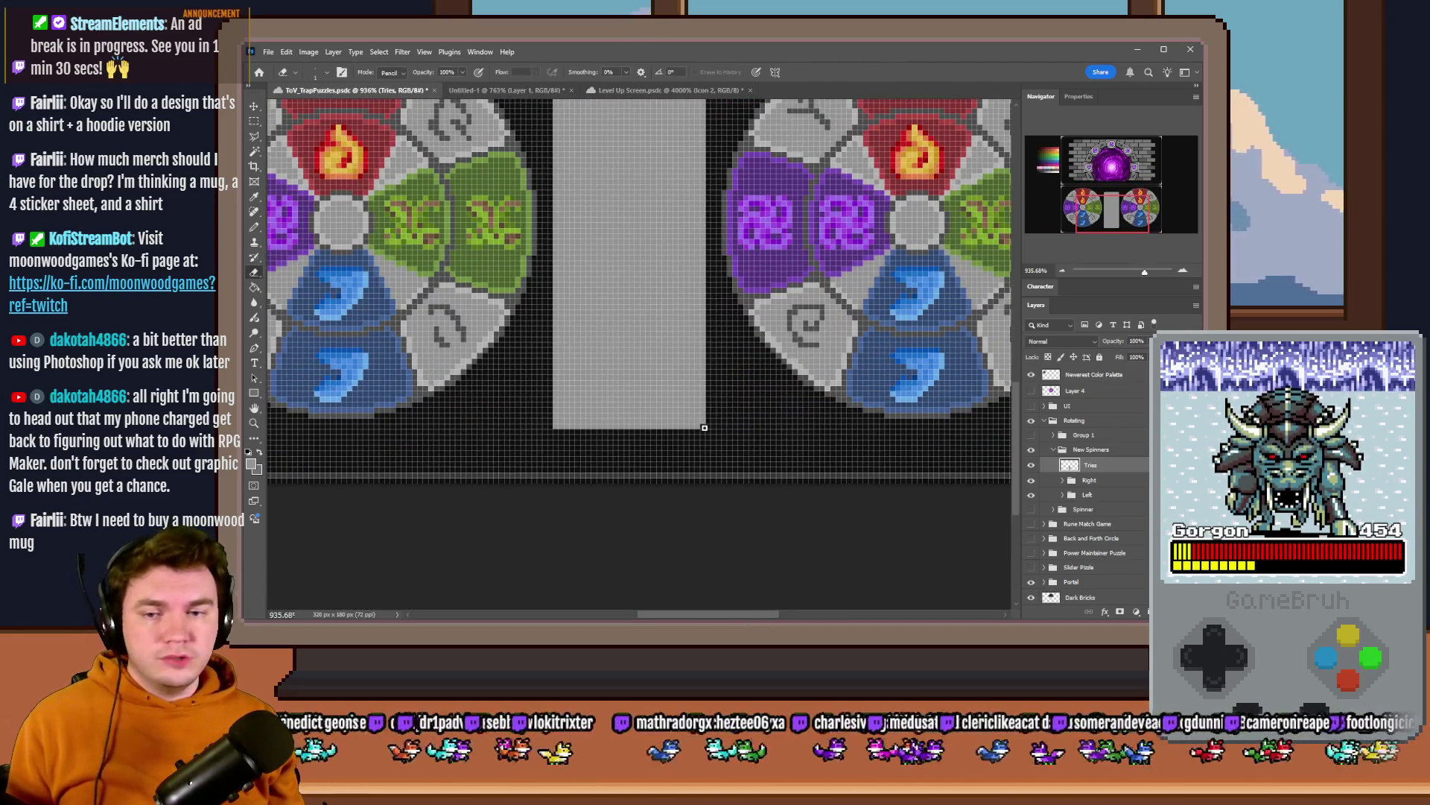
pyautogui.press('m')
pyautogui.scroll(-3, 593, 440)
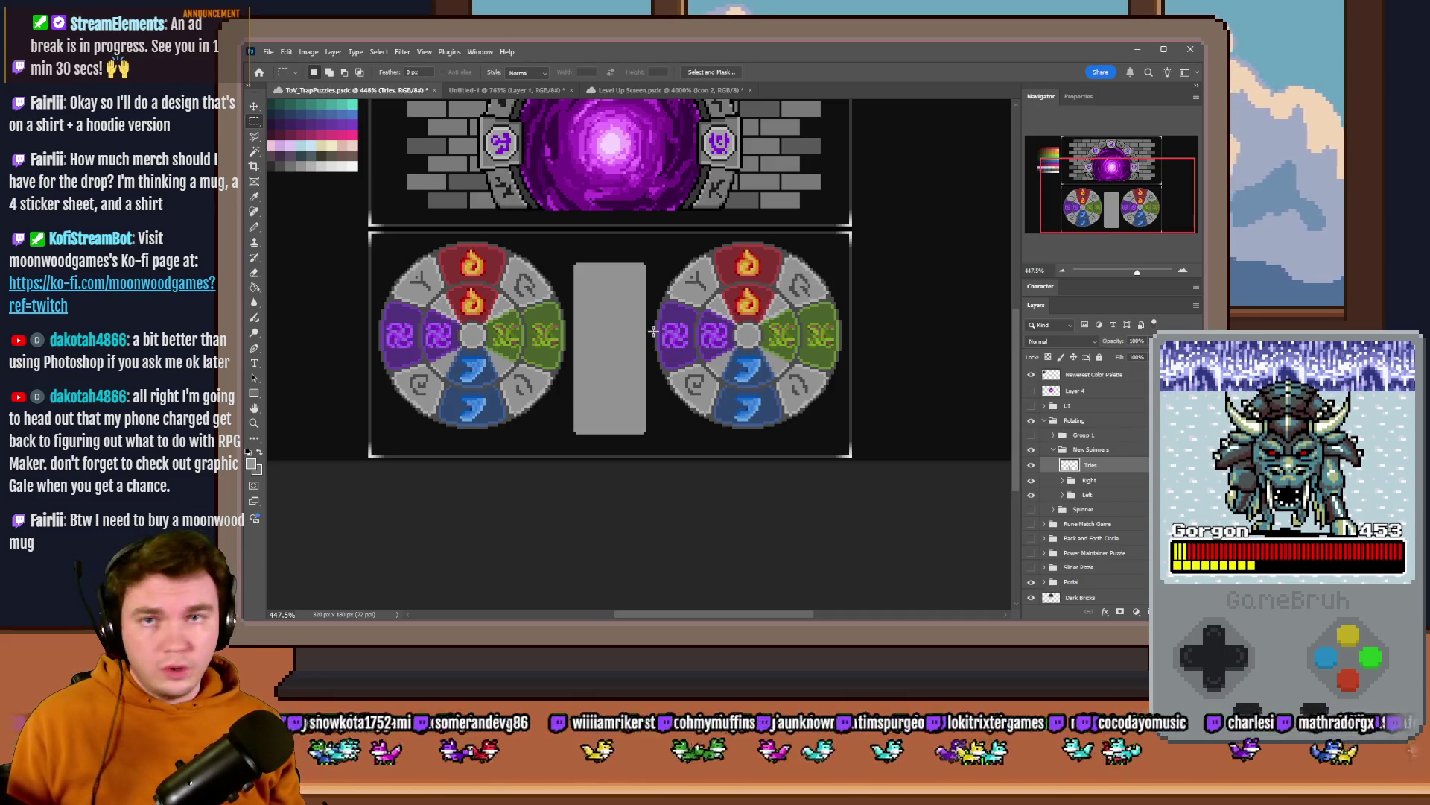
pyautogui.scroll(2, 622, 324)
# - Move the grey panel slightly upward and expand the Right spinner's layer group
pyautogui.moveTo(615, 330); pyautogui.dragTo(620, 275)
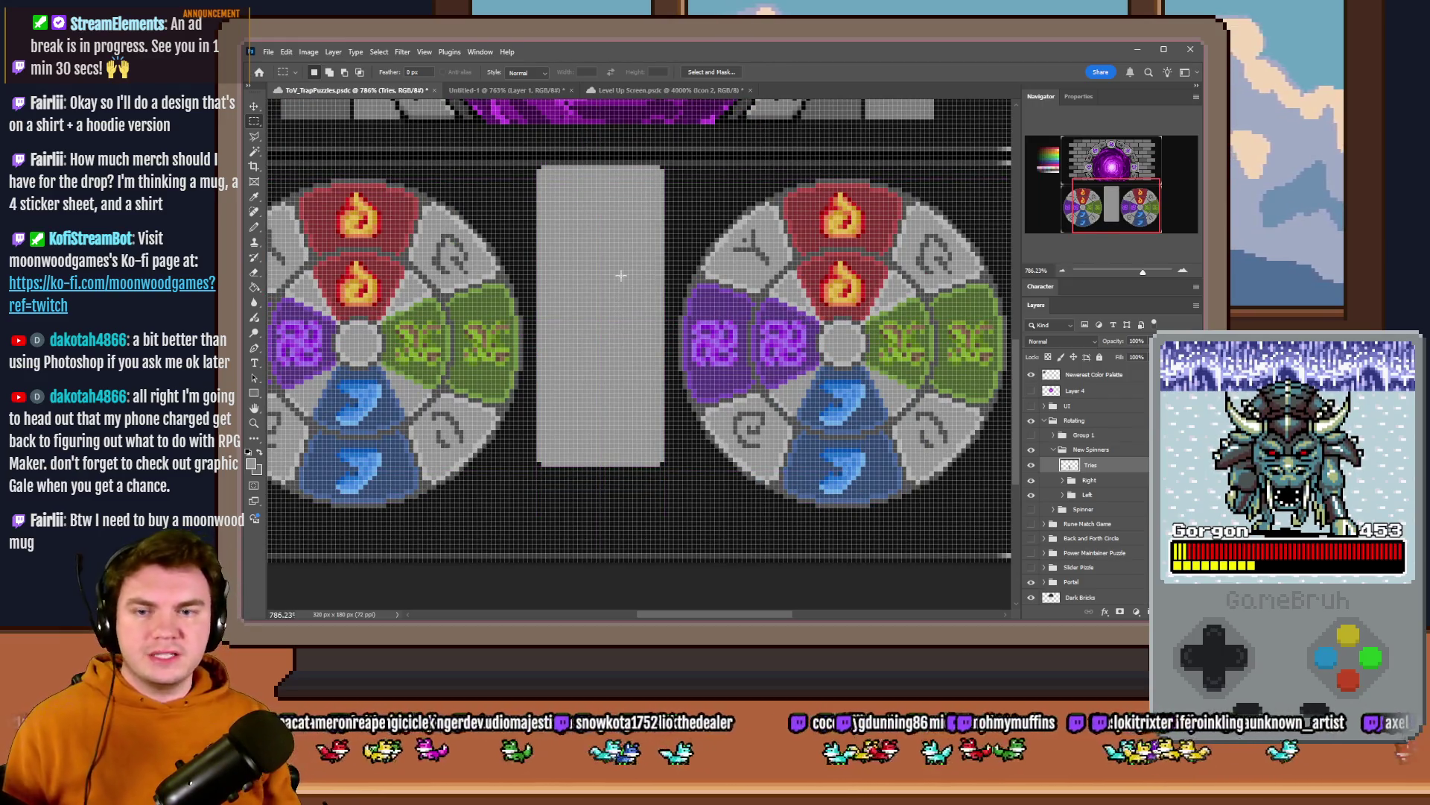
pyautogui.scroll(-2, 621, 275)
pyautogui.moveTo(620, 275); pyautogui.dragTo(623, 376)
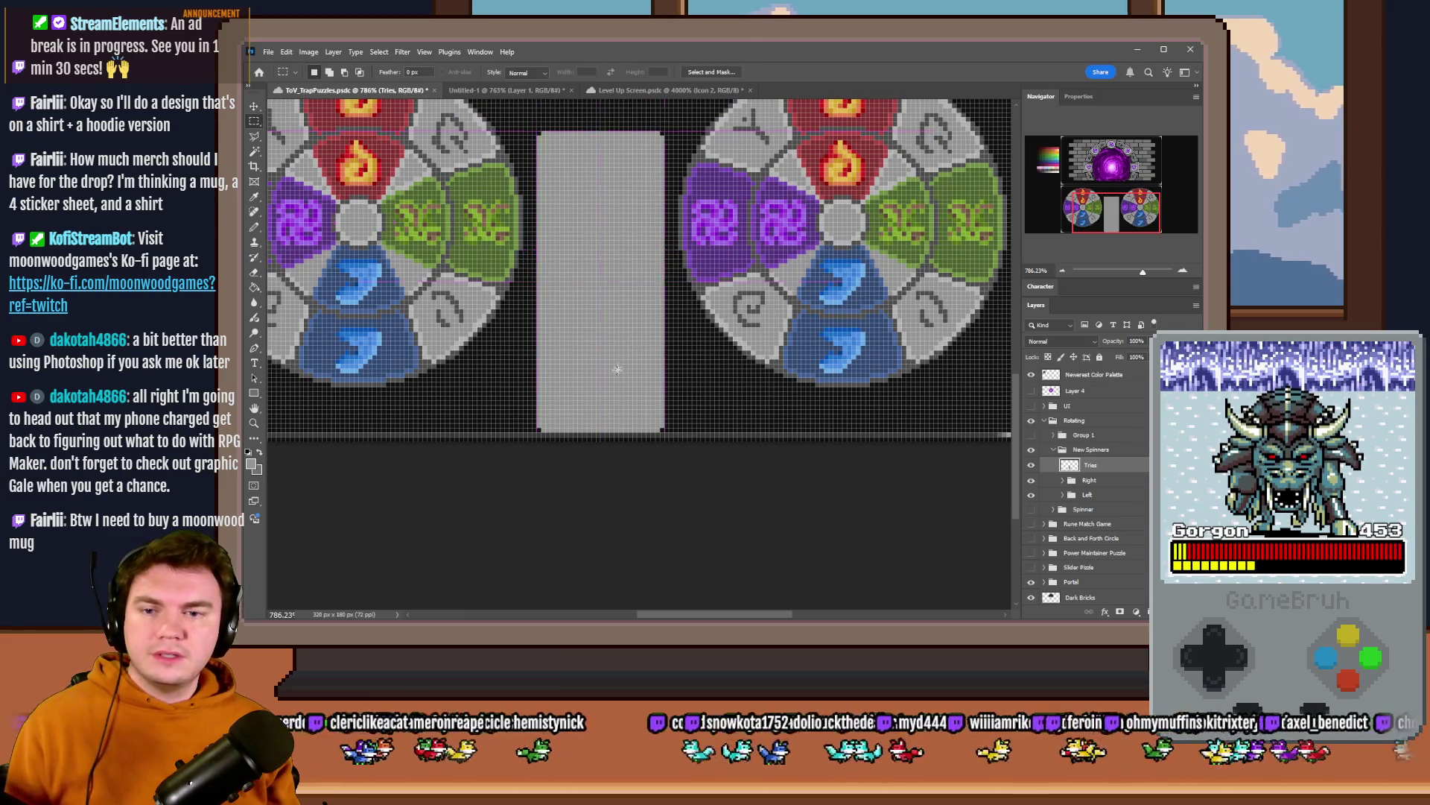
pyautogui.scroll(2, 607, 399)
pyautogui.press('Up')
pyautogui.press('Up')
pyautogui.press('Up')
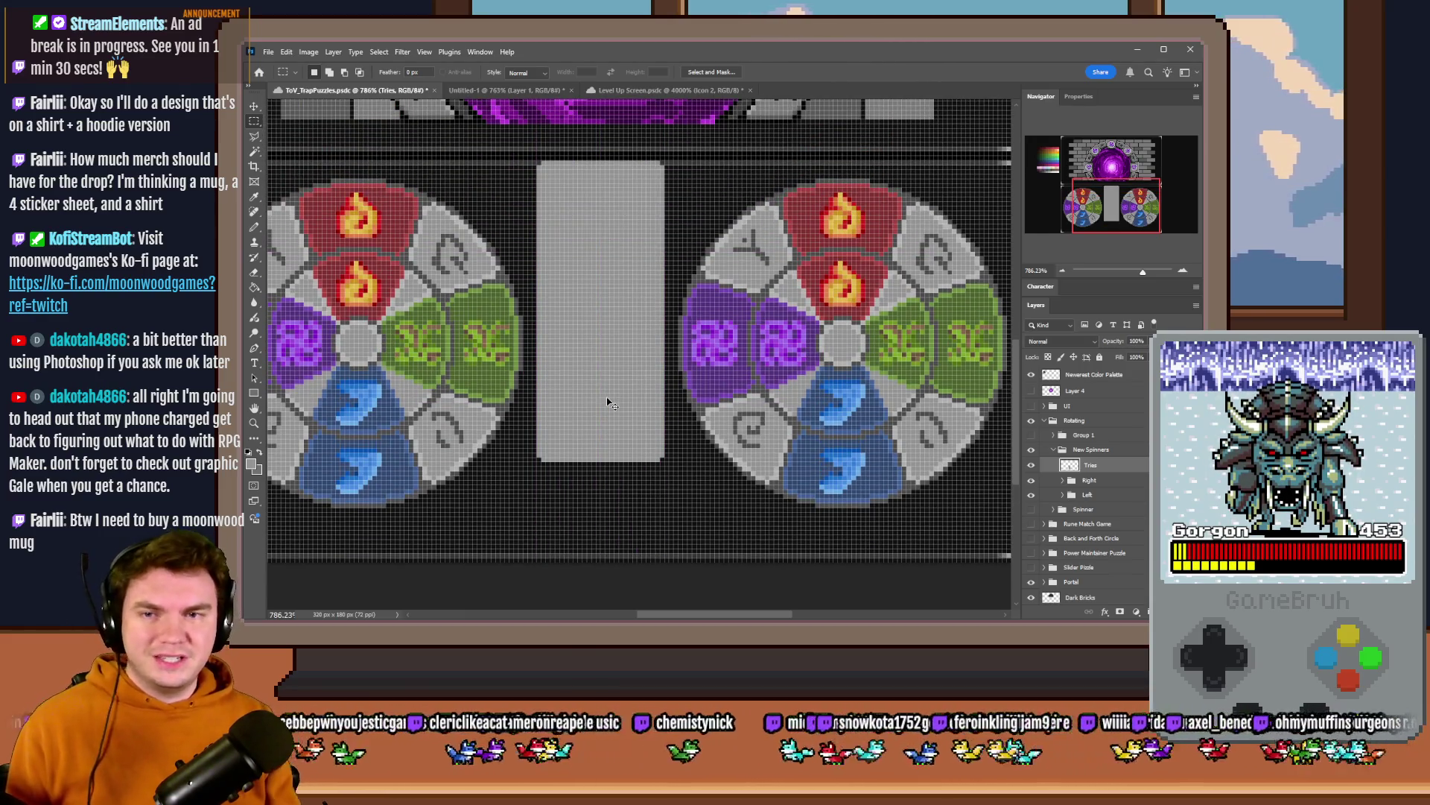
pyautogui.press('Down')
pyautogui.press('Down')
pyautogui.press('Down')
pyautogui.scroll(-3, 606, 397)
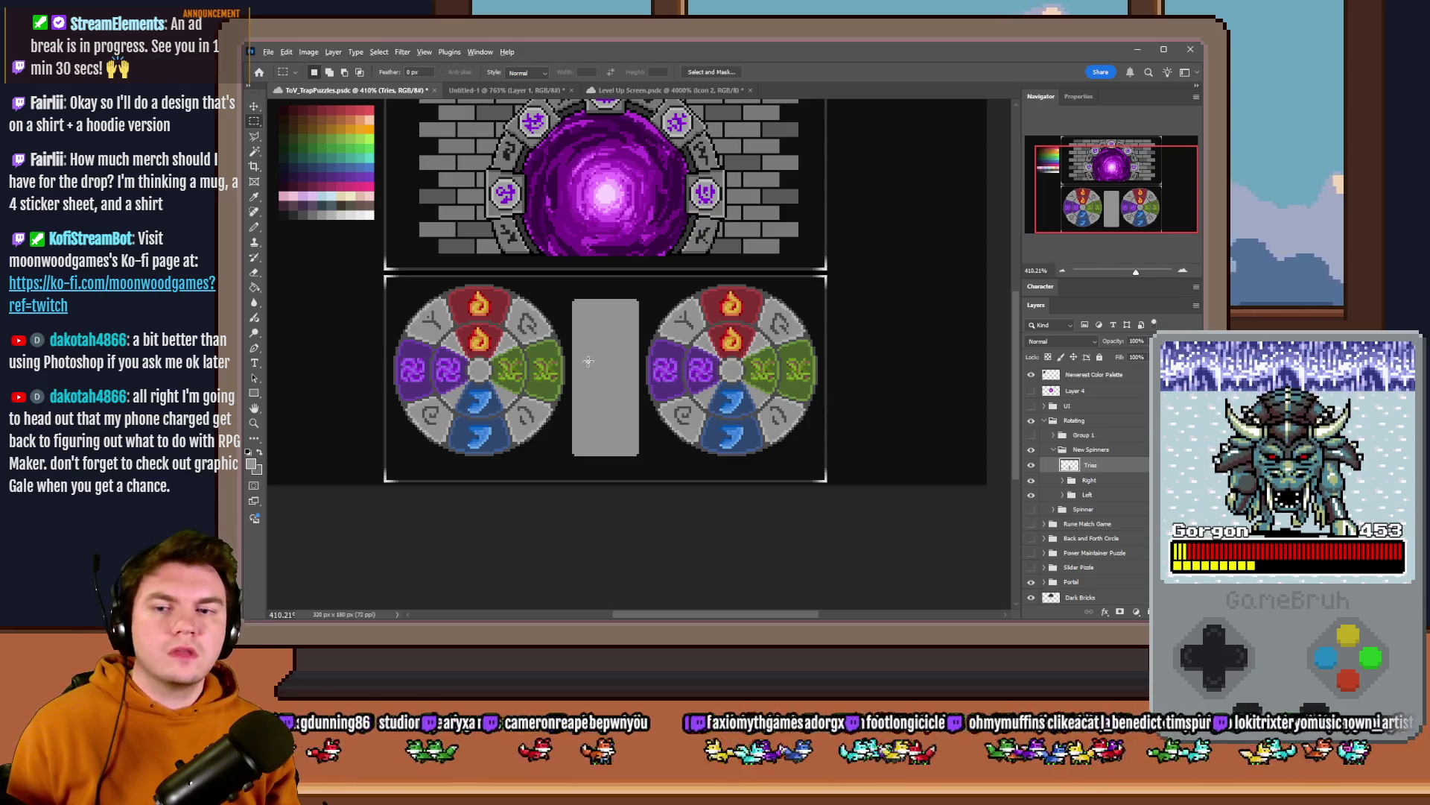
pyautogui.scroll(2, 587, 361)
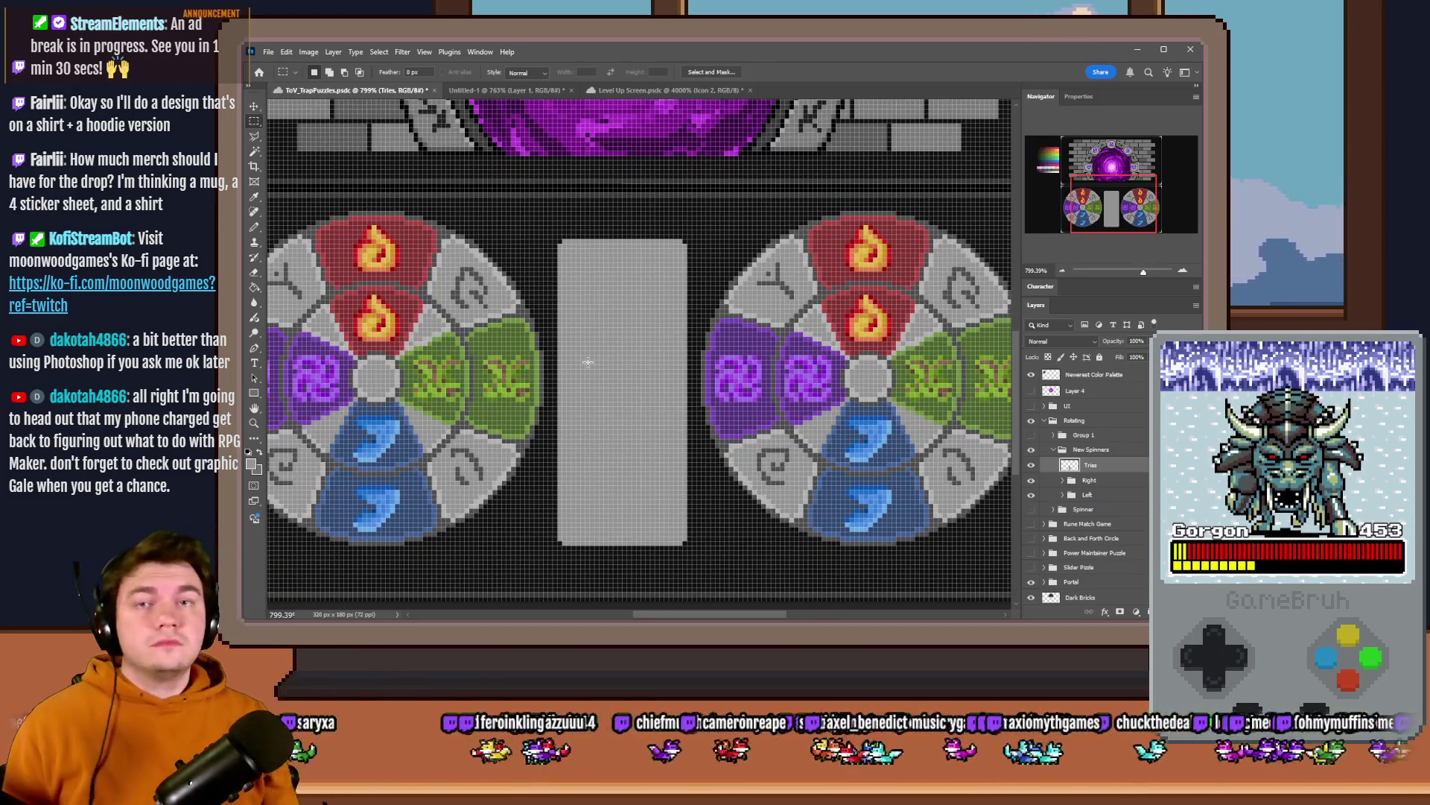
pyautogui.press('b')
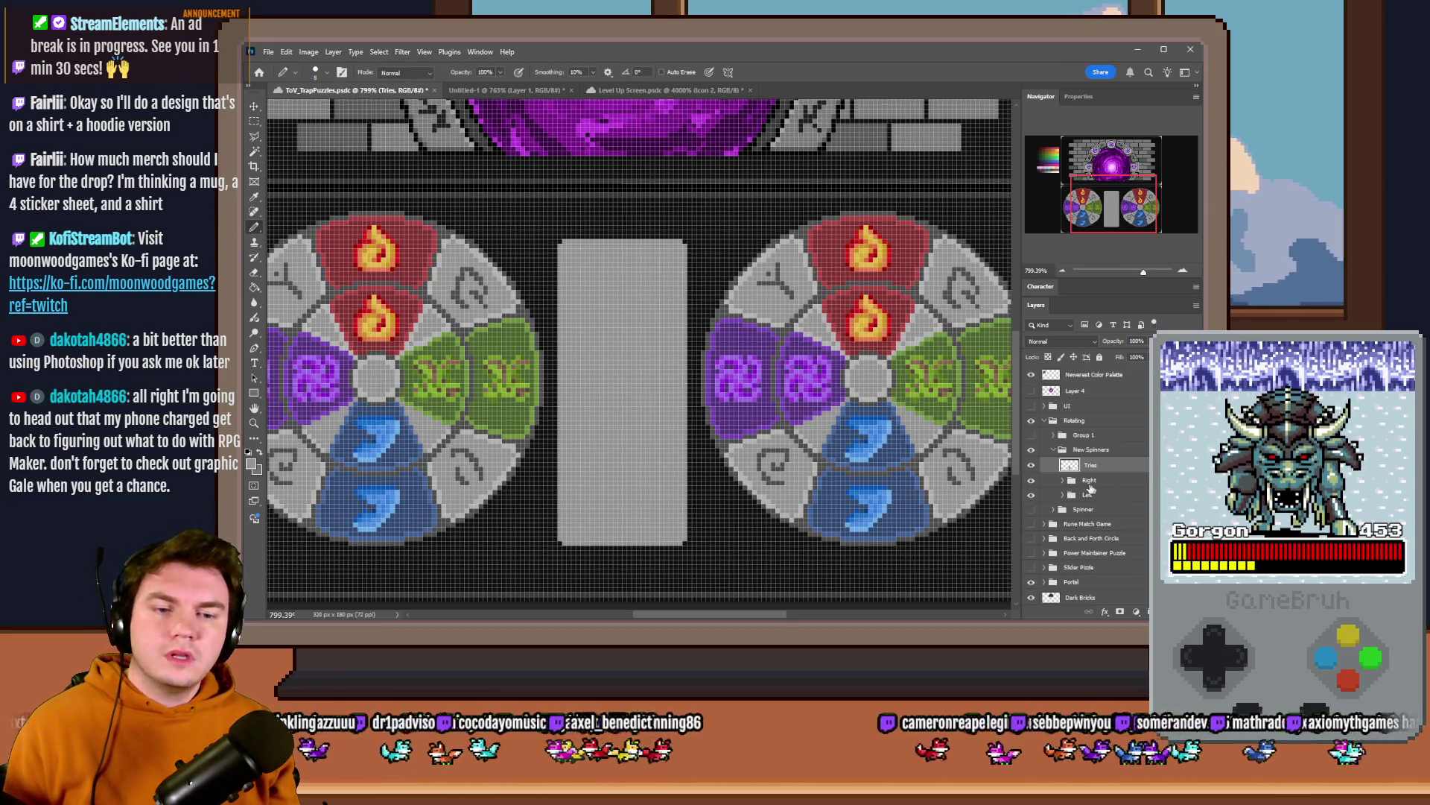
pyautogui.click(1063, 483)
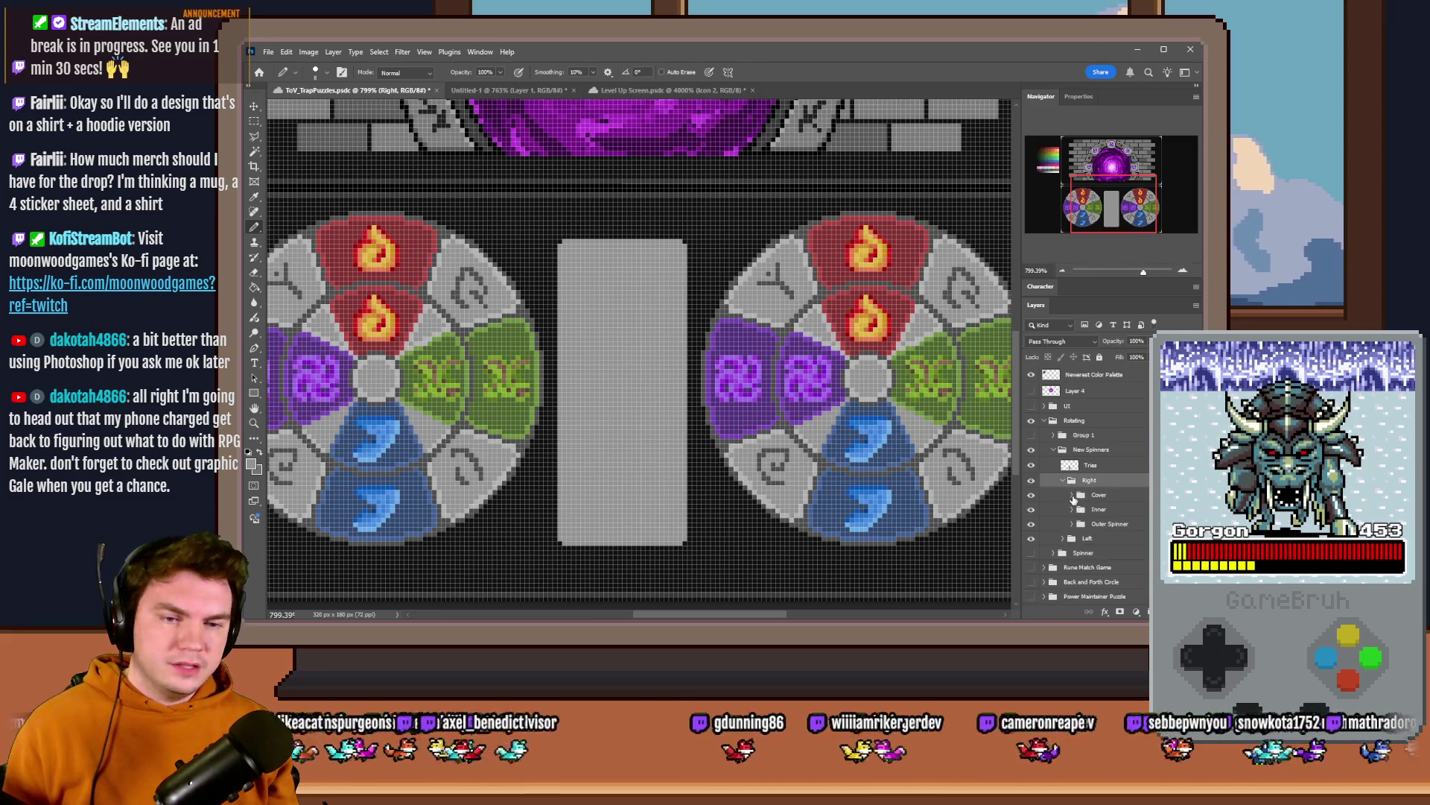
# - Paste the four element icons above the Tiles layer and nudge them onto the panel
pyautogui.click(1095, 524)
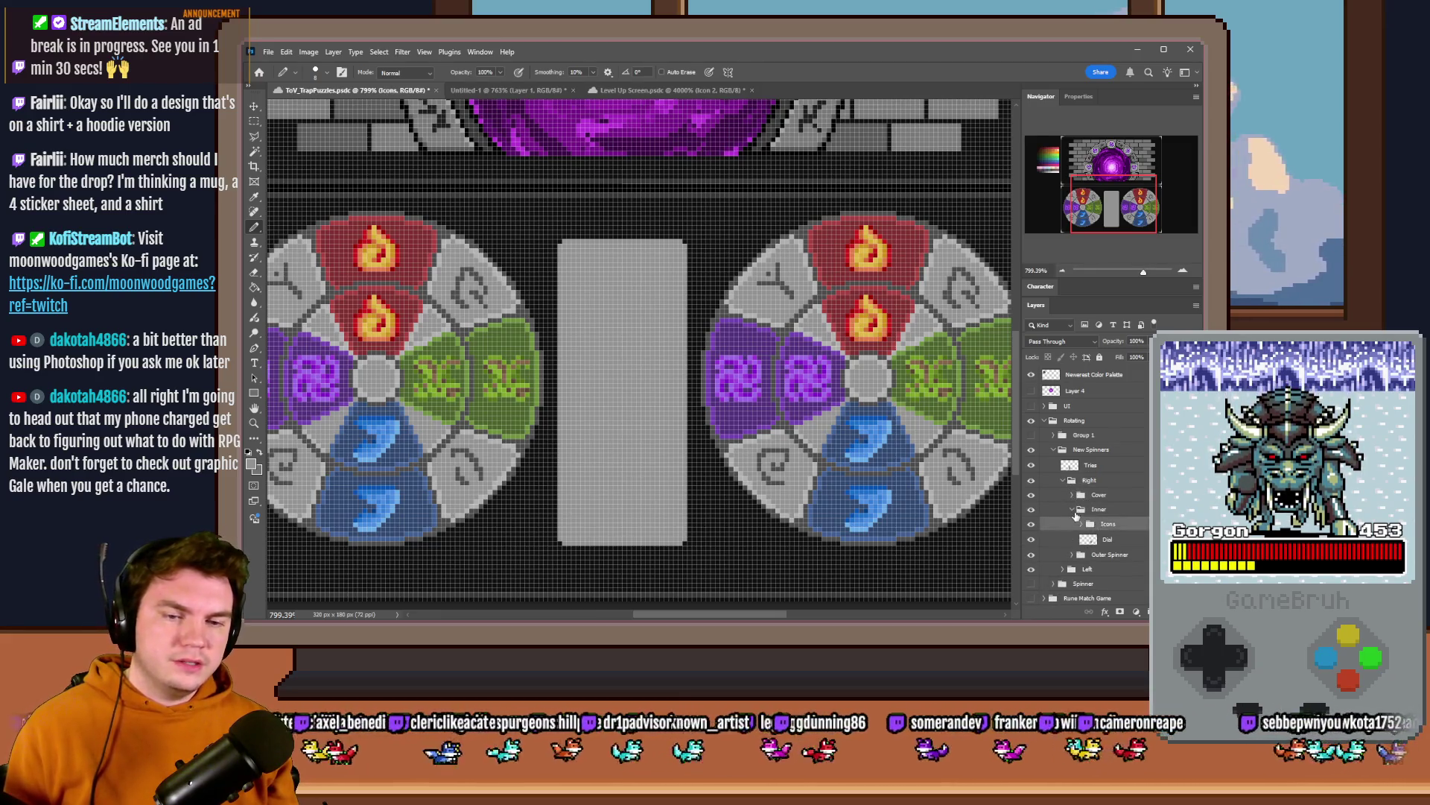
pyautogui.click(1073, 482)
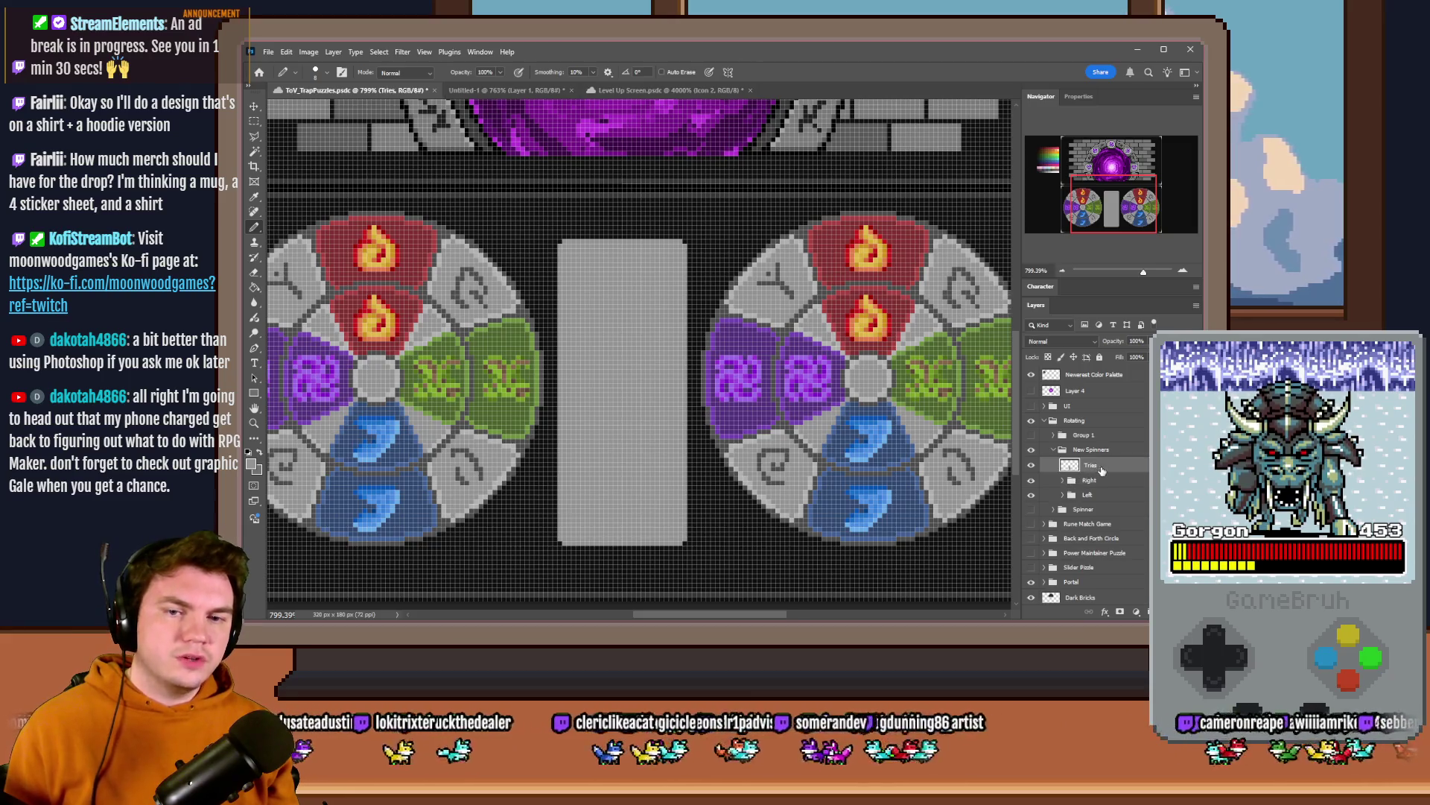
pyautogui.hotkey('ctrl', 'v')
pyautogui.moveTo(652, 360); pyautogui.dragTo(631, 353)
pyautogui.scroll(3, 632, 352)
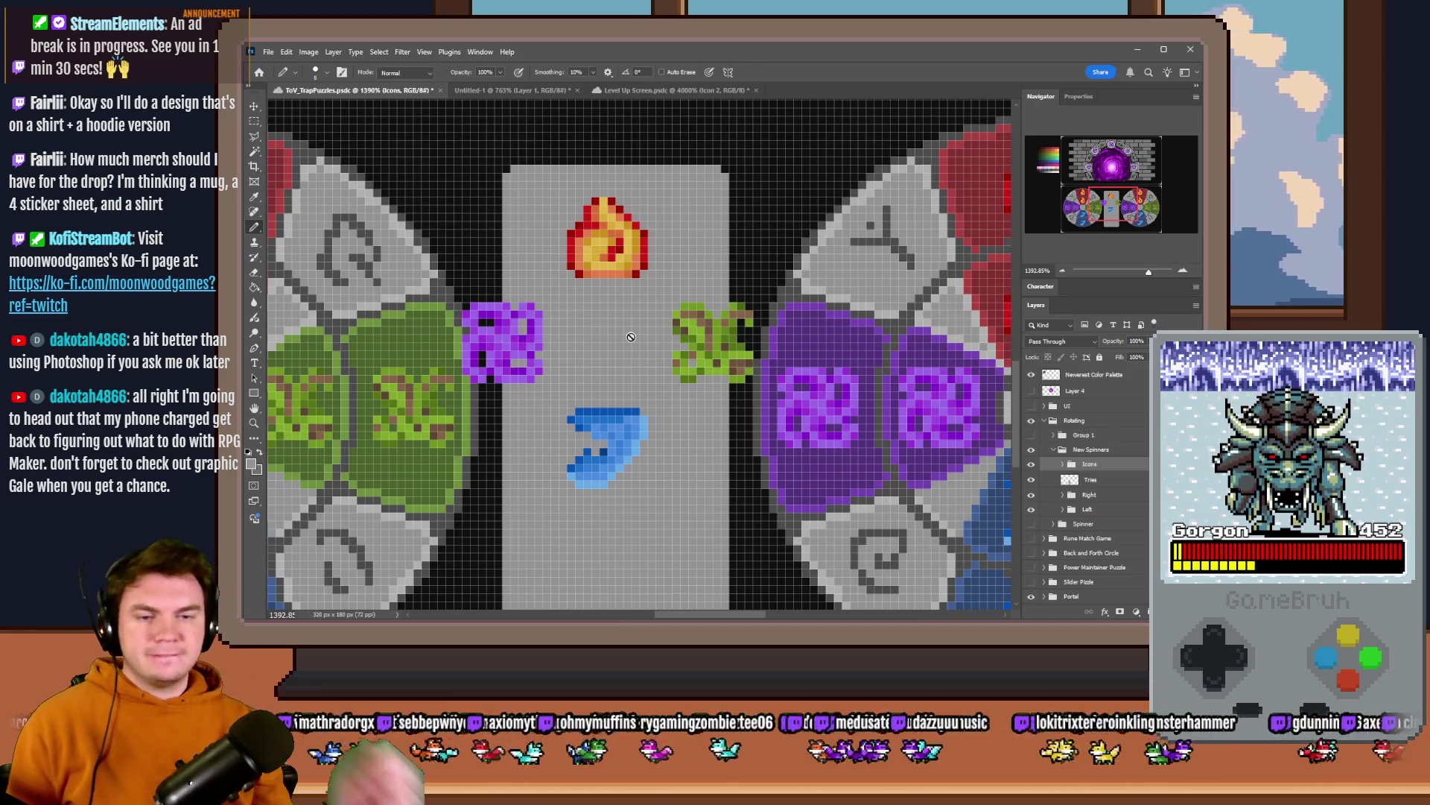
# - Expand the Icons group, nudge the fire icon up-left and move the geo icon to the panel's top
pyautogui.click(256, 119)
pyautogui.scroll(2, 458, 180)
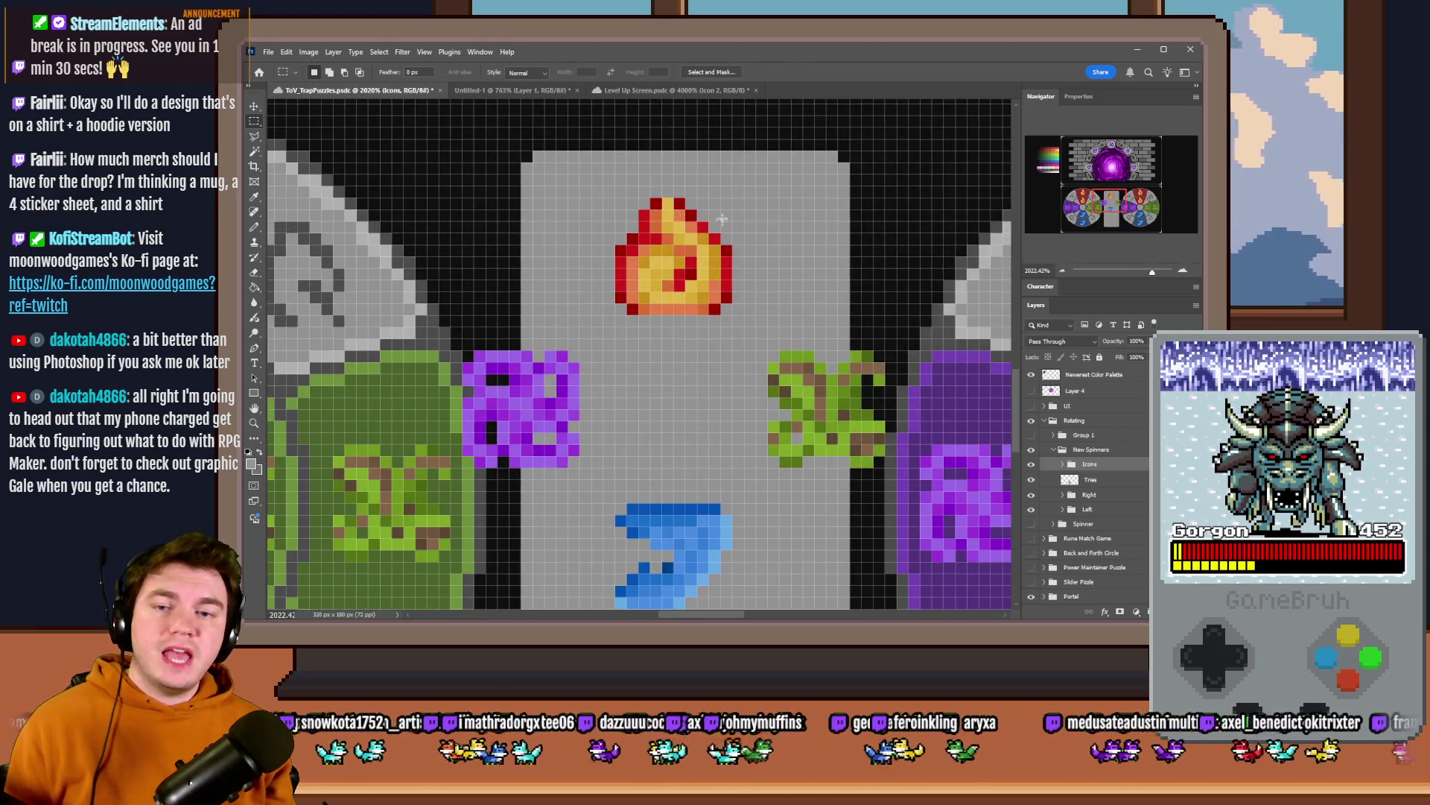
pyautogui.click(1065, 463)
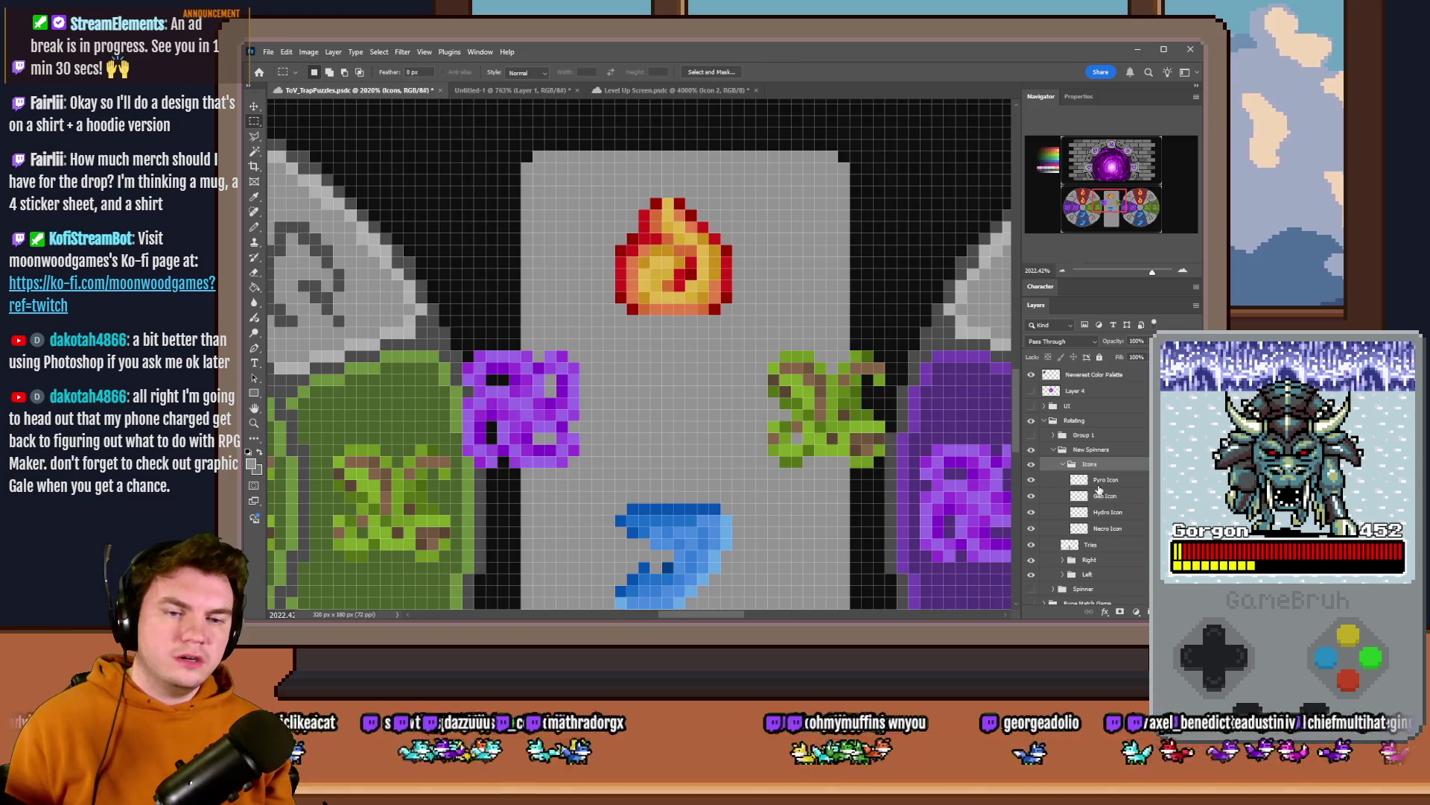
pyautogui.click(1101, 483)
pyautogui.hotkey('ctrl', 'Left')
pyautogui.hotkey('ctrl', 'Left')
pyautogui.hotkey('ctrl', 'Left')
pyautogui.hotkey('ctrl', 'Up')
pyautogui.hotkey('ctrl', 'Up')
pyautogui.hotkey('ctrl', 'Up')
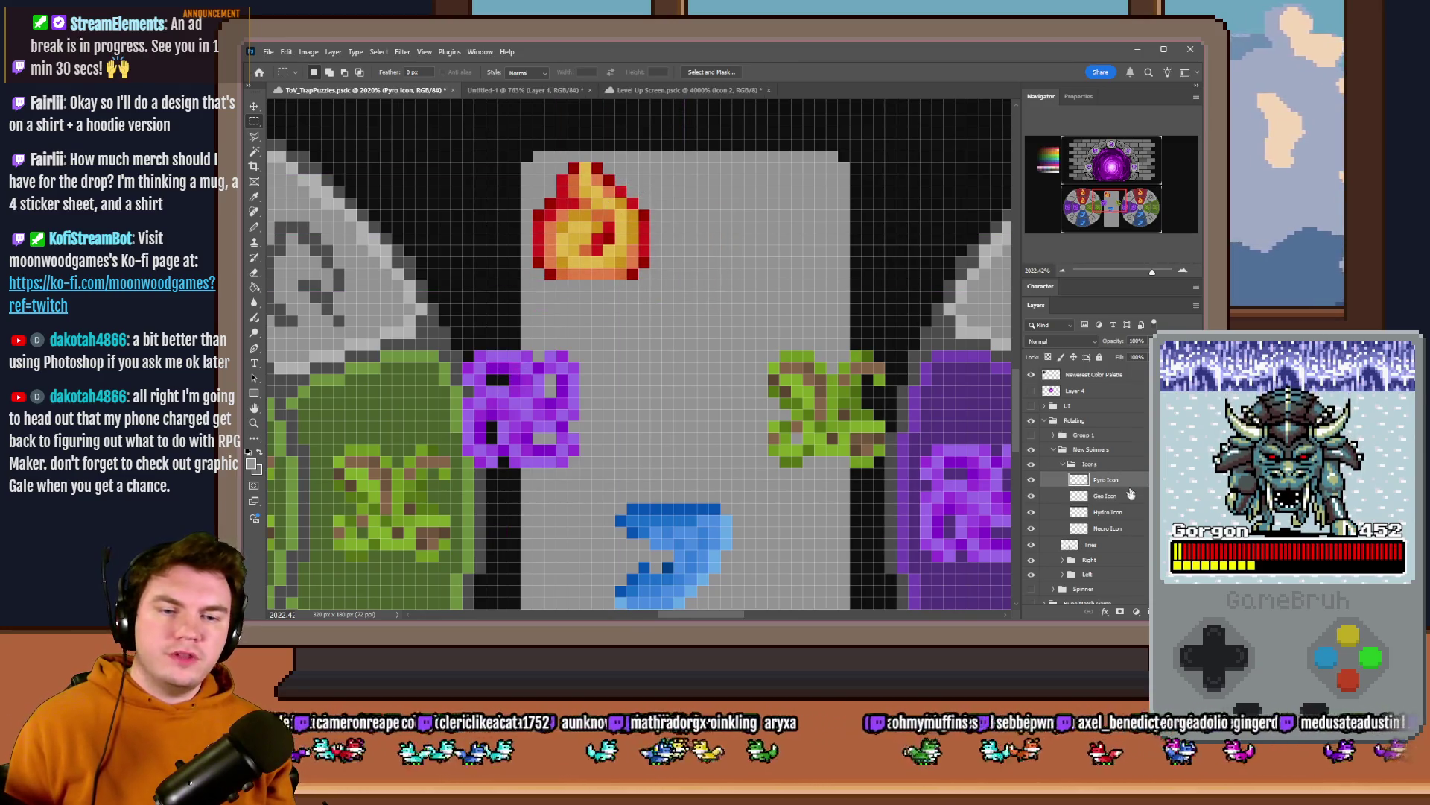
pyautogui.click(1131, 495)
pyautogui.moveTo(832, 476); pyautogui.dragTo(783, 241)
pyautogui.press('Left')
pyautogui.press('Down')
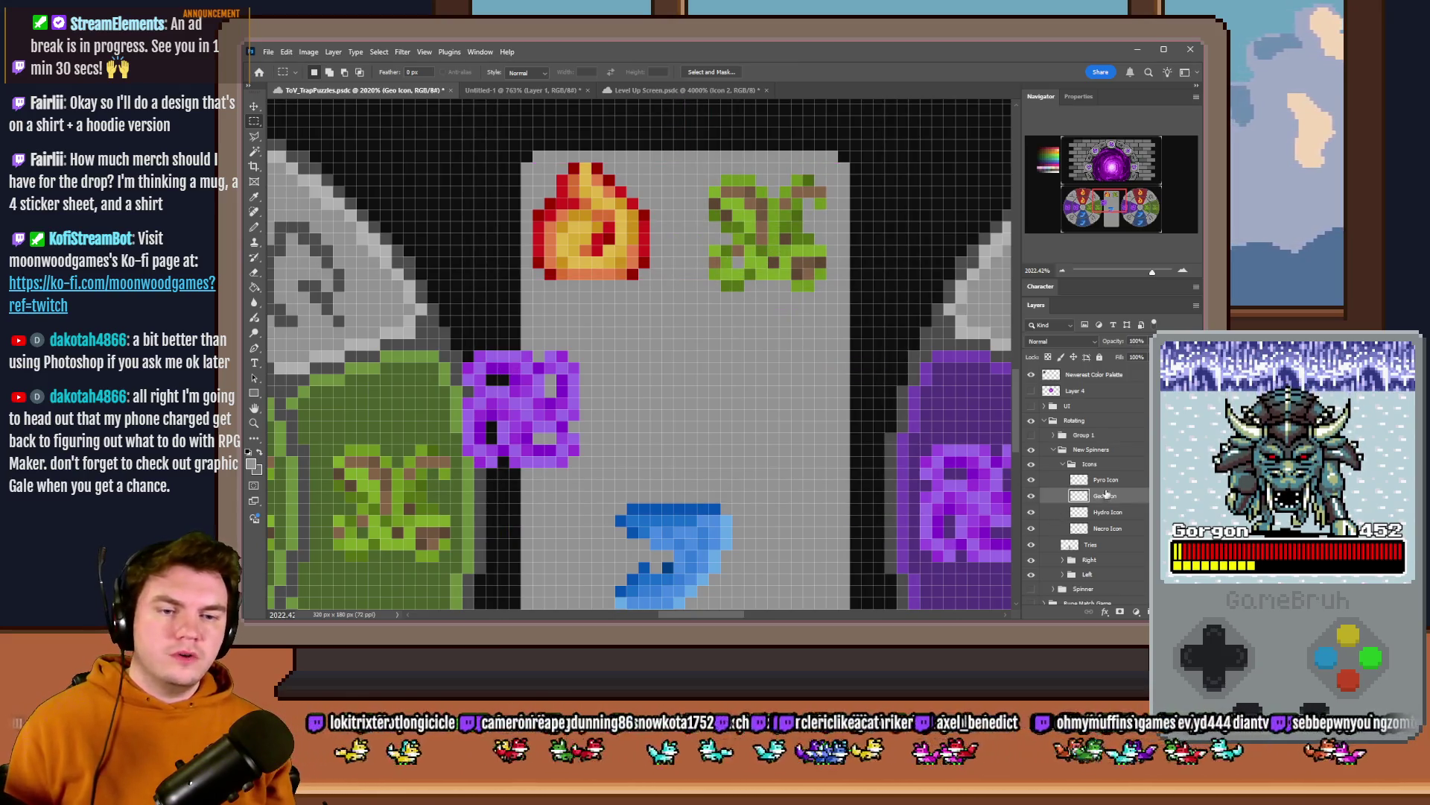
# - Fine-tune the fire and geo icons cell by cell so they sit side by side at the top
pyautogui.click(1104, 479)
pyautogui.moveTo(587, 230); pyautogui.dragTo(598, 241)
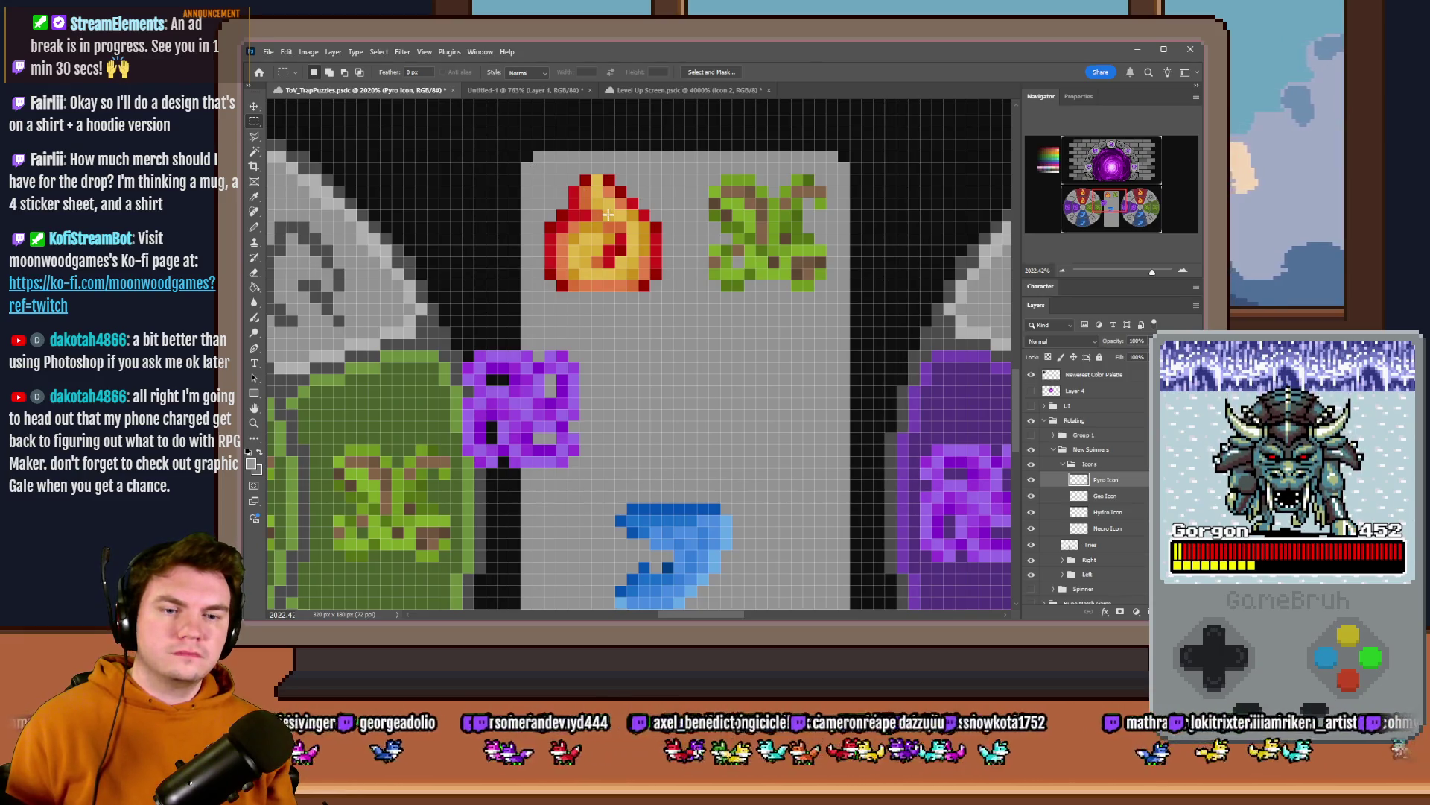
pyautogui.moveTo(608, 212); pyautogui.dragTo(620, 223)
pyautogui.hotkey('alt', '[')
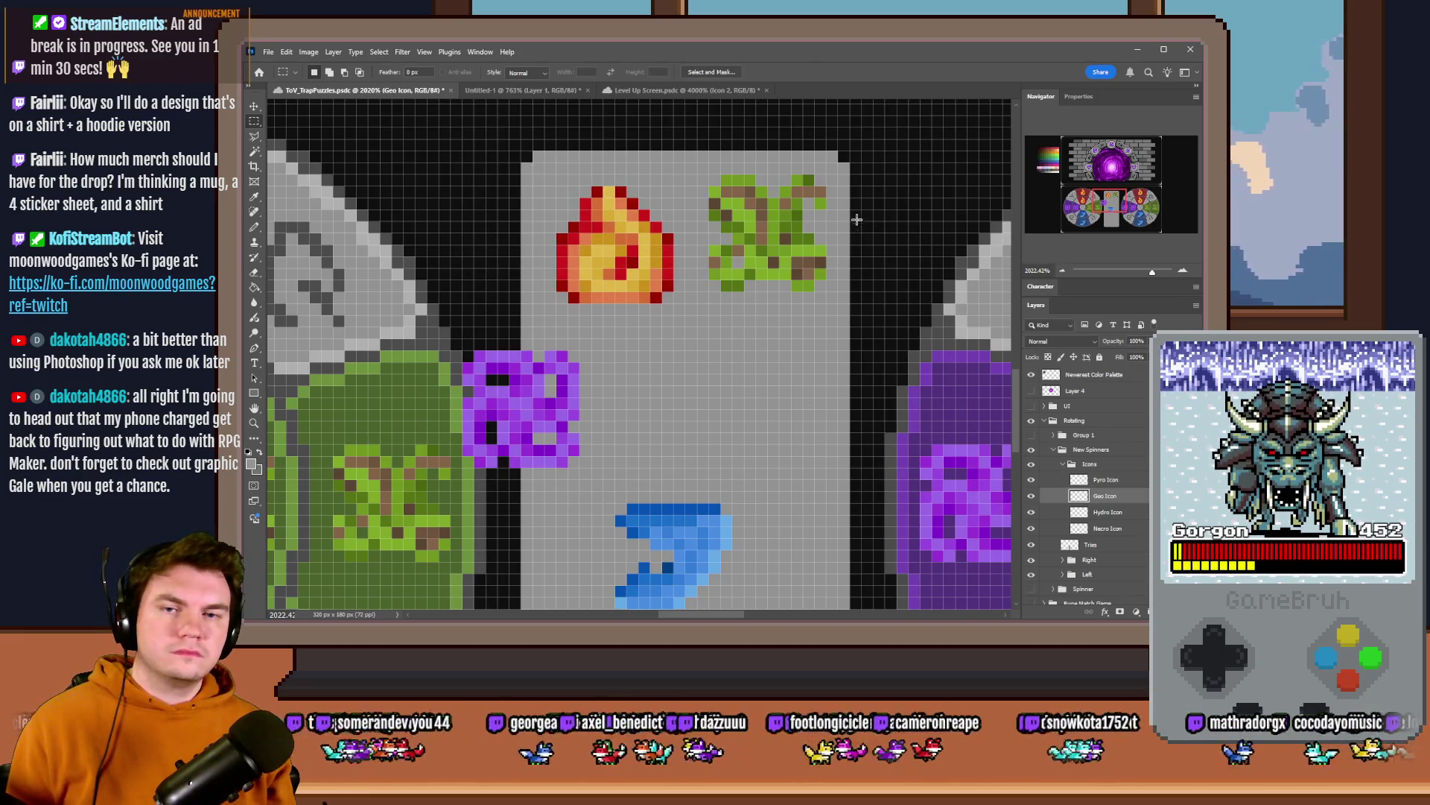
pyautogui.moveTo(822, 181); pyautogui.dragTo(686, 313)
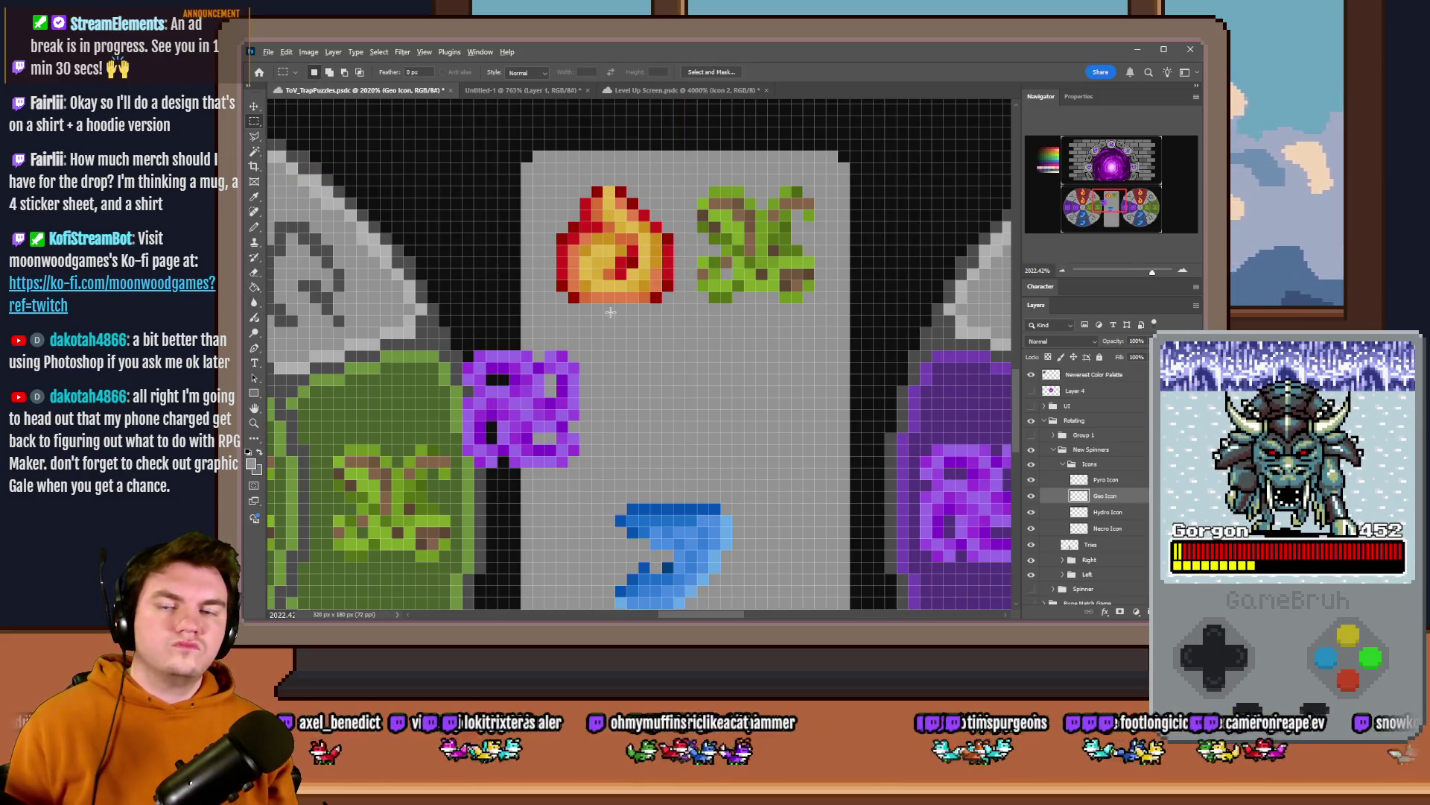
pyautogui.scroll(-5, 495, 234)
pyautogui.scroll(3, 610, 312)
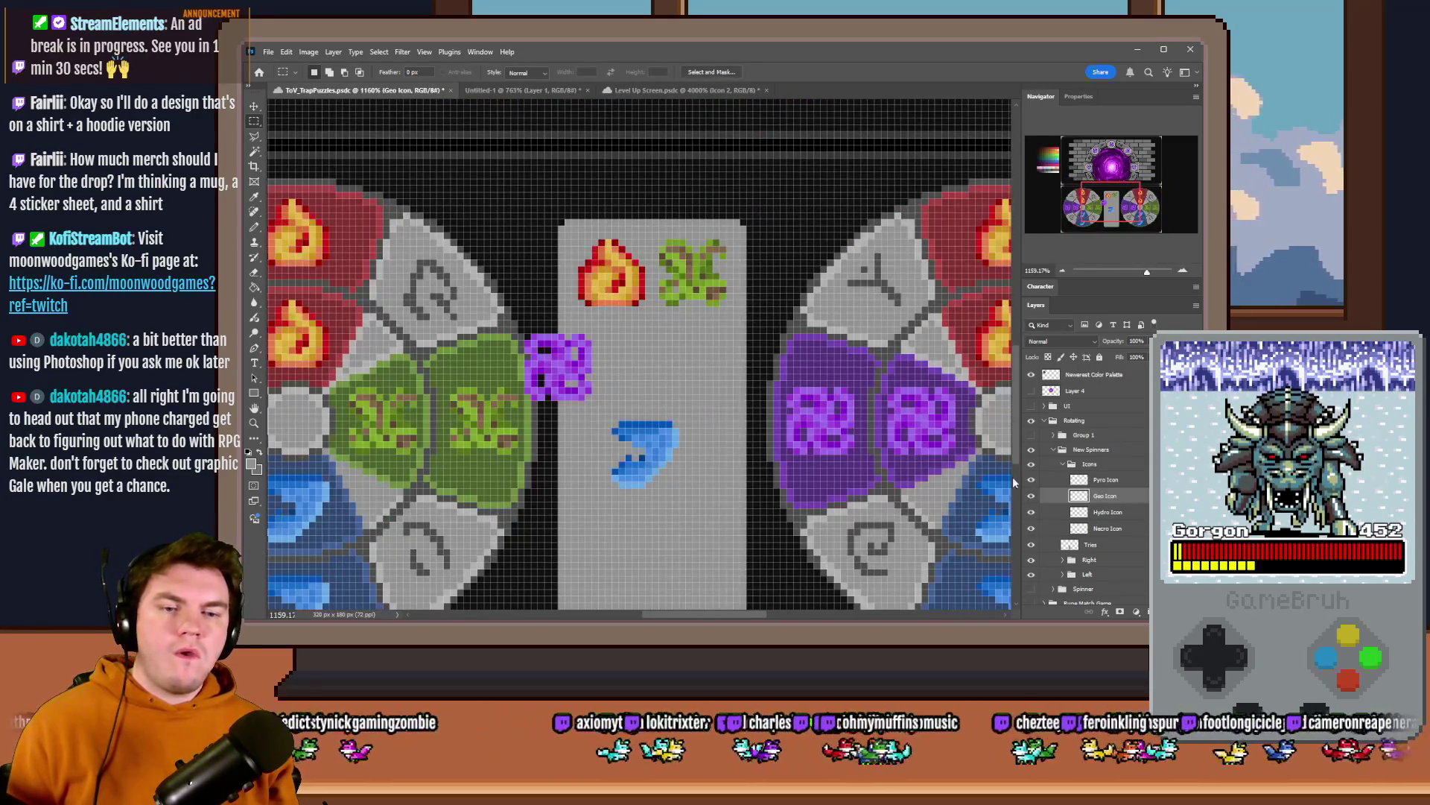
pyautogui.click(1102, 511)
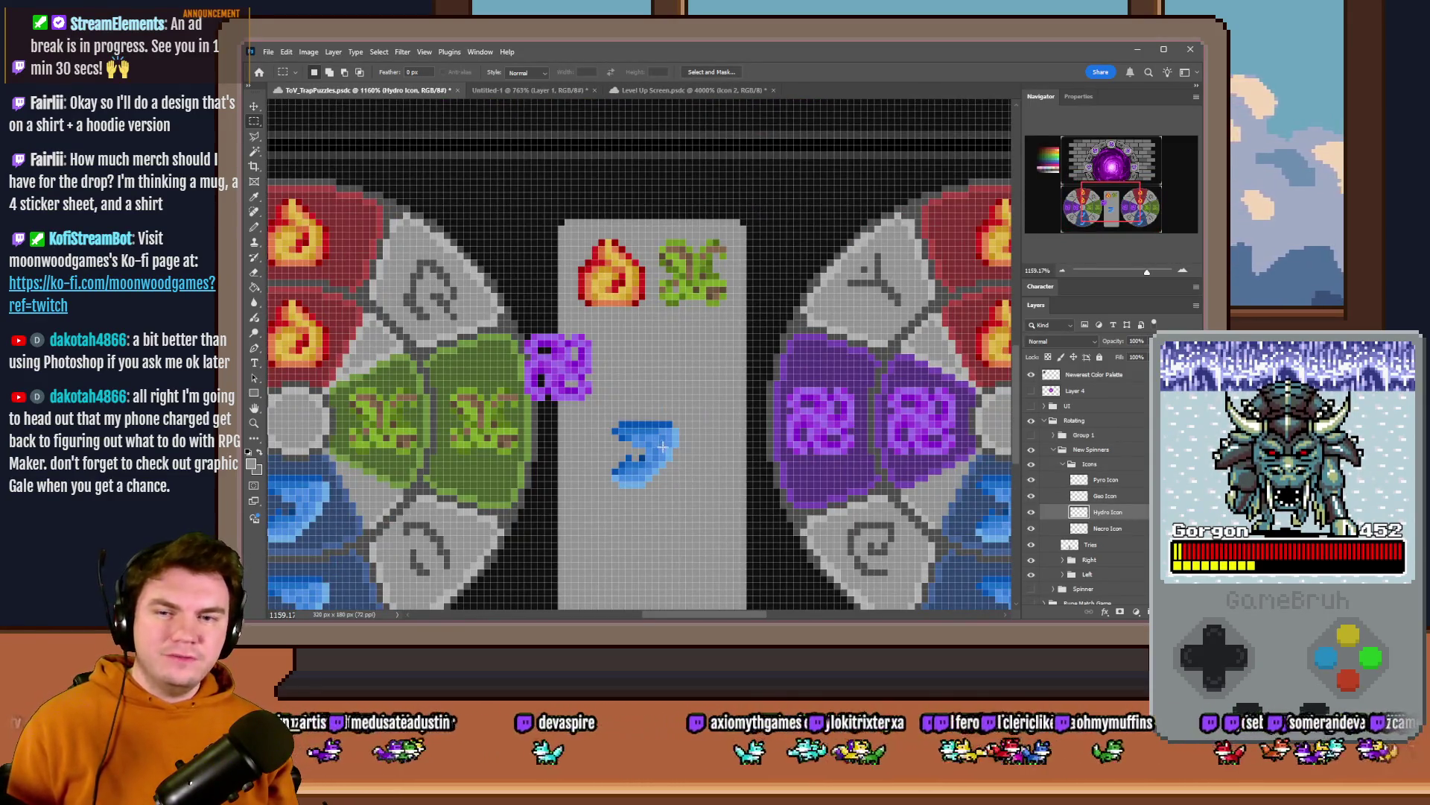
# - Rotate the geo and hydro icons with Free Transform
pyautogui.click(1104, 494)
pyautogui.rightClick(740, 271)
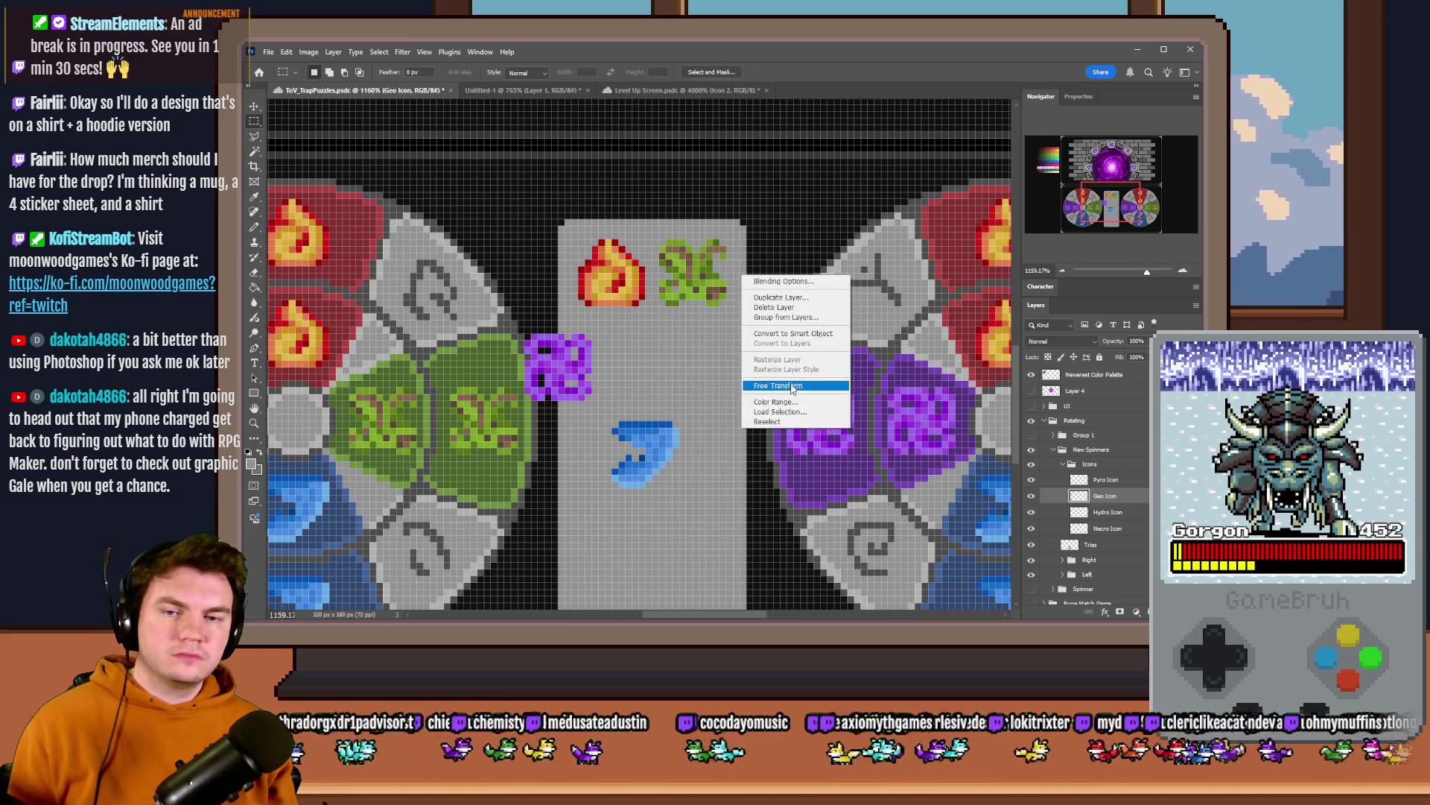
pyautogui.click(782, 383)
pyautogui.moveTo(692, 198); pyautogui.dragTo(291, 171)
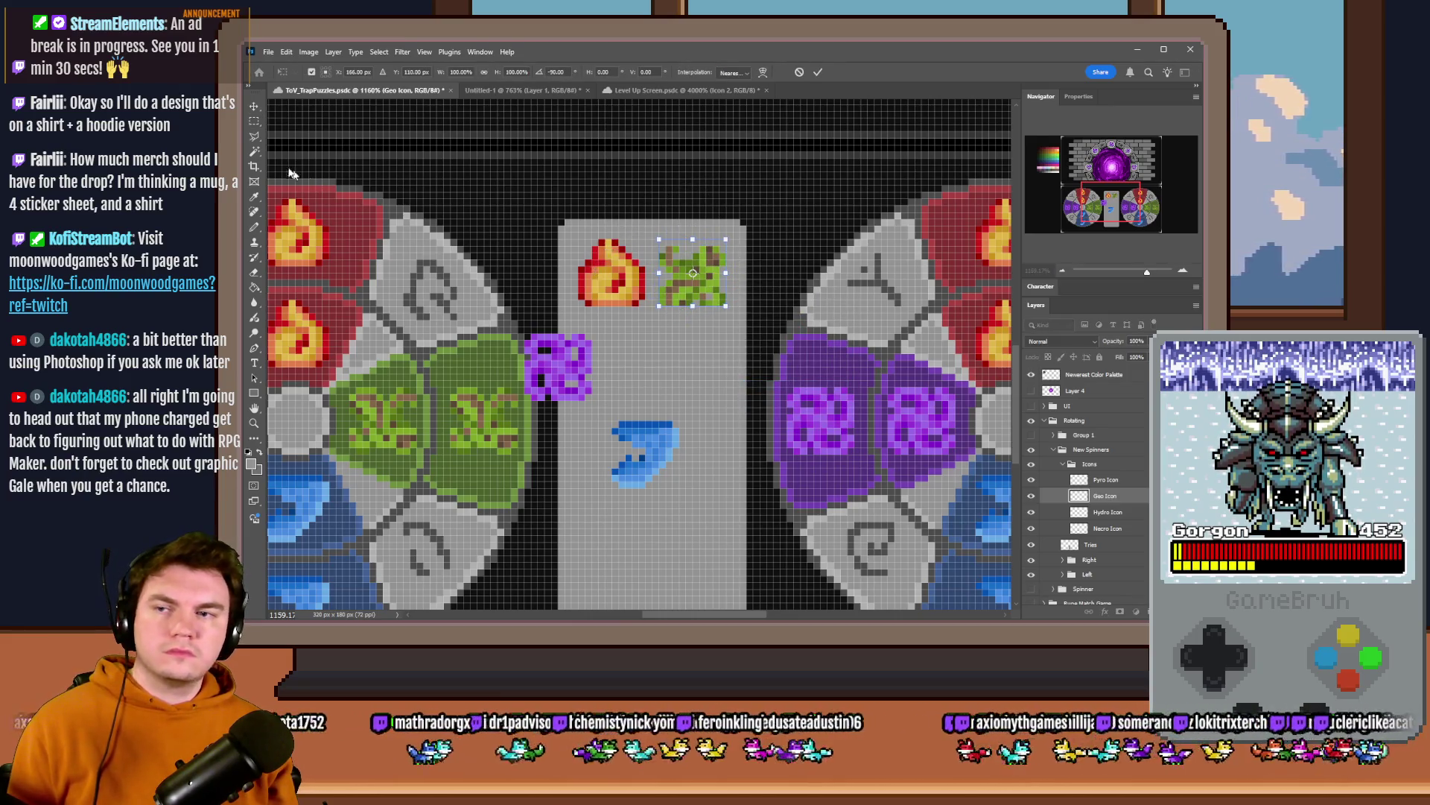
pyautogui.click(256, 121)
pyautogui.click(1104, 511)
pyautogui.rightClick(647, 445)
pyautogui.click(682, 555)
pyautogui.moveTo(734, 549); pyautogui.dragTo(611, 594)
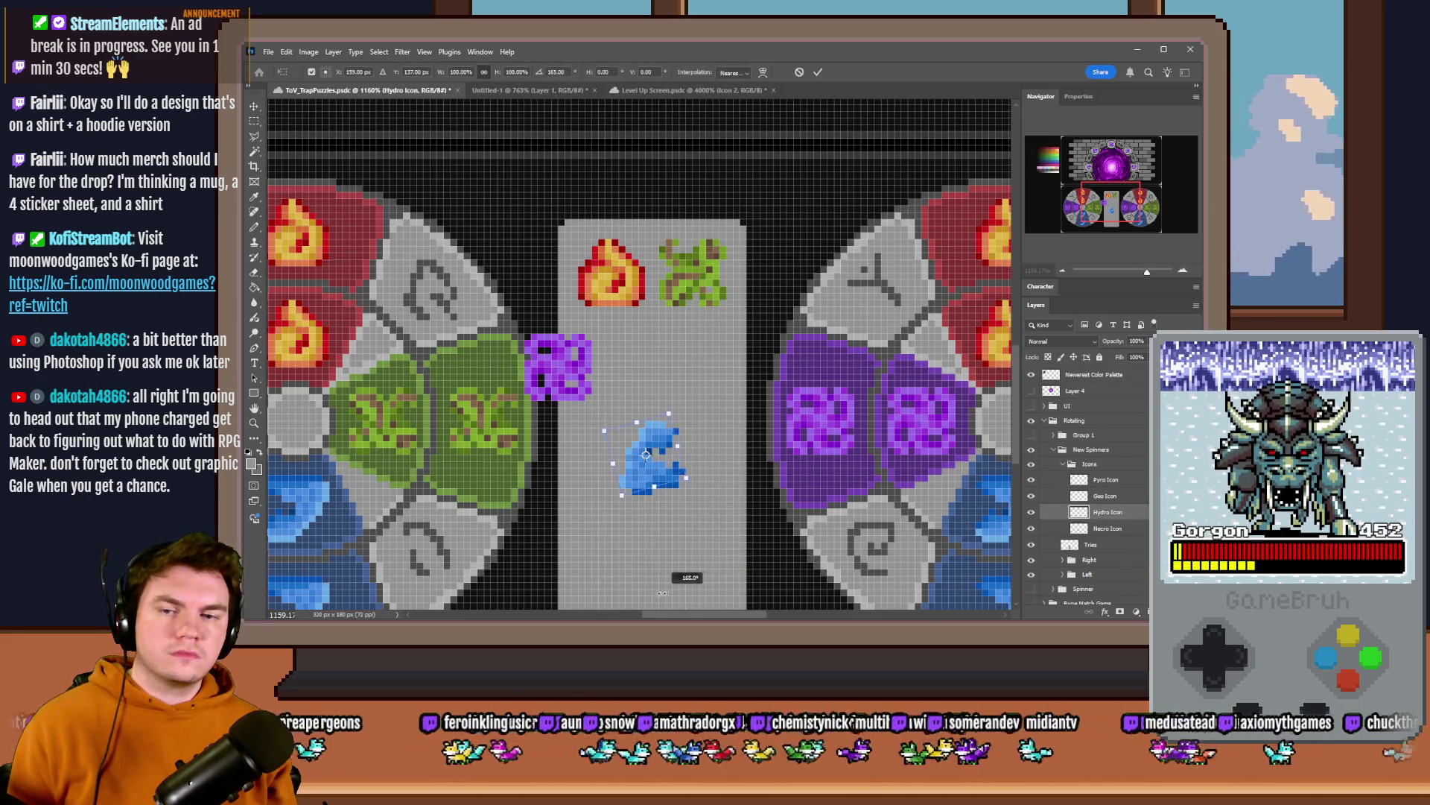
pyautogui.press('Return')
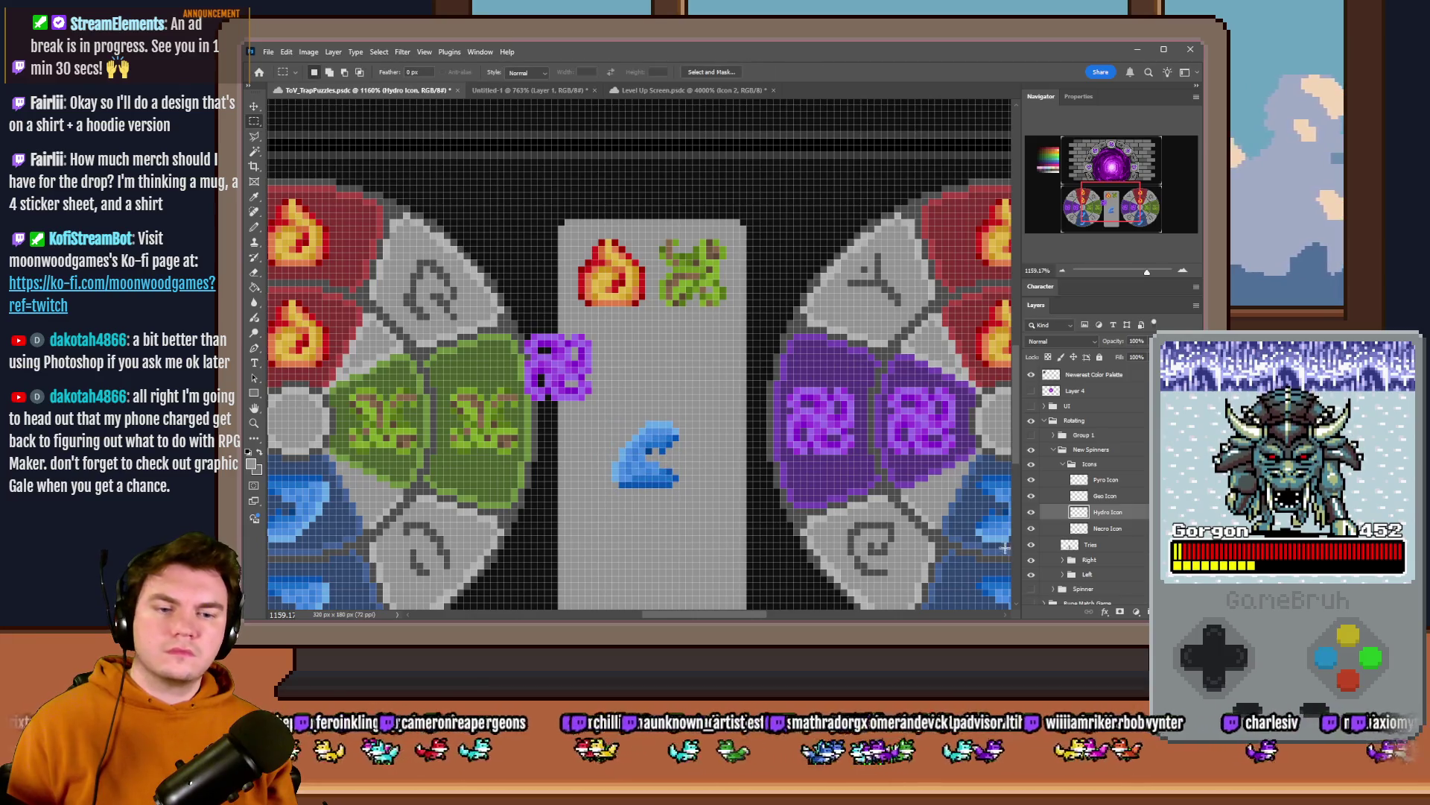
# - Rotate the necro icon, move it right, and bring the hydro icon up beside it
pyautogui.click(1106, 528)
pyautogui.rightClick(605, 378)
pyautogui.click(649, 486)
pyautogui.moveTo(648, 486)
pyautogui.mouseDown()
pyautogui.moveTo(649, 440)
pyautogui.moveTo(643, 458)
pyautogui.mouseUp()
pyautogui.click(254, 121)
pyautogui.moveTo(573, 366); pyautogui.dragTo(706, 351)
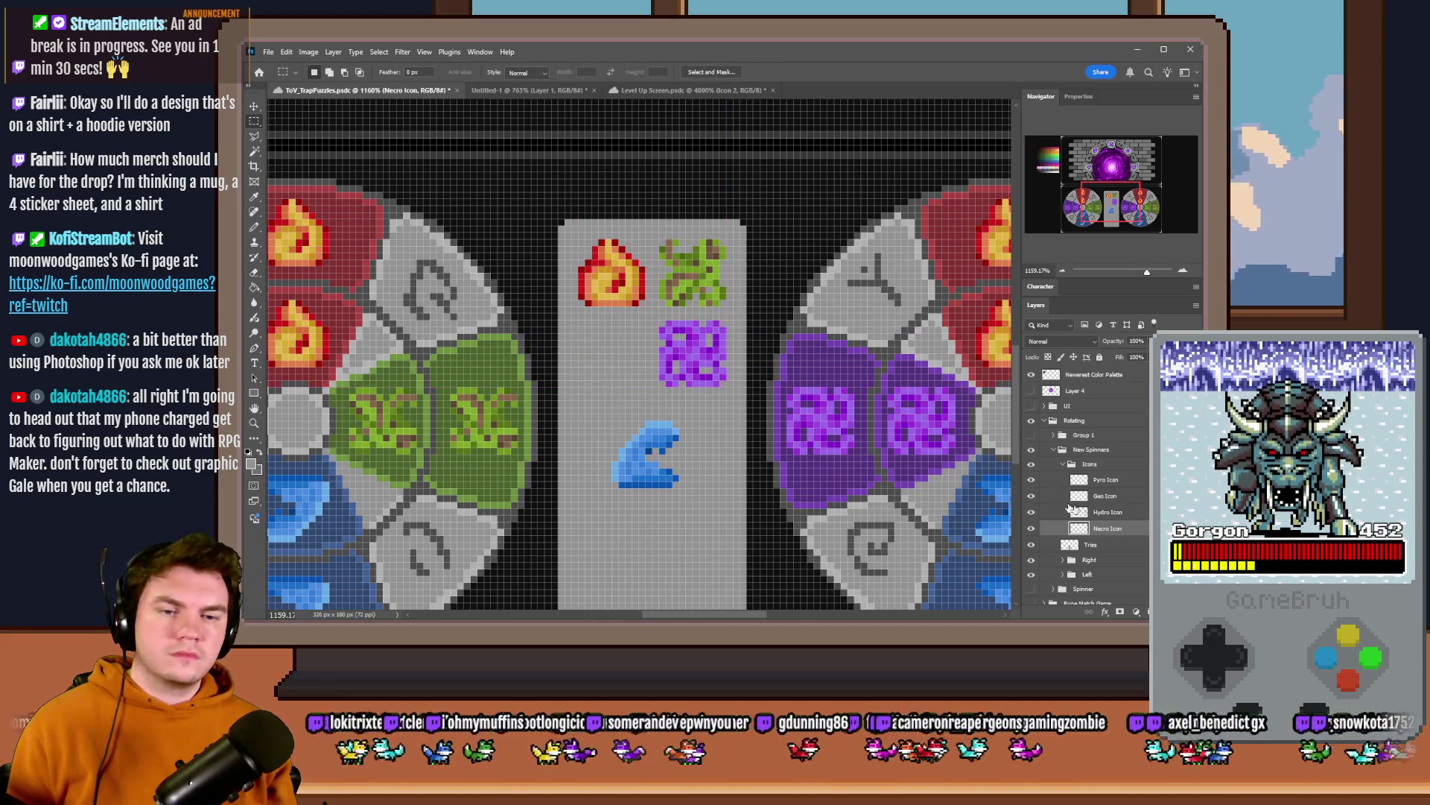
pyautogui.click(1107, 511)
pyautogui.moveTo(743, 449)
pyautogui.mouseDown()
pyautogui.moveTo(712, 349)
pyautogui.moveTo(705, 367)
pyautogui.mouseUp()
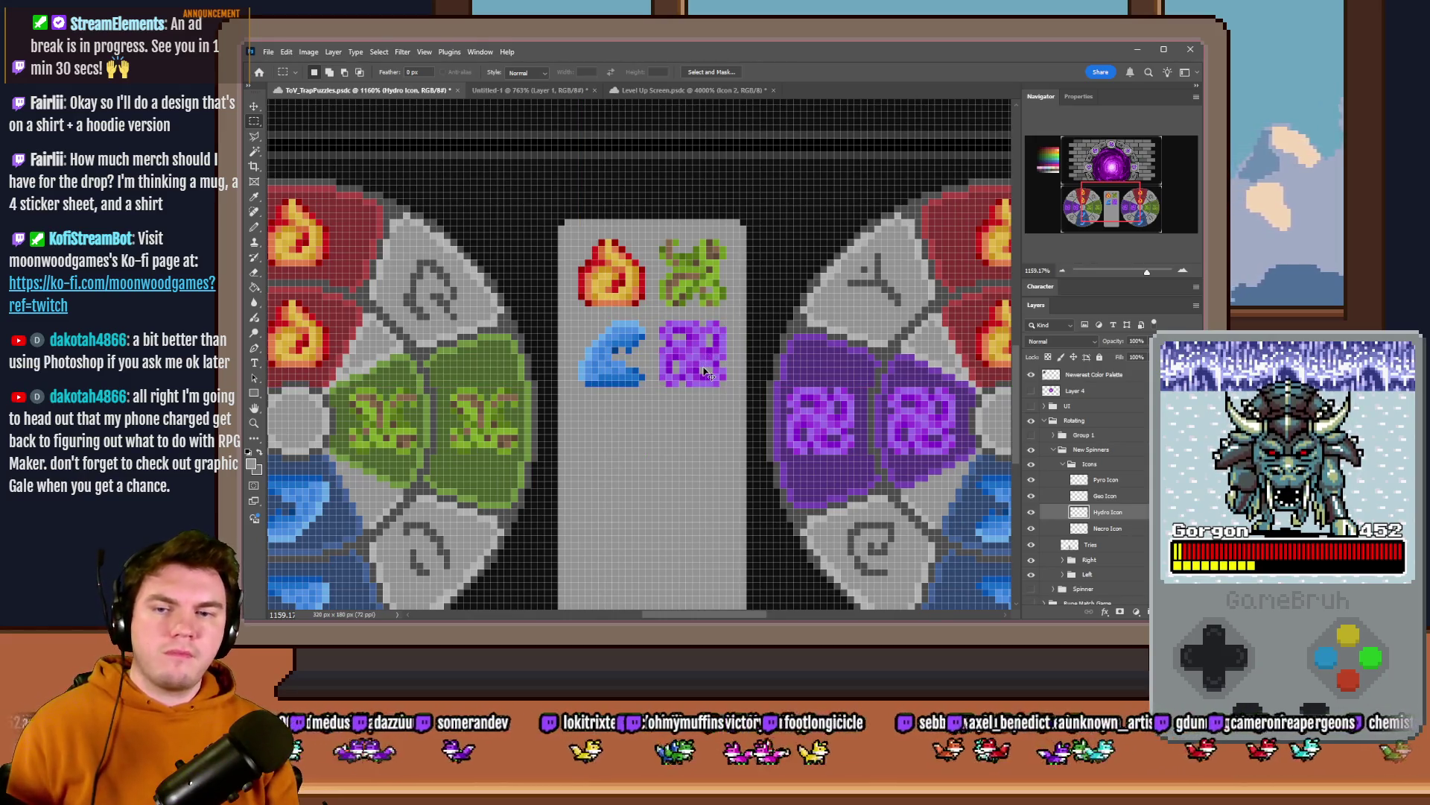
pyautogui.scroll(-3, 706, 372)
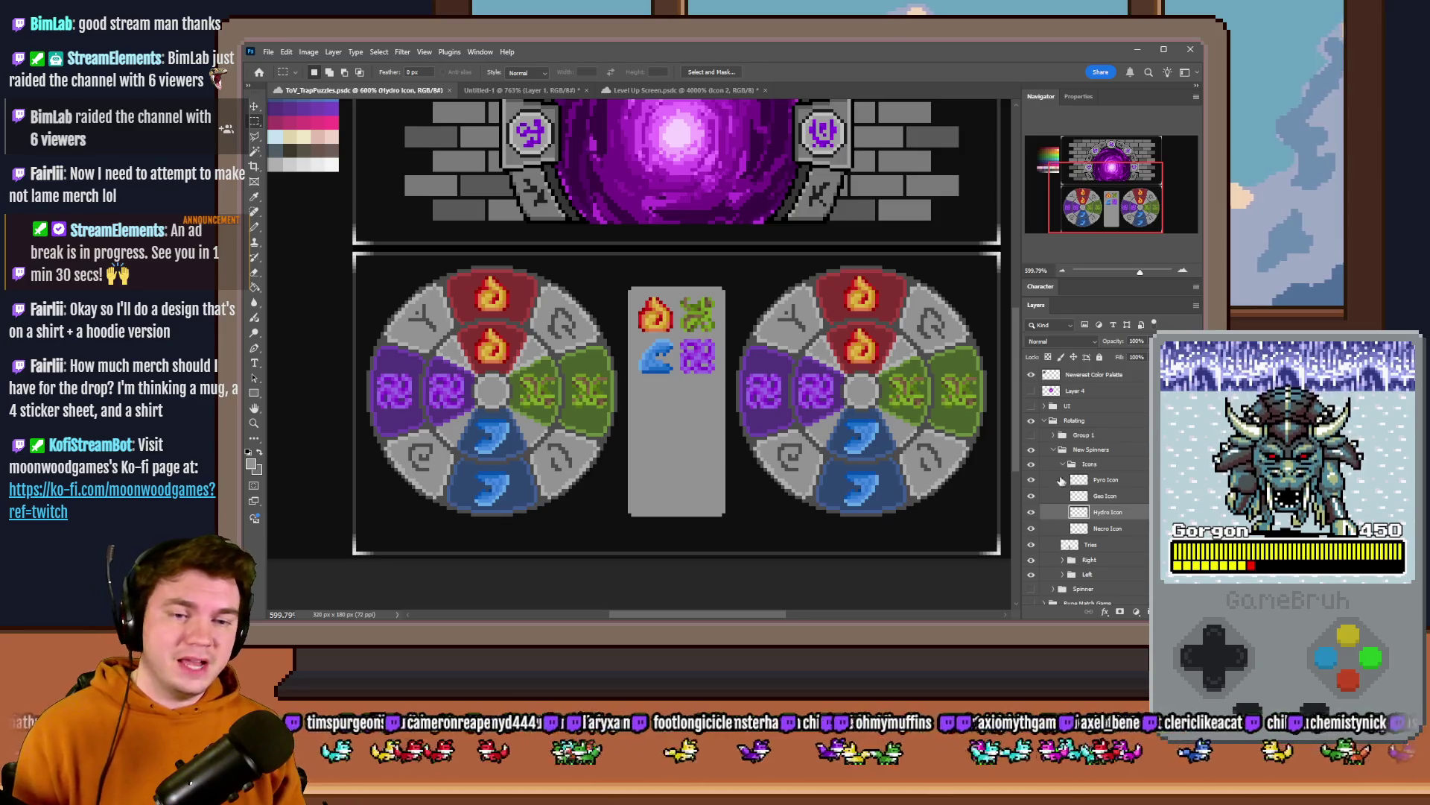
# - Collapse the Icons group and expand the Left spinner group's Cover, Inner and Outer layers
pyautogui.click(1063, 465)
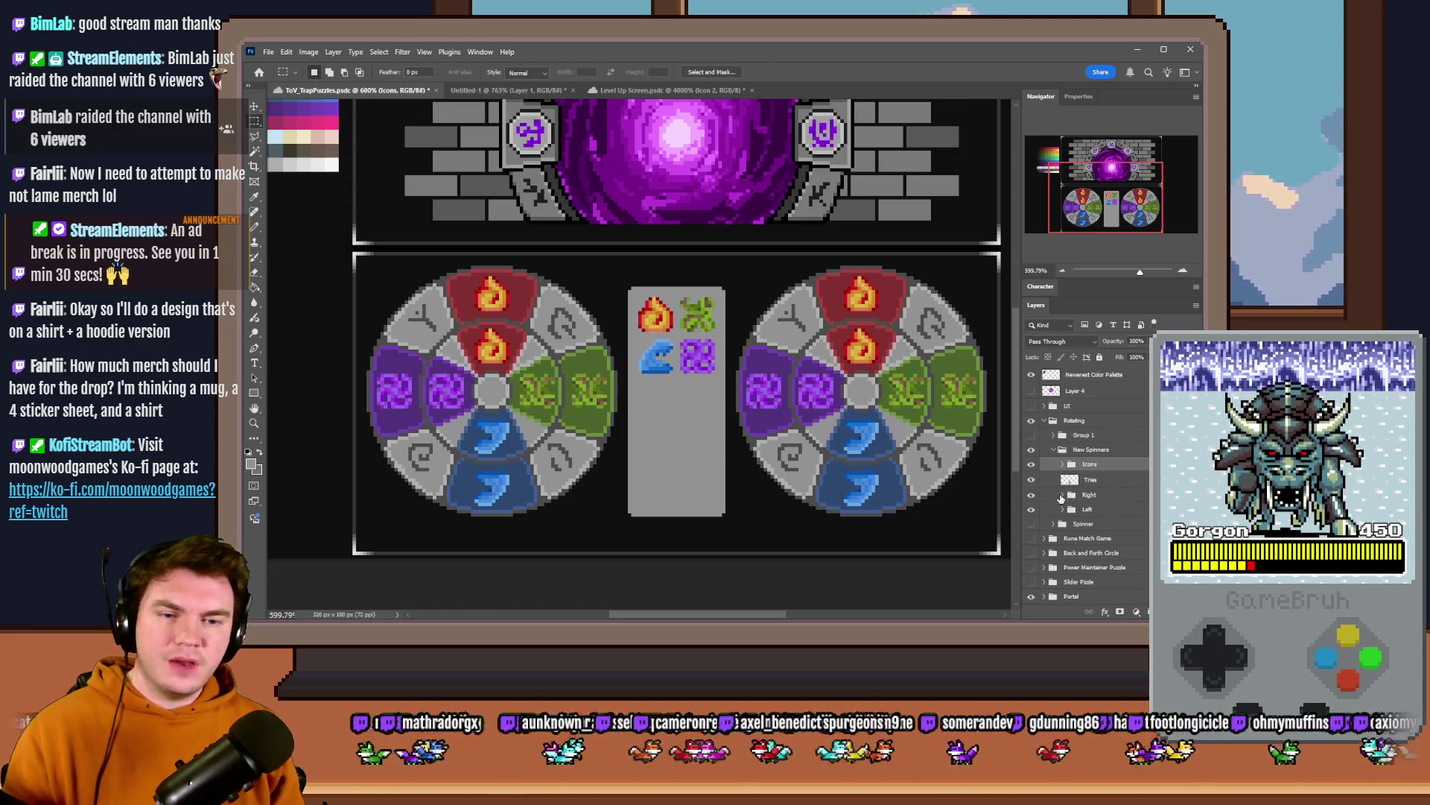
pyautogui.click(1090, 495)
pyautogui.click(1064, 508)
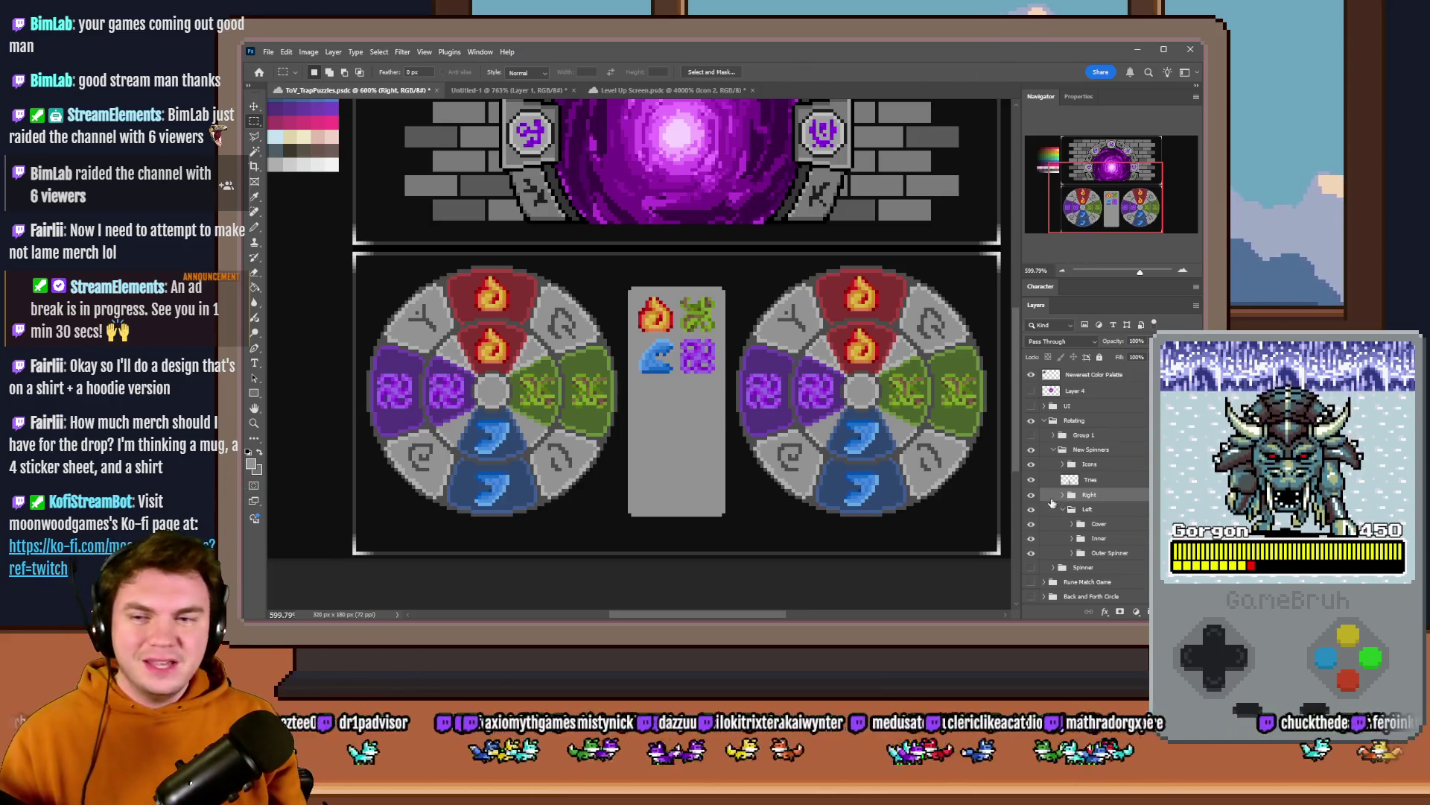
pyautogui.keyDown('alt'); pyautogui.scroll(-3, 687, 462); pyautogui.keyUp('alt')
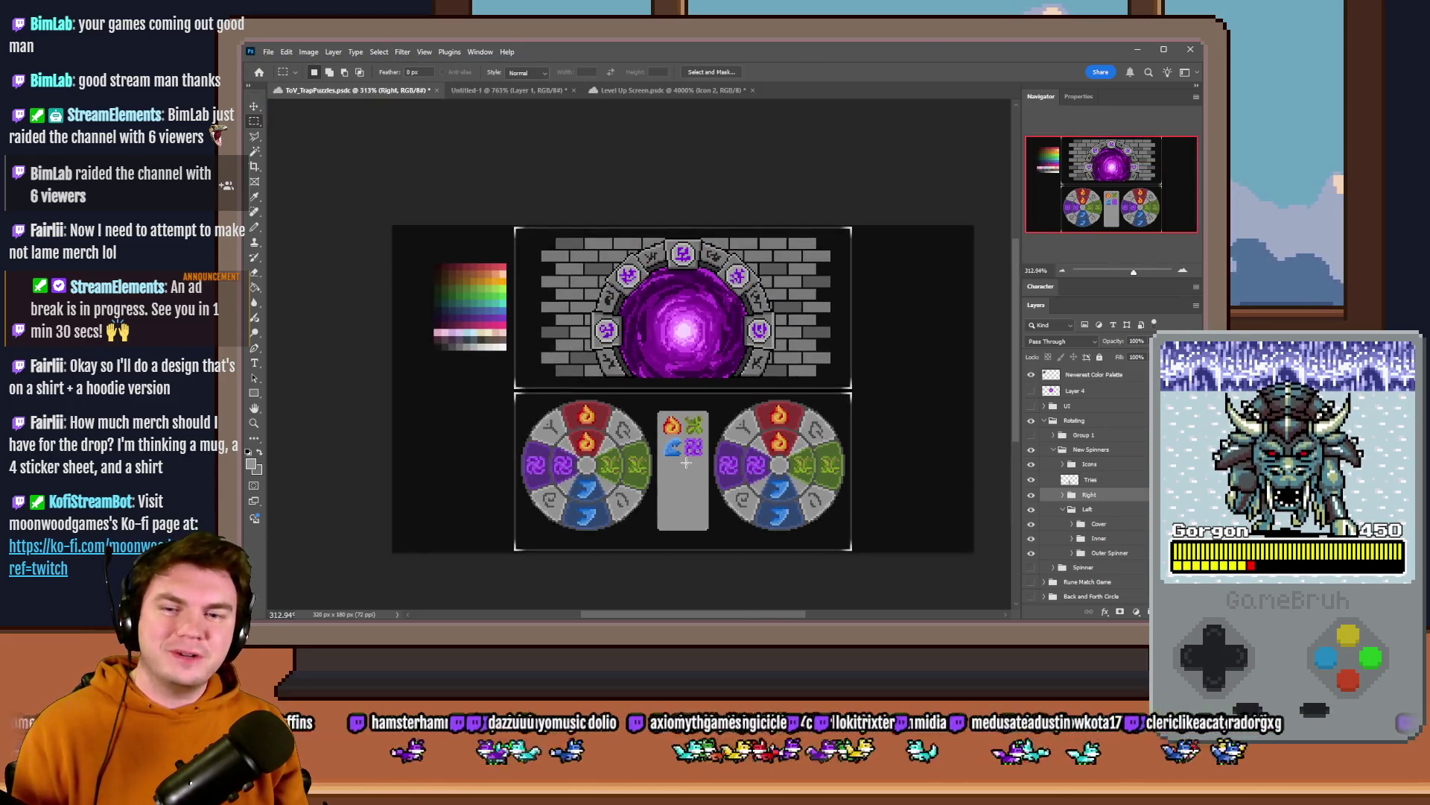
pyautogui.scroll(1, 686, 463)
pyautogui.scroll(1, 764, 468)
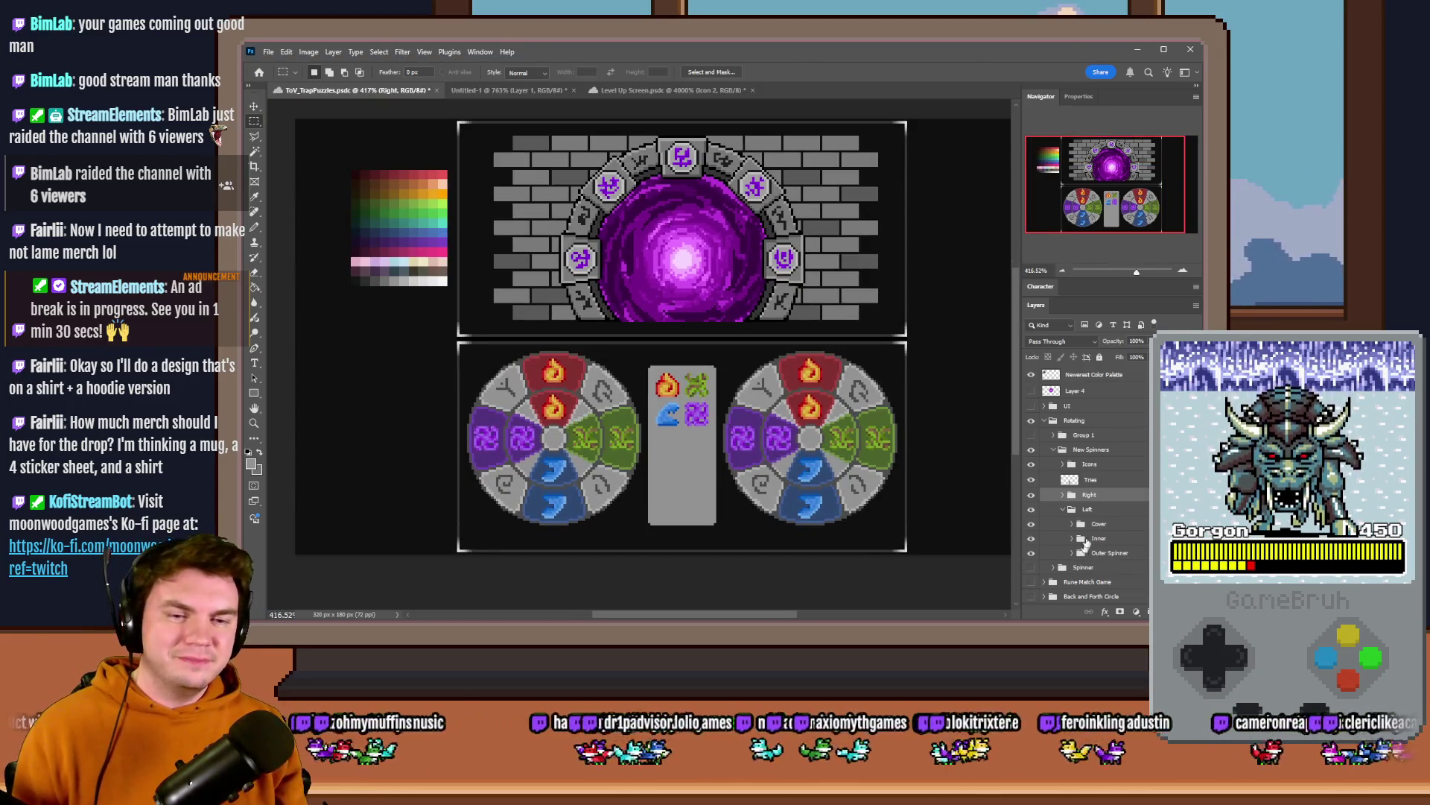
pyautogui.click(1074, 539)
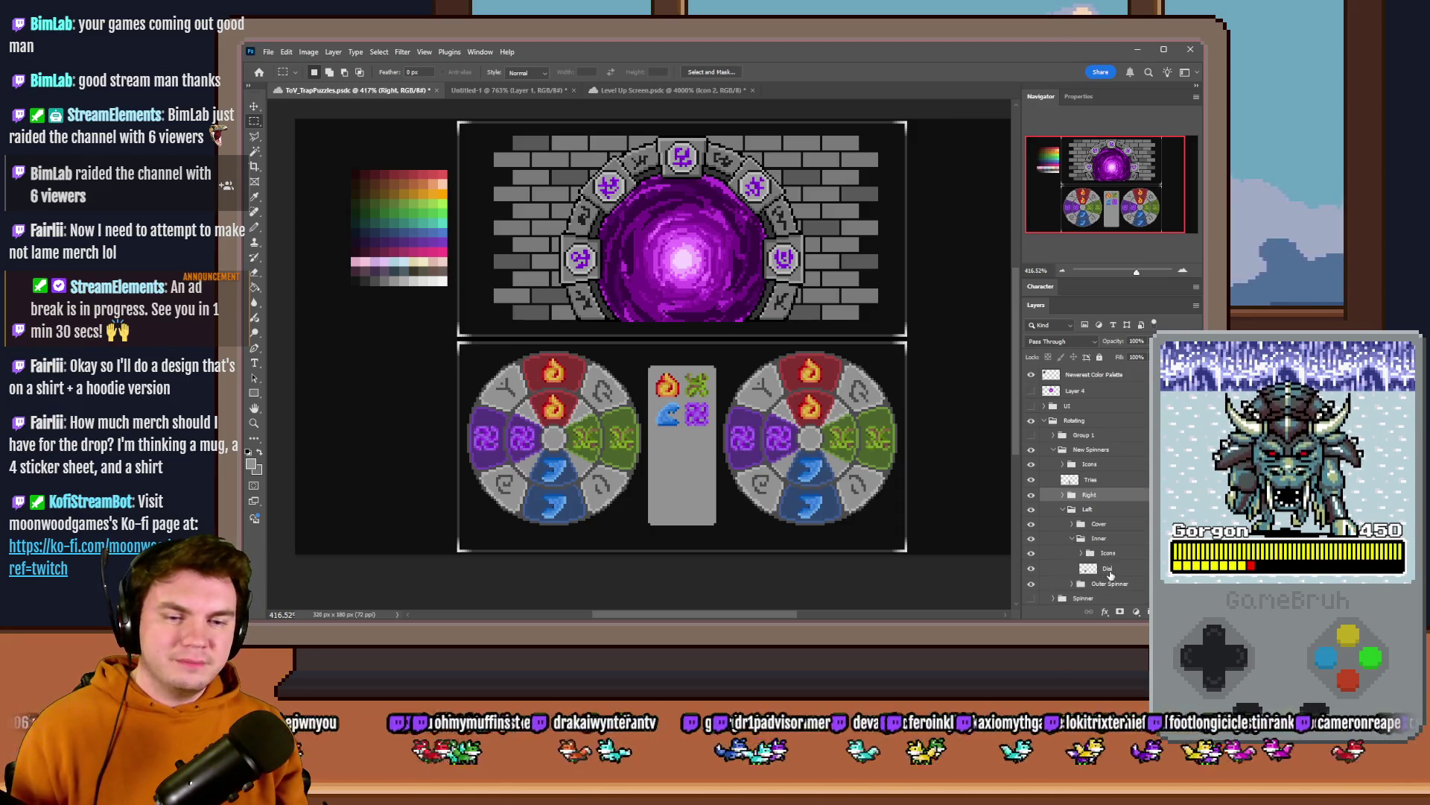
pyautogui.click(1111, 576)
pyautogui.rightClick(609, 436)
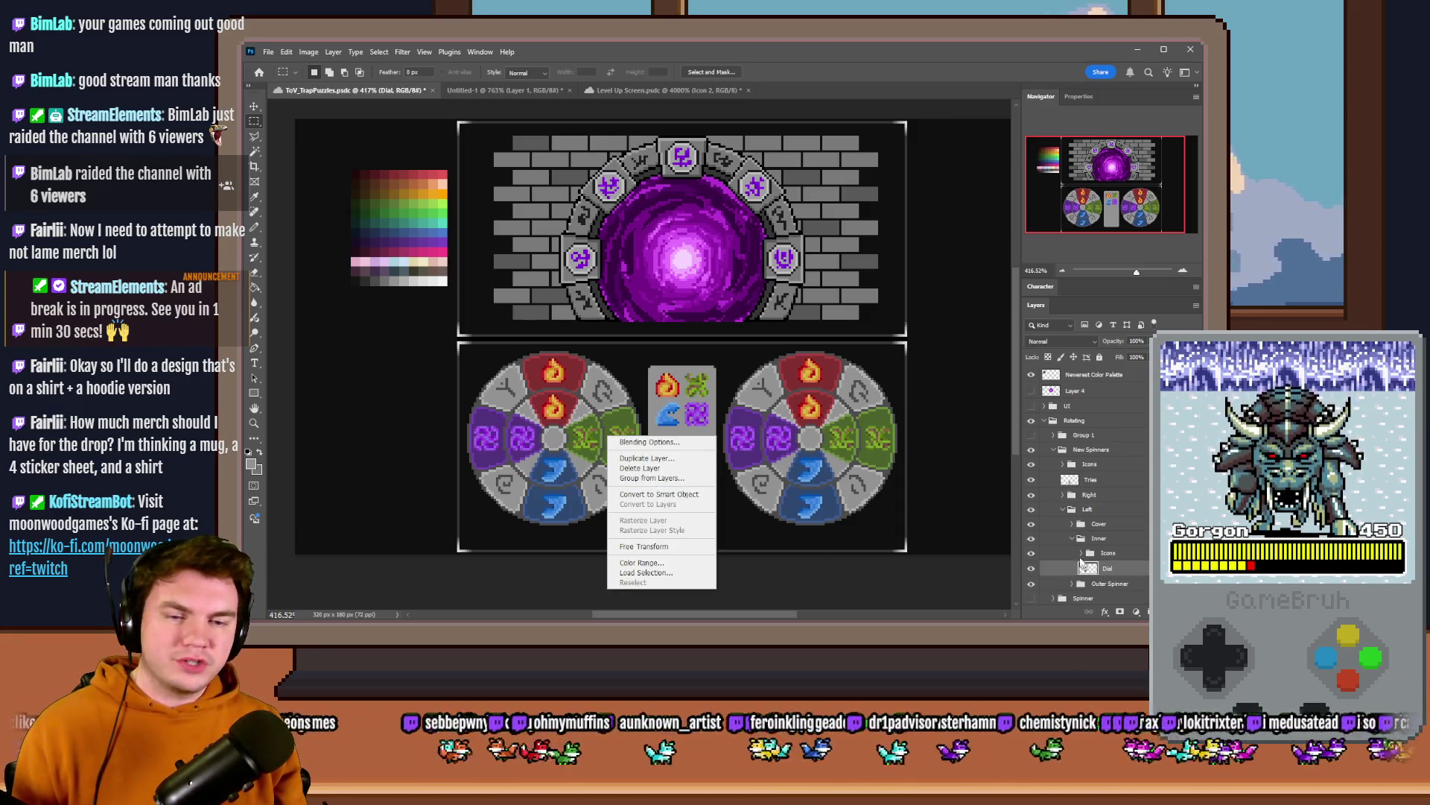
pyautogui.click(1070, 544)
pyautogui.click(1074, 539)
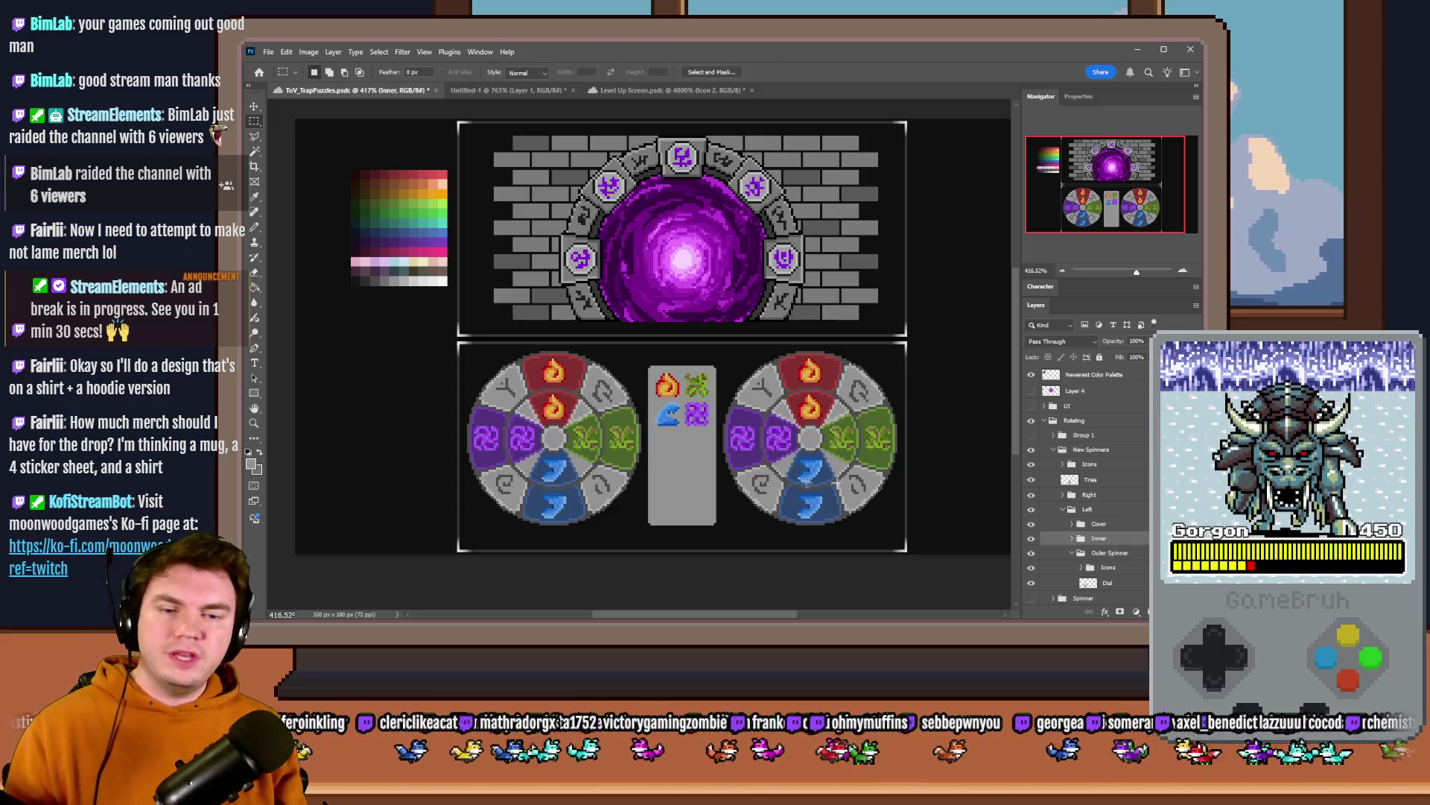
pyautogui.click(1112, 582)
pyautogui.rightClick(578, 453)
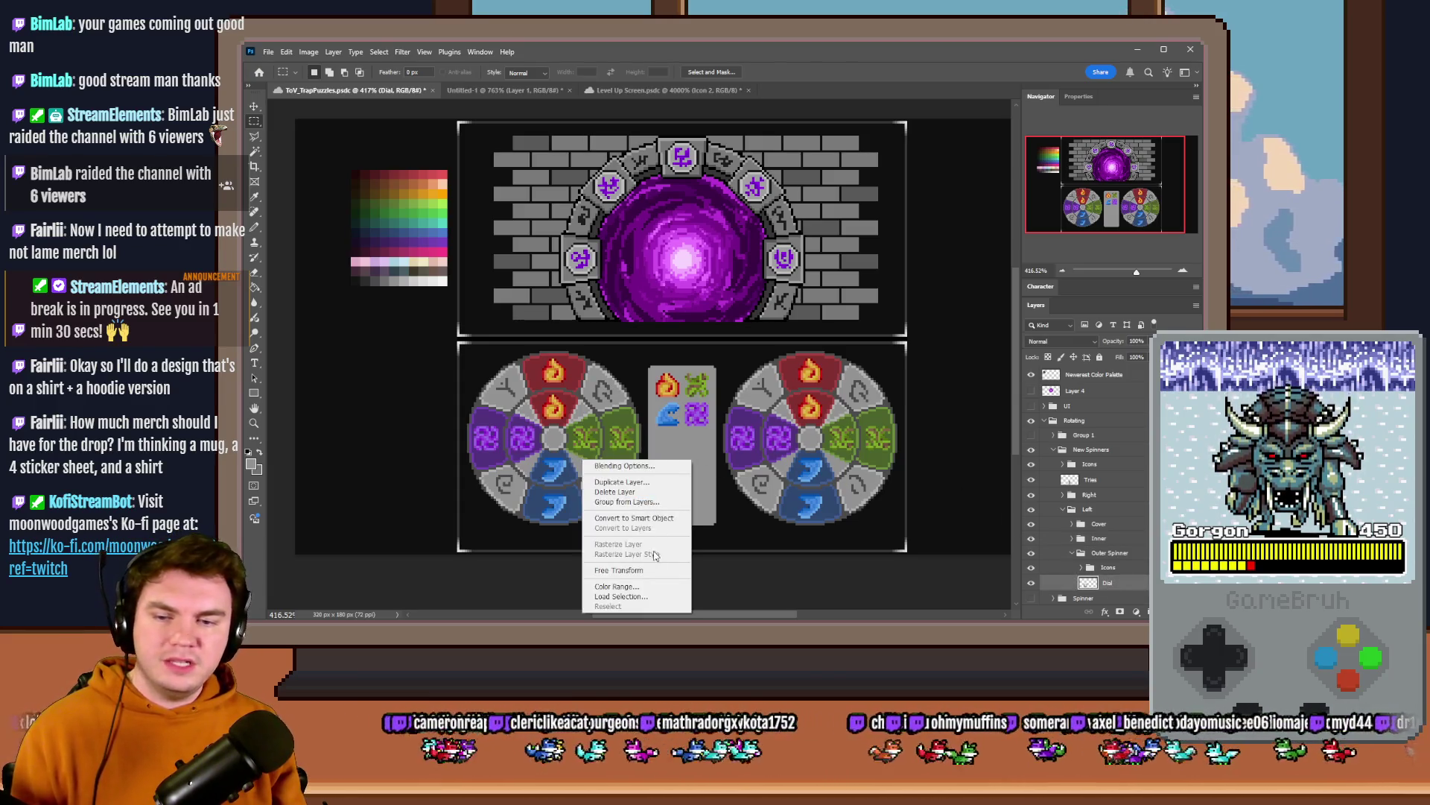
pyautogui.click(649, 569)
pyautogui.moveTo(646, 335); pyautogui.dragTo(415, 350)
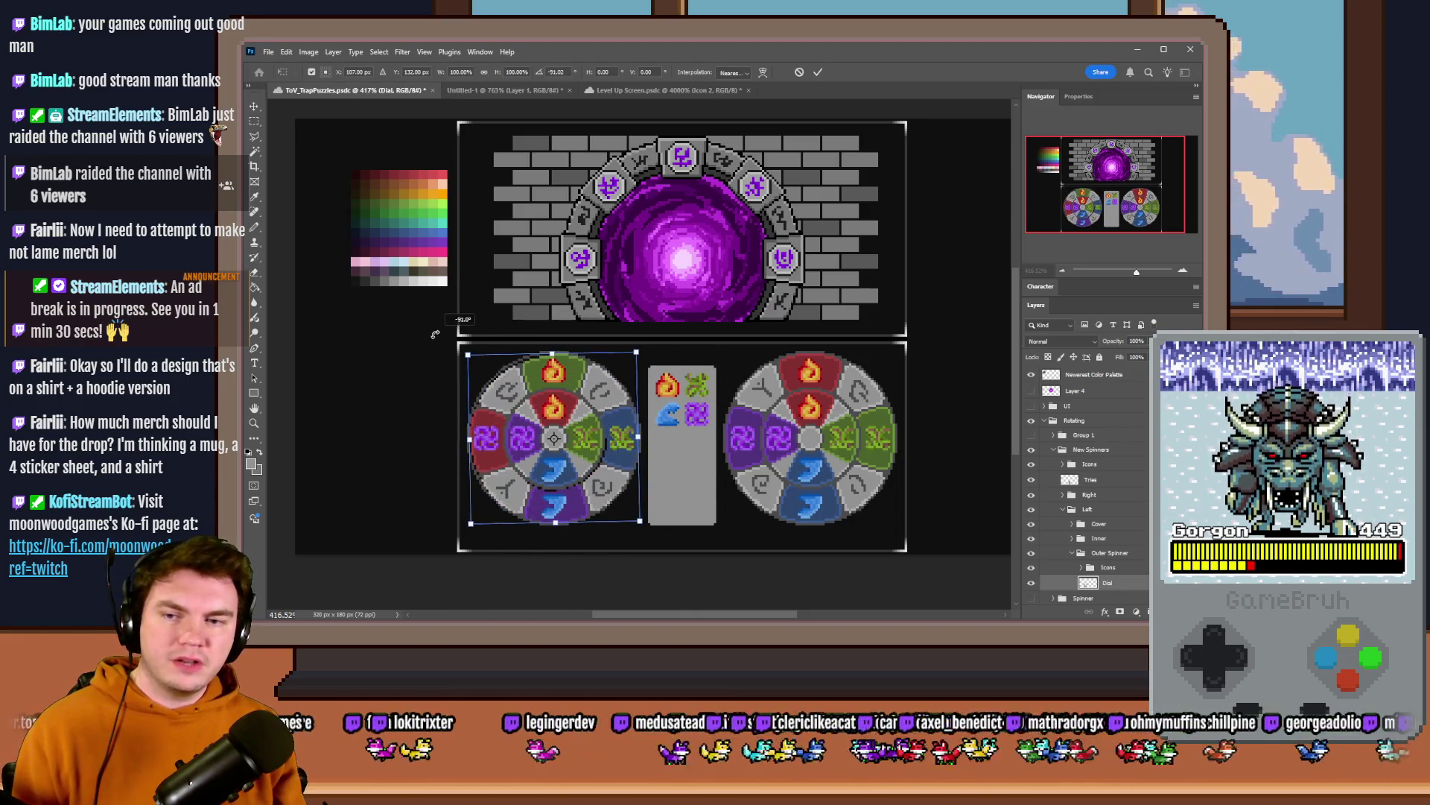
pyautogui.moveTo(415, 348); pyautogui.dragTo(430, 335)
pyautogui.press('Return')
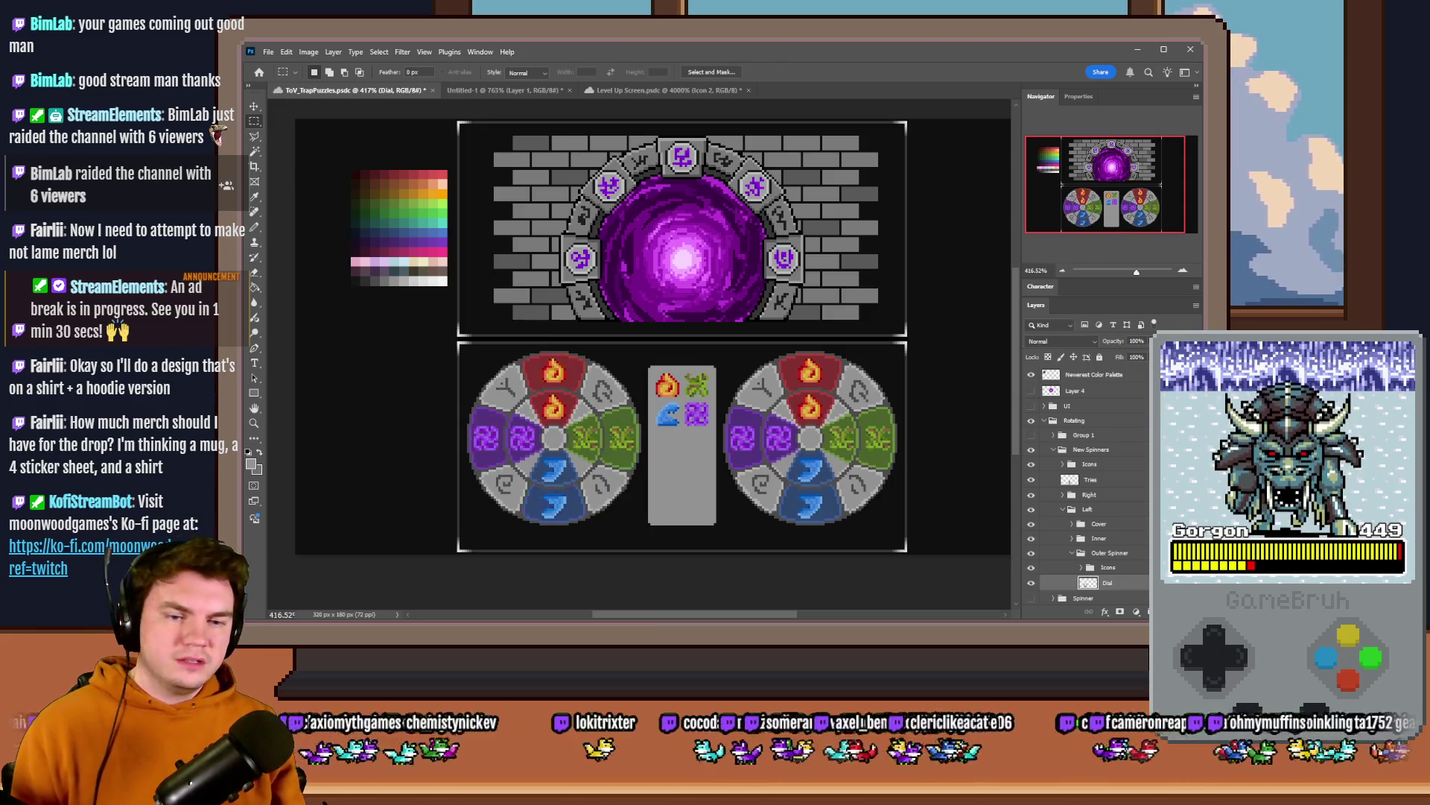
pyautogui.click(1113, 553)
pyautogui.rightClick(626, 449)
pyautogui.click(682, 571)
pyautogui.moveTo(604, 327)
pyautogui.mouseDown()
pyautogui.moveTo(746, 490)
pyautogui.moveTo(659, 528)
pyautogui.moveTo(496, 526)
pyautogui.moveTo(661, 488)
pyautogui.mouseUp()
pyautogui.press('Return')
pyautogui.hotkey('ctrl', 'z')
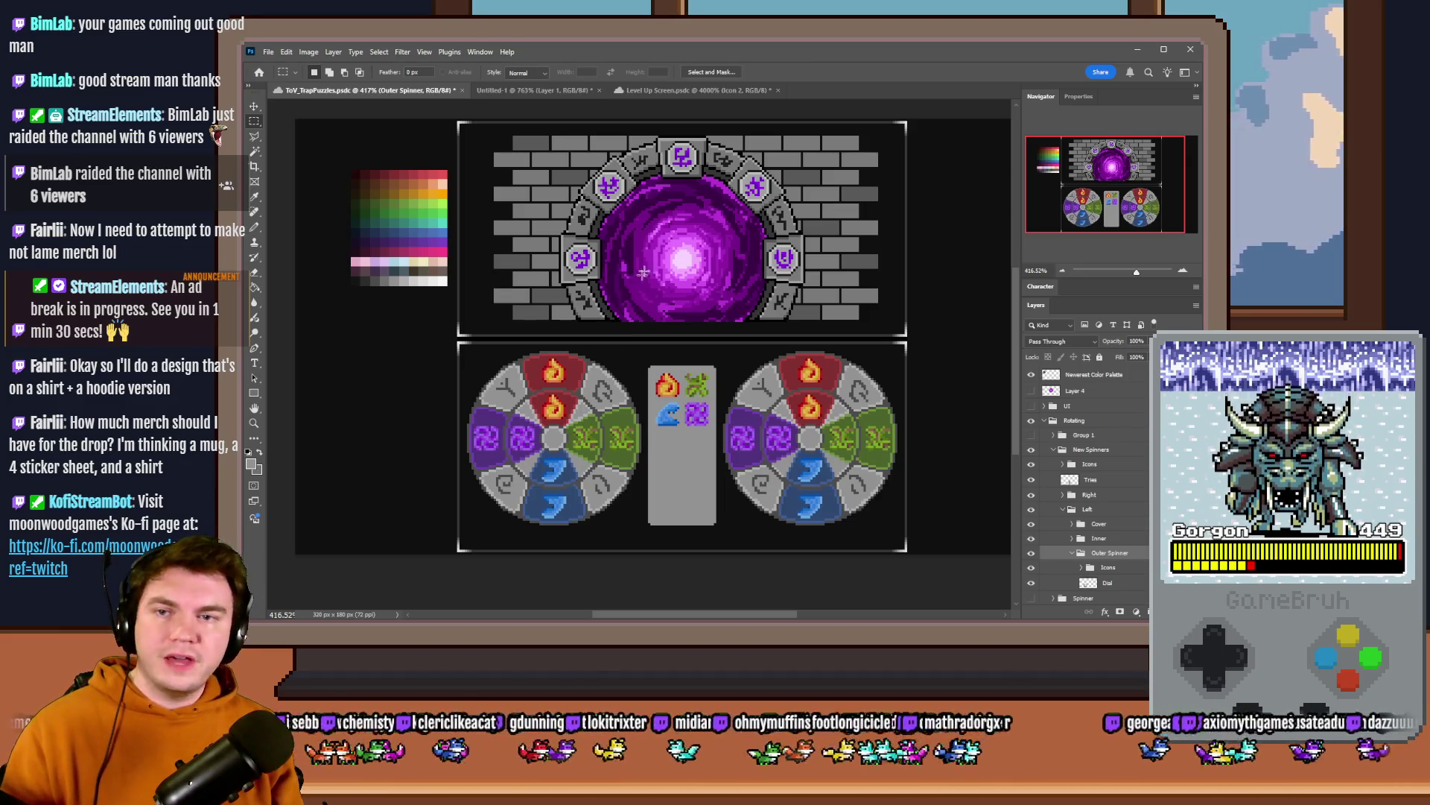
pyautogui.click(693, 89)
pyautogui.click(555, 90)
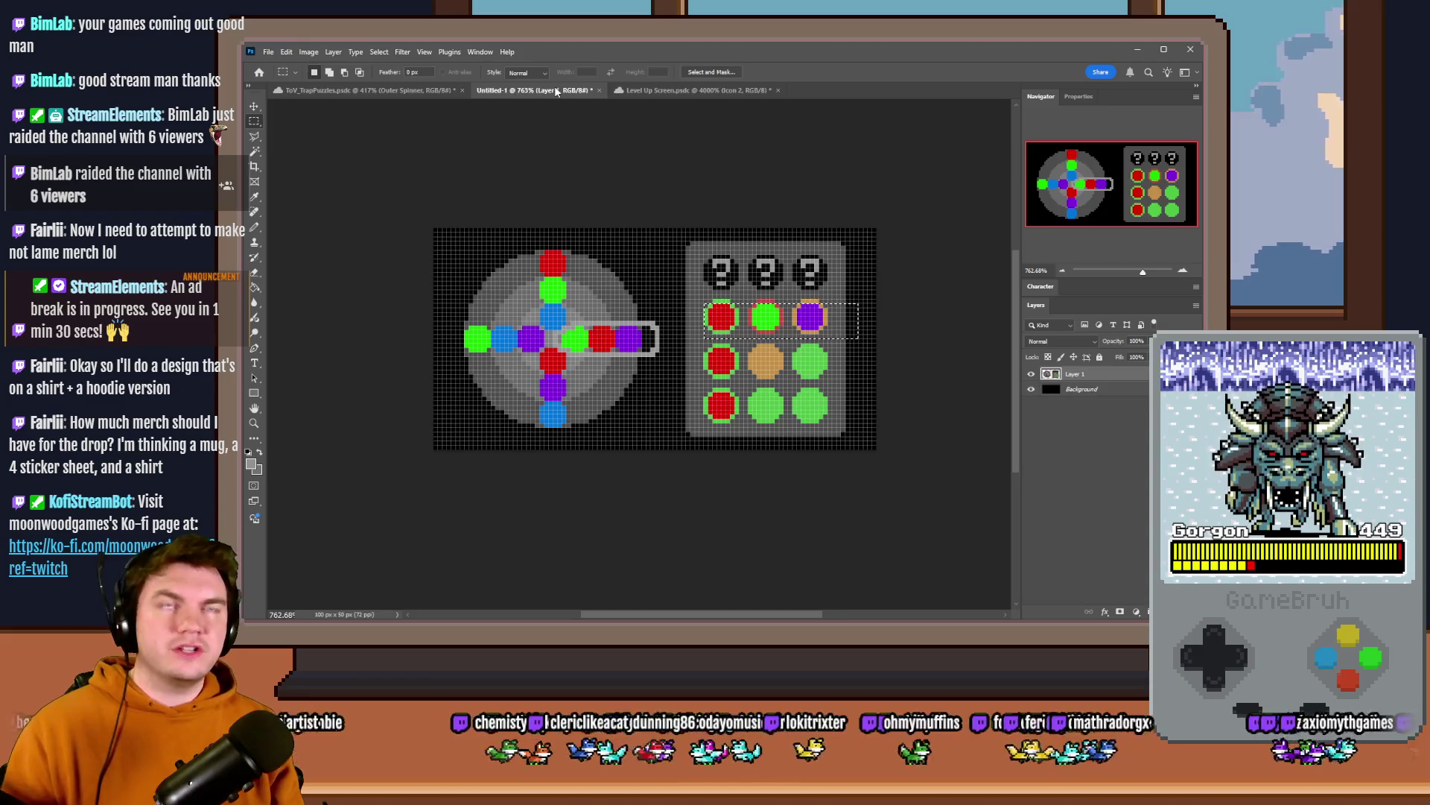
pyautogui.hotkey('ctrl', 'd')
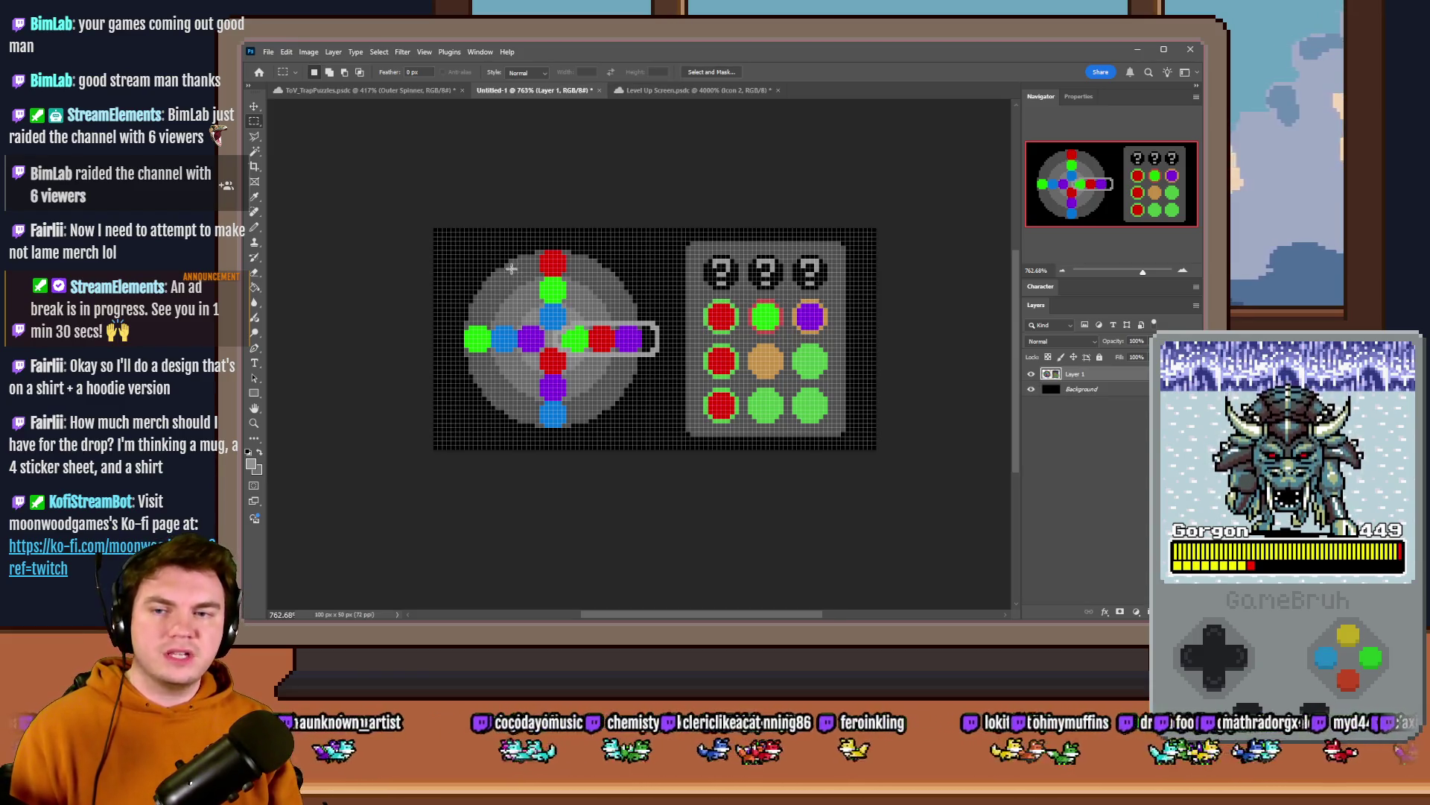
pyautogui.moveTo(475, 249); pyautogui.dragTo(643, 423)
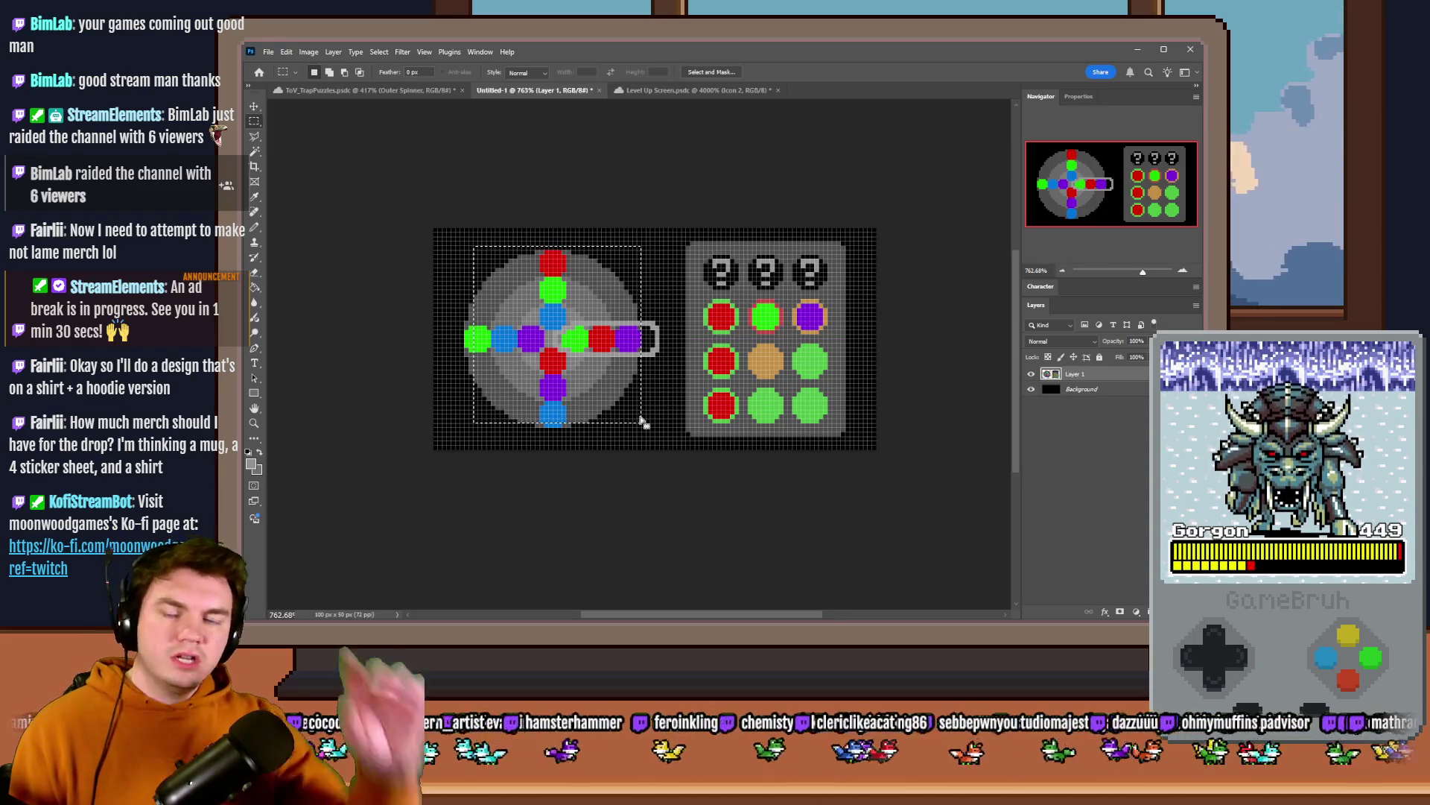
pyautogui.moveTo(701, 249)
pyautogui.mouseDown()
pyautogui.moveTo(833, 392)
pyautogui.moveTo(840, 428)
pyautogui.mouseUp()
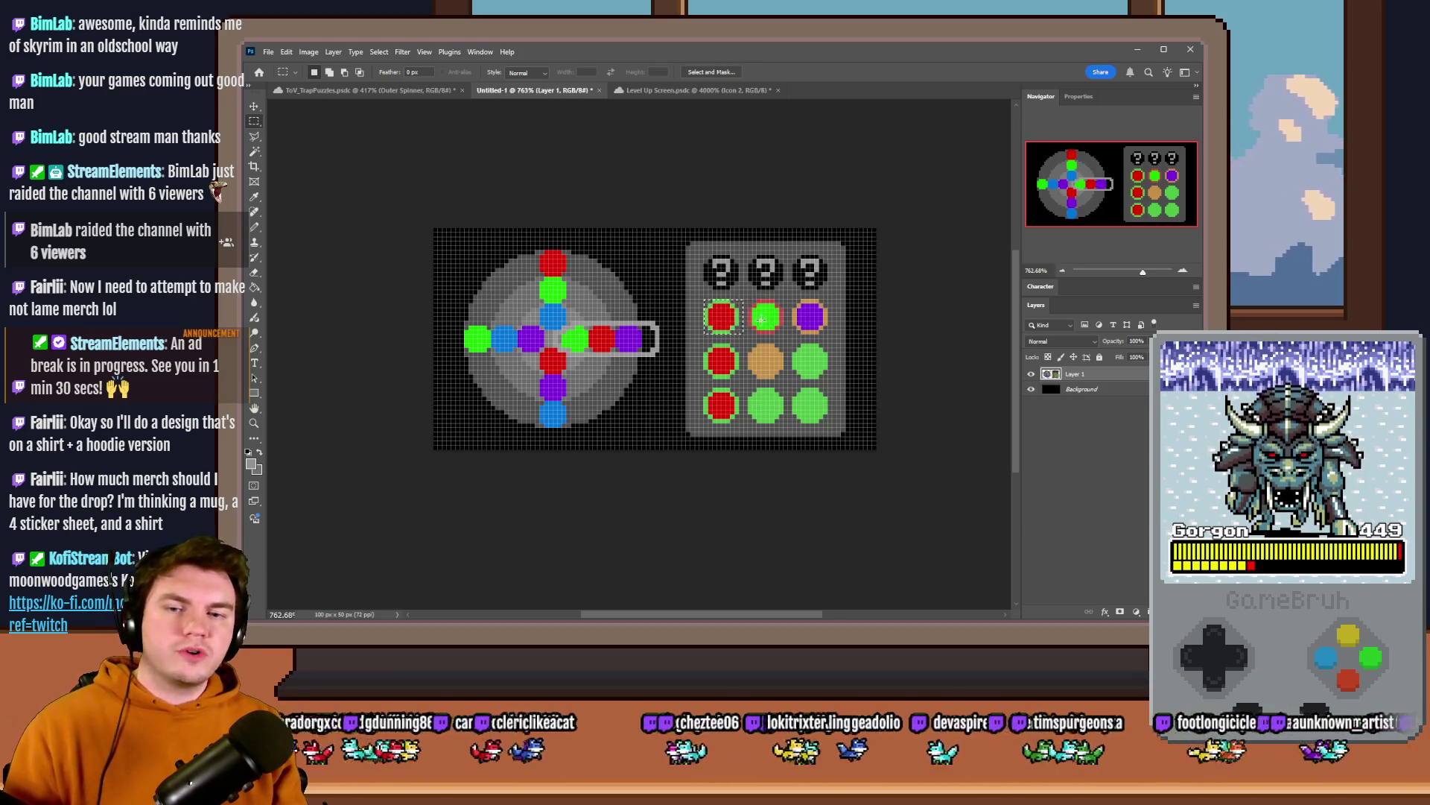
pyautogui.moveTo(797, 301); pyautogui.dragTo(827, 330)
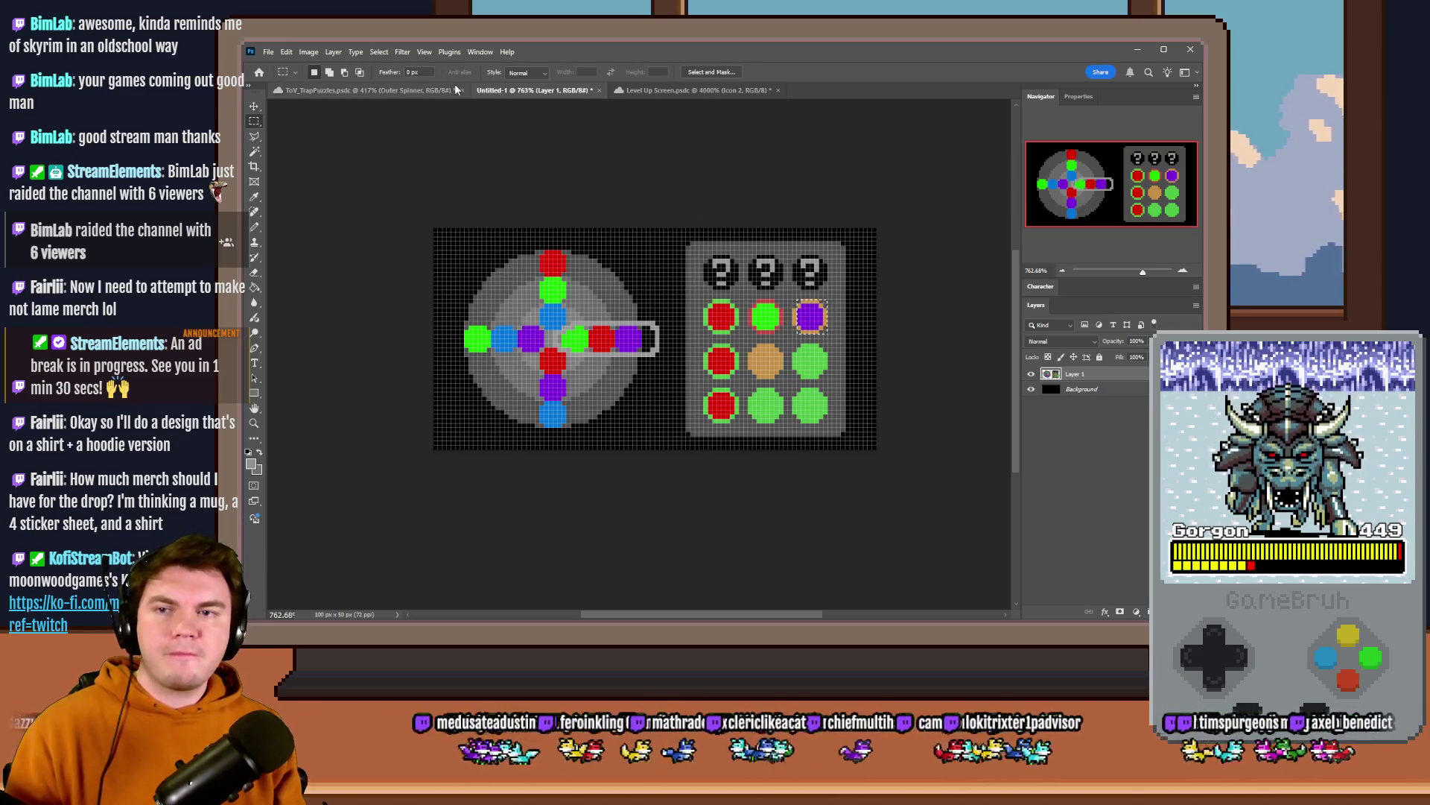
pyautogui.click(430, 91)
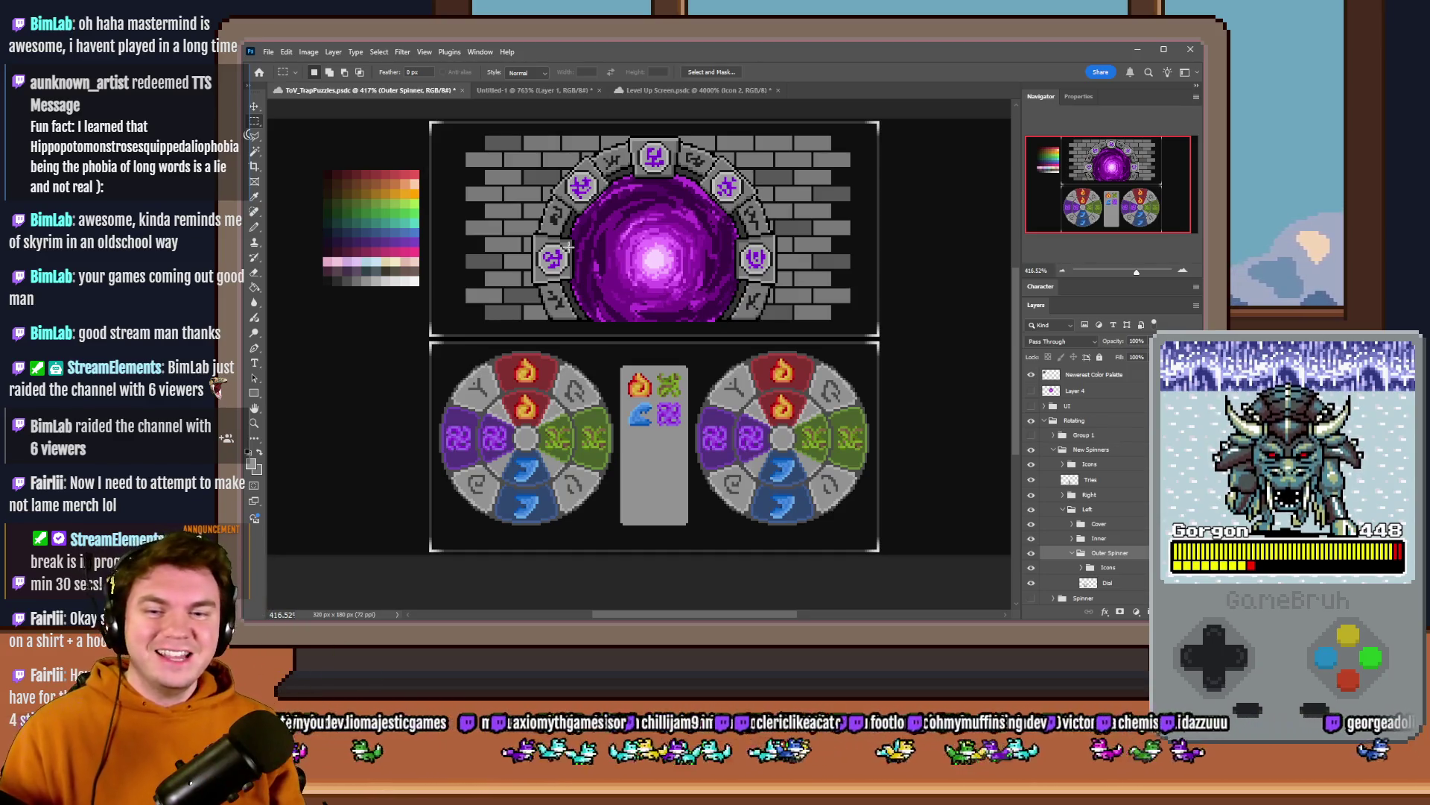
# - Switch to RPG Maker MV, launch a playtest and choose the Spiked Pauldron perk card
pyautogui.click(554, 87)
pyautogui.click(636, 88)
pyautogui.click(386, 89)
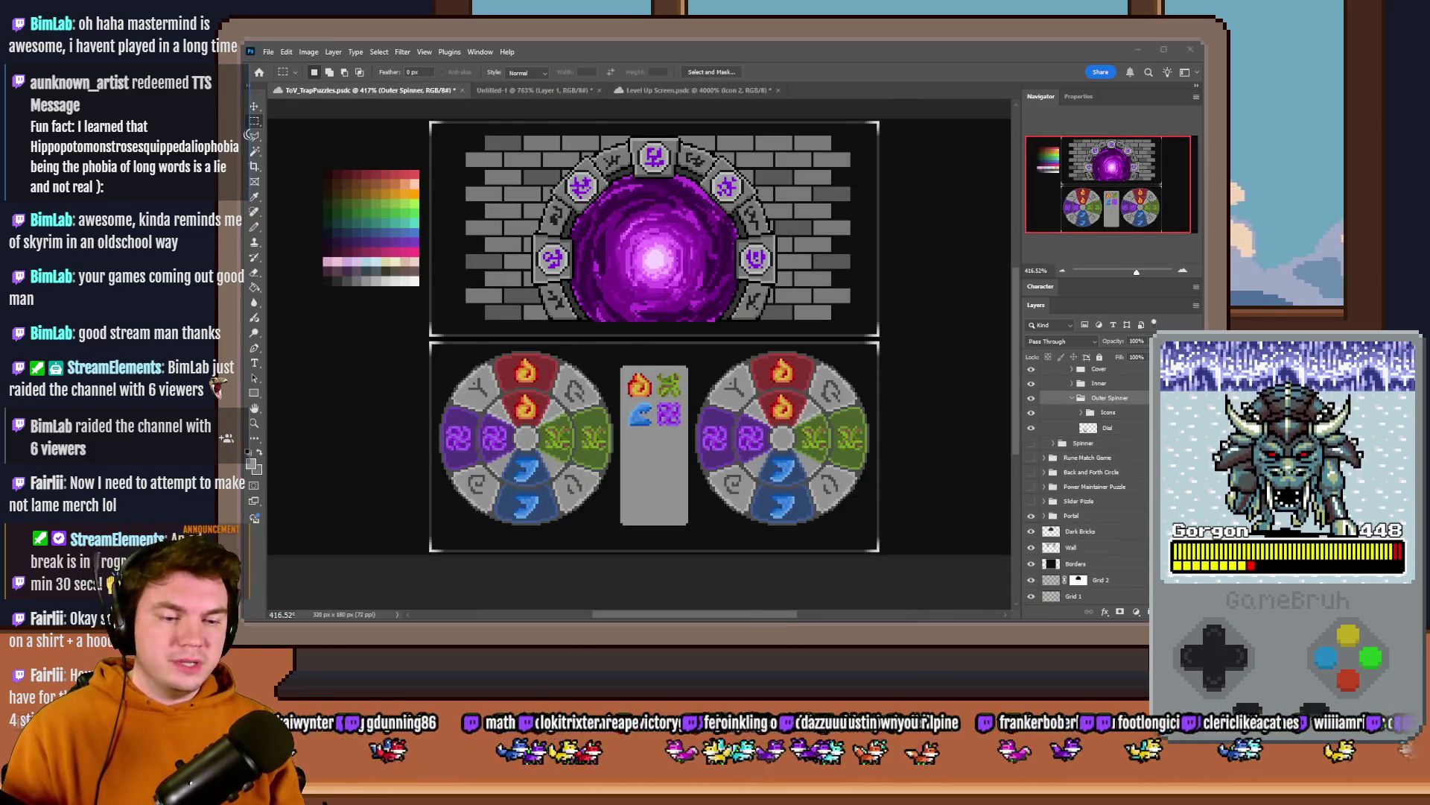
pyautogui.hotkey('alt', 'Tab')
pyautogui.click(840, 85)
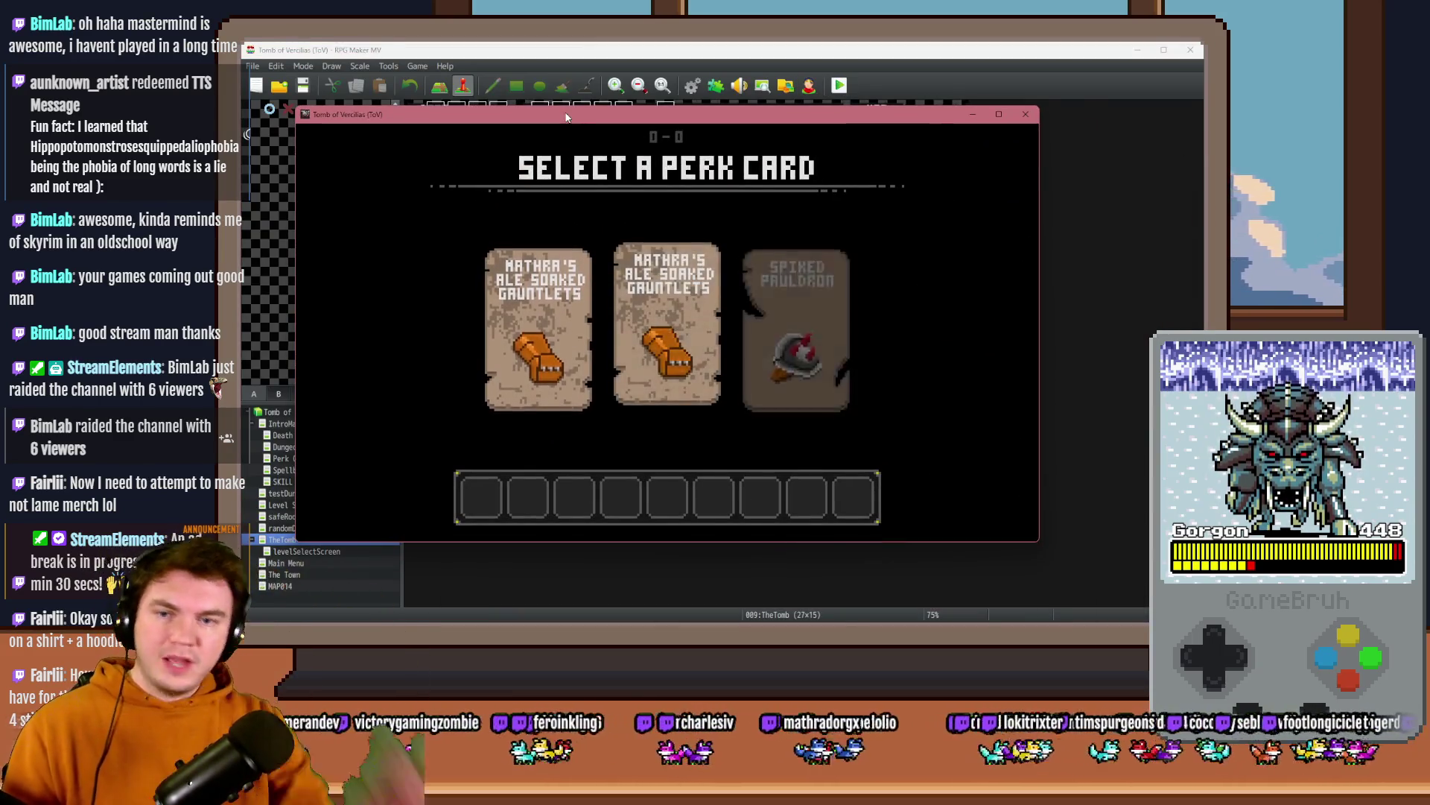
pyautogui.click(815, 279)
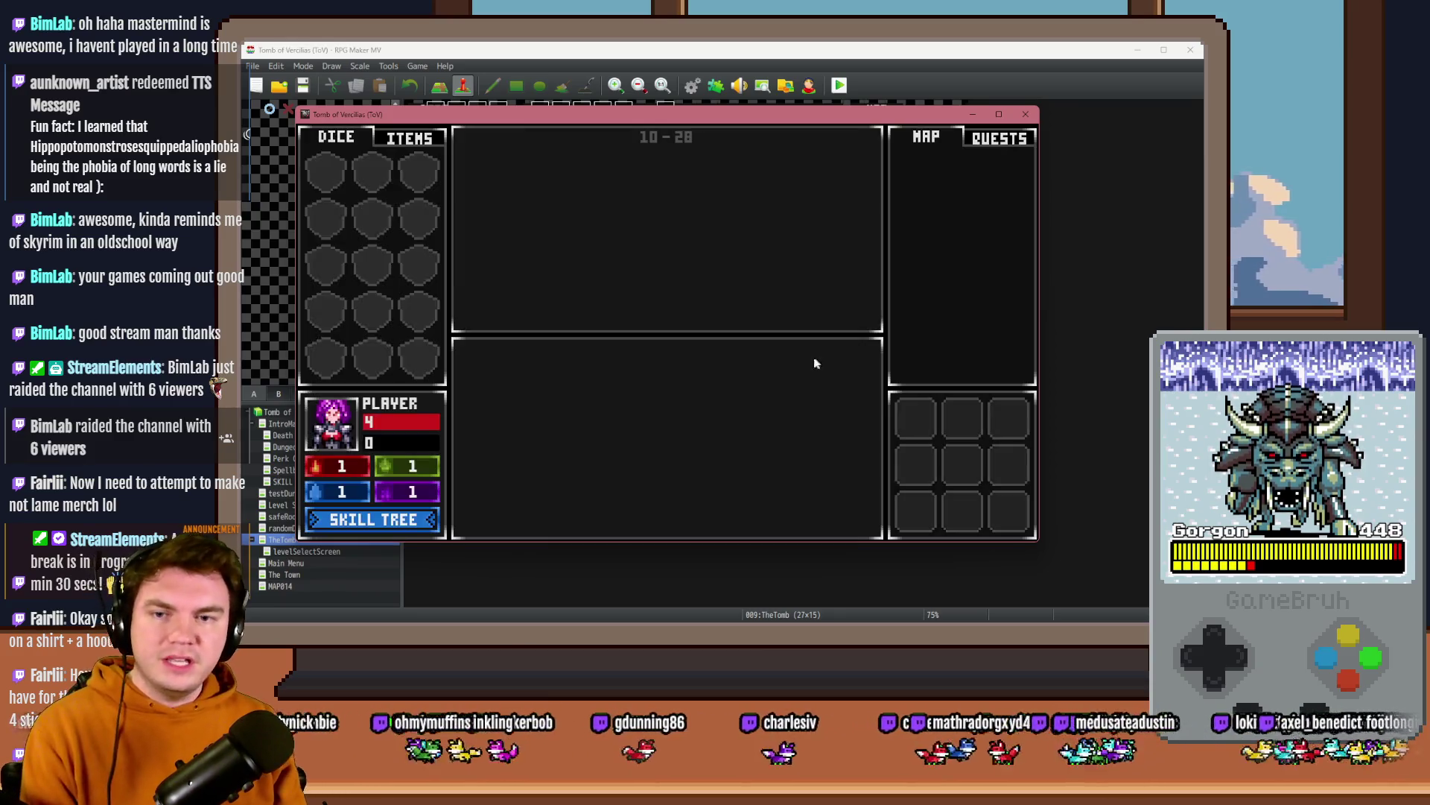
# - Turn on switch 0164 PORTALPUZZLE in the F9 debug list, leaving 0161 off, and resume play
pyautogui.press('F9')
pyautogui.press('Down')
pyautogui.press('Down')
pyautogui.press('Down')
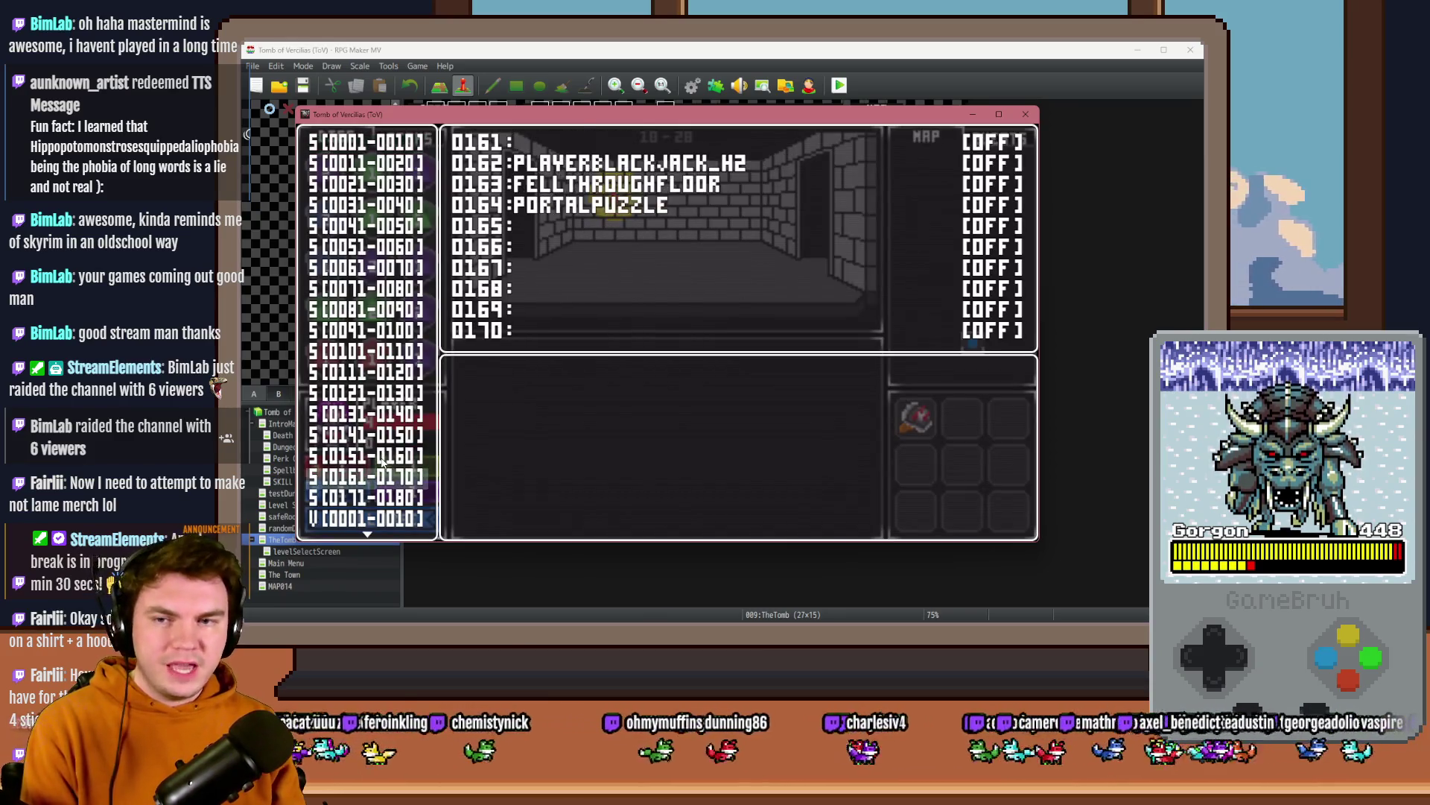
pyautogui.press('Return')
pyautogui.press('Return')
pyautogui.press('Down')
pyautogui.press('Down')
pyautogui.press('Down')
pyautogui.press('Return')
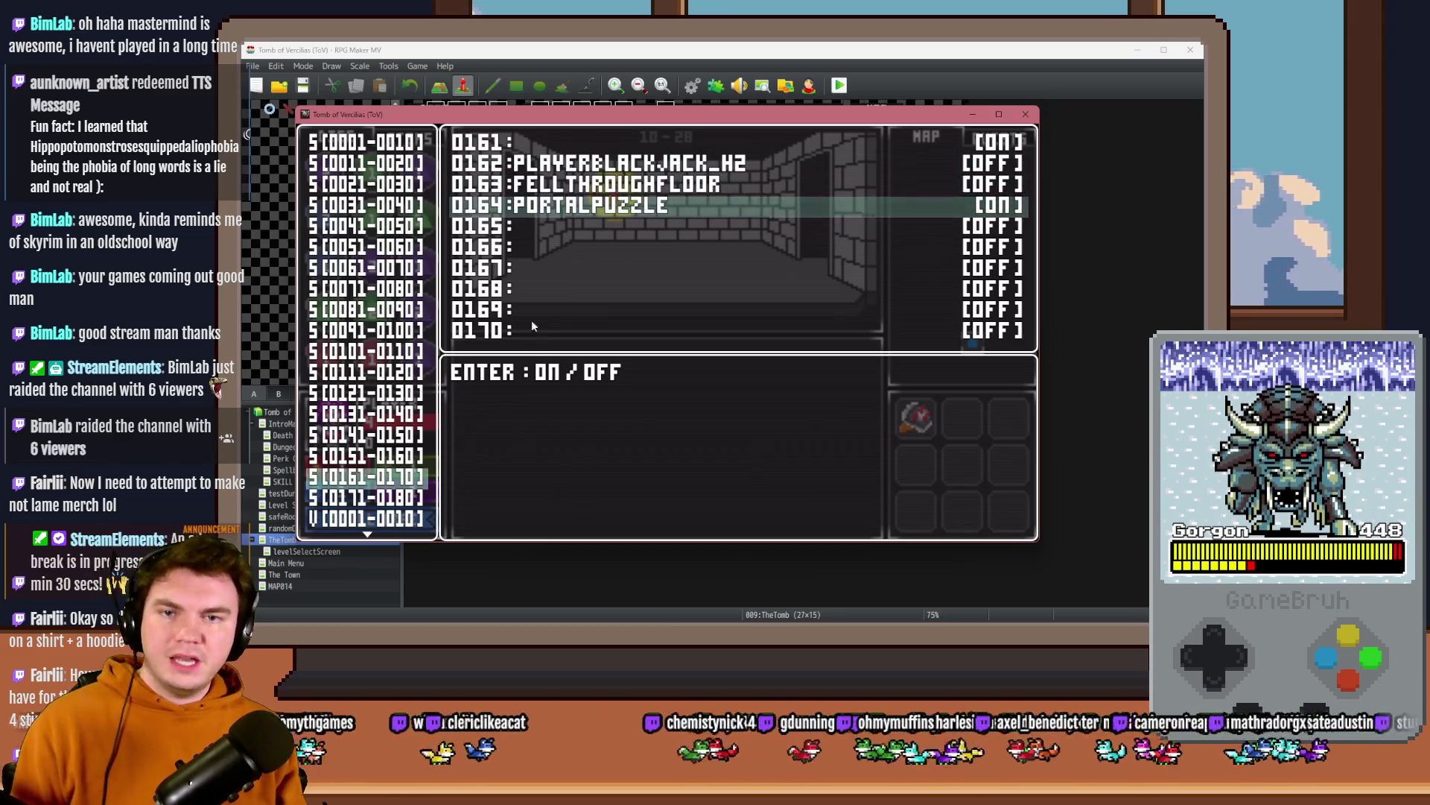
pyautogui.press('Up')
pyautogui.press('Up')
pyautogui.press('Up')
pyautogui.press('Return')
pyautogui.press('Escape')
pyautogui.press('Escape')
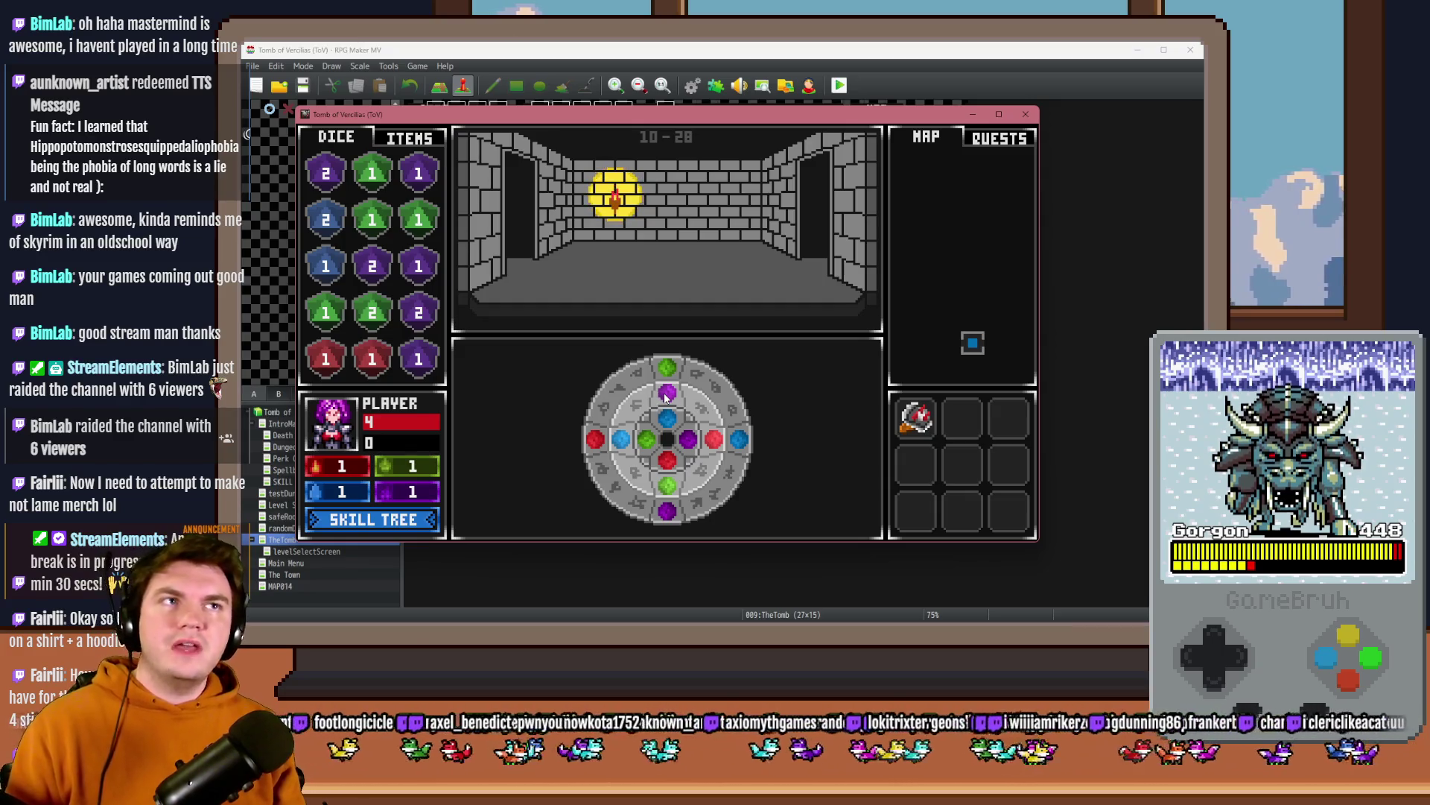
# - Rotate the dial's outer, middle and inner gem rings to test the puzzle, then close the playtest window
pyautogui.moveTo(671, 375)
pyautogui.mouseDown()
pyautogui.moveTo(642, 391)
pyautogui.moveTo(667, 423)
pyautogui.mouseUp()
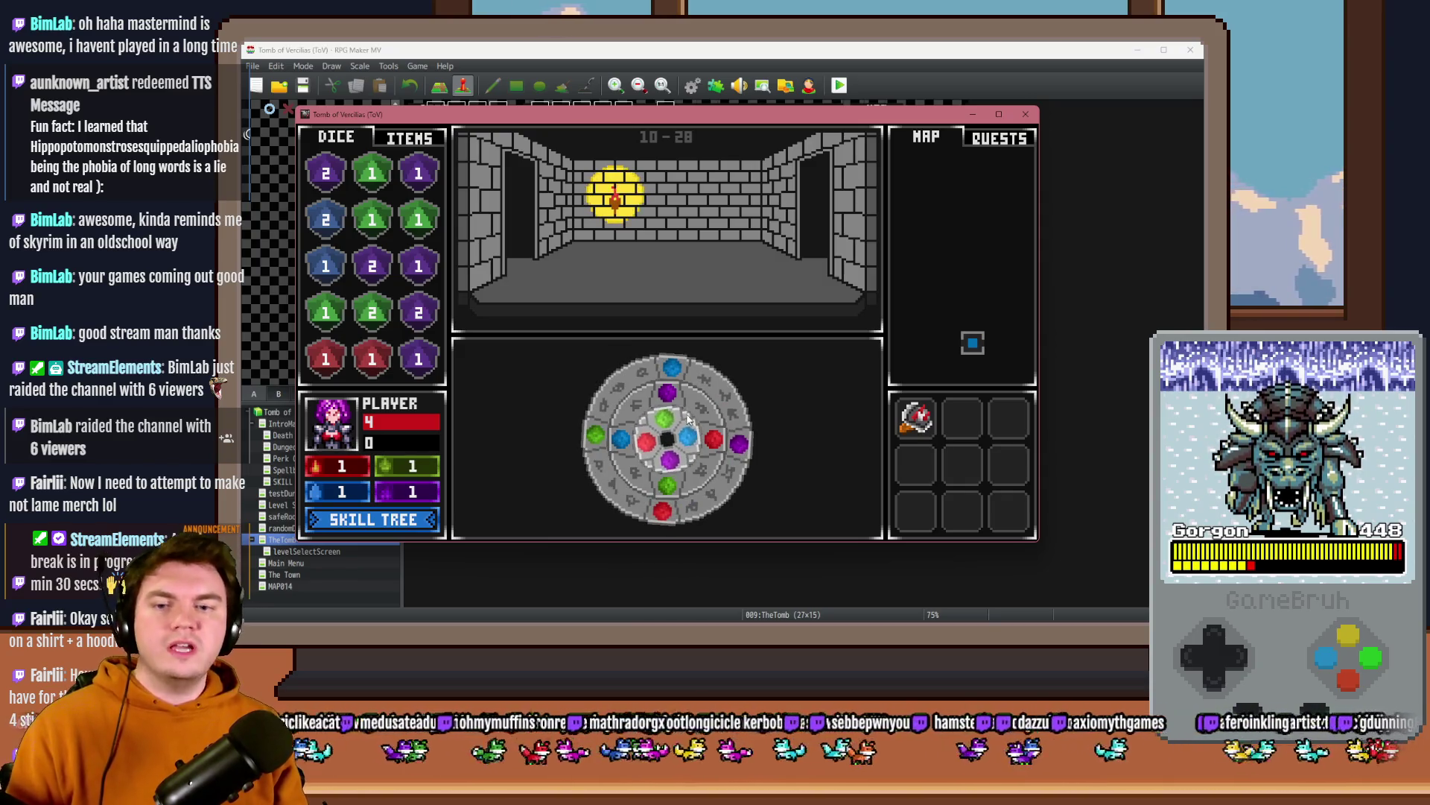
pyautogui.moveTo(667, 423); pyautogui.dragTo(684, 359)
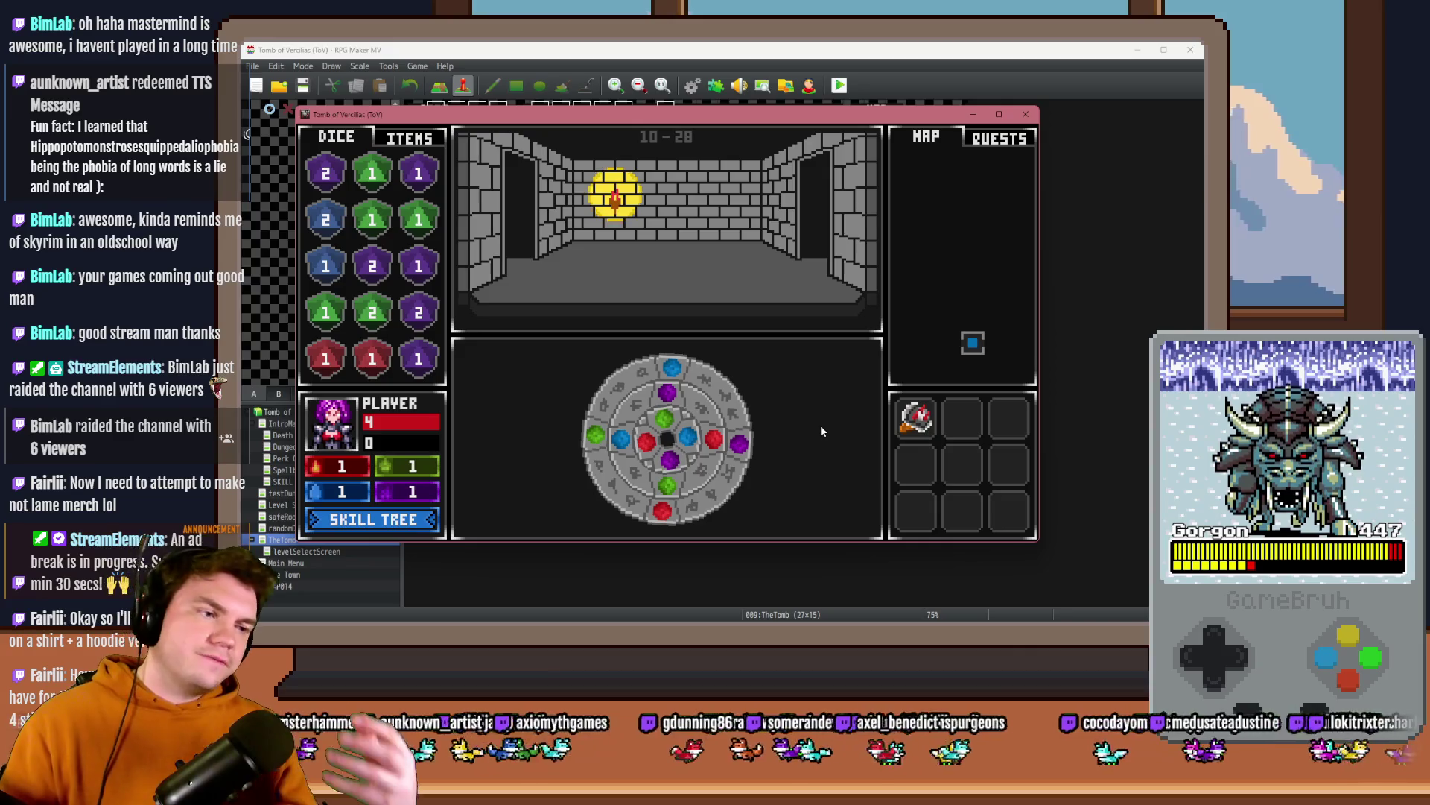
pyautogui.click(741, 448)
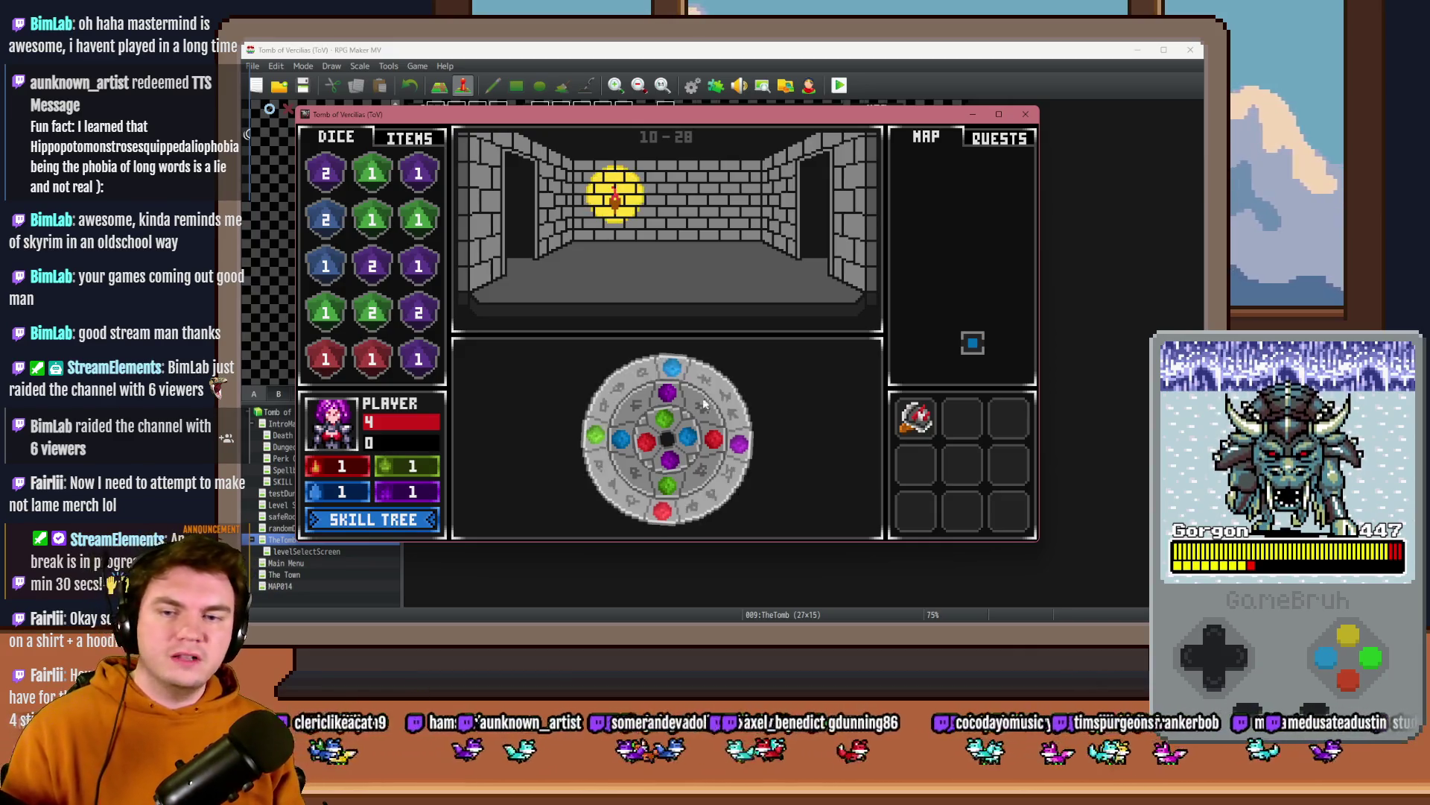
pyautogui.click(713, 444)
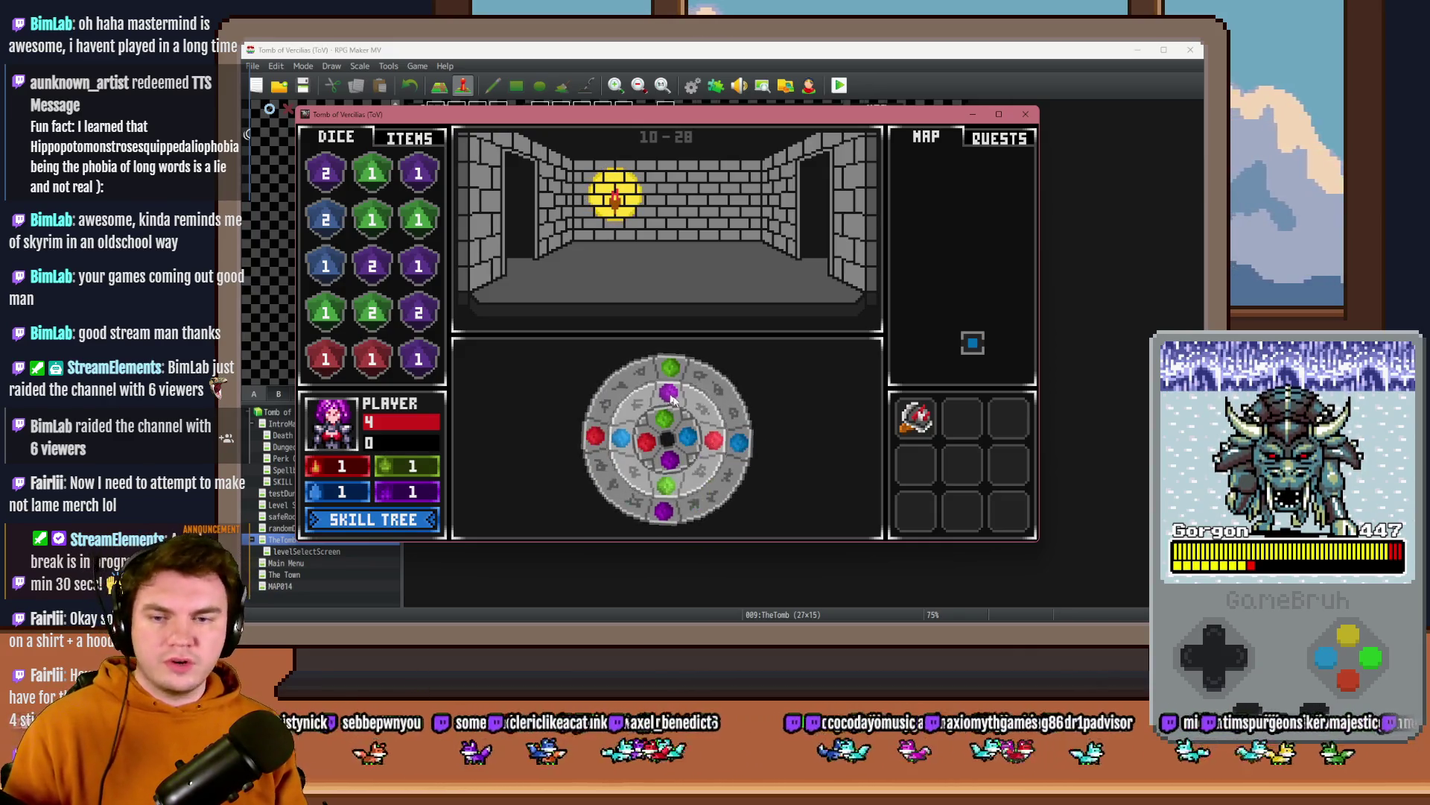
pyautogui.click(686, 445)
pyautogui.click(667, 440)
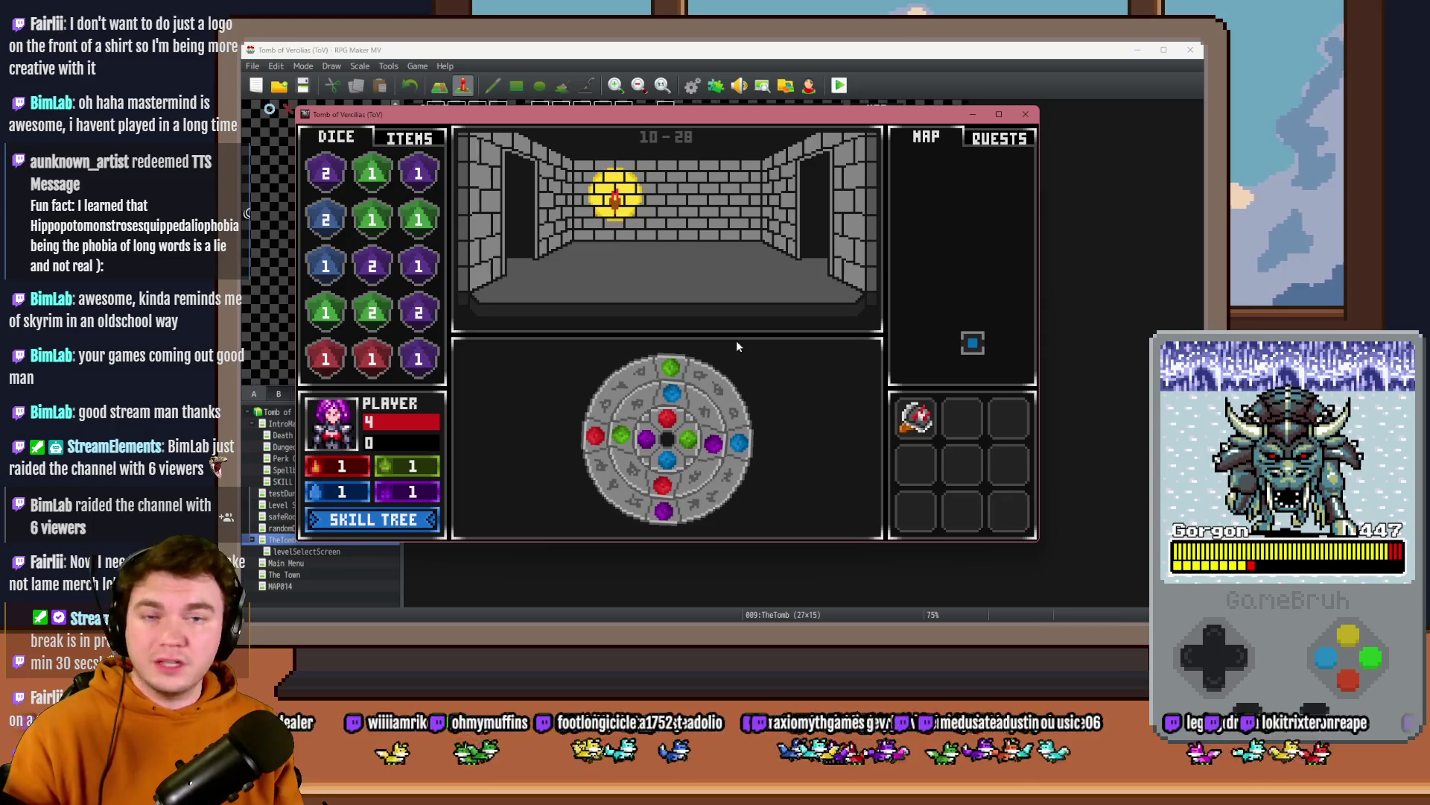
pyautogui.click(1026, 114)
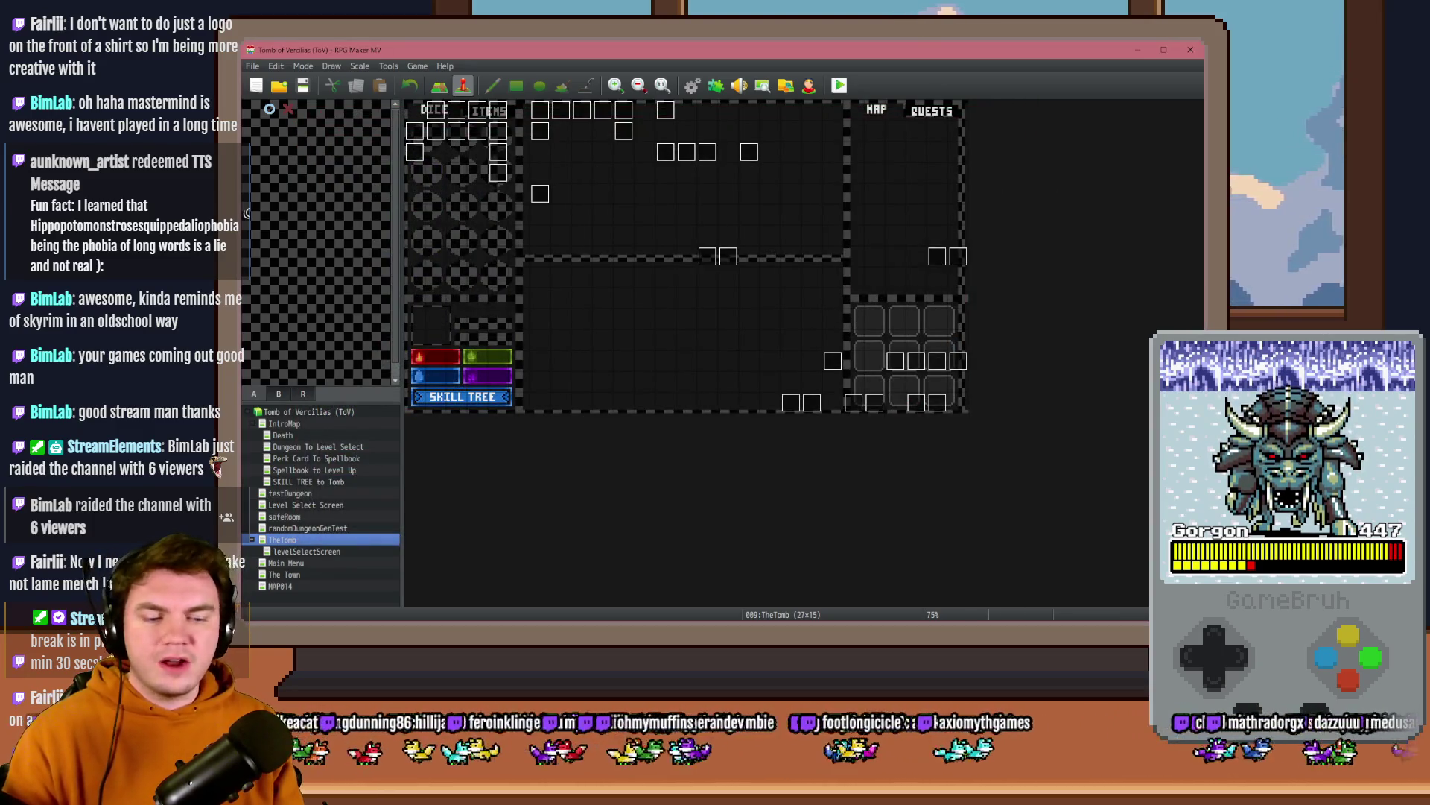
# - Switch into Photoshop, glance at Level Up Screen.psd, and return to the ToV_TrapPuzzles document
pyautogui.hotkey('alt', 'Tab')
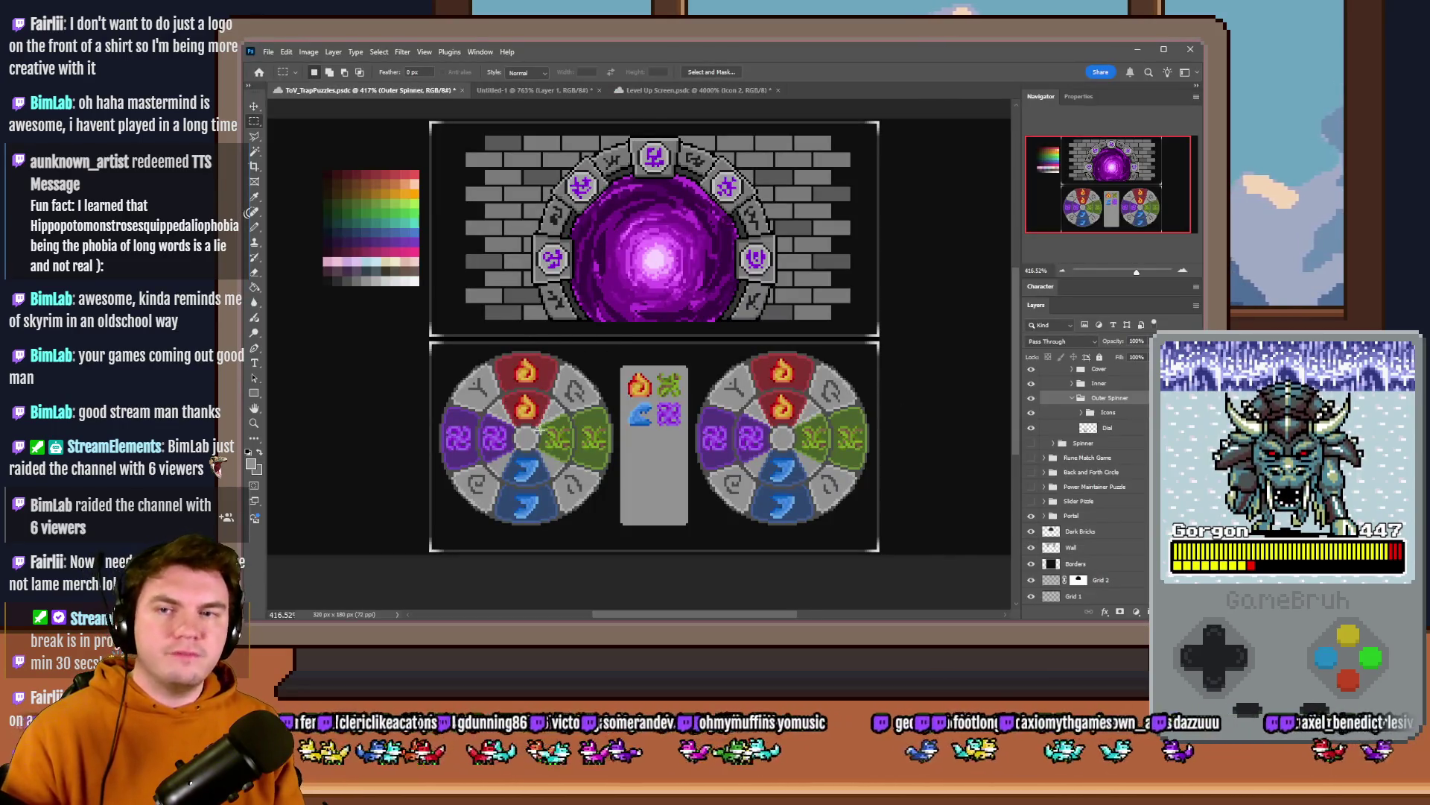
pyautogui.click(676, 91)
pyautogui.scroll(-3, 738, 347)
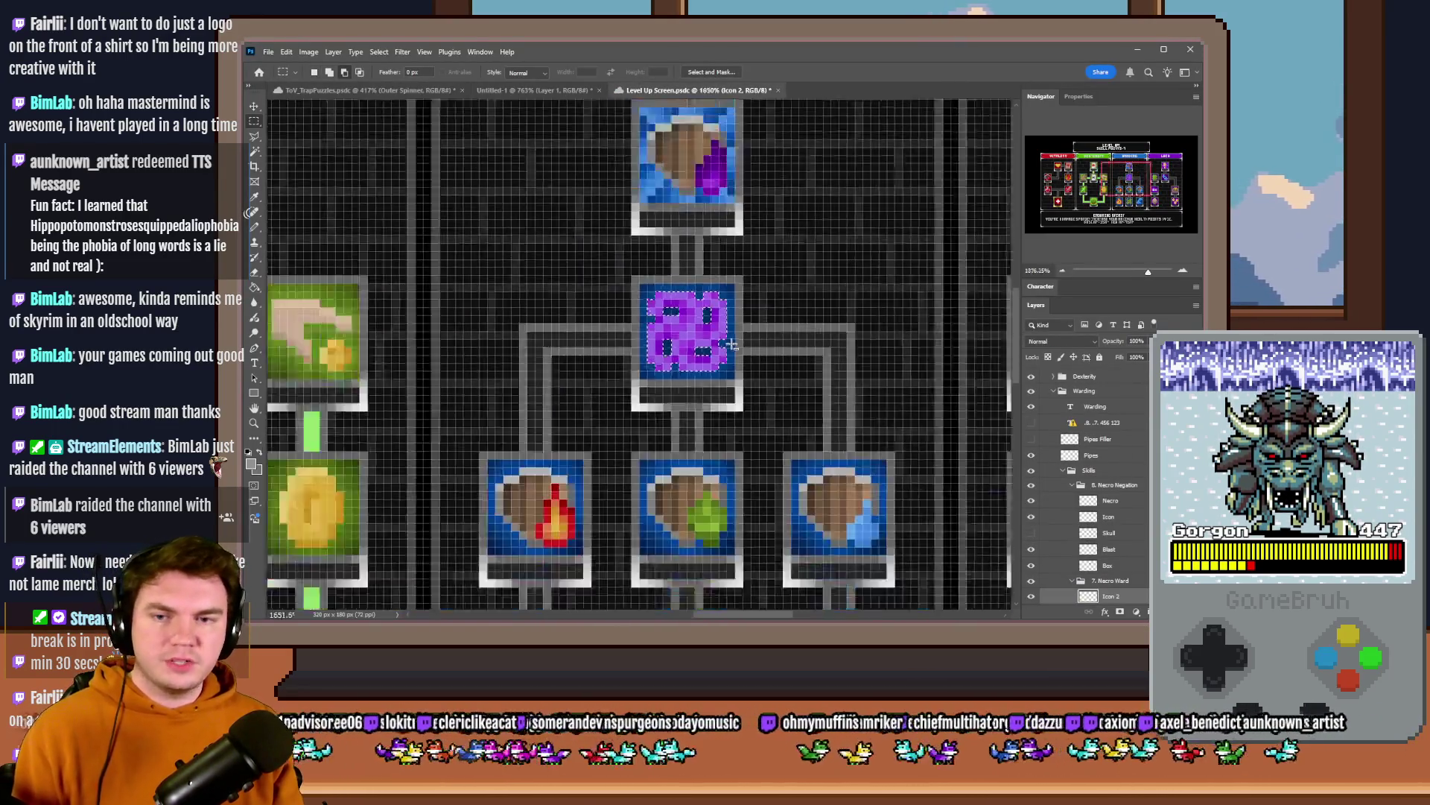
pyautogui.scroll(-3, 737, 346)
pyautogui.scroll(-2, 734, 345)
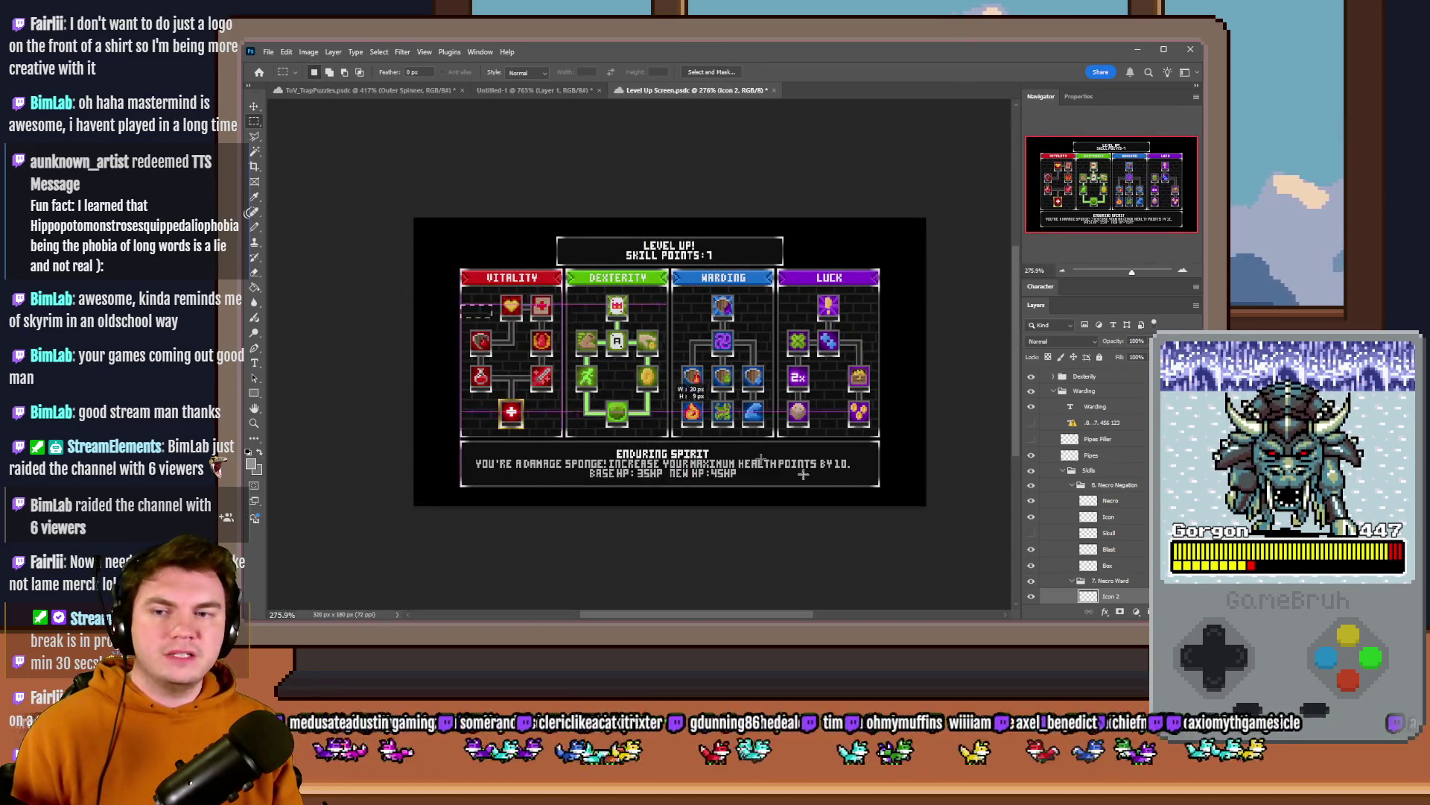
pyautogui.moveTo(797, 409); pyautogui.dragTo(796, 411)
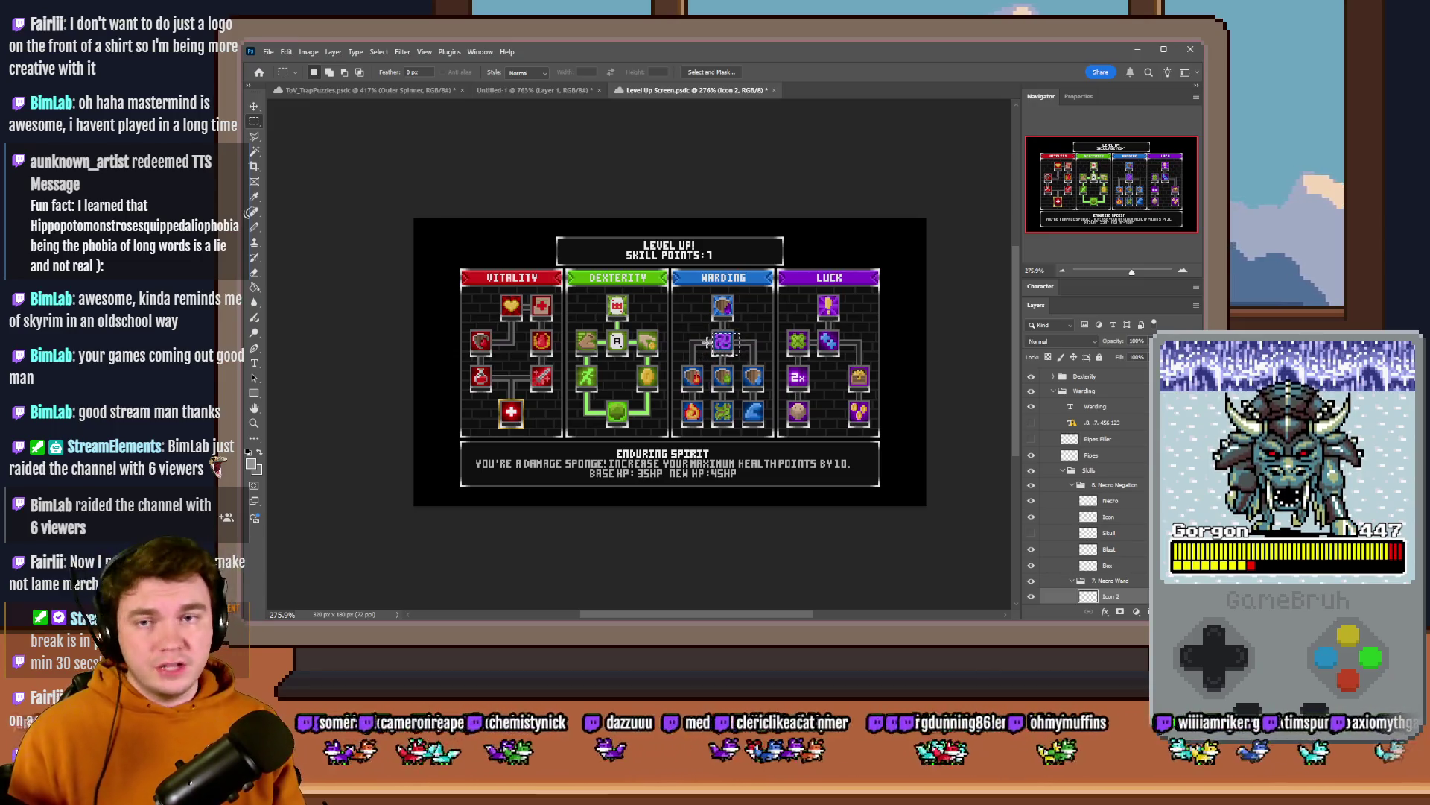
pyautogui.hotkey('ctrl', 'shift', 'Tab')
pyautogui.hotkey('ctrl', 'shift', 'Tab')
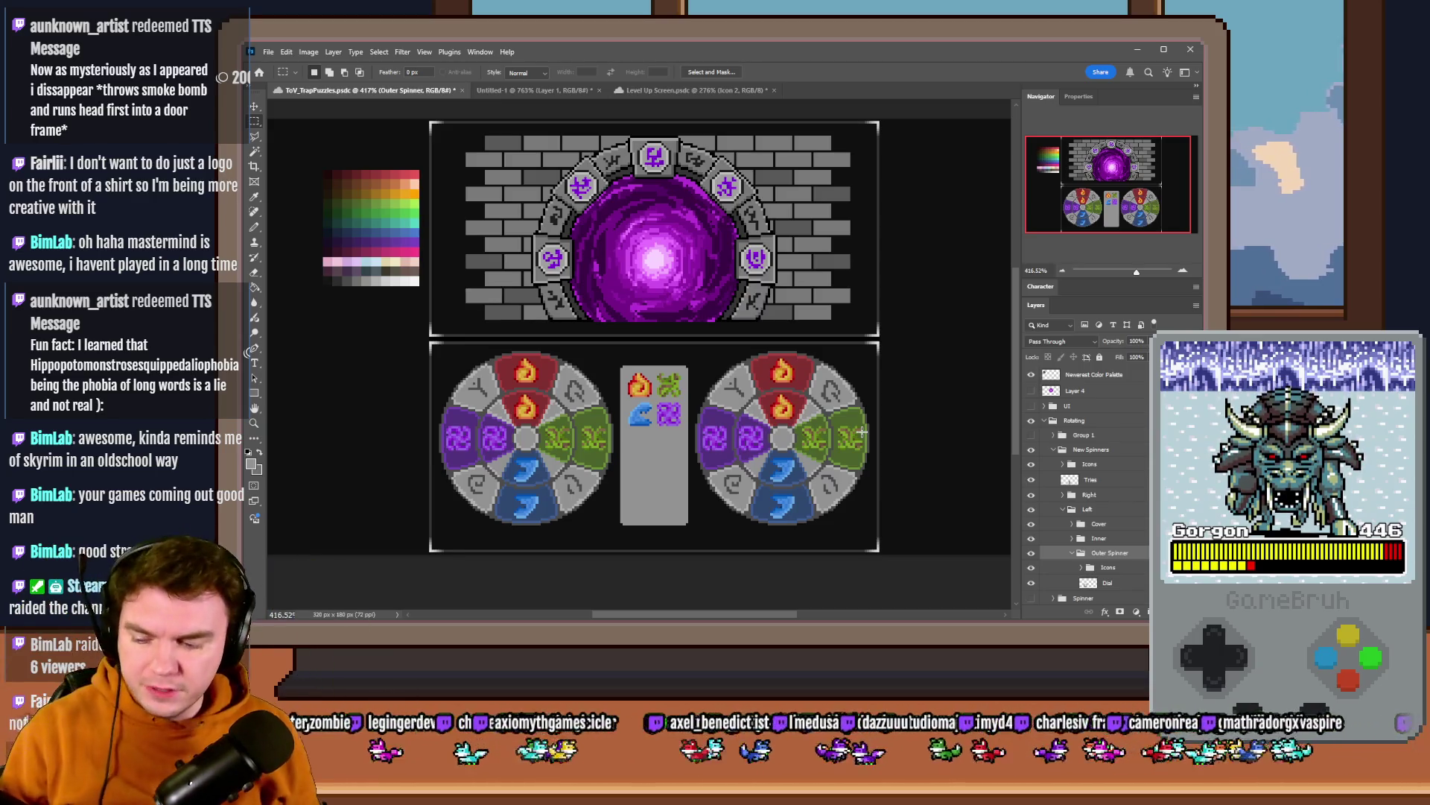
# - Collapse the Outer Spinner and Left groups and hide the Right dial layer
pyautogui.click(1072, 553)
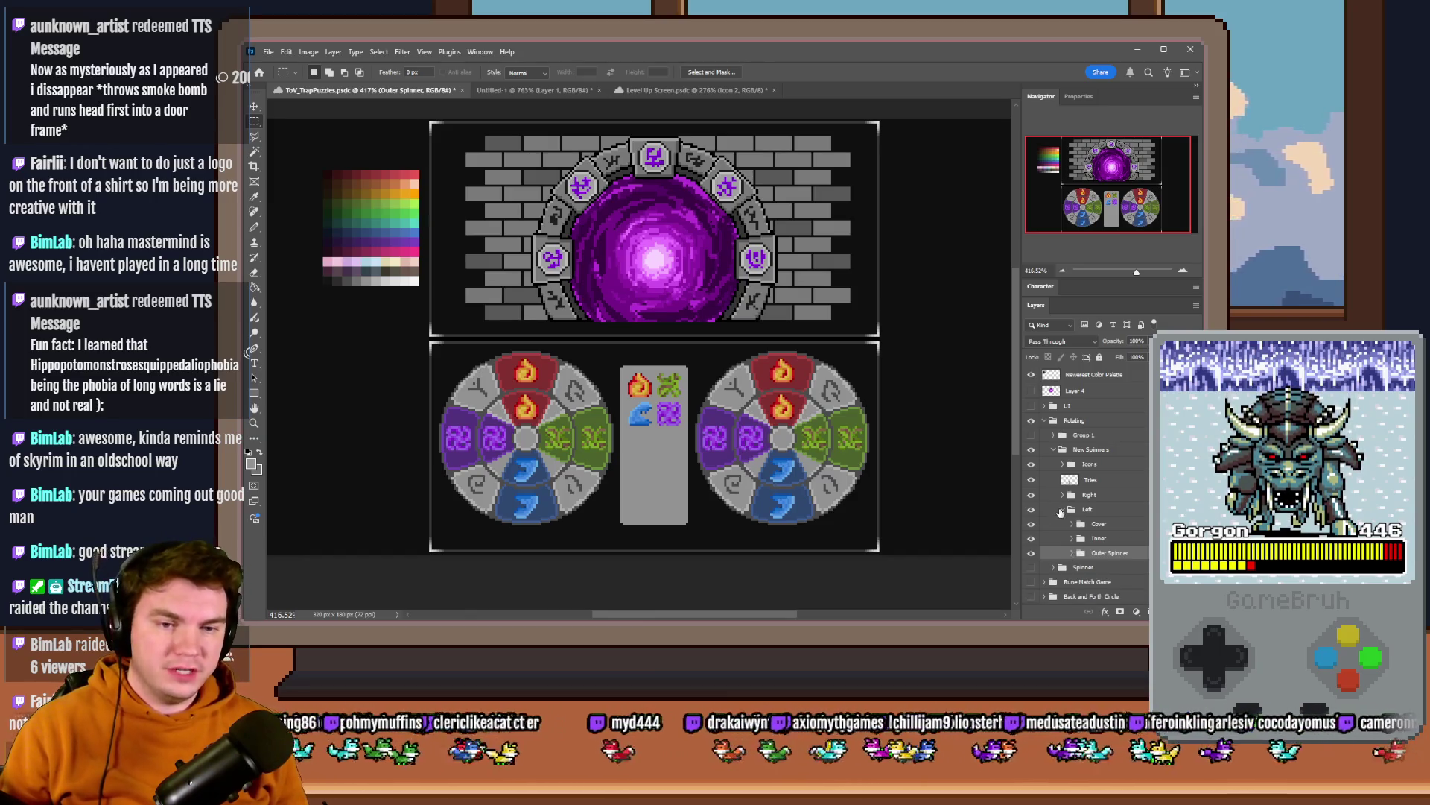
pyautogui.click(1062, 509)
pyautogui.click(1033, 495)
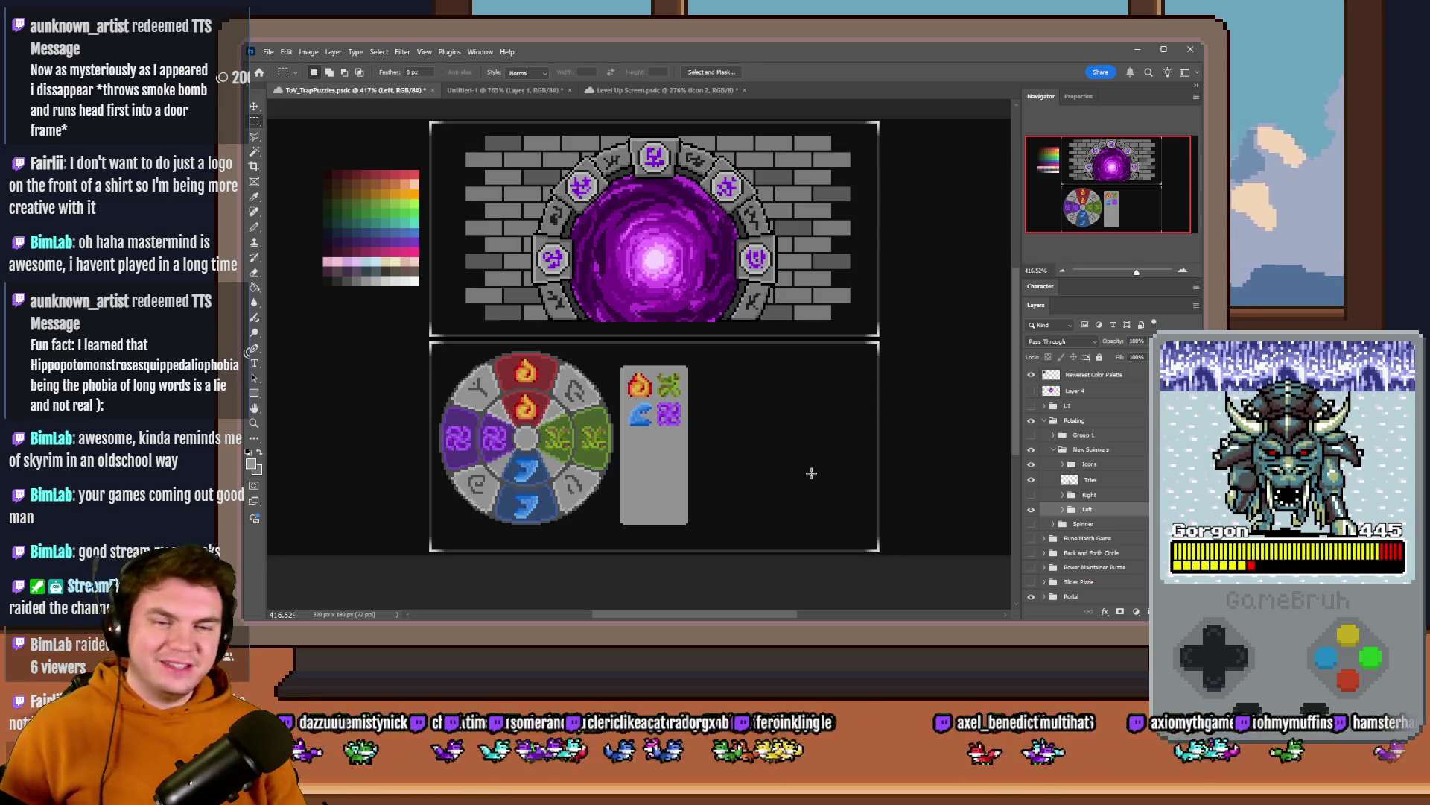
# - Flip through the level-up and coloured-circles documents, then return to the trap puzzle artwork
pyautogui.click(618, 90)
pyautogui.click(508, 91)
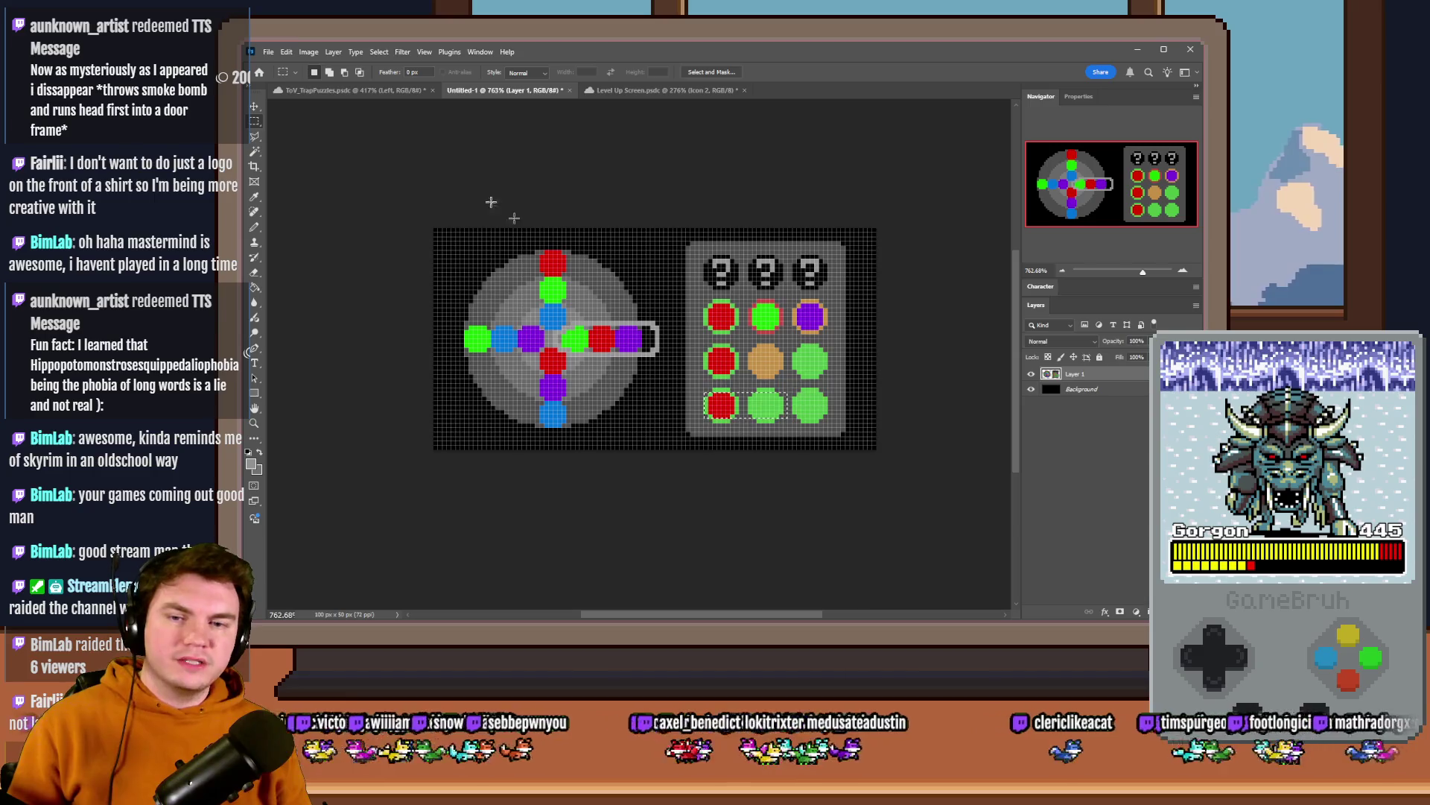
pyautogui.click(403, 94)
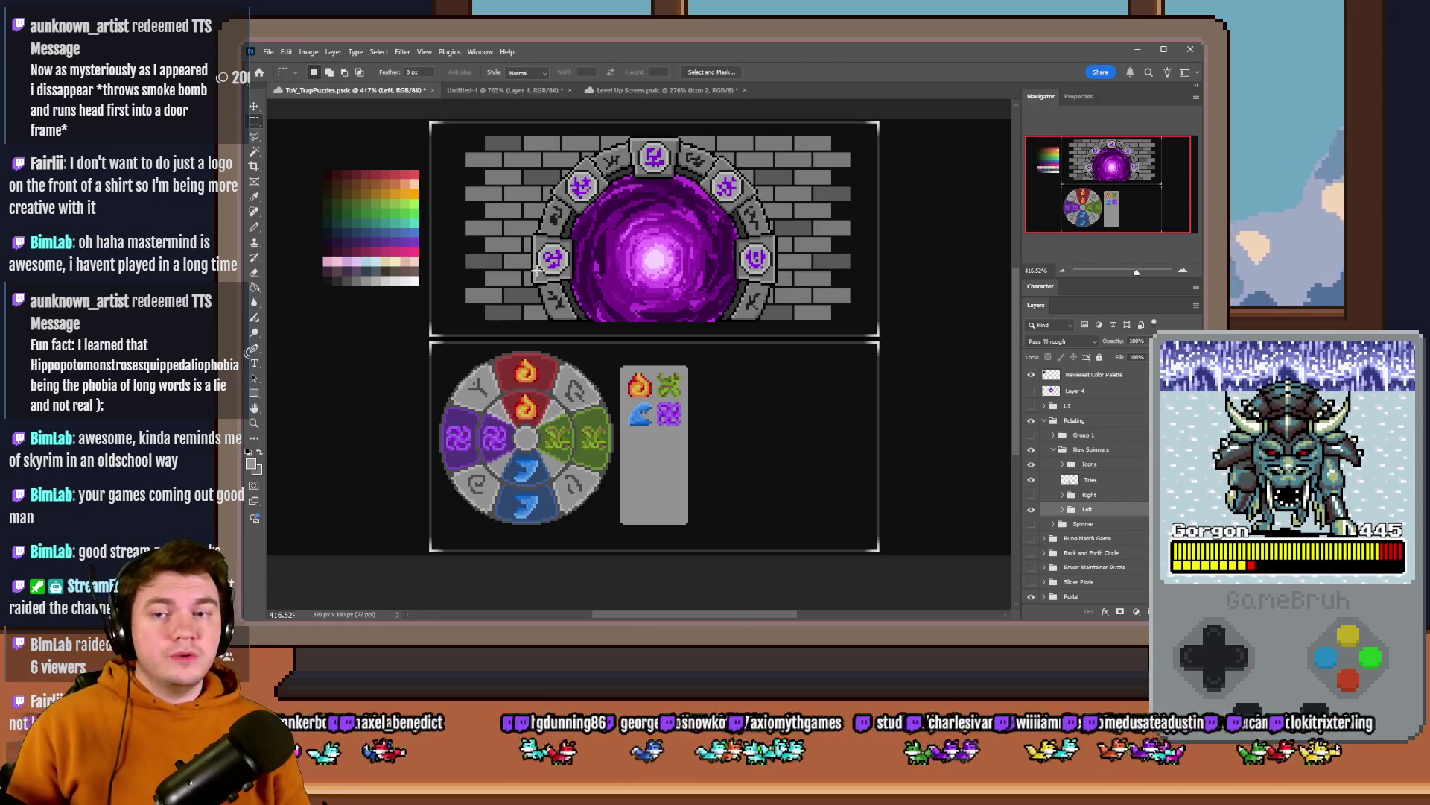
pyautogui.moveTo(583, 173); pyautogui.dragTo(601, 193)
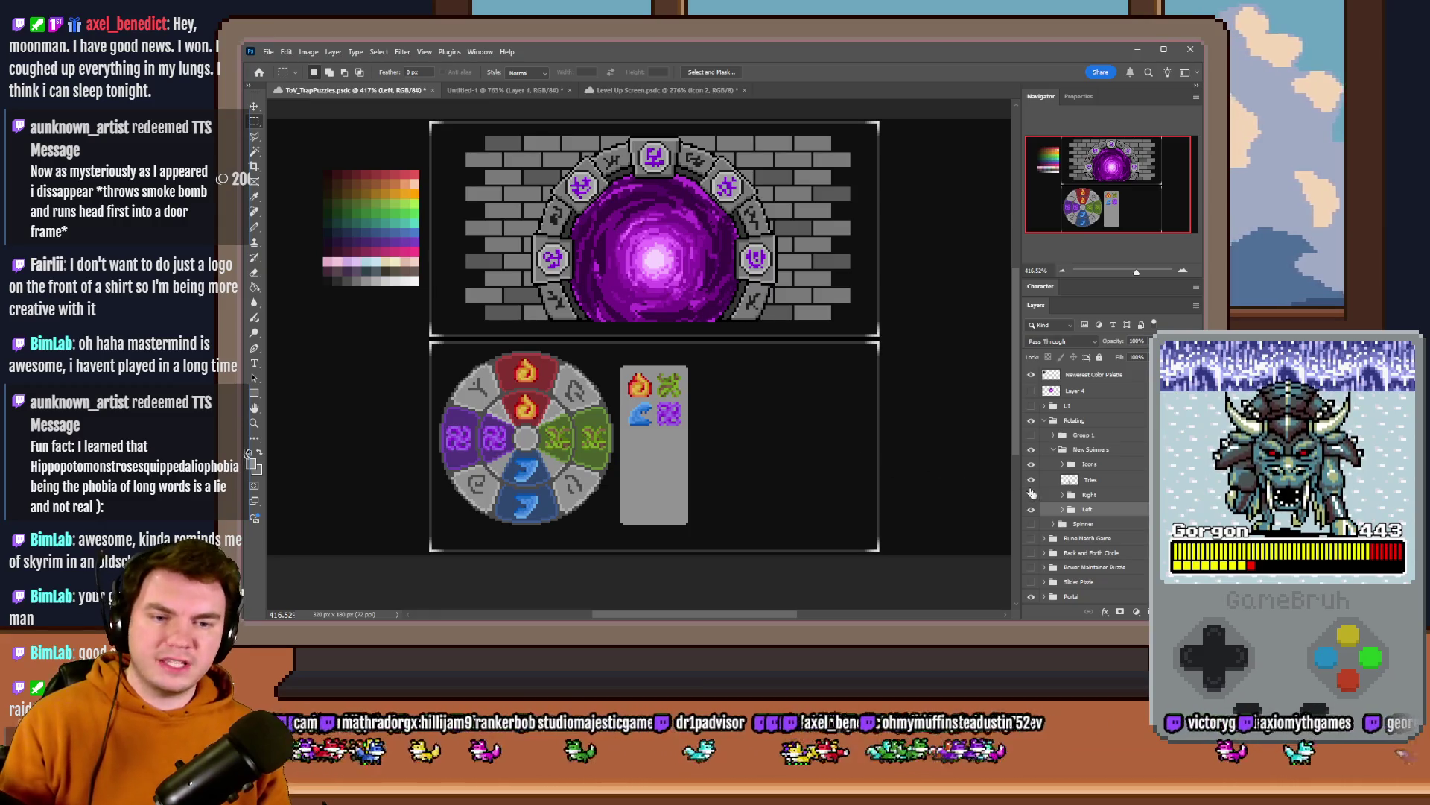
# - Locate the Tries card layer by toggling visibility and move the grey card right of the icons
pyautogui.moveTo(809, 373); pyautogui.dragTo(649, 504)
pyautogui.hotkey('ctrl', 'd')
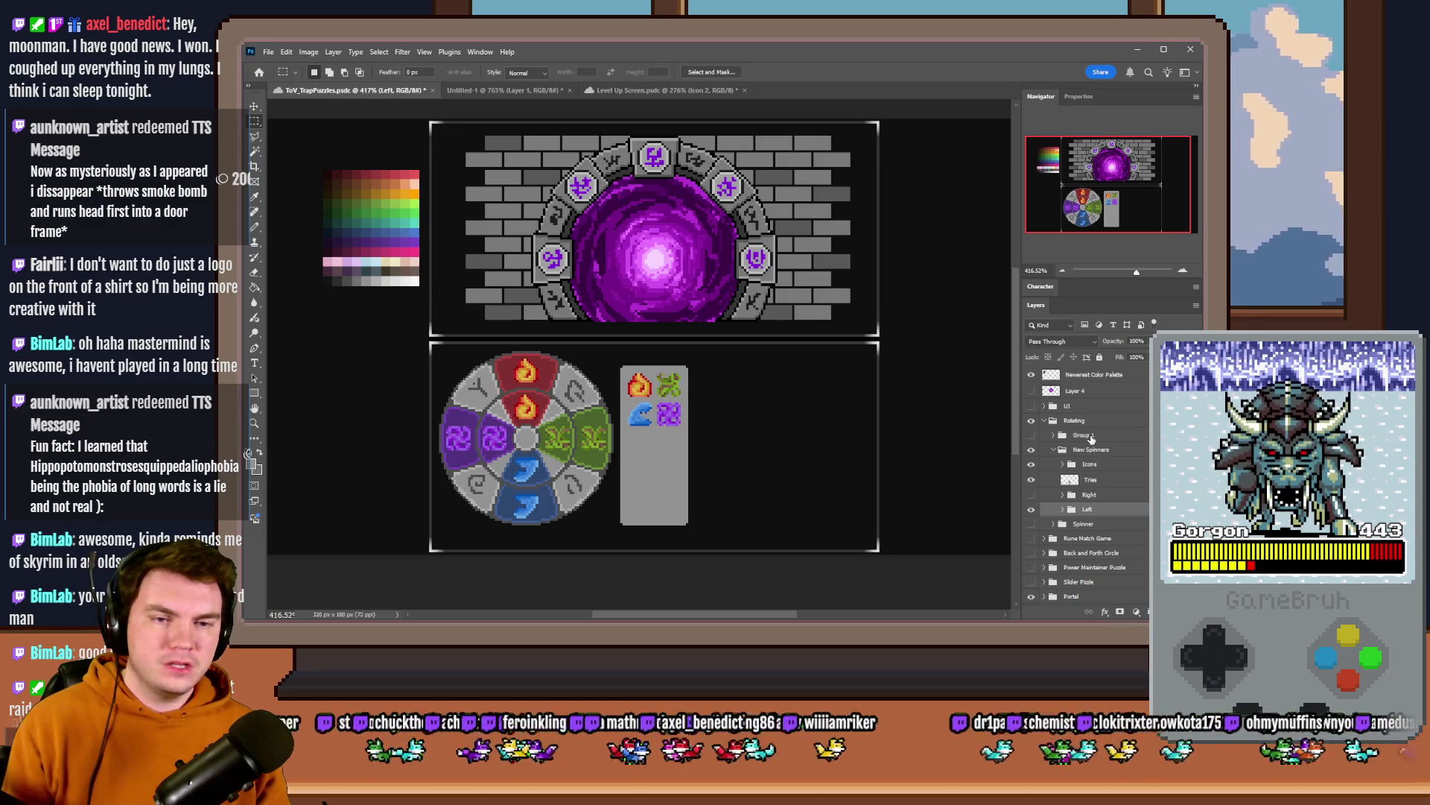
pyautogui.click(1032, 509)
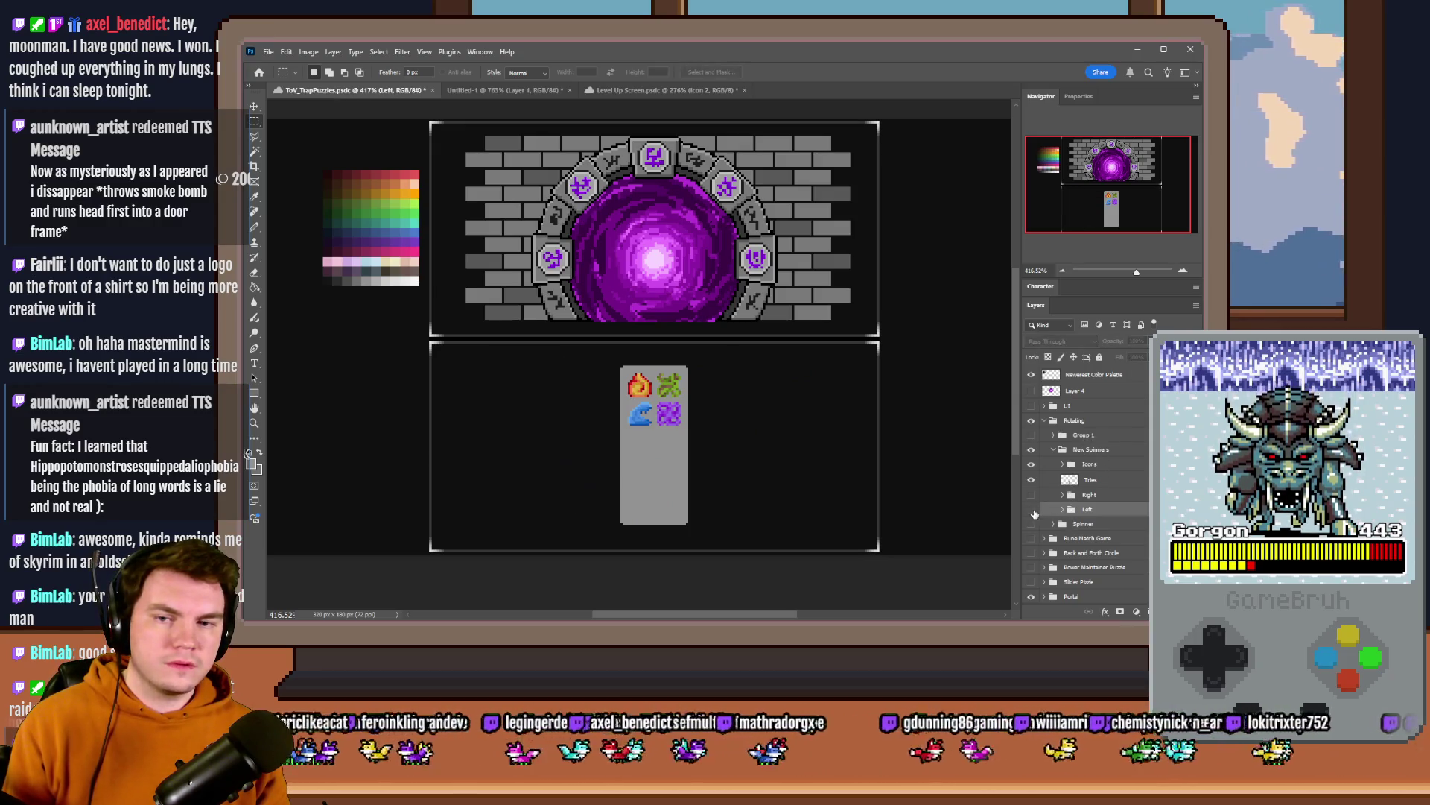
pyautogui.click(1031, 493)
pyautogui.click(1031, 492)
pyautogui.click(1031, 479)
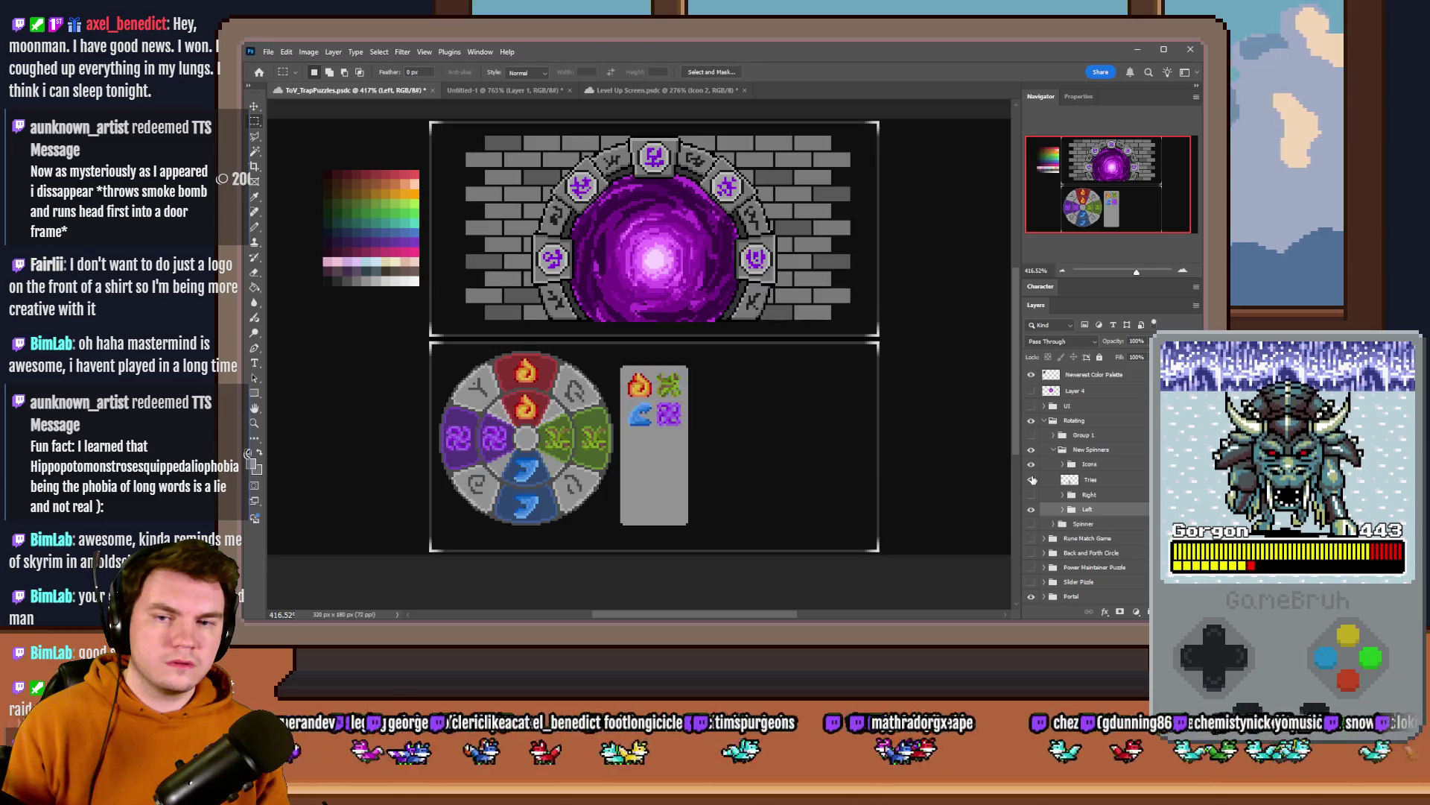
pyautogui.click(1083, 479)
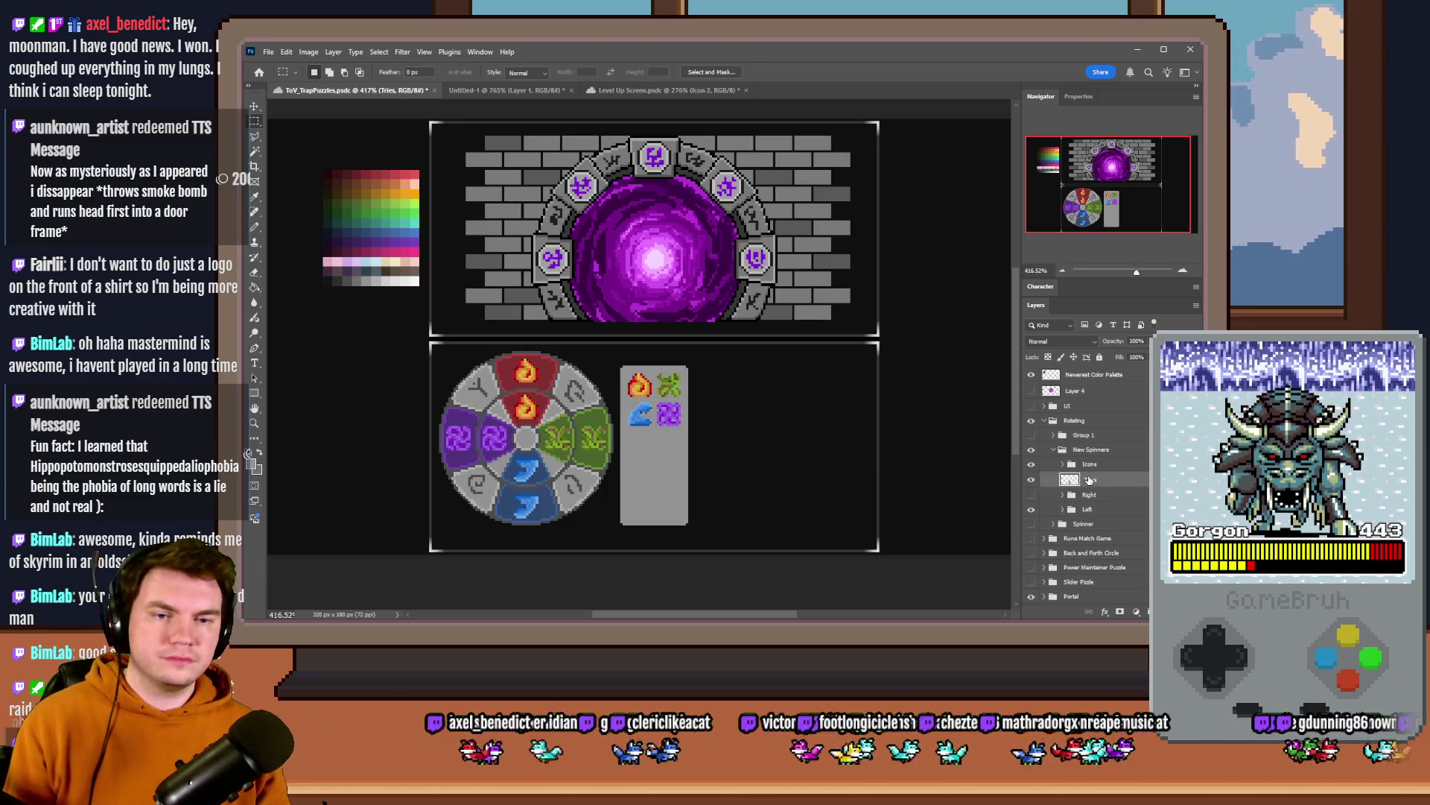
pyautogui.moveTo(788, 463); pyautogui.dragTo(884, 459)
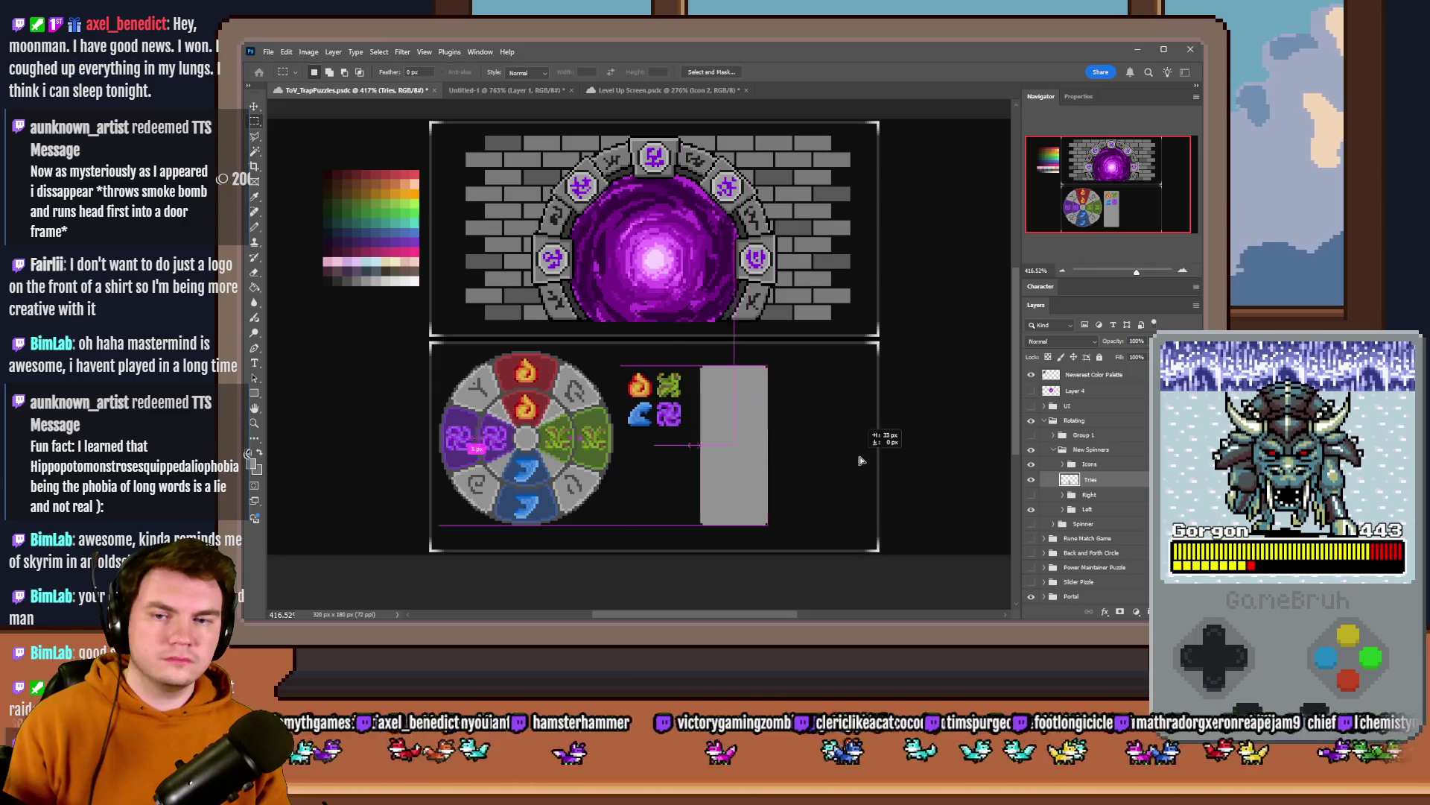
# - Group the Tries and Icons layers into a new group named Phases
pyautogui.click(1101, 465)
pyautogui.hotkey('ctrl', 'g')
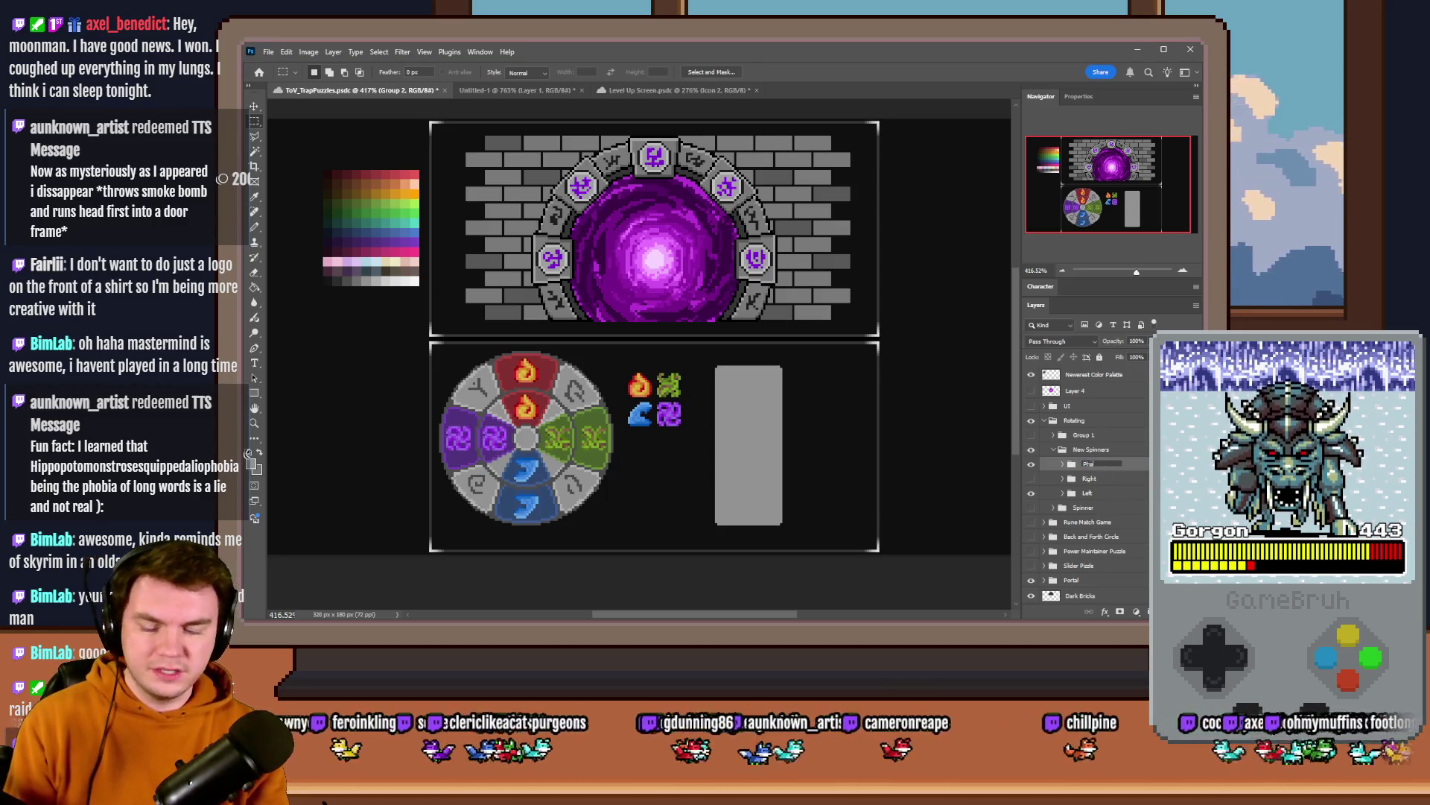
pyautogui.press('Return')
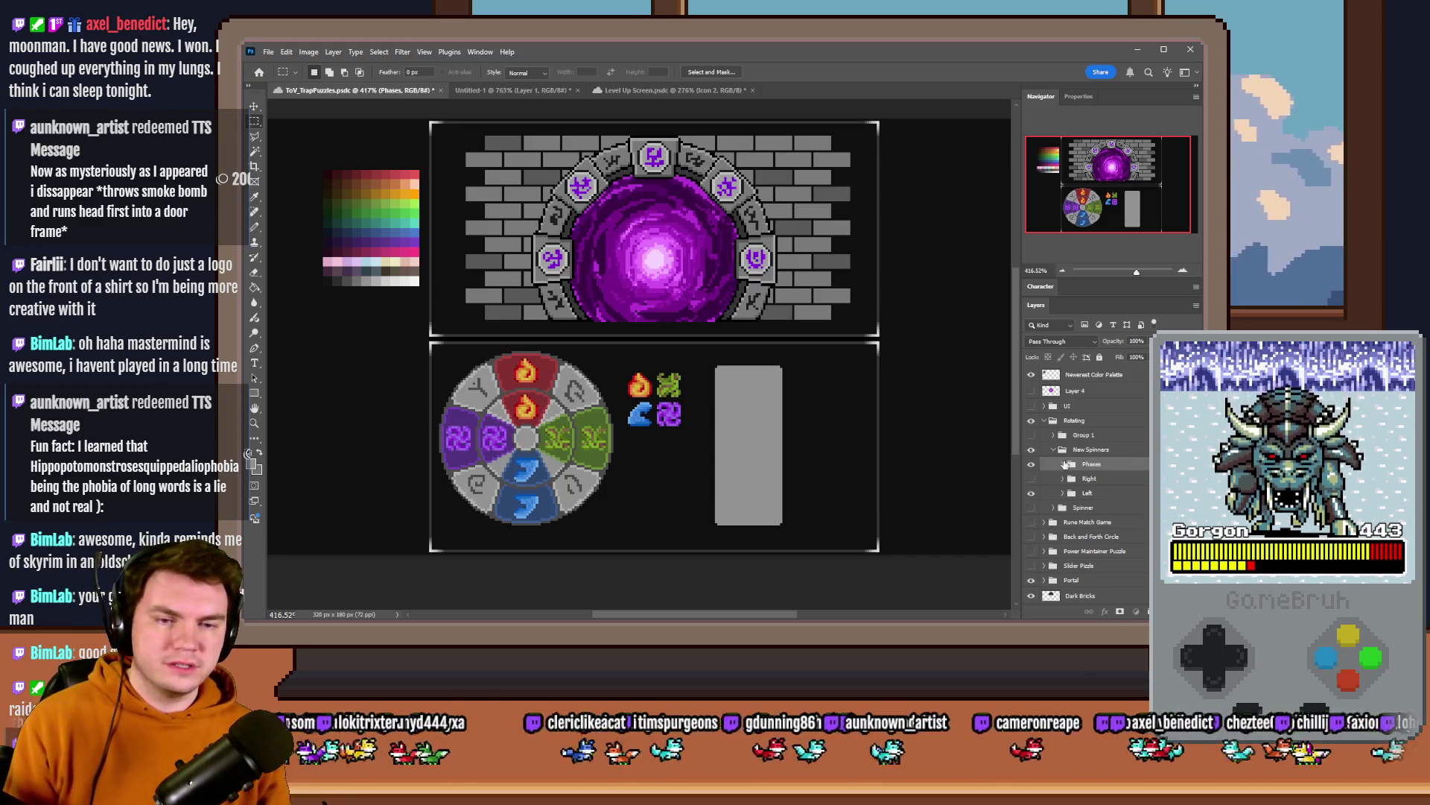
# - Move the four element icons onto the grey card, then hide the Icons layer so the card is blank
pyautogui.moveTo(751, 449); pyautogui.dragTo(845, 449)
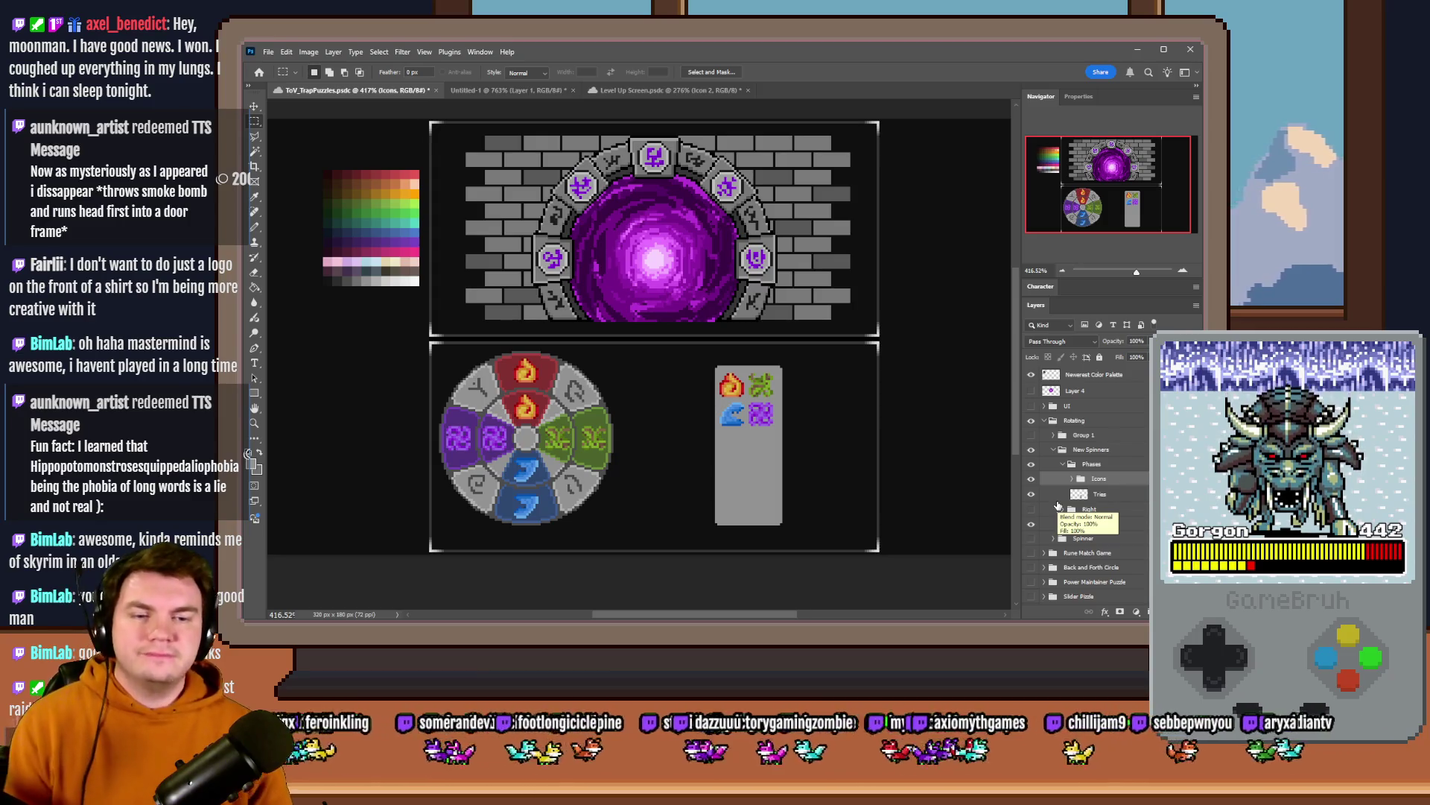
pyautogui.click(1031, 479)
pyautogui.click(1089, 494)
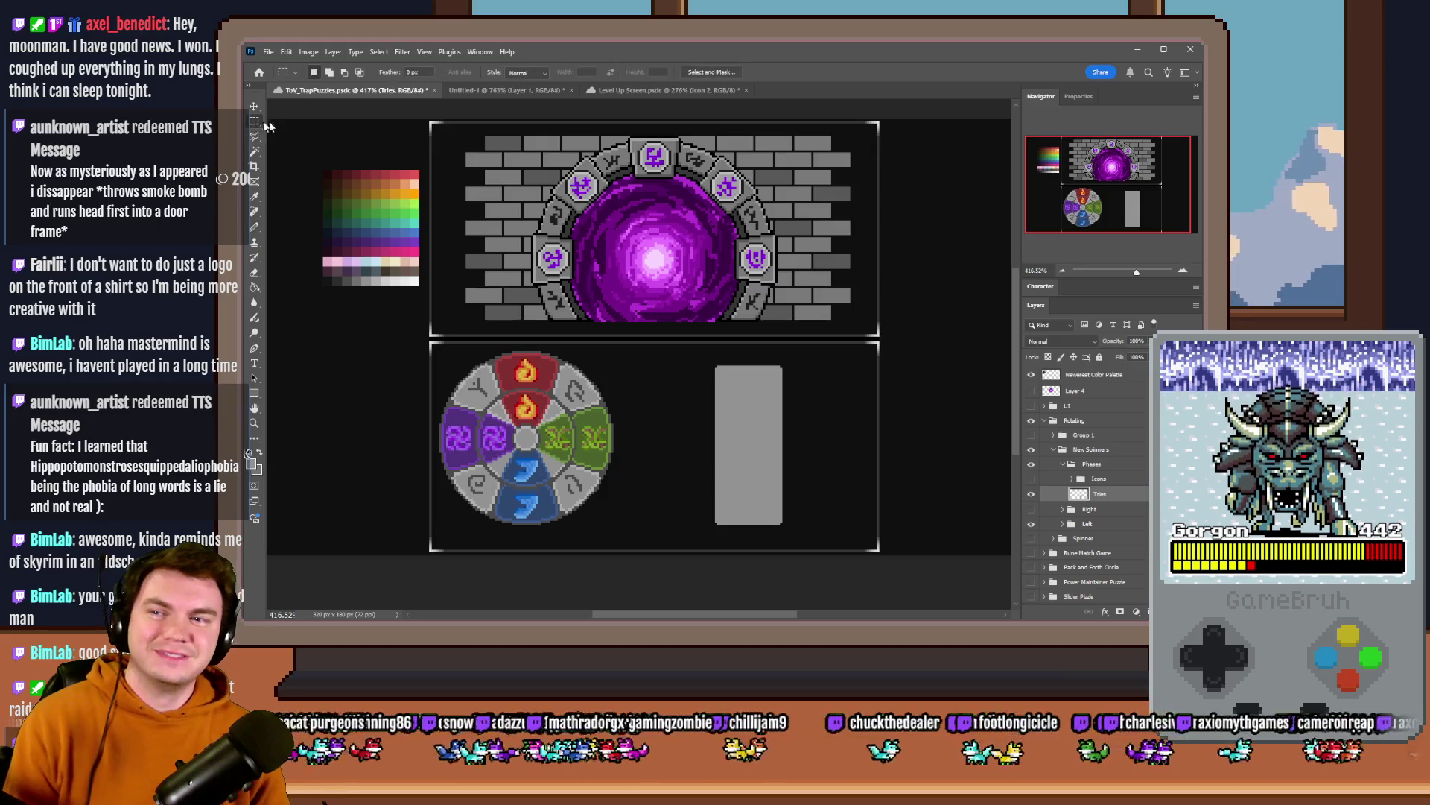
pyautogui.scroll(2, 766, 367)
pyautogui.scroll(2, 767, 364)
pyautogui.scroll(-2, 801, 273)
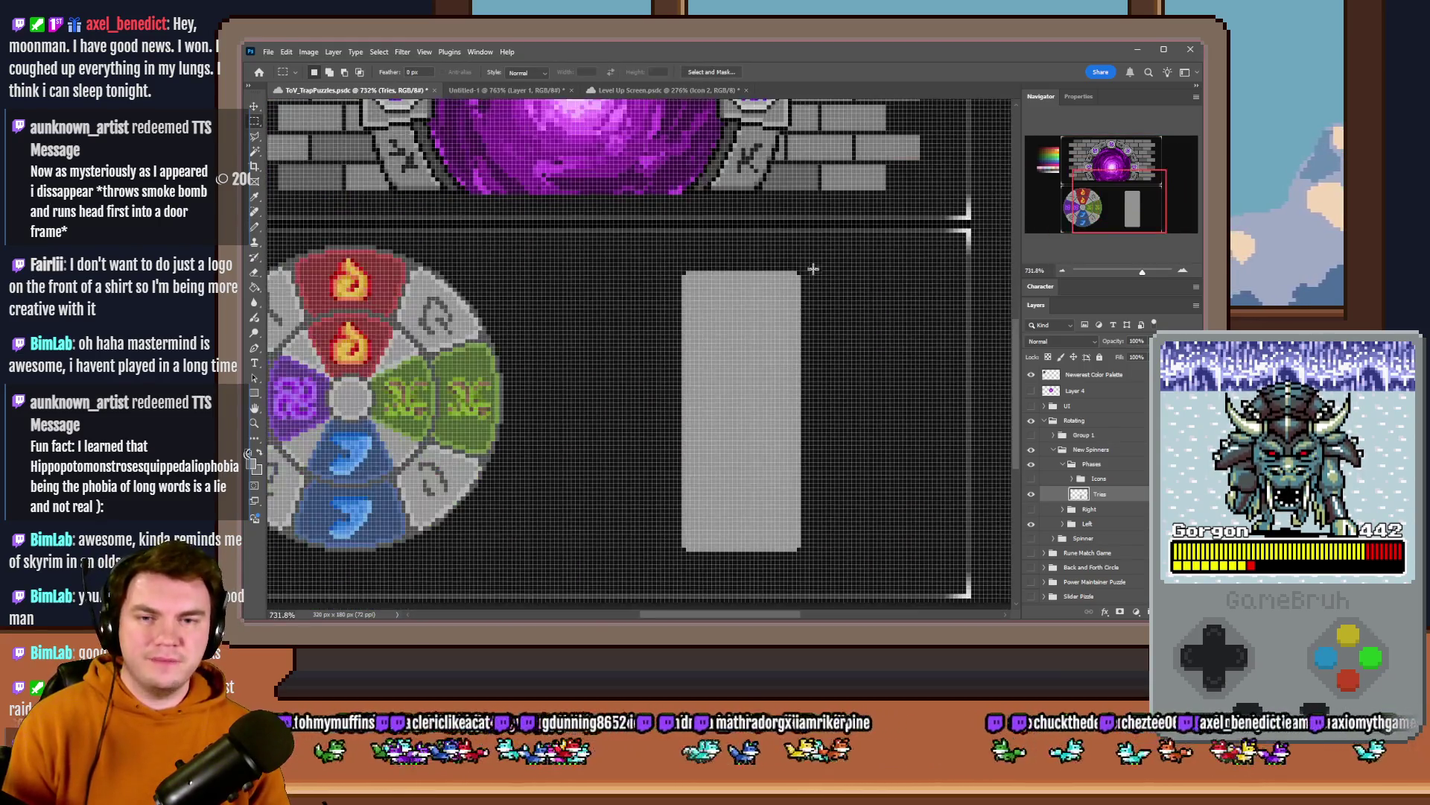
# - Marquee a square inside the card and fill it with dark grey sampled from the palette to make a slot
pyautogui.moveTo(801, 274); pyautogui.dragTo(797, 275)
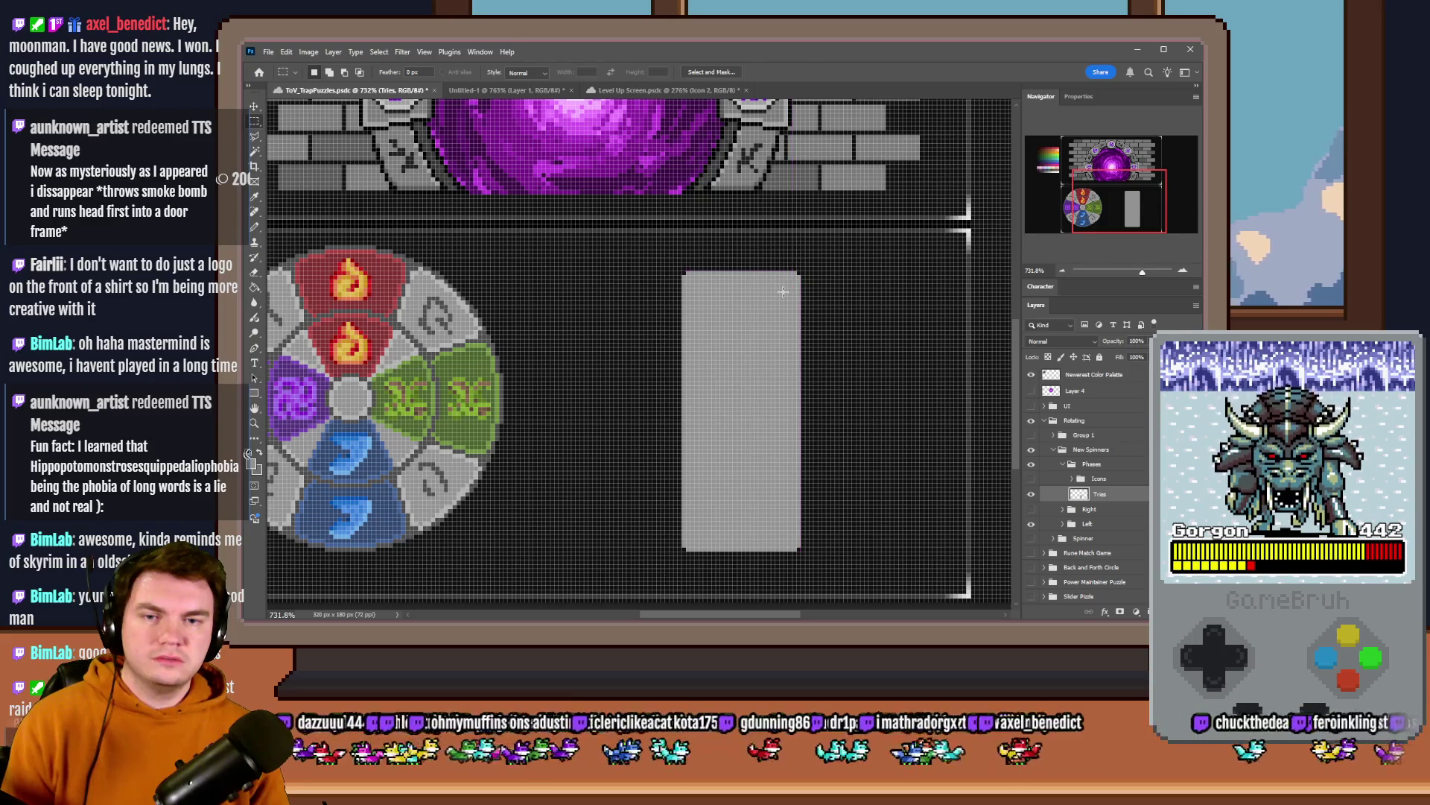
pyautogui.scroll(2, 782, 291)
pyautogui.scroll(2, 809, 249)
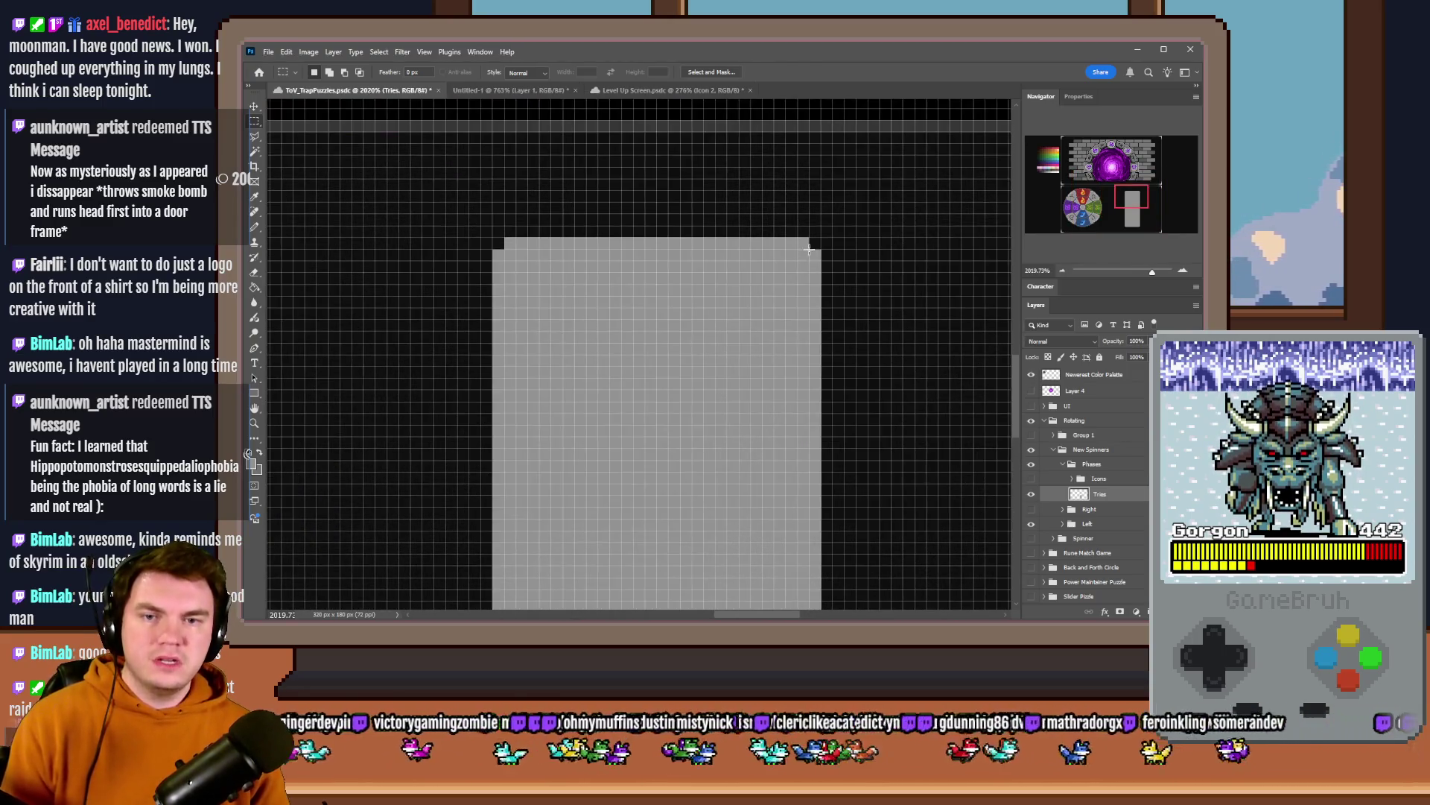
pyautogui.moveTo(773, 238); pyautogui.dragTo(796, 268)
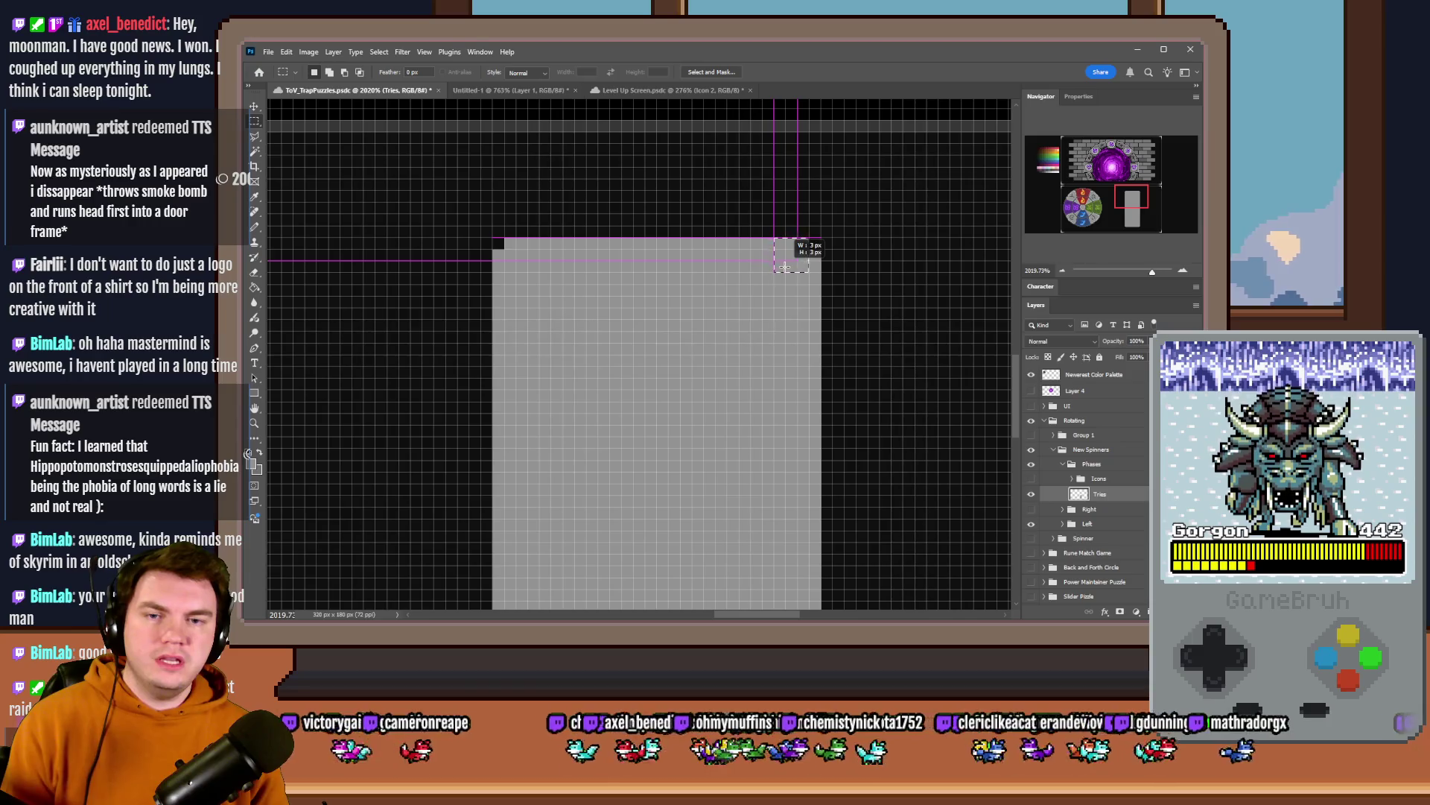
pyautogui.moveTo(796, 269); pyautogui.dragTo(660, 403)
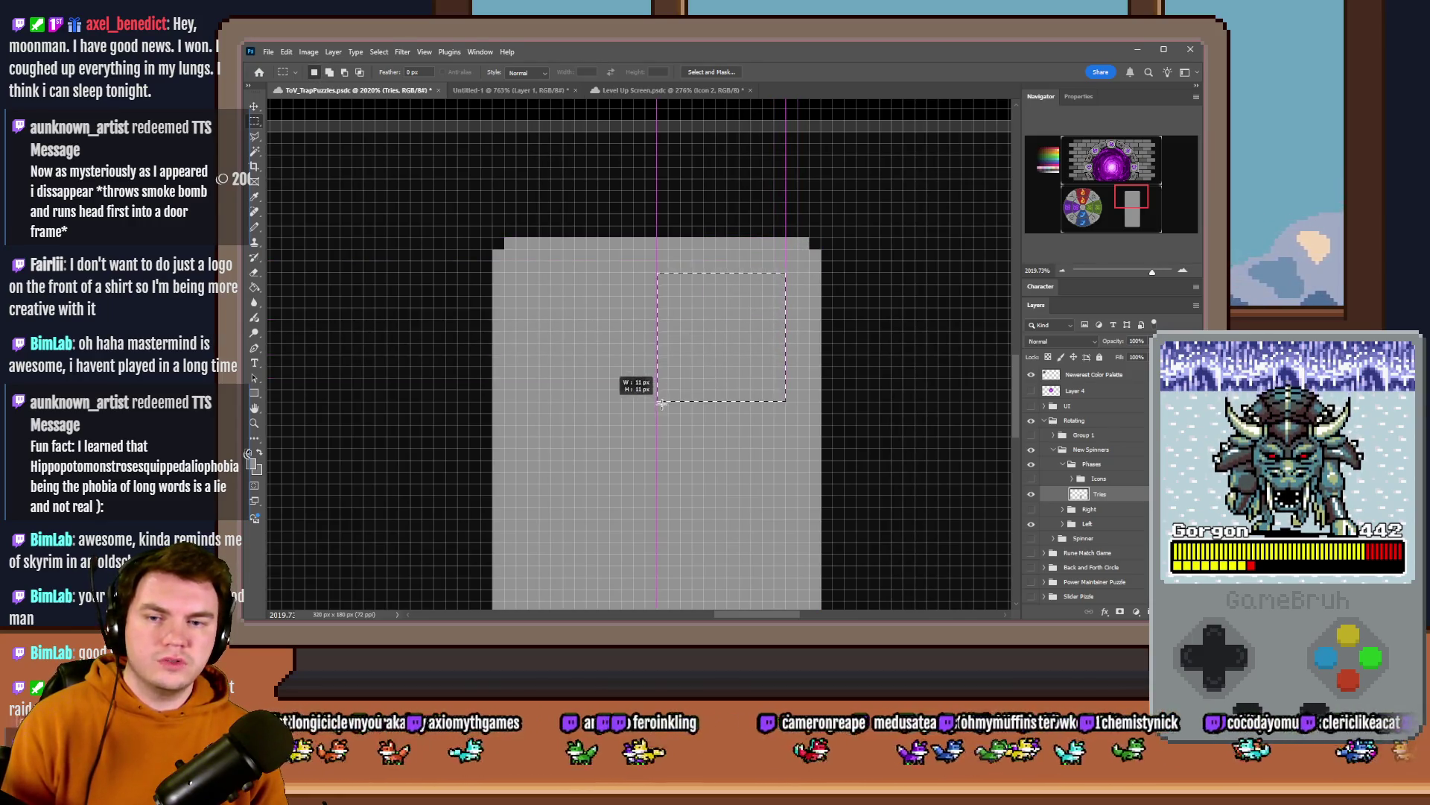
pyautogui.moveTo(660, 402); pyautogui.dragTo(645, 413)
pyautogui.press('g')
pyautogui.click(1045, 170)
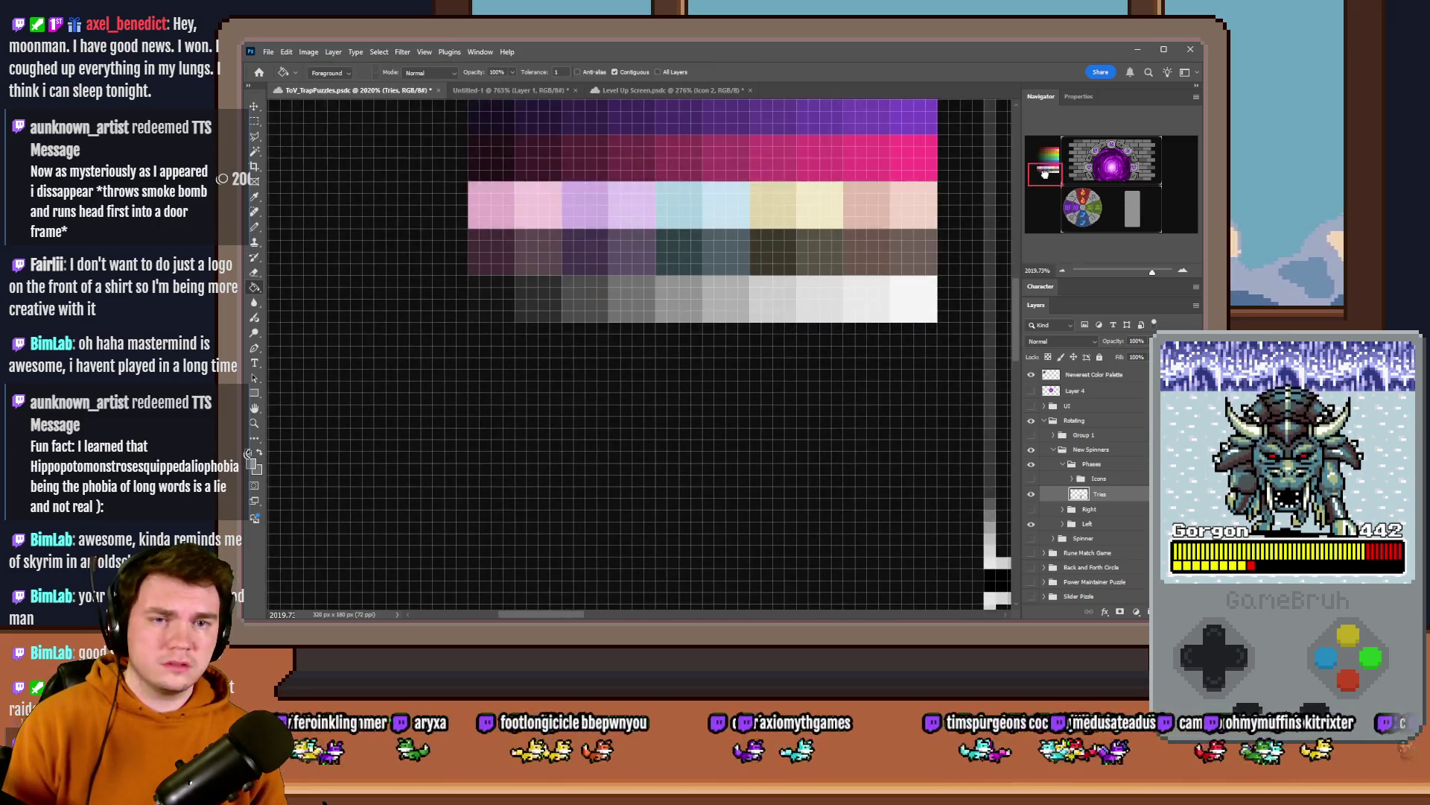
pyautogui.keyDown('alt'); pyautogui.click(716, 310); pyautogui.keyUp('alt')
pyautogui.moveTo(694, 310); pyautogui.dragTo(622, 309)
pyautogui.click(1134, 199)
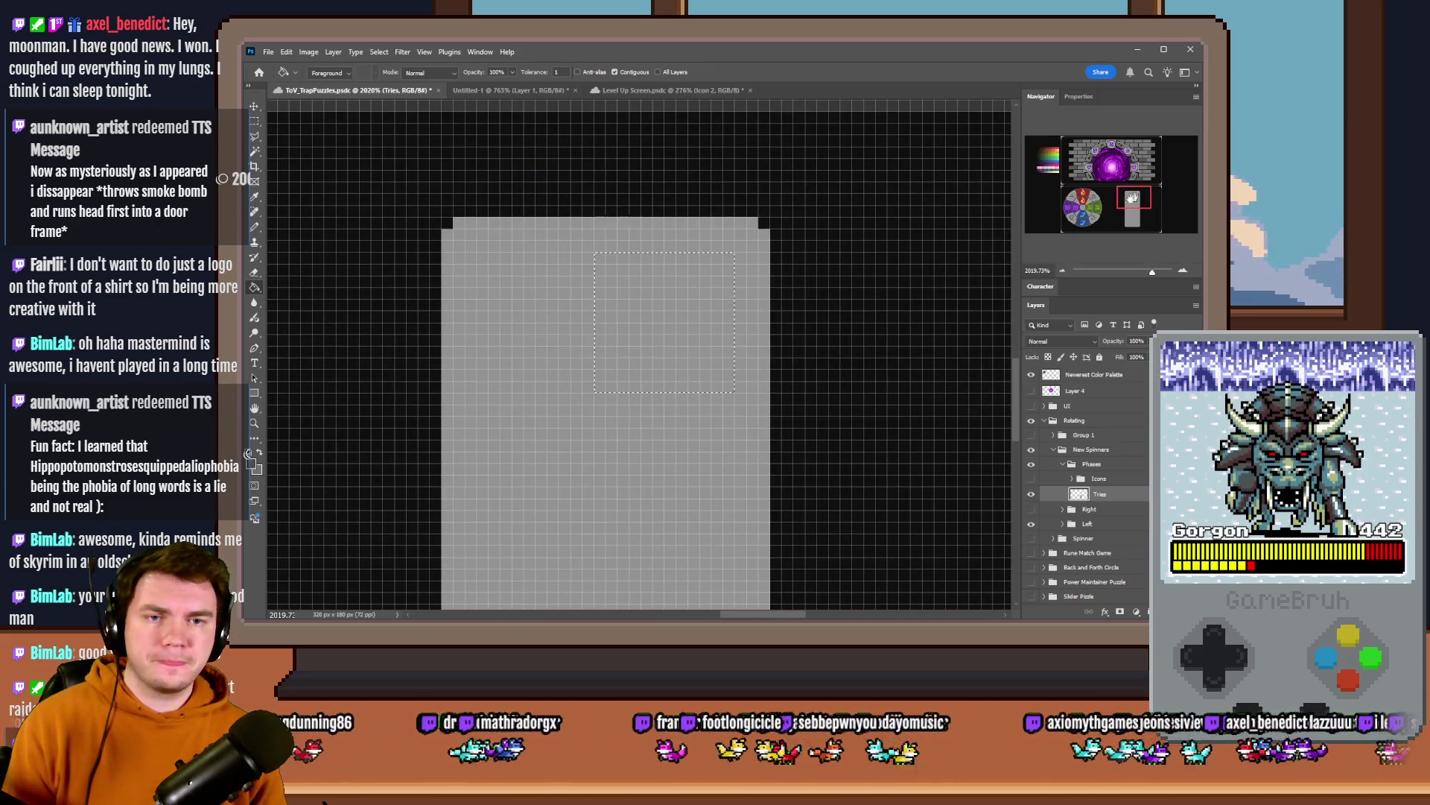
pyautogui.click(708, 321)
pyautogui.press('m')
pyautogui.hotkey('ctrl', 'd')
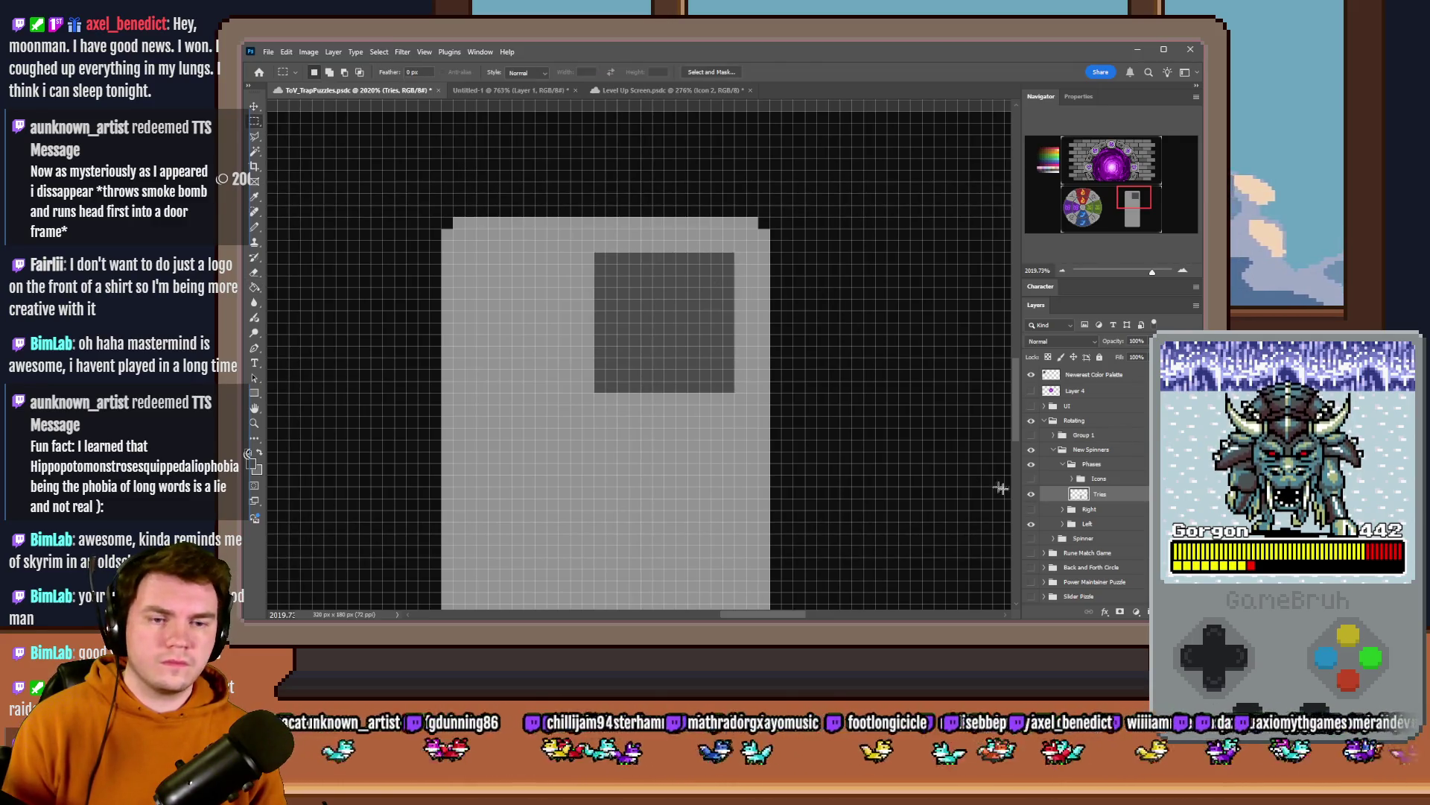
# - Show the icons, nudge them down one pixel, hide them again and reselect the card layer
pyautogui.click(1031, 478)
pyautogui.click(1096, 479)
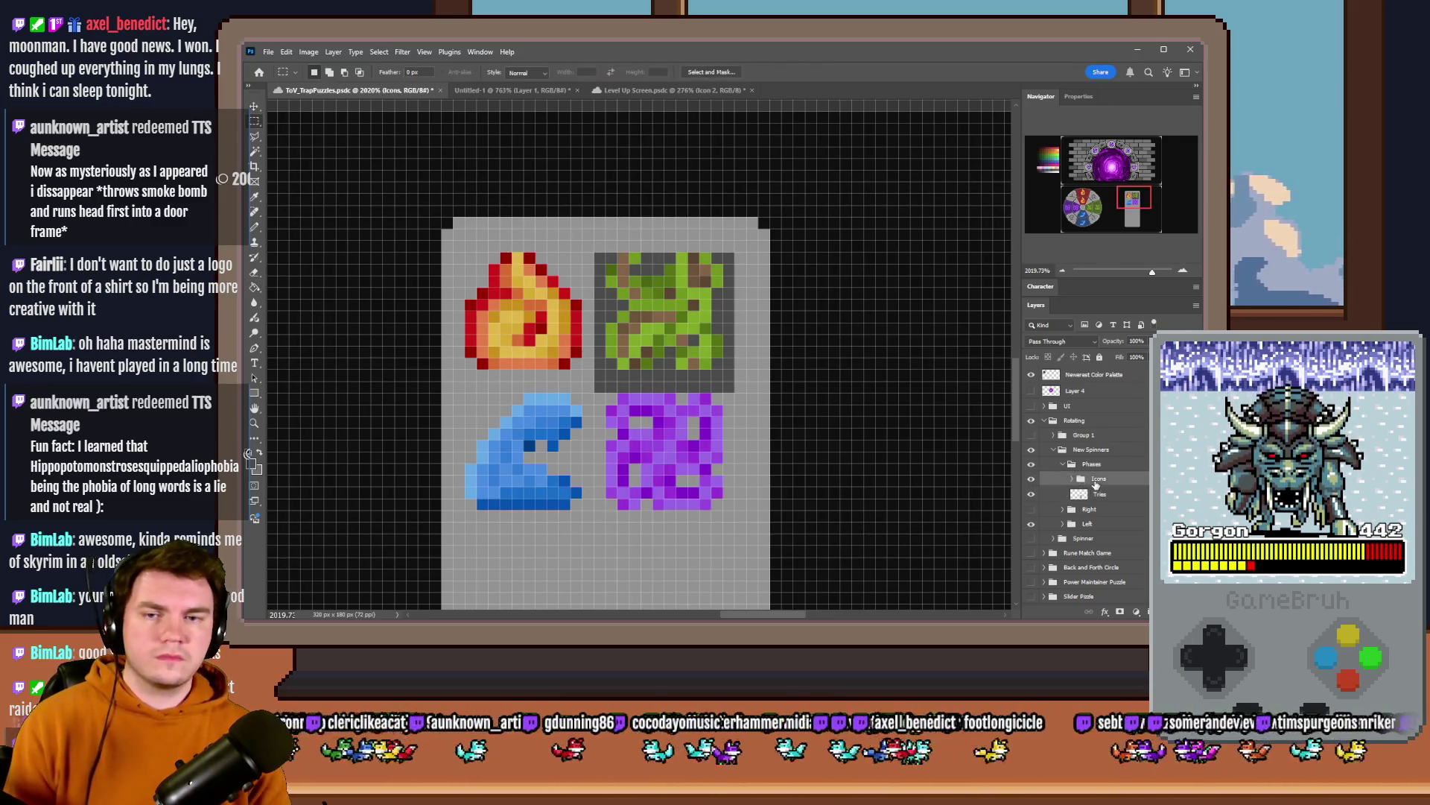
pyautogui.press('Down')
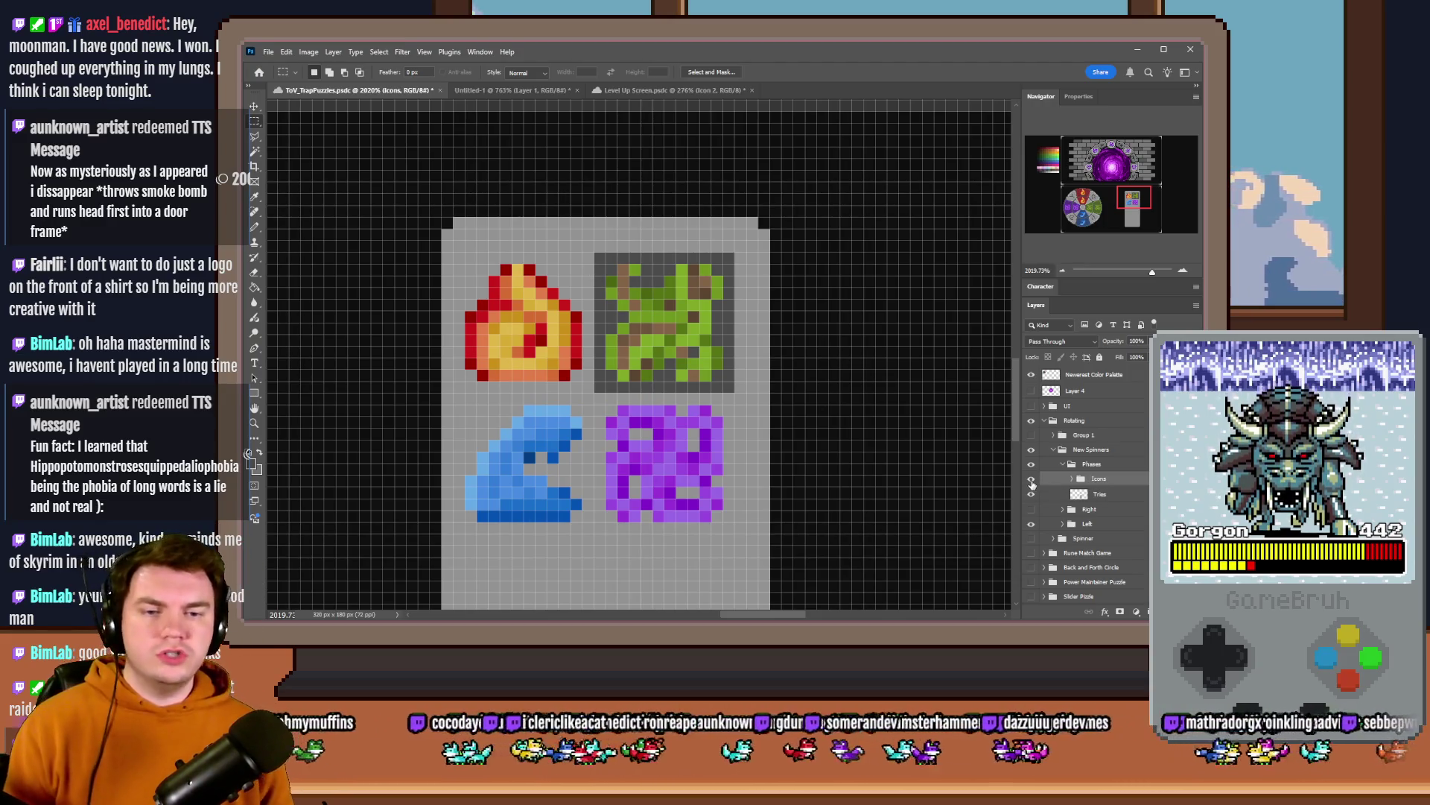
pyautogui.click(1032, 479)
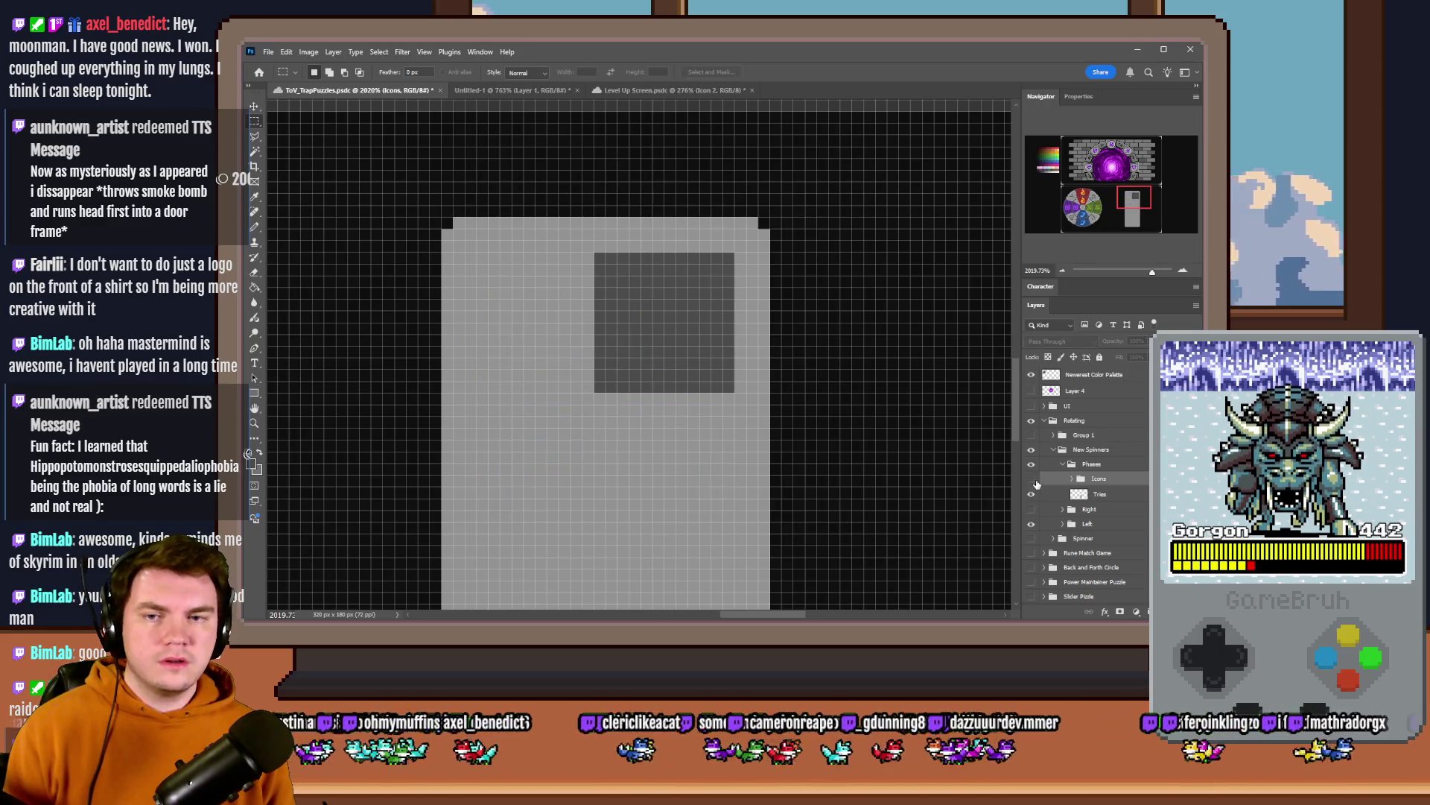
pyautogui.click(1129, 496)
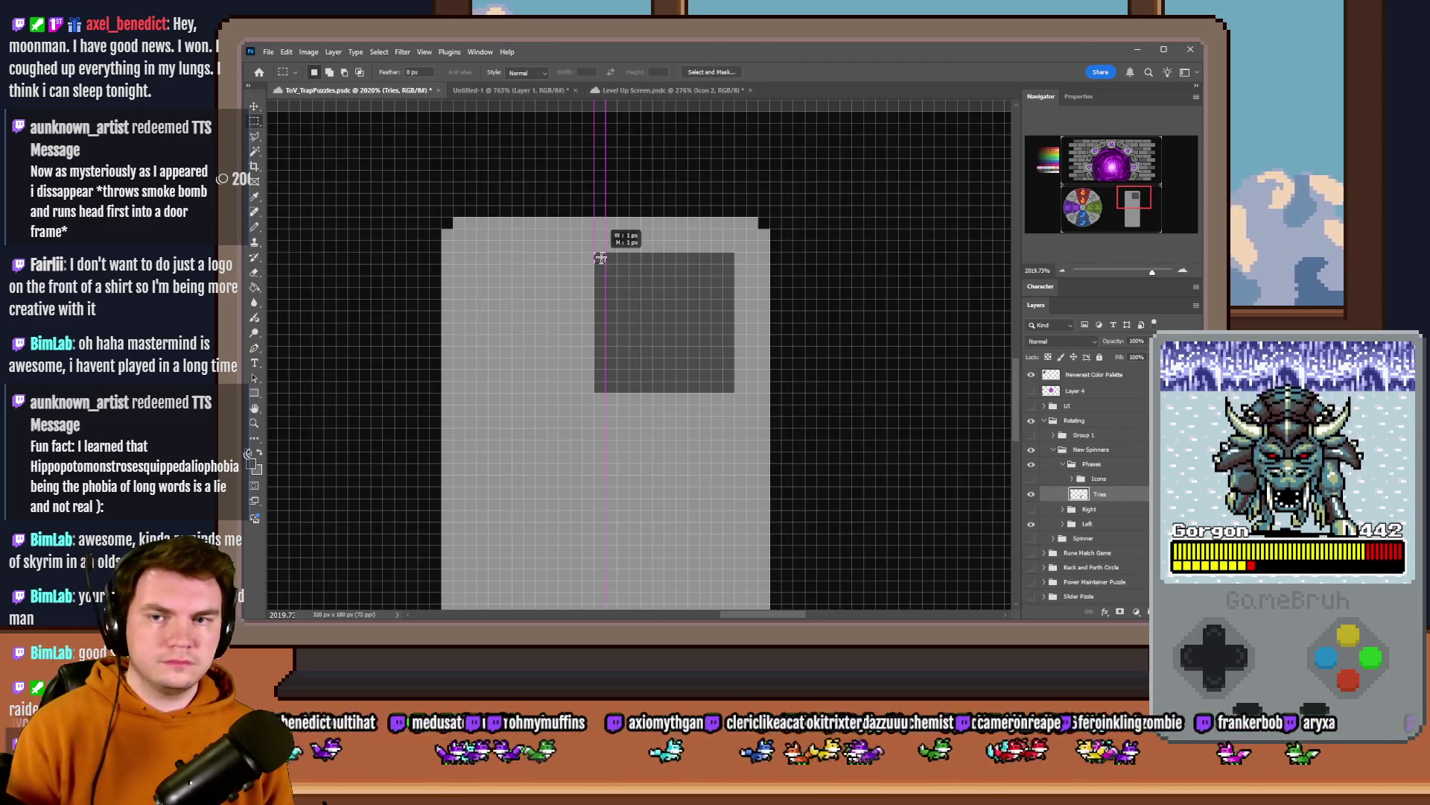
# - Notch the dark square's corner, cut it to its own layer and place the copy left of the original
pyautogui.click(255, 227)
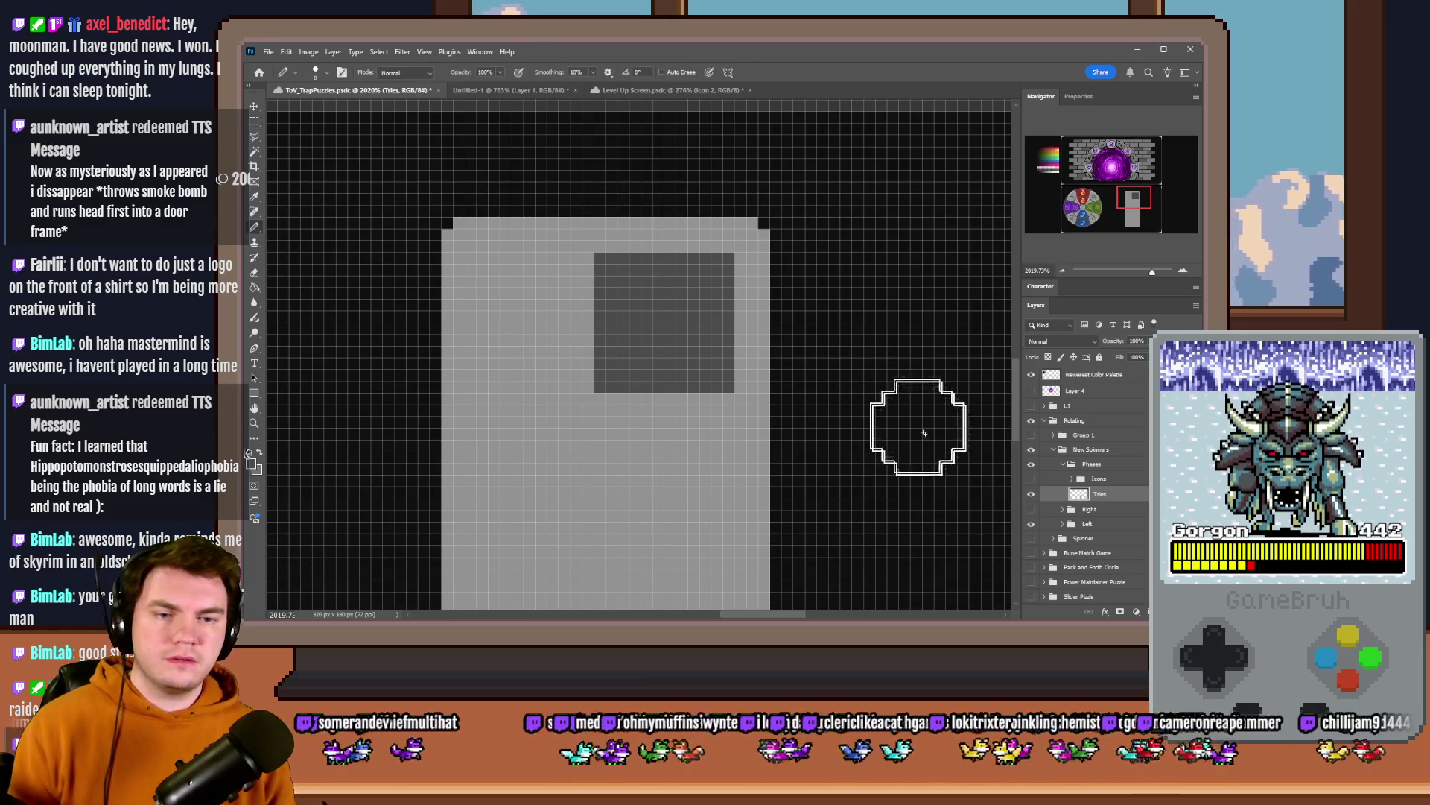
pyautogui.rightClick(569, 302)
pyautogui.click(604, 265)
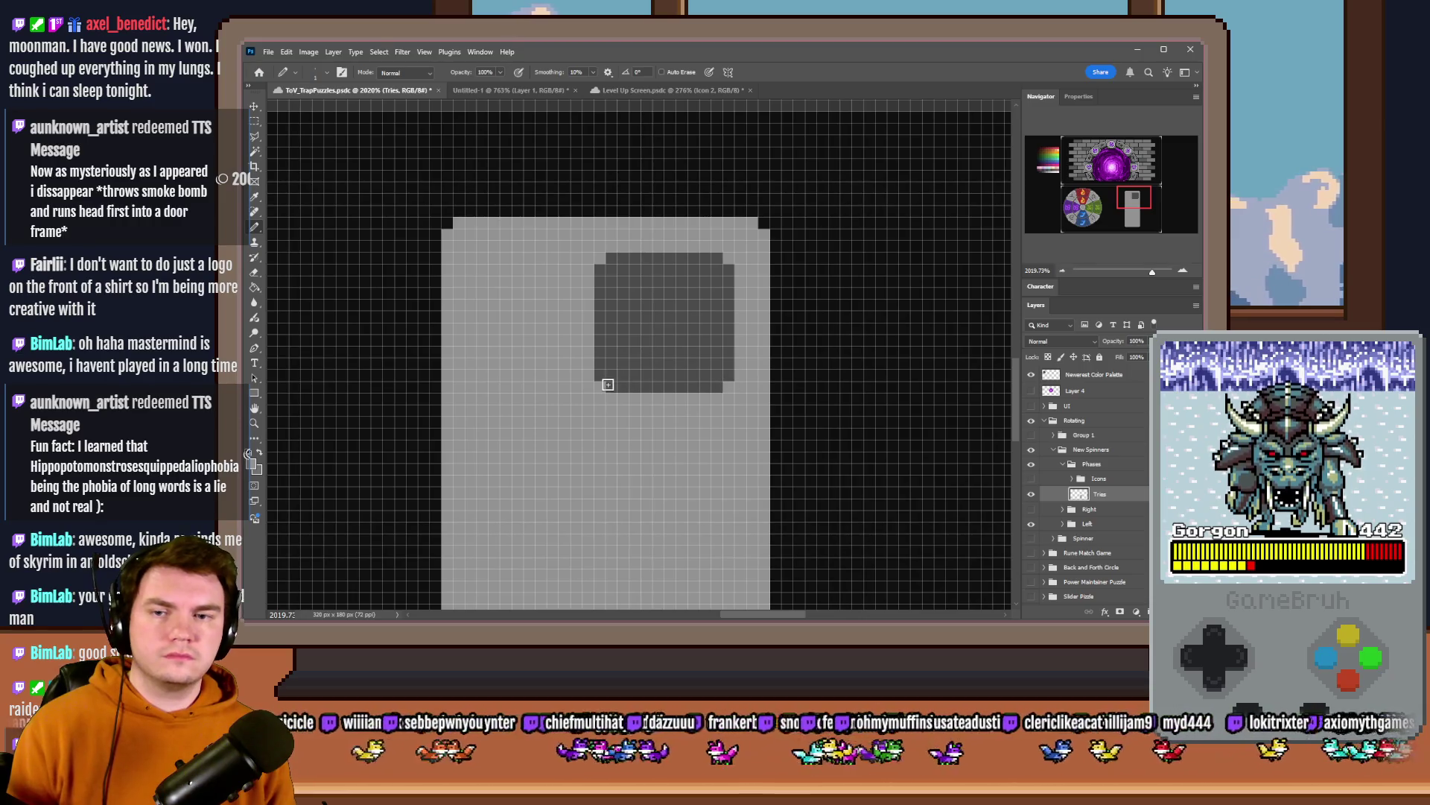
pyautogui.press('m')
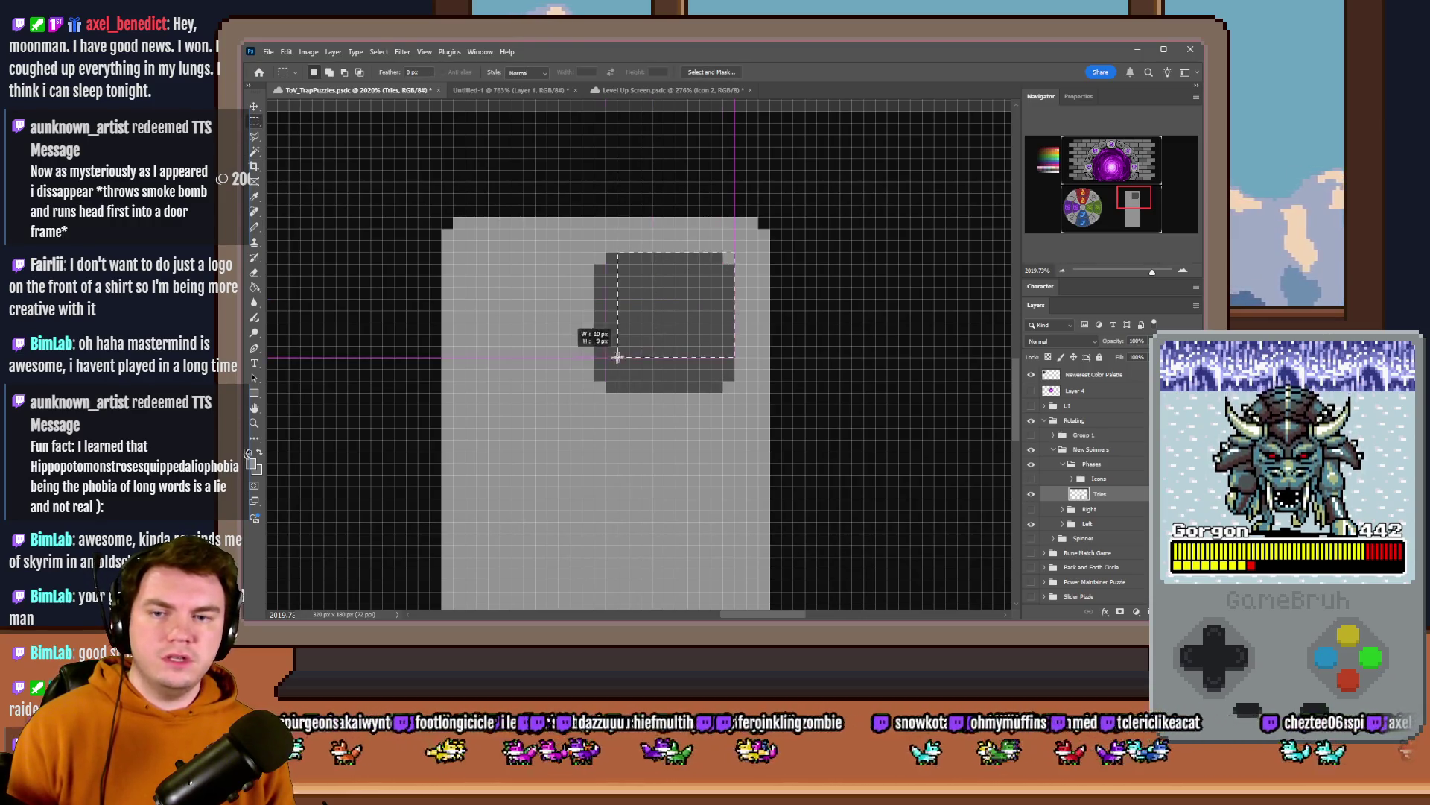
pyautogui.hotkey('ctrl', 'shift', 'j')
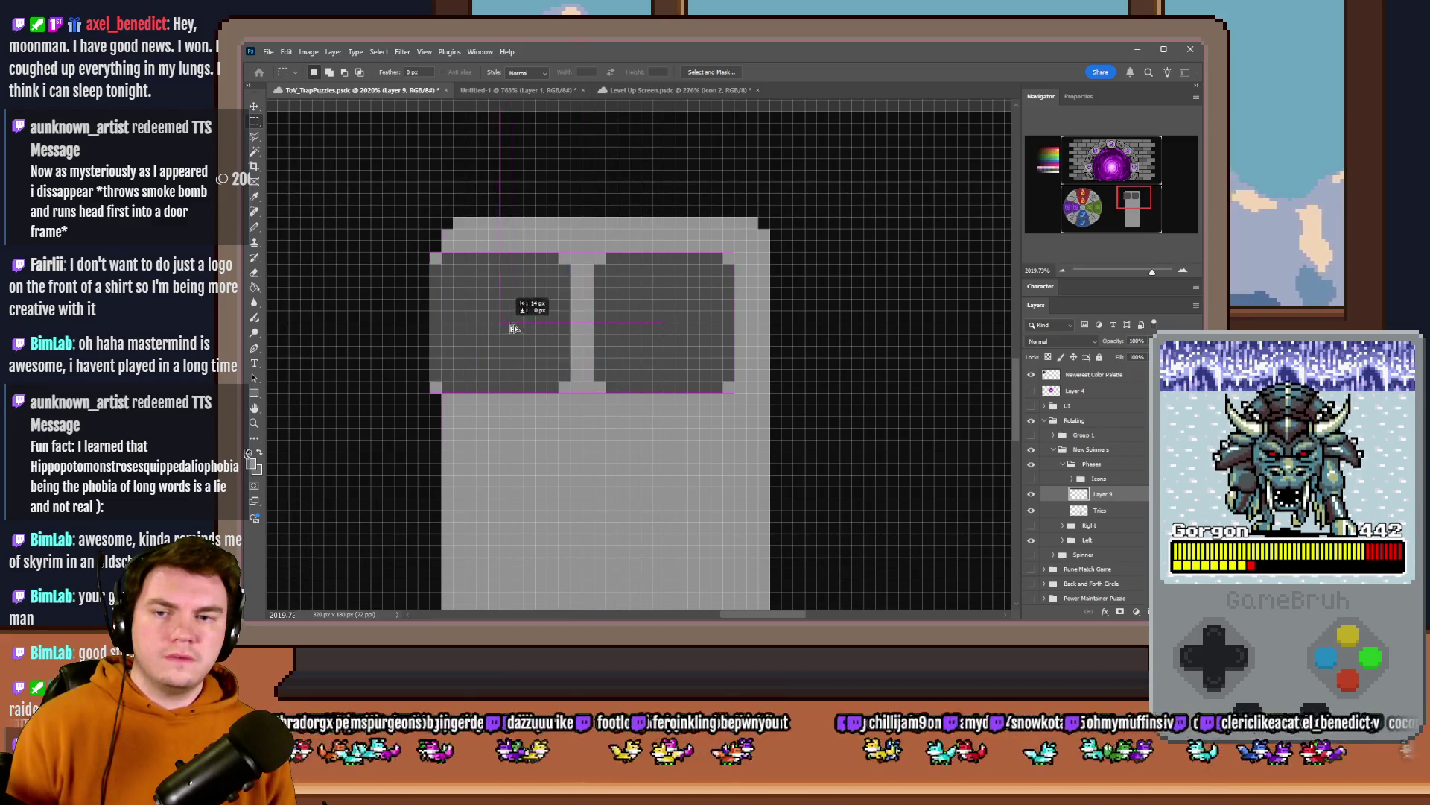
pyautogui.moveTo(667, 331); pyautogui.dragTo(501, 331)
pyautogui.scroll(-3, 661, 372)
pyautogui.scroll(2, 454, 316)
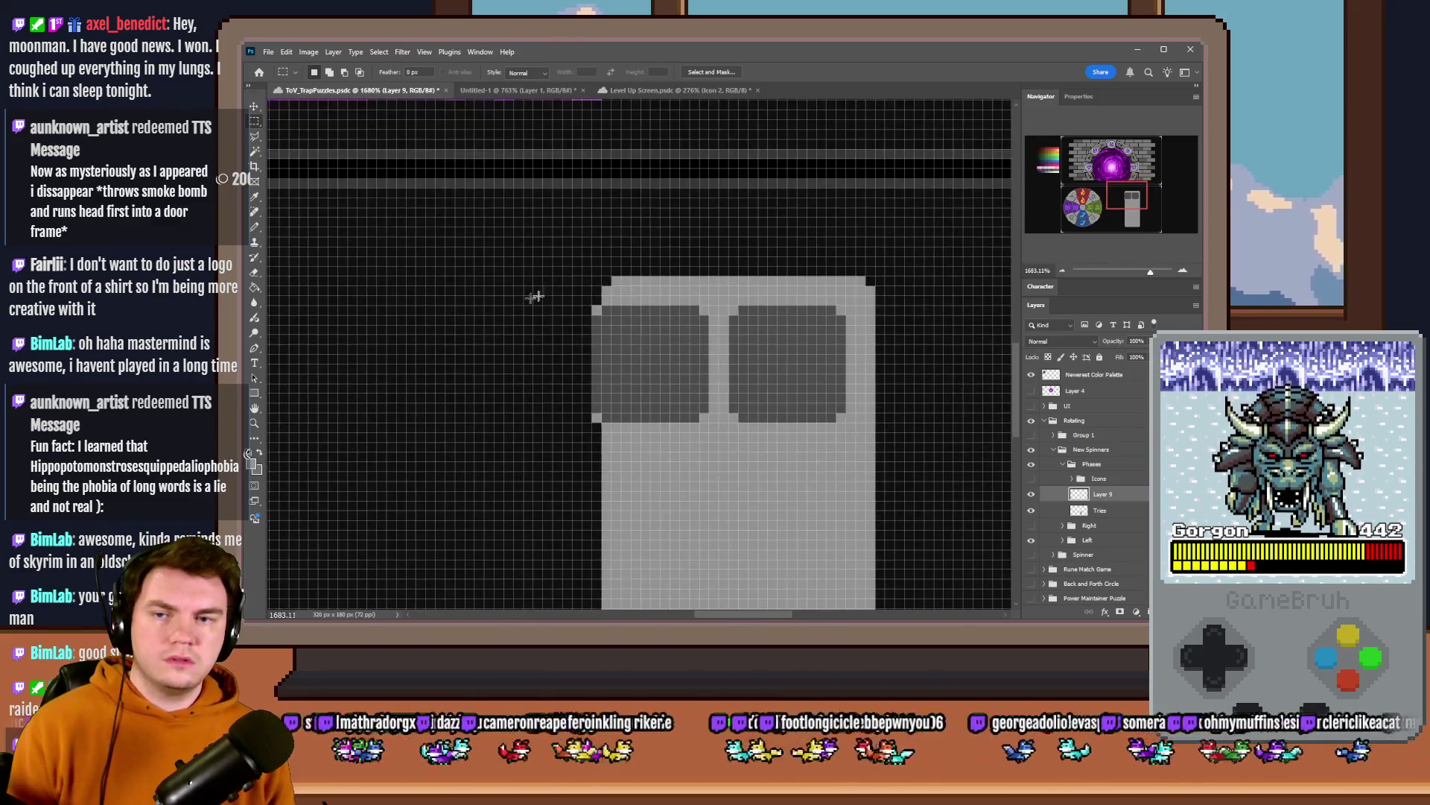
# - Pencil the panel's left edge wider with light grey columns down to its lower-left corner
pyautogui.press('b')
pyautogui.scroll(1, 592, 295)
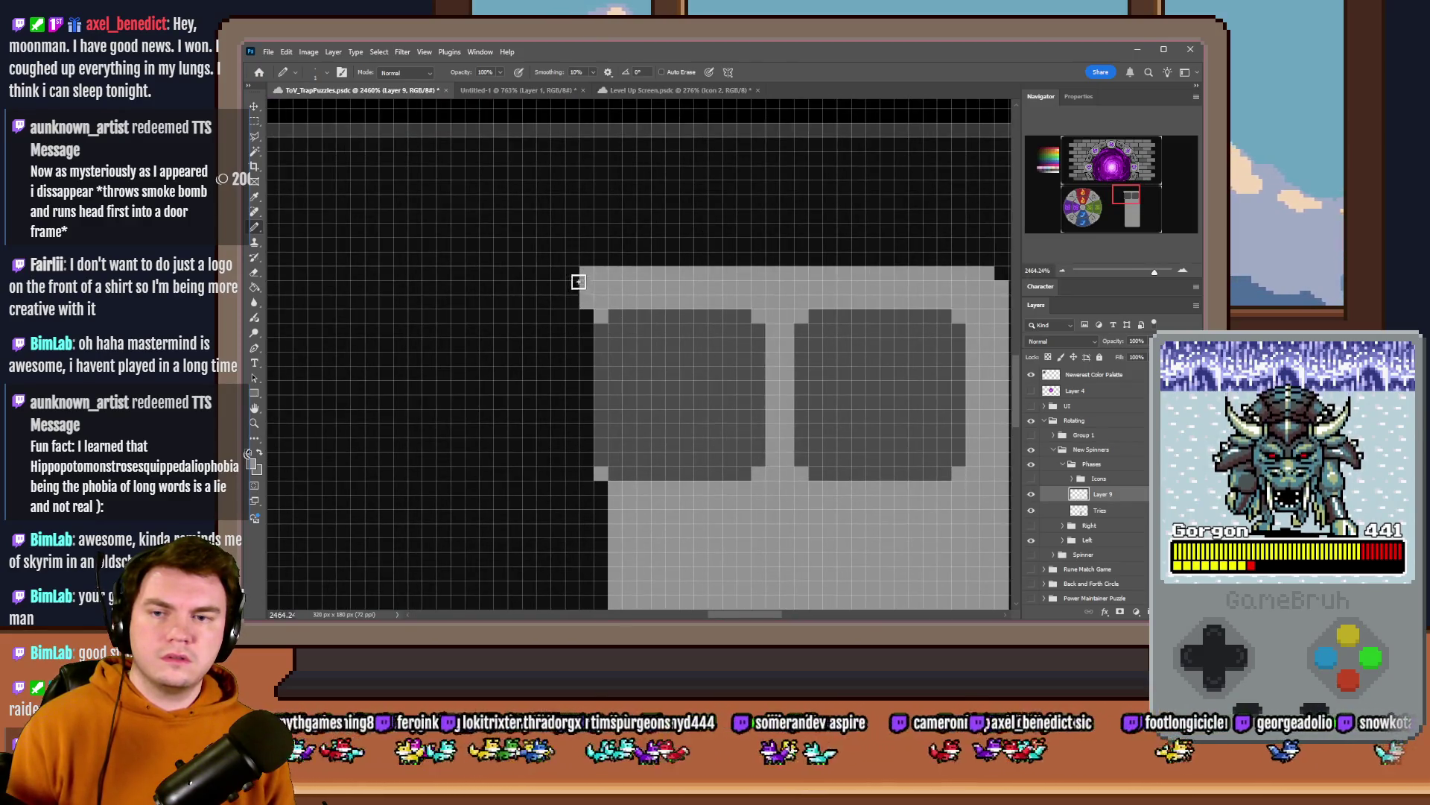
pyautogui.moveTo(584, 327); pyautogui.dragTo(572, 284)
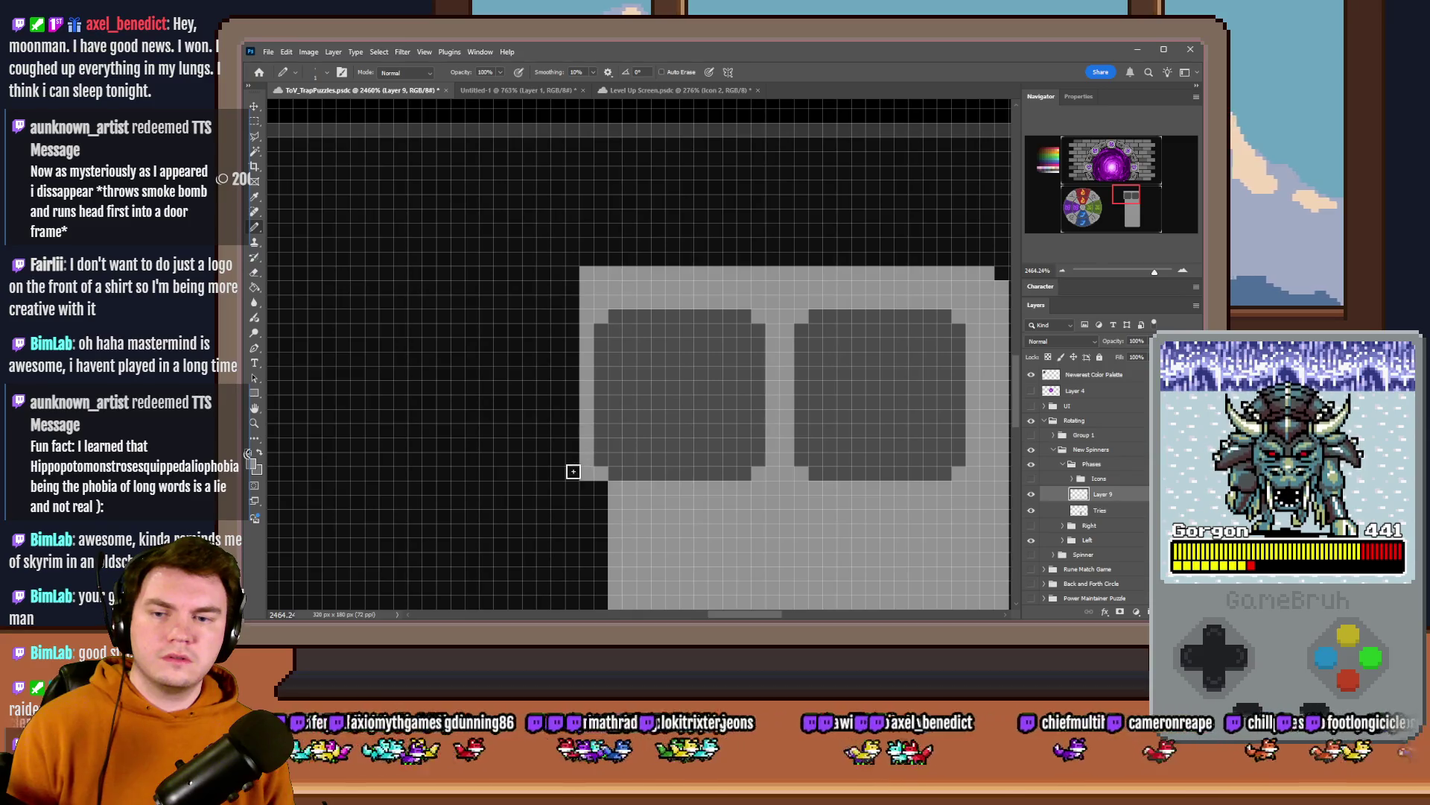
pyautogui.moveTo(552, 430); pyautogui.dragTo(567, 283)
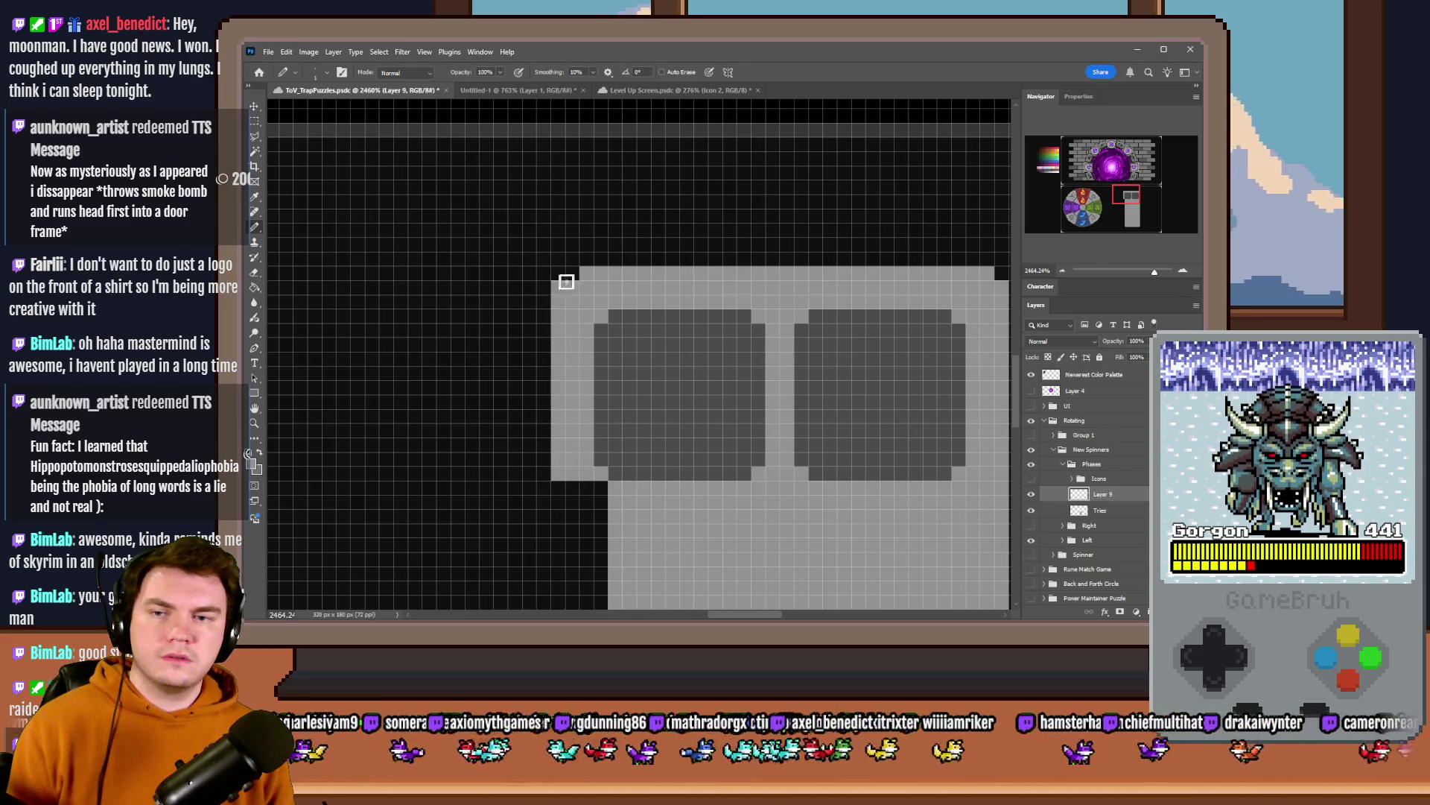
pyautogui.scroll(-5, 561, 319)
pyautogui.scroll(2, 603, 315)
pyautogui.scroll(2, 576, 255)
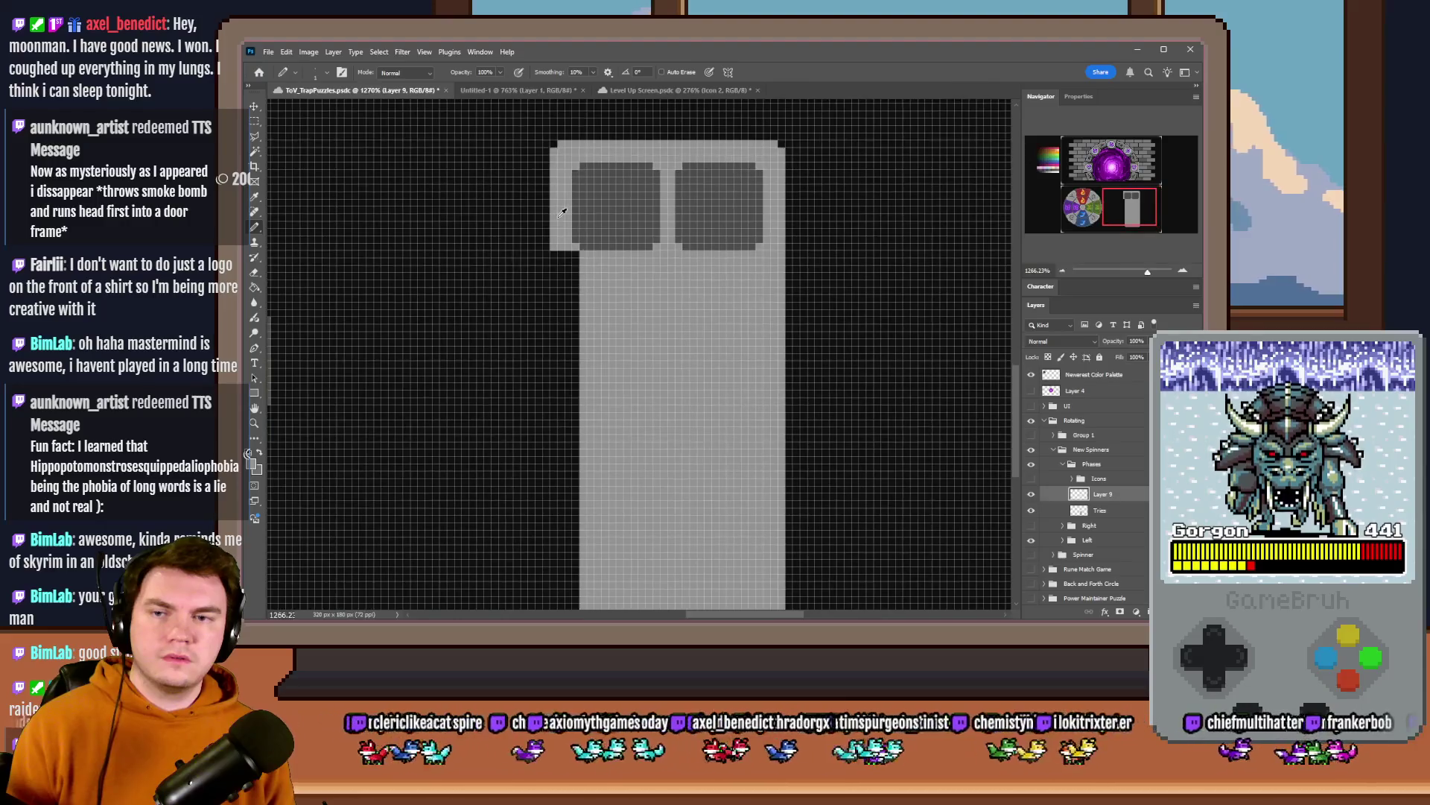
pyautogui.rightClick(593, 280)
pyautogui.click(678, 259)
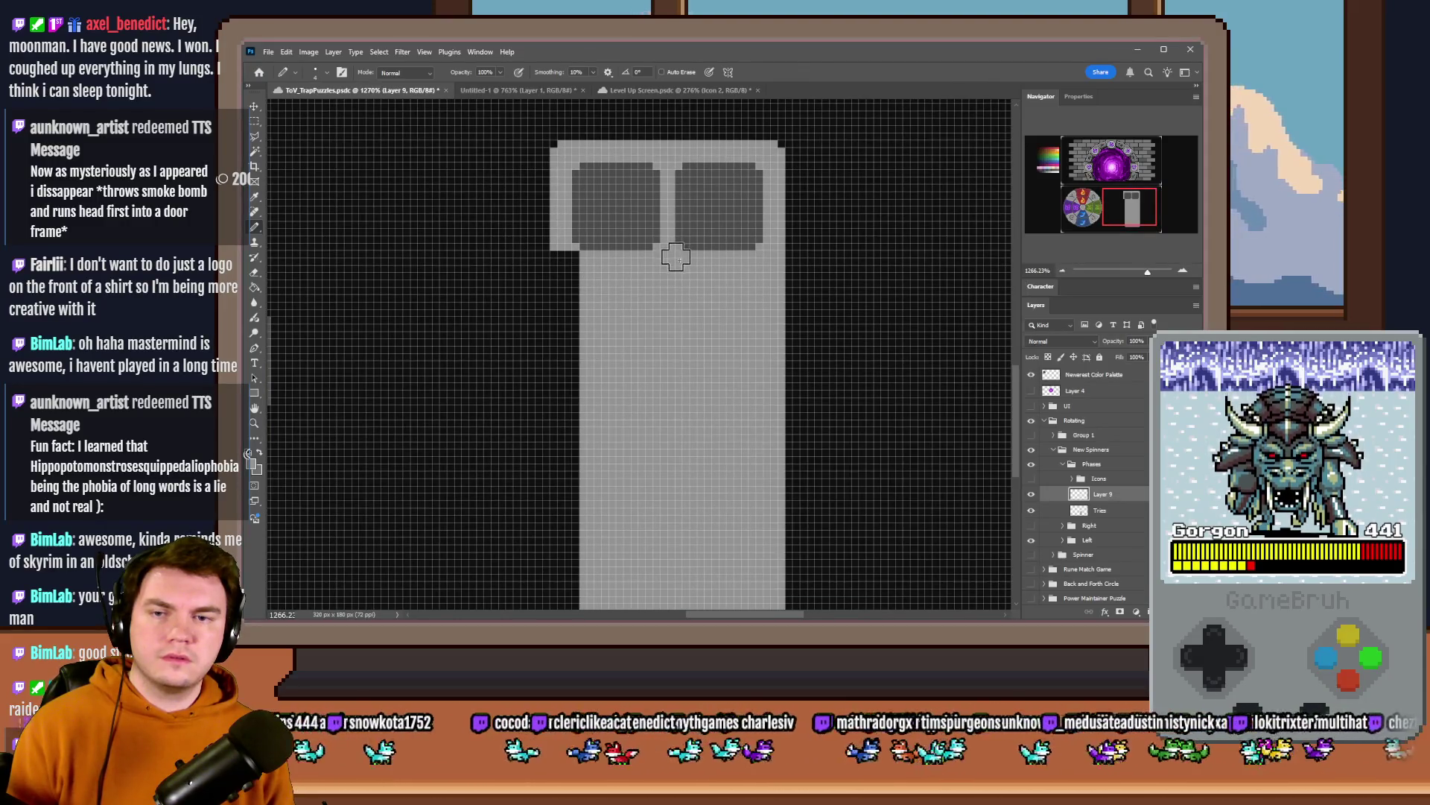
pyautogui.moveTo(558, 256); pyautogui.dragTo(567, 537)
pyautogui.scroll(-3, 566, 481)
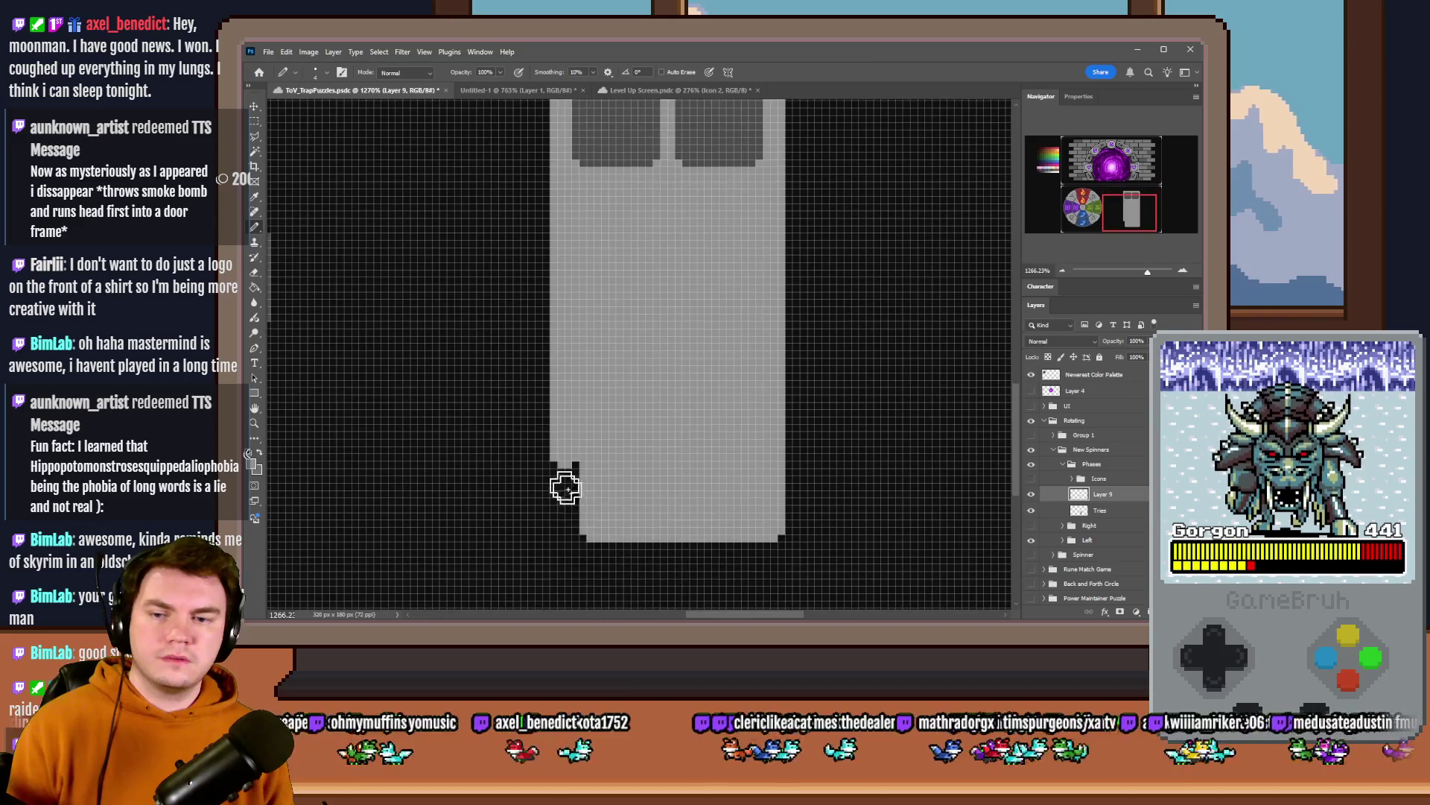
pyautogui.moveTo(565, 410); pyautogui.dragTo(568, 482)
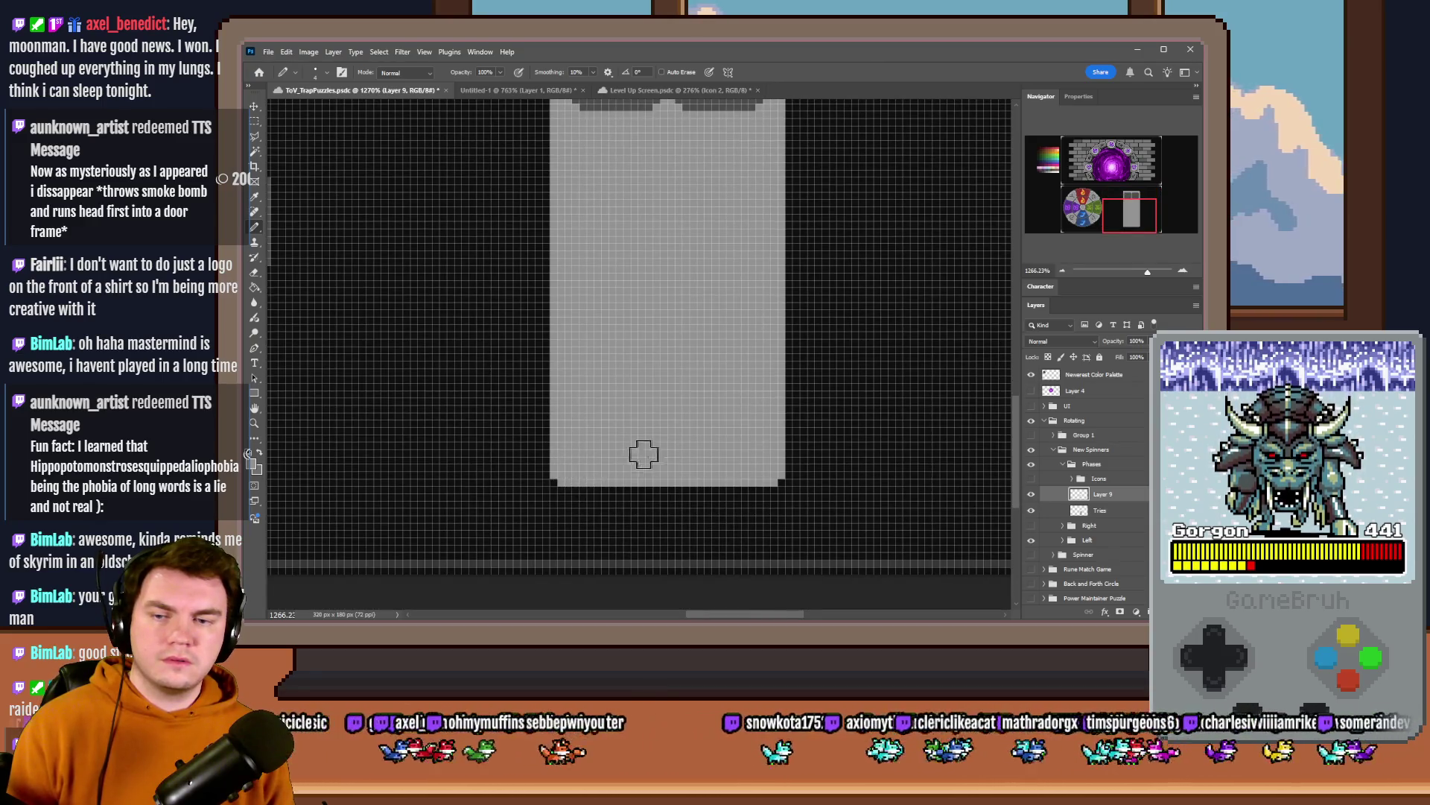
pyautogui.scroll(-2, 646, 452)
pyautogui.scroll(-2, 698, 256)
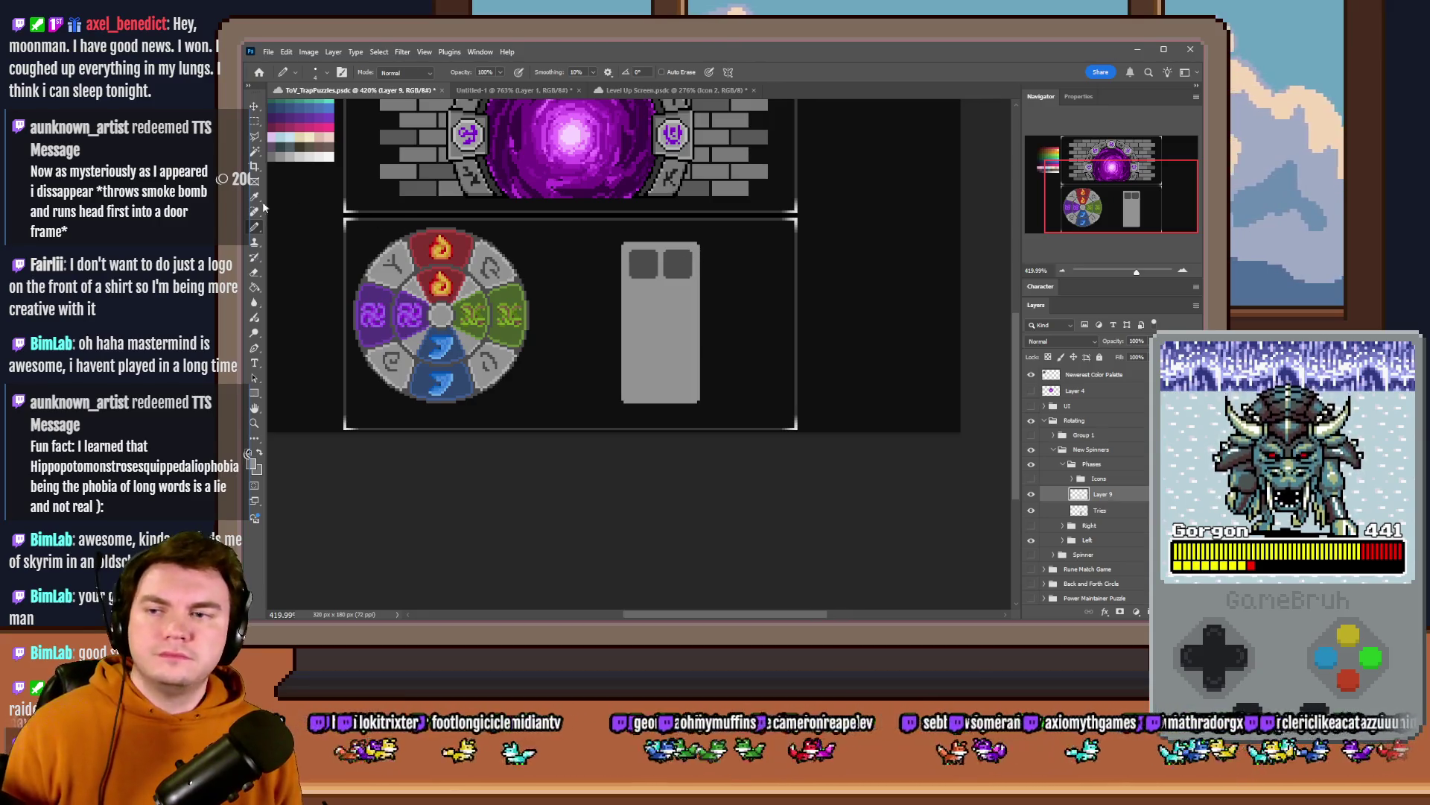
pyautogui.scroll(2, 646, 292)
# - Sample the dark grey and draw a straight horizontal ridge line beneath the two slots
pyautogui.rightClick(677, 300)
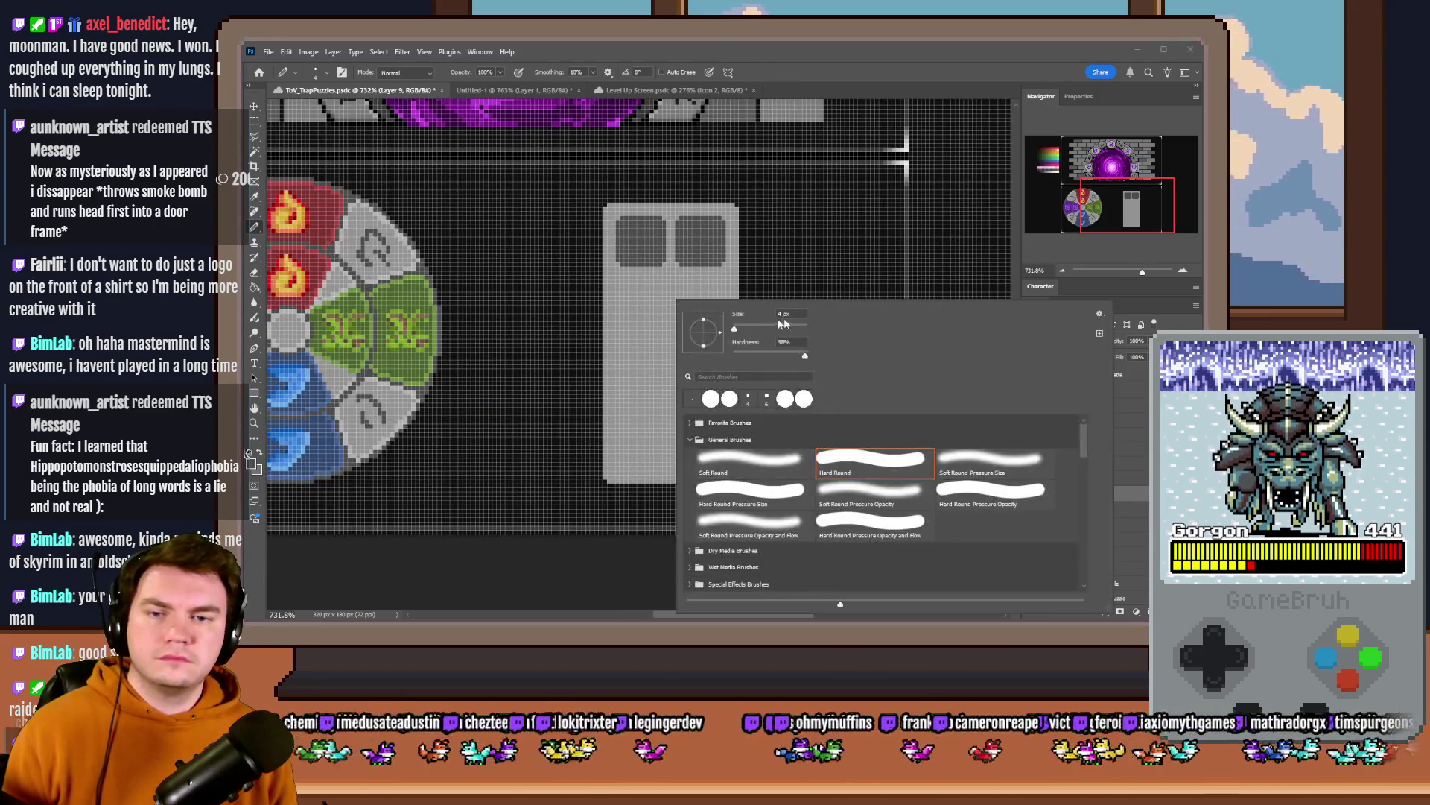
pyautogui.press('Escape')
pyautogui.click(1095, 175)
pyautogui.keyDown('alt'); pyautogui.click(425, 314); pyautogui.keyUp('alt')
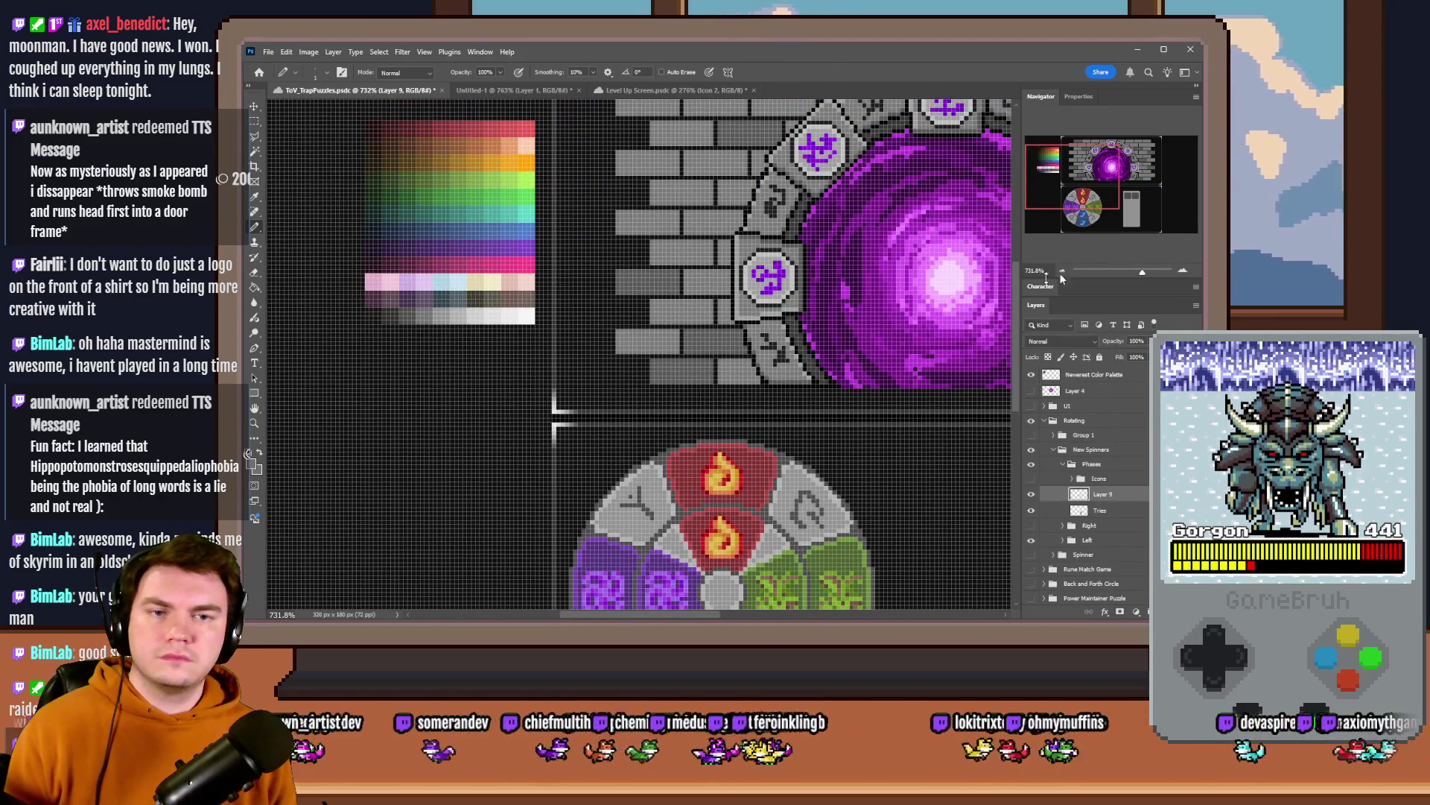
pyautogui.click(1134, 212)
pyautogui.scroll(2, 474, 374)
pyautogui.scroll(2, 476, 374)
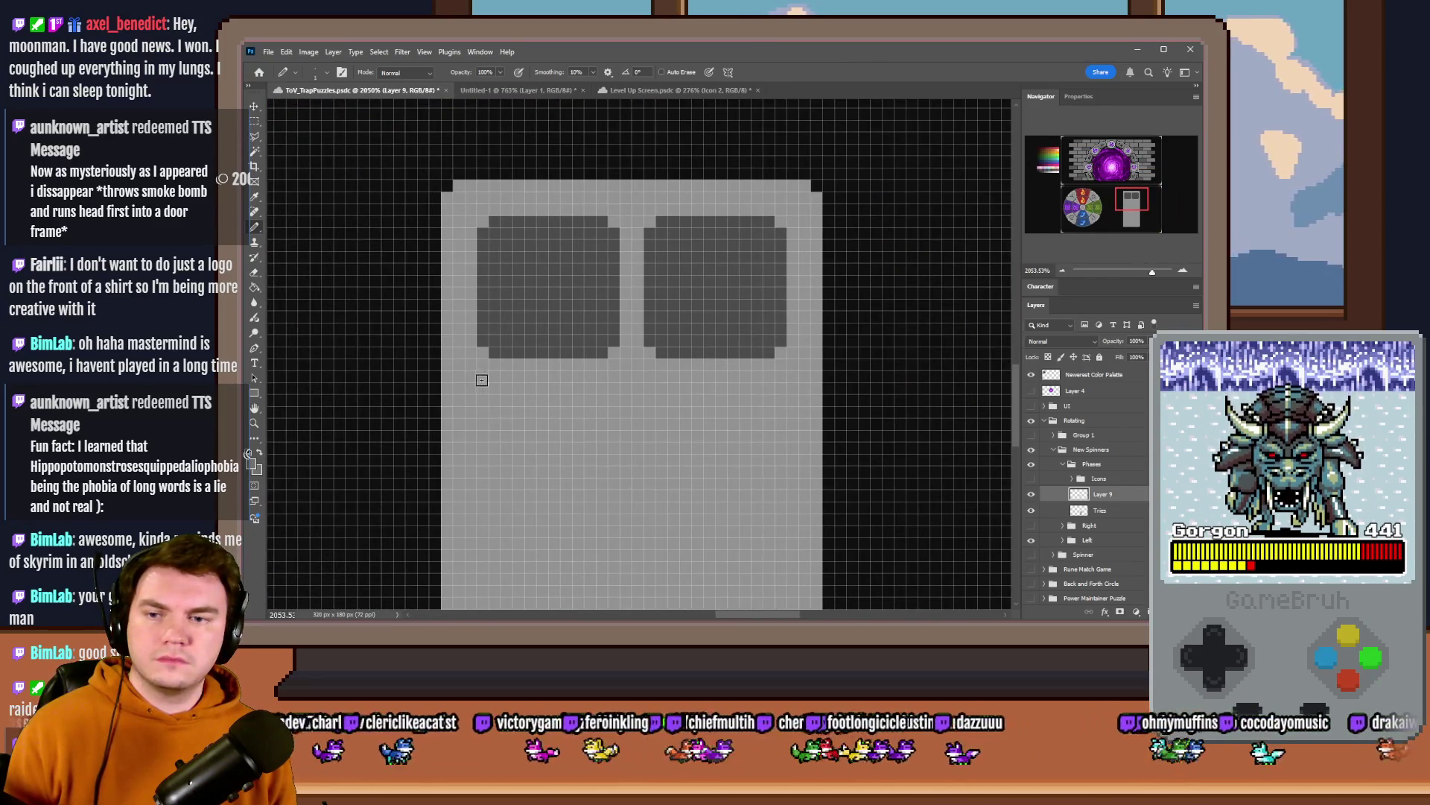
pyautogui.moveTo(499, 390); pyautogui.dragTo(766, 386)
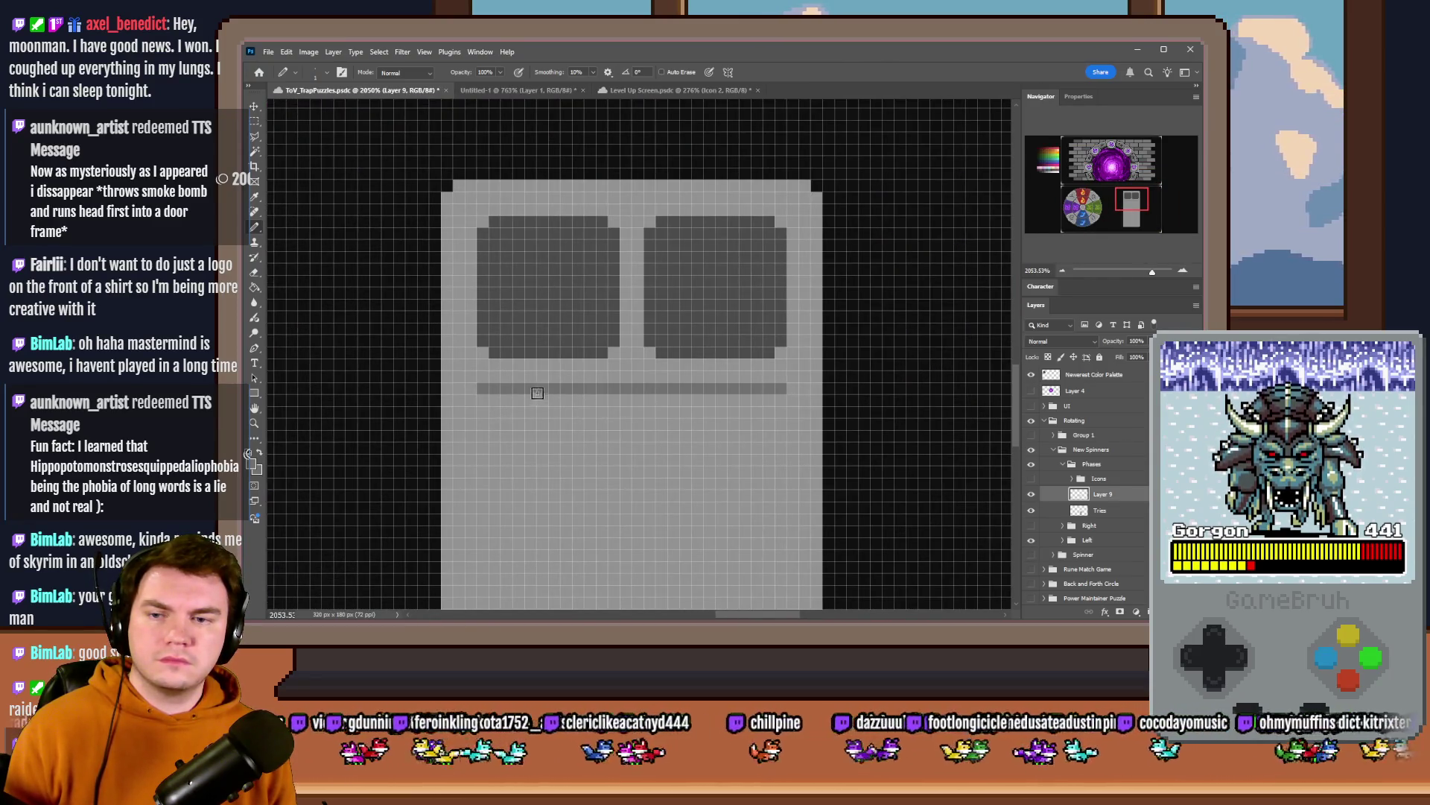
pyautogui.scroll(-2, 582, 378)
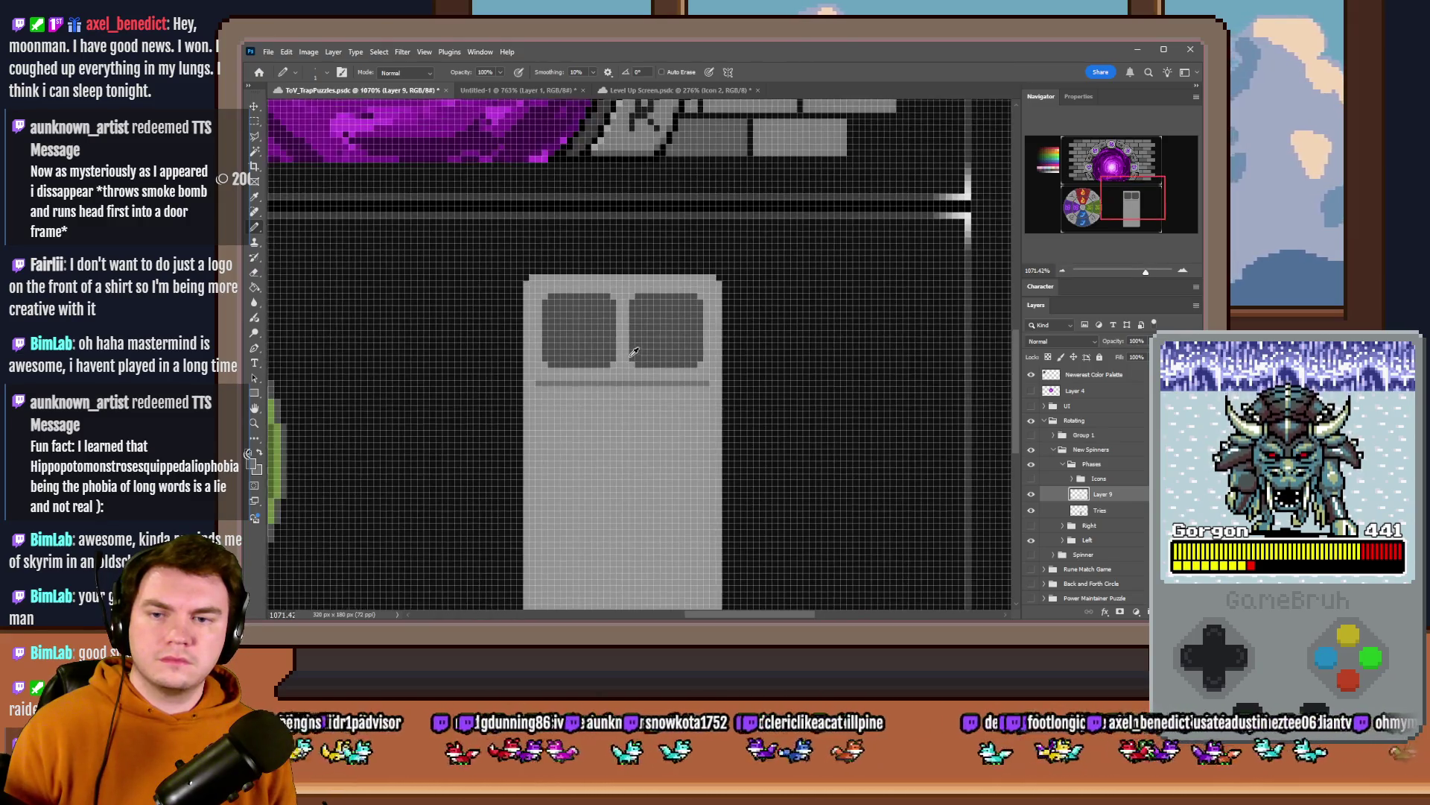
# - Toggle the new layer's visibility to compare, then merge it down into the panel artwork
pyautogui.click(255, 136)
pyautogui.scroll(1, 600, 374)
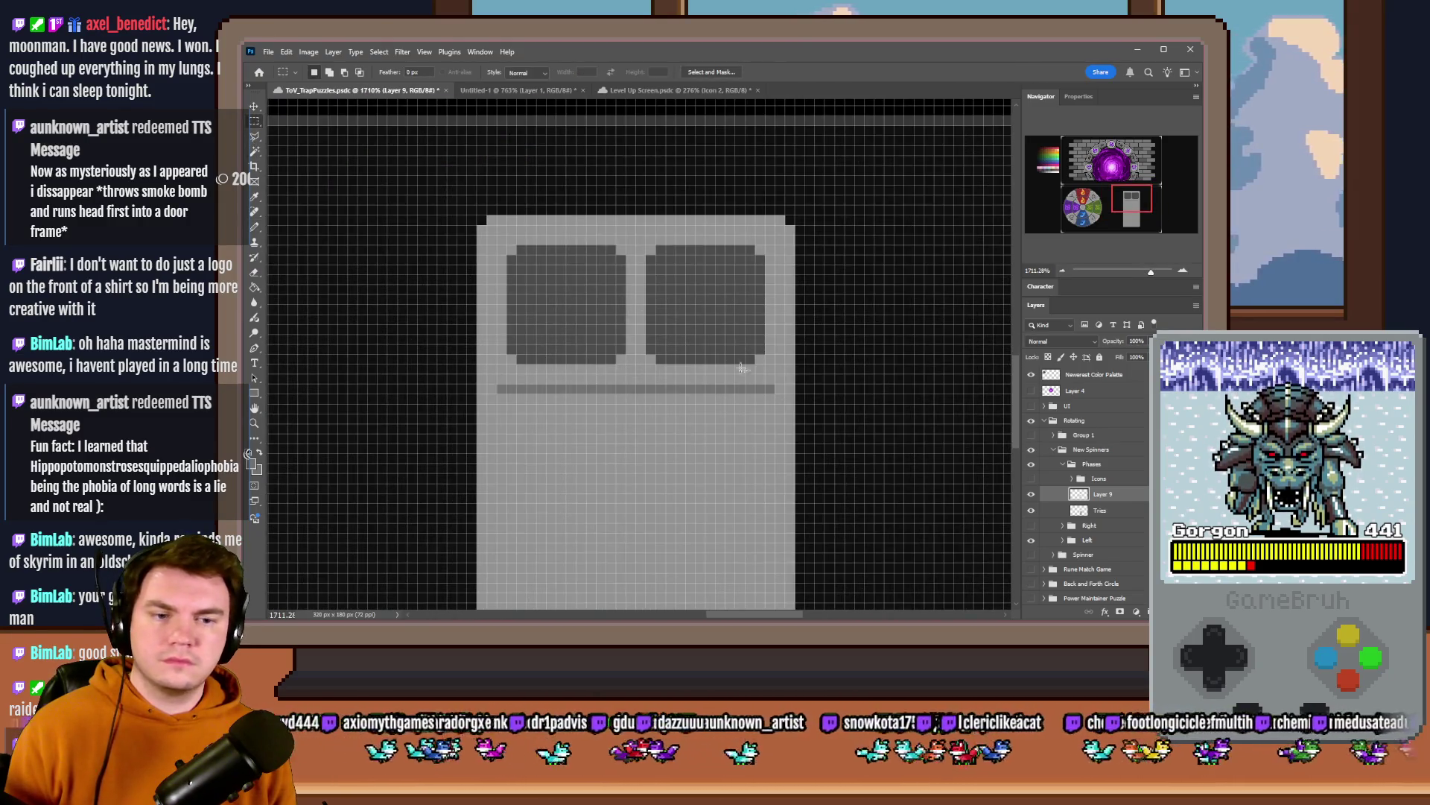
pyautogui.click(254, 236)
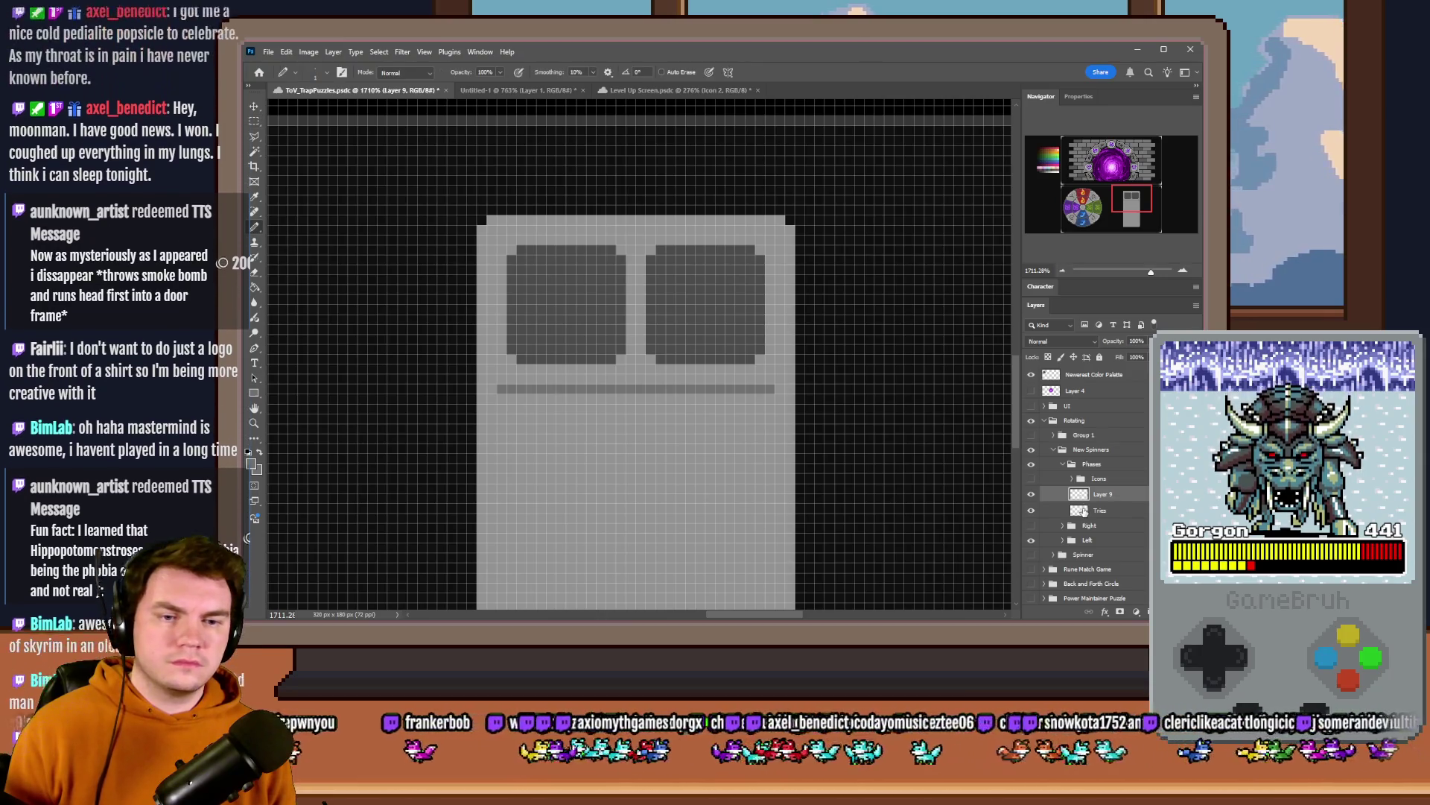
pyautogui.click(1031, 494)
pyautogui.click(1032, 494)
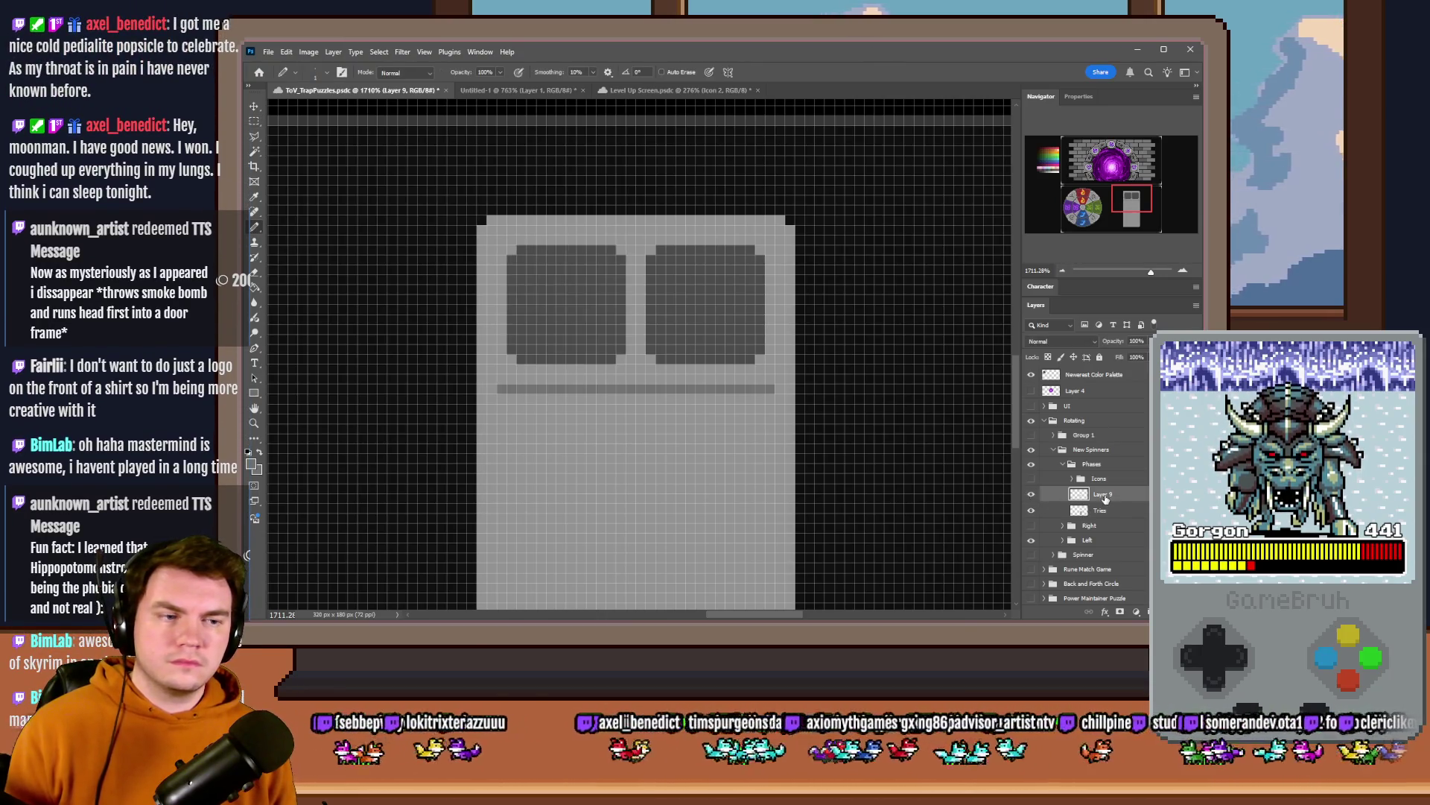
pyautogui.hotkey('ctrl', 'e')
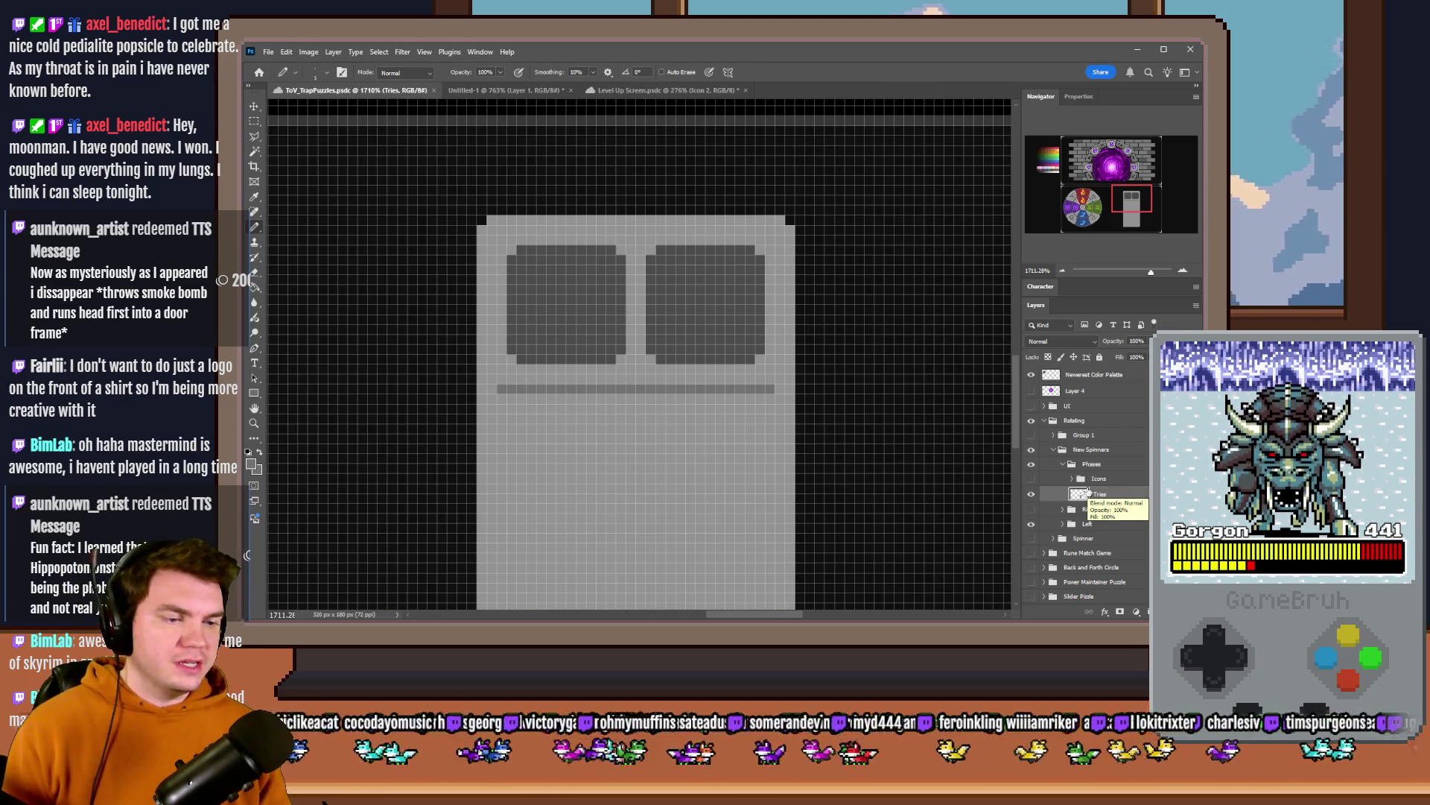
pyautogui.click(254, 119)
pyautogui.moveTo(511, 254); pyautogui.dragTo(767, 368)
pyautogui.hotkey('ctrl', 'j')
pyautogui.moveTo(730, 303); pyautogui.dragTo(725, 465)
pyautogui.hotkey('ctrl', 'e')
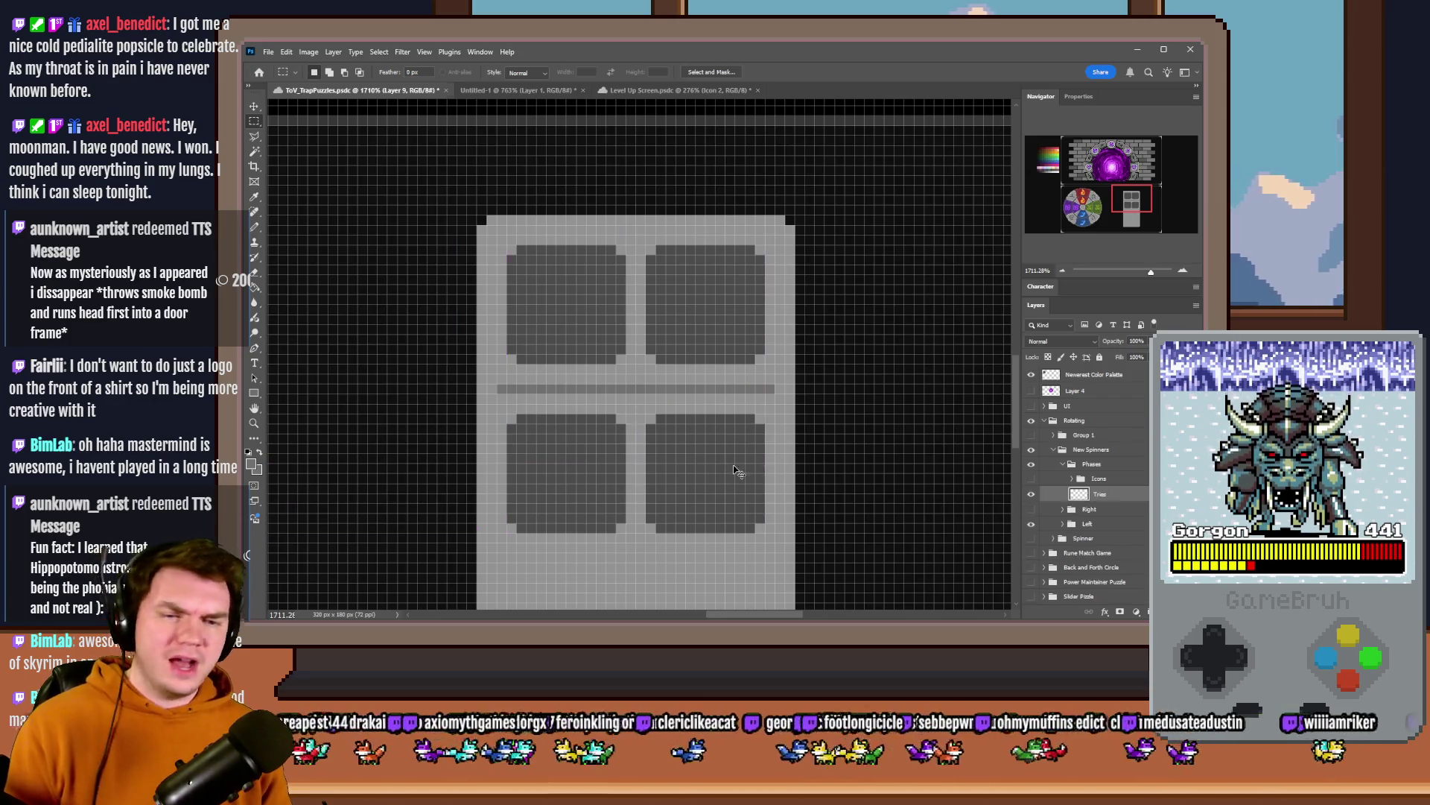
pyautogui.scroll(-2, 681, 410)
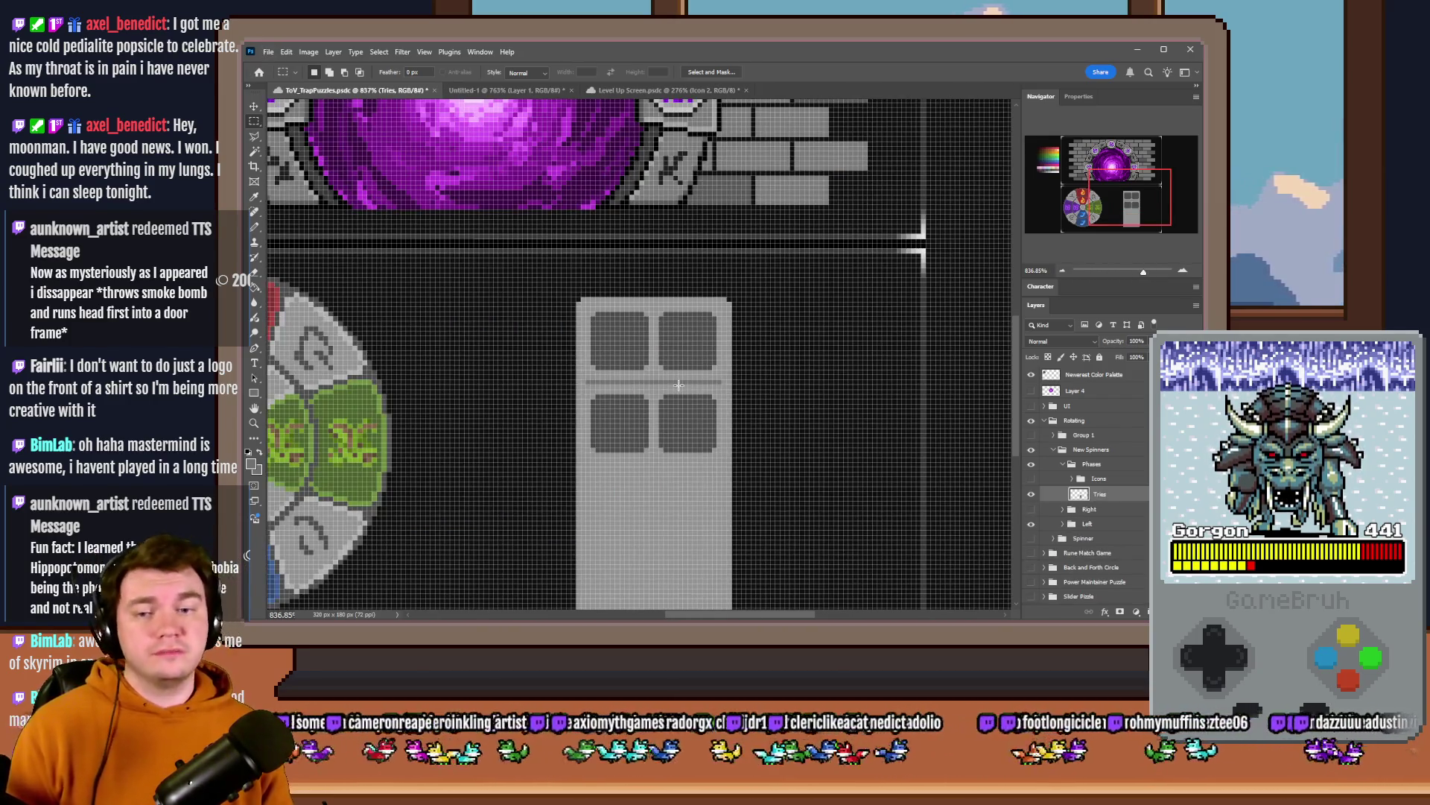
pyautogui.hotkey('ctrl', 'z')
pyautogui.hotkey('ctrl', 'z')
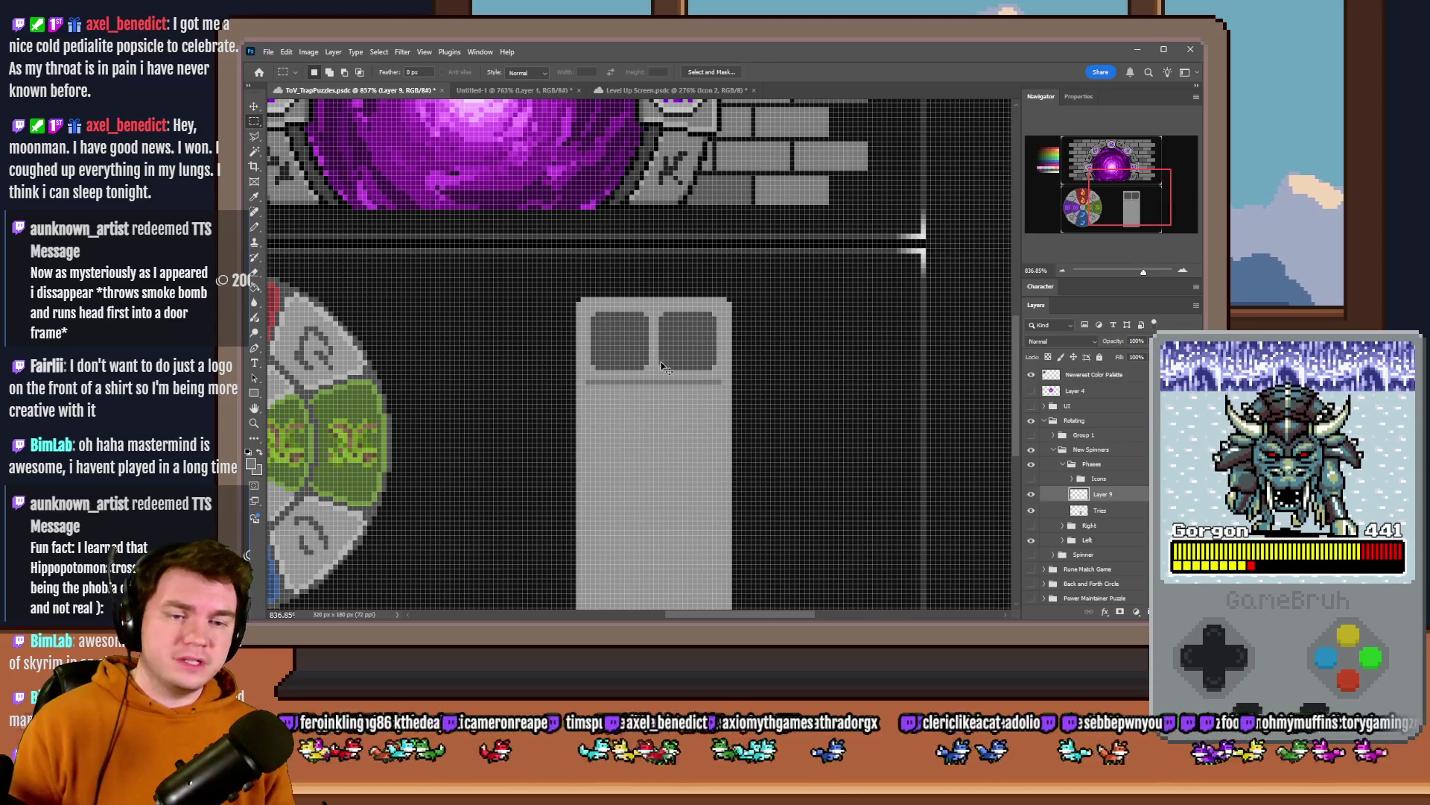
pyautogui.scroll(1, 660, 370)
pyautogui.scroll(1, 631, 340)
pyautogui.hotkey('ctrl', 'z')
pyautogui.moveTo(532, 260); pyautogui.dragTo(771, 387)
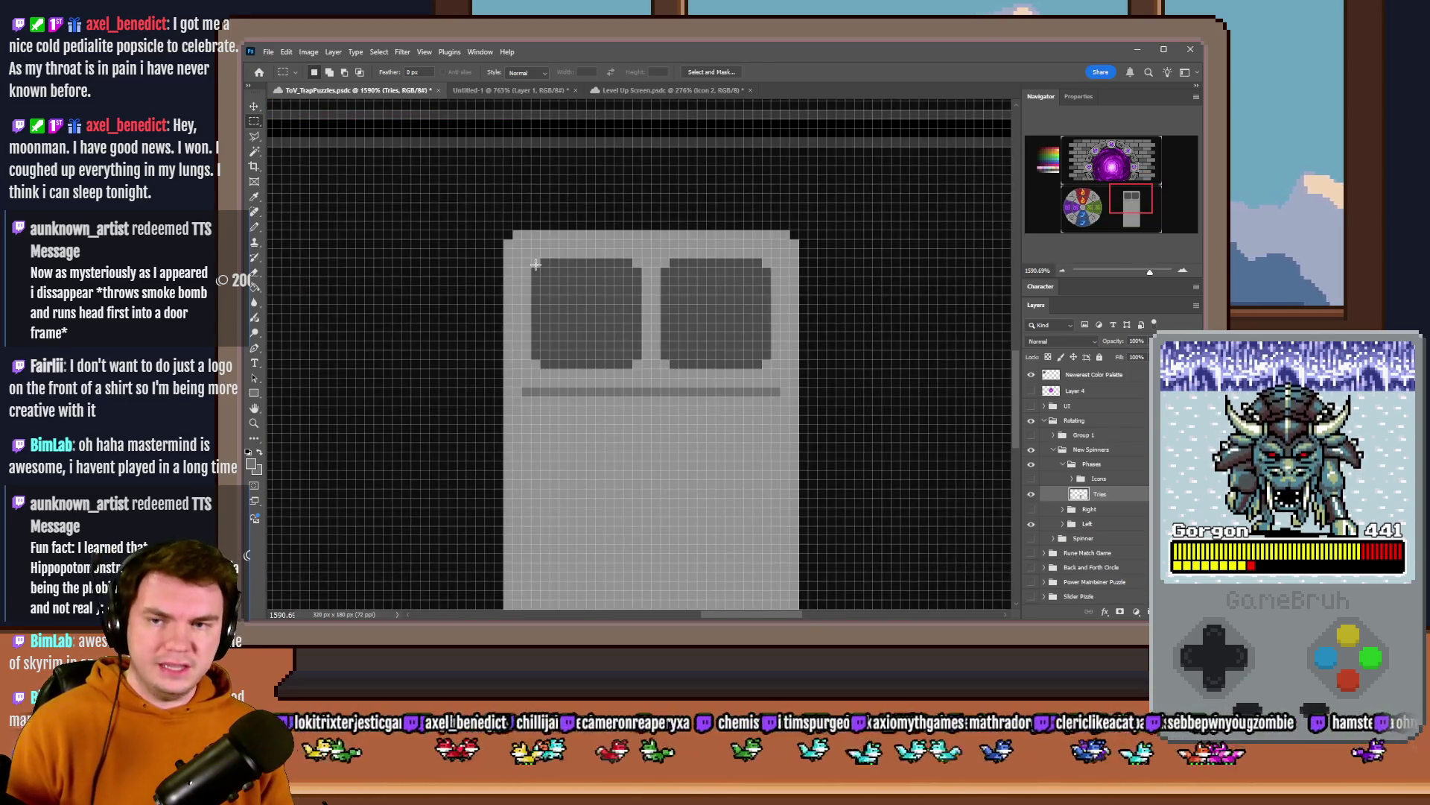
pyautogui.hotkey('ctrl', 'j')
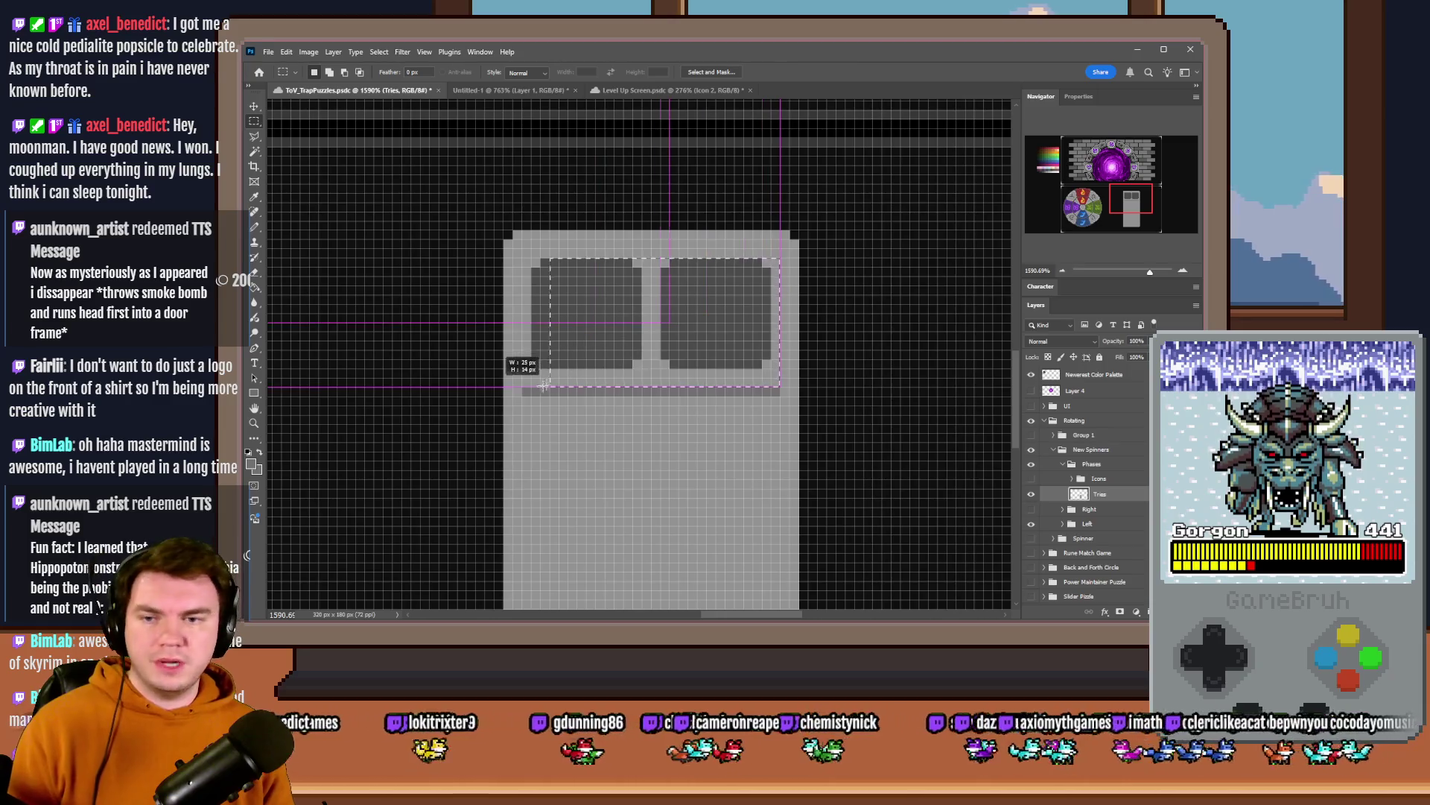
pyautogui.moveTo(626, 350); pyautogui.dragTo(645, 506)
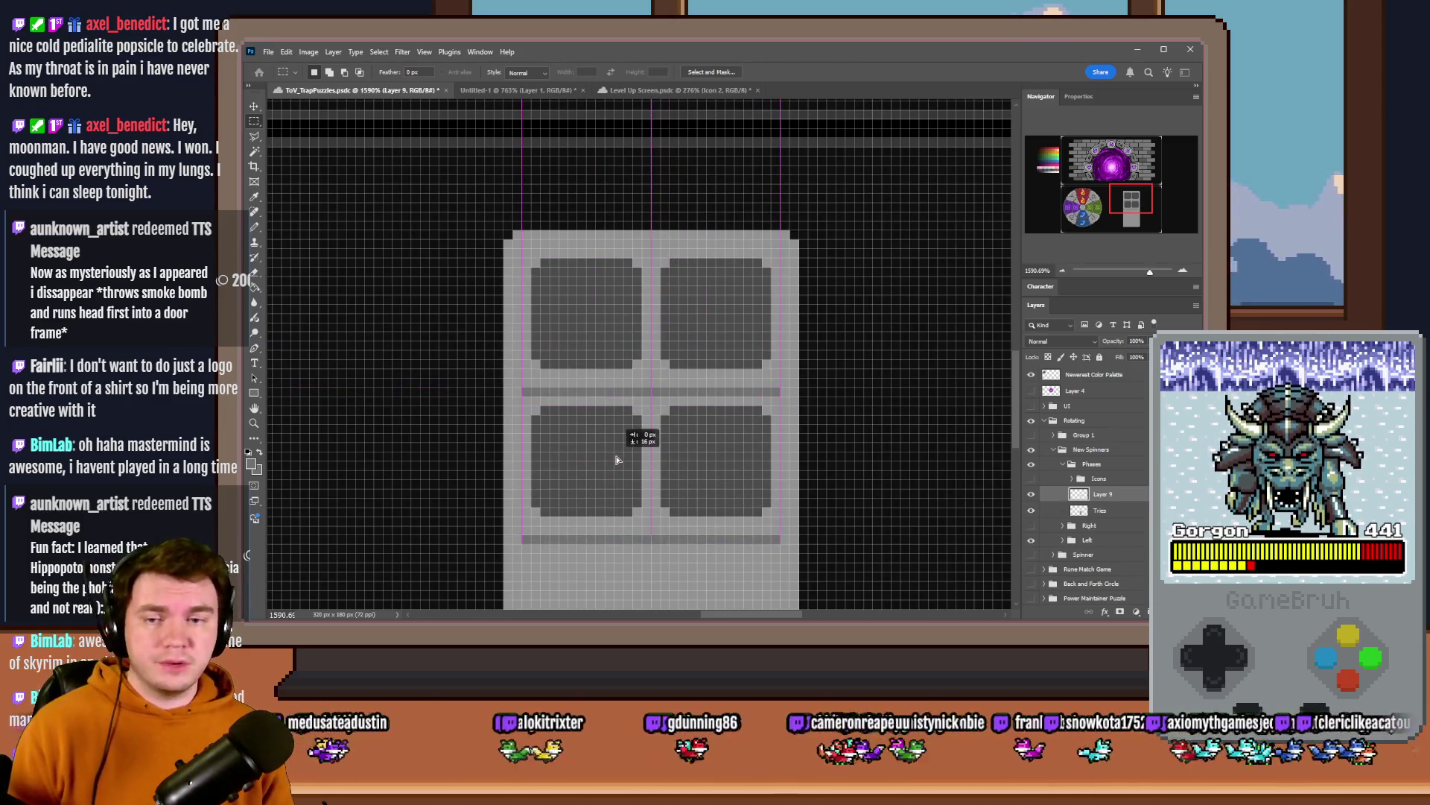
pyautogui.scroll(-2, 645, 375)
pyautogui.scroll(-3, 645, 375)
pyautogui.scroll(3, 641, 349)
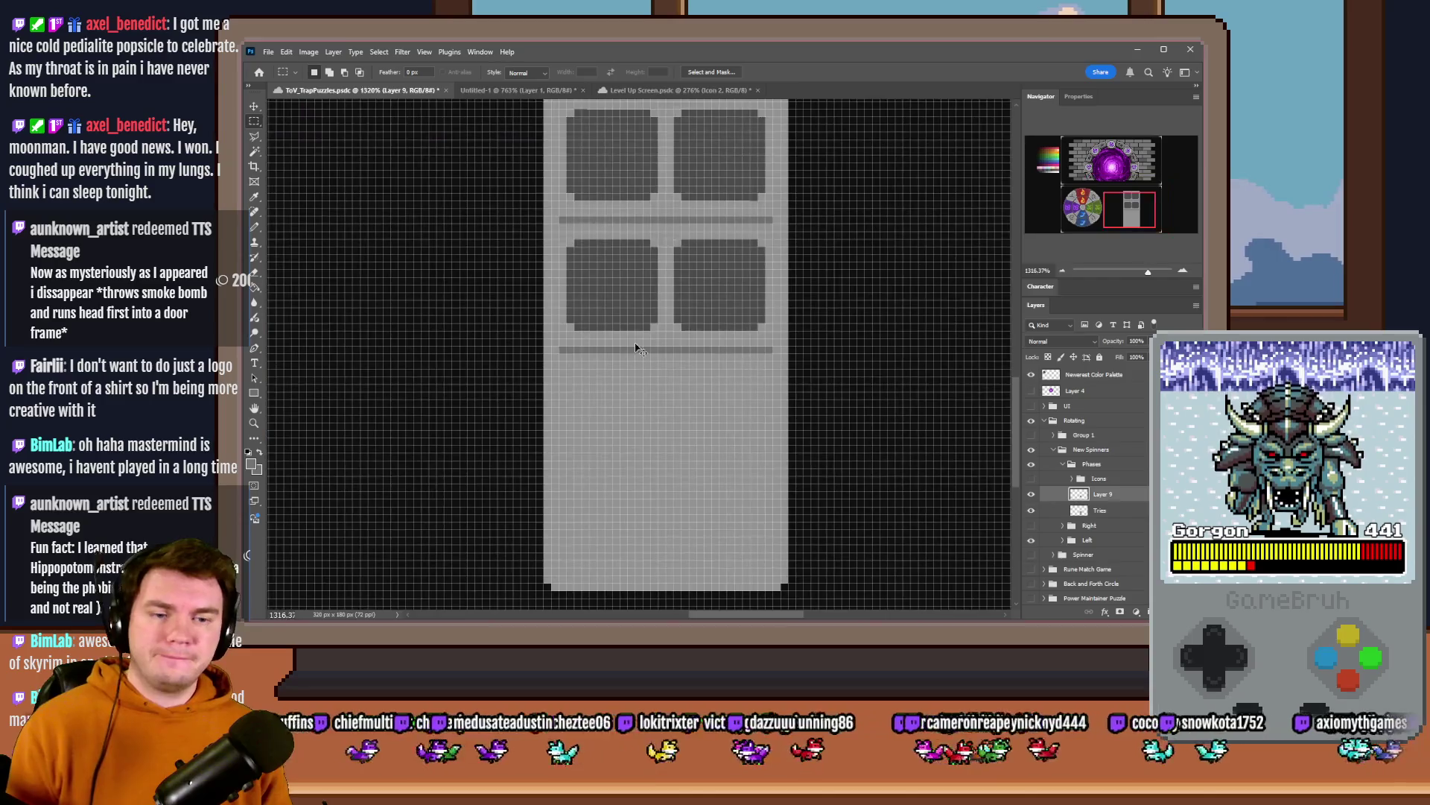
pyautogui.hotkey('ctrl', 'e')
pyautogui.moveTo(571, 245); pyautogui.dragTo(771, 330)
pyautogui.hotkey('ctrl', 'j')
pyautogui.moveTo(729, 273); pyautogui.dragTo(724, 407)
pyautogui.hotkey('ctrl', 'e')
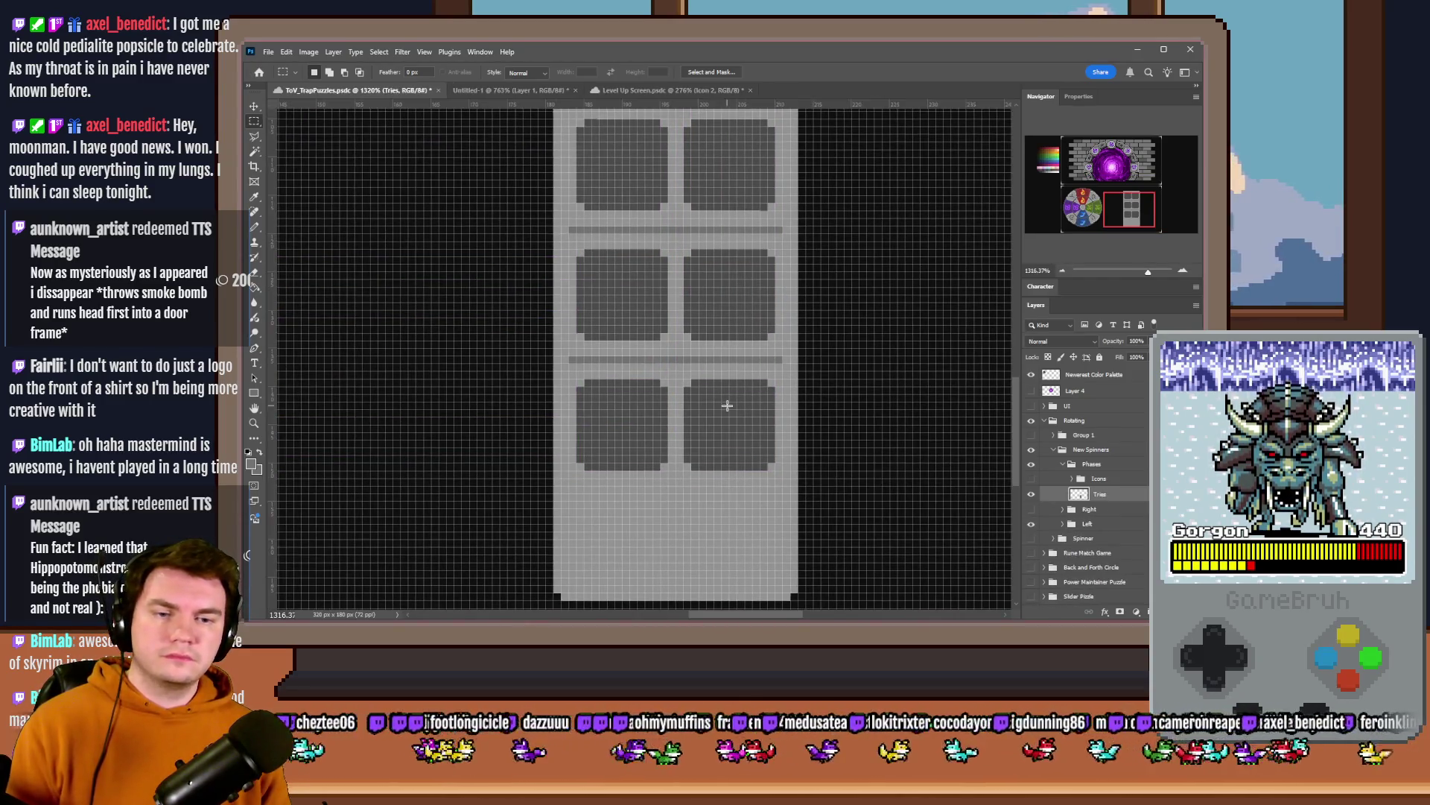
pyautogui.scroll(-2, 728, 412)
pyautogui.scroll(-3, 716, 402)
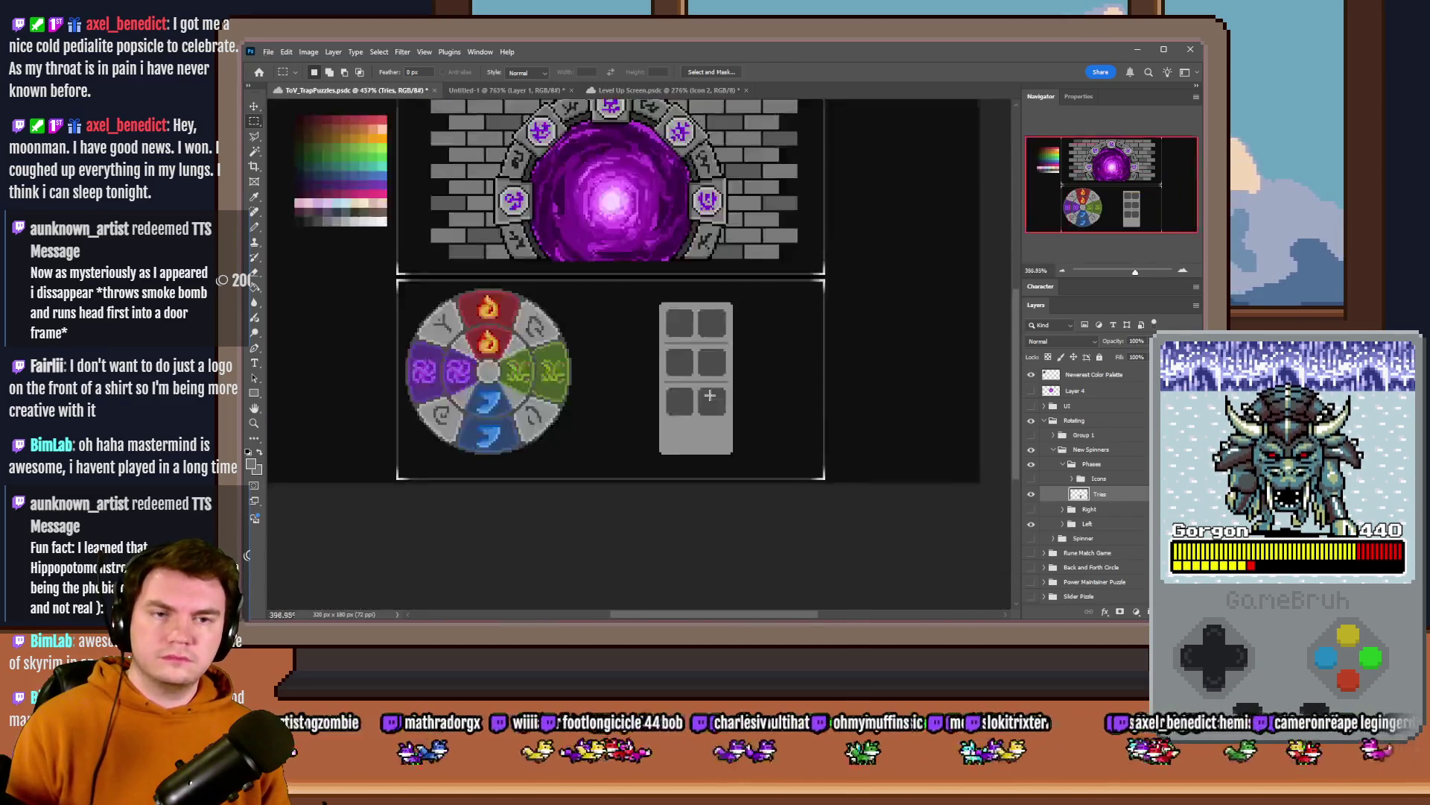
pyautogui.scroll(1, 570, 366)
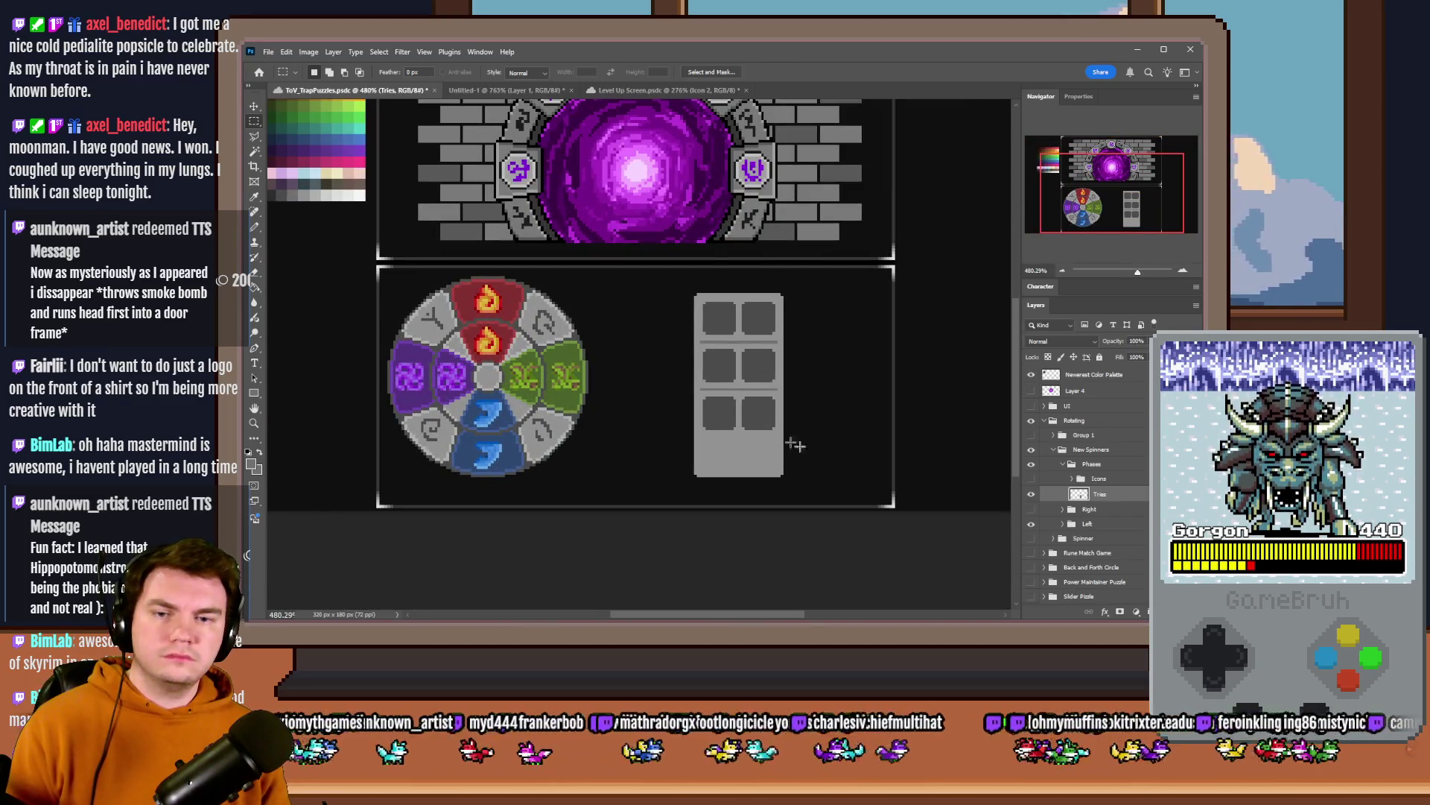
pyautogui.scroll(4, 795, 446)
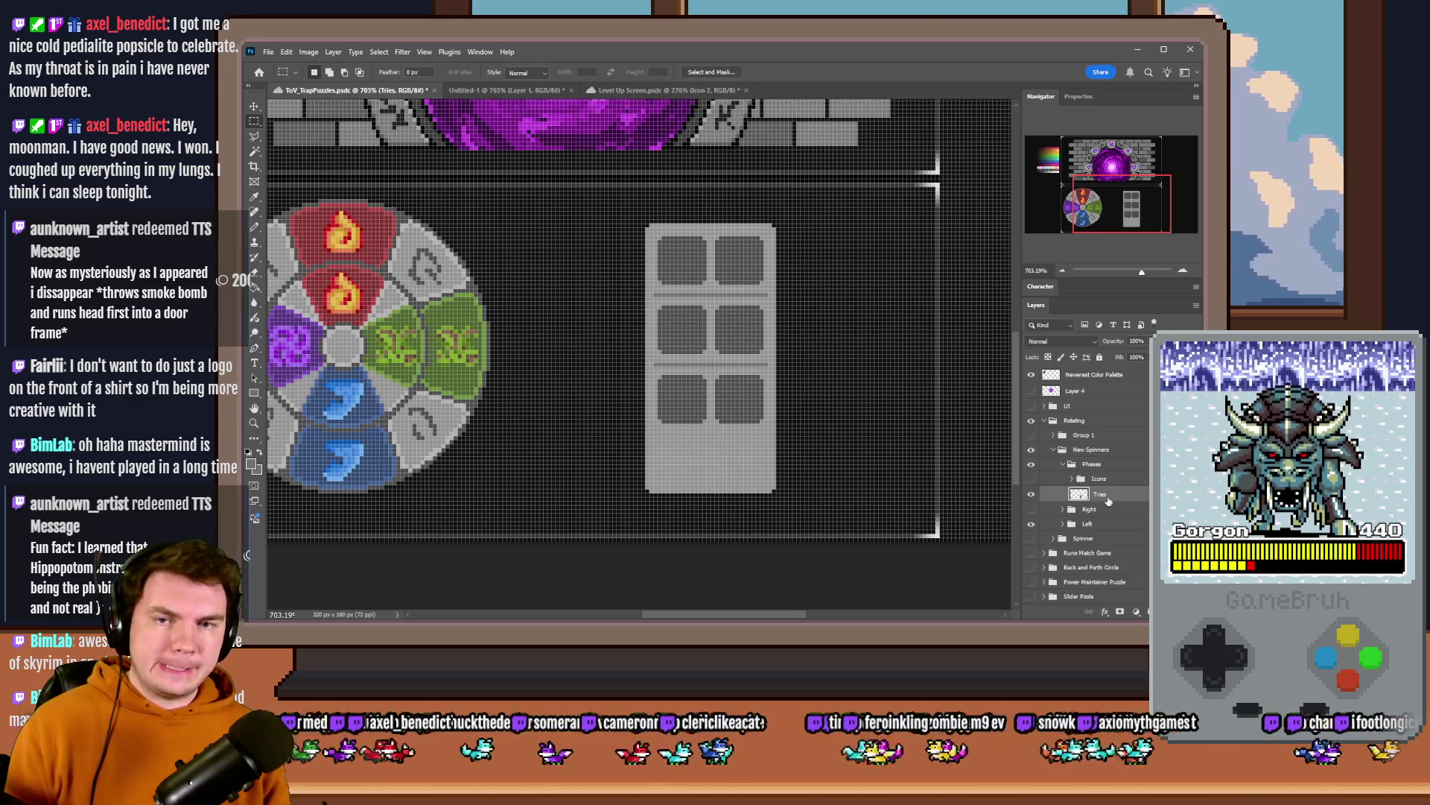
pyautogui.scroll(3, 772, 459)
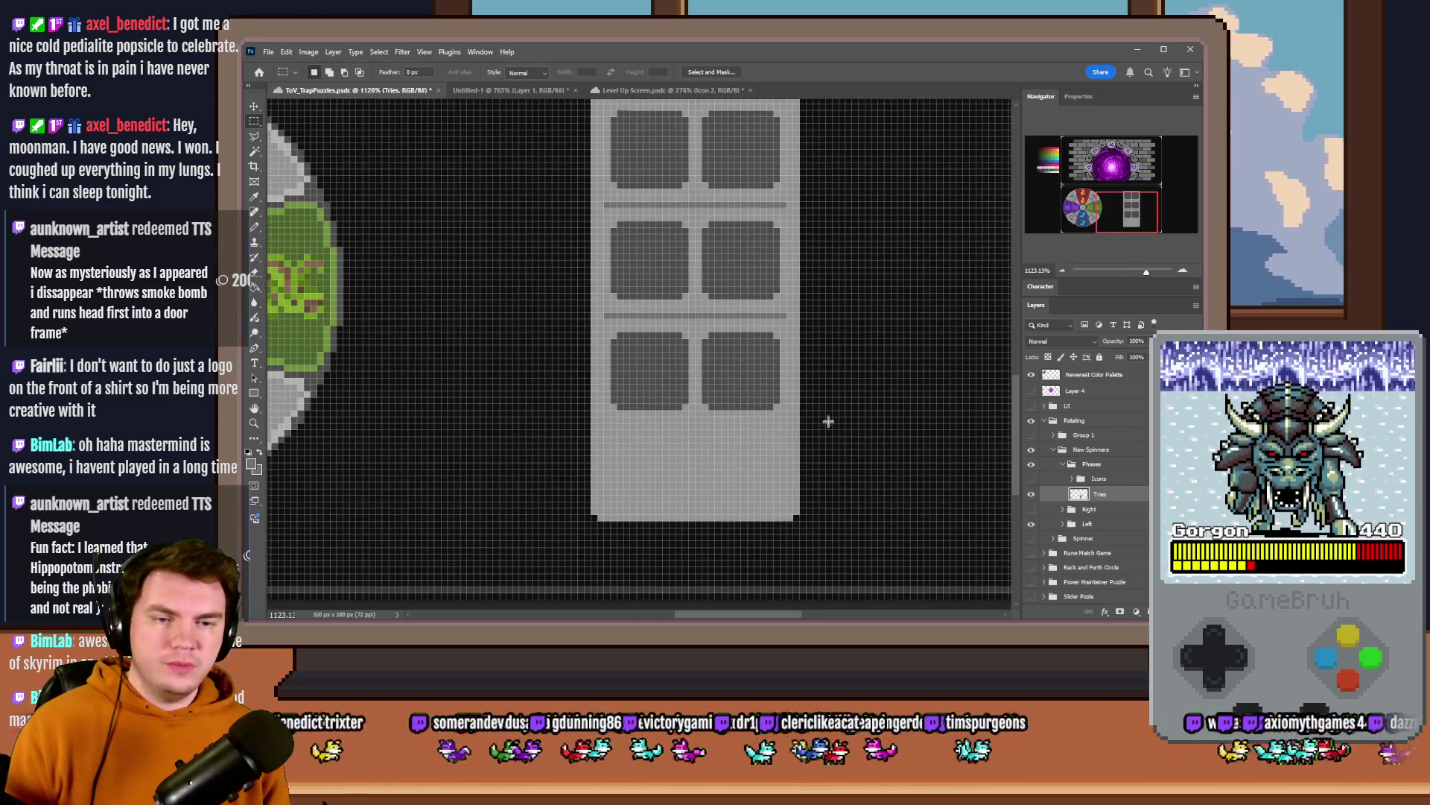
# - Delete the panel's empty lower section and move its bottom strip up under the third slot row
pyautogui.moveTo(818, 411); pyautogui.dragTo(560, 502)
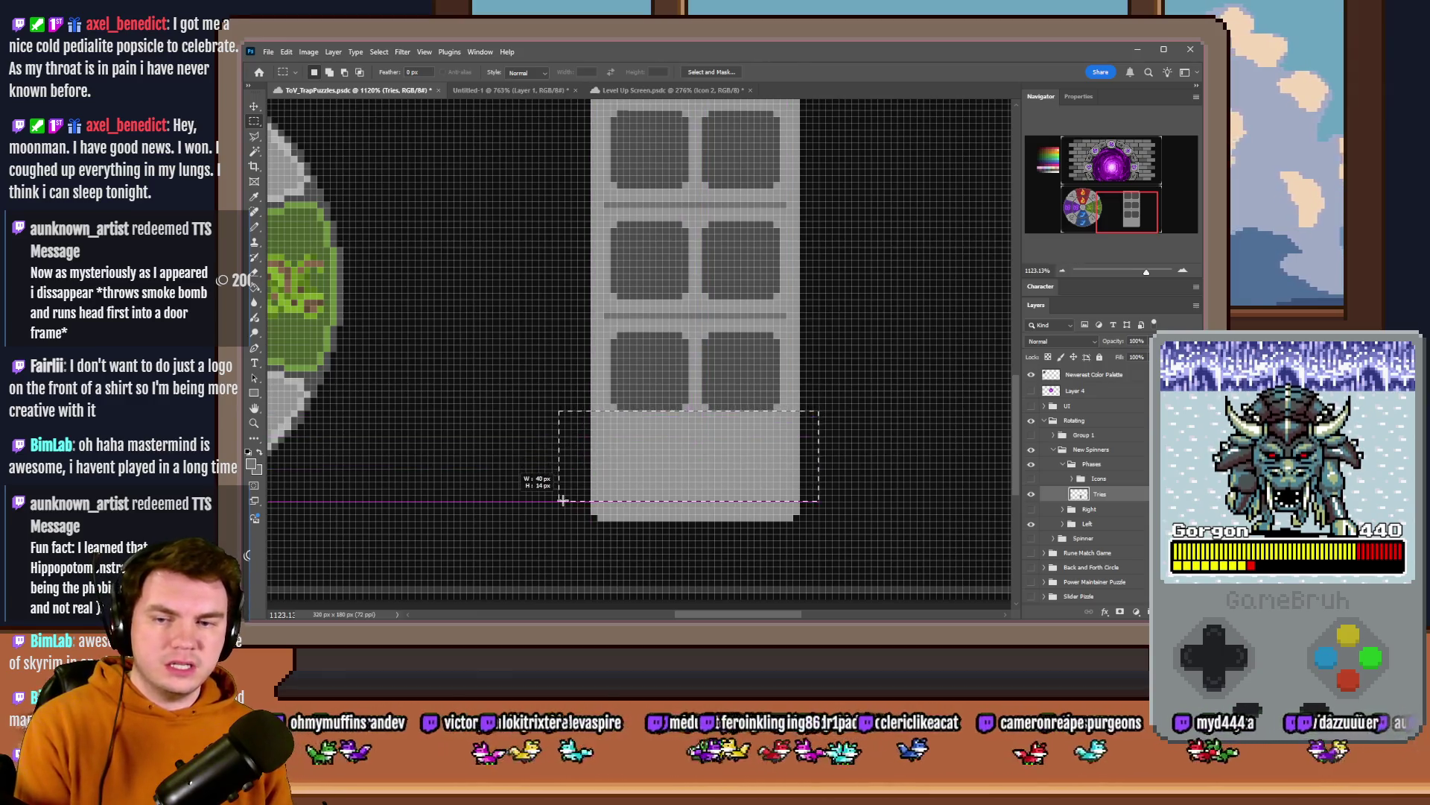
pyautogui.press('Delete')
pyautogui.moveTo(661, 514); pyautogui.dragTo(661, 425)
pyautogui.hotkey('ctrl', 'd')
pyautogui.scroll(-3, 647, 467)
pyautogui.scroll(2, 646, 467)
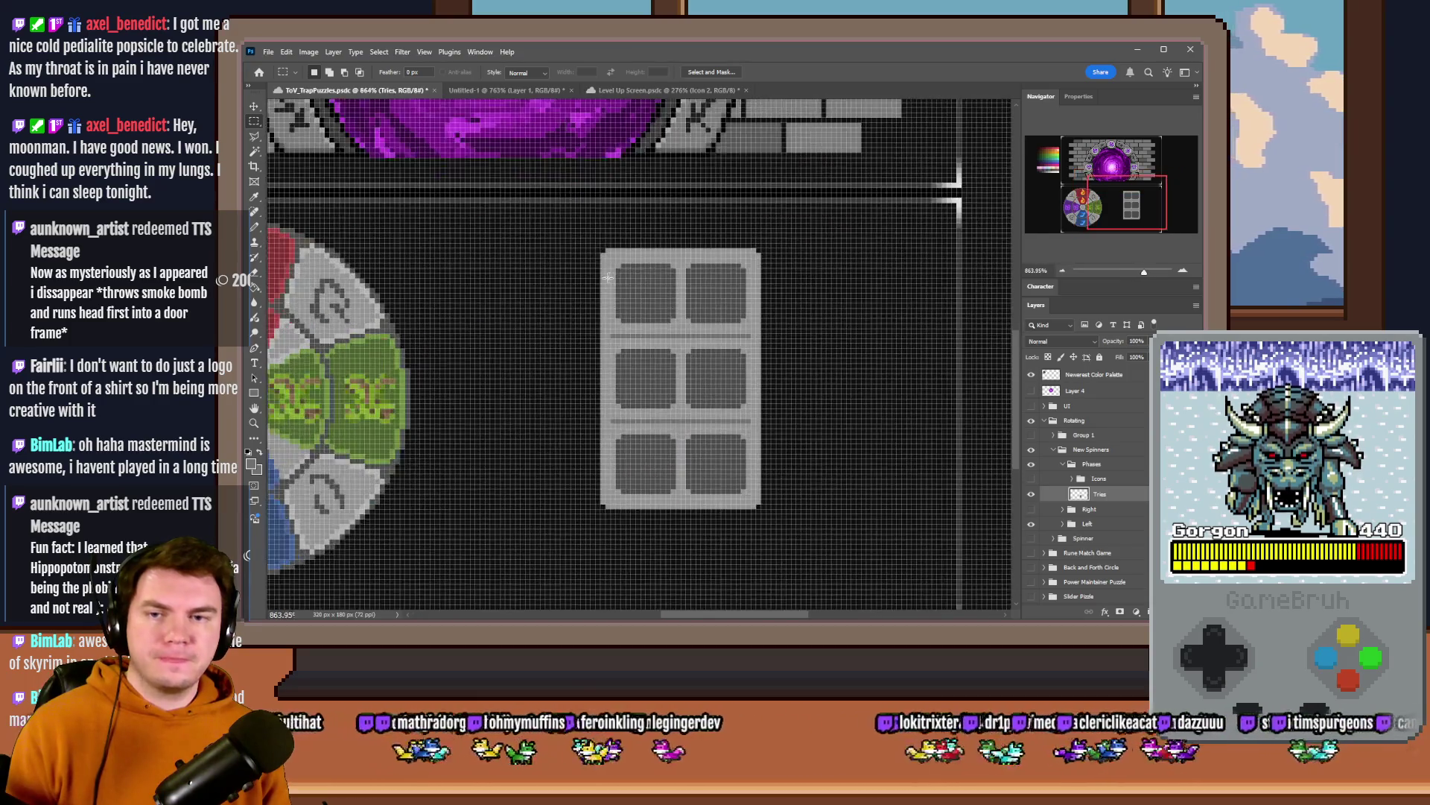
pyautogui.press('b')
pyautogui.scroll(2, 664, 232)
pyautogui.rightClick(780, 237)
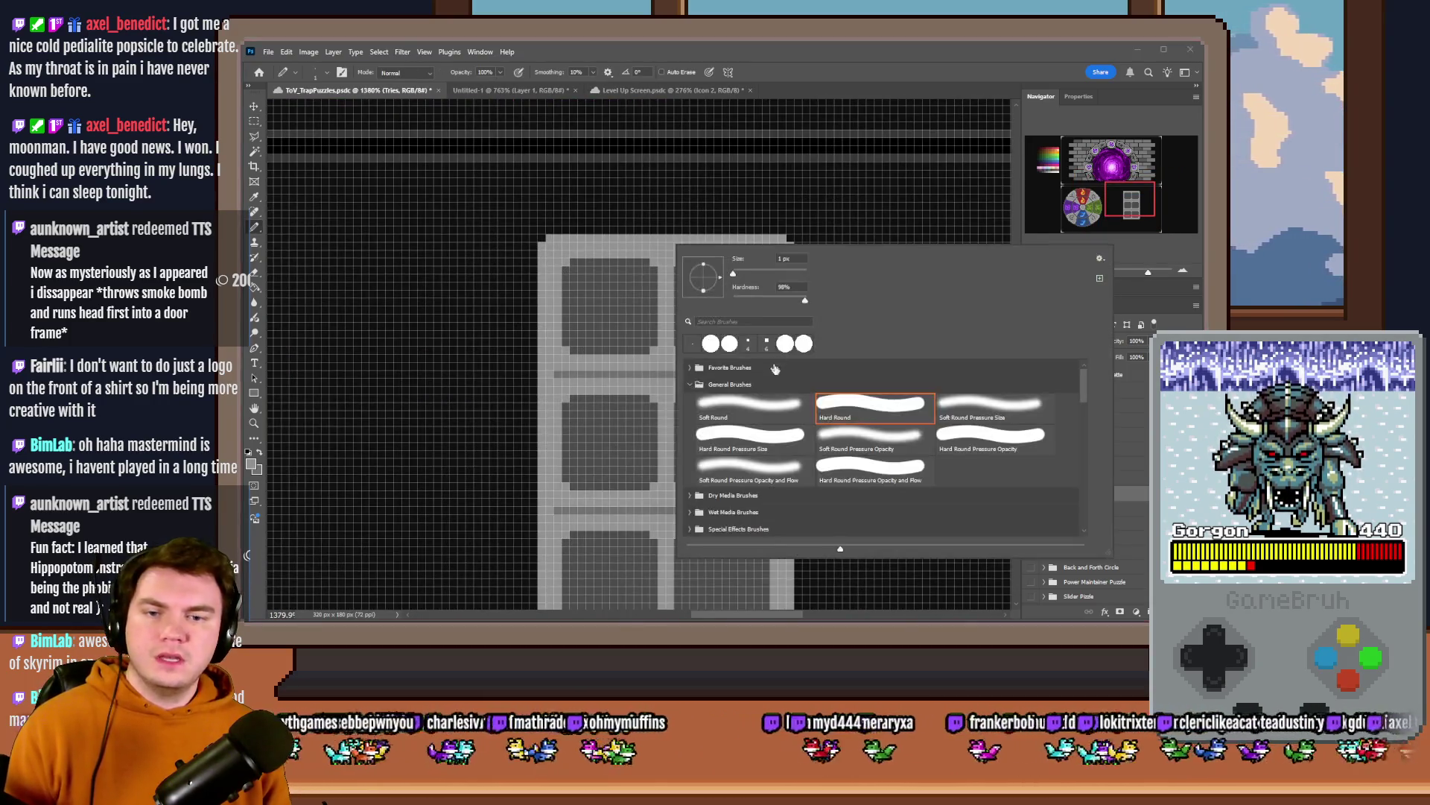
# - Paint a light-gray border along the panel's top, right, bottom and left edges with a larger pencil, then reset it to 1 px
pyautogui.moveTo(733, 273)
pyautogui.mouseDown()
pyautogui.moveTo(750, 274)
pyautogui.moveTo(734, 272)
pyautogui.mouseUp()
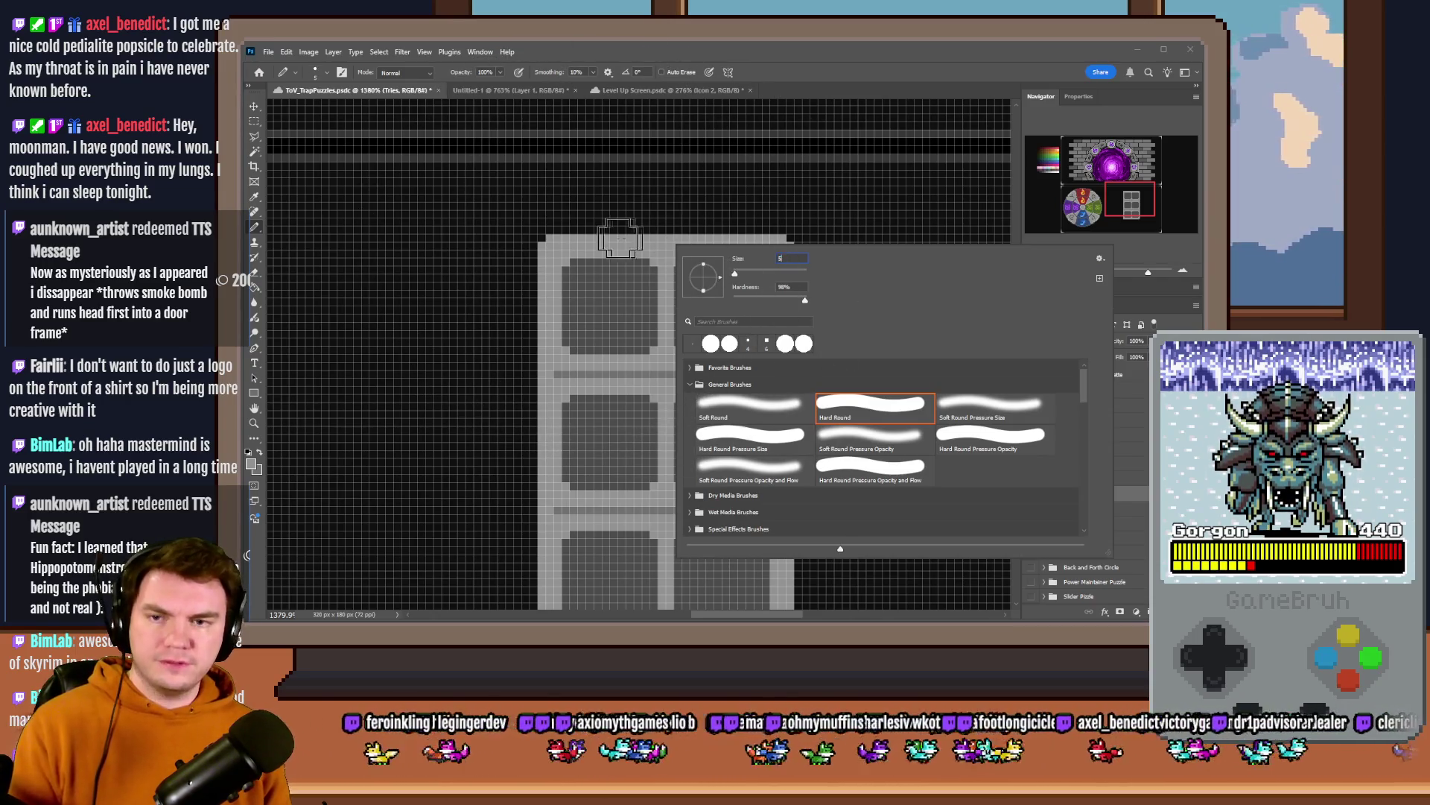
pyautogui.moveTo(559, 240); pyautogui.dragTo(809, 239)
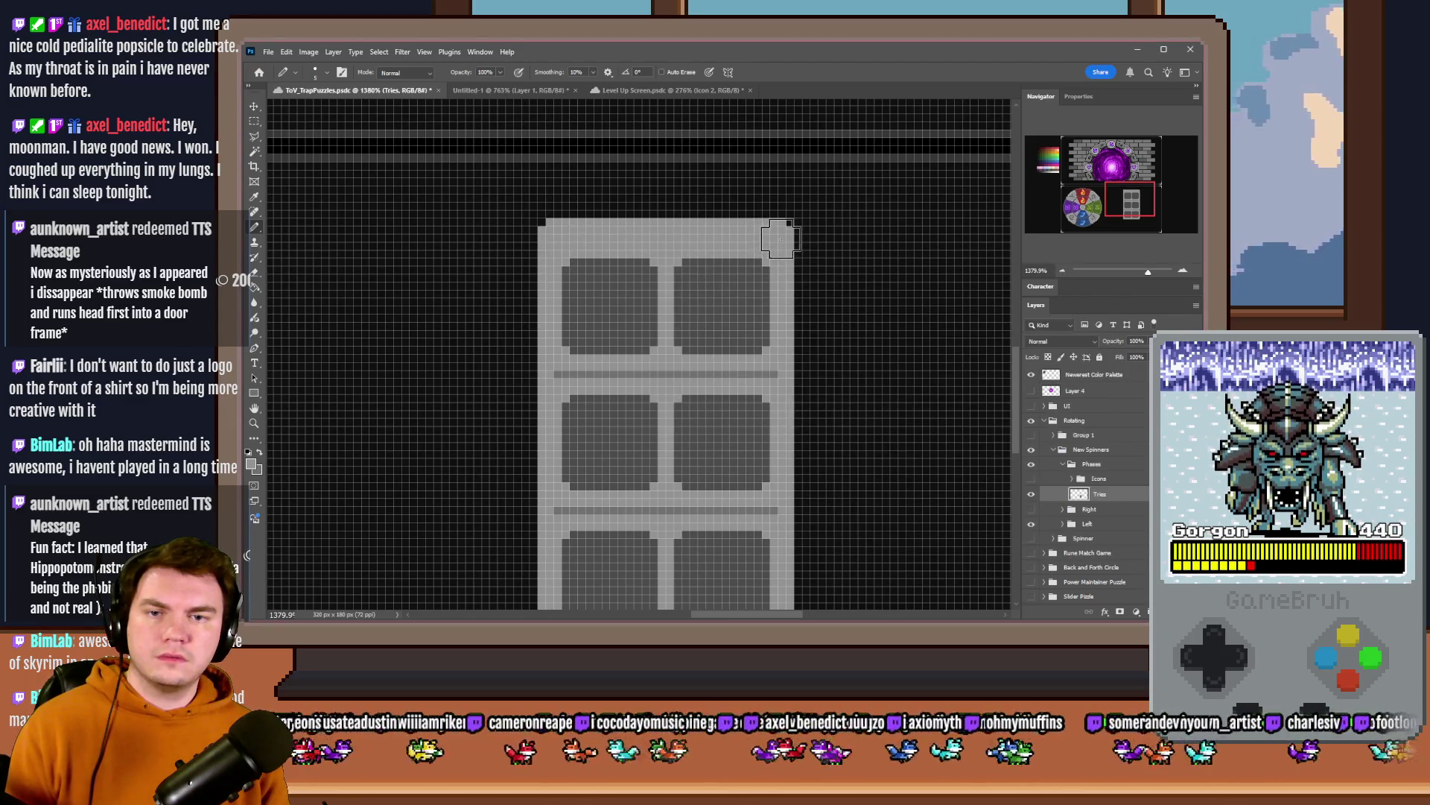
pyautogui.moveTo(790, 293); pyautogui.dragTo(799, 586)
pyautogui.scroll(-2, 790, 532)
pyautogui.scroll(-1, 790, 534)
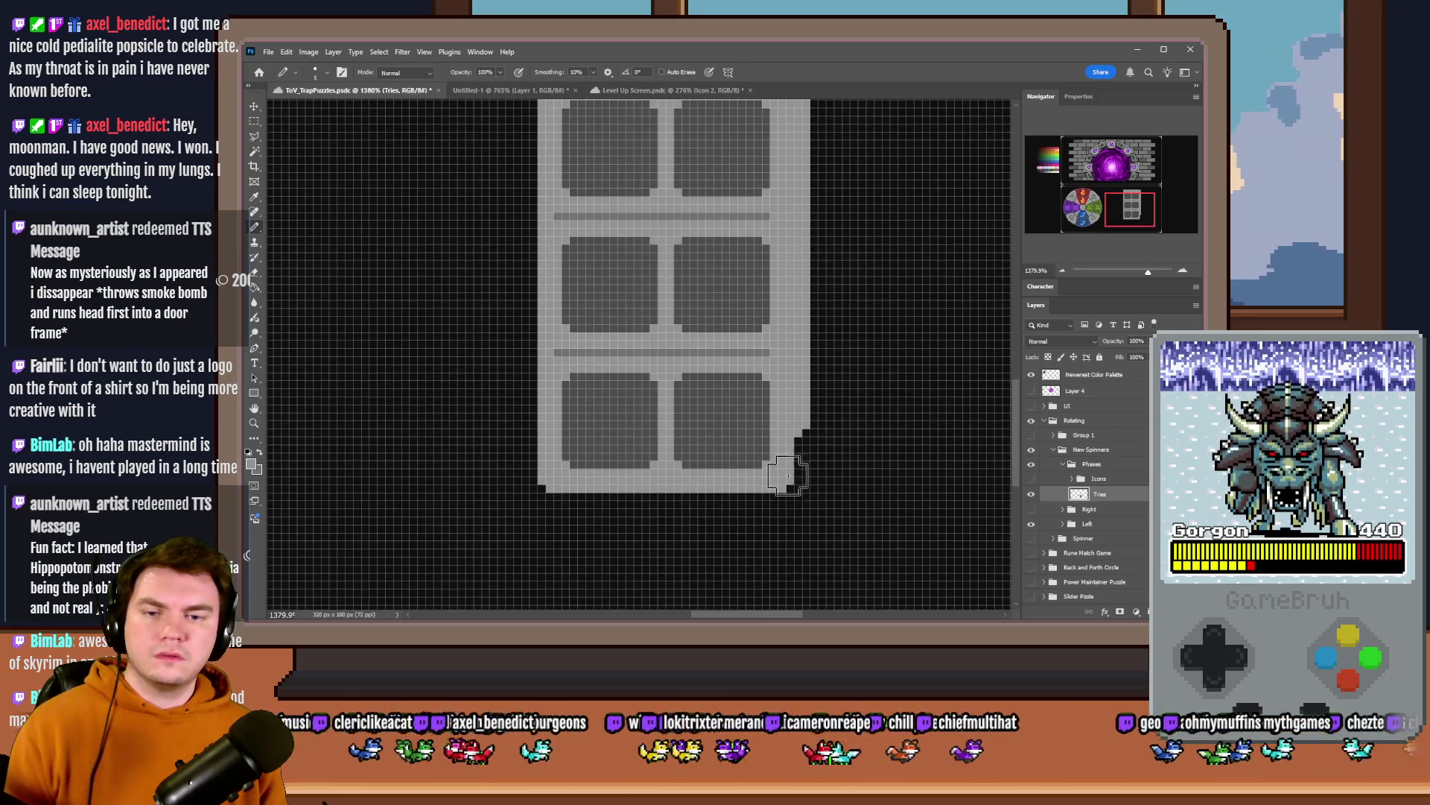
pyautogui.moveTo(786, 469); pyautogui.dragTo(803, 438)
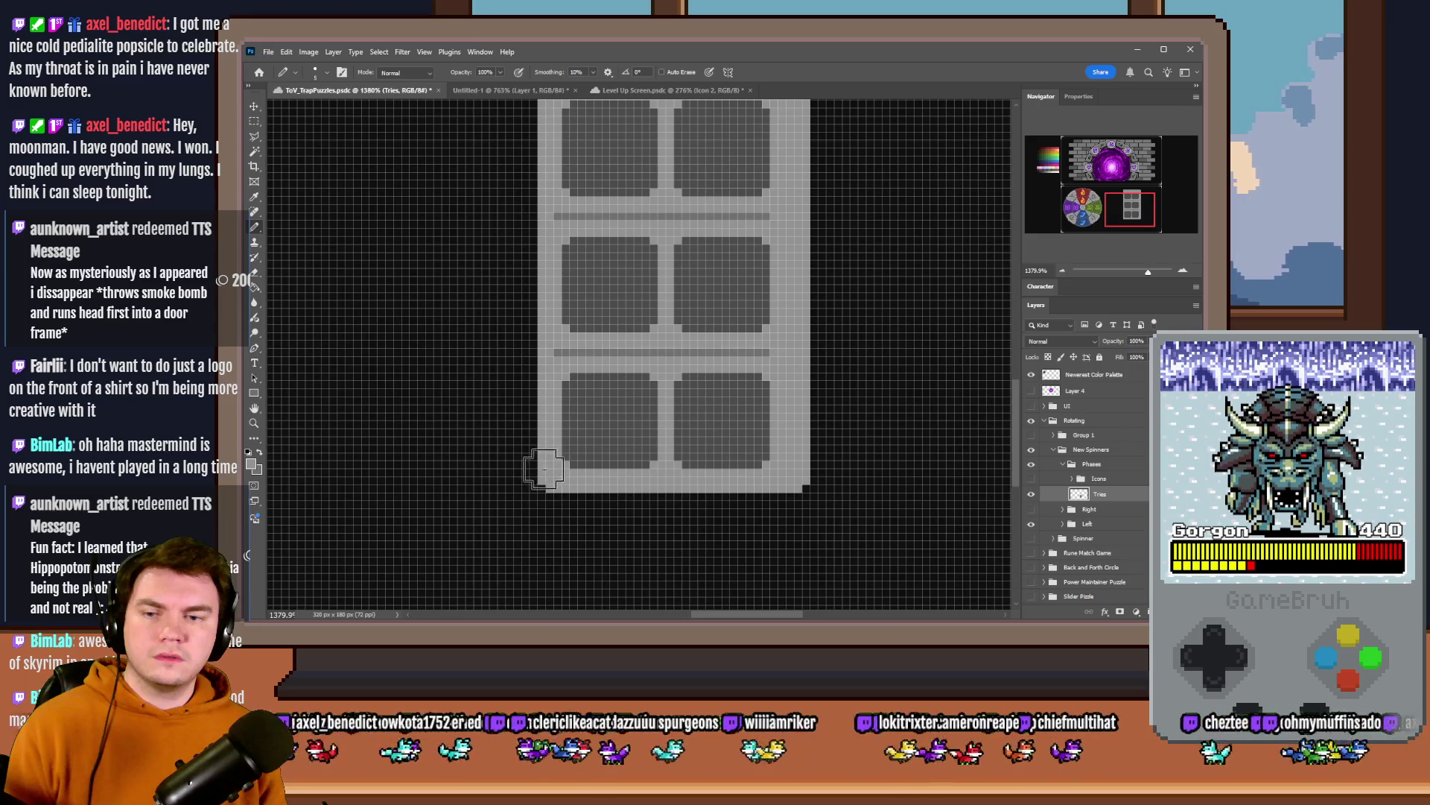
pyautogui.moveTo(791, 486)
pyautogui.mouseDown()
pyautogui.moveTo(546, 489)
pyautogui.moveTo(544, 144)
pyautogui.mouseUp()
pyautogui.scroll(2, 555, 339)
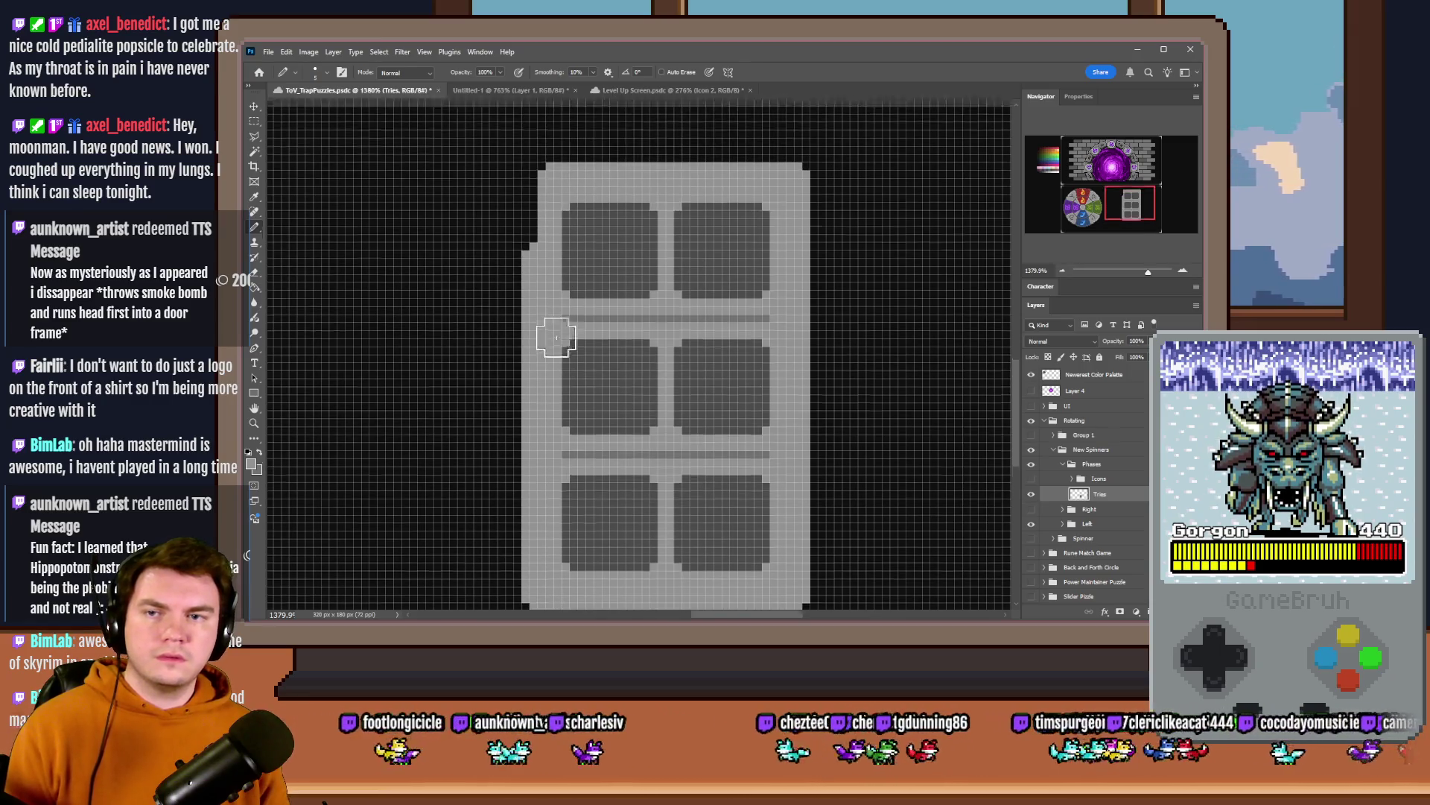
pyautogui.scroll(1, 555, 337)
pyautogui.moveTo(527, 287); pyautogui.dragTo(541, 222)
pyautogui.click(542, 221)
pyautogui.scroll(-2, 649, 280)
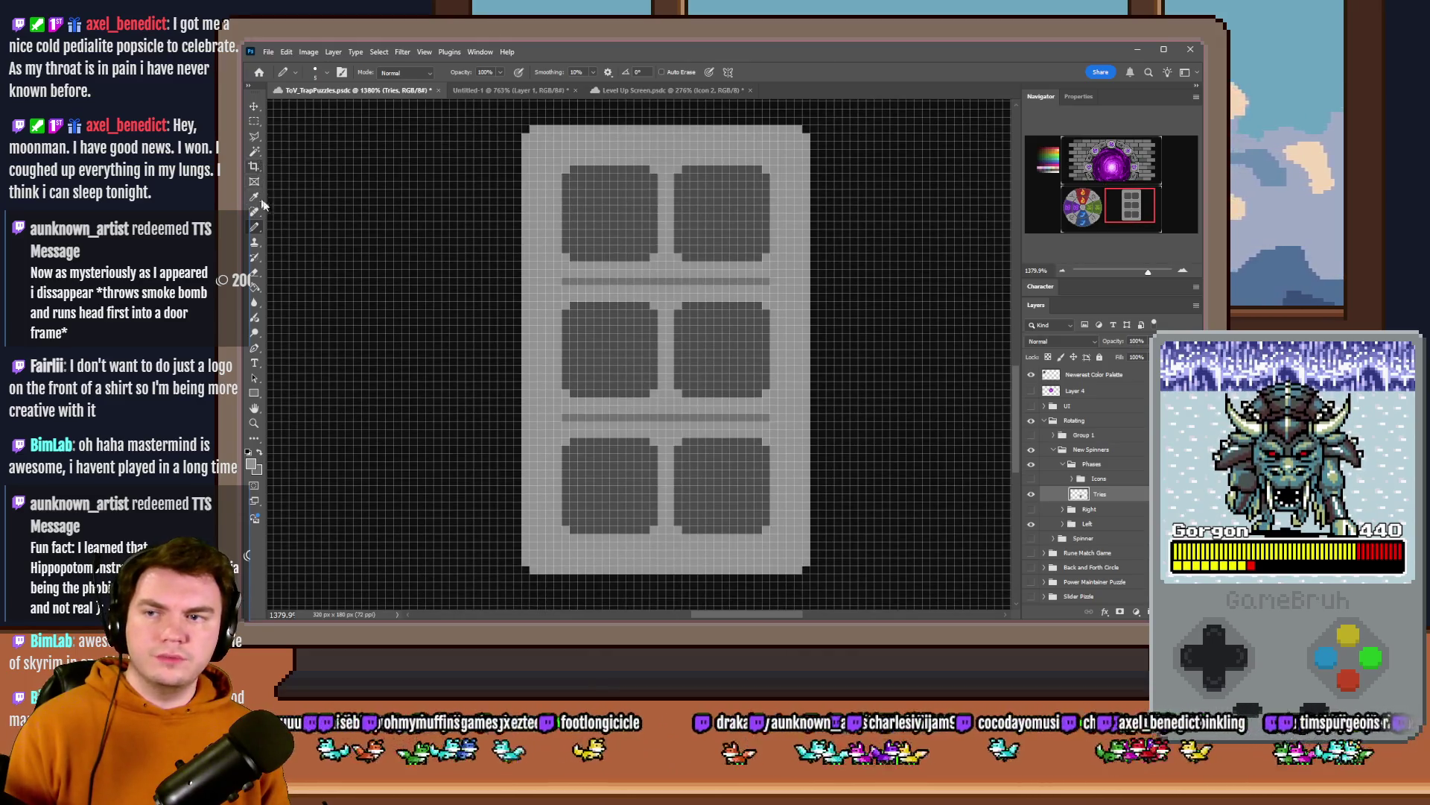
pyautogui.rightClick(642, 265)
pyautogui.press('Return')
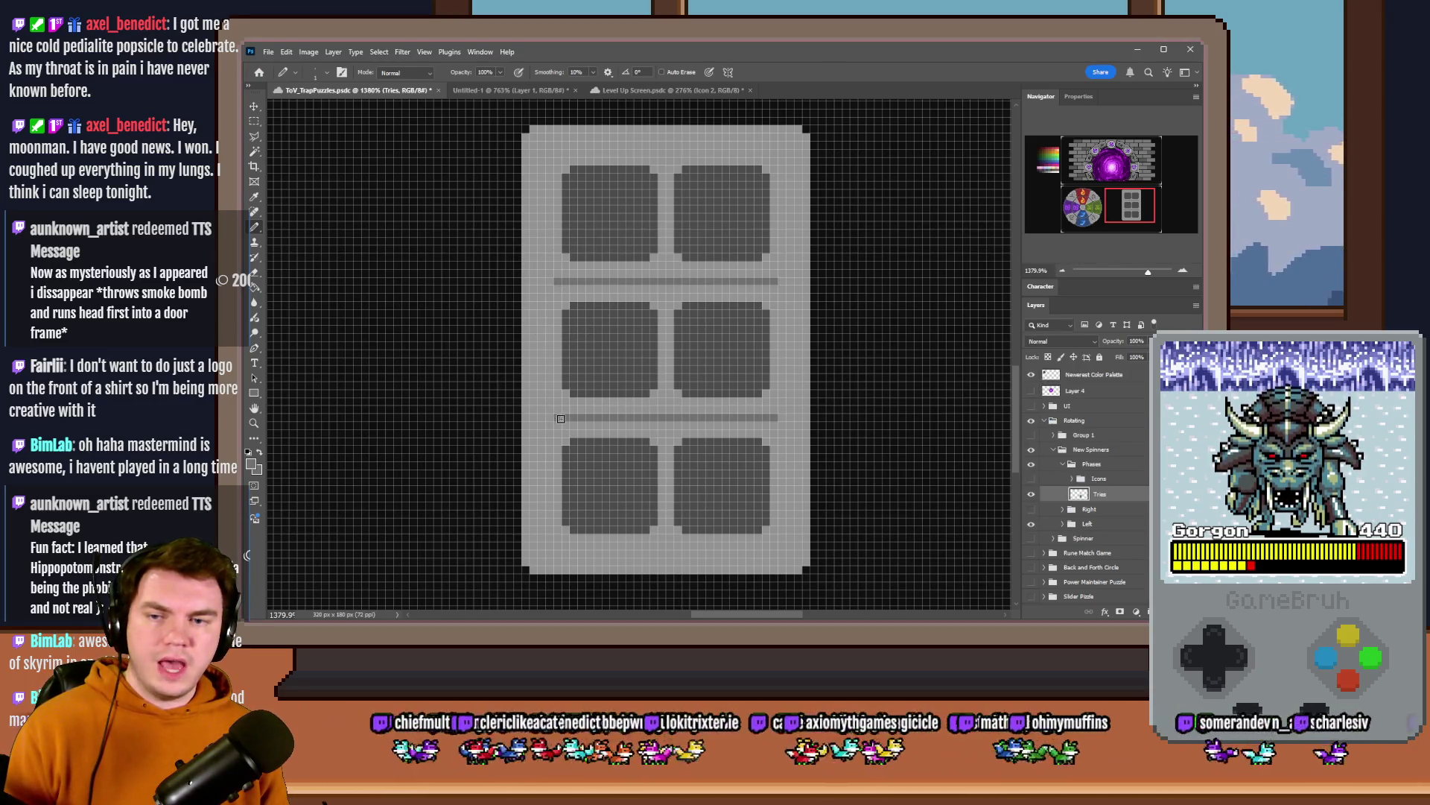
pyautogui.scroll(-2, 712, 456)
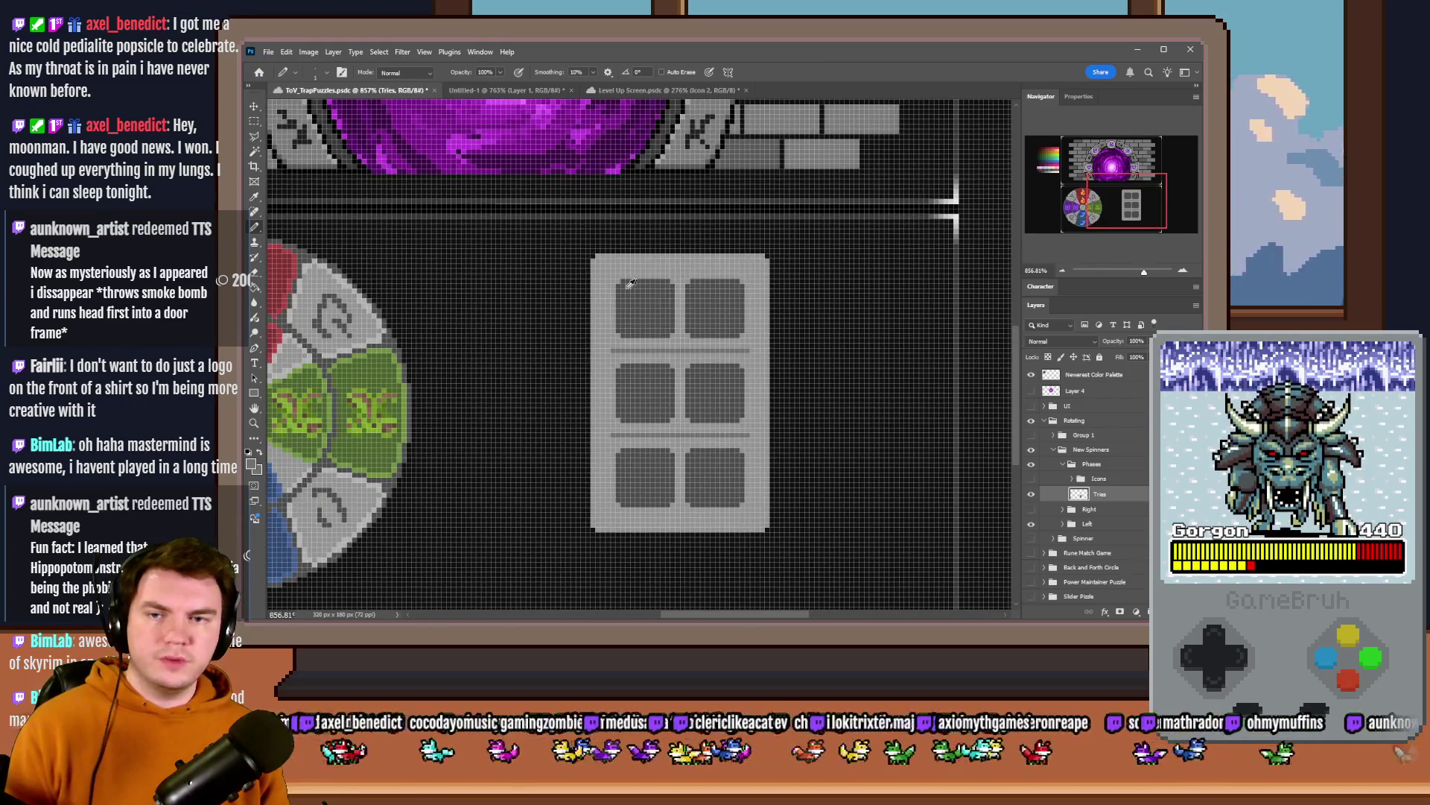
# - Erase notches into the panel's top, right and bottom edges with the Pencil-mode eraser
pyautogui.press('e')
pyautogui.scroll(2, 642, 275)
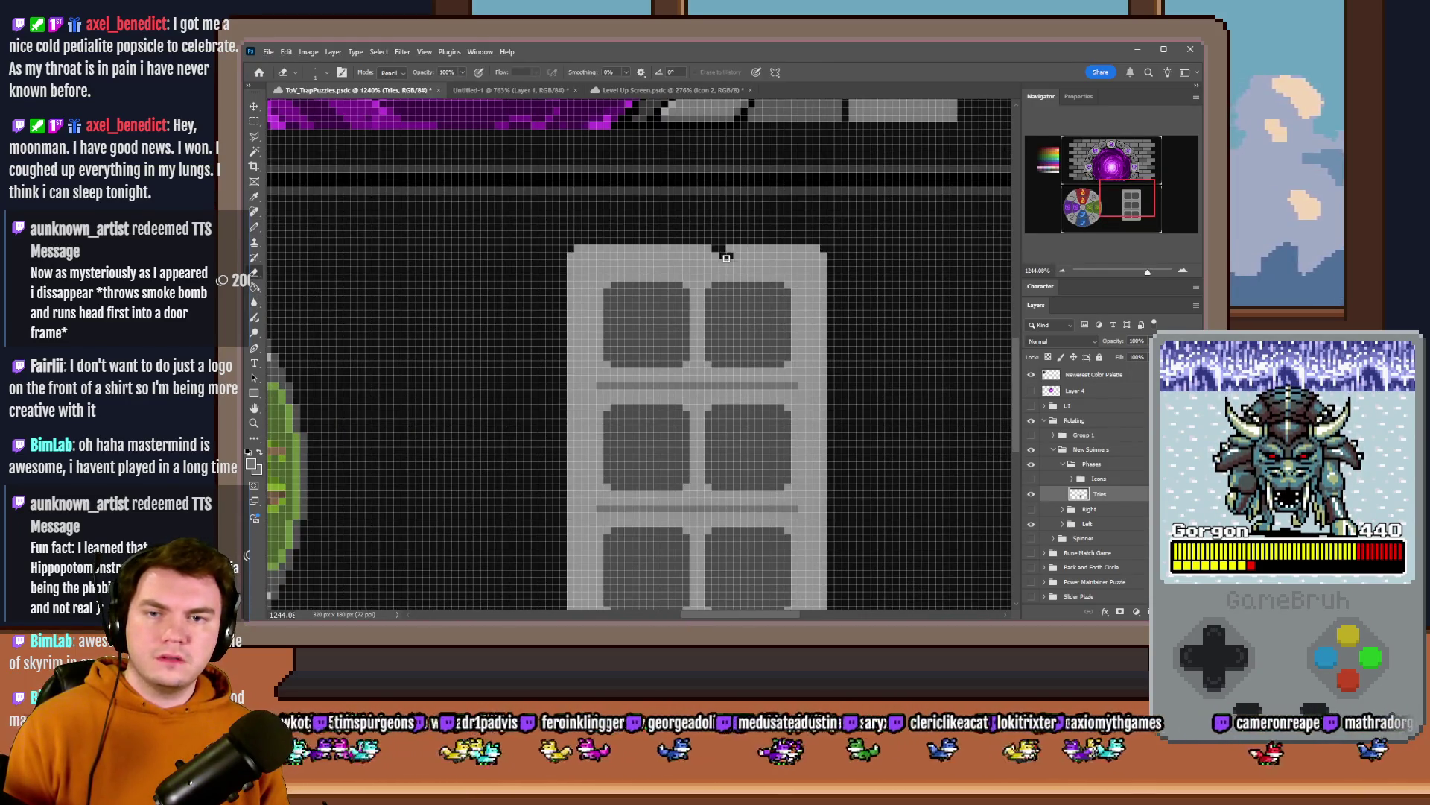
pyautogui.moveTo(824, 368); pyautogui.dragTo(830, 438)
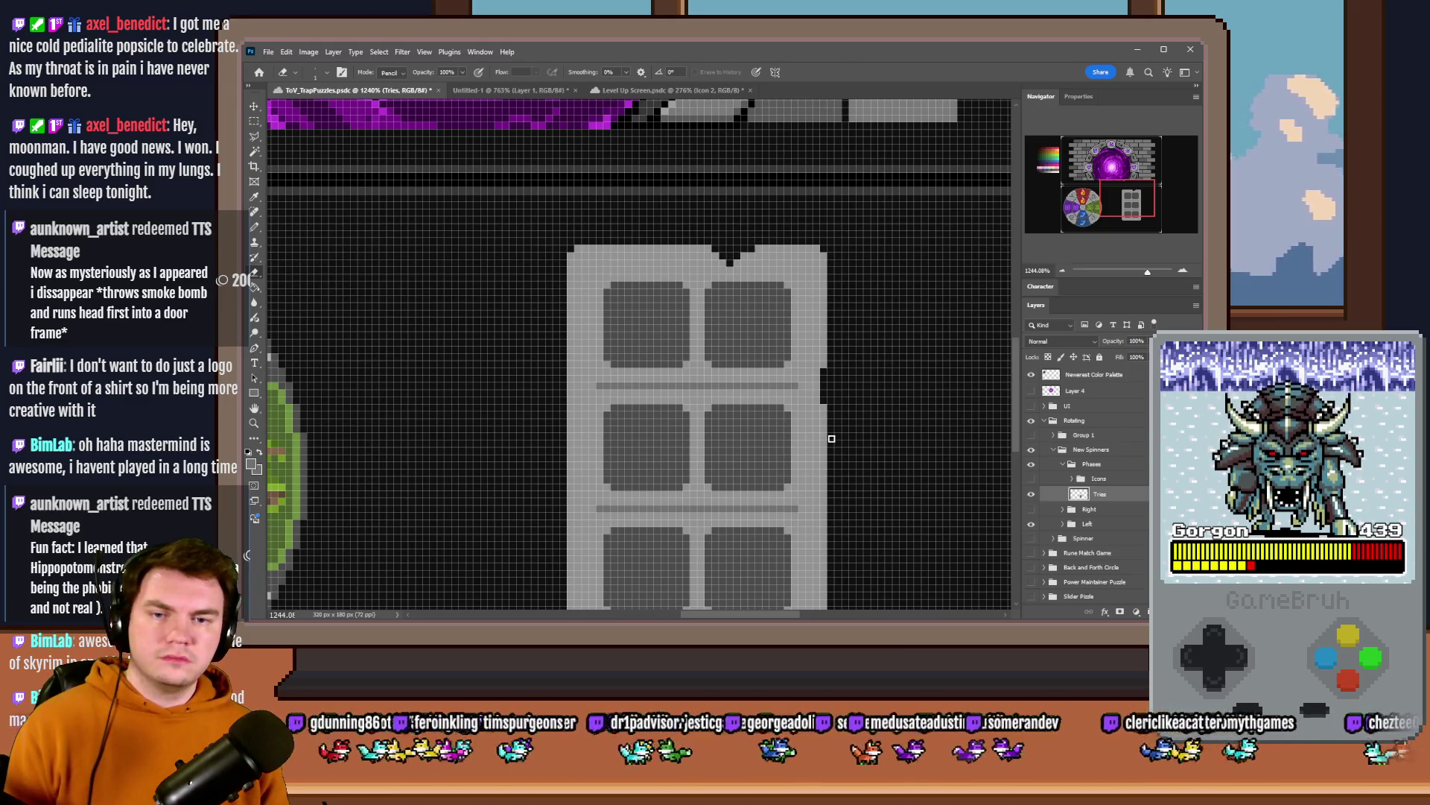
pyautogui.scroll(-3, 841, 339)
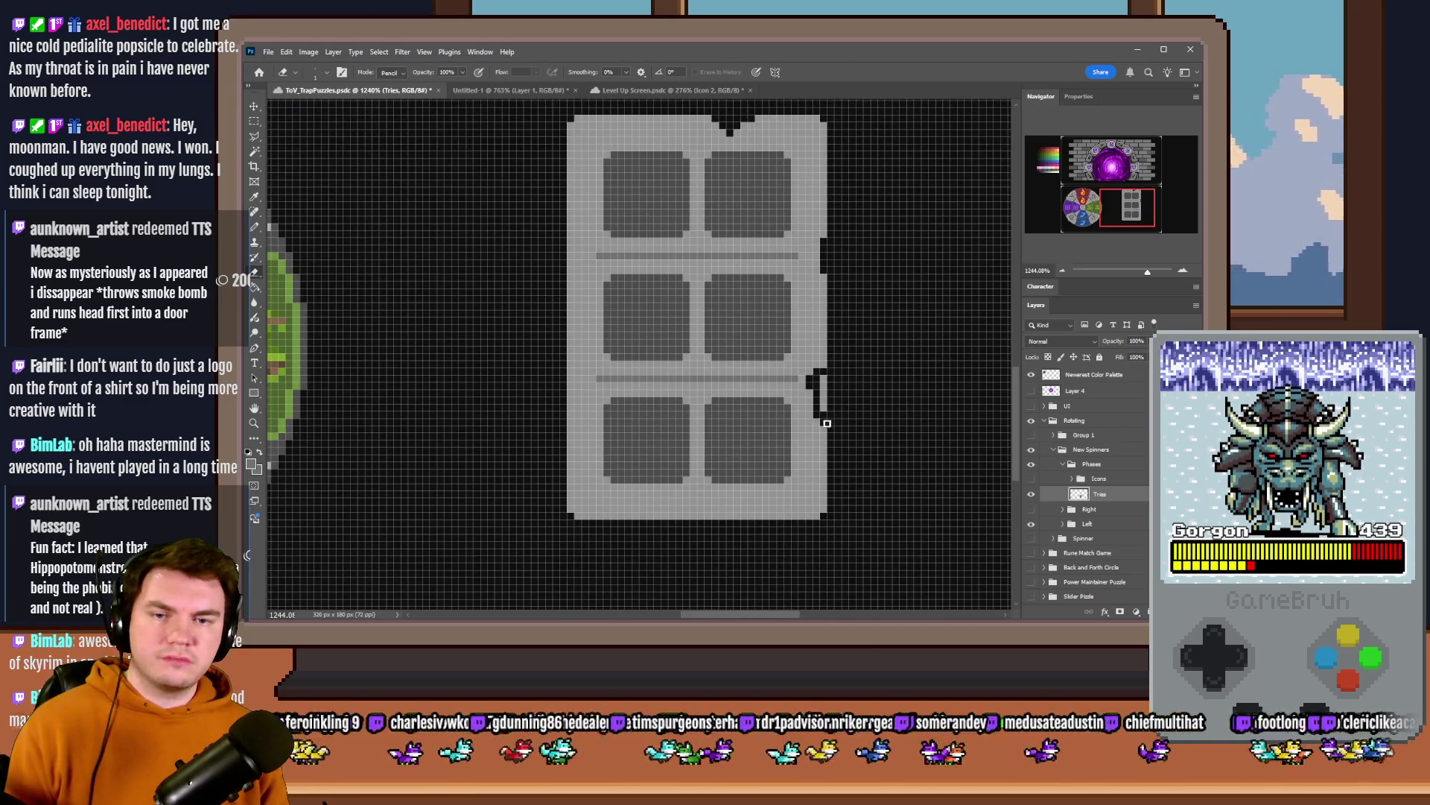
pyautogui.moveTo(727, 527); pyautogui.dragTo(658, 529)
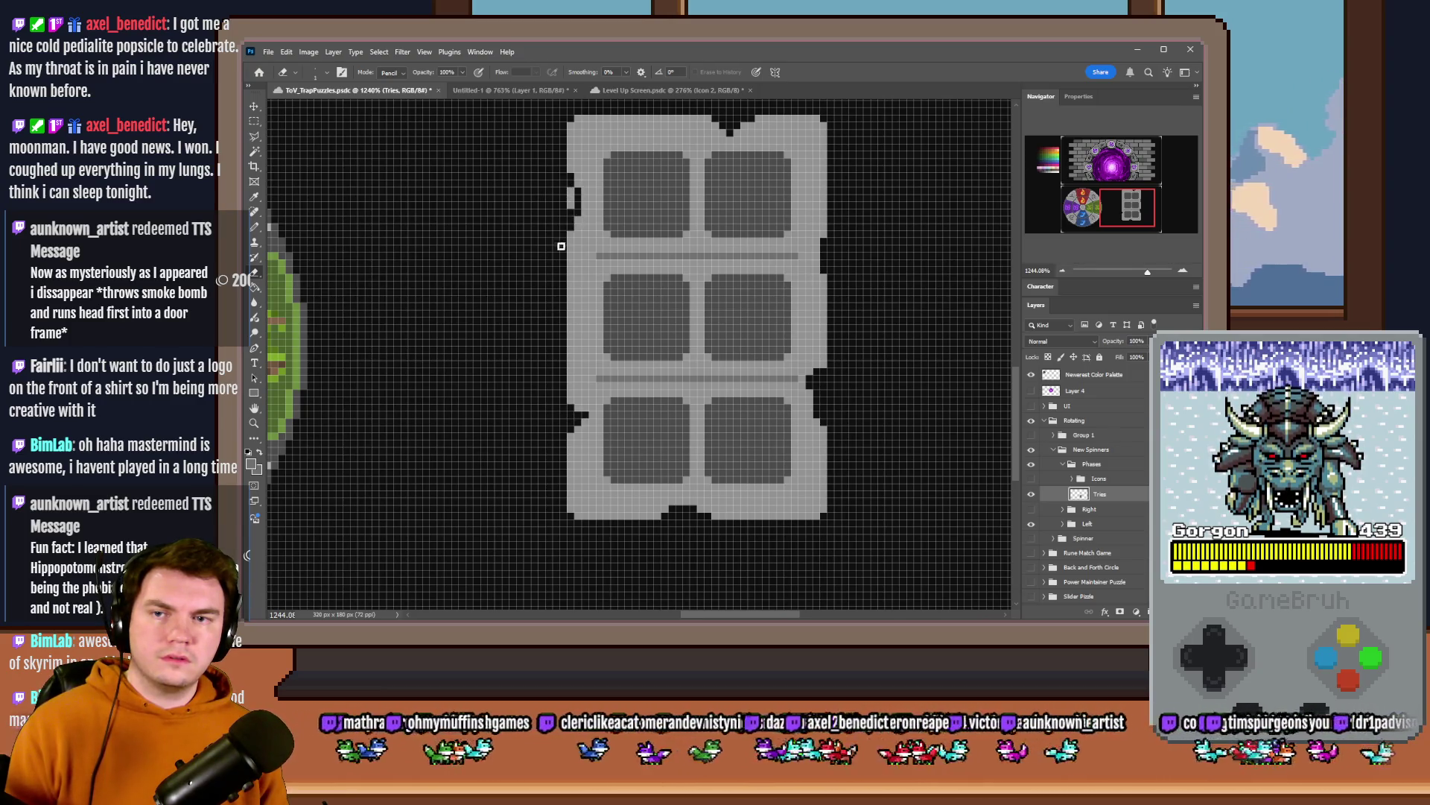
pyautogui.scroll(-3, 565, 314)
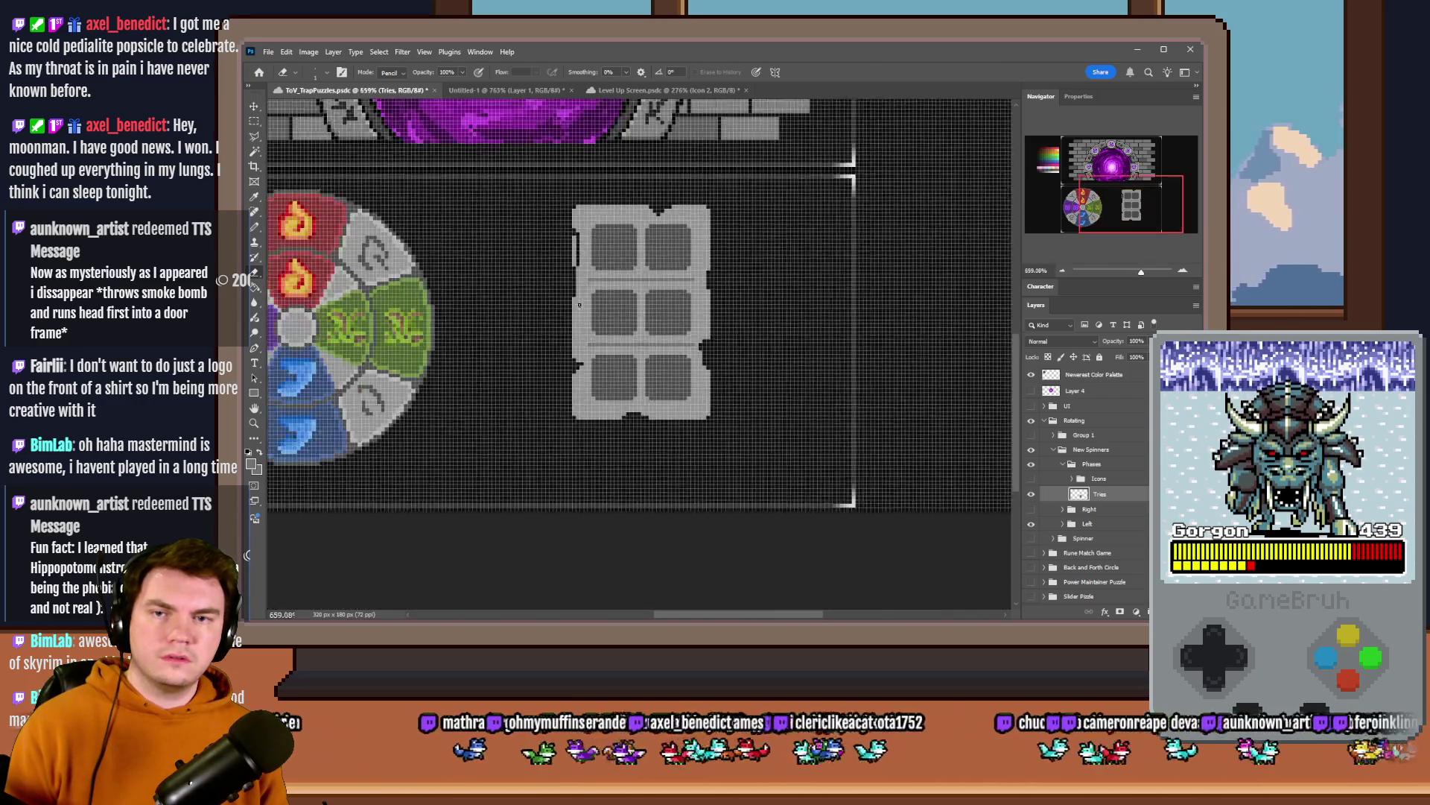
pyautogui.scroll(3, 654, 303)
# - Carve a dark ridge along the right edge, undoing misplaced strokes, and redraw it on the lower right
pyautogui.moveTo(684, 235); pyautogui.dragTo(673, 289)
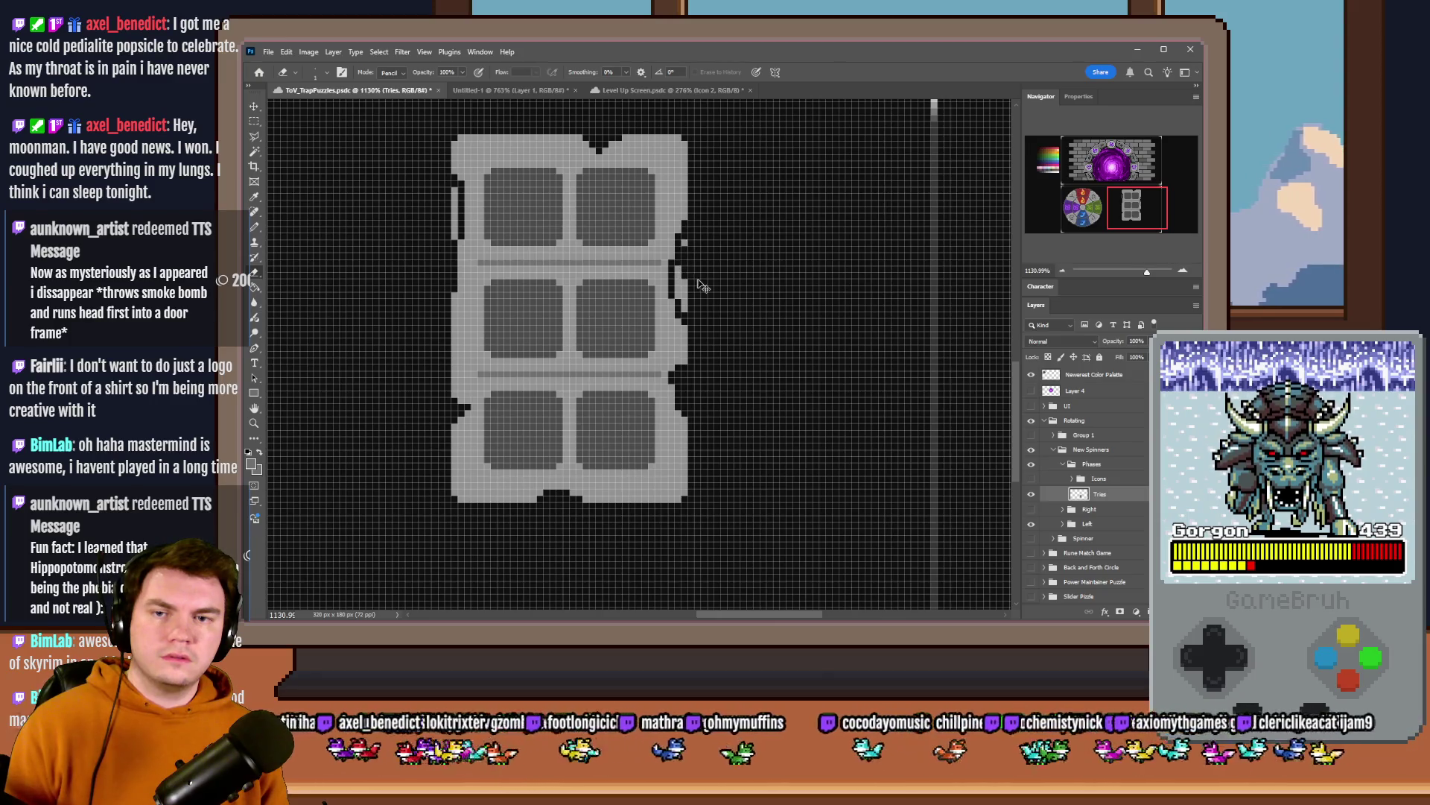
pyautogui.hotkey('ctrl', 'z')
pyautogui.hotkey('ctrl', 'z')
pyautogui.hotkey('ctrl', 'z')
pyautogui.hotkey('ctrl', 'z')
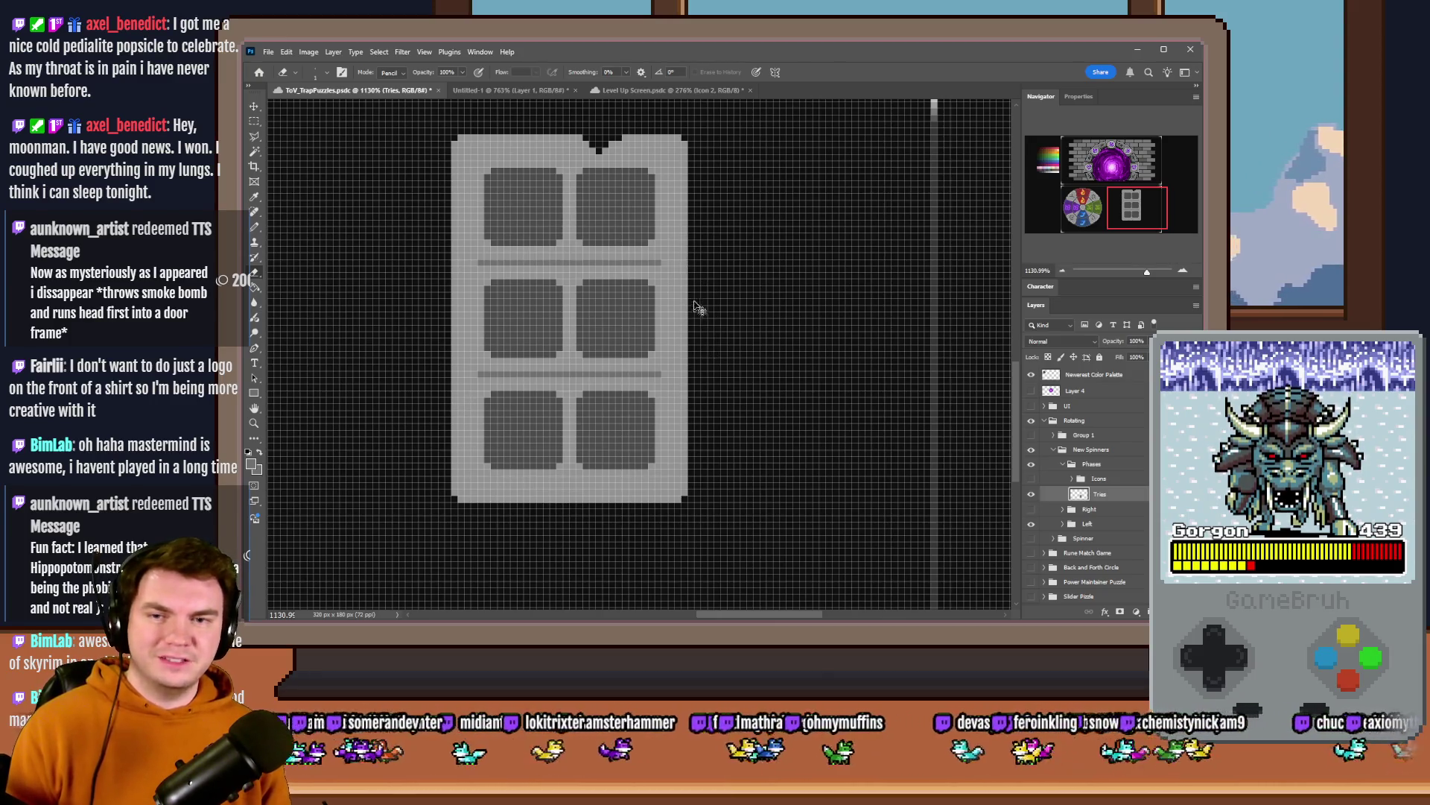
pyautogui.moveTo(683, 291); pyautogui.dragTo(683, 358)
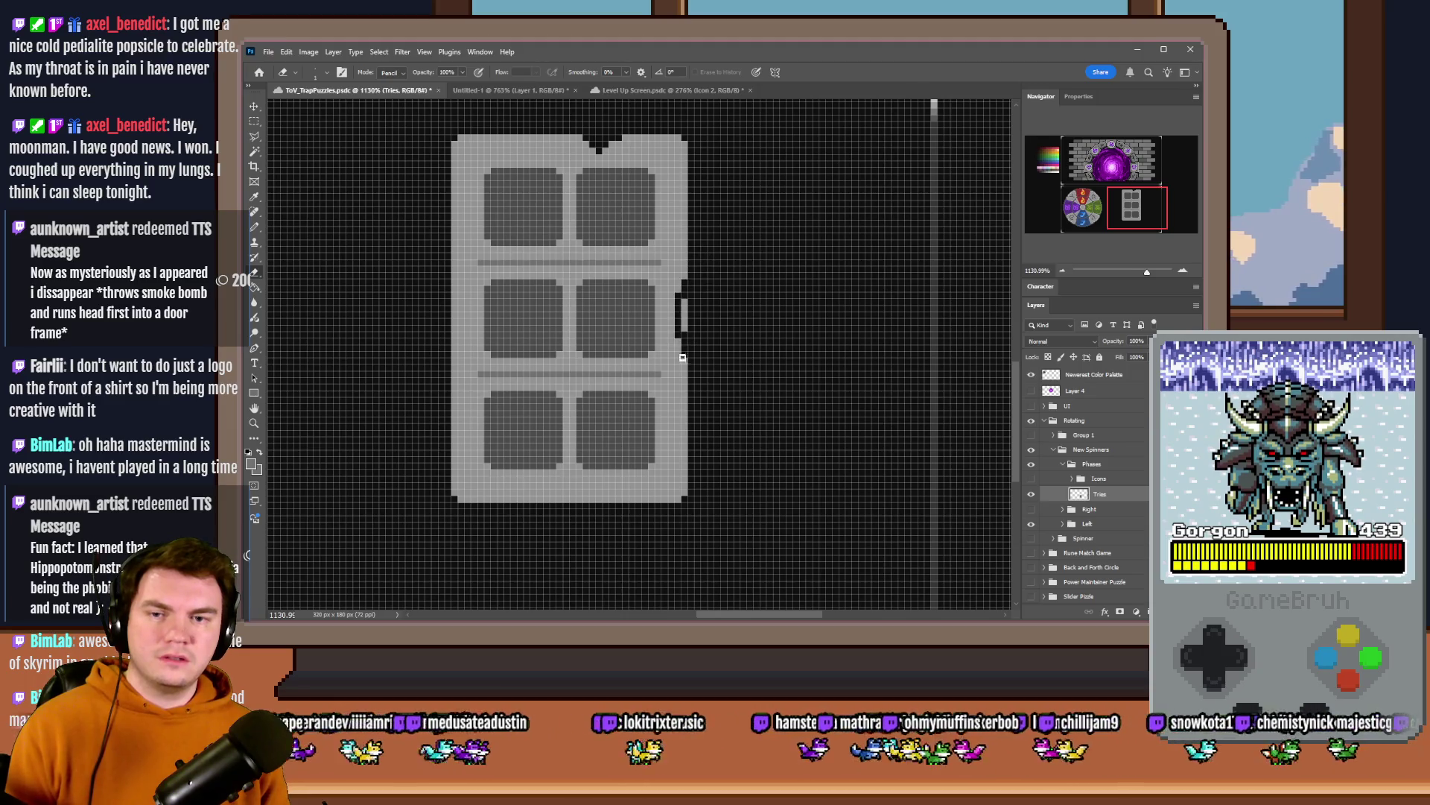
pyautogui.hotkey('ctrl', 'z')
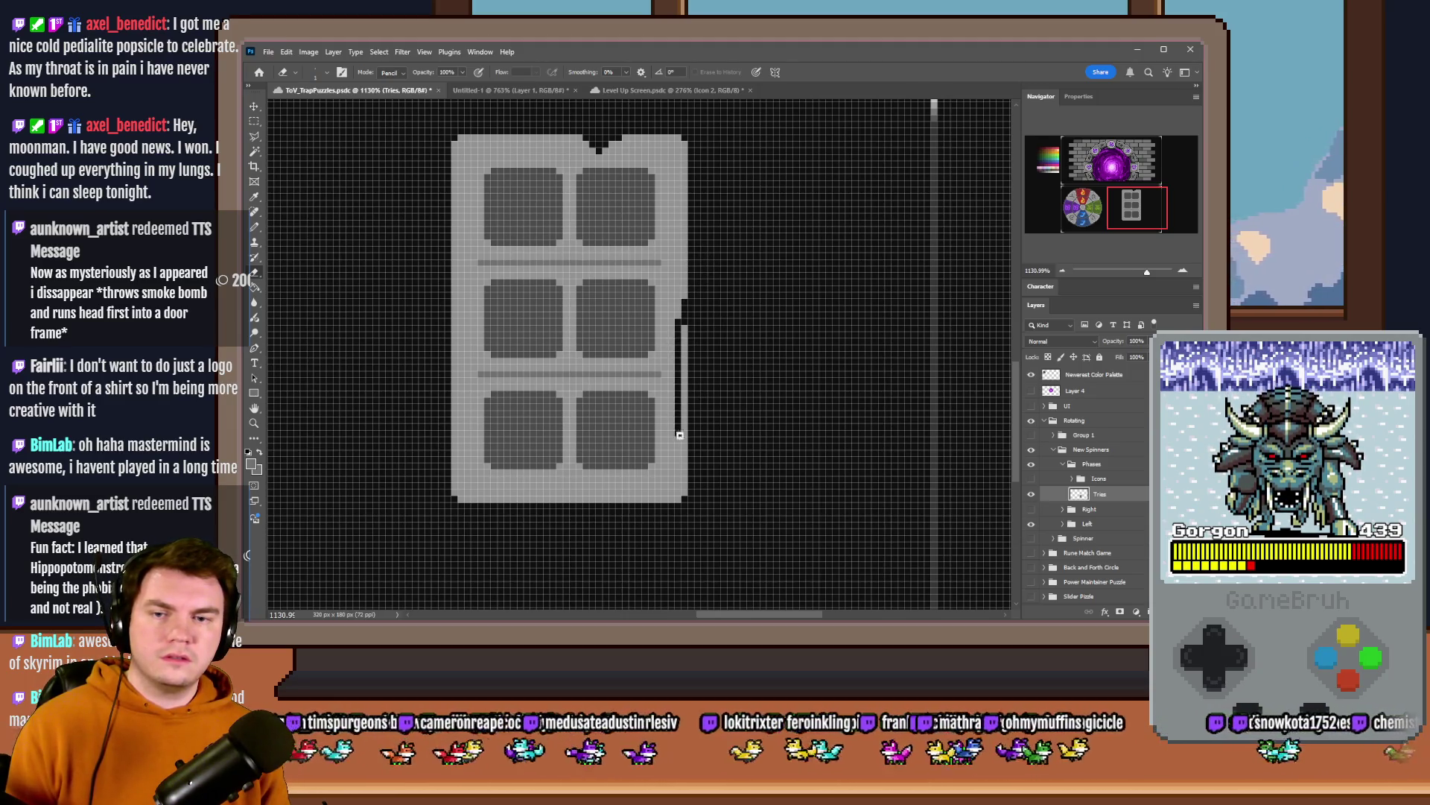
pyautogui.hotkey('ctrl', 'z')
pyautogui.moveTo(671, 424); pyautogui.dragTo(677, 453)
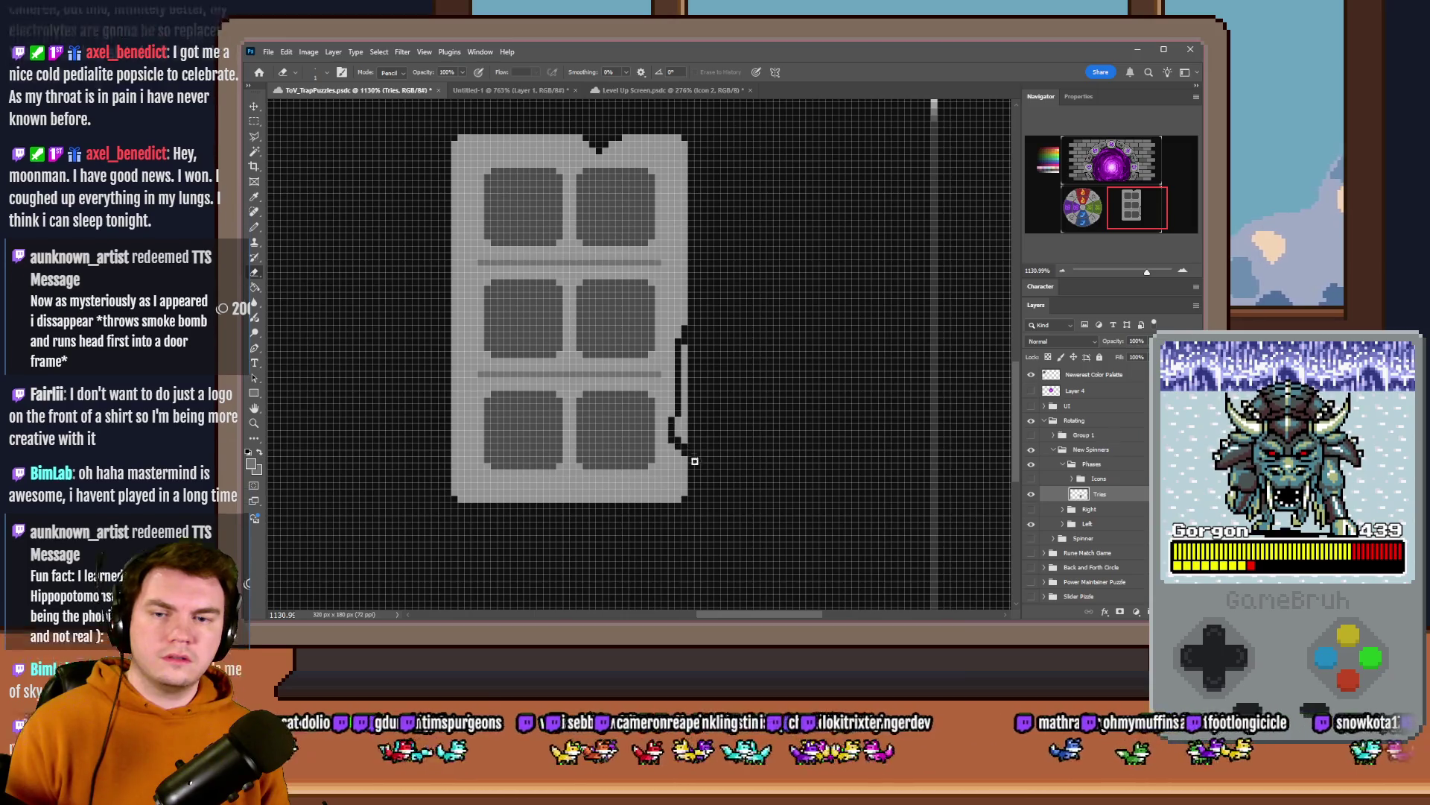
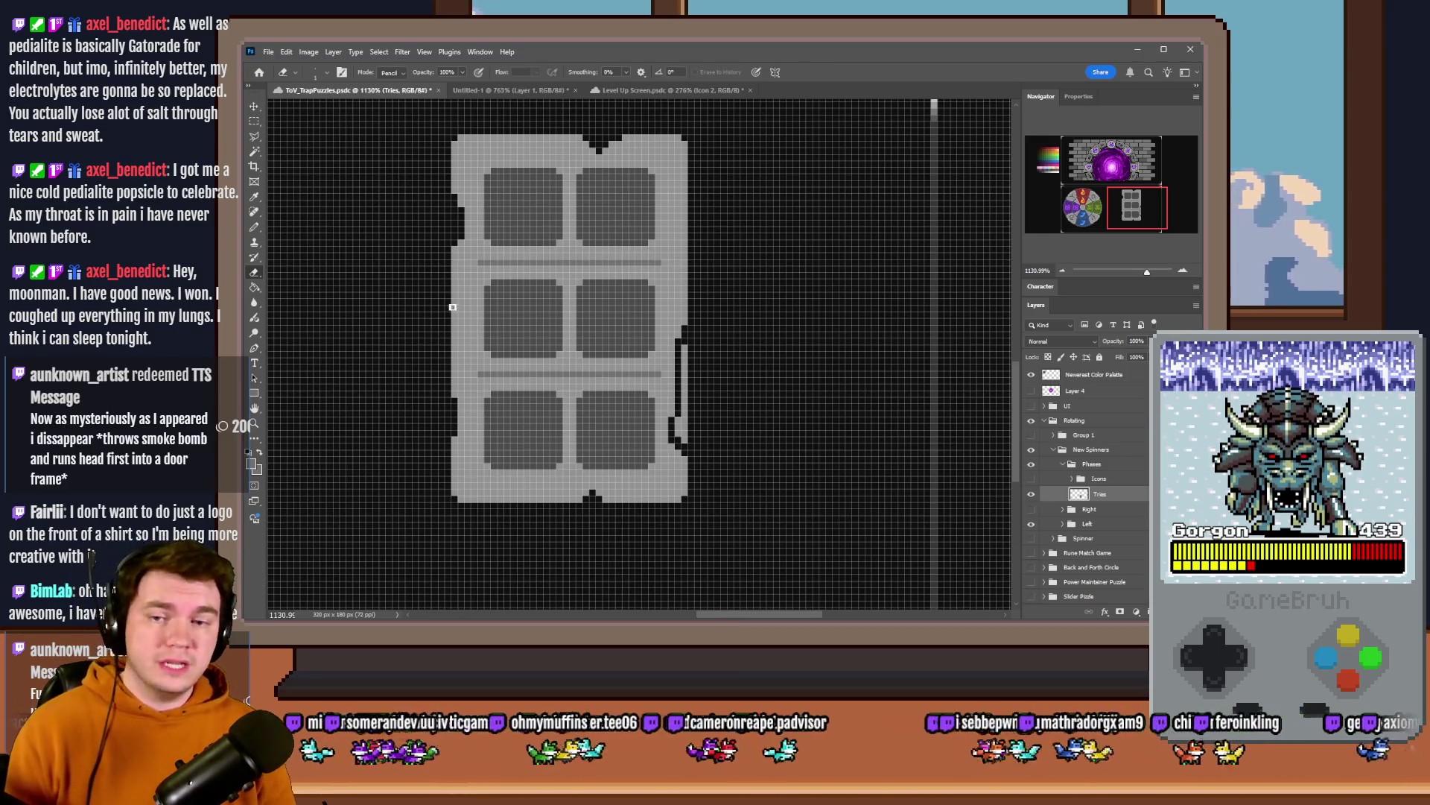
# - Paint the tile board's top edge row in a lighter gray sampled from the palette
pyautogui.click(254, 236)
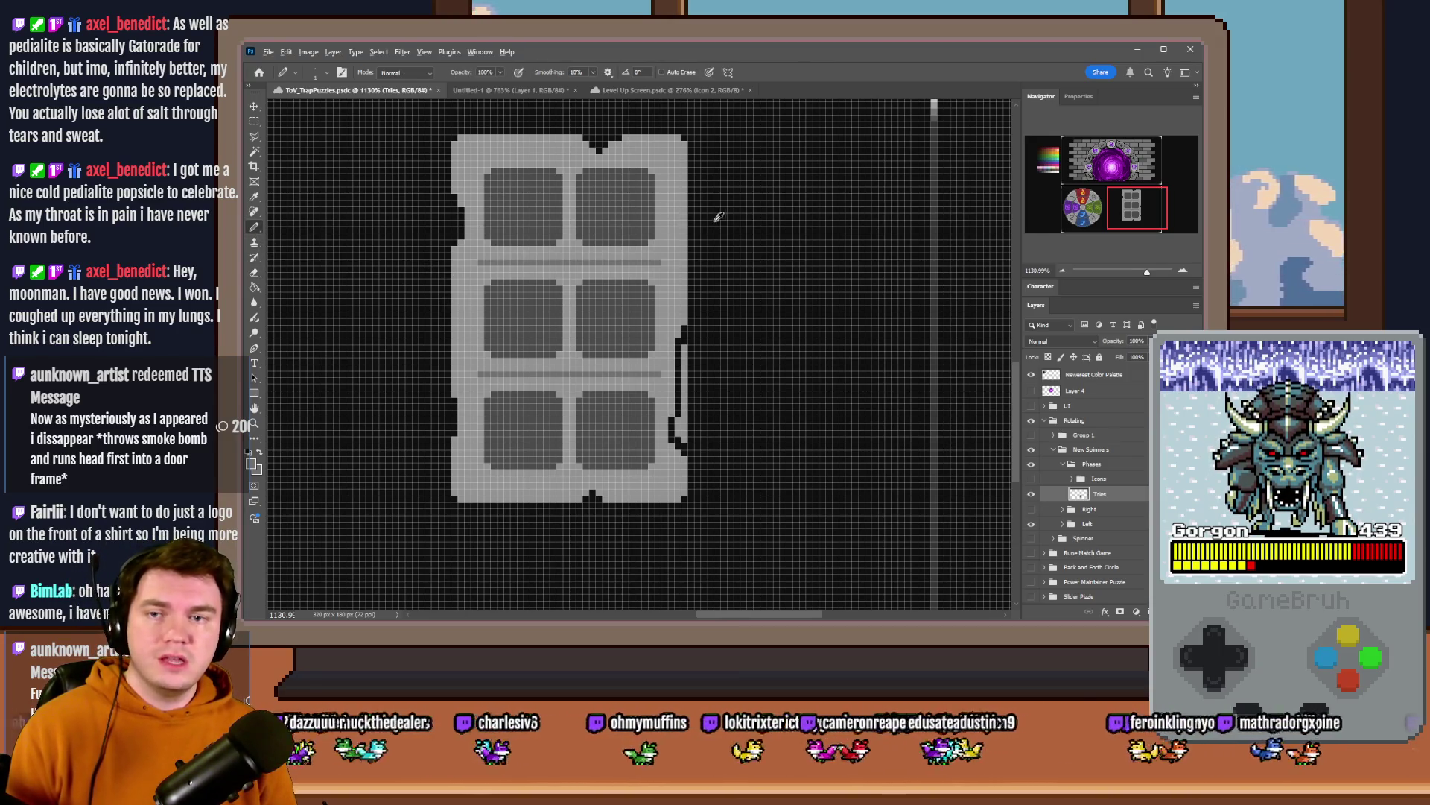
pyautogui.scroll(-3, 718, 217)
pyautogui.scroll(3, 671, 190)
pyautogui.hscroll(-5, 559, 201)
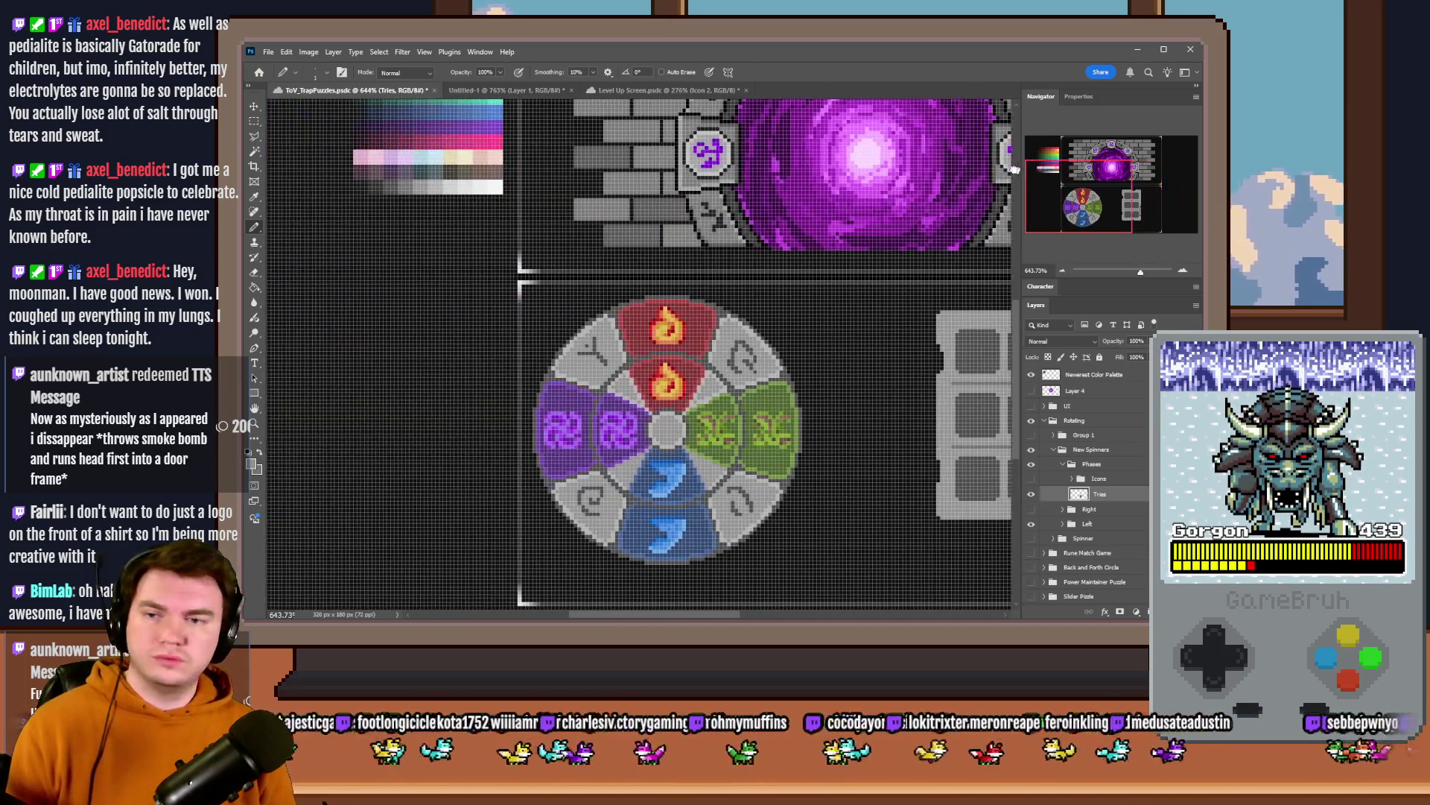
pyautogui.scroll(1, 447, 213)
pyautogui.keyDown('alt'); pyautogui.click(423, 217); pyautogui.keyUp('alt')
pyautogui.moveTo(961, 325); pyautogui.dragTo(536, 303)
pyautogui.scroll(5, 716, 319)
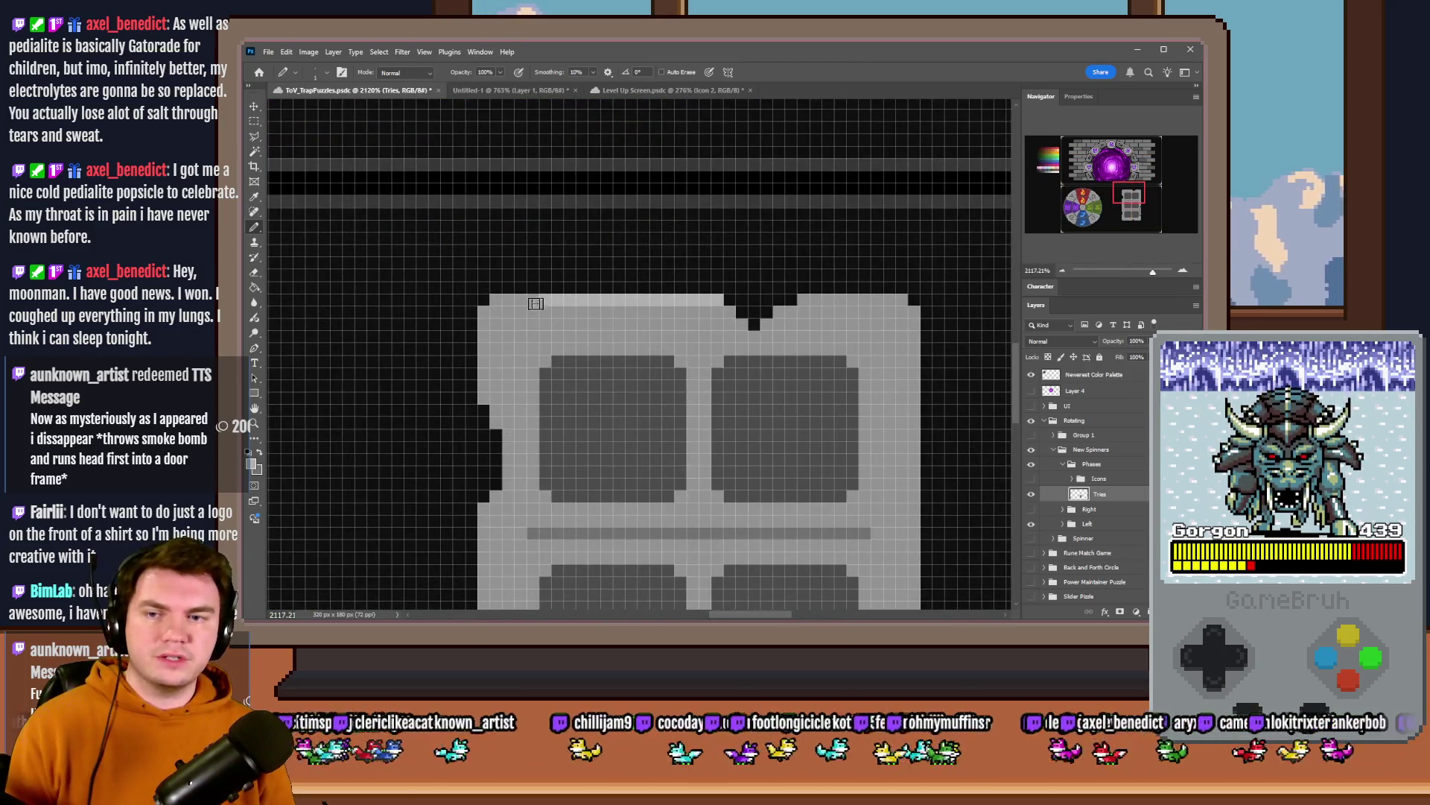
pyautogui.moveTo(800, 299); pyautogui.dragTo(909, 300)
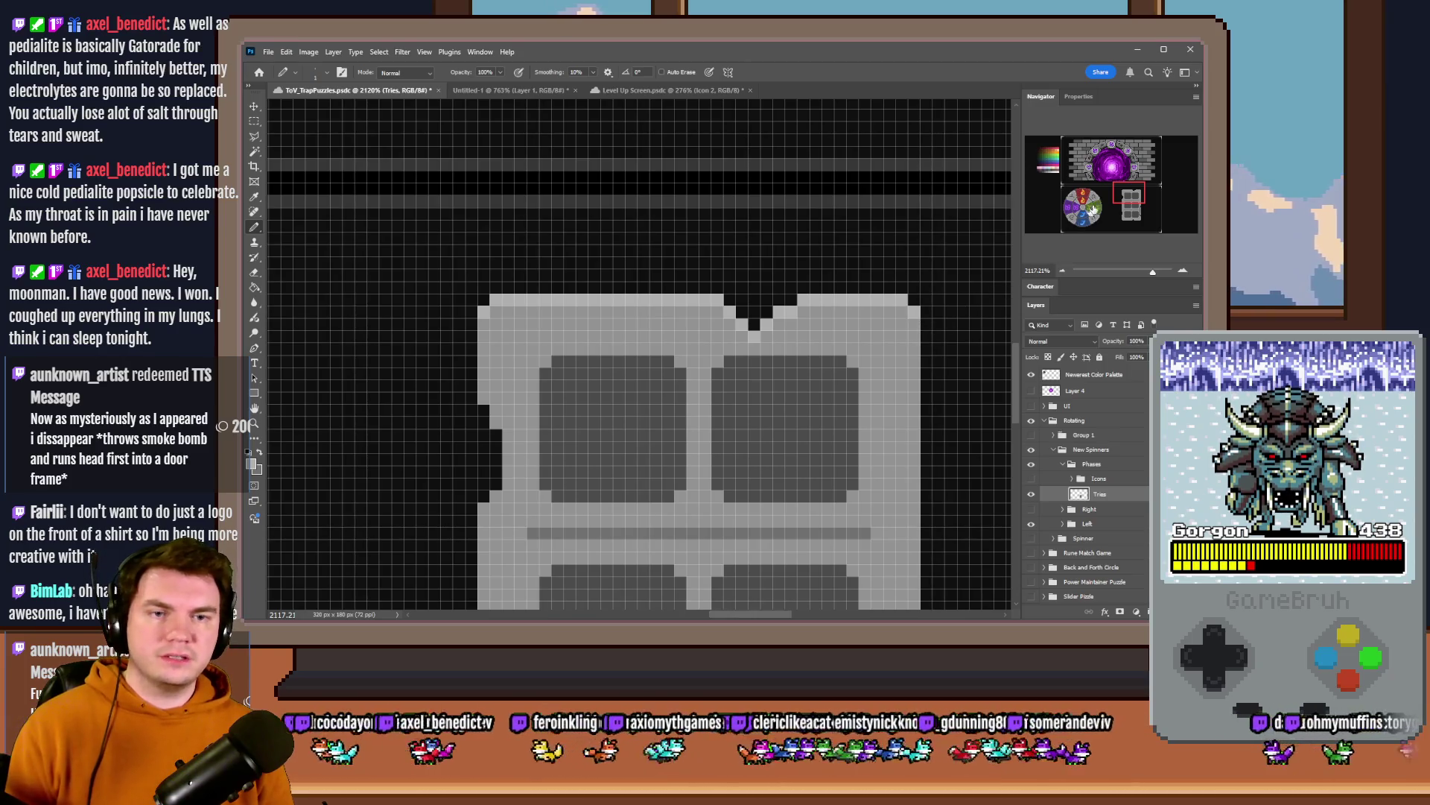
pyautogui.moveTo(1093, 207); pyautogui.dragTo(1107, 203)
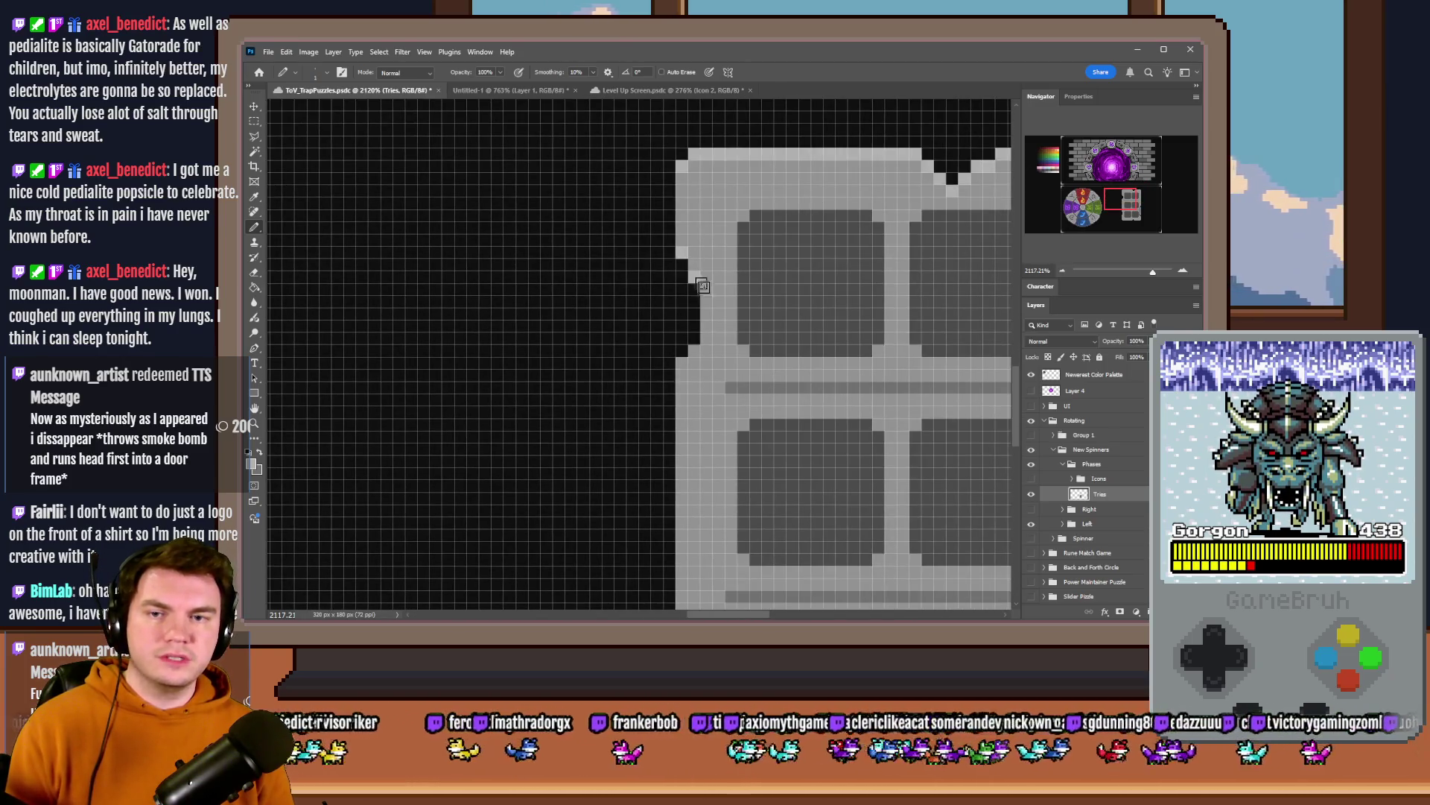
pyautogui.scroll(-3, 701, 285)
pyautogui.scroll(-3, 709, 330)
pyautogui.scroll(-3, 683, 380)
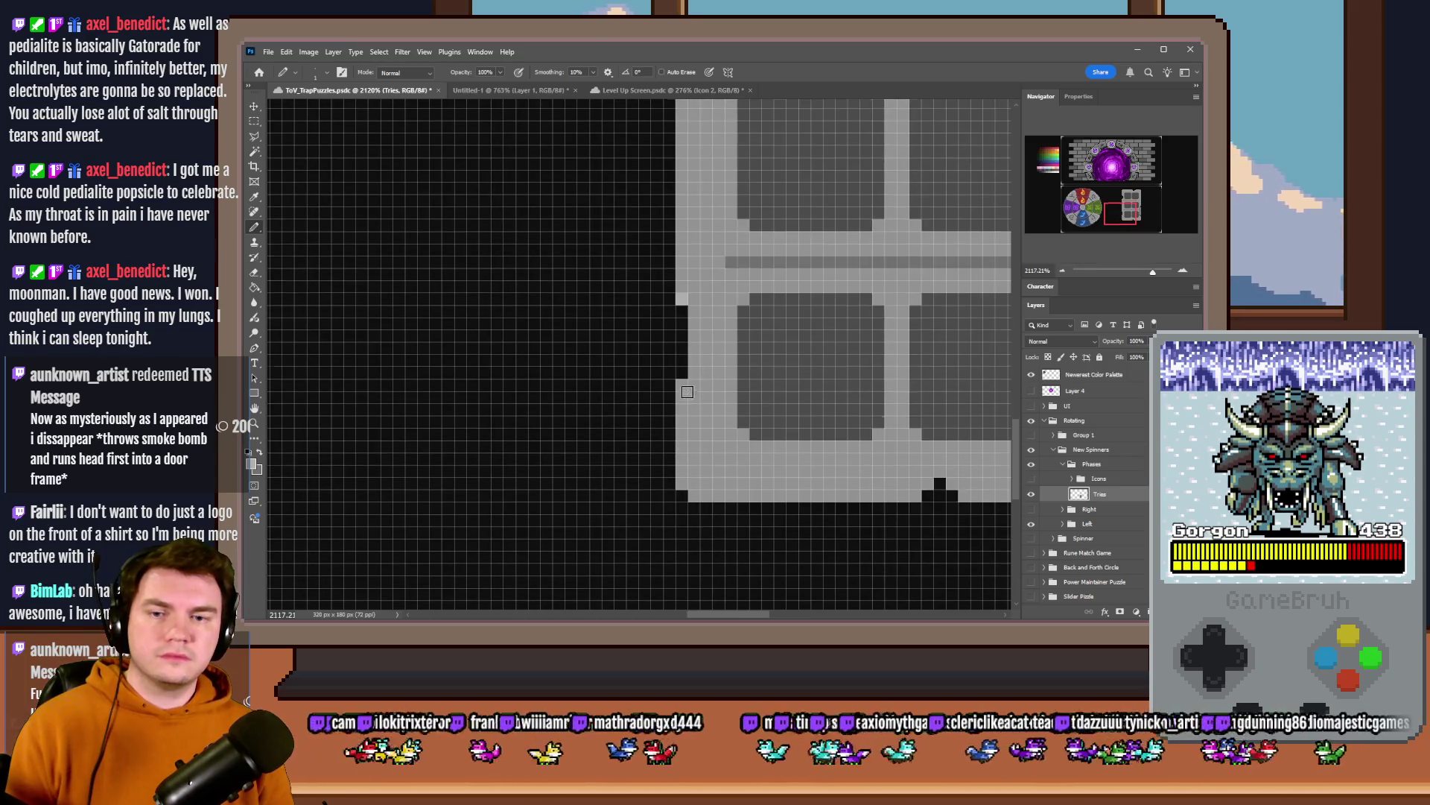
pyautogui.moveTo(1114, 220); pyautogui.dragTo(1130, 213)
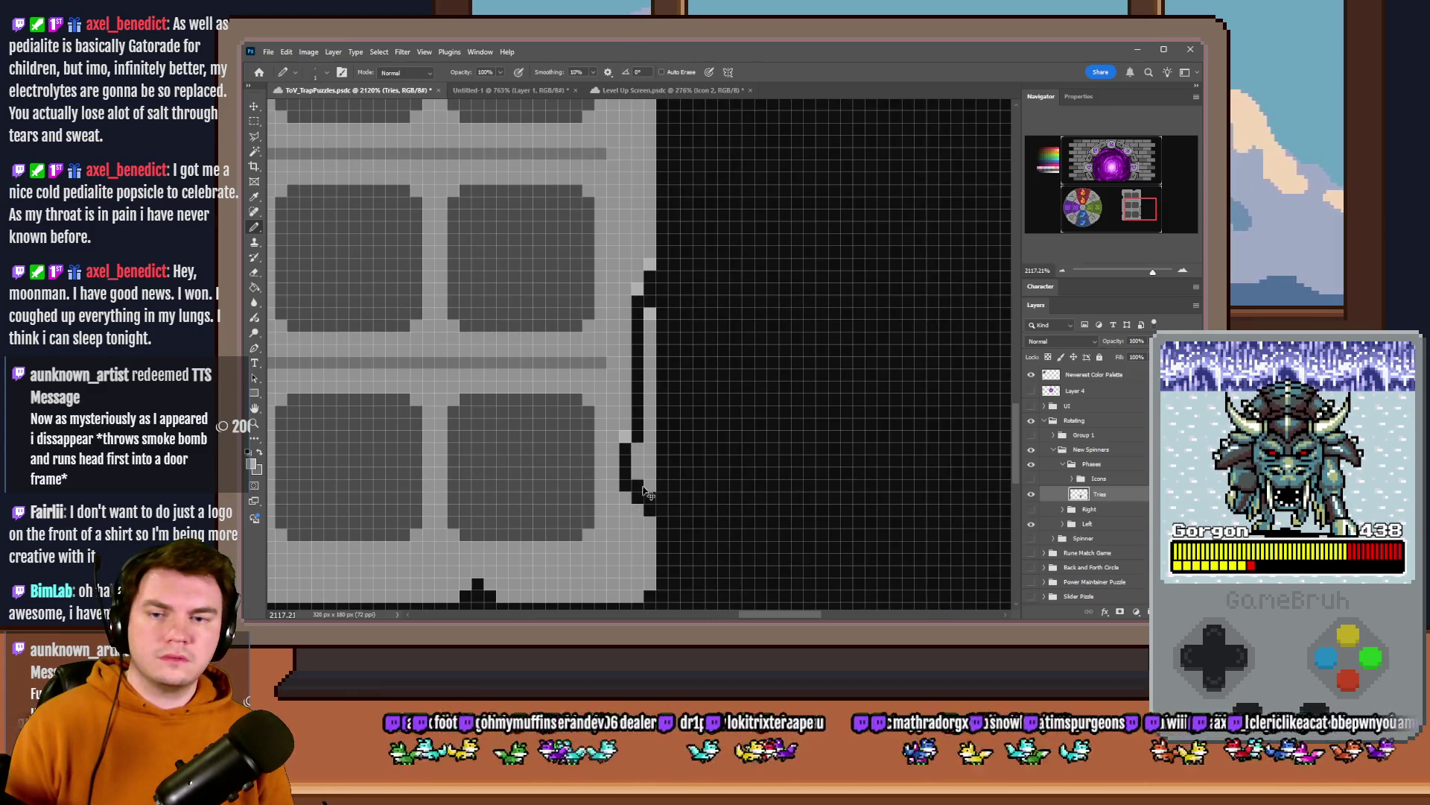
pyautogui.scroll(-3, 791, 346)
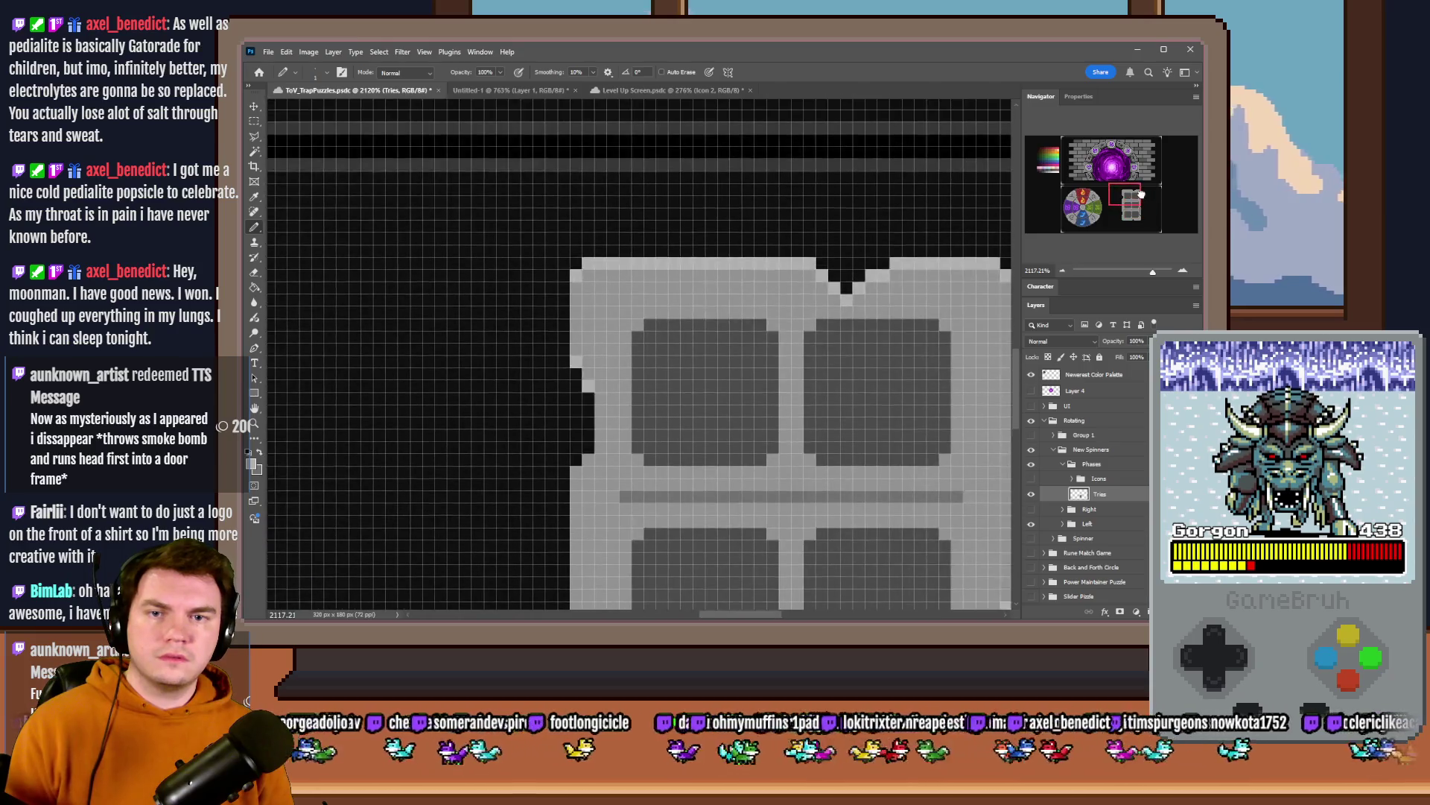
pyautogui.scroll(3, 791, 347)
pyautogui.scroll(-2, 792, 339)
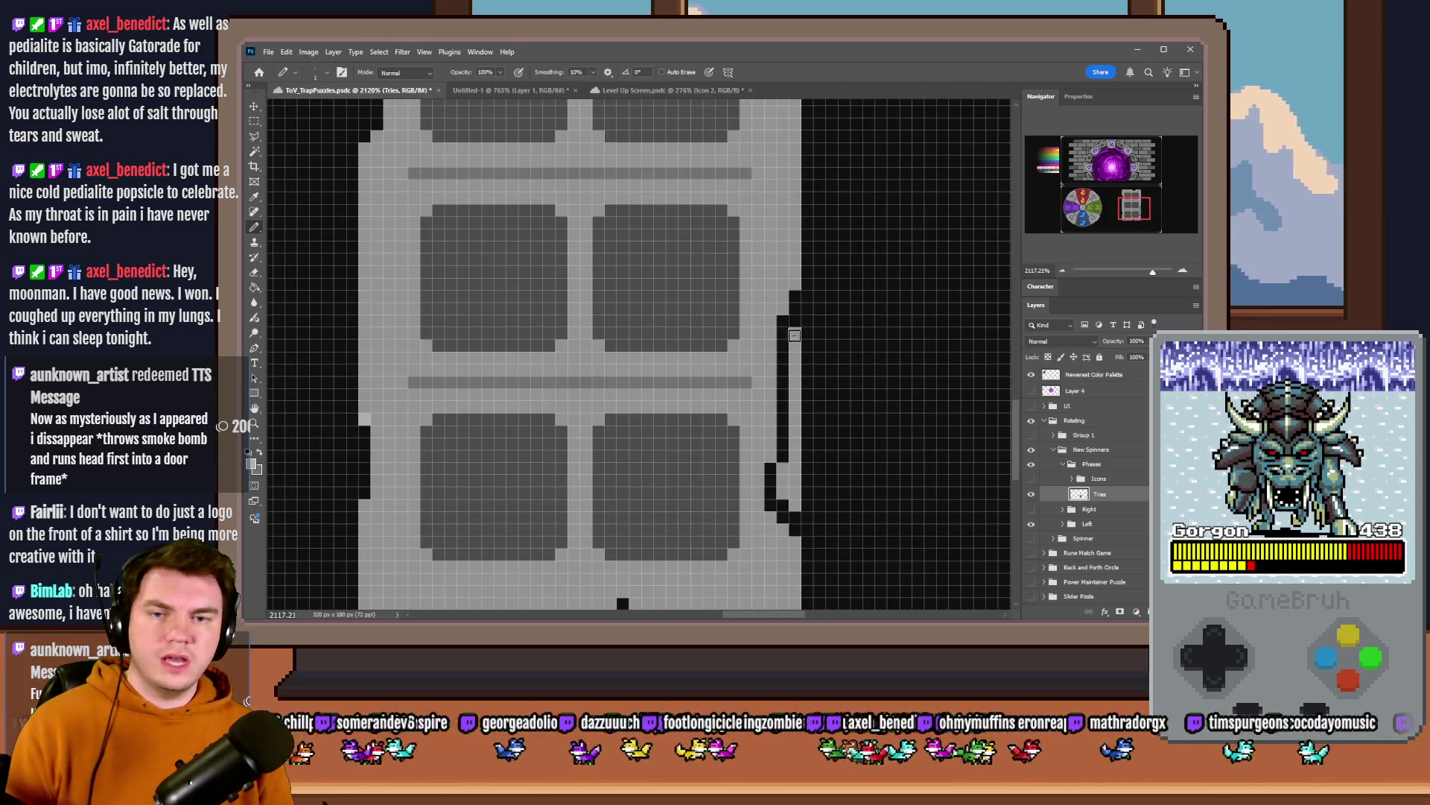
pyautogui.scroll(-2, 782, 470)
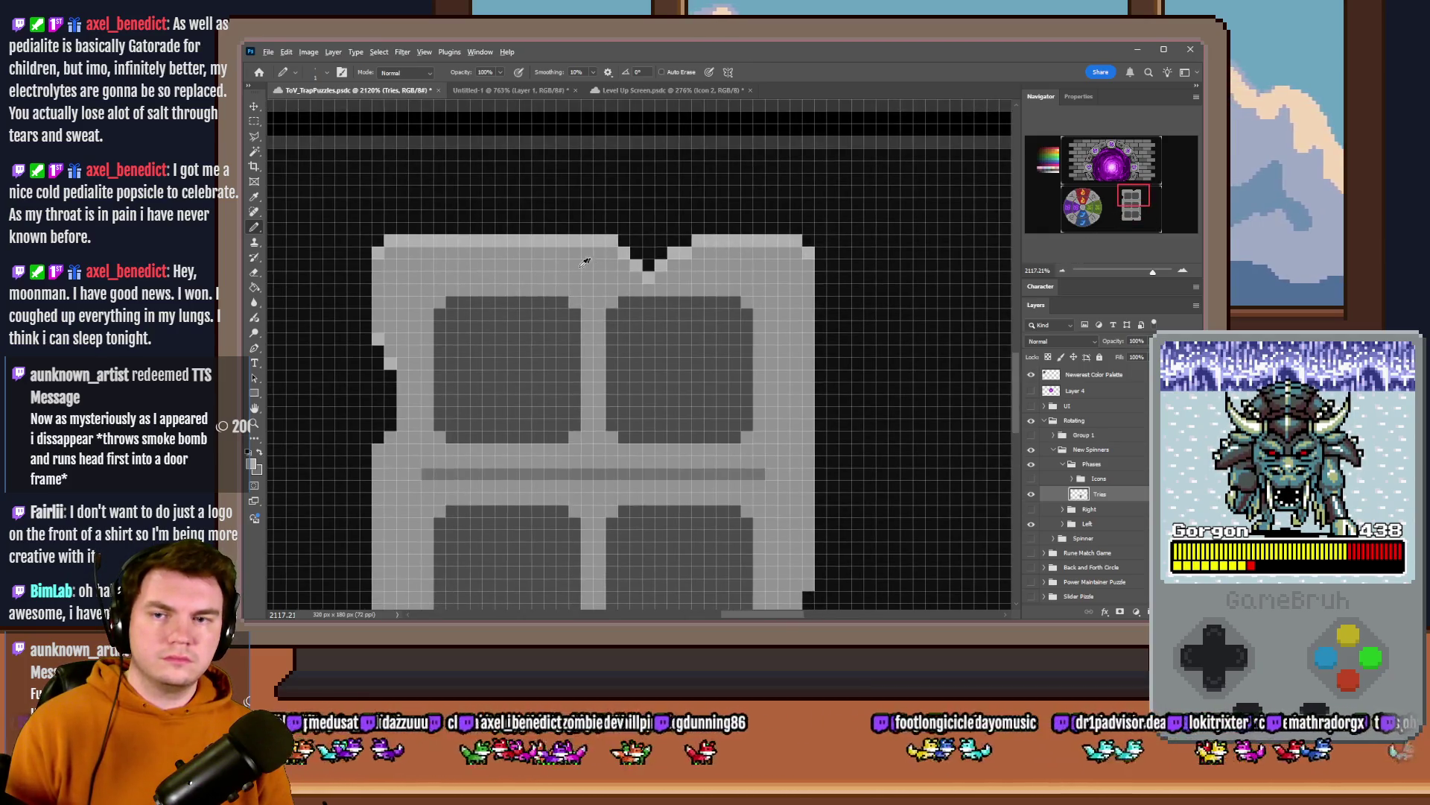
# - Paint the tile board's bottom edge row in a darker gray from the palette
pyautogui.click(1034, 176)
pyautogui.moveTo(393, 377); pyautogui.dragTo(349, 377)
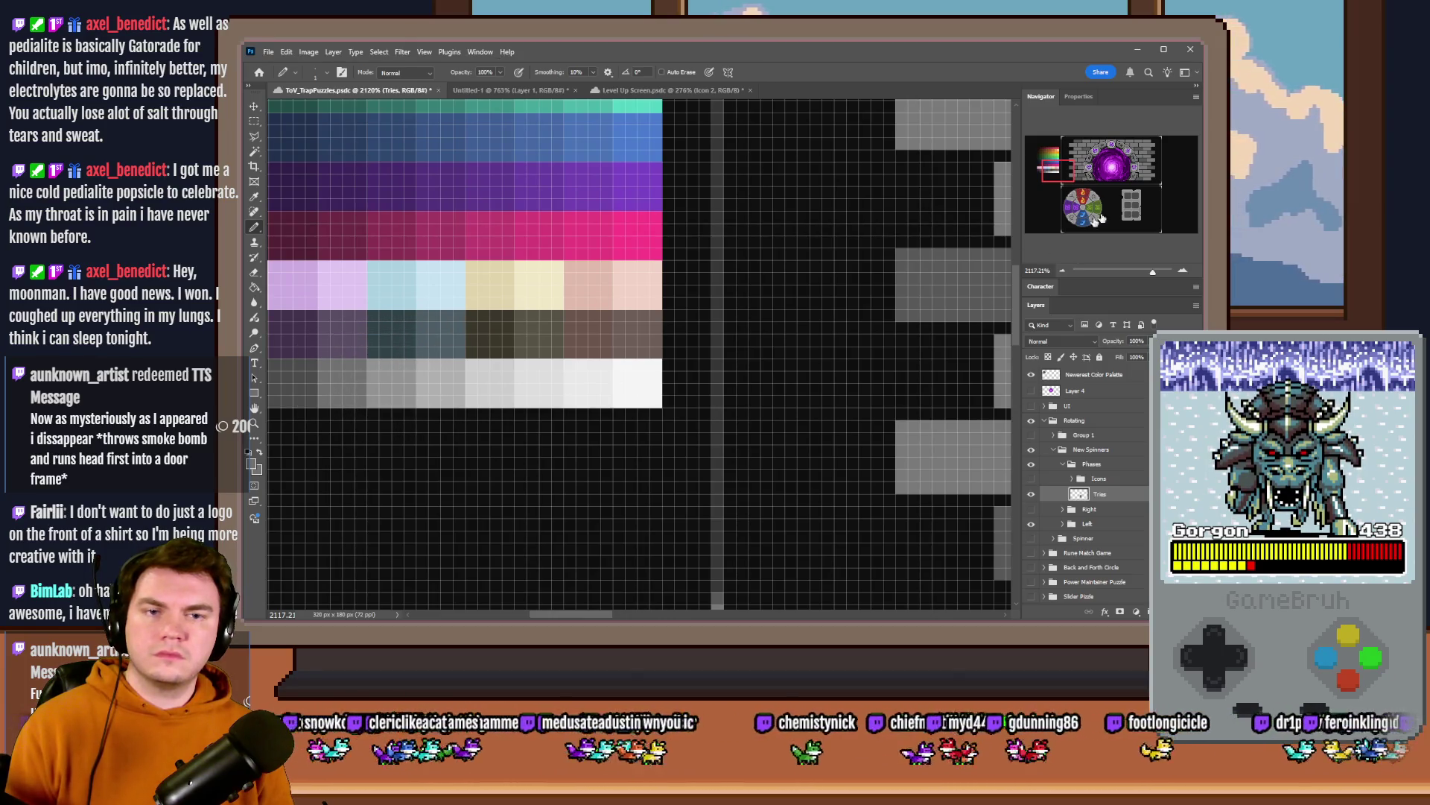
pyautogui.click(1132, 198)
pyautogui.moveTo(1132, 198); pyautogui.dragTo(1130, 201)
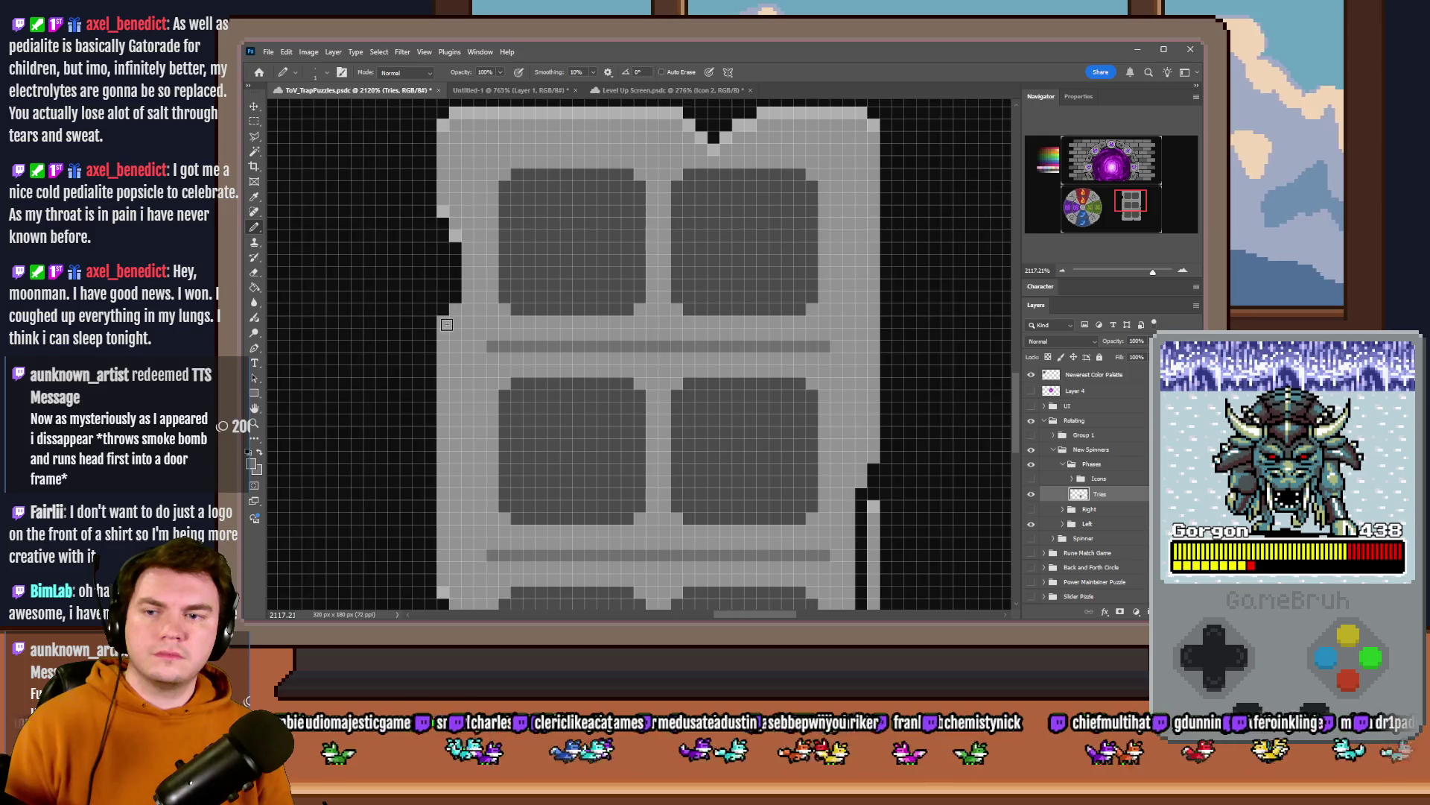
pyautogui.scroll(-3, 469, 341)
pyautogui.scroll(-3, 453, 403)
pyautogui.scroll(-2, 437, 467)
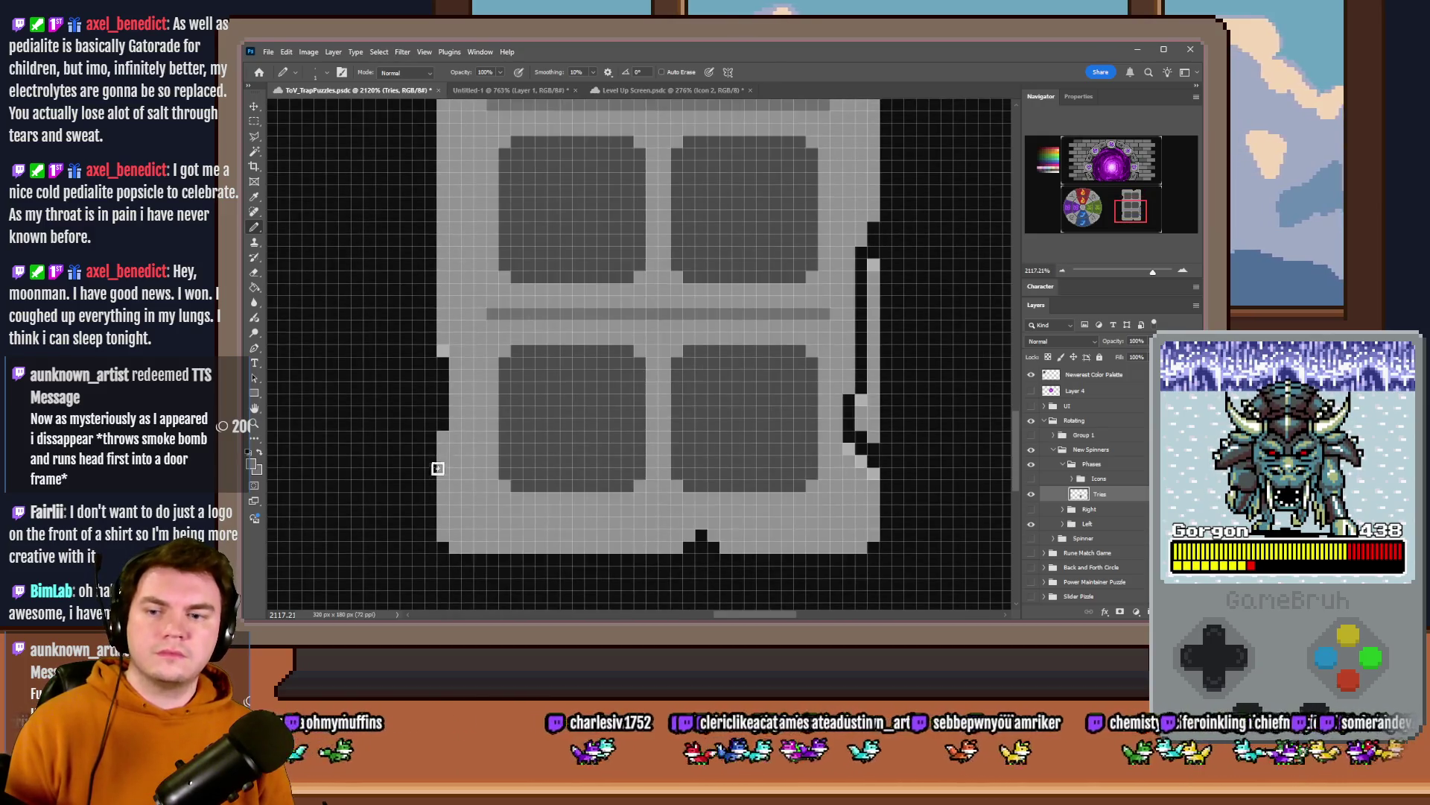
pyautogui.scroll(-1, 446, 438)
pyautogui.moveTo(448, 481)
pyautogui.mouseDown()
pyautogui.moveTo(684, 480)
pyautogui.moveTo(700, 467)
pyautogui.moveTo(816, 480)
pyautogui.mouseUp()
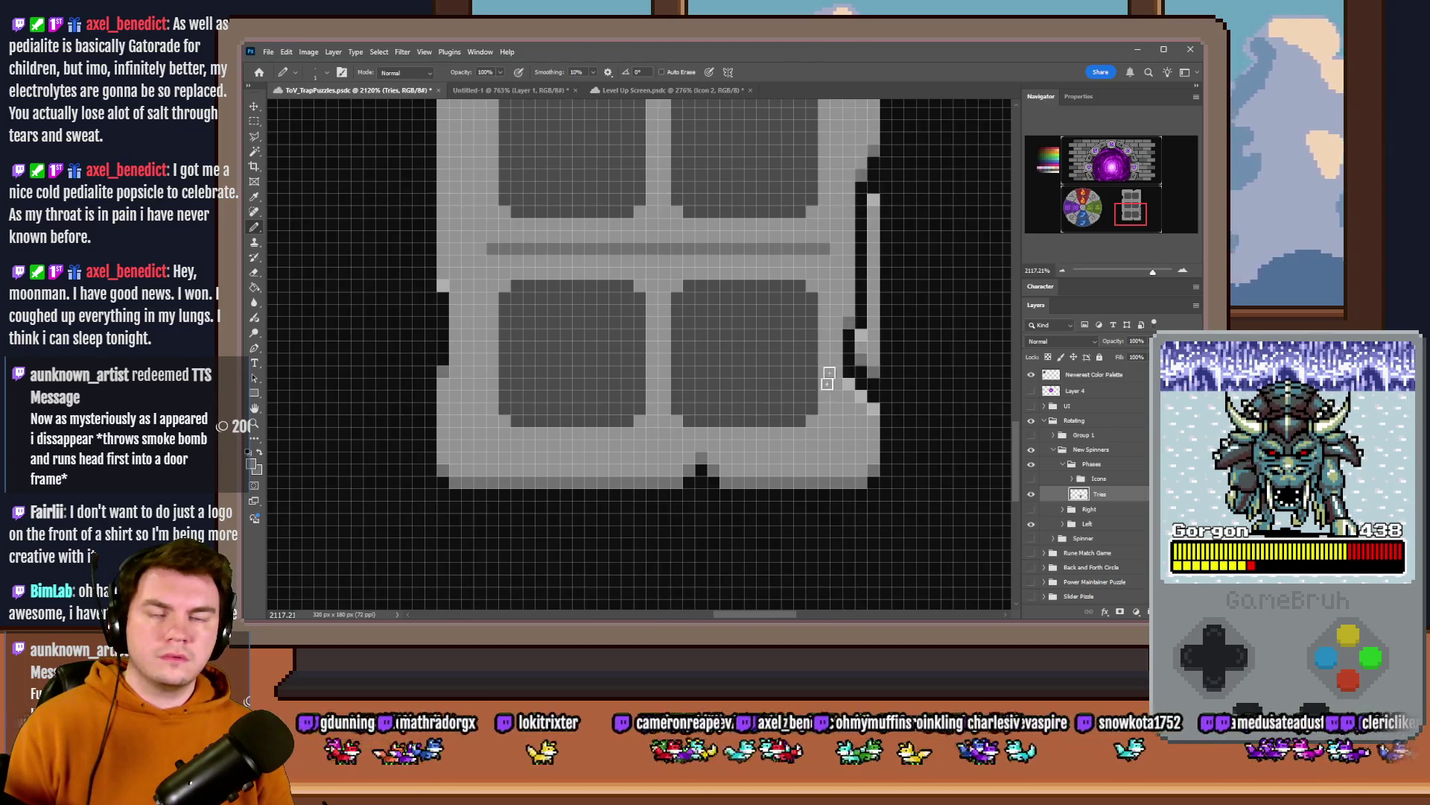
pyautogui.scroll(3, 827, 380)
pyautogui.scroll(3, 827, 381)
pyautogui.scroll(2, 827, 380)
pyautogui.keyDown('alt'); pyautogui.scroll(-2, 760, 394); pyautogui.keyUp('alt')
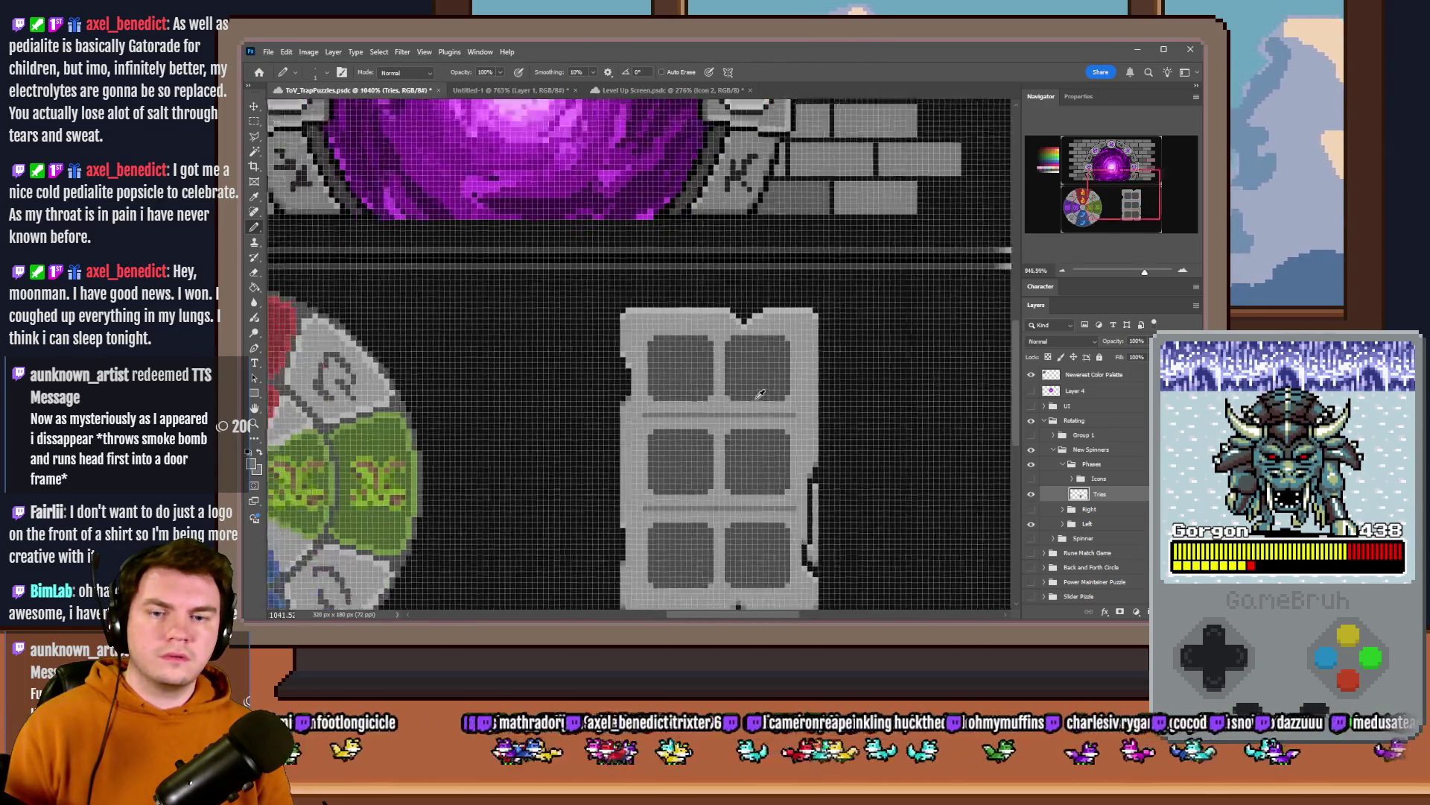
pyautogui.keyDown('alt'); pyautogui.scroll(-4, 760, 394); pyautogui.keyUp('alt')
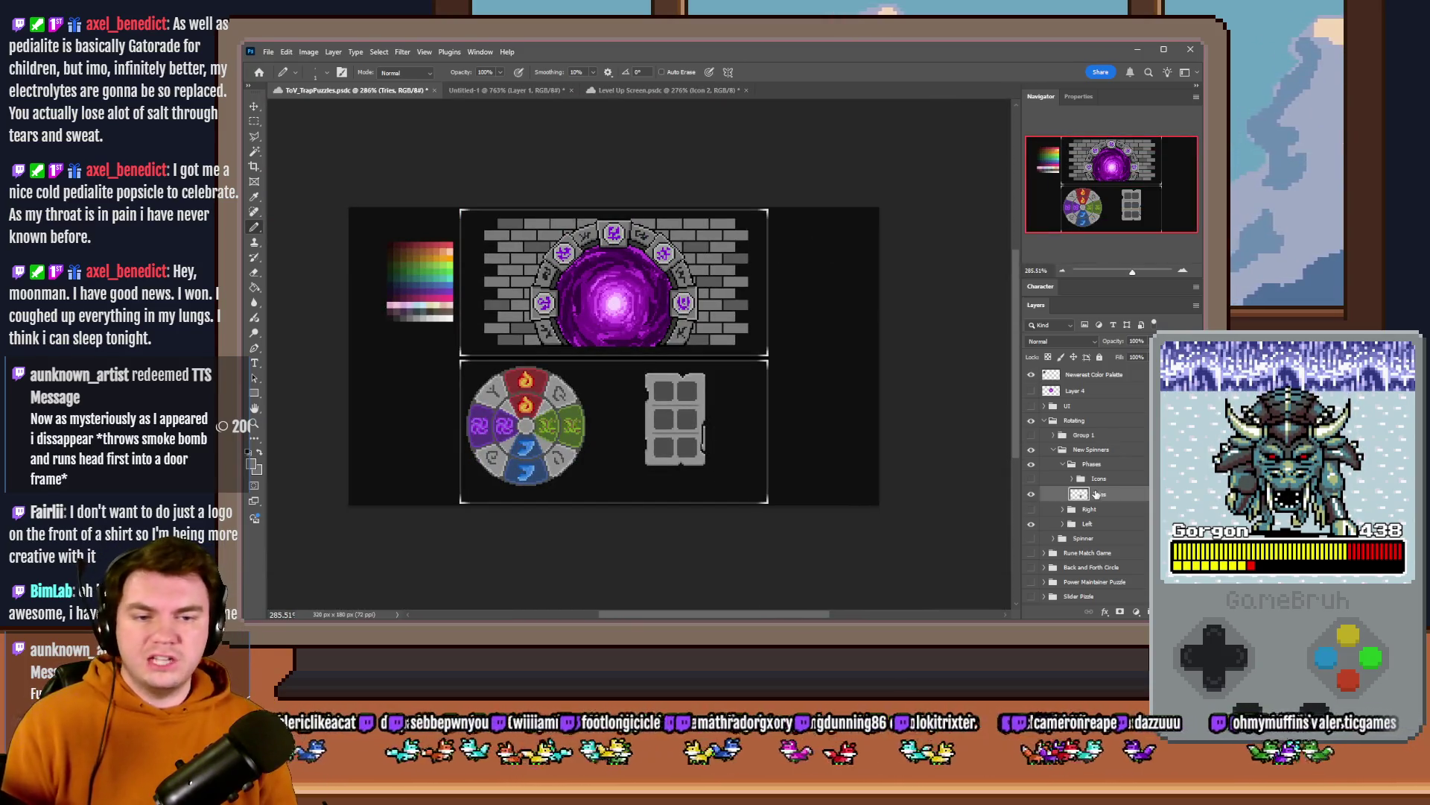
# - Show the Icons group and nudge the Hydro (water) icon down in its cell
pyautogui.click(1032, 478)
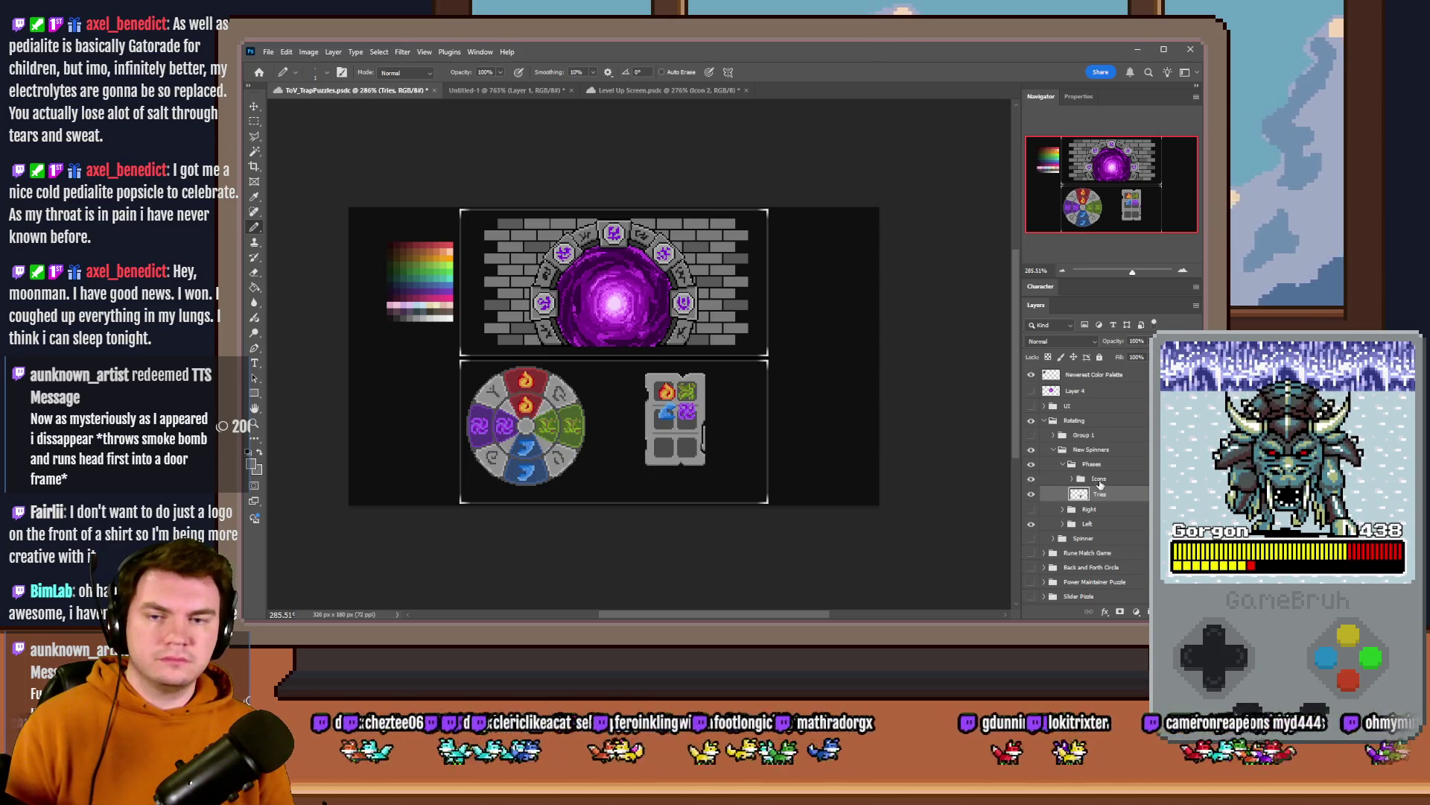
pyautogui.click(1070, 478)
pyautogui.click(1112, 493)
pyautogui.scroll(2, 671, 403)
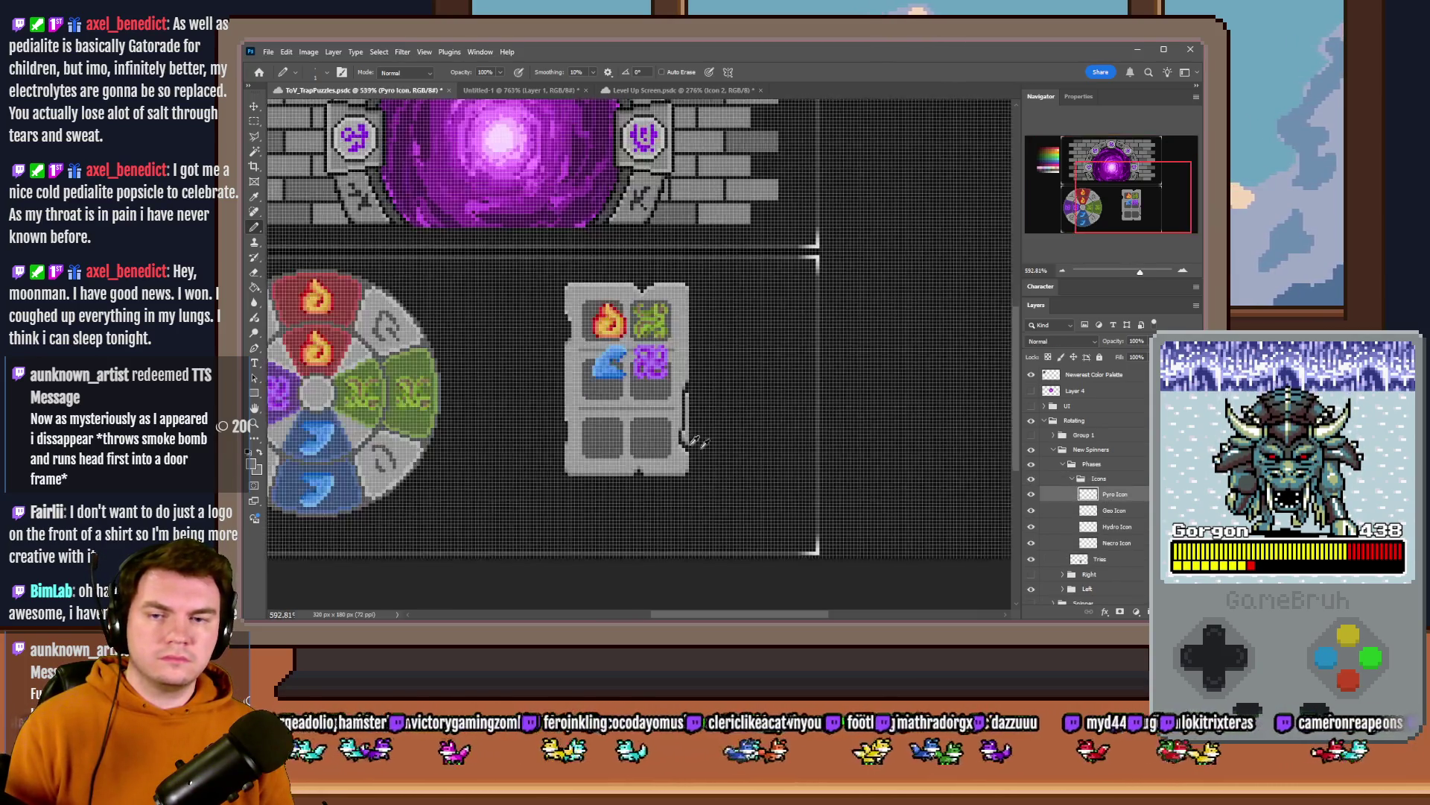
pyautogui.scroll(3, 654, 333)
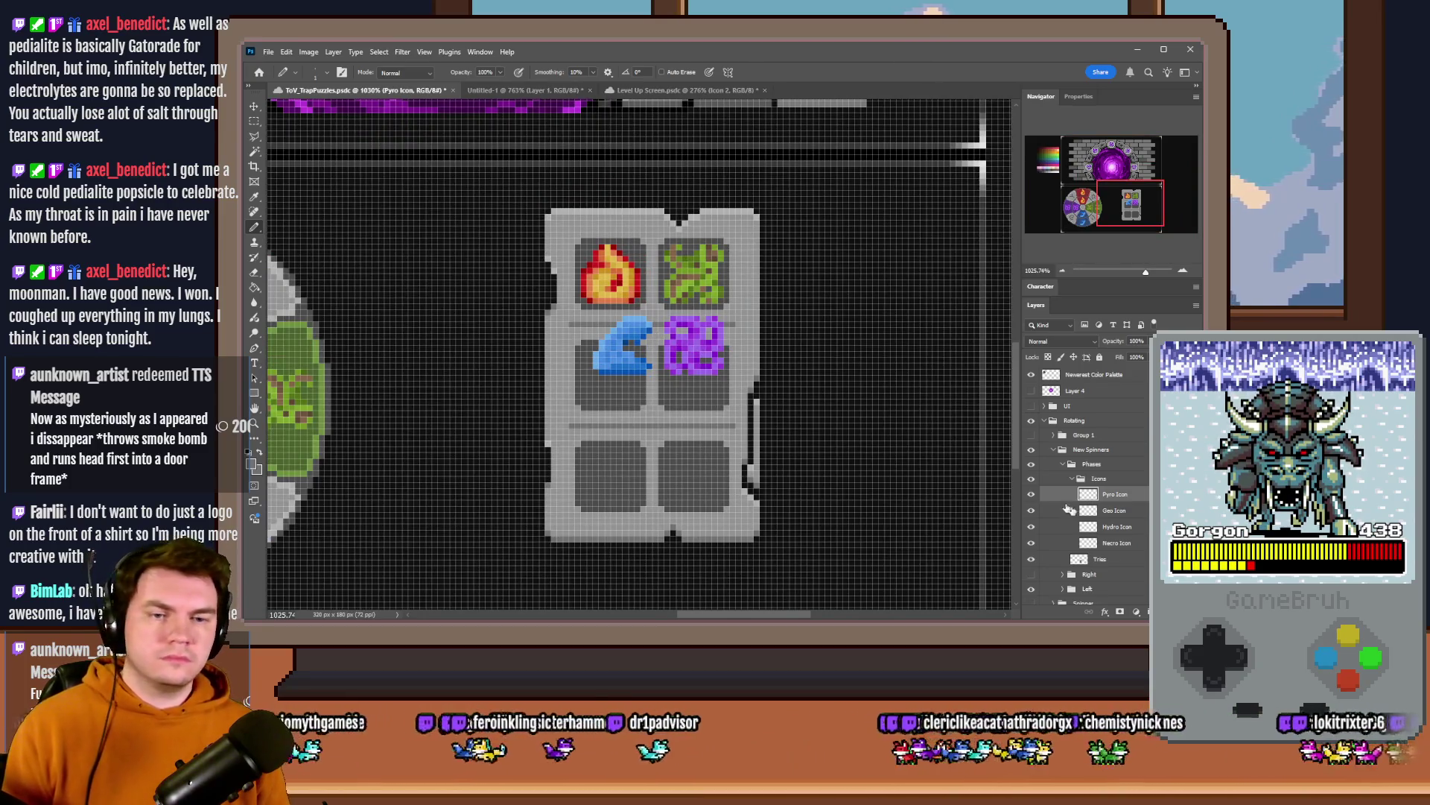
pyautogui.click(1112, 525)
pyautogui.press('Left')
pyautogui.press('Down')
pyautogui.press('Down')
pyautogui.press('Down')
pyautogui.press('Down')
pyautogui.press('Down')
pyautogui.press('Down')
# - Nudge the Necro (purple) icon down in its cell and collapse the Icons group
pyautogui.click(1118, 542)
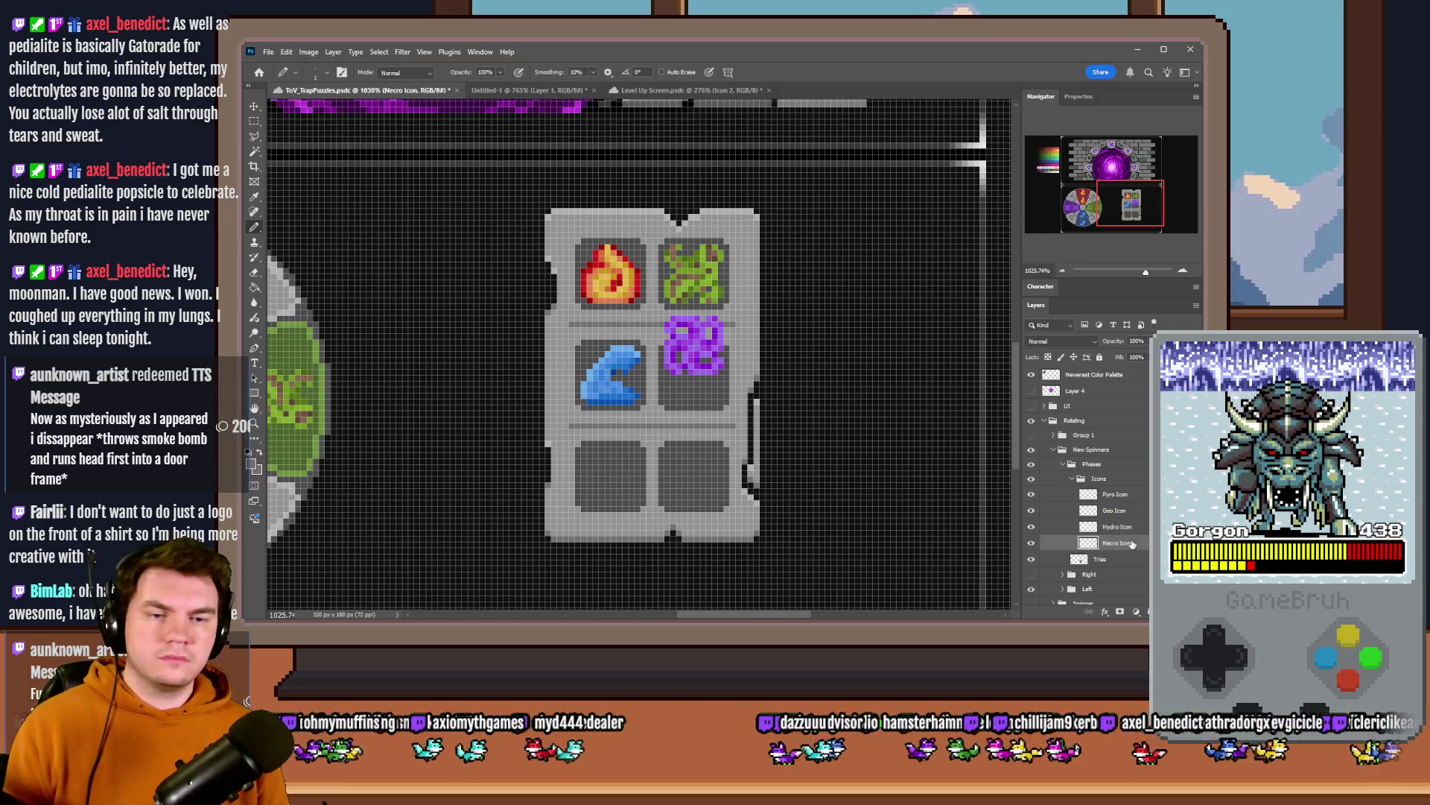
pyautogui.press('Down')
pyautogui.press('Down')
pyautogui.press('Down')
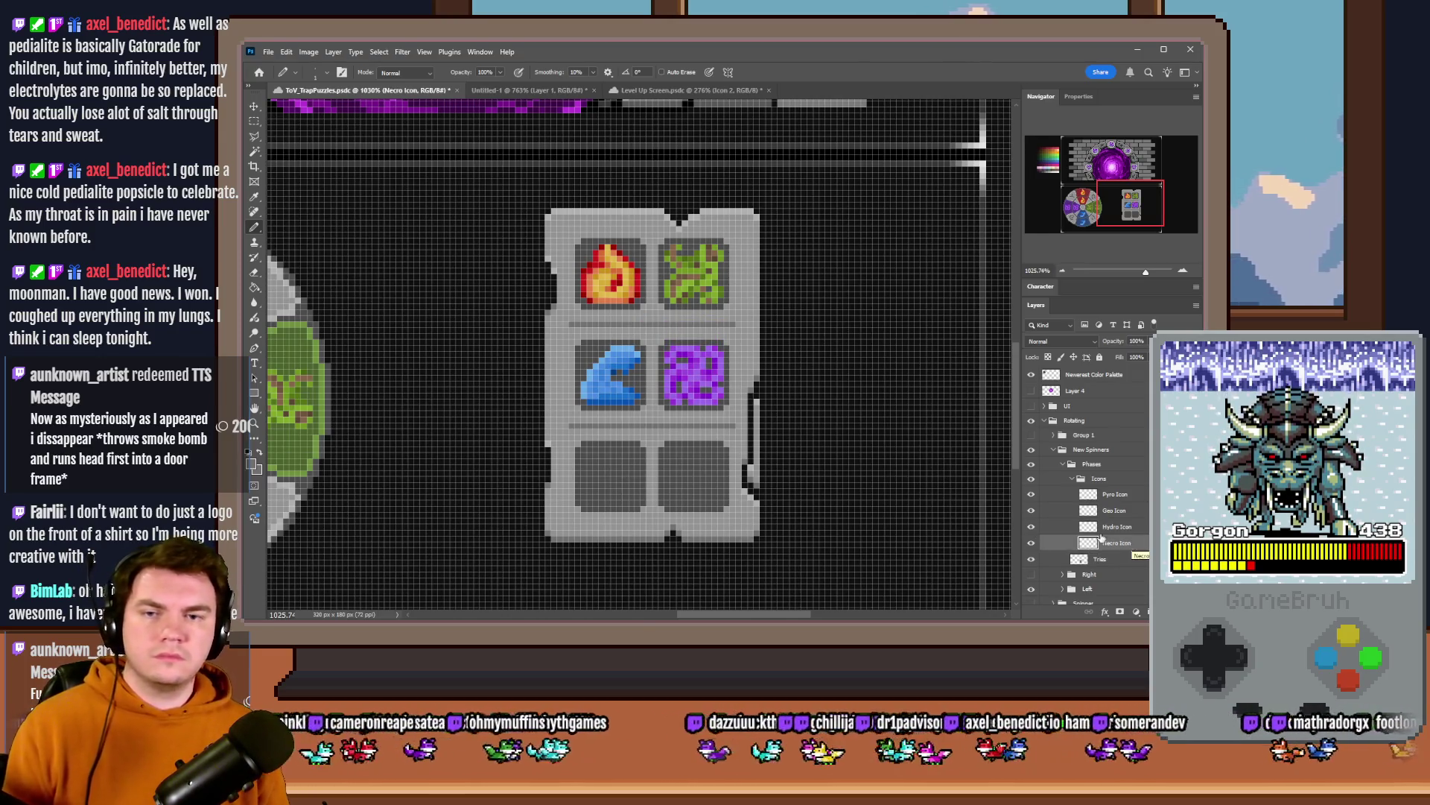
pyautogui.click(1076, 480)
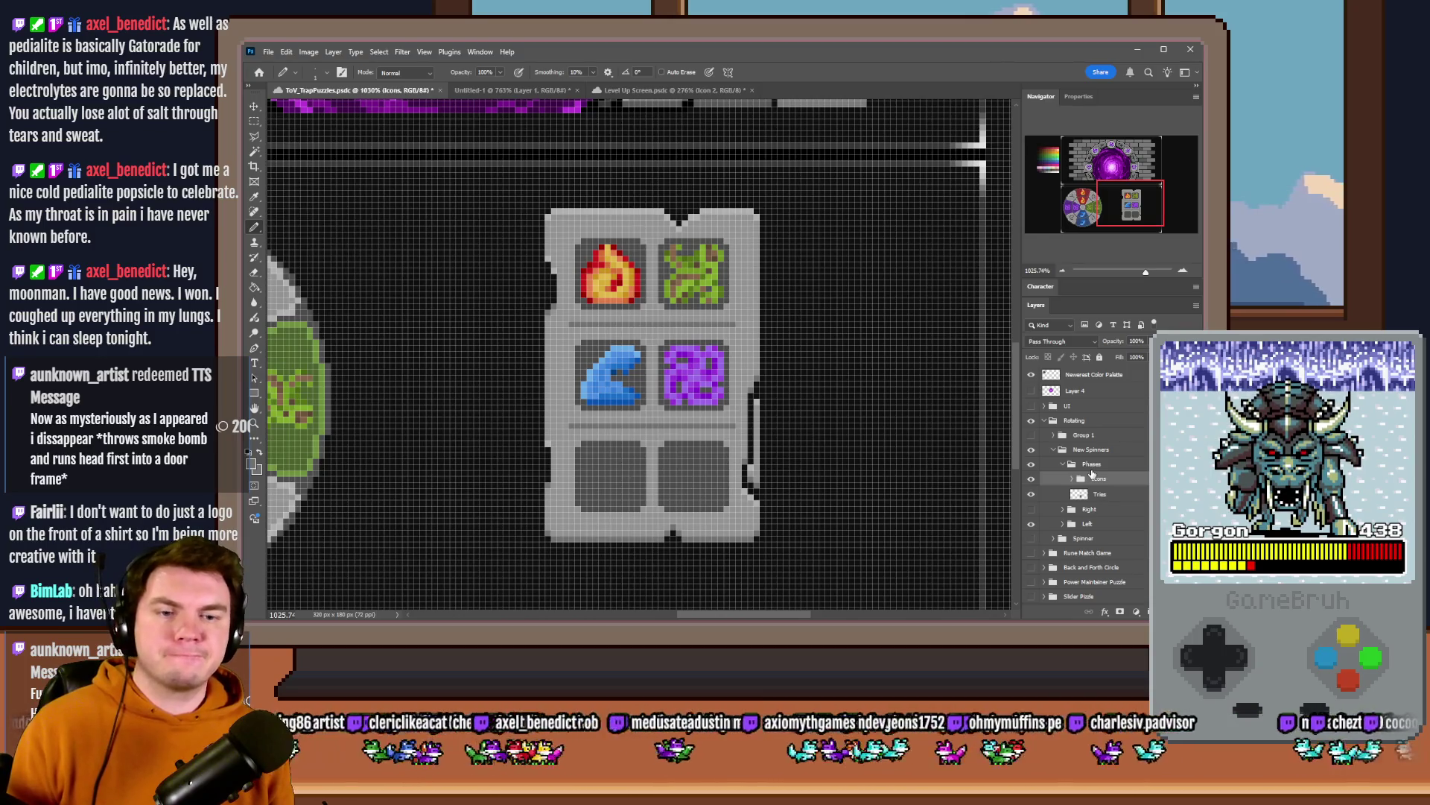
pyautogui.scroll(-3, 814, 444)
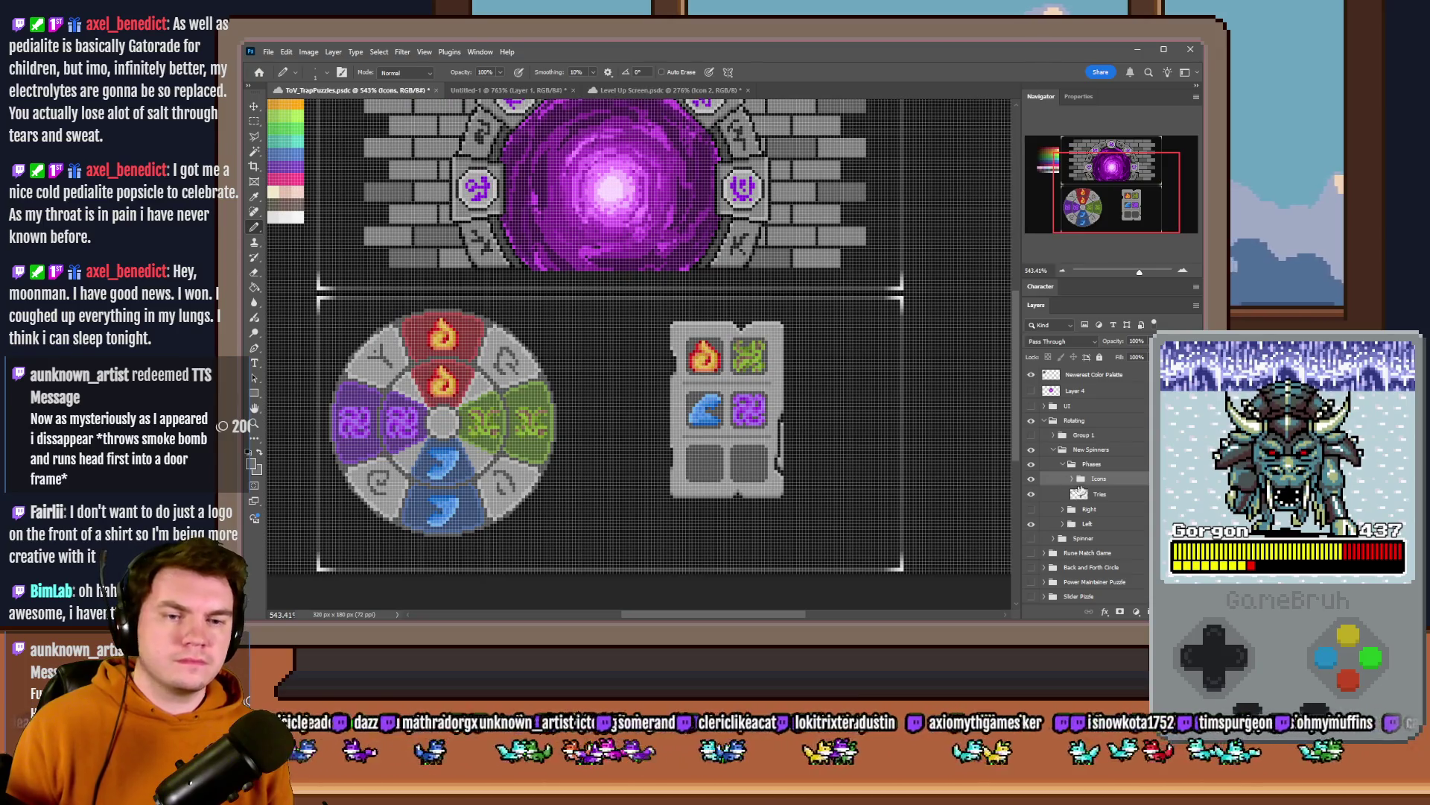
pyautogui.click(1094, 465)
# - Select a strip of the tile board, move it over the wheel to compare, then back beside it
pyautogui.click(1066, 463)
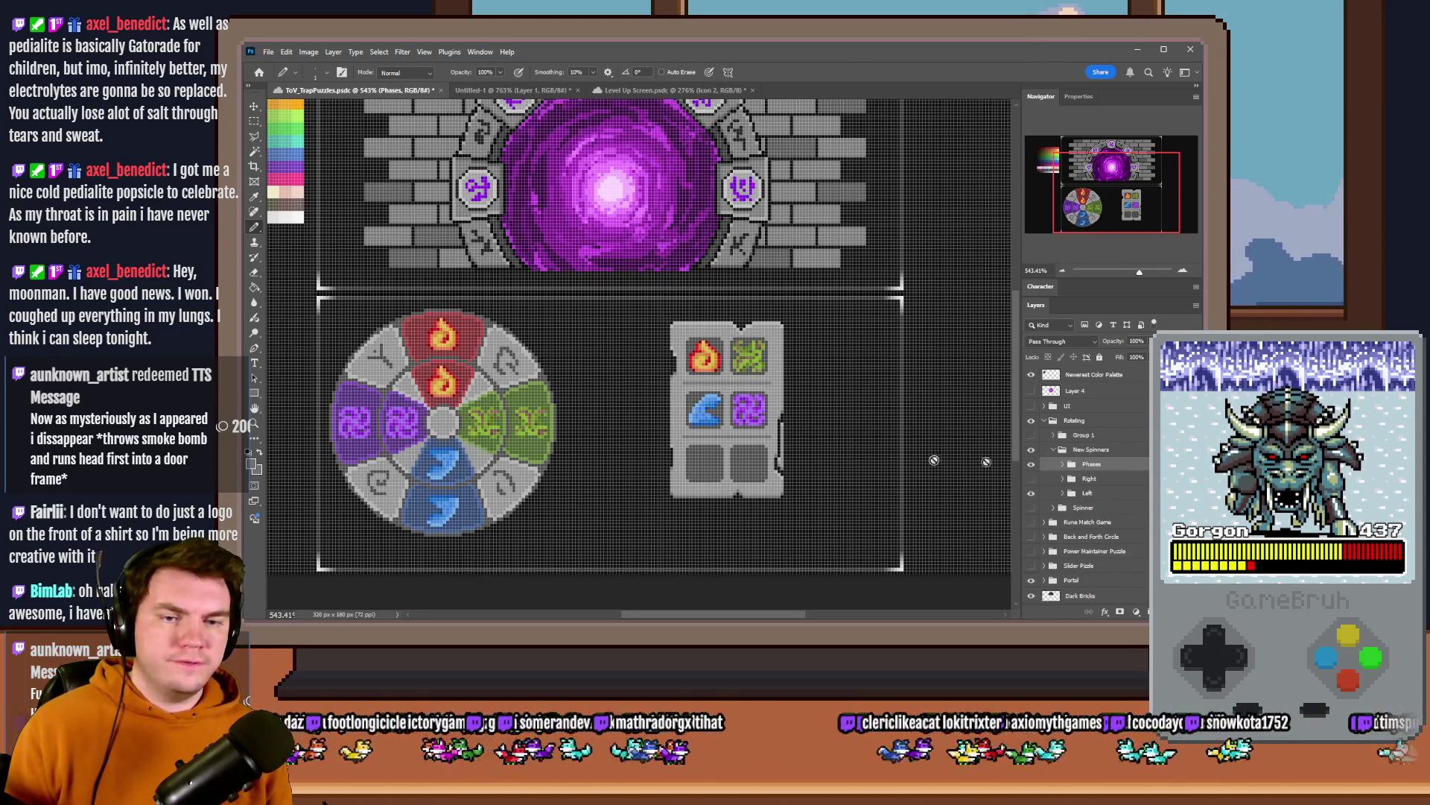
pyautogui.scroll(3, 564, 447)
pyautogui.moveTo(804, 324)
pyautogui.mouseDown()
pyautogui.moveTo(445, 333)
pyautogui.moveTo(440, 413)
pyautogui.moveTo(616, 402)
pyautogui.mouseUp()
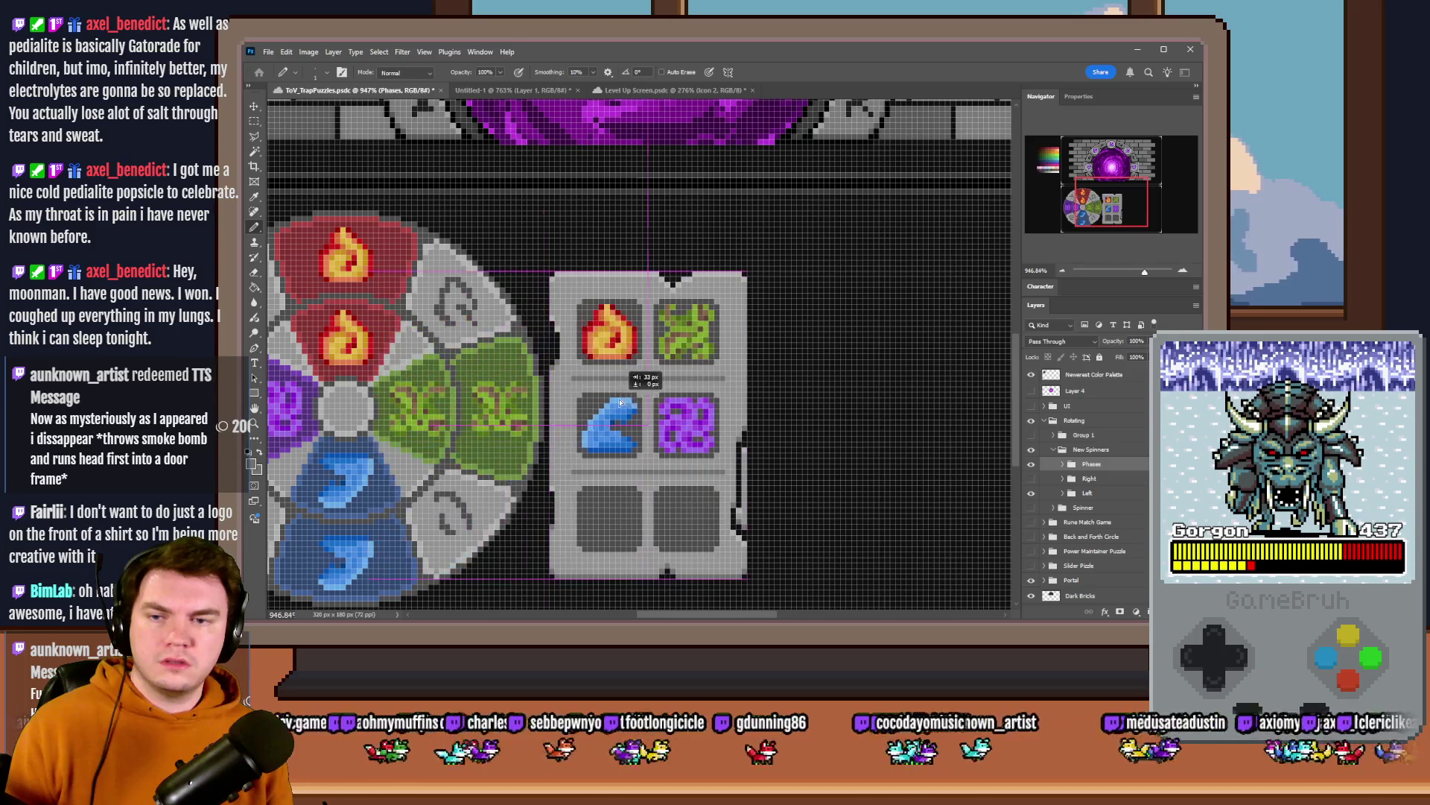
pyautogui.scroll(-2, 447, 268)
pyautogui.scroll(2, 447, 269)
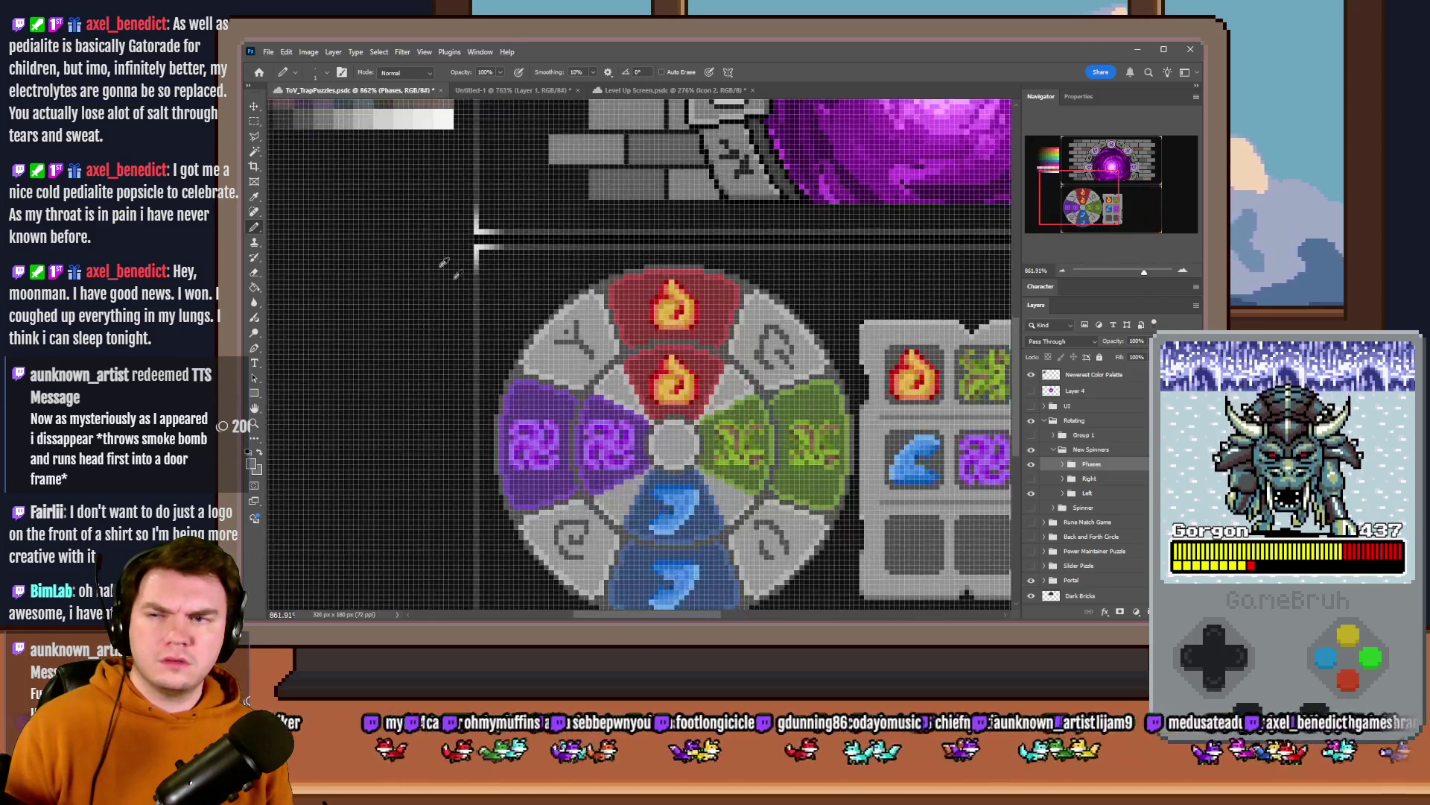
pyautogui.click(253, 123)
pyautogui.moveTo(671, 268); pyautogui.dragTo(712, 448)
pyautogui.scroll(-1, 712, 448)
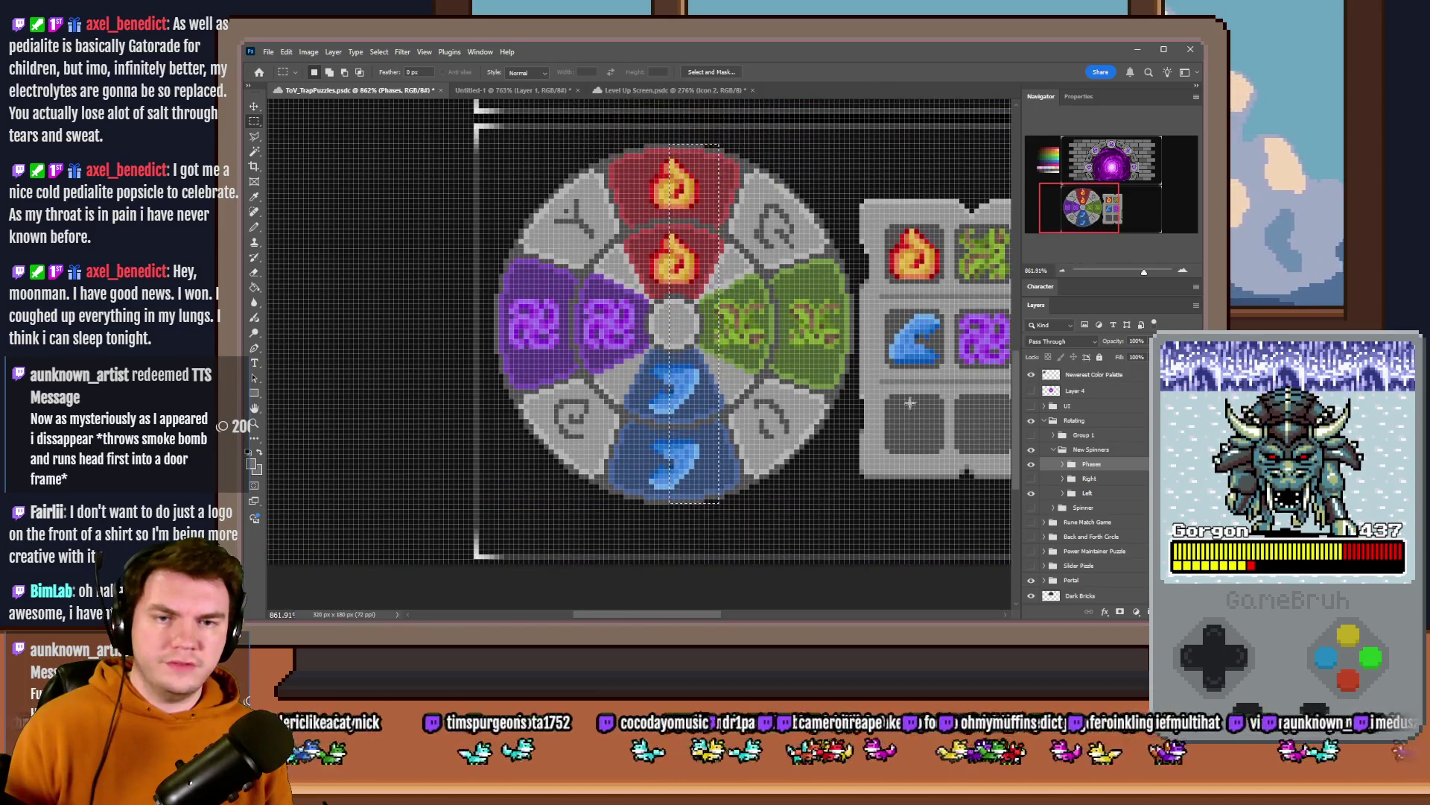
pyautogui.scroll(2, 894, 357)
pyautogui.moveTo(760, 213); pyautogui.dragTo(828, 506)
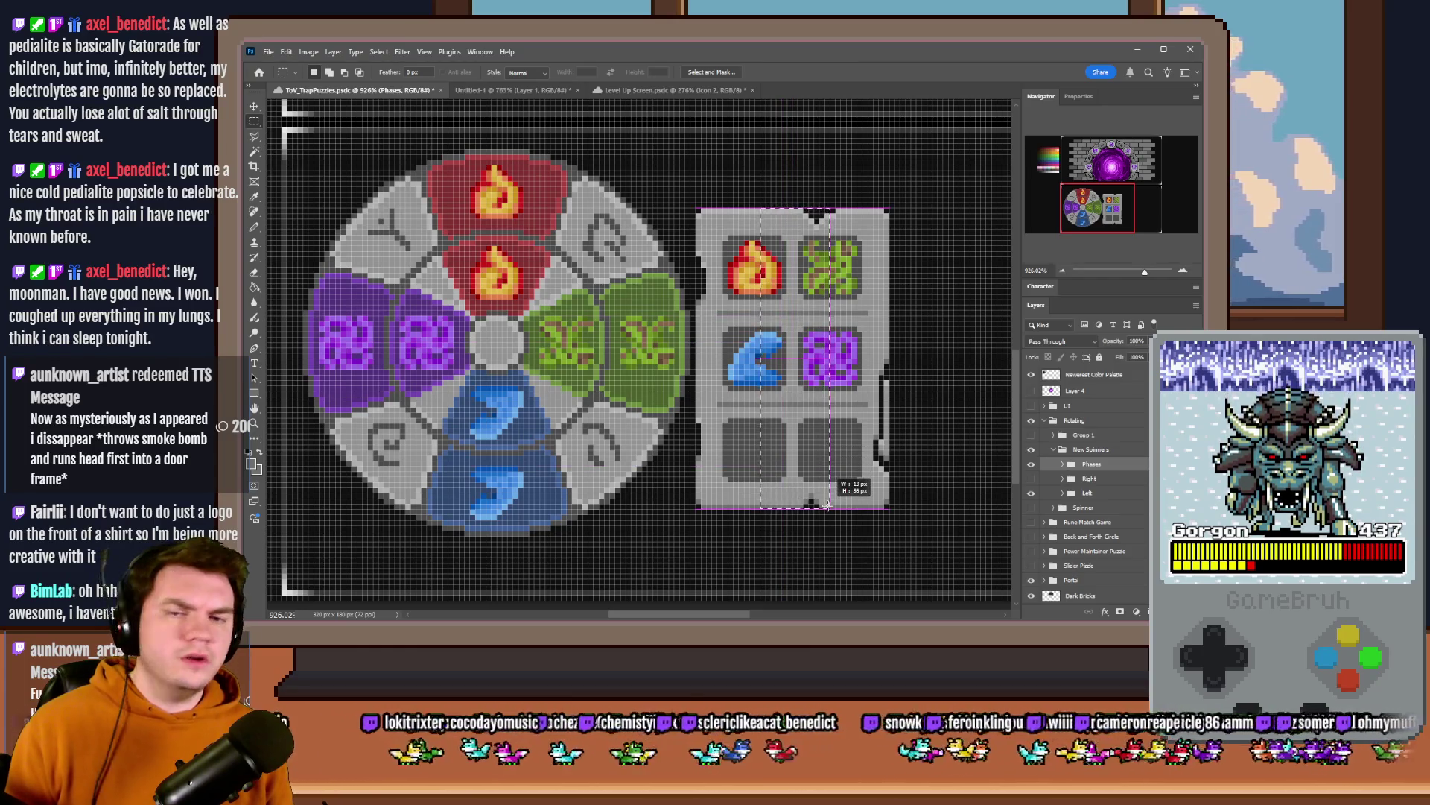
pyautogui.moveTo(861, 367)
pyautogui.mouseDown()
pyautogui.moveTo(626, 314)
pyautogui.moveTo(613, 381)
pyautogui.moveTo(608, 363)
pyautogui.mouseUp()
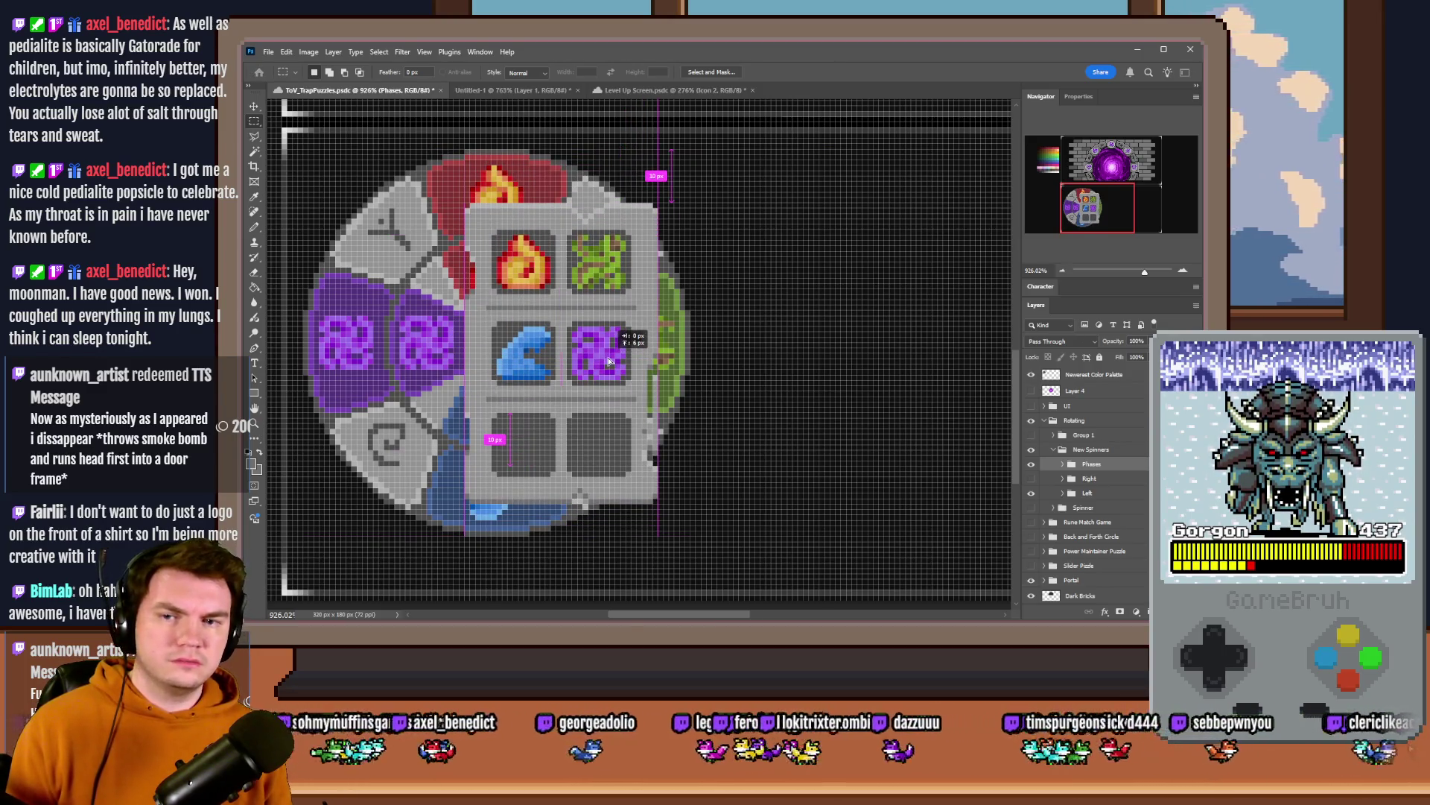
pyautogui.moveTo(609, 361); pyautogui.dragTo(819, 358)
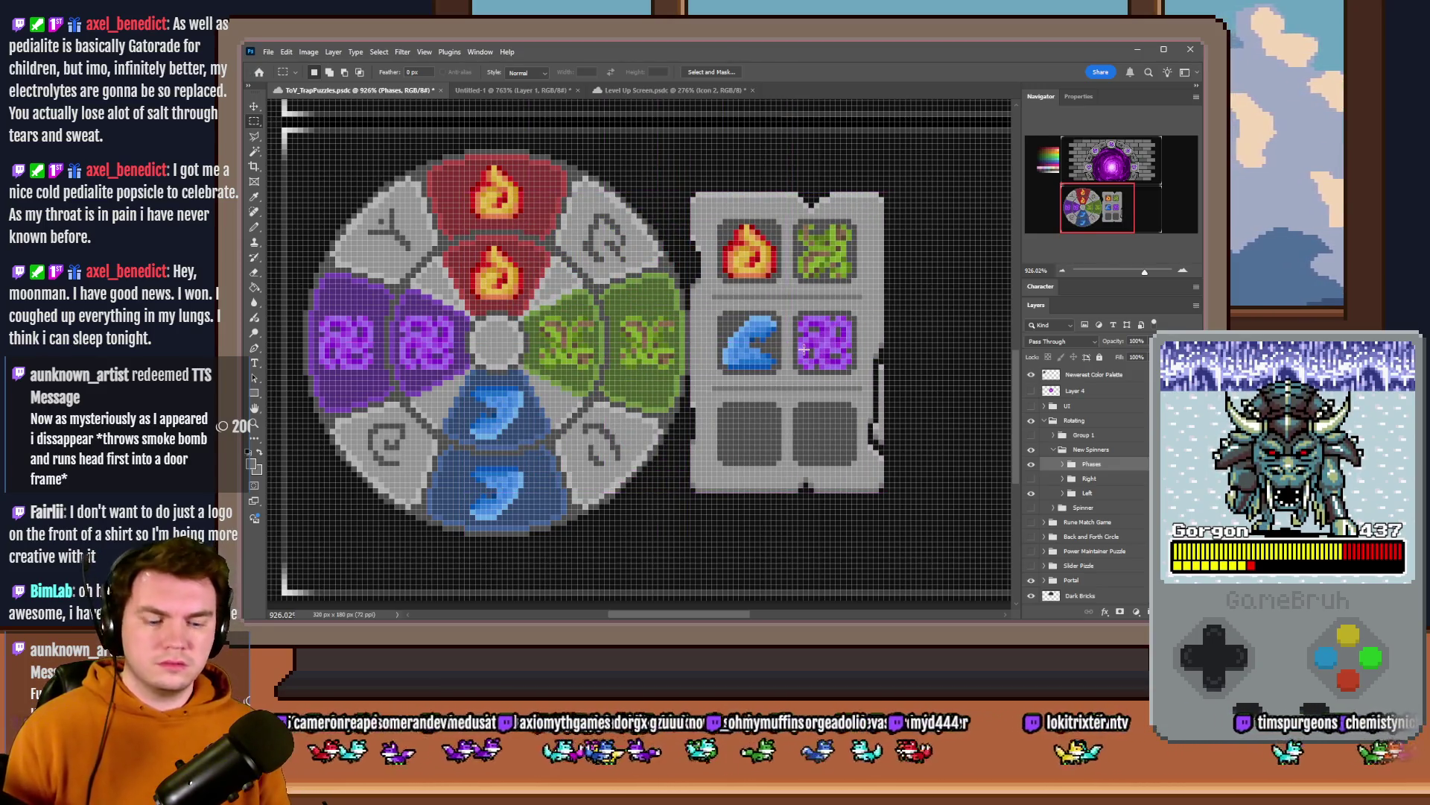
pyautogui.press('Right')
pyautogui.press('Right')
pyautogui.press('Right')
pyautogui.scroll(-5, 807, 354)
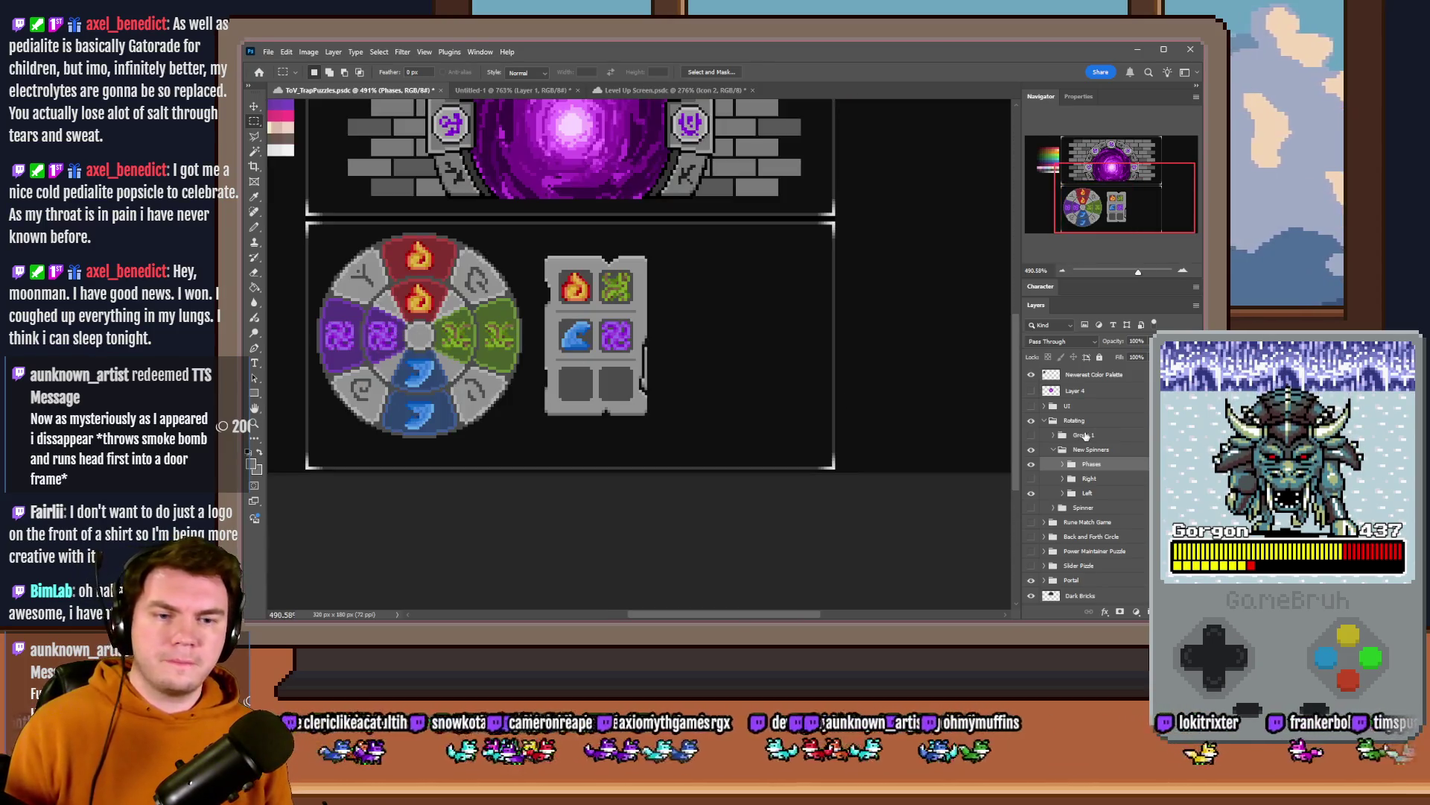
# - Move the whole New Spinners group right toward the lower frame's centre
pyautogui.click(1062, 451)
pyautogui.moveTo(520, 353)
pyautogui.mouseDown()
pyautogui.moveTo(594, 349)
pyautogui.moveTo(581, 351)
pyautogui.mouseUp()
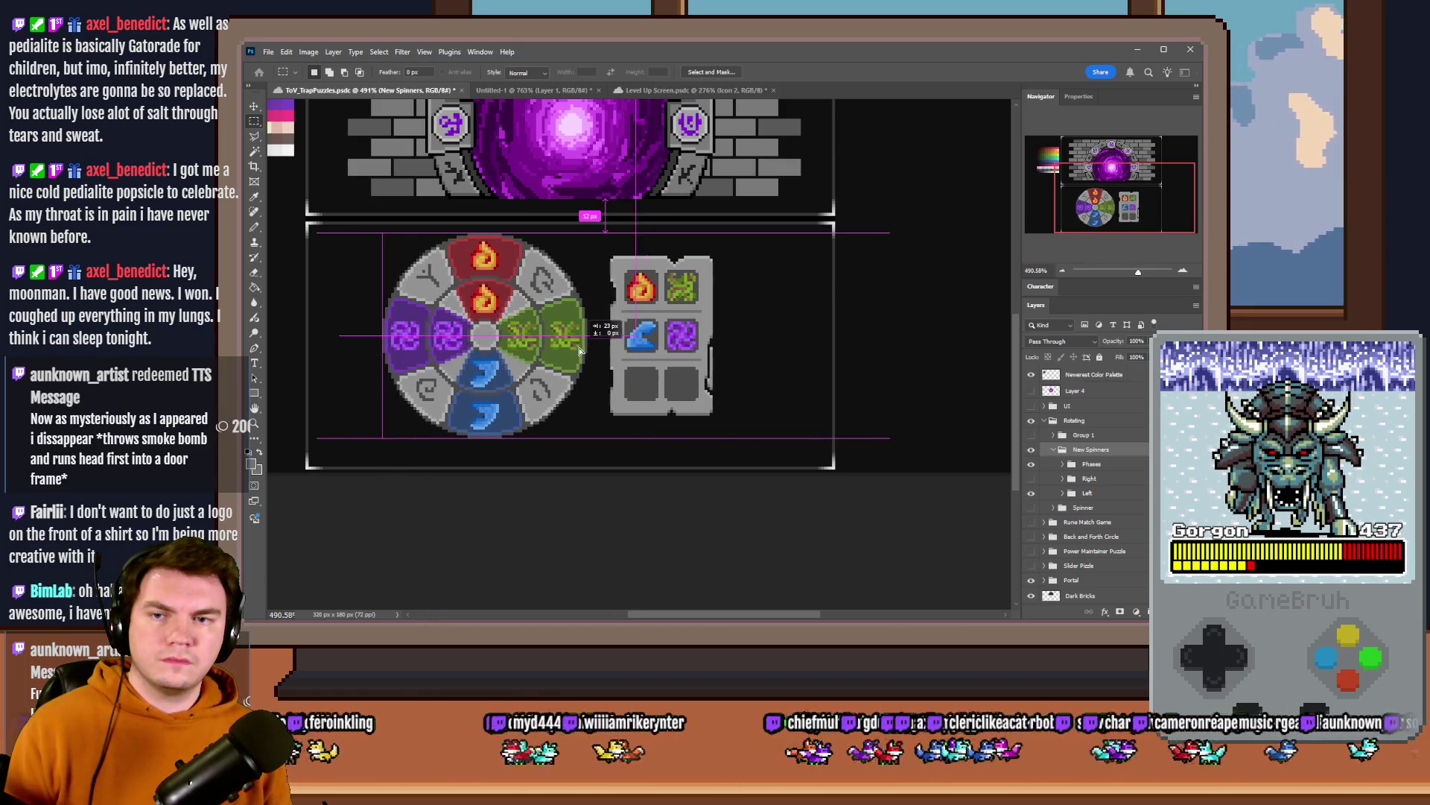
pyautogui.moveTo(581, 351); pyautogui.dragTo(625, 350)
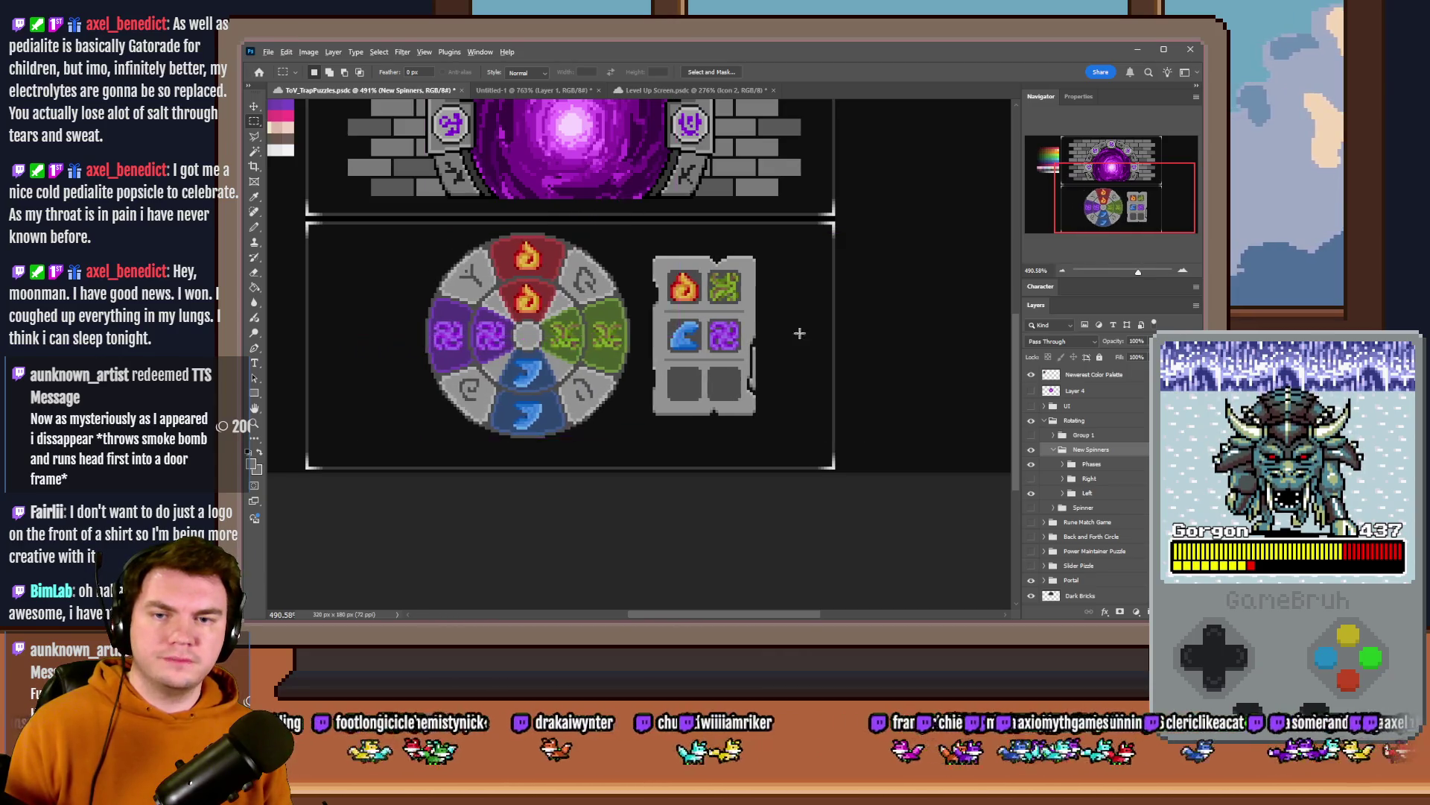
pyautogui.scroll(5, 799, 332)
pyautogui.hscroll(-3, 689, 320)
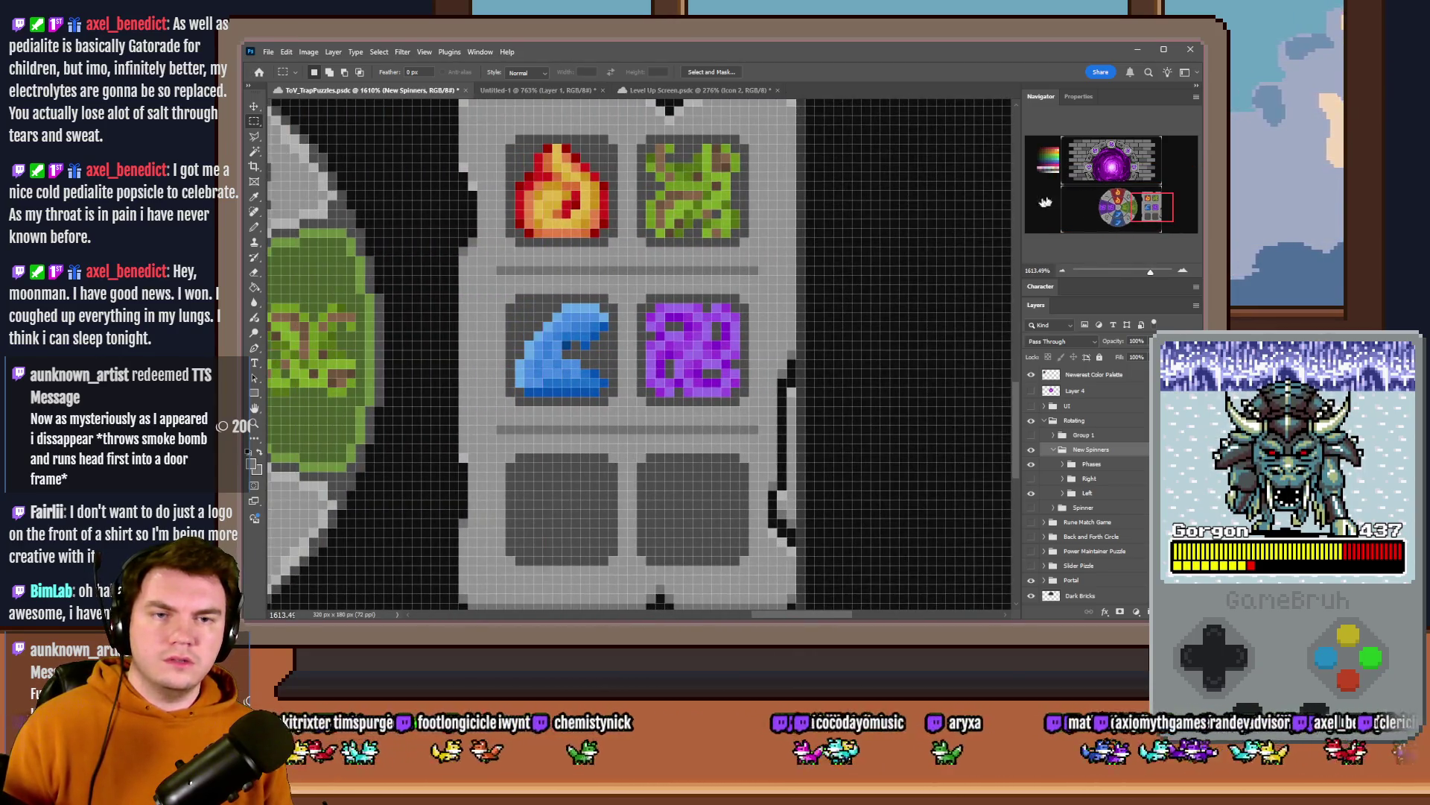
pyautogui.scroll(5, 455, 416)
pyautogui.hscroll(-5, 455, 416)
# - Drag the New Spinners group slightly back to the left
pyautogui.moveTo(455, 416)
pyautogui.mouseDown()
pyautogui.moveTo(402, 415)
pyautogui.moveTo(687, 410)
pyautogui.mouseUp()
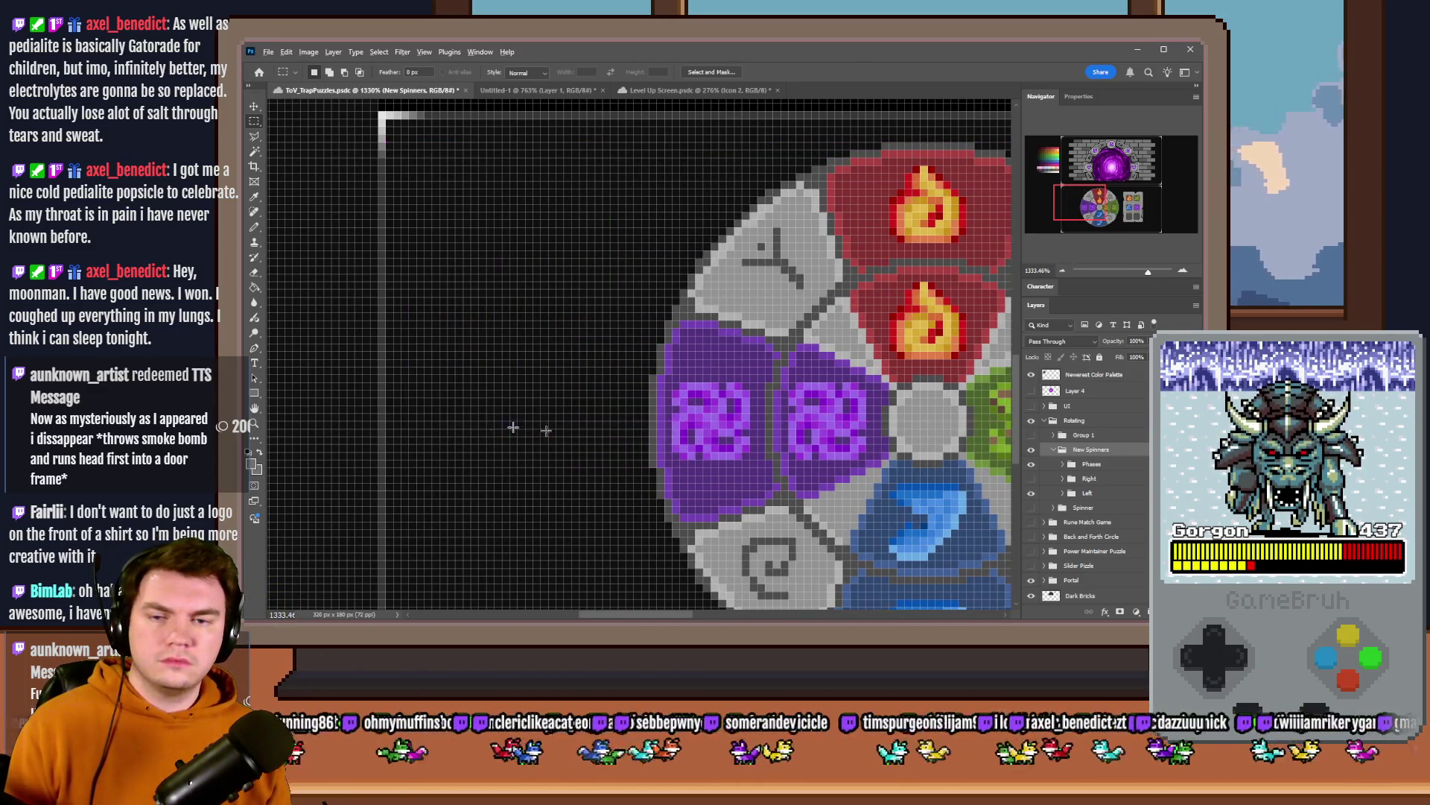
pyautogui.scroll(-5, 512, 426)
pyautogui.scroll(-1, 520, 433)
pyautogui.scroll(1, 524, 439)
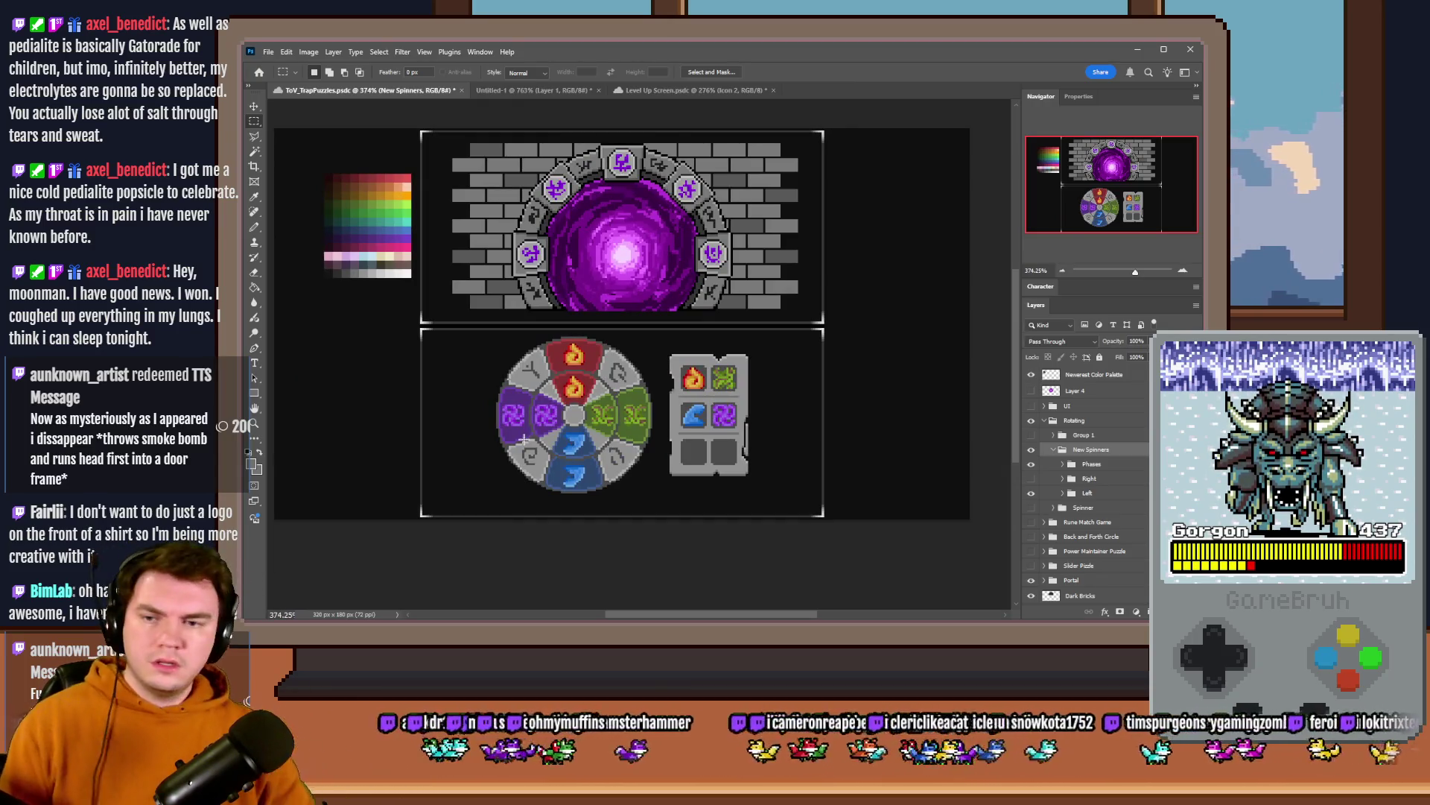
pyautogui.scroll(1, 629, 399)
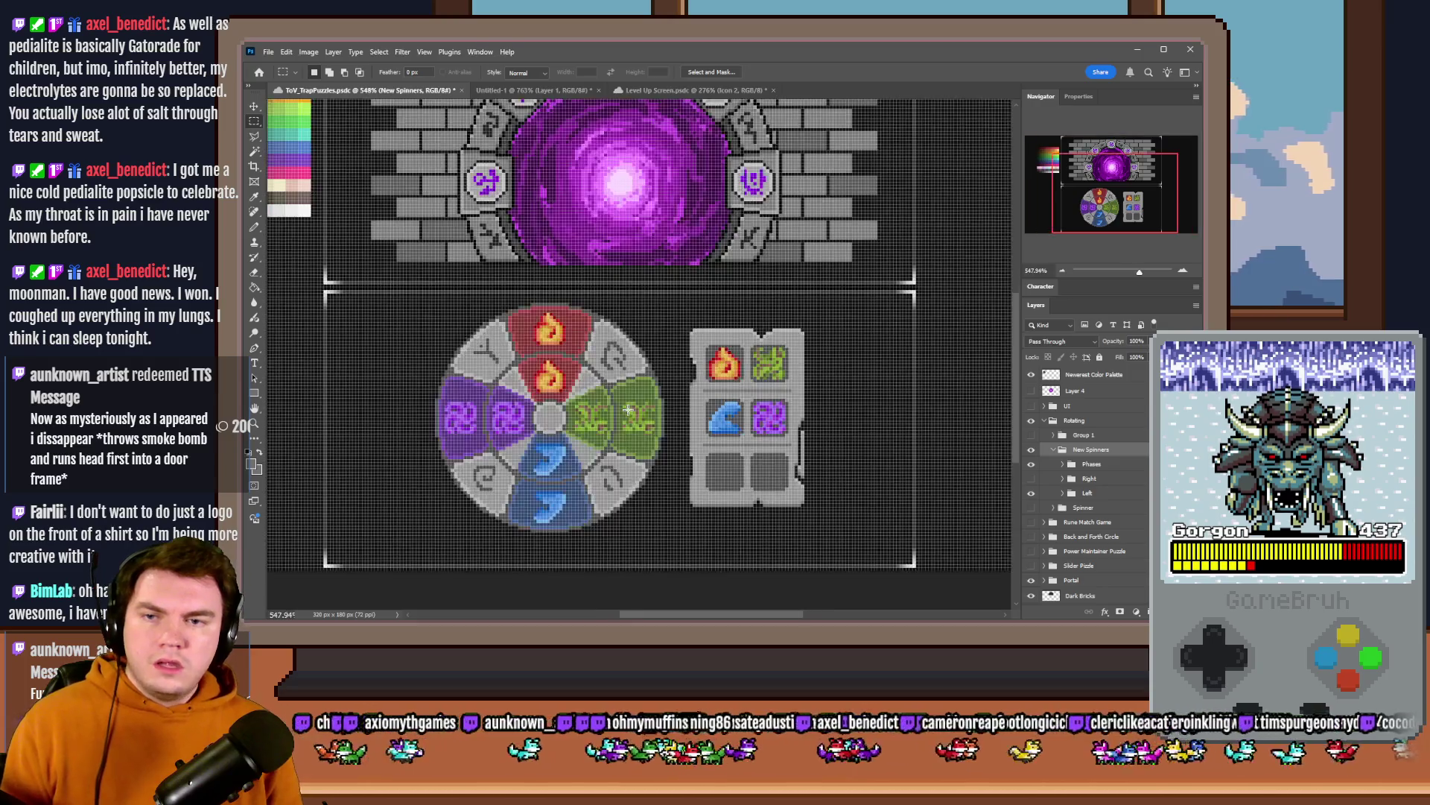
pyautogui.scroll(1, 625, 419)
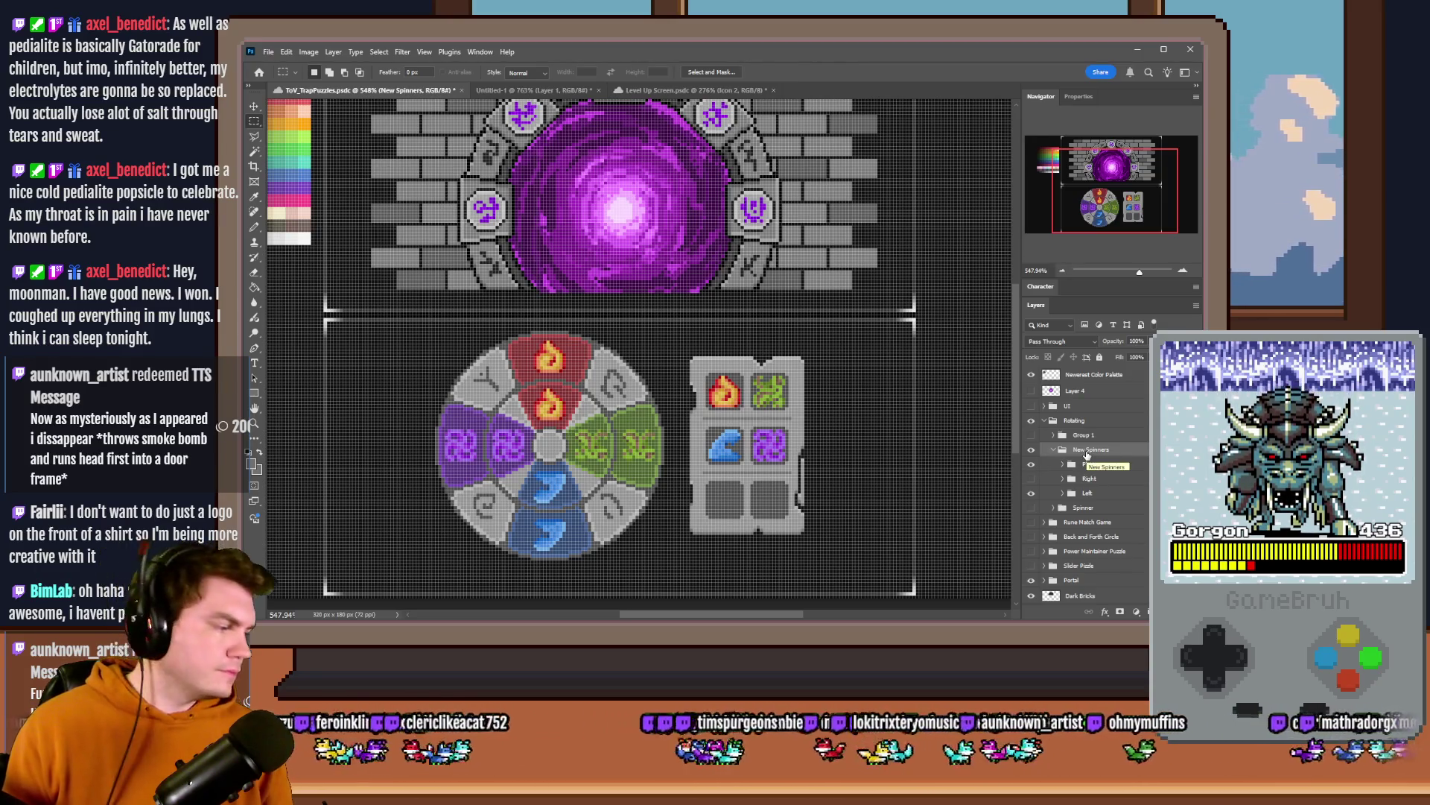
# - Inspect the hidden Right spinner copy by toggling visibility, then delete the Right group
pyautogui.click(1031, 478)
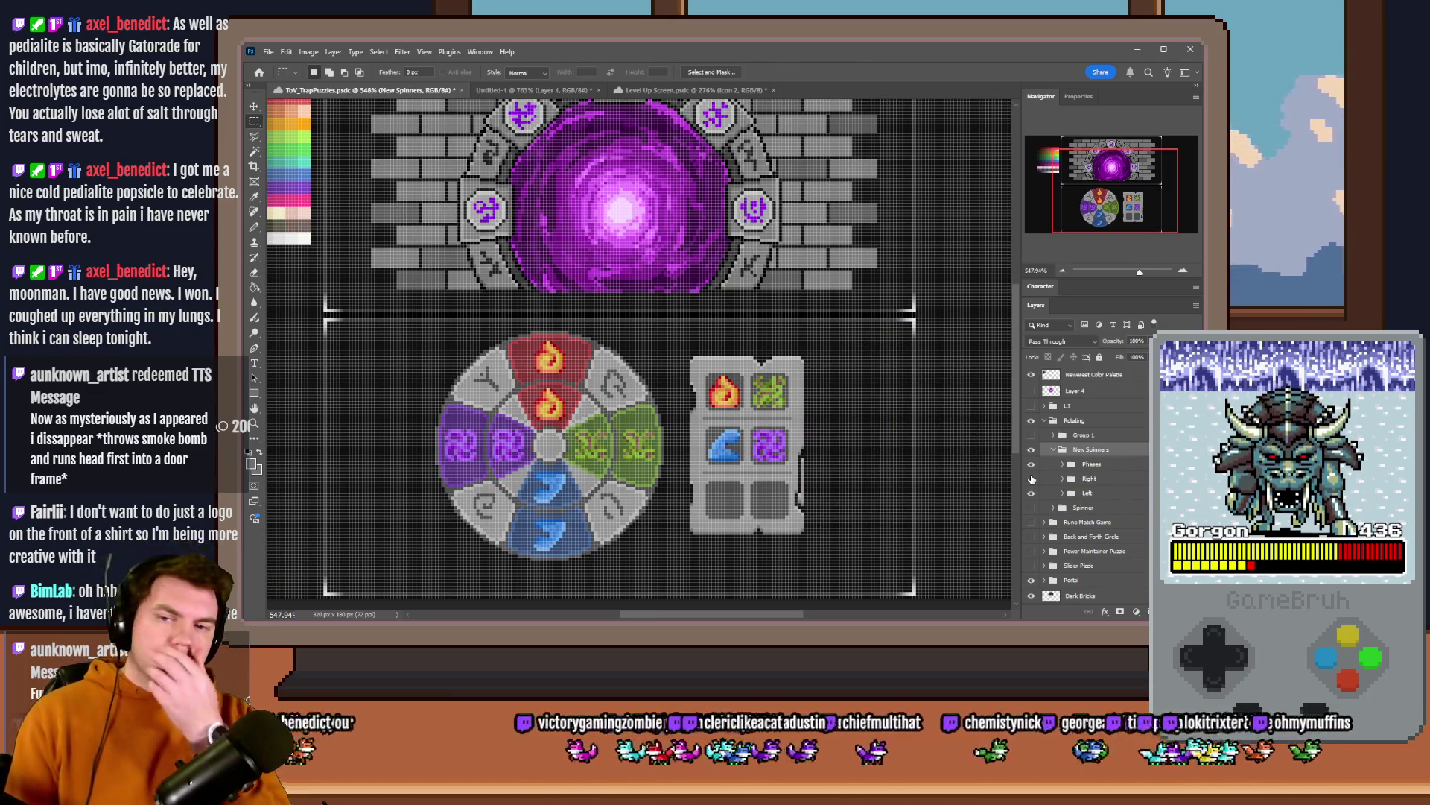
pyautogui.click(1032, 478)
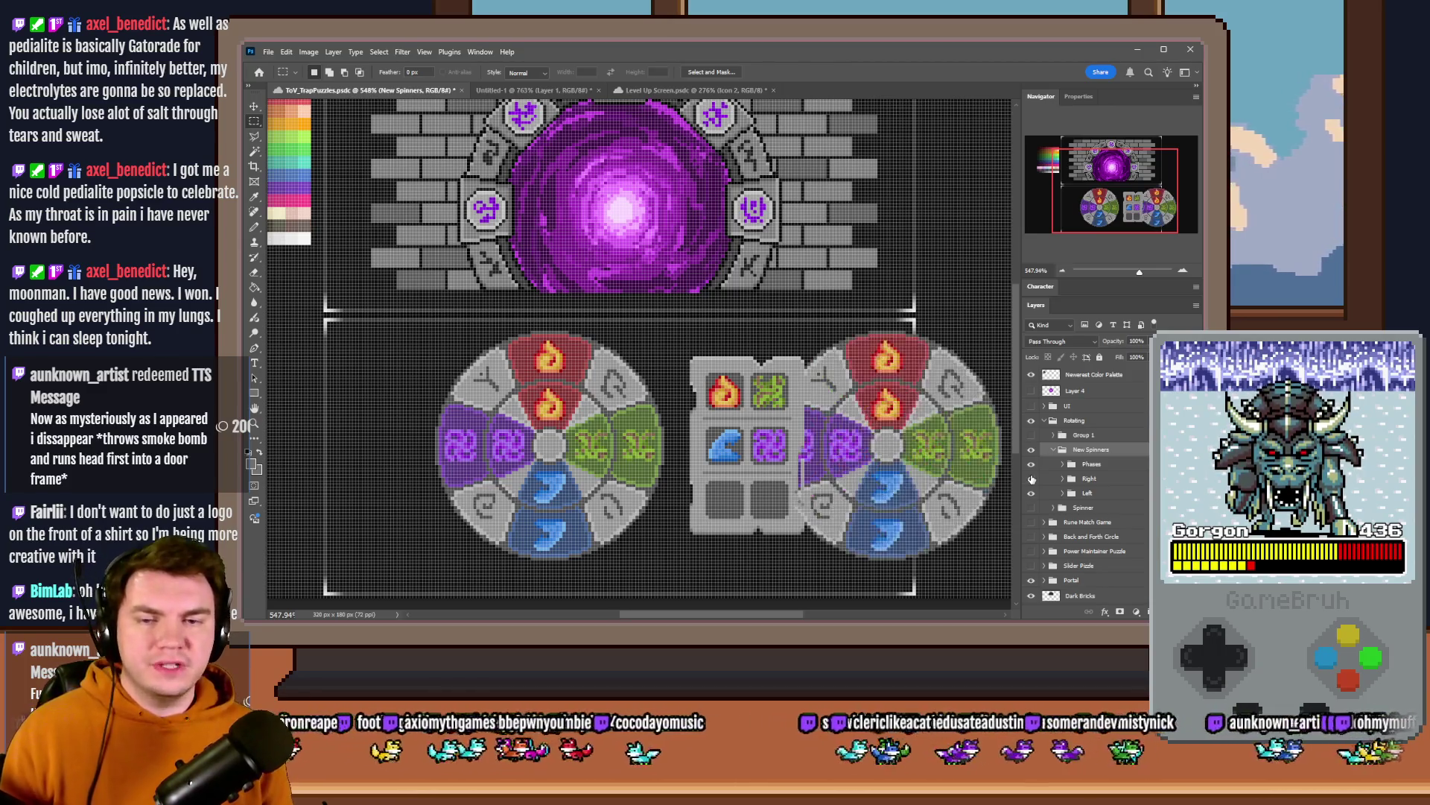
pyautogui.click(1031, 478)
pyautogui.click(1031, 536)
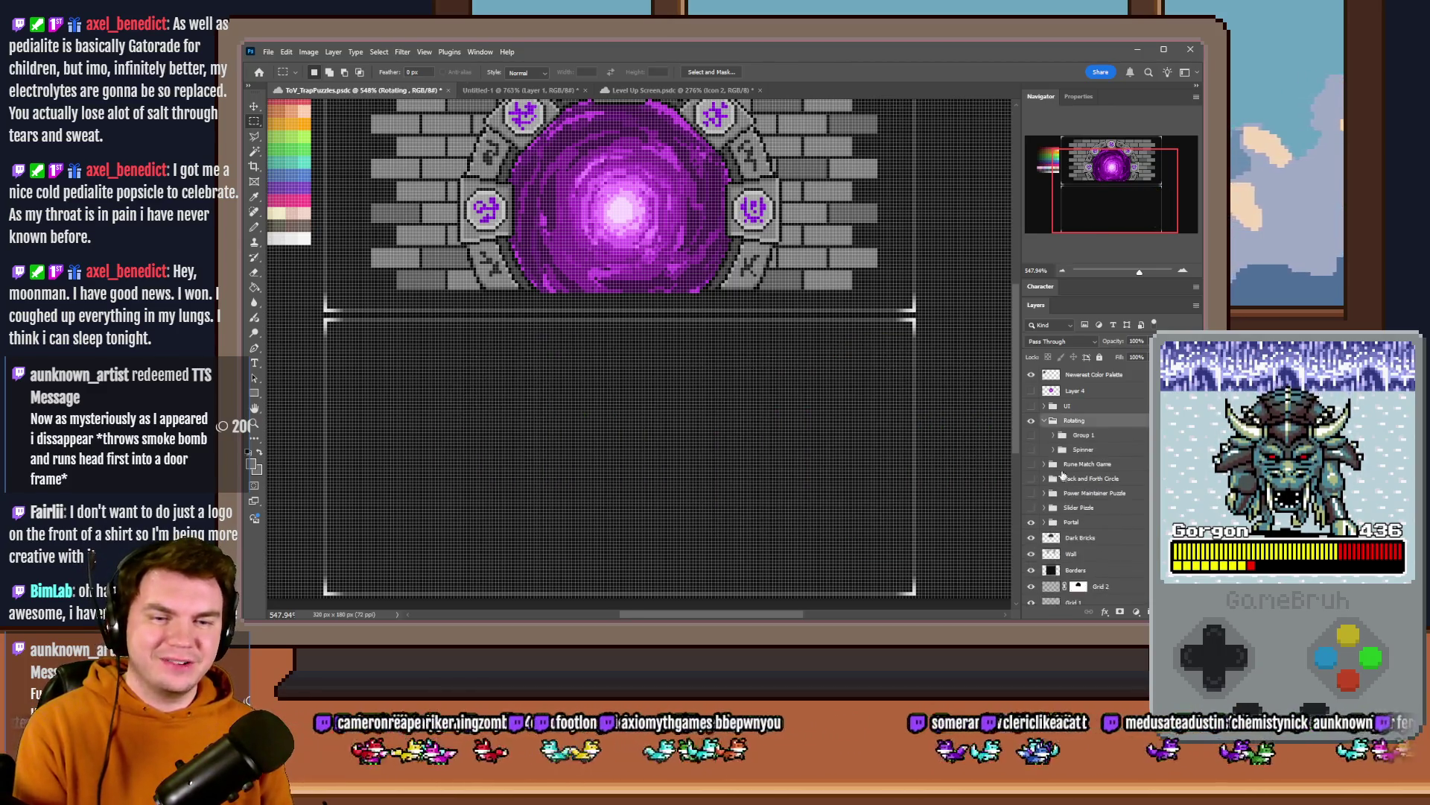
pyautogui.click(1032, 536)
pyautogui.click(1081, 479)
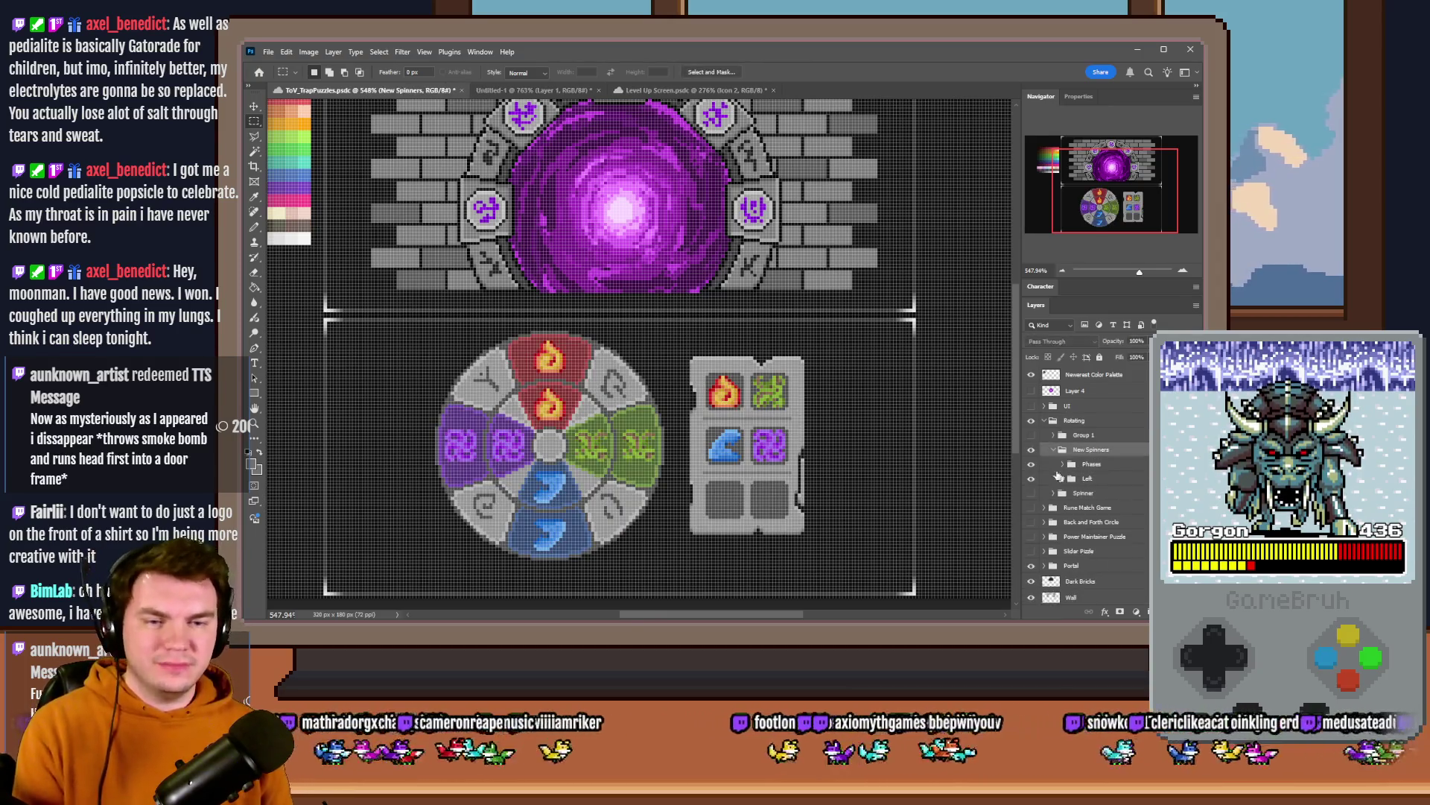
pyautogui.press('Delete')
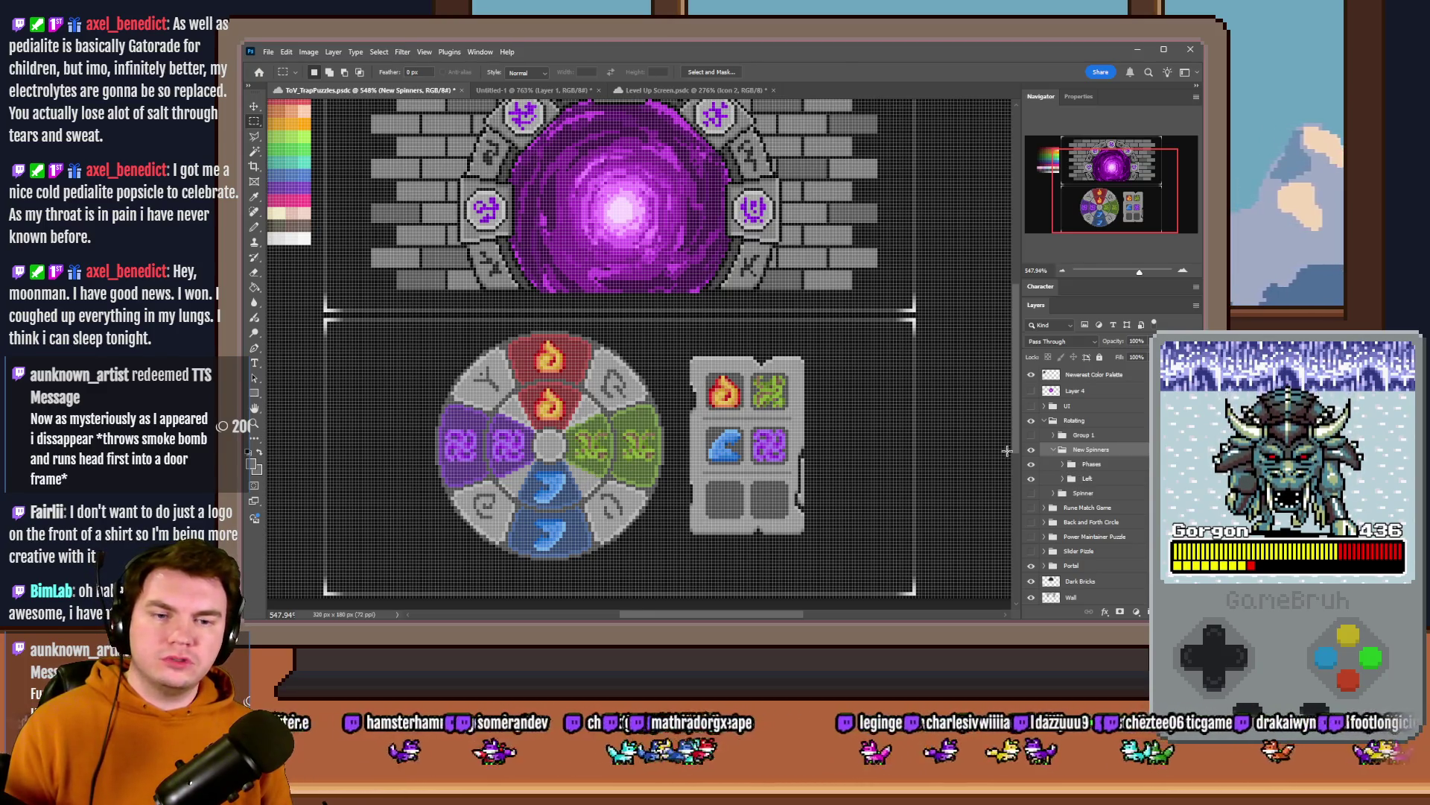
# - Add a new empty layer above Phases in the New Spinners group
pyautogui.click(1083, 470)
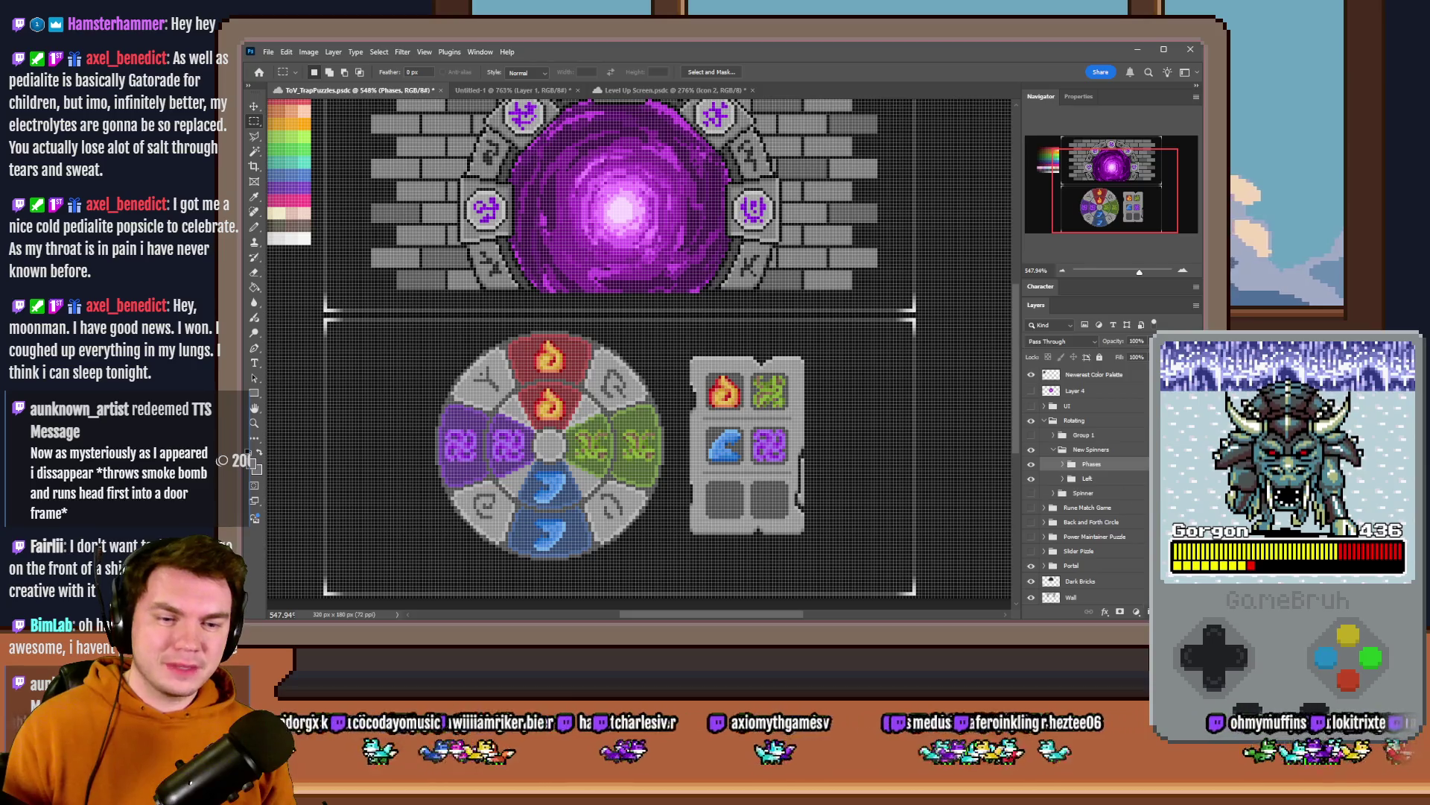
pyautogui.hotkey('ctrl', 'shift', 'alt', 'n')
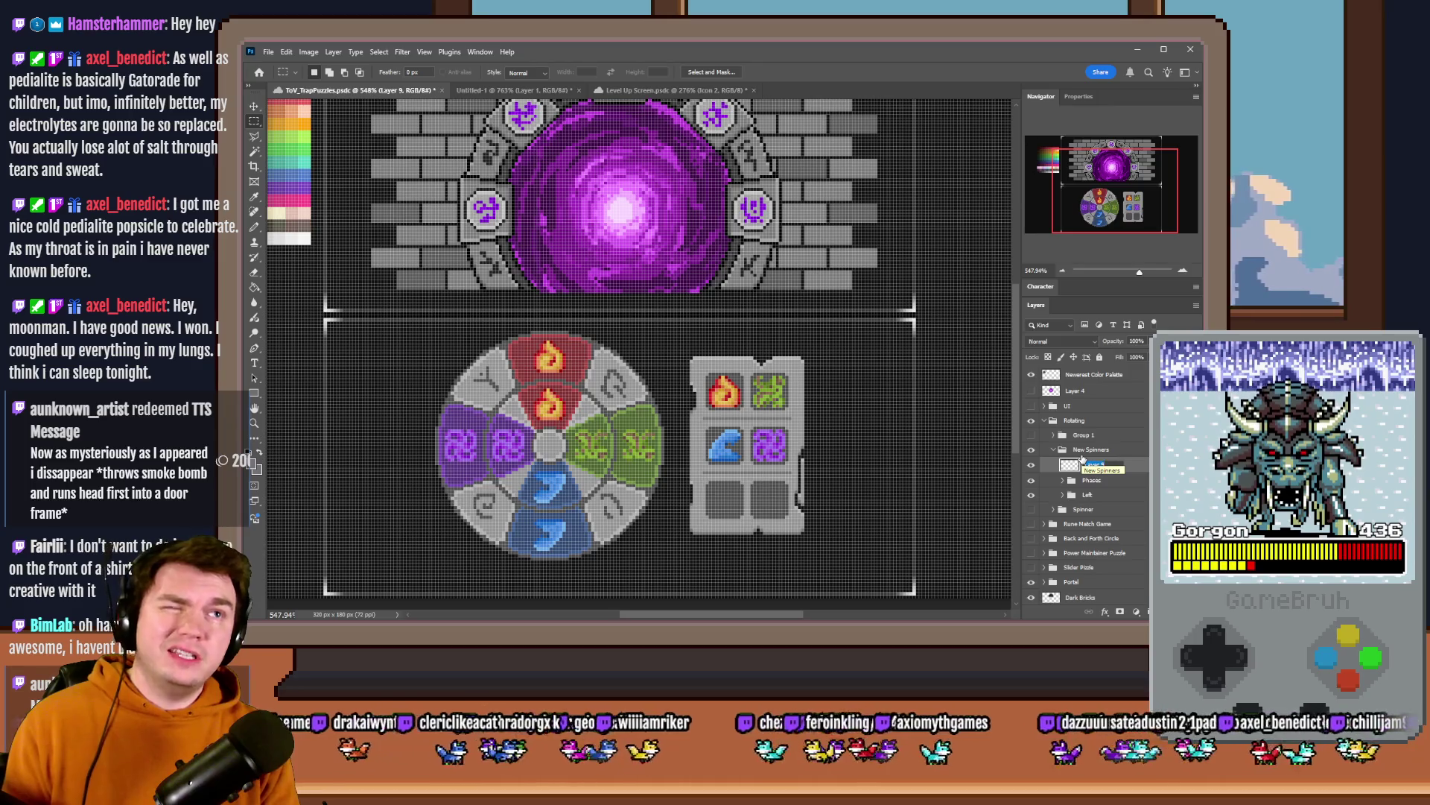
pyautogui.write('Indicator')
# - Name the layer Indicator and pencil a grey chevron pointing from the tile panel toward the wheel
pyautogui.press('Return')
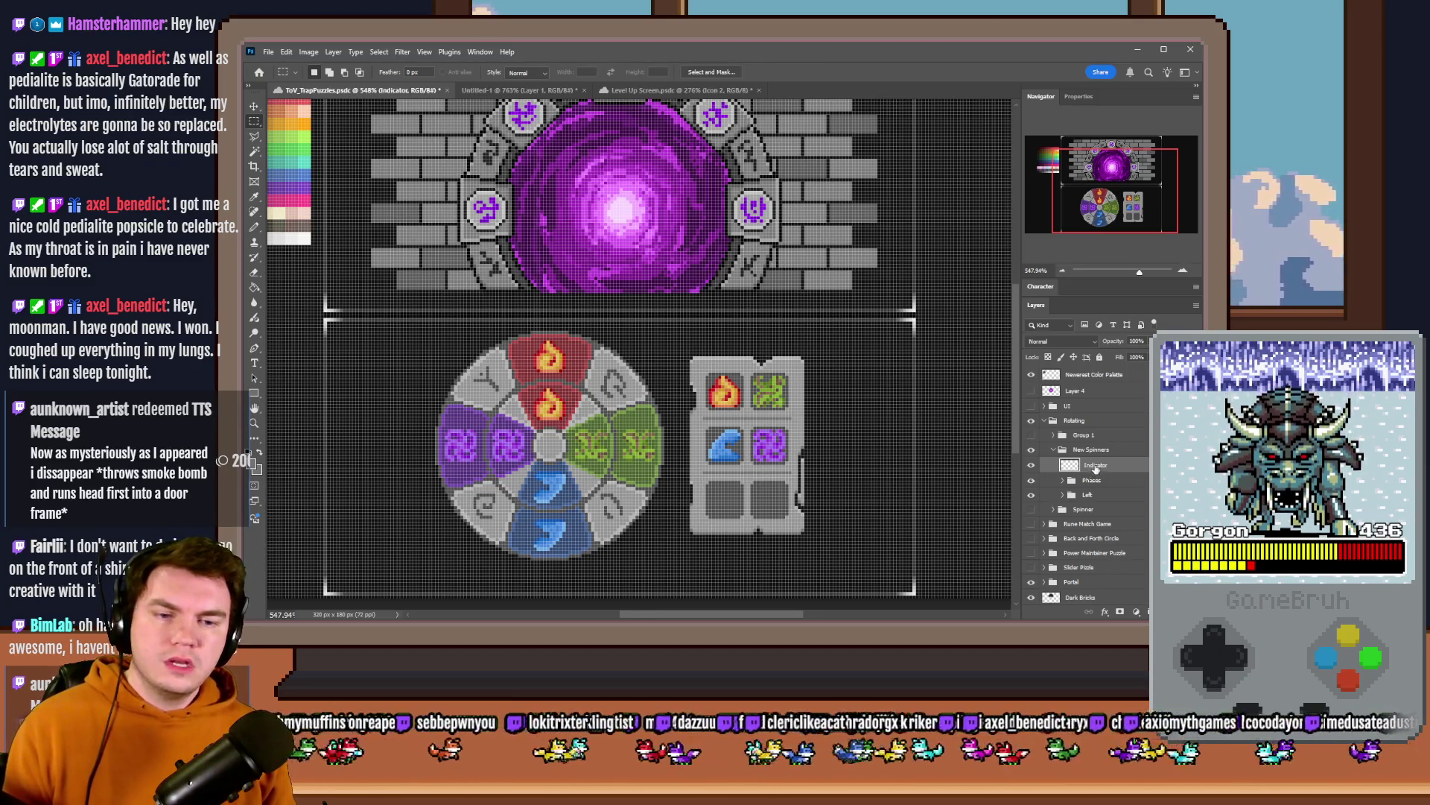
pyautogui.press('b')
pyautogui.keyDown('alt'); pyautogui.scroll(5, 681, 438); pyautogui.keyUp('alt')
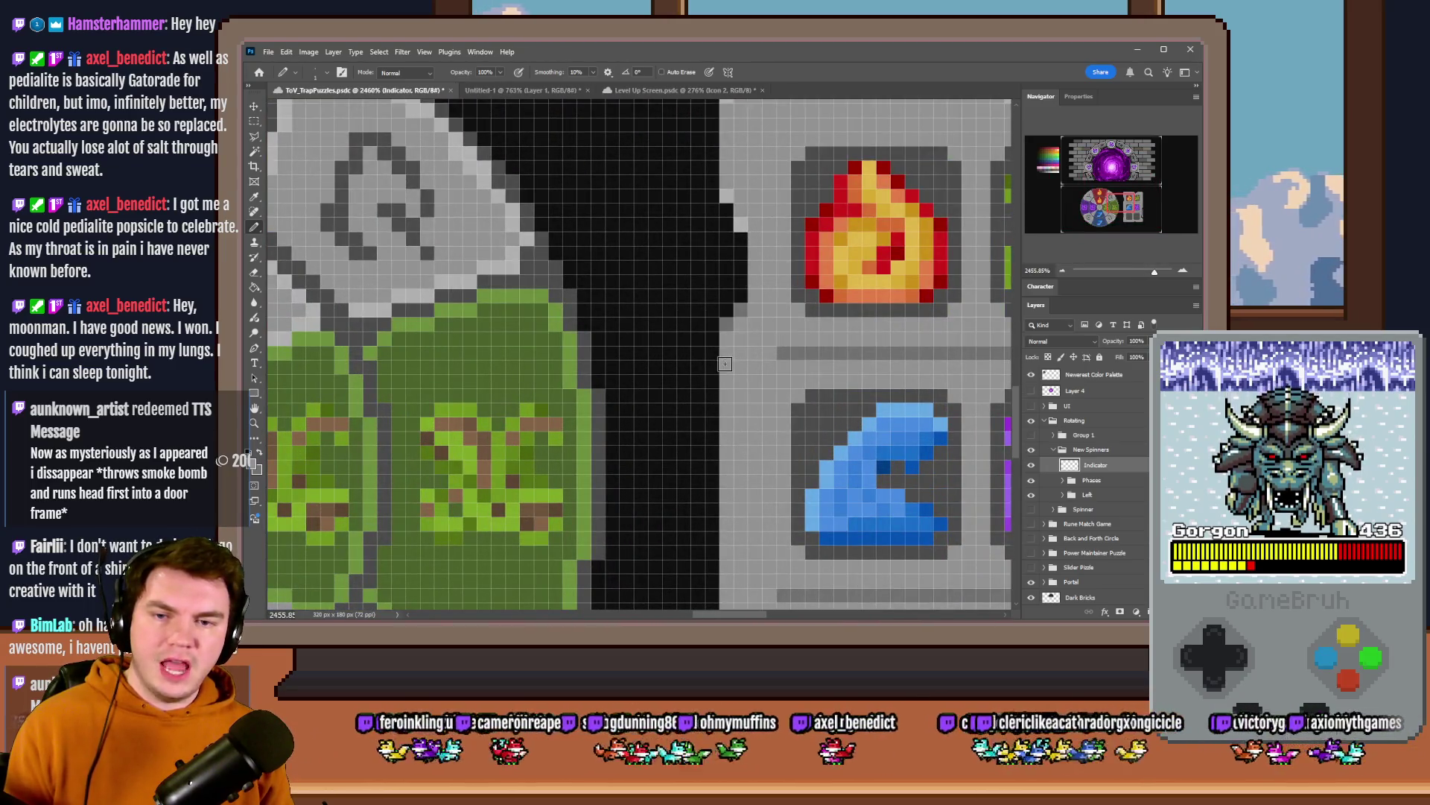
pyautogui.scroll(-2, 712, 368)
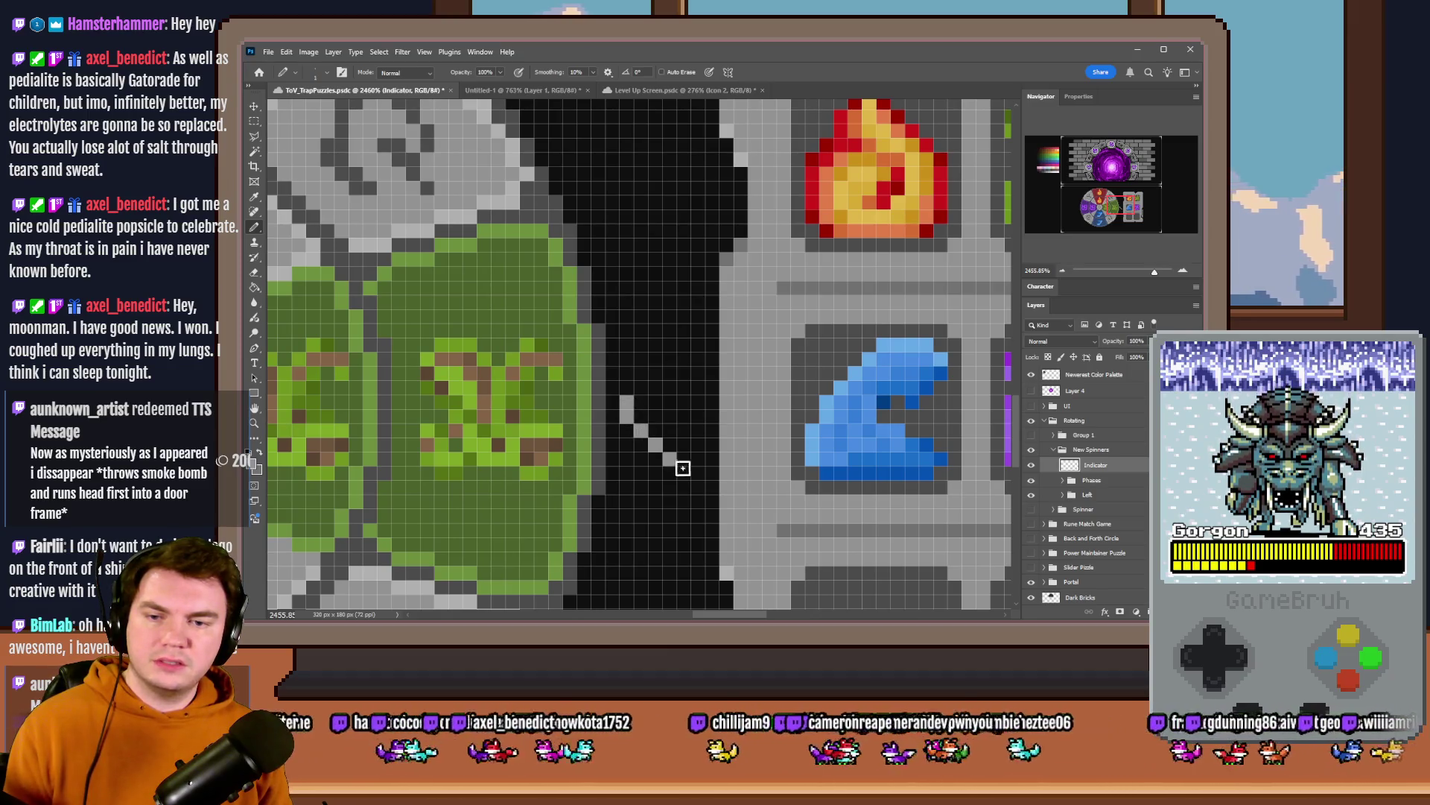
pyautogui.moveTo(639, 388)
pyautogui.mouseDown()
pyautogui.moveTo(711, 325)
pyautogui.moveTo(710, 443)
pyautogui.moveTo(681, 492)
pyautogui.moveTo(642, 409)
pyautogui.moveTo(695, 358)
pyautogui.moveTo(671, 406)
pyautogui.mouseUp()
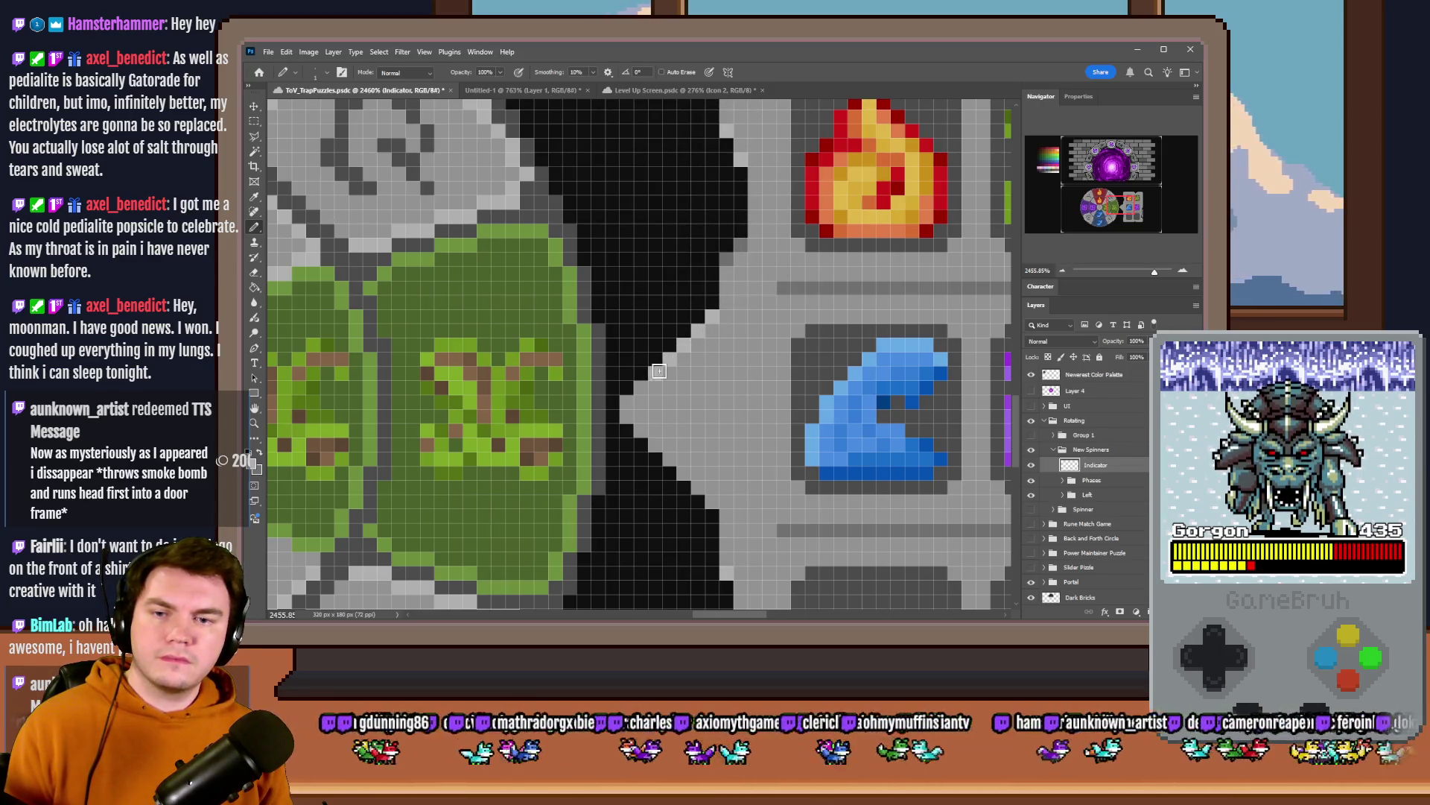
pyautogui.moveTo(628, 400); pyautogui.dragTo(666, 457)
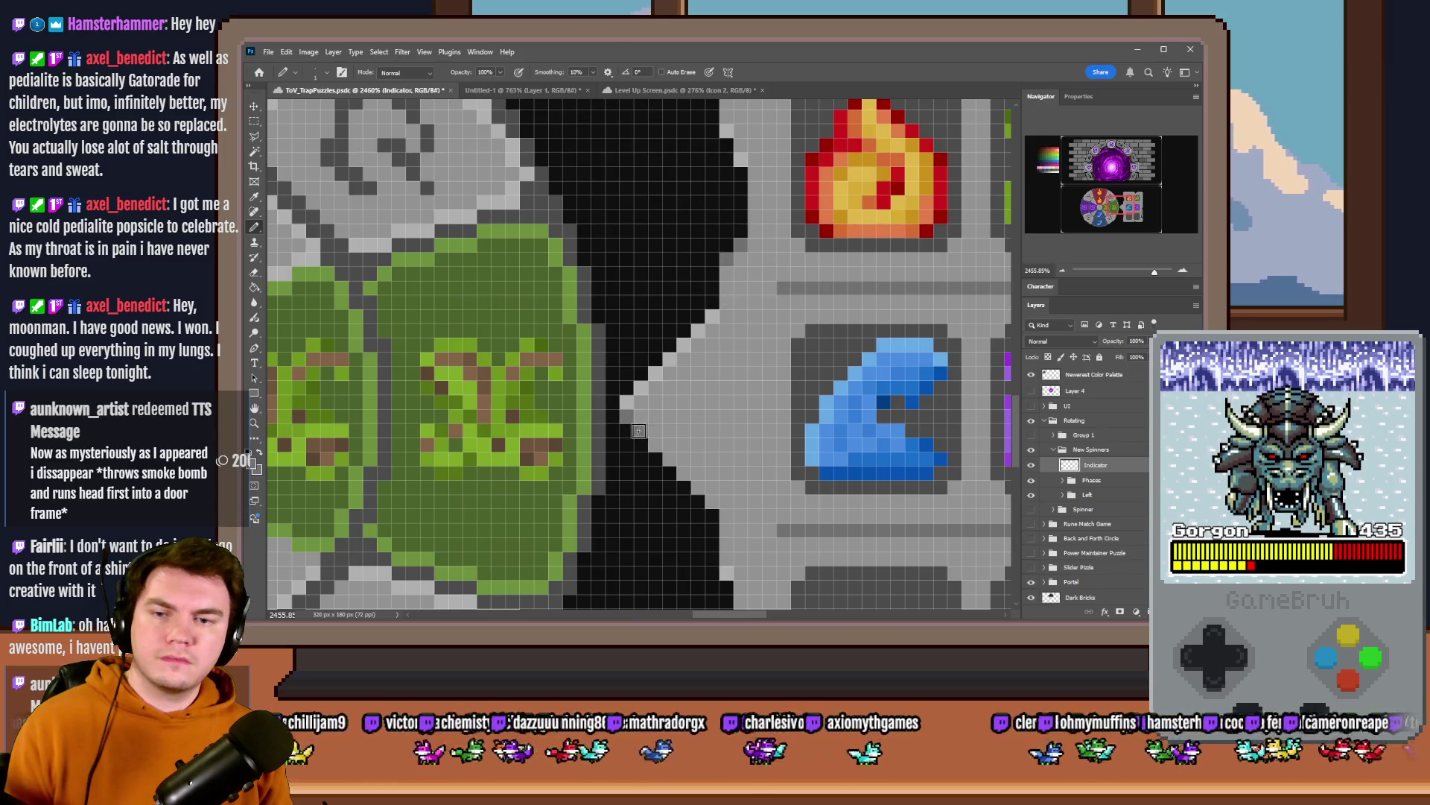
pyautogui.scroll(-5, 690, 481)
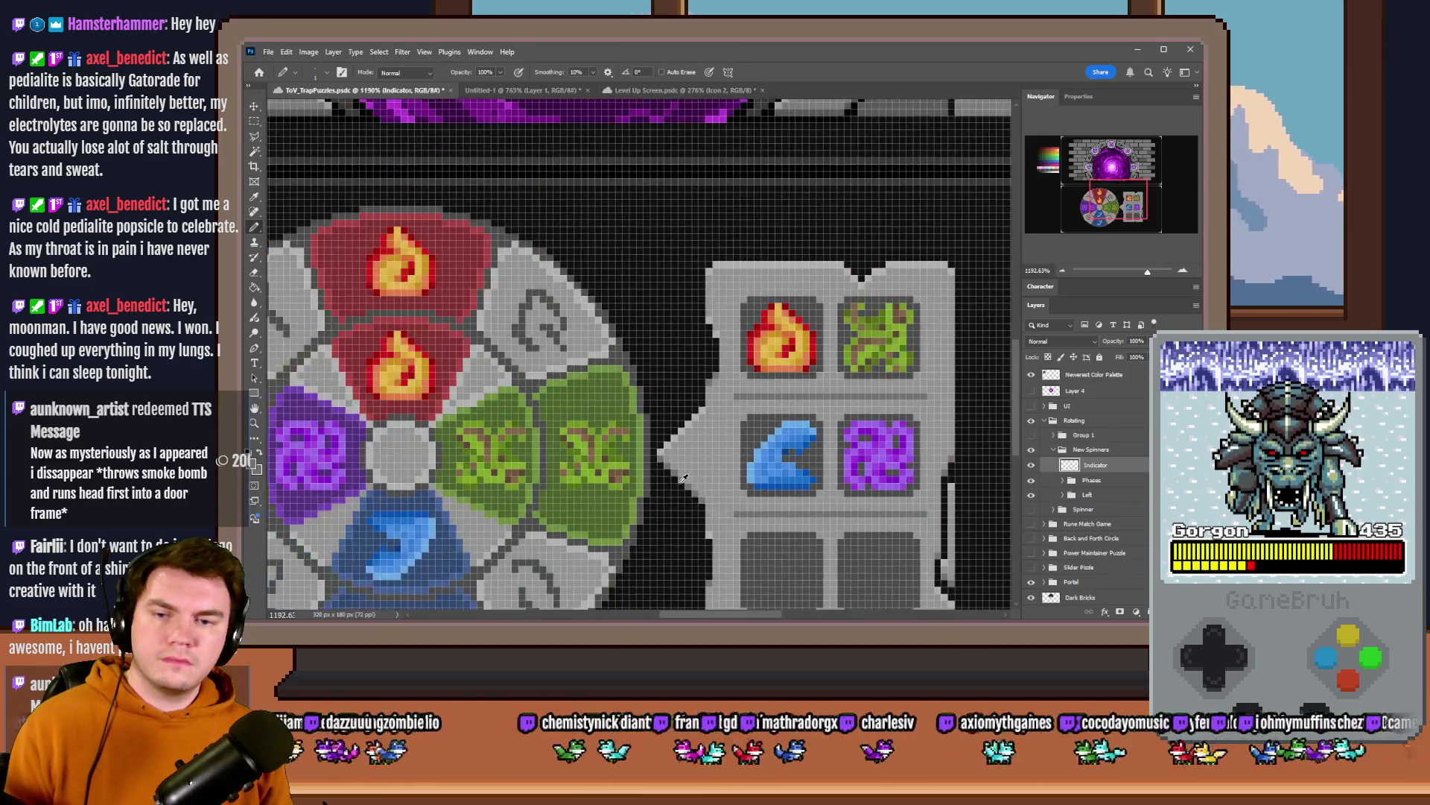
pyautogui.scroll(-5, 689, 478)
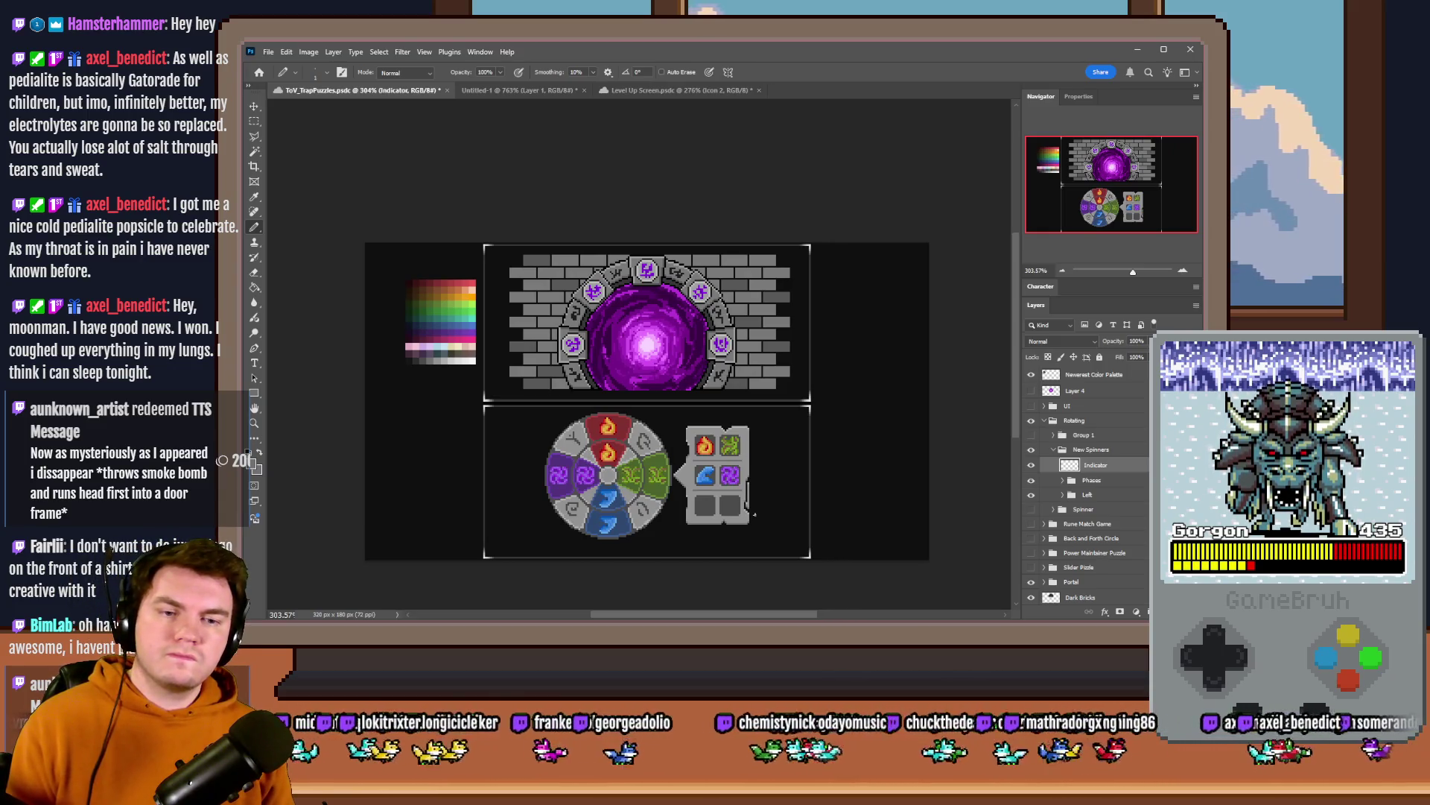
pyautogui.scroll(5, 658, 492)
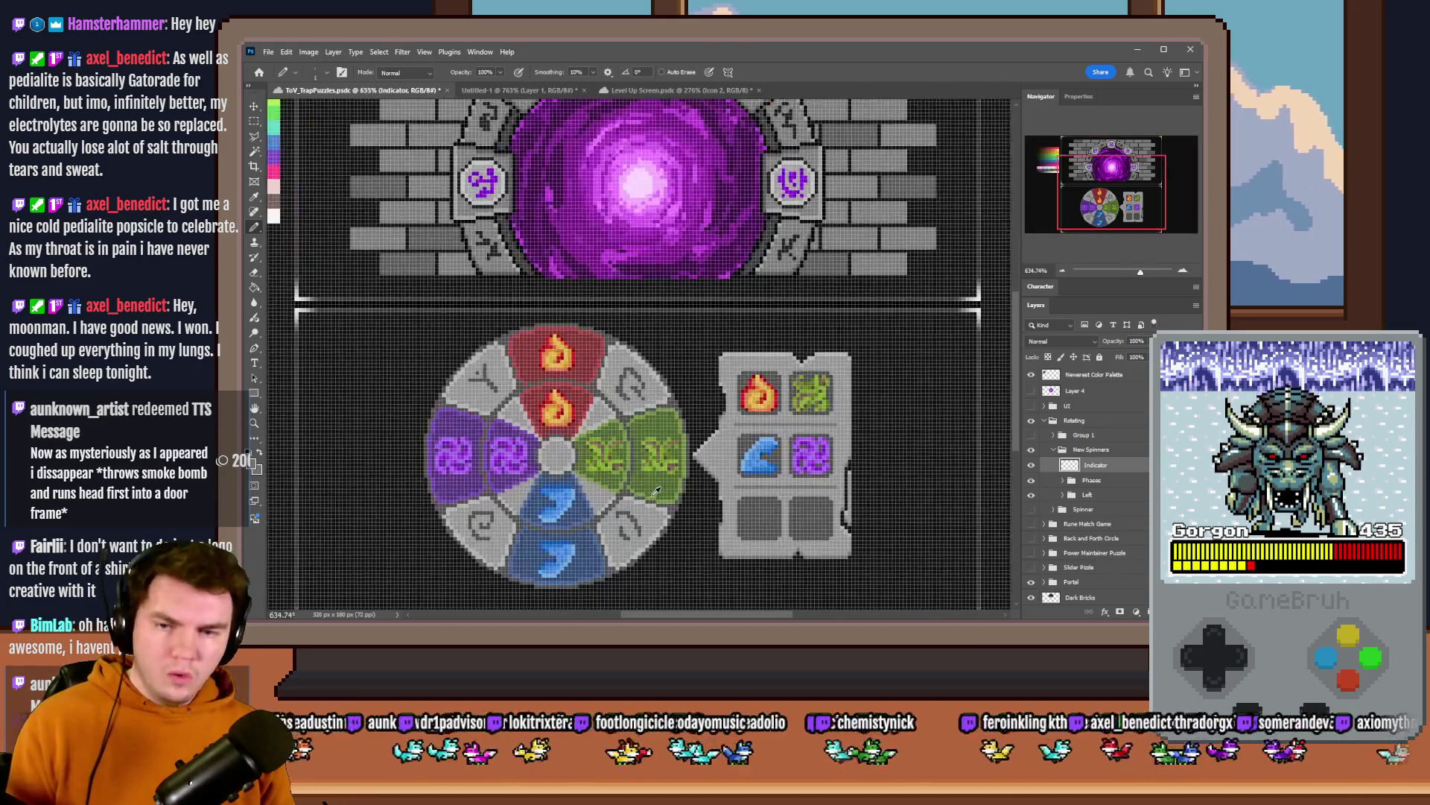
pyautogui.scroll(2, 656, 490)
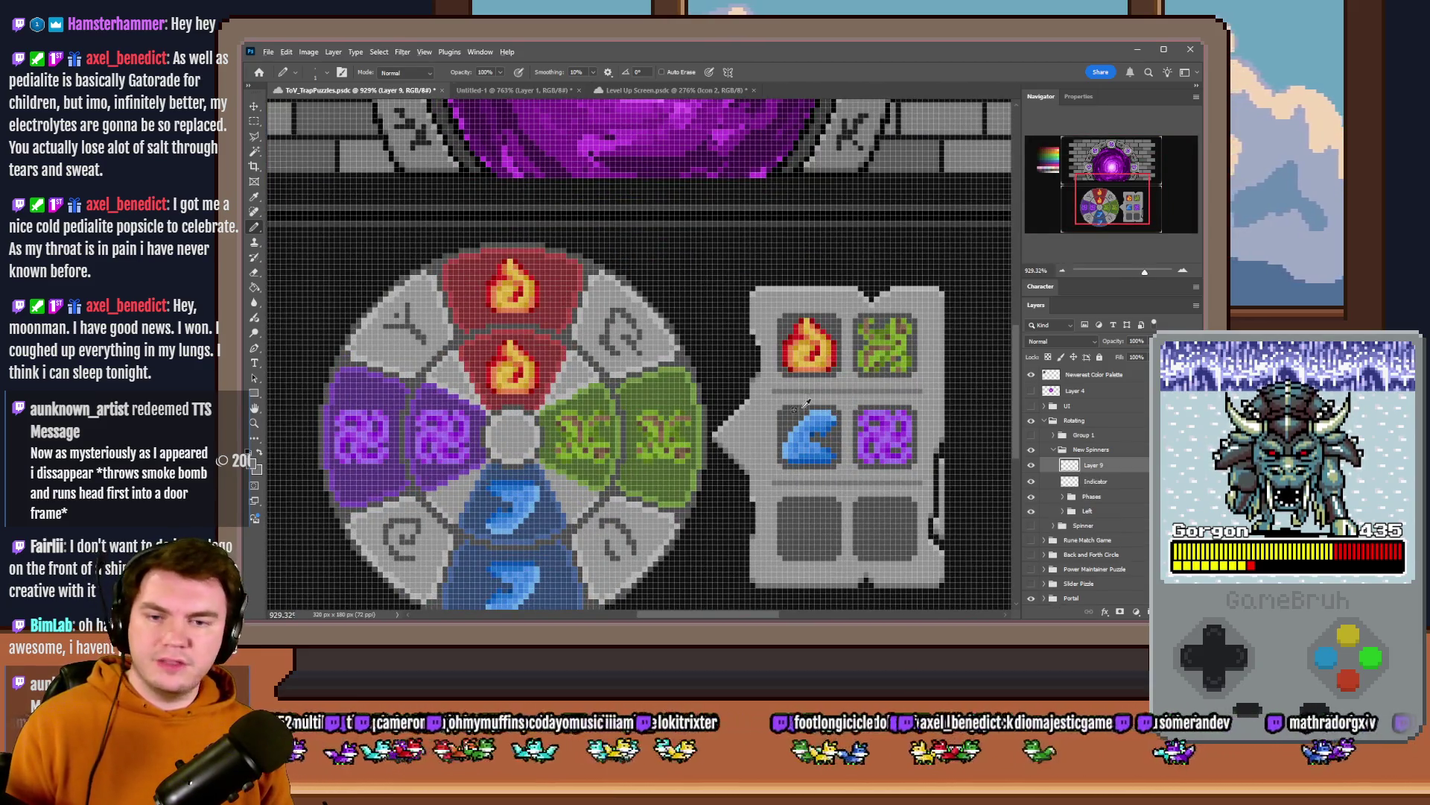
pyautogui.scroll(1, 671, 419)
pyautogui.scroll(2, 525, 417)
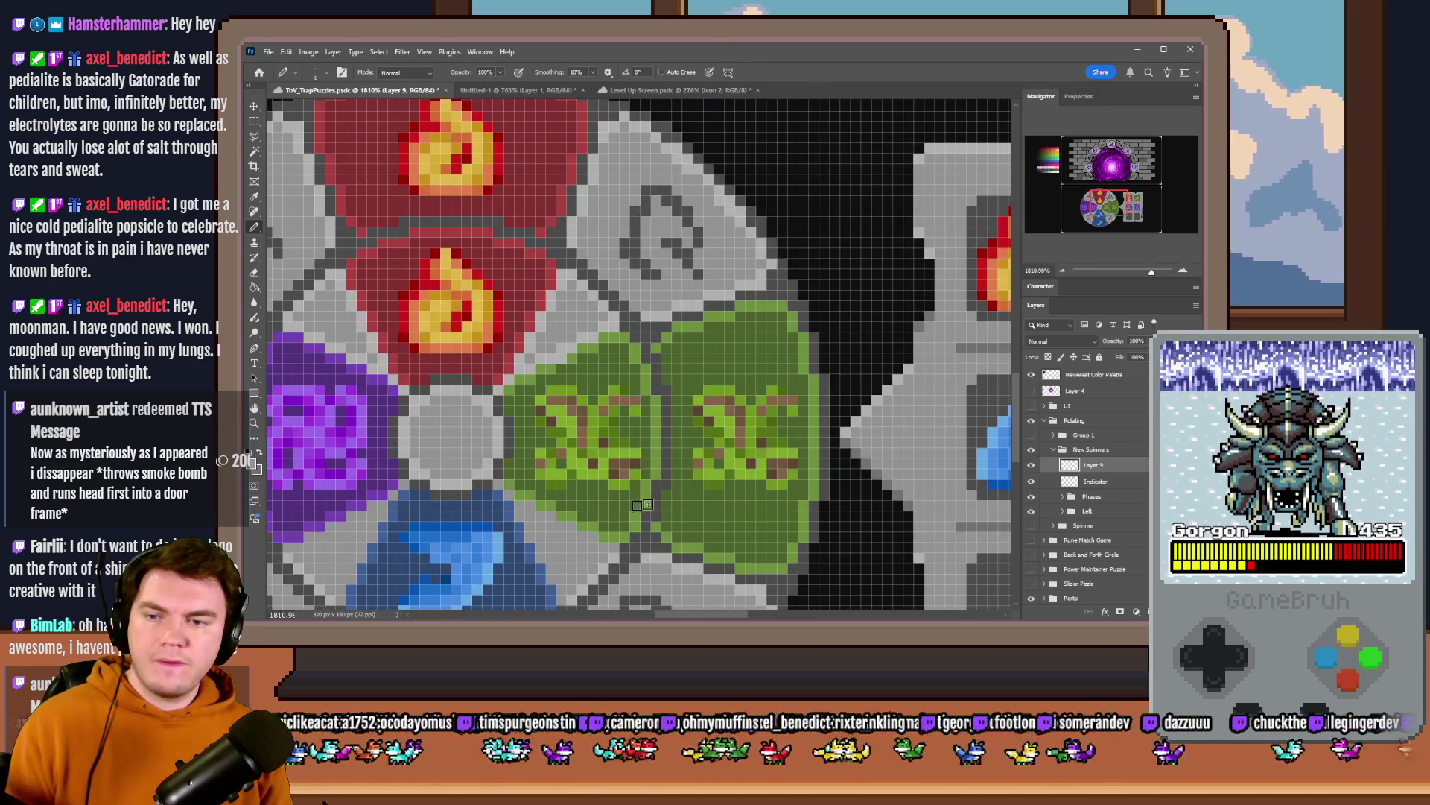
# - Sample a light grey from the palette and centre the view back on the wheel
pyautogui.moveTo(1044, 212)
pyautogui.mouseDown()
pyautogui.moveTo(1040, 198)
pyautogui.moveTo(1113, 167)
pyautogui.moveTo(1046, 174)
pyautogui.mouseUp()
pyautogui.moveTo(695, 234); pyautogui.dragTo(729, 231)
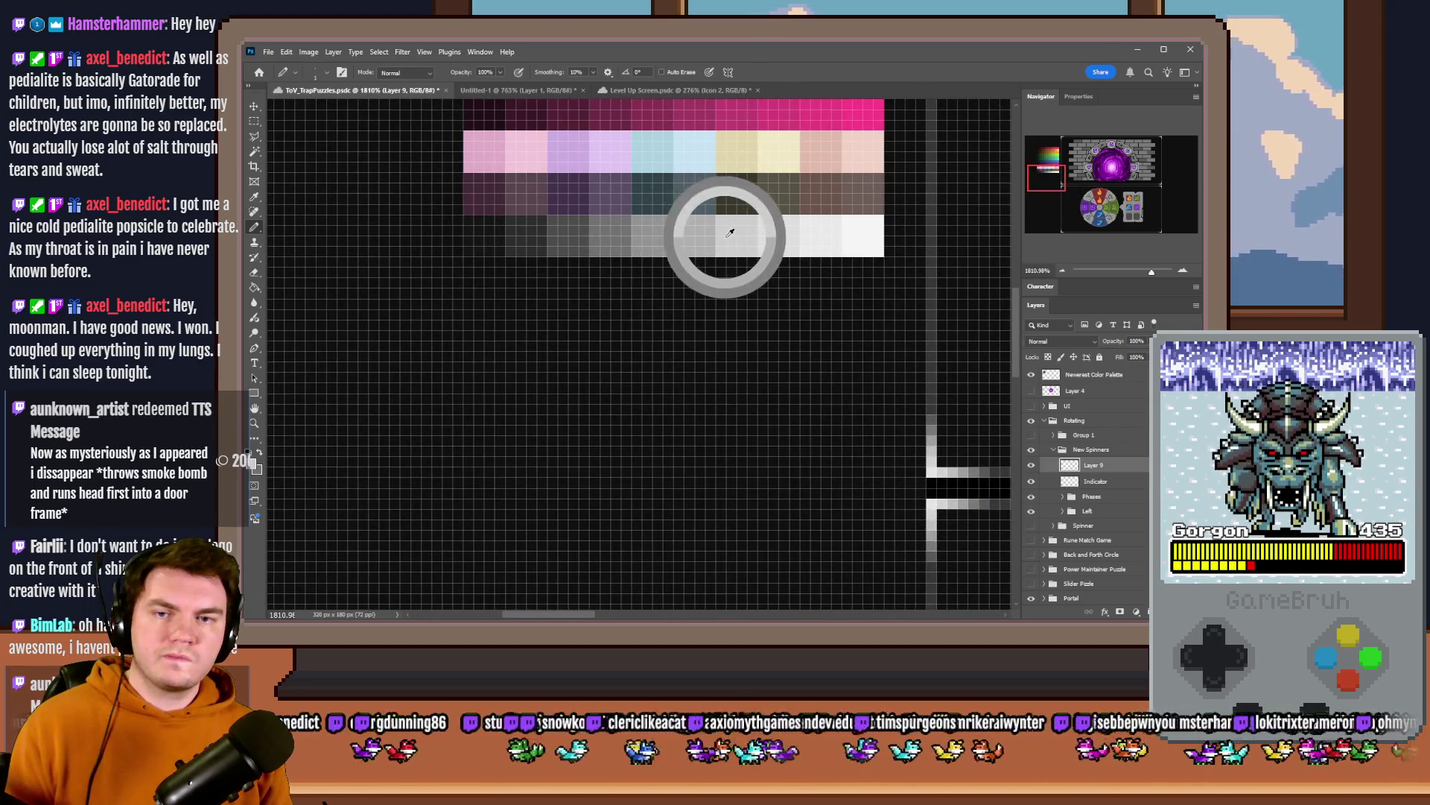
pyautogui.moveTo(1084, 226); pyautogui.dragTo(1081, 207)
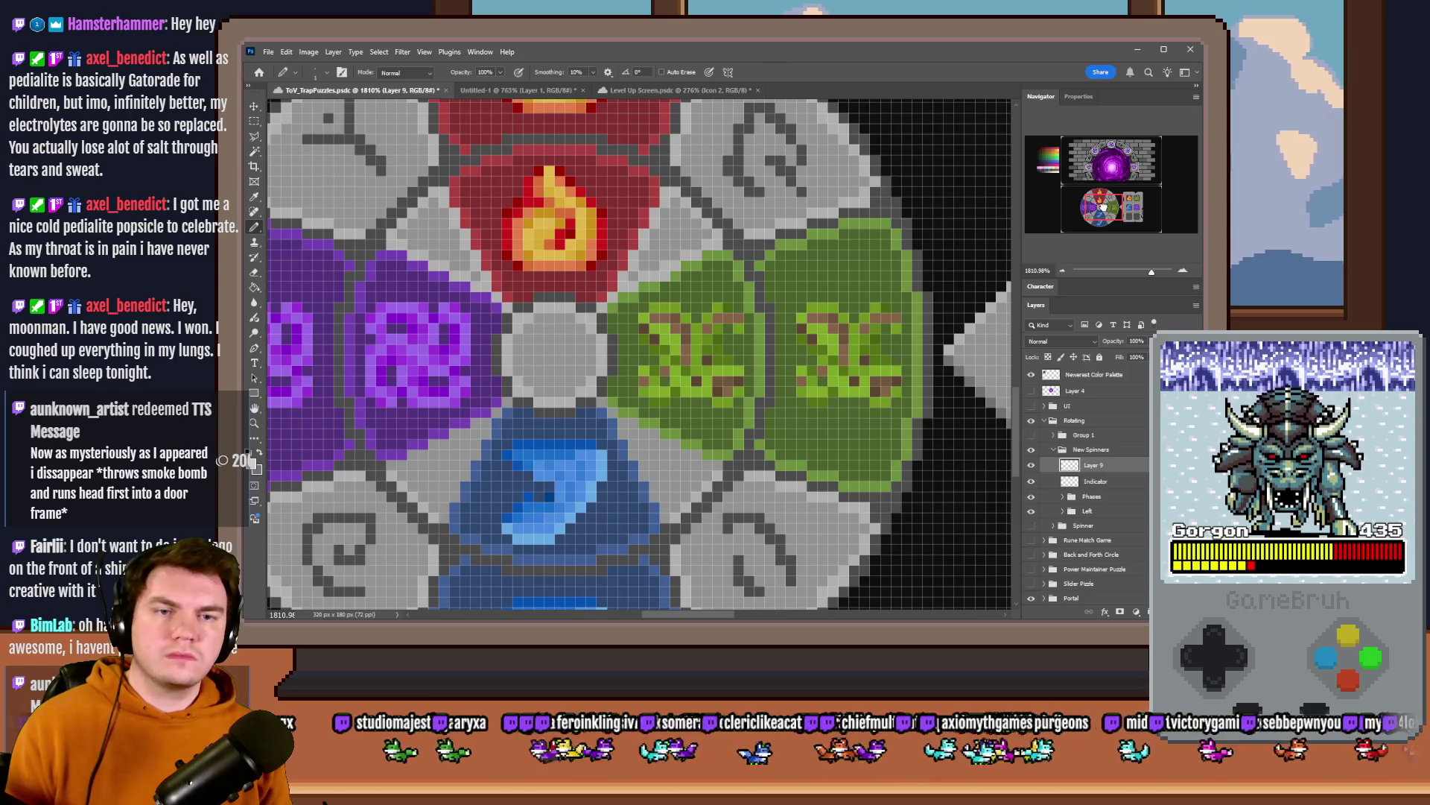
pyautogui.moveTo(746, 345); pyautogui.dragTo(712, 378)
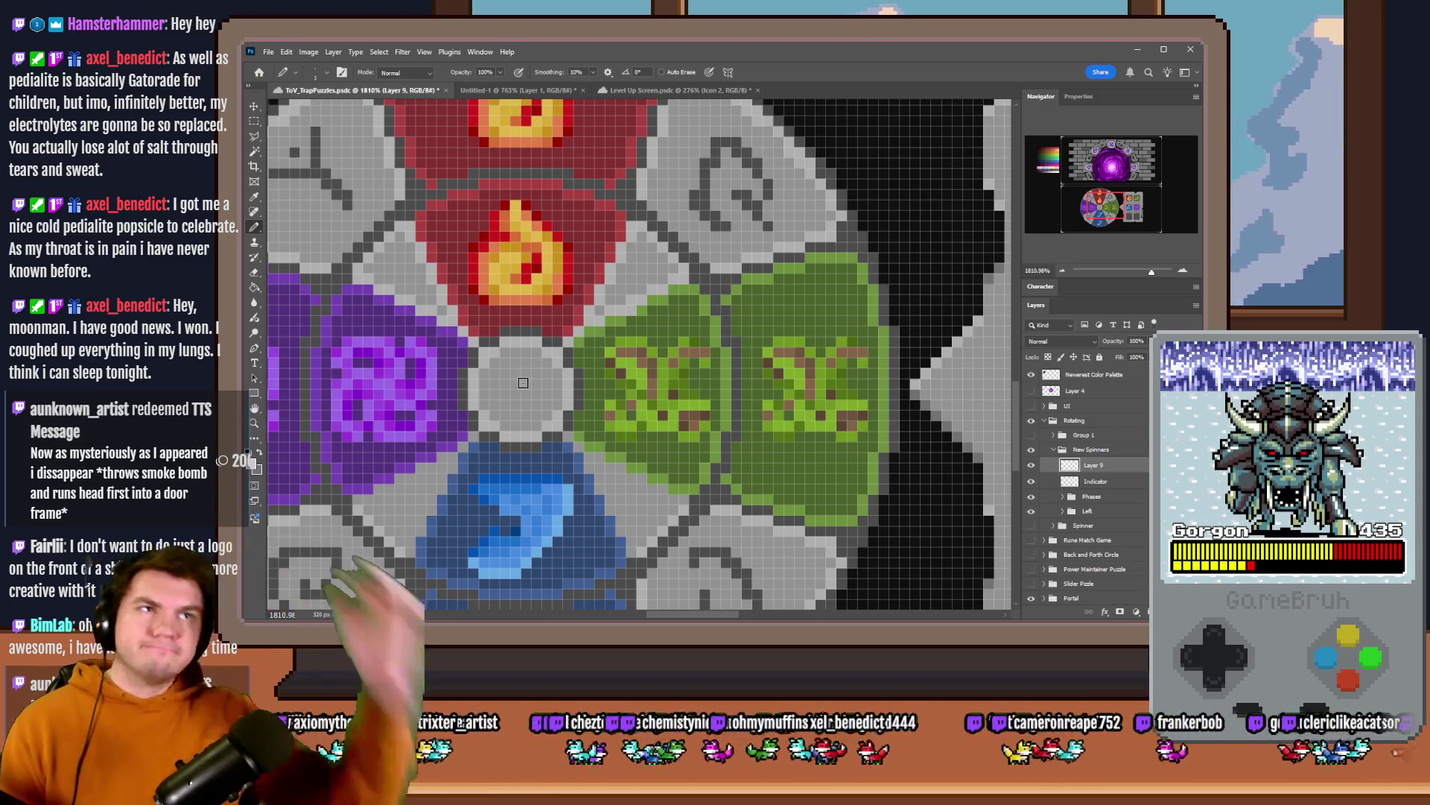
pyautogui.scroll(-2, 521, 383)
pyautogui.scroll(-2, 531, 379)
pyautogui.scroll(-2, 548, 371)
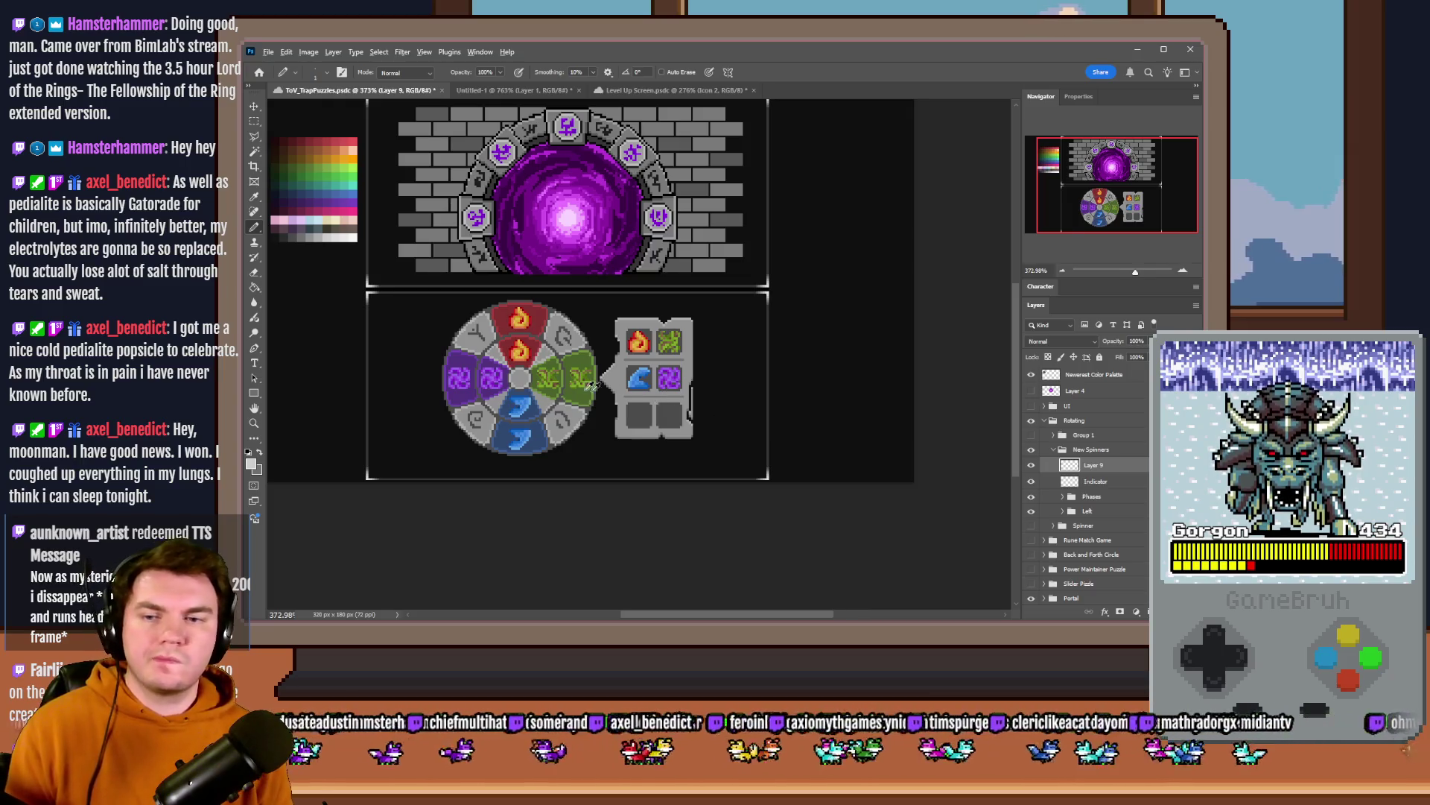
pyautogui.scroll(5, 587, 351)
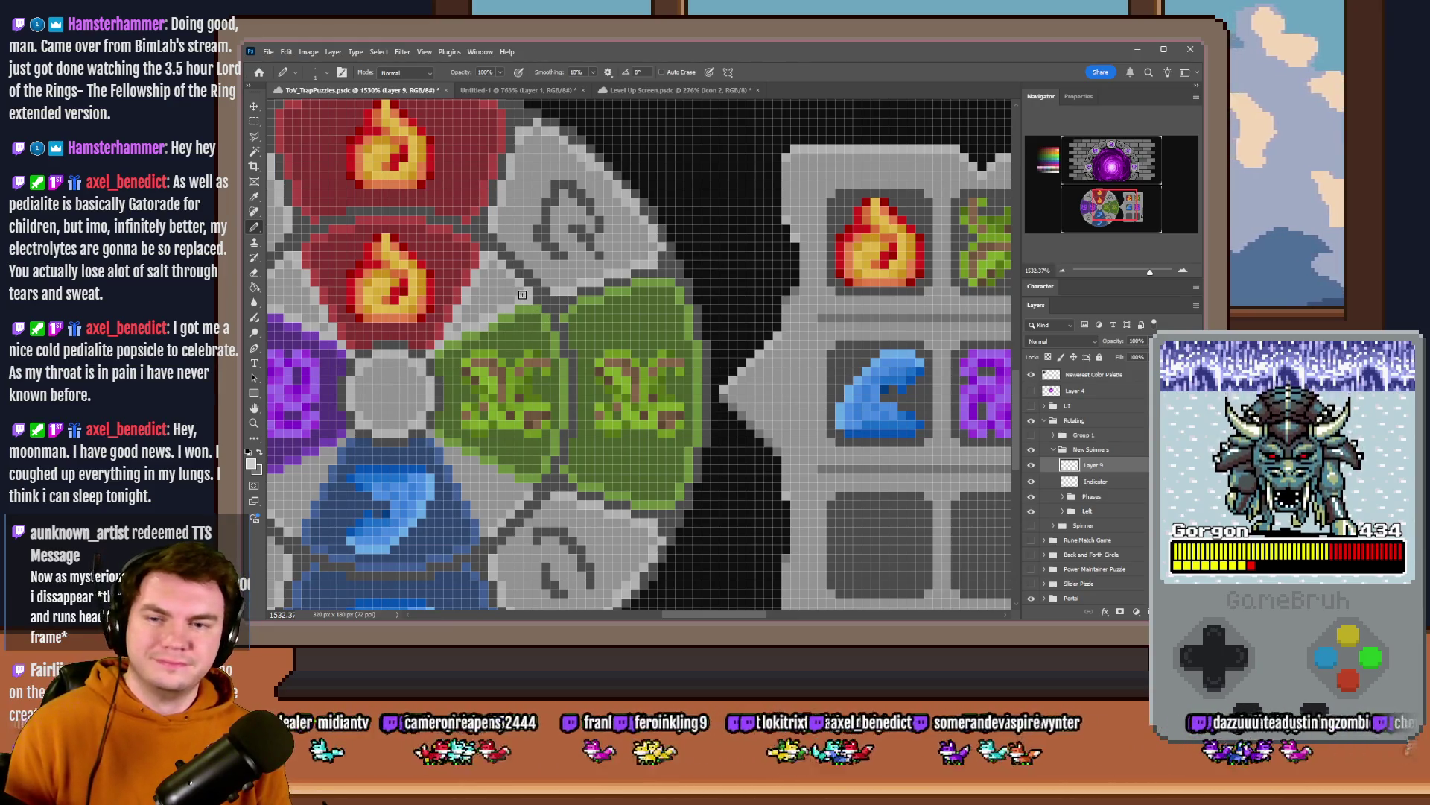
pyautogui.scroll(1, 732, 274)
# - Draw a white outline above the green segments that runs out and down at the right
pyautogui.moveTo(739, 249); pyautogui.dragTo(488, 339)
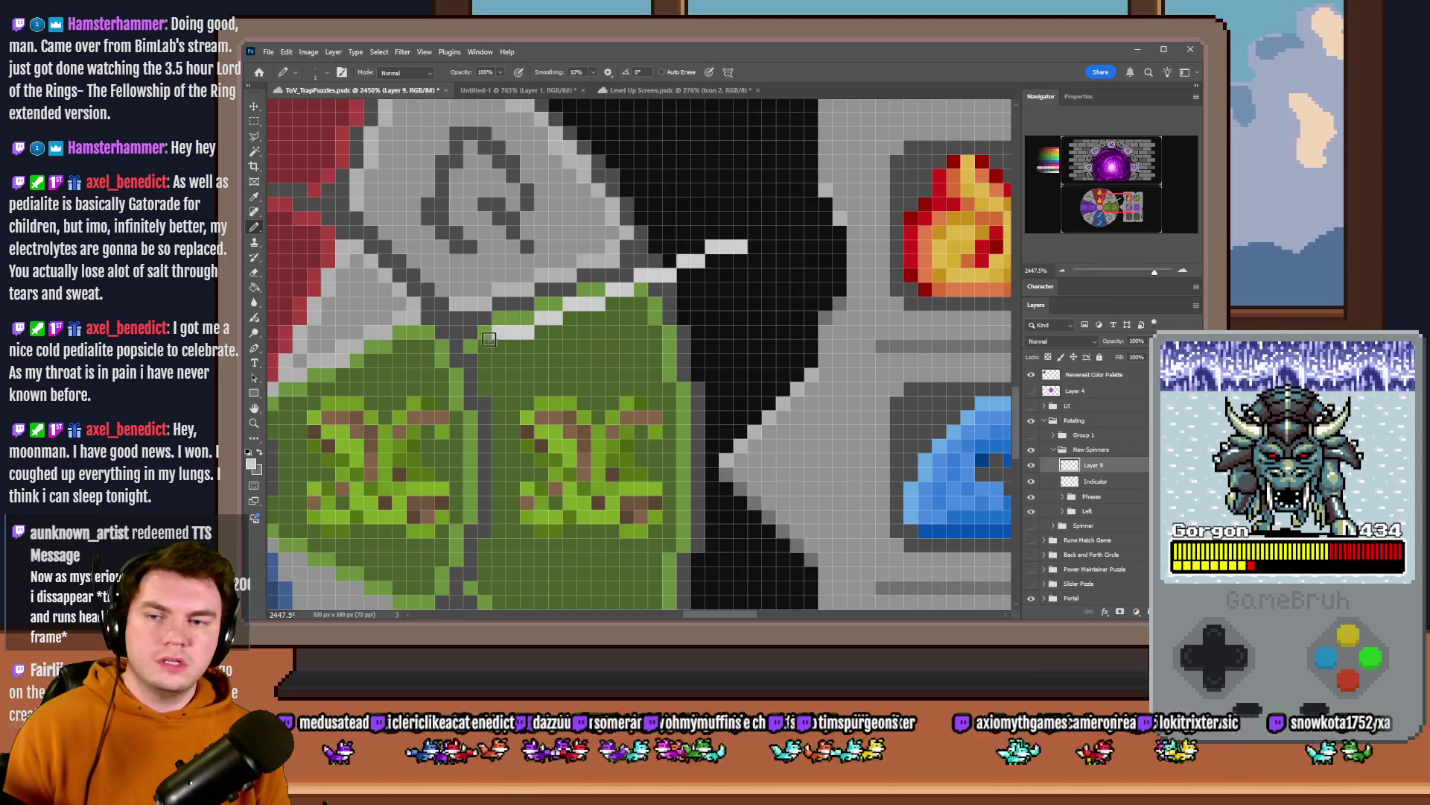
pyautogui.hscroll(-3, 698, 355)
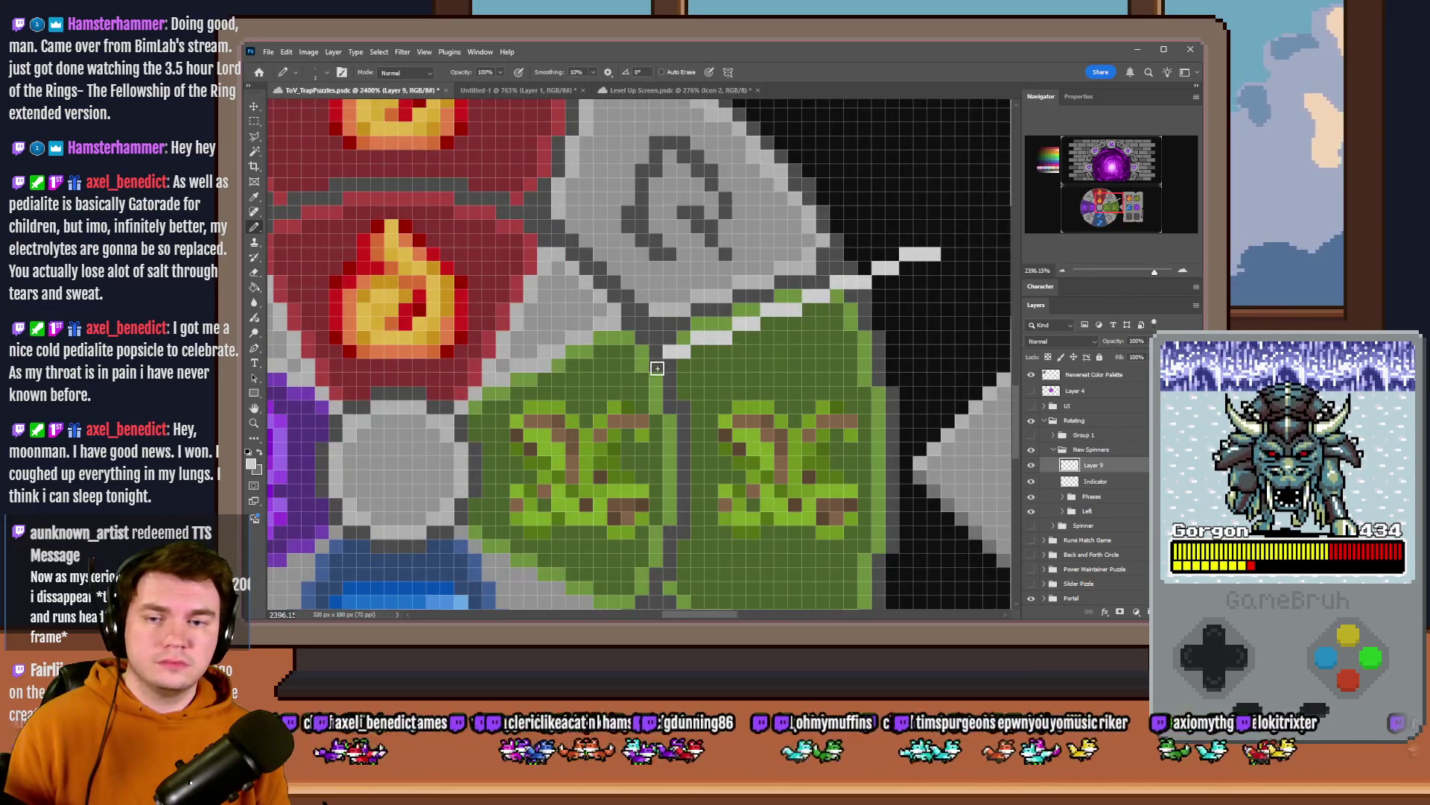
pyautogui.moveTo(658, 368); pyautogui.dragTo(488, 420)
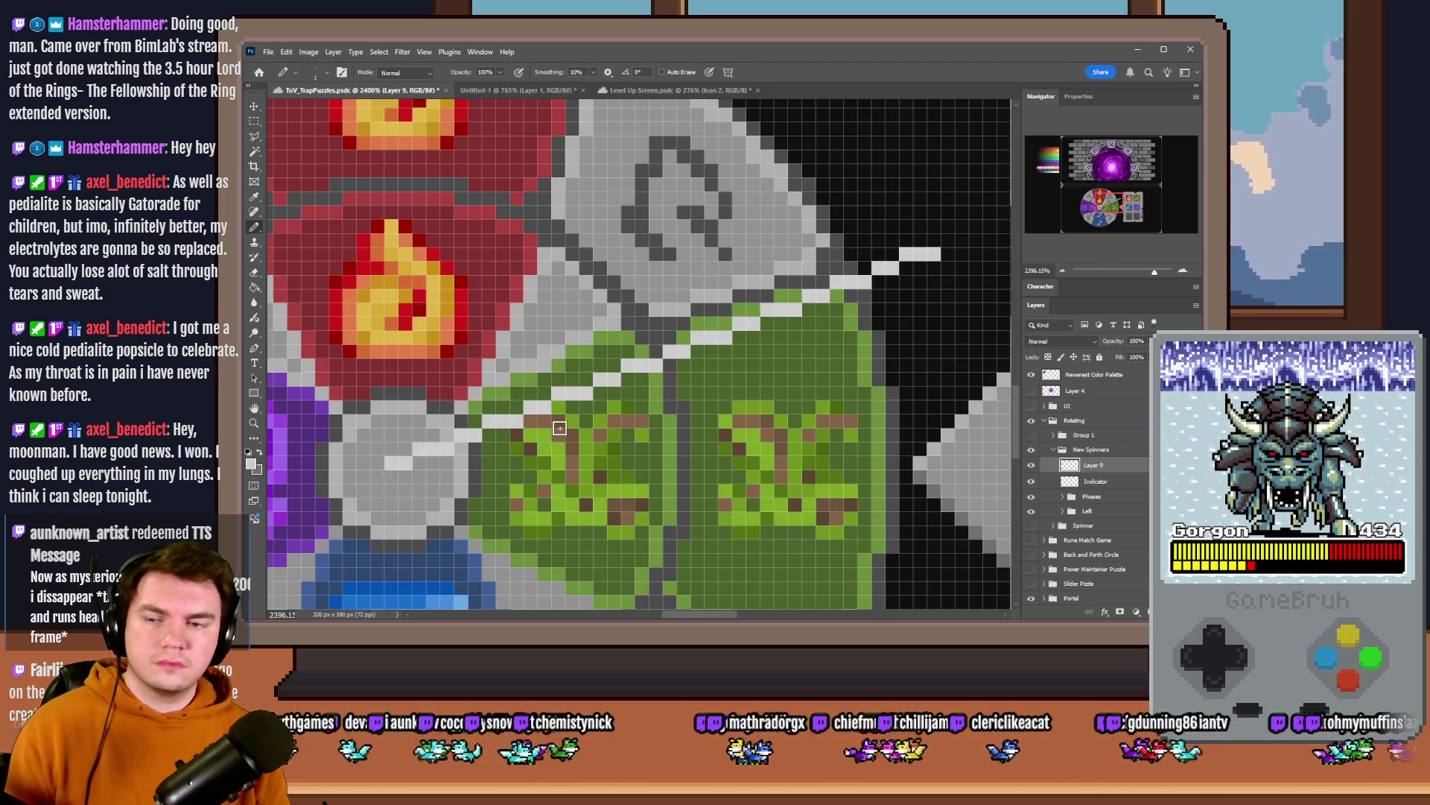
pyautogui.hotkey('ctrl', 'z')
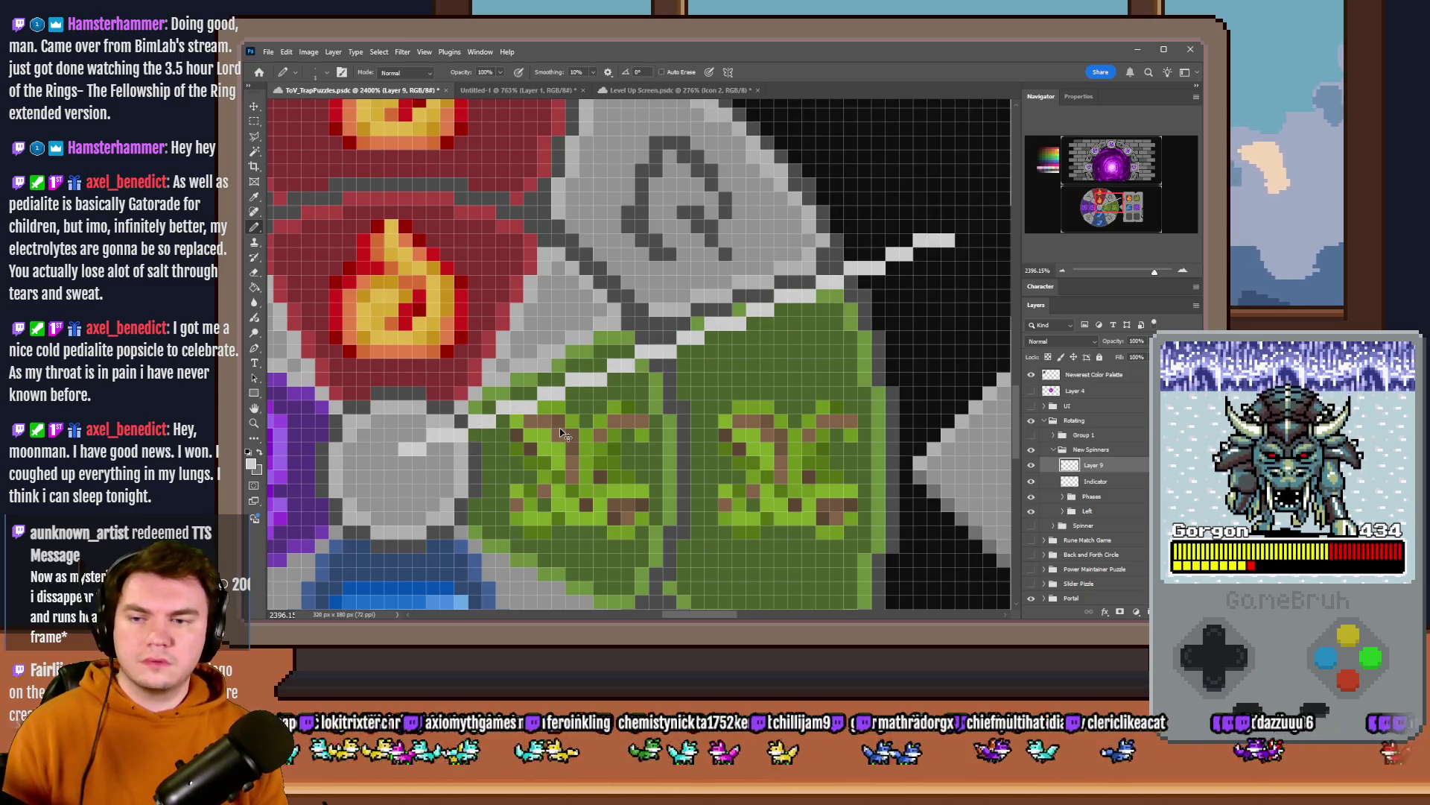
pyautogui.hotkey('ctrl', 'z')
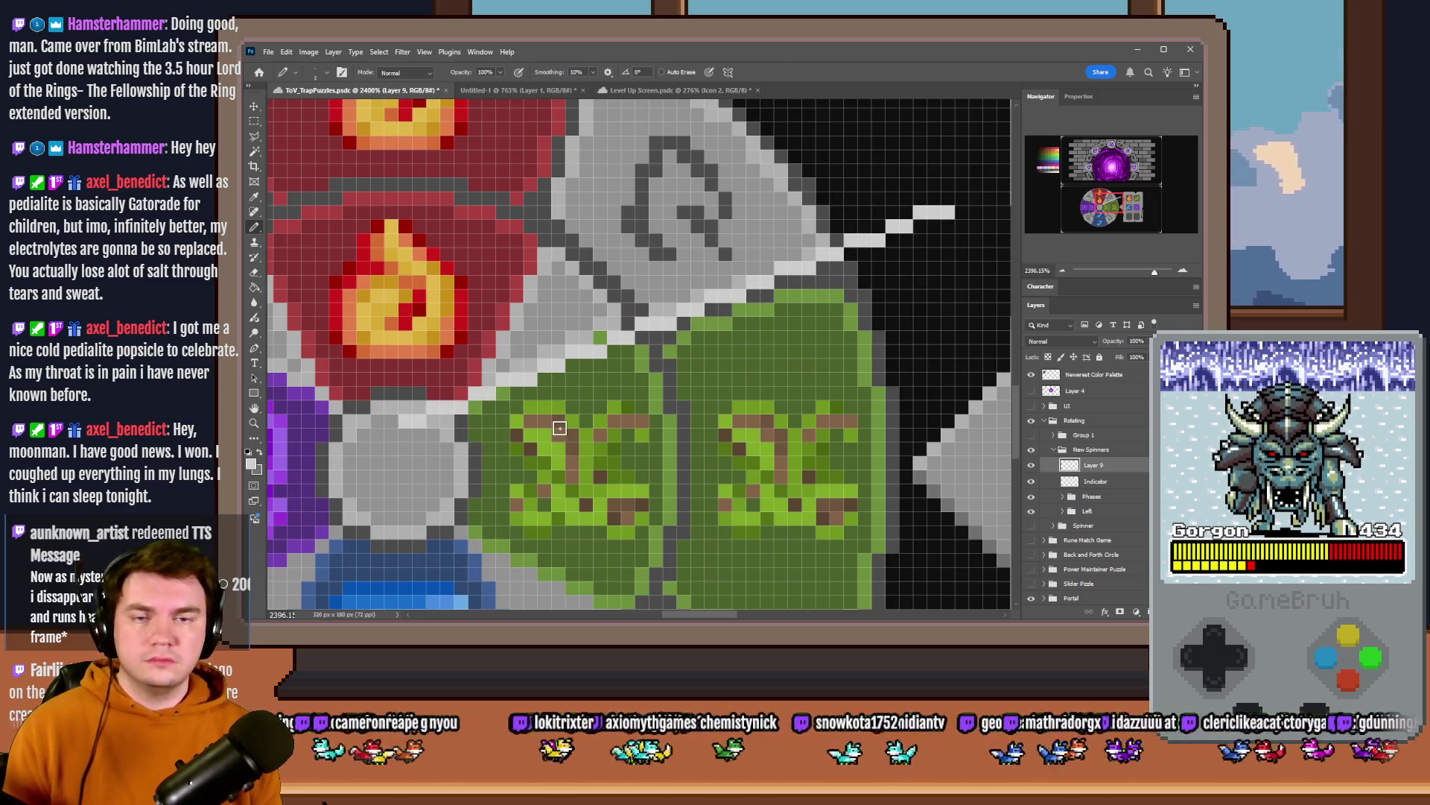
pyautogui.scroll(-5, 561, 428)
pyautogui.scroll(5, 751, 279)
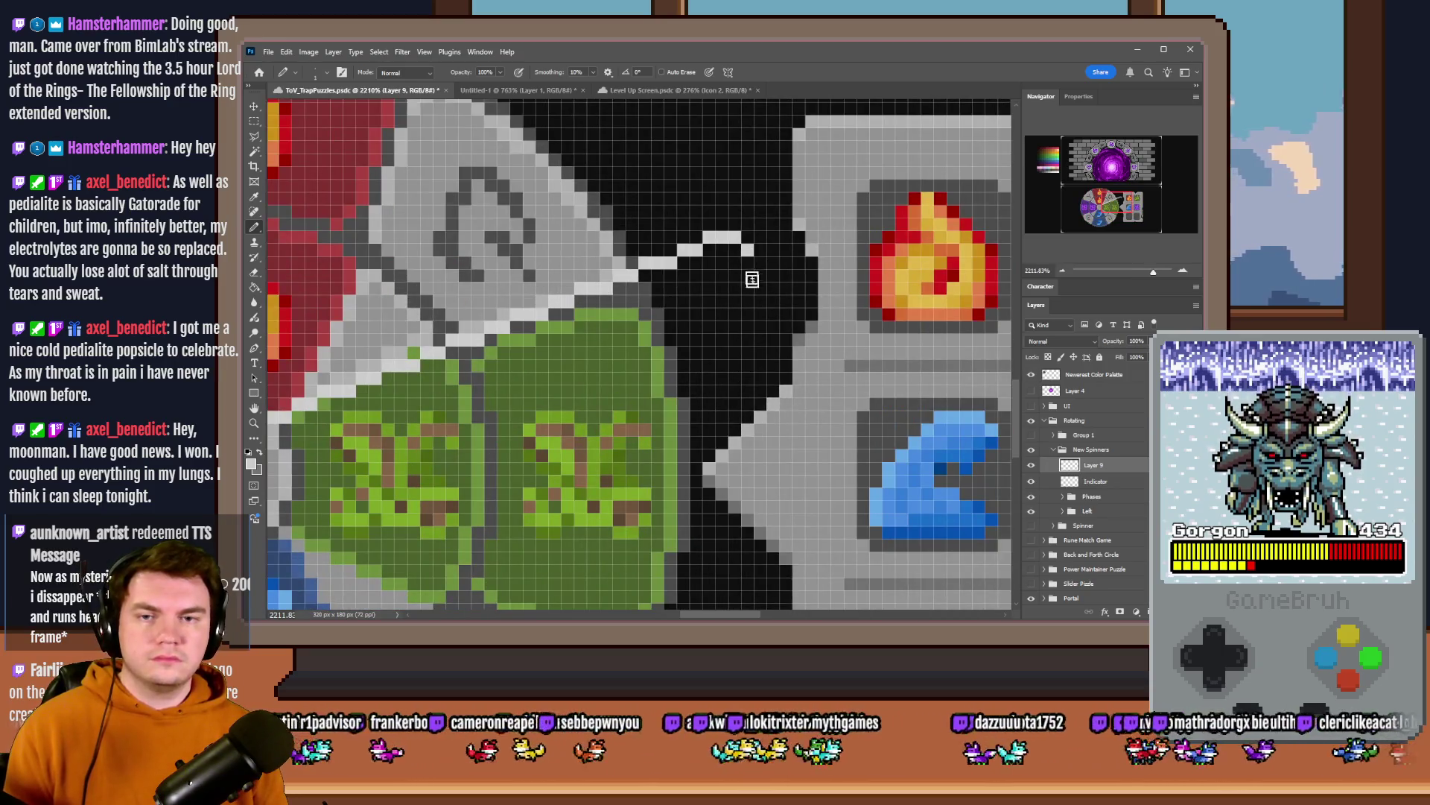
pyautogui.moveTo(759, 265); pyautogui.dragTo(751, 411)
pyautogui.hotkey('ctrl', 'z')
pyautogui.moveTo(757, 259); pyautogui.dragTo(749, 437)
pyautogui.scroll(-3, 750, 438)
pyautogui.scroll(2, 581, 360)
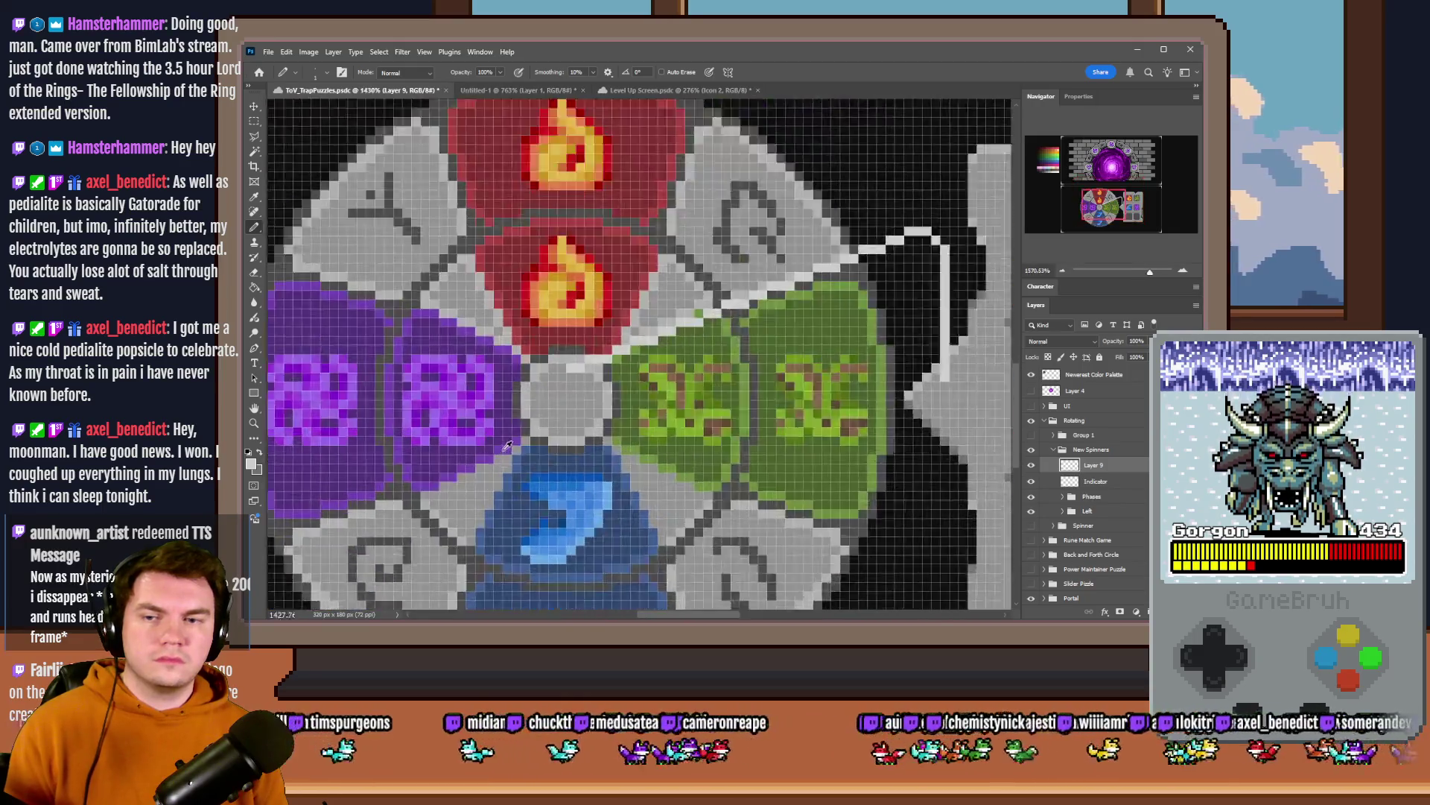
pyautogui.scroll(1, 581, 360)
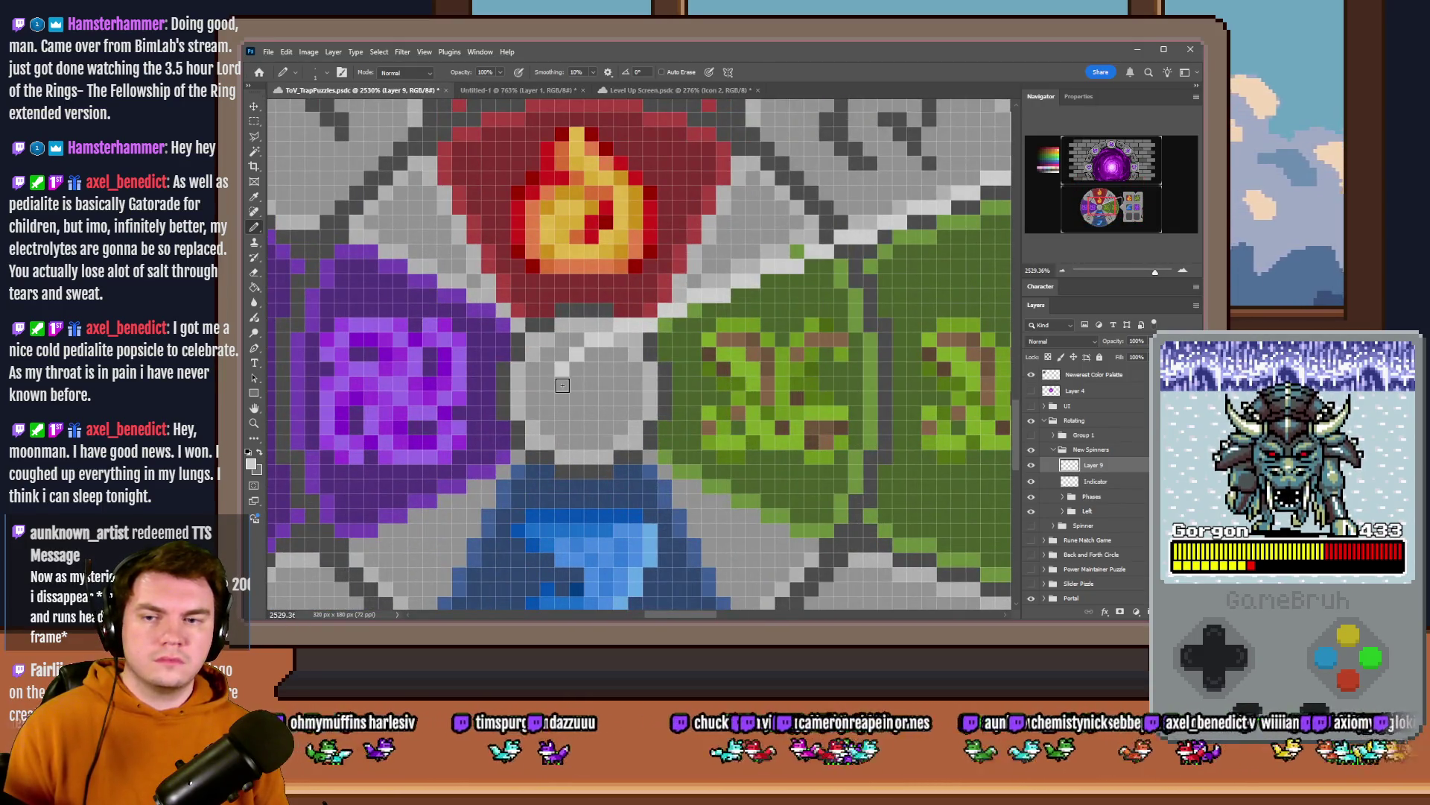
pyautogui.scroll(-3, 560, 402)
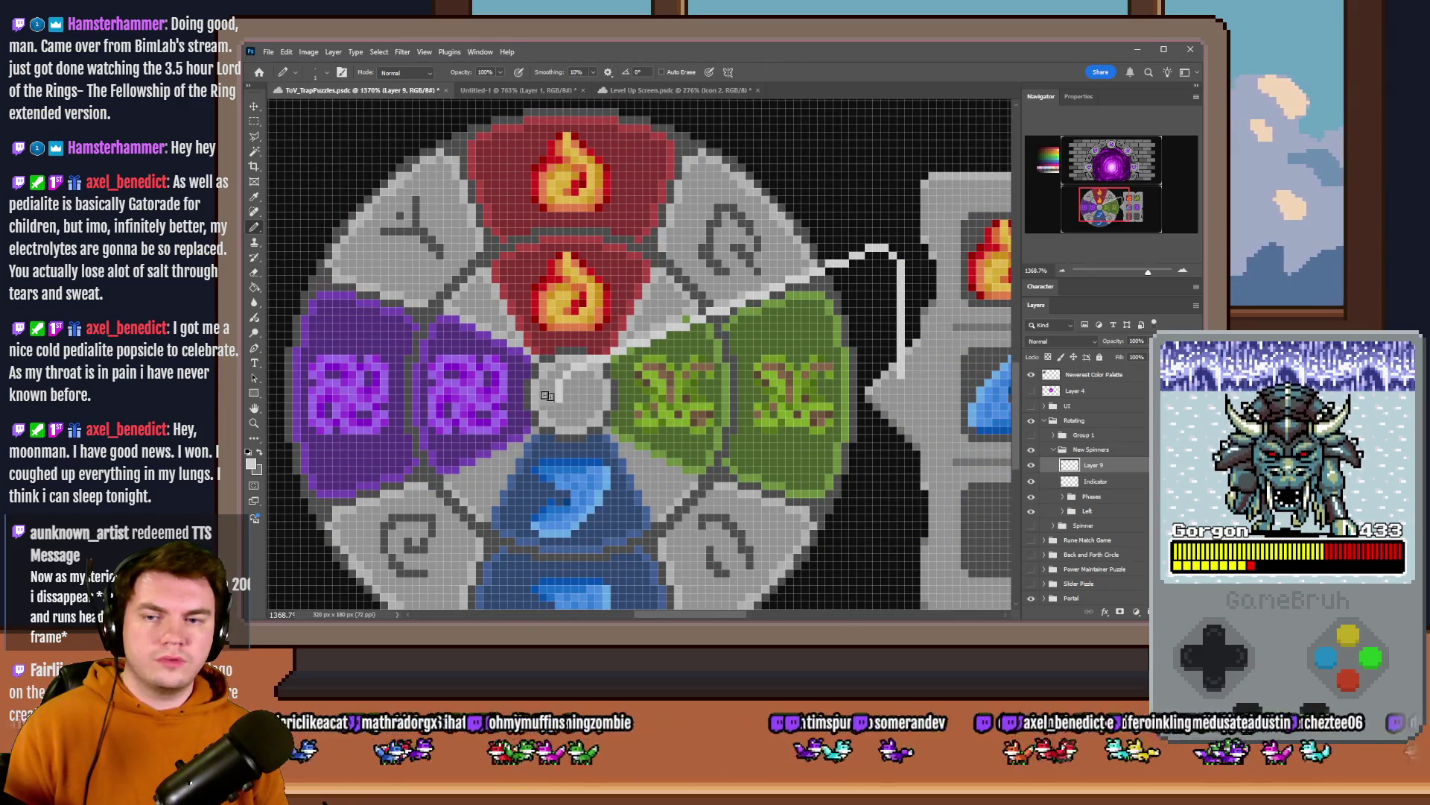
# - Duplicate Layer 9 holding the white outline with Ctrl+J
pyautogui.press('m')
pyautogui.hotkey('ctrl', 'j')
pyautogui.rightClick(716, 336)
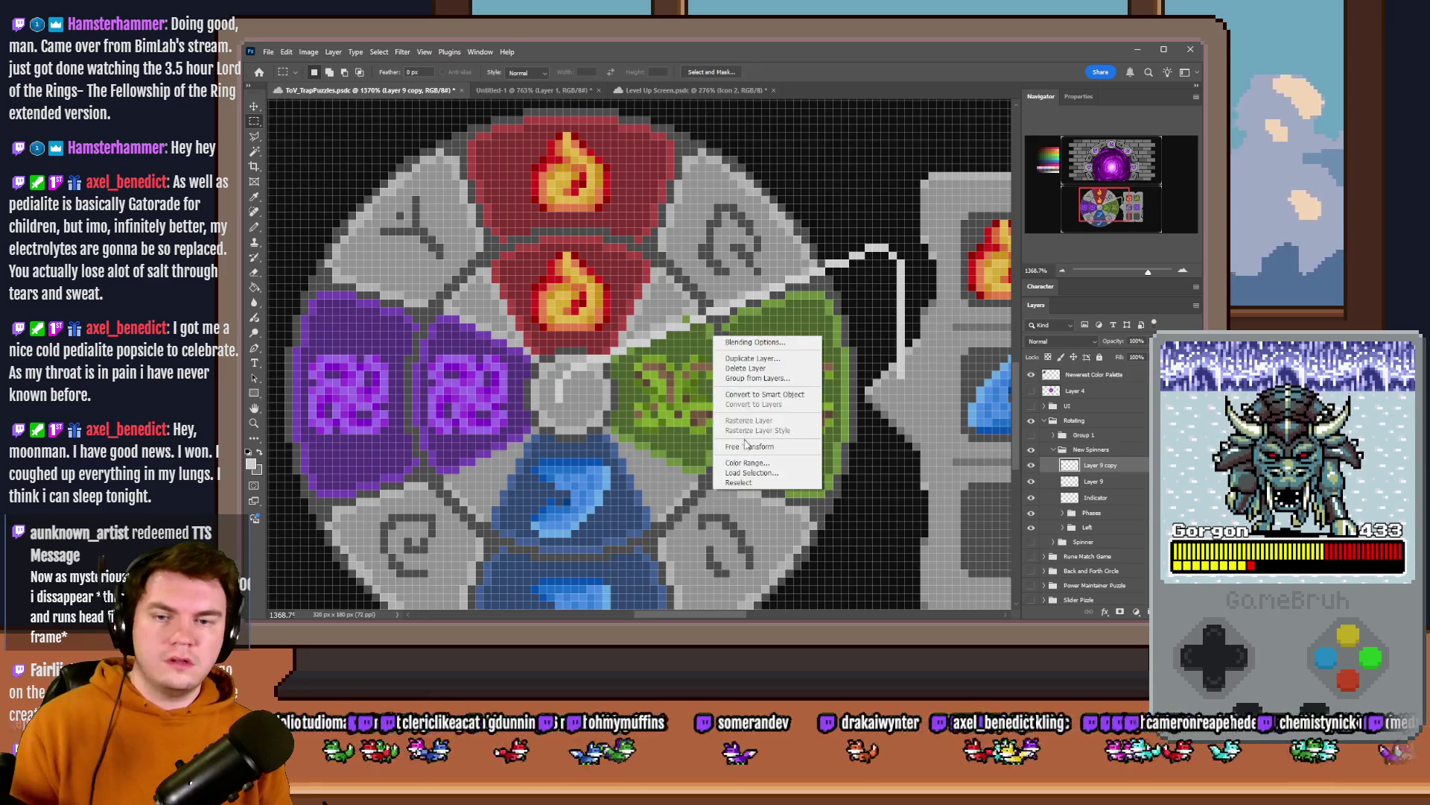
# - Free Transform the copy, flip it vertically and place it below the green segments
pyautogui.click(746, 446)
pyautogui.rightClick(740, 364)
pyautogui.click(804, 596)
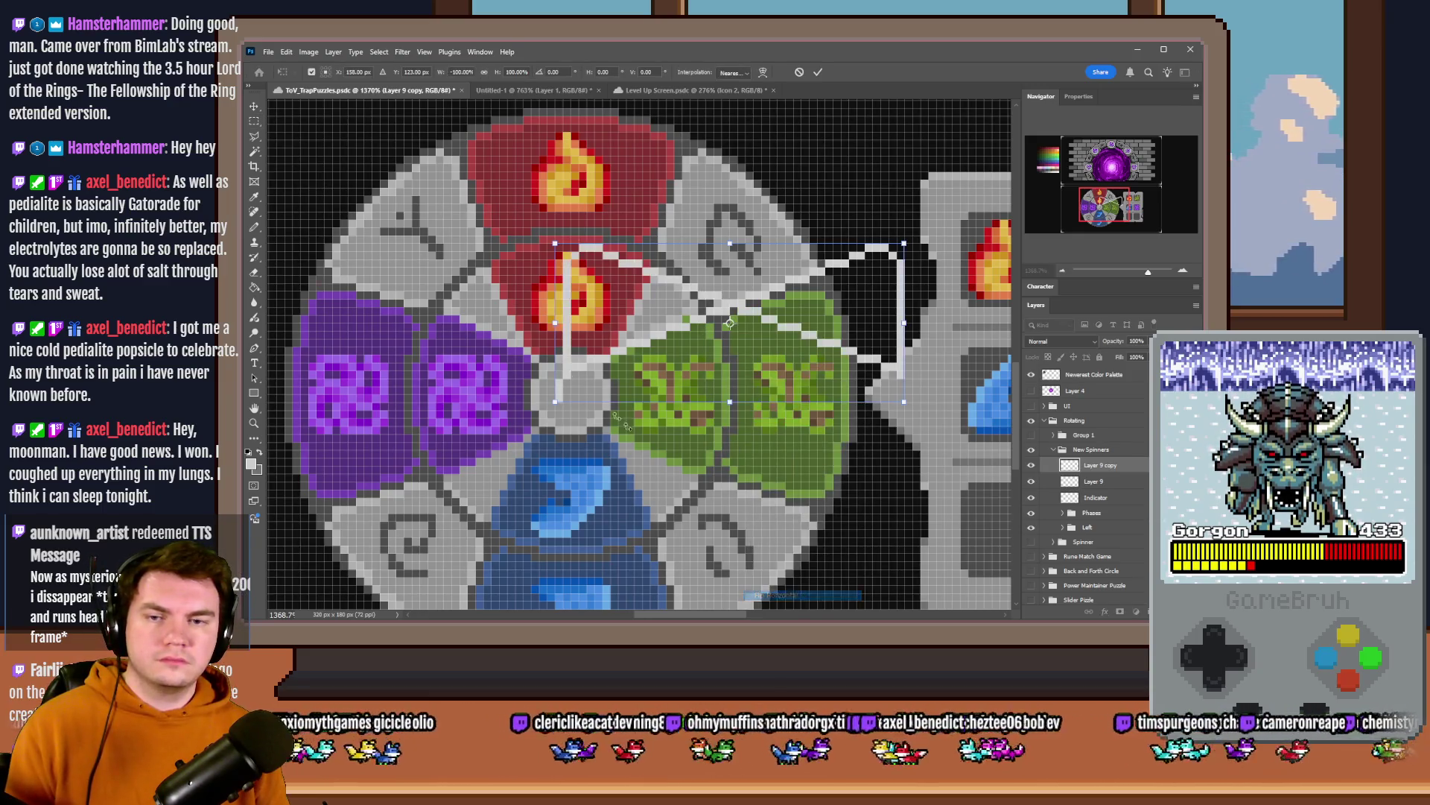
pyautogui.rightClick(731, 365)
pyautogui.click(783, 596)
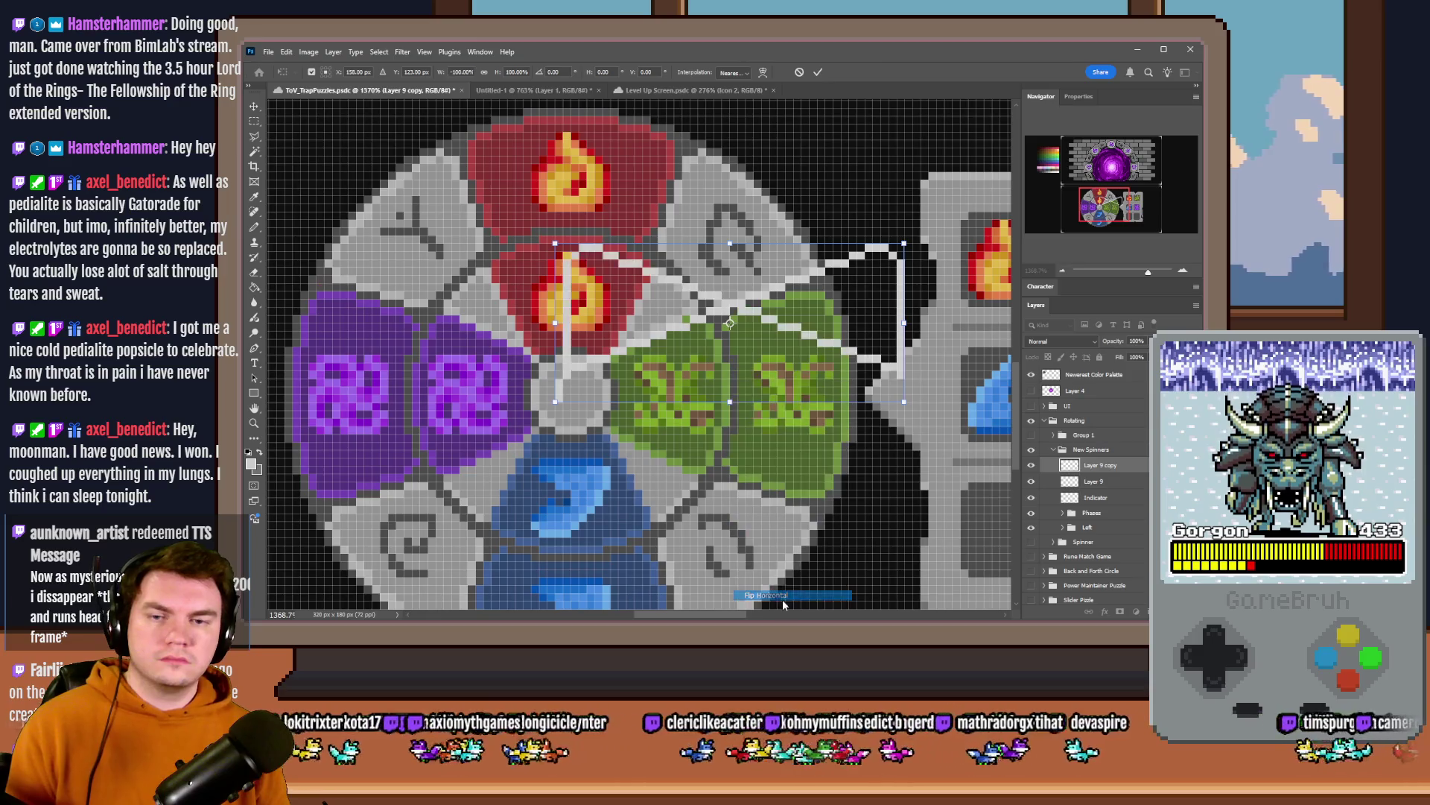
pyautogui.rightClick(696, 386)
pyautogui.click(760, 612)
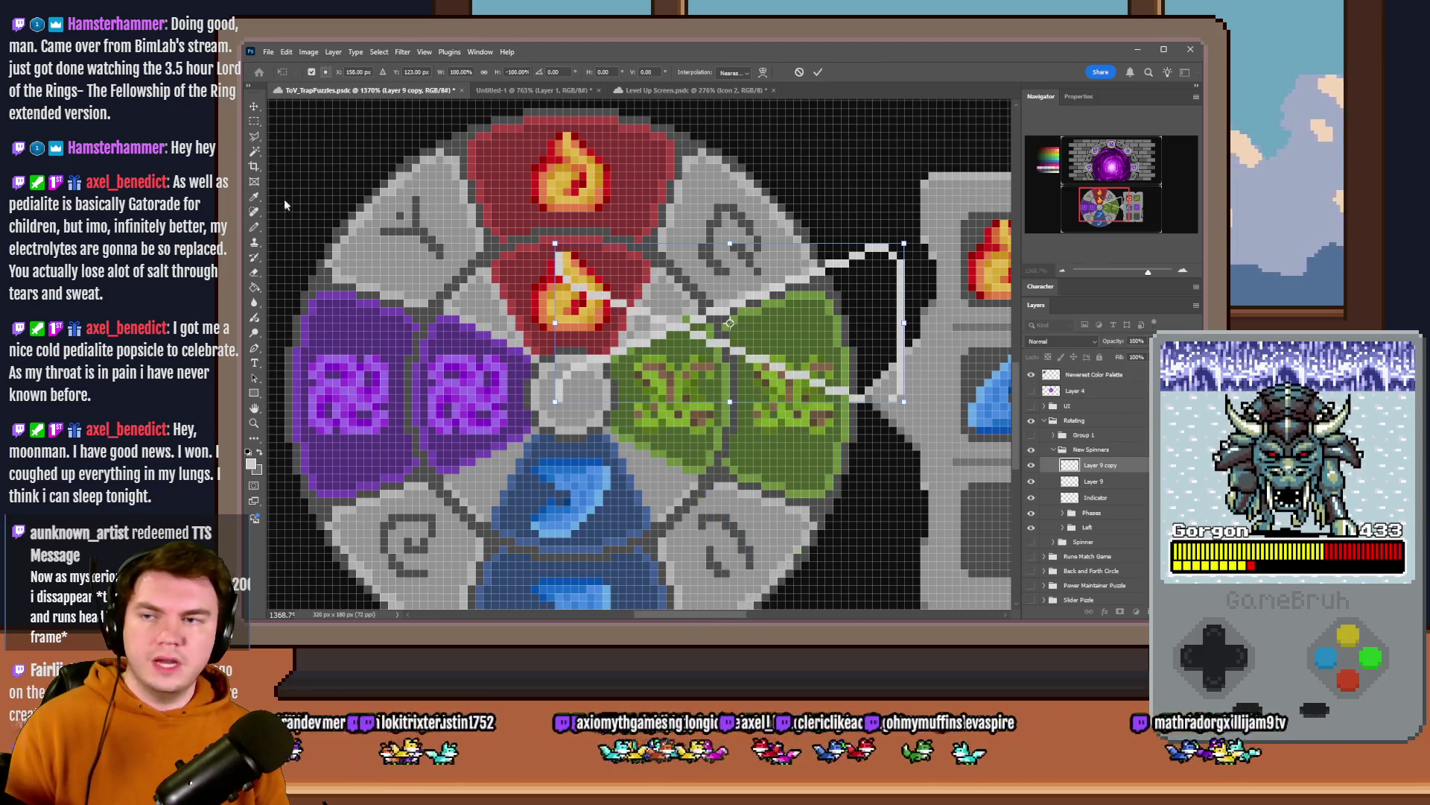
pyautogui.press('Return')
pyautogui.moveTo(673, 181); pyautogui.dragTo(672, 325)
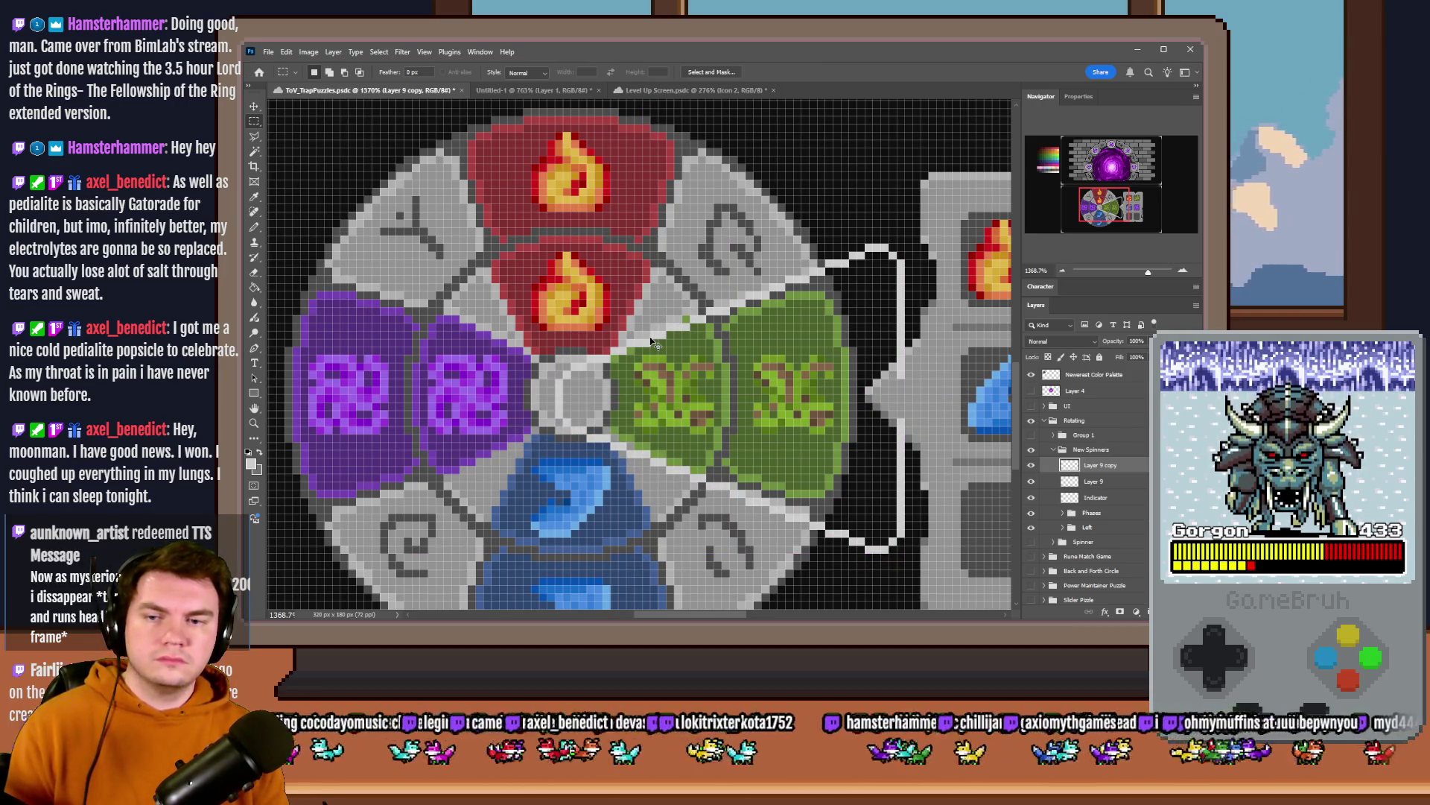
# - Merge the flipped copy into Layer 9 and nudge the bracket two pixels left
pyautogui.press('Delete')
pyautogui.press('Left')
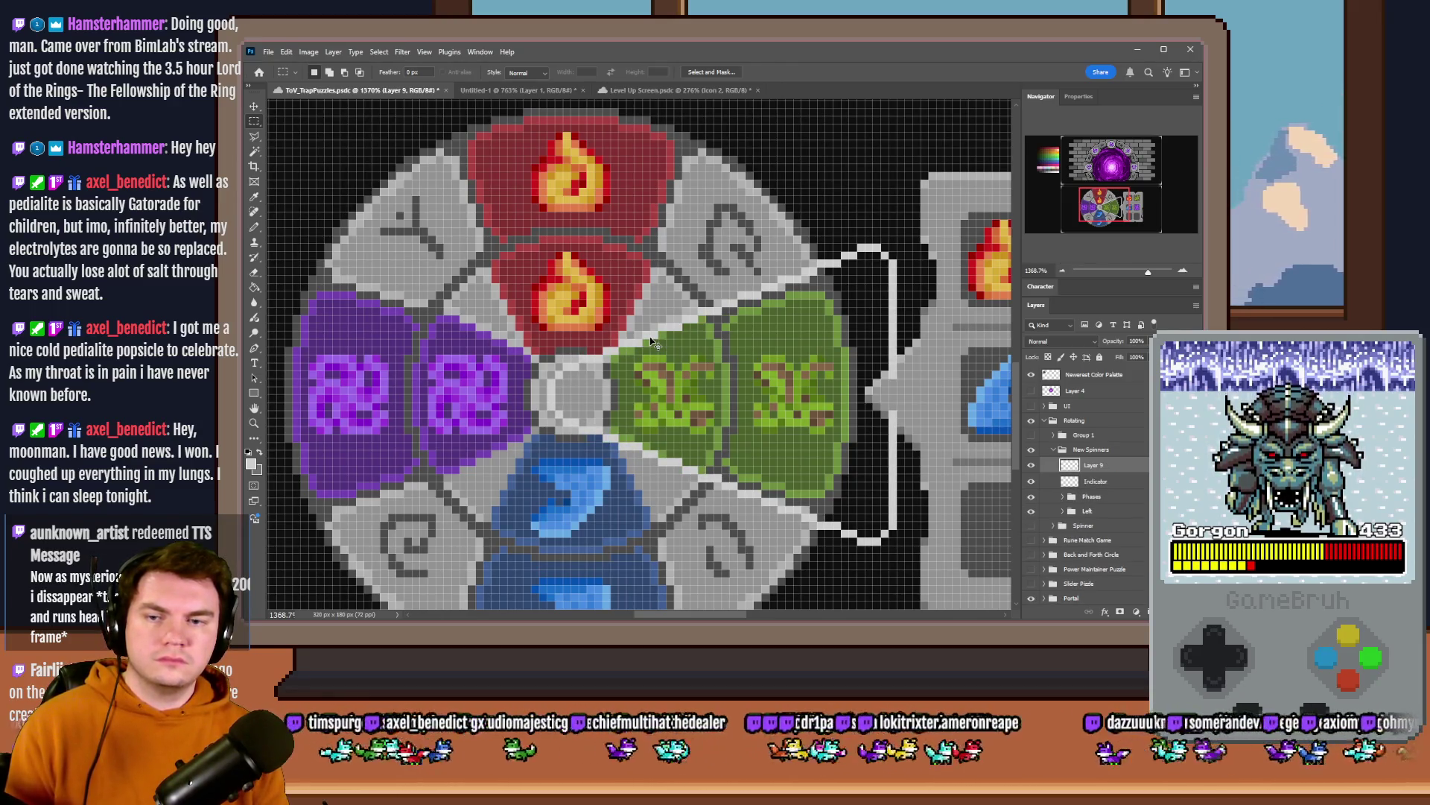
pyautogui.press('Left')
pyautogui.press('Left')
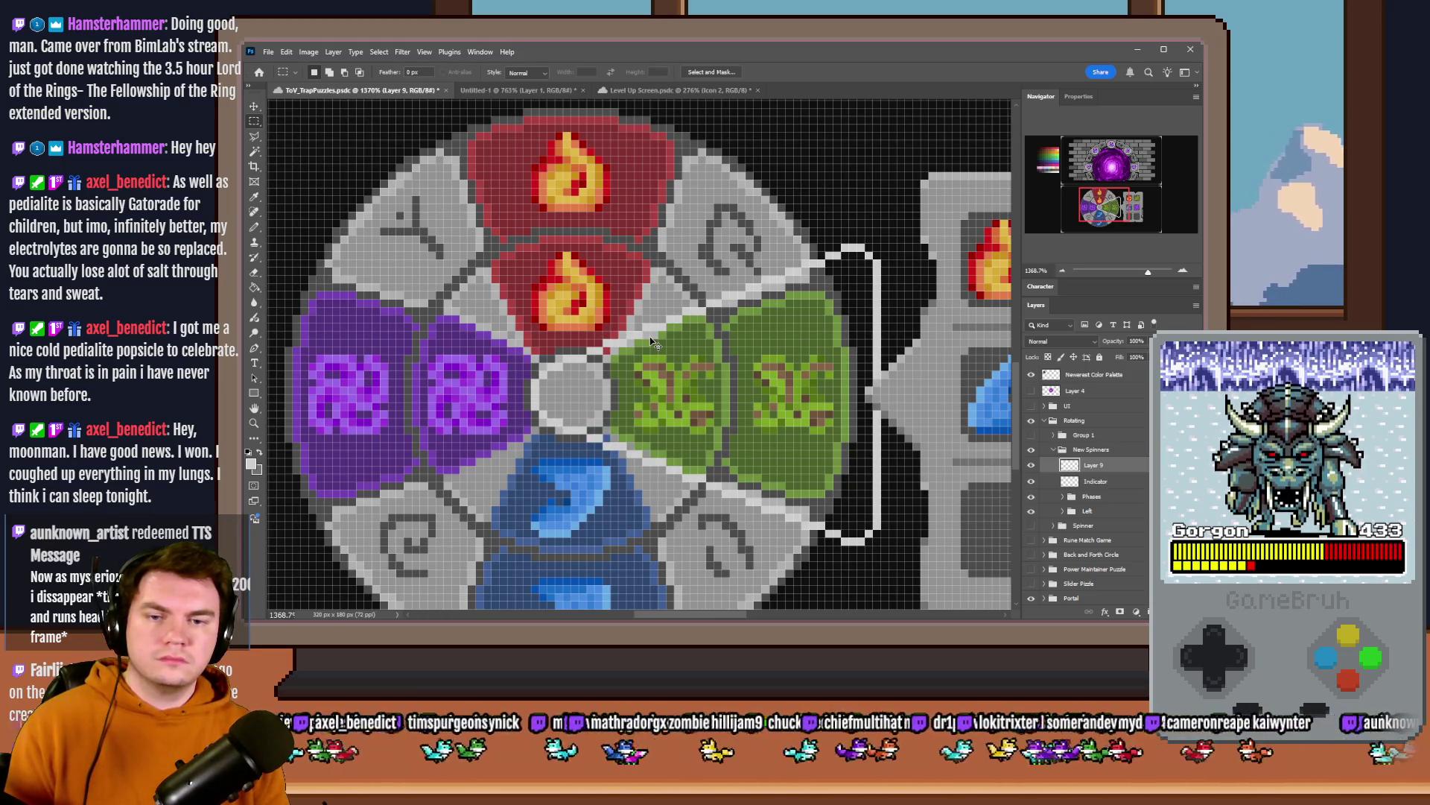
pyautogui.press('b')
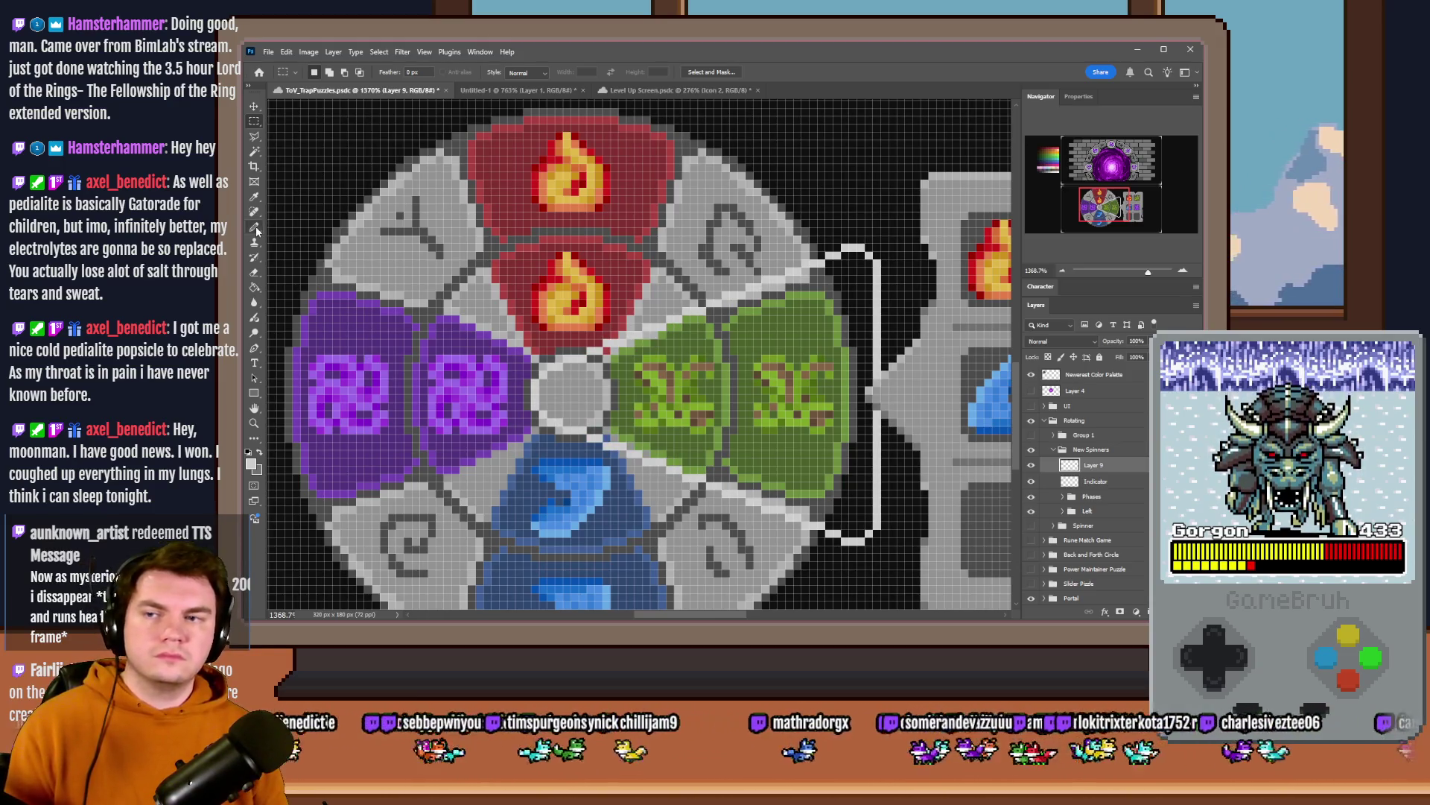
pyautogui.scroll(-3, 538, 398)
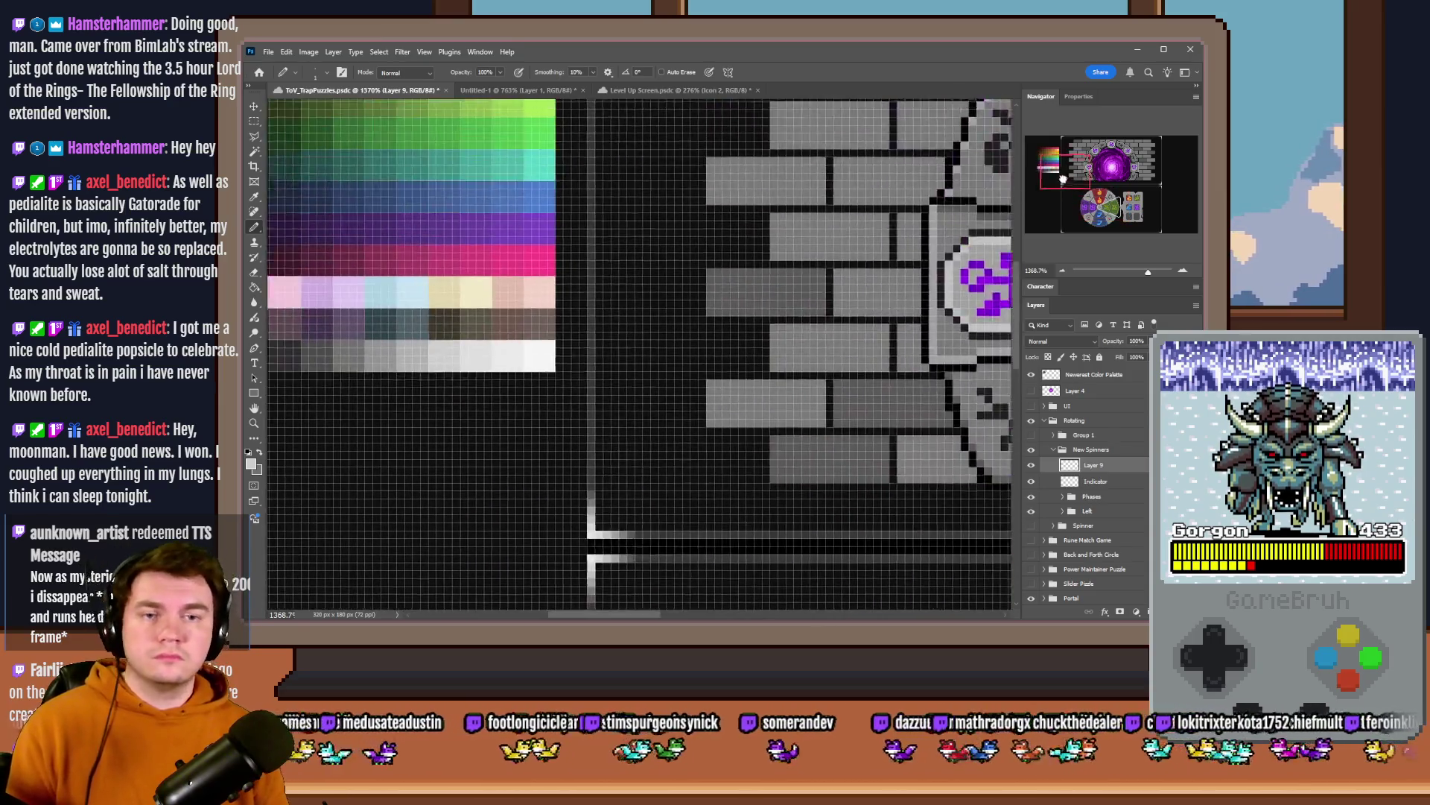
pyautogui.scroll(2, 538, 396)
# - Sample a grey from the palette row, then delete the white bracket layer
pyautogui.moveTo(537, 397); pyautogui.dragTo(477, 381)
pyautogui.scroll(-5, 477, 380)
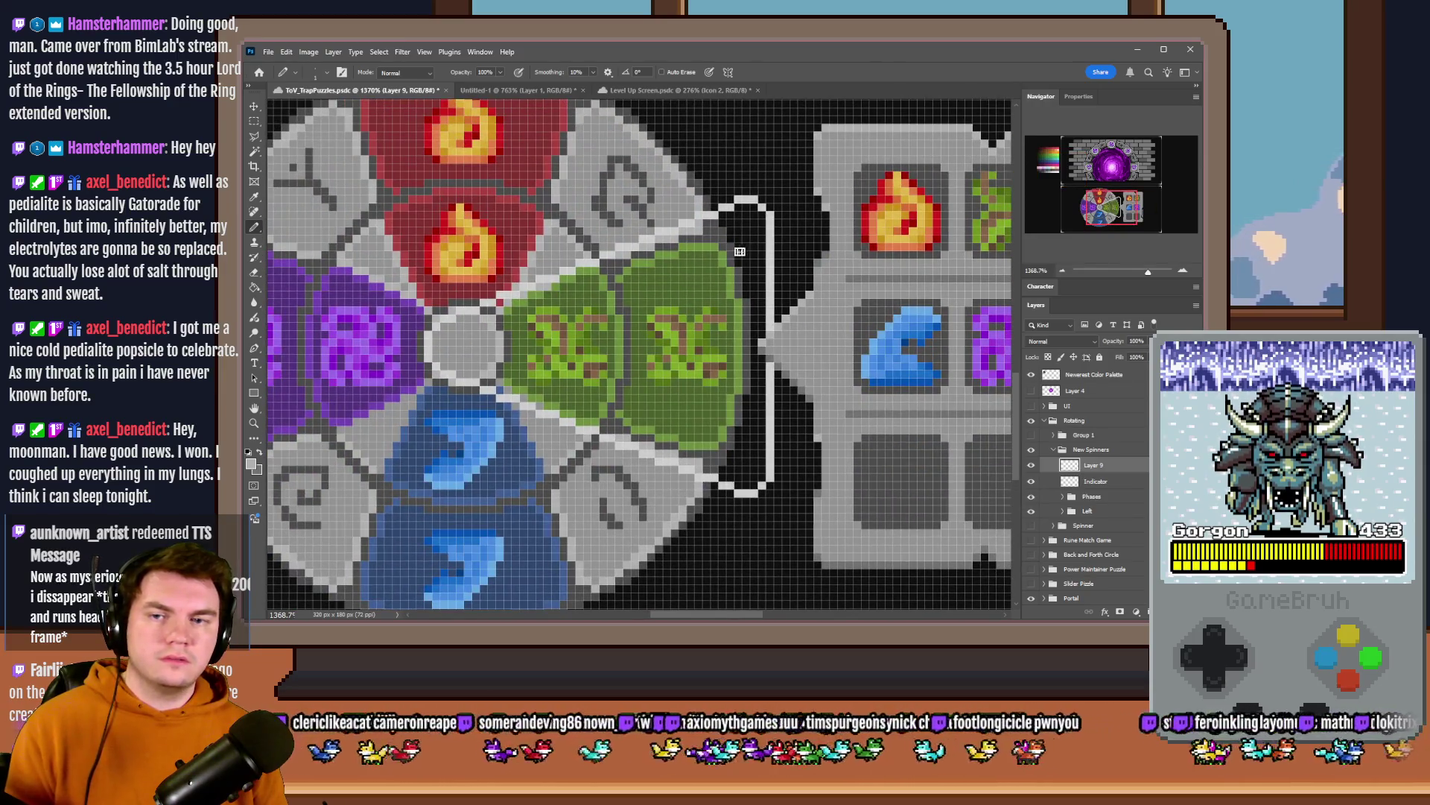
pyautogui.scroll(-5, 781, 284)
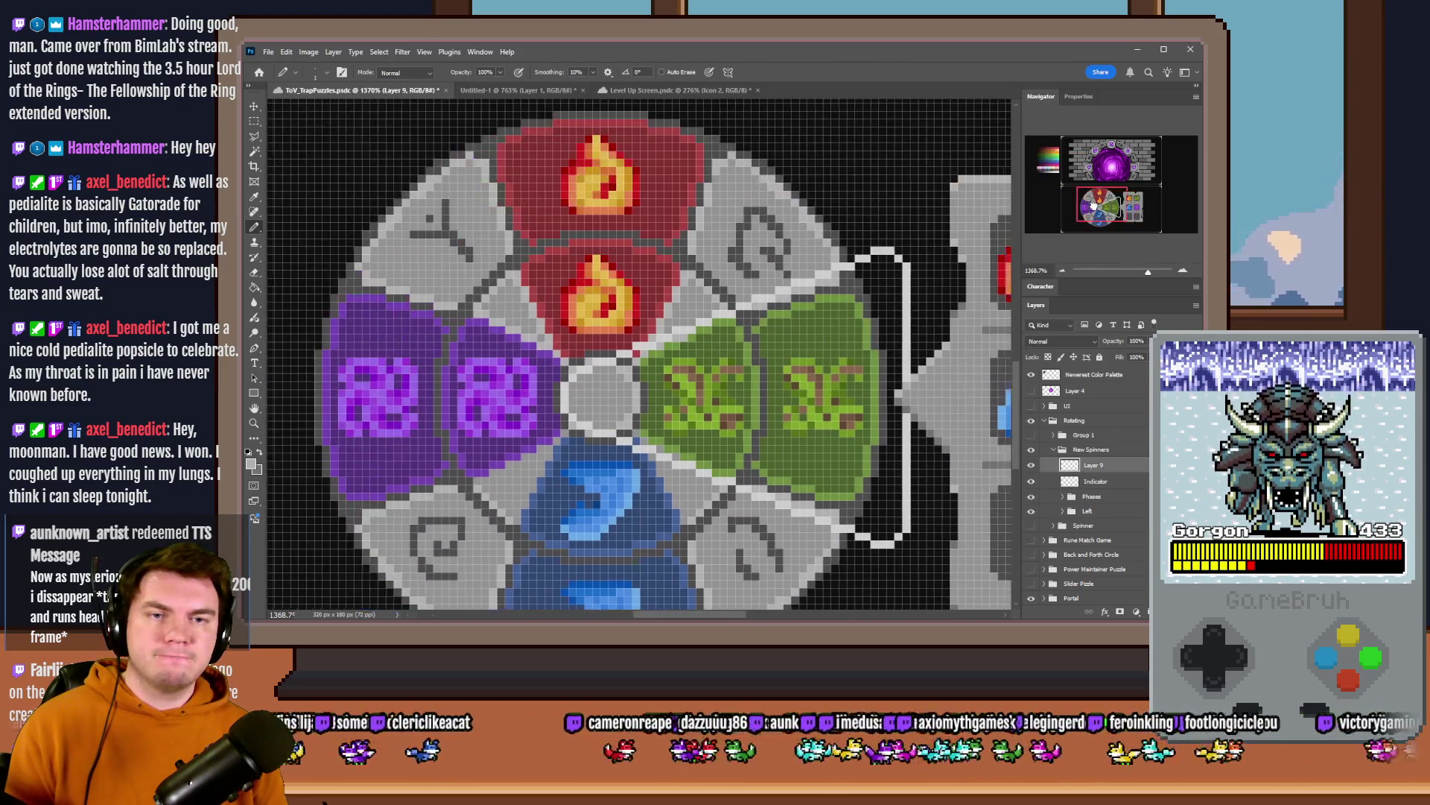
pyautogui.scroll(5, 780, 284)
pyautogui.scroll(3, 717, 385)
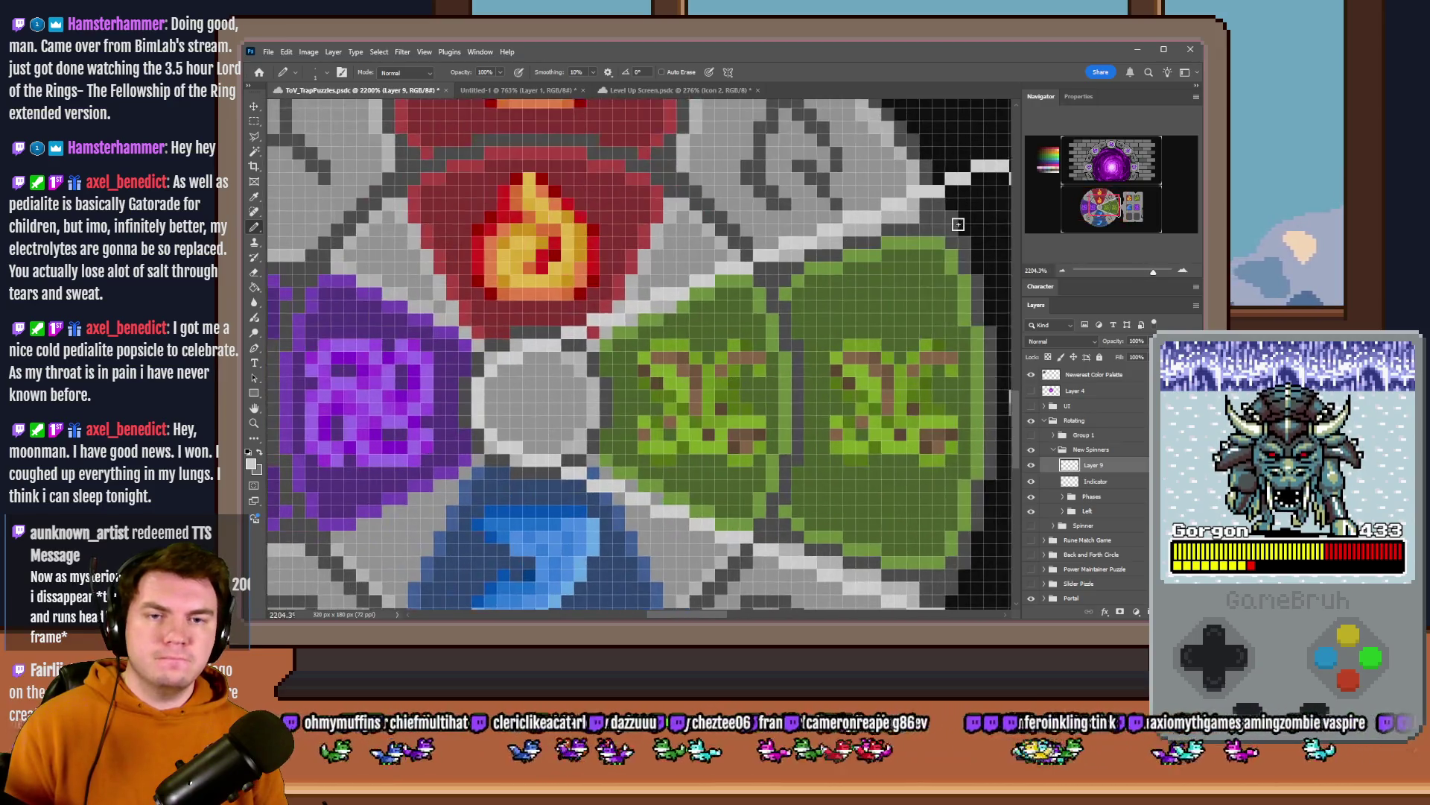
pyautogui.scroll(-5, 751, 380)
pyautogui.scroll(5, 750, 380)
pyautogui.keyDown('alt'); pyautogui.click(751, 380); pyautogui.keyUp('alt')
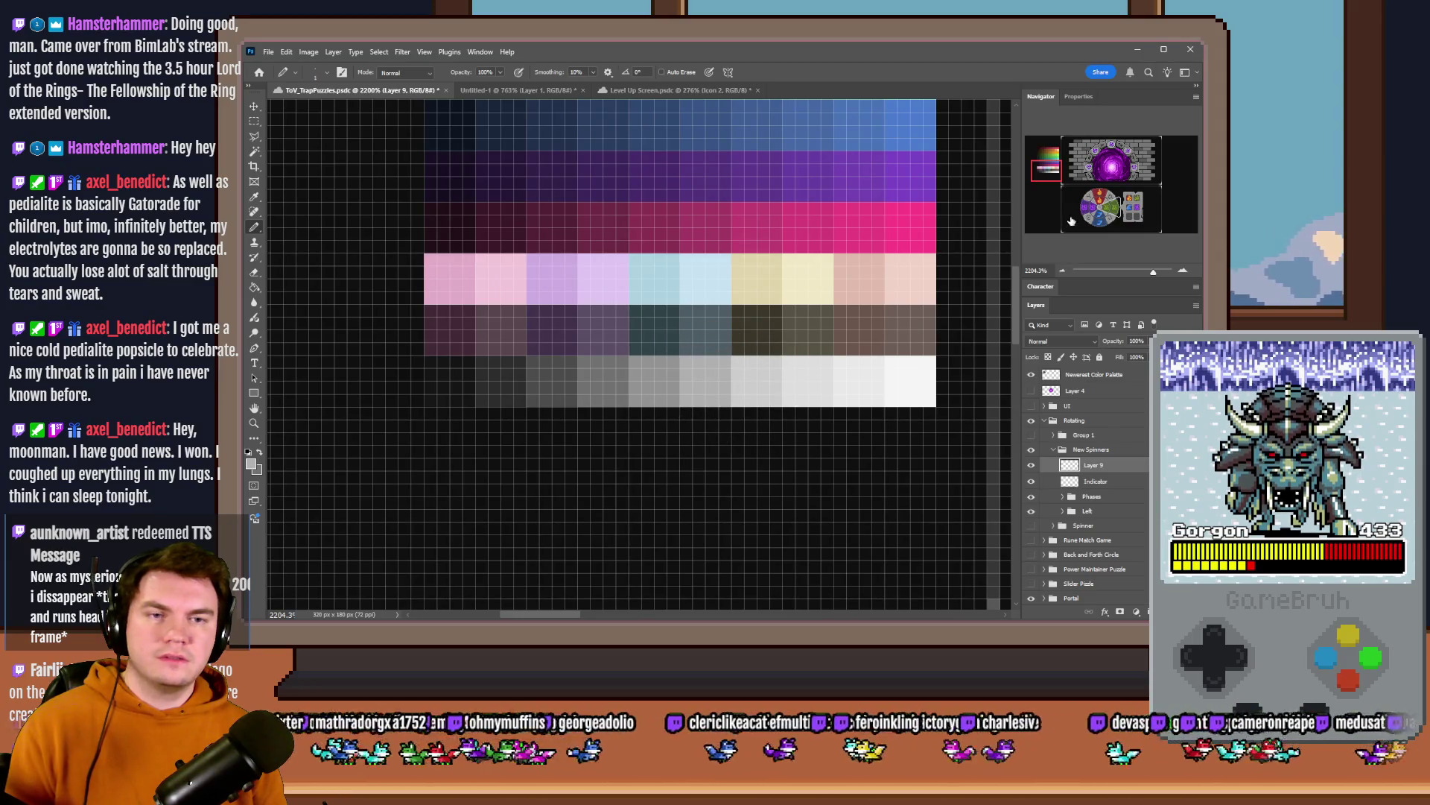
pyautogui.scroll(-5, 751, 380)
pyautogui.scroll(5, 642, 297)
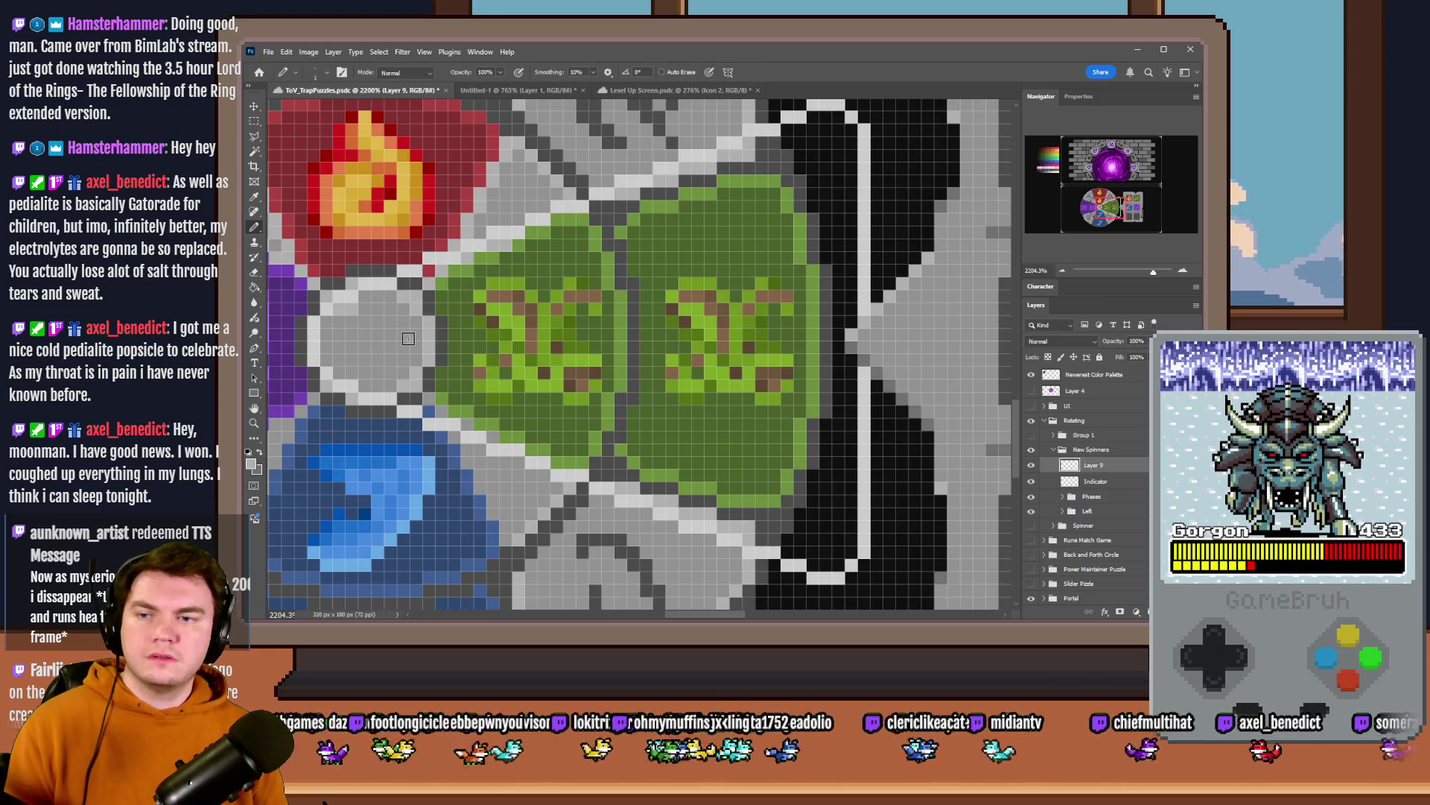
pyautogui.scroll(-5, 642, 319)
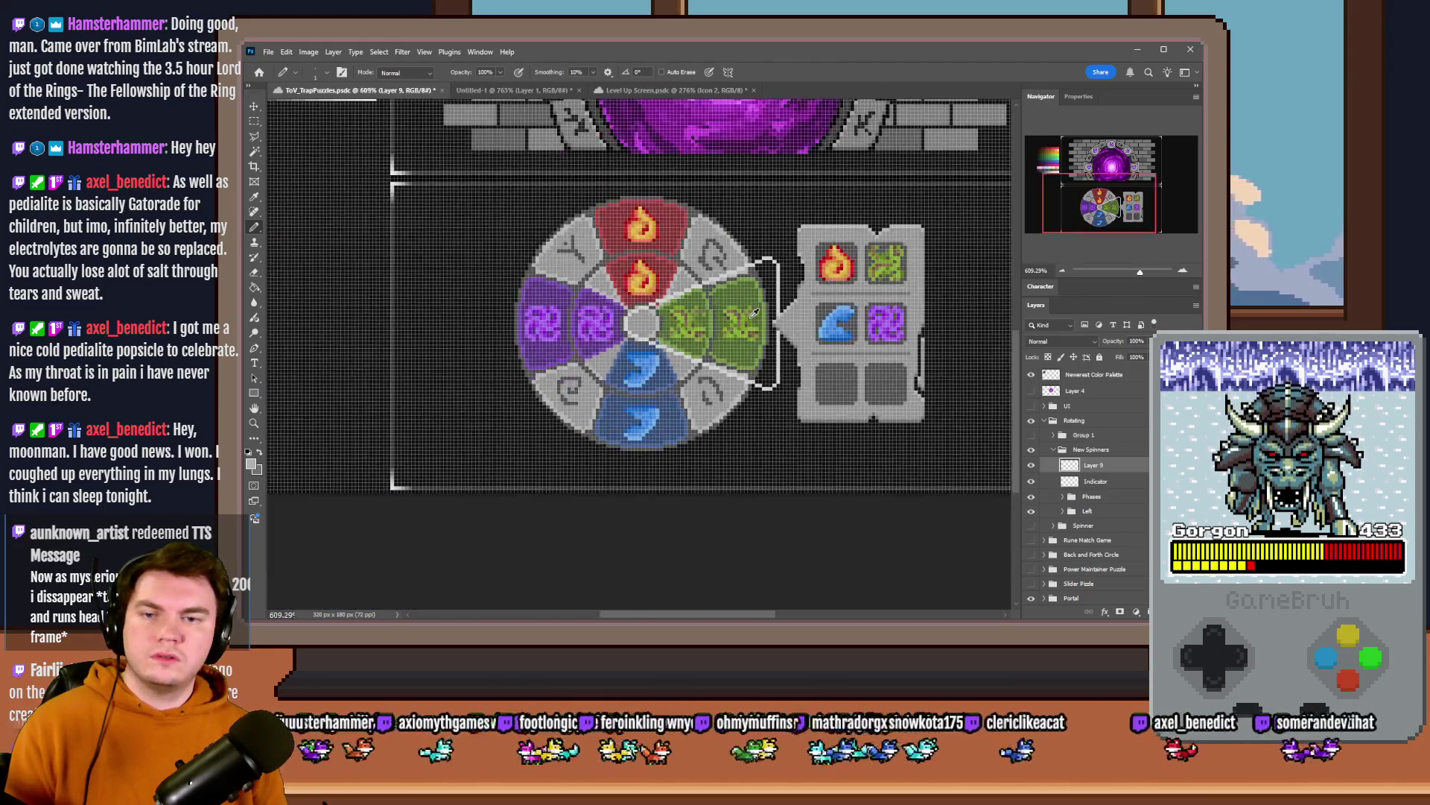
pyautogui.scroll(2, 755, 314)
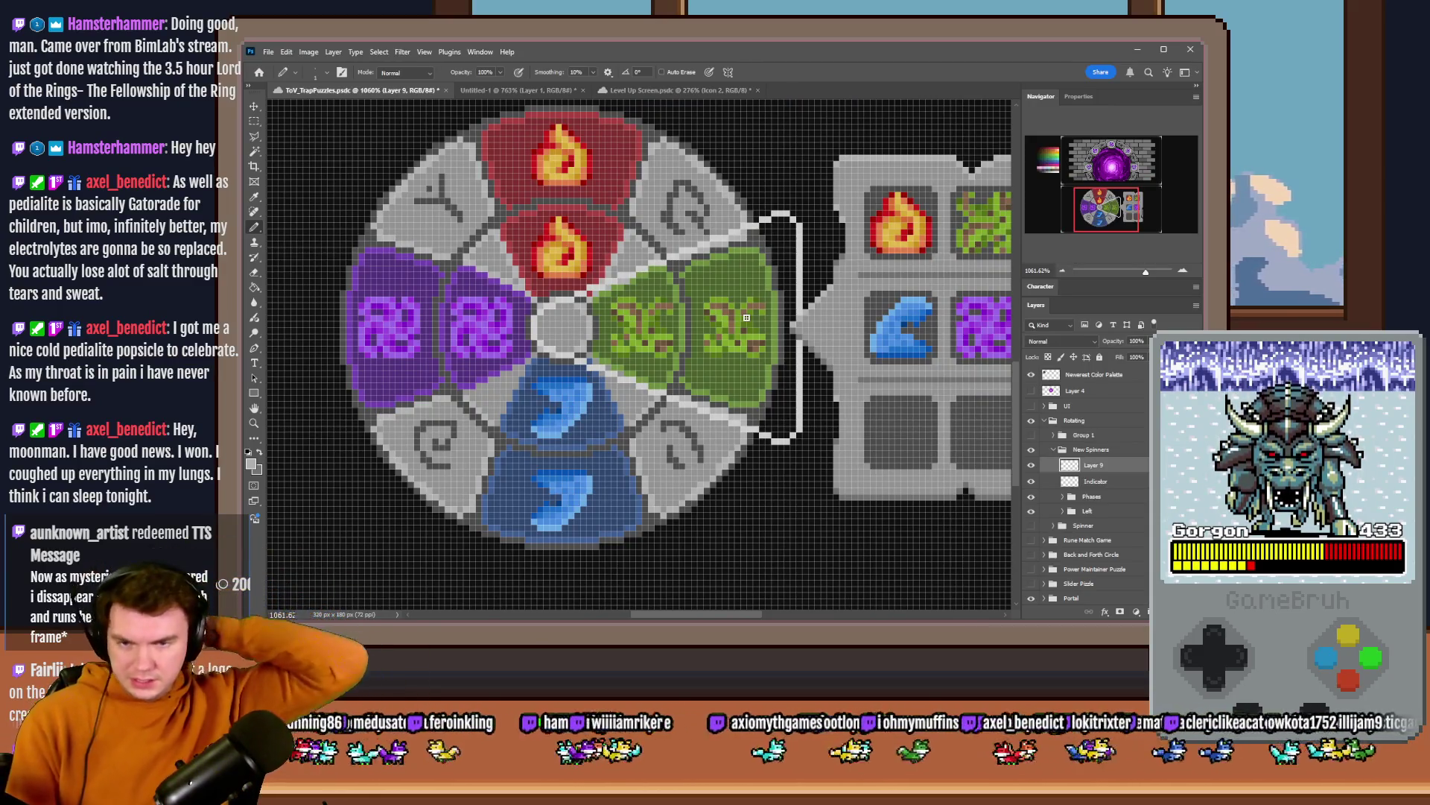
pyautogui.press('Delete')
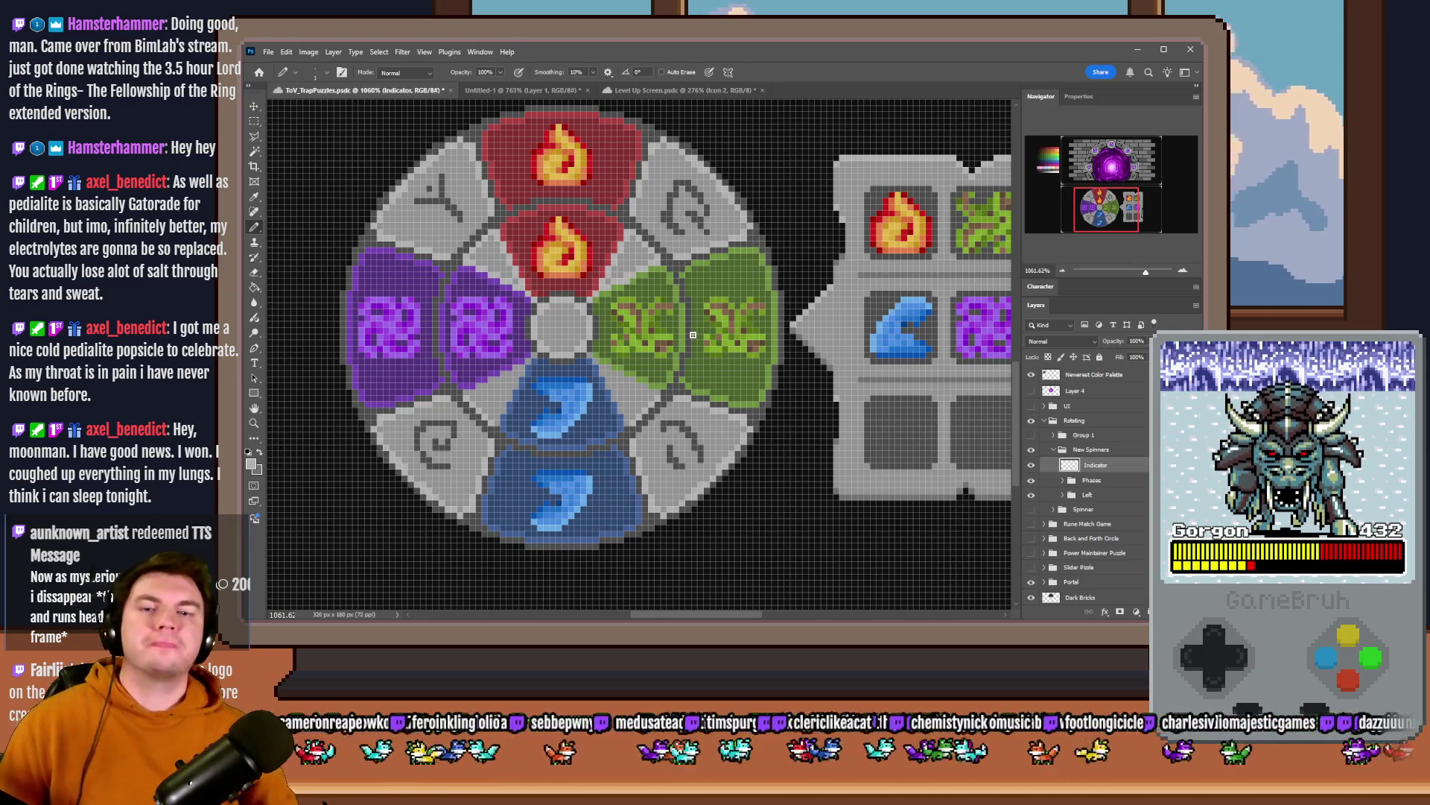
pyautogui.scroll(-4, 592, 348)
pyautogui.scroll(-2, 593, 348)
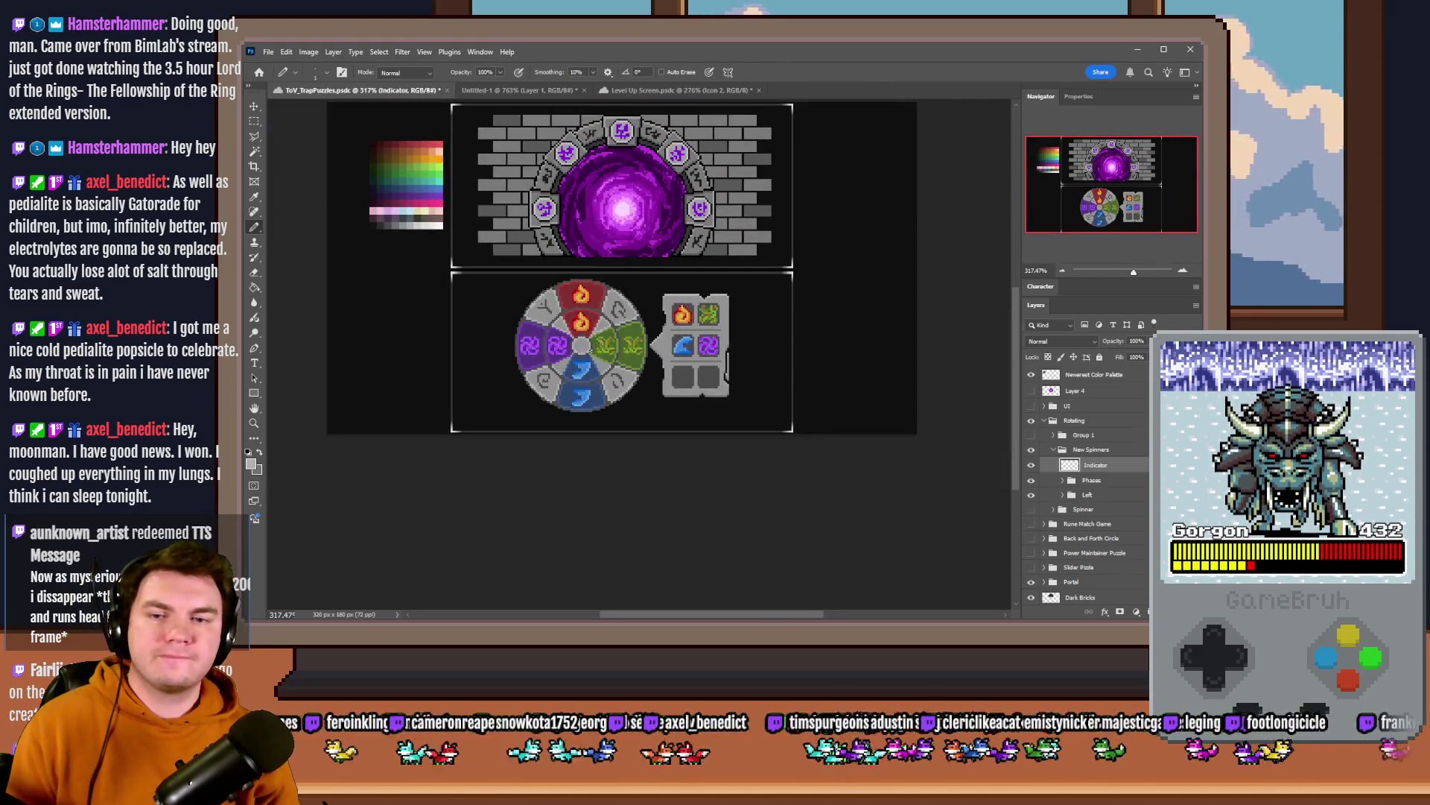
pyautogui.scroll(2, 684, 368)
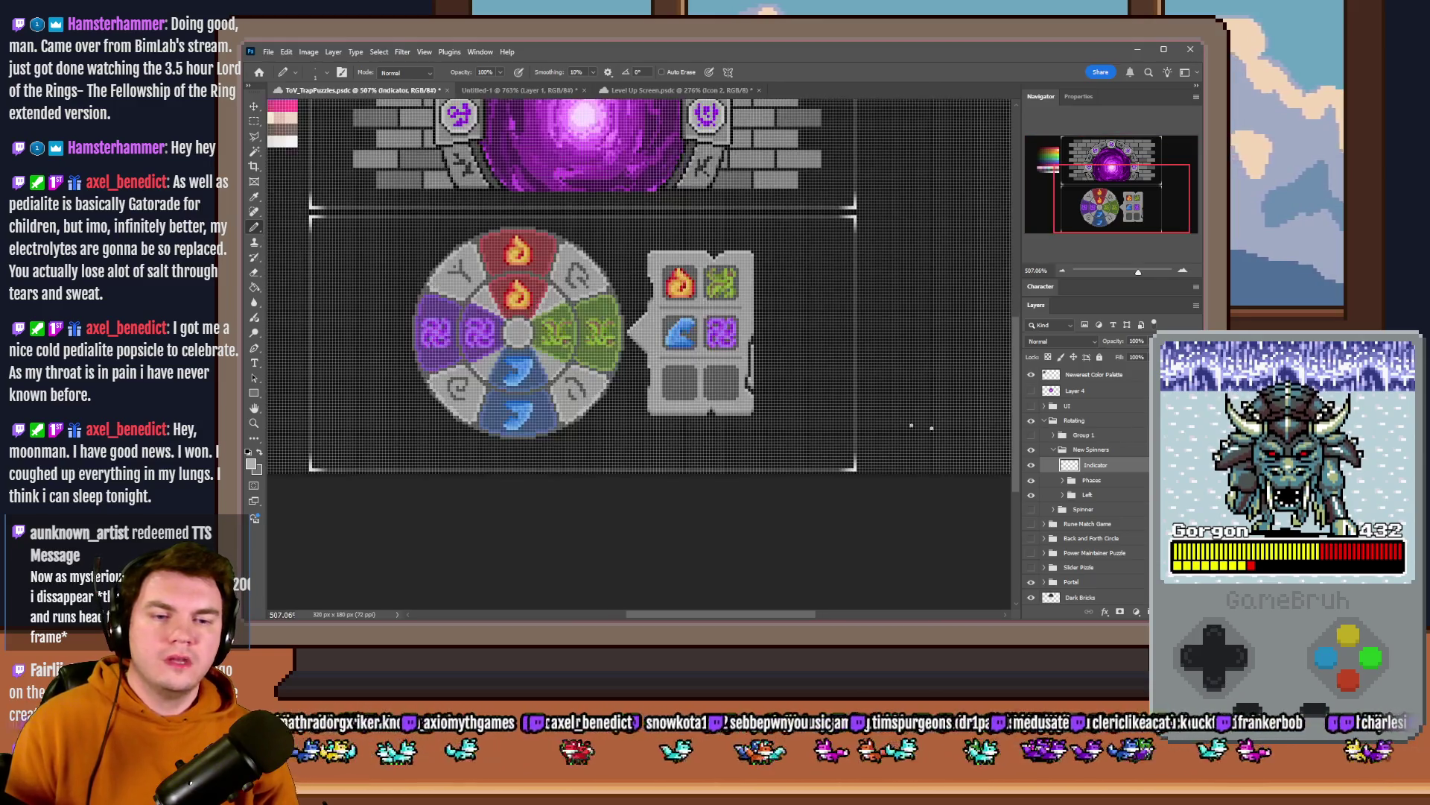
# - Expand the Phases and Icons groups and hide the Hydro and Necro icon layers
pyautogui.click(1070, 480)
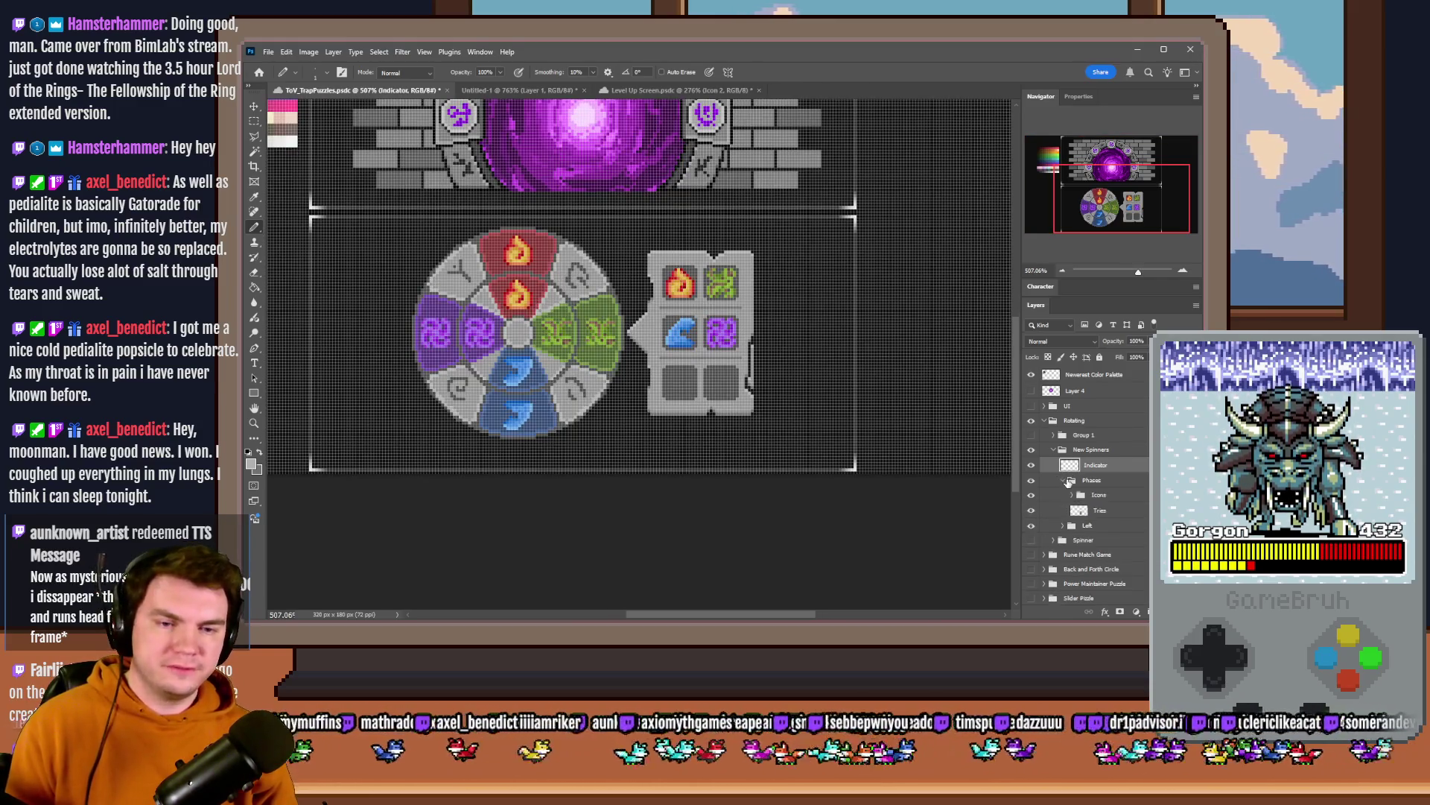
pyautogui.click(1072, 495)
pyautogui.click(1030, 542)
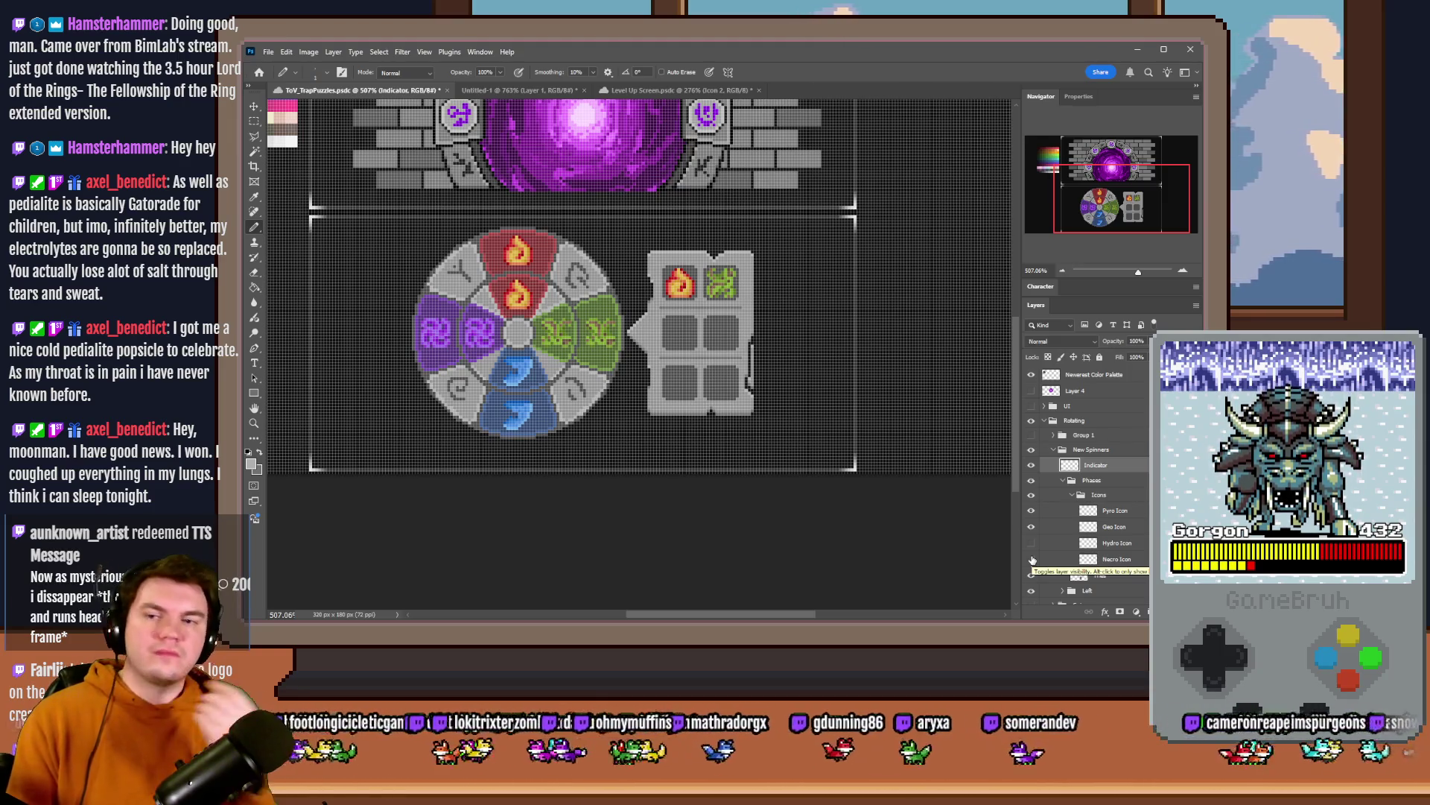
pyautogui.scroll(-2, 824, 396)
pyautogui.scroll(2, 672, 342)
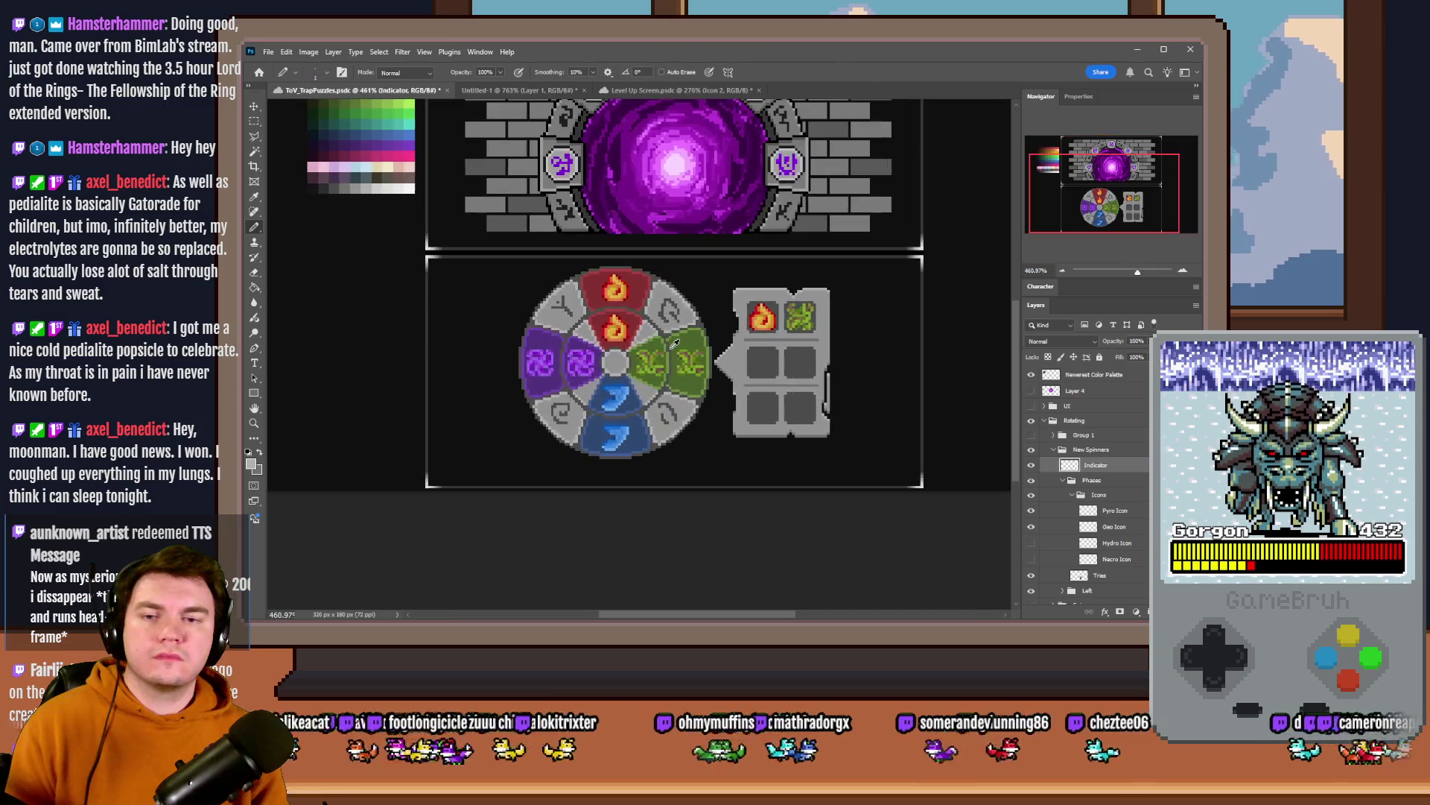
# - Choose the Rectangular Marquee tool and fit the whole document on screen
pyautogui.click(258, 125)
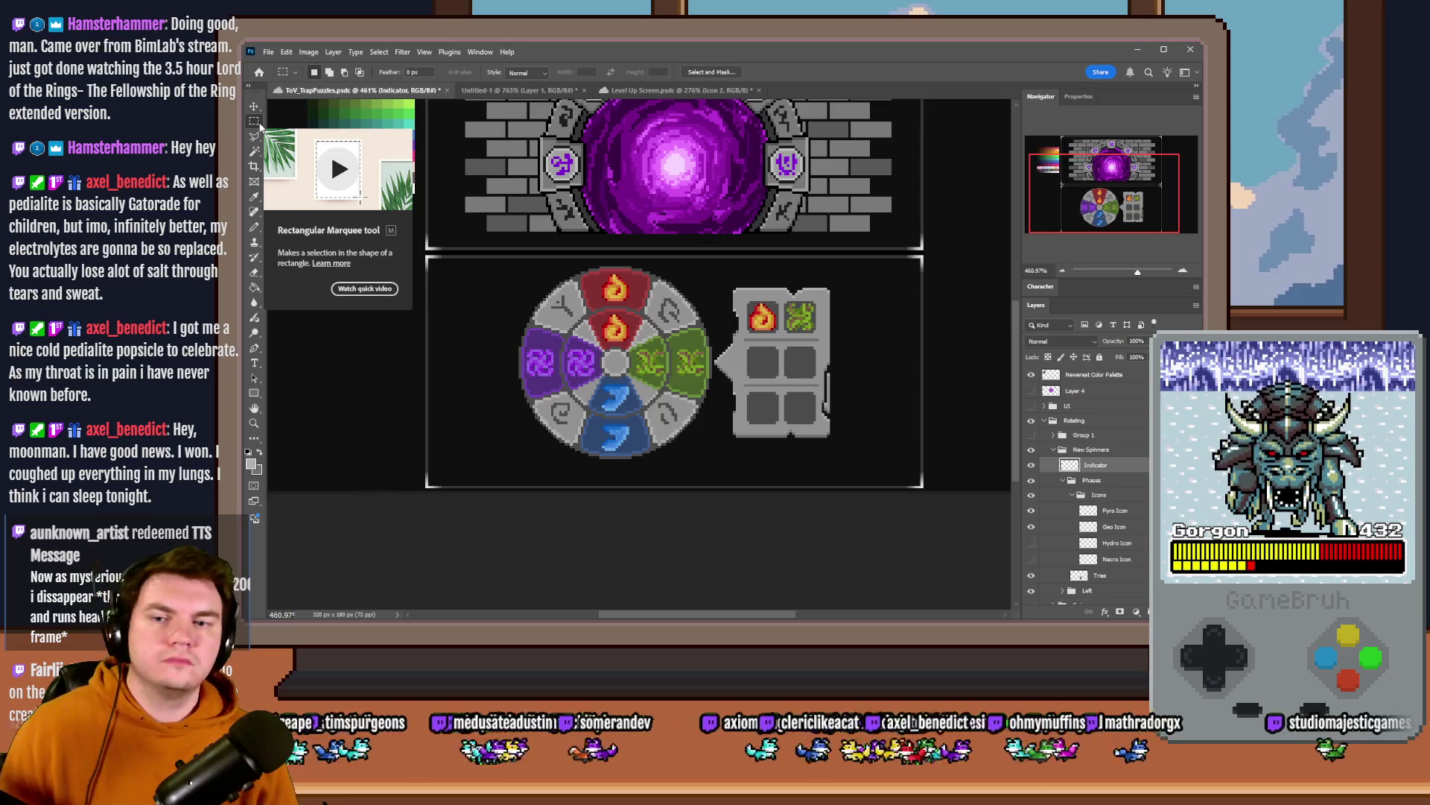
pyautogui.hotkey('ctrl', '0')
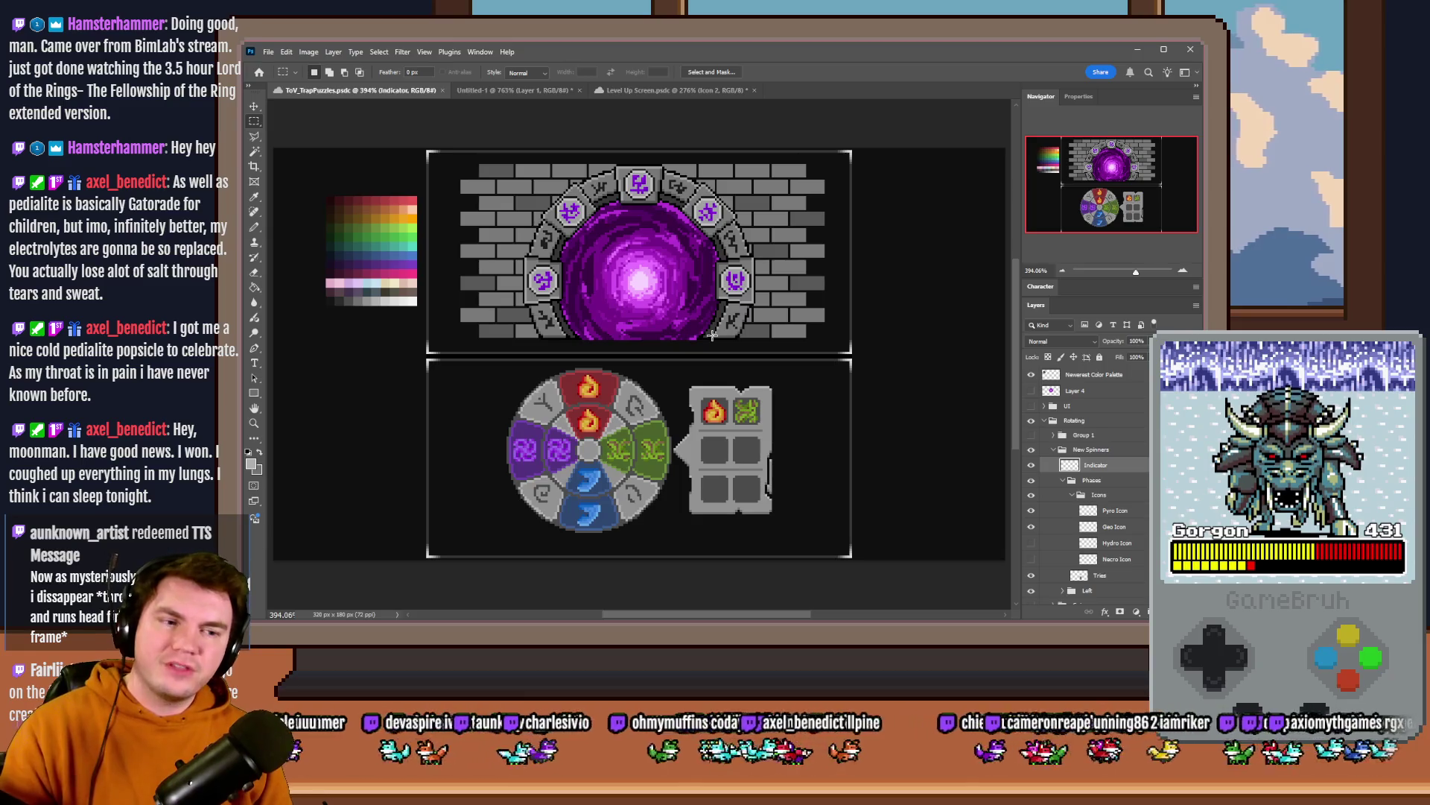
pyautogui.click(665, 91)
pyautogui.click(530, 90)
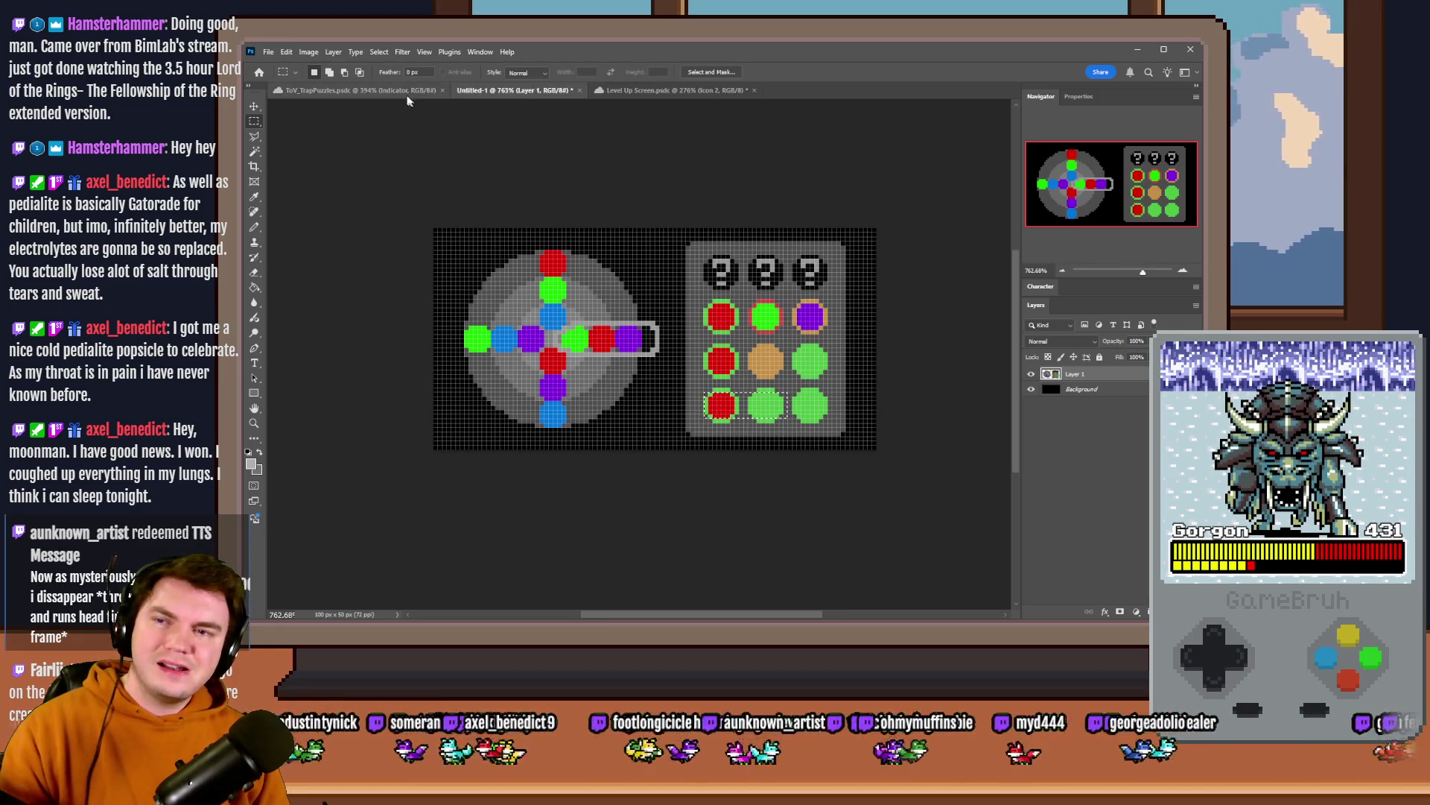
pyautogui.click(408, 91)
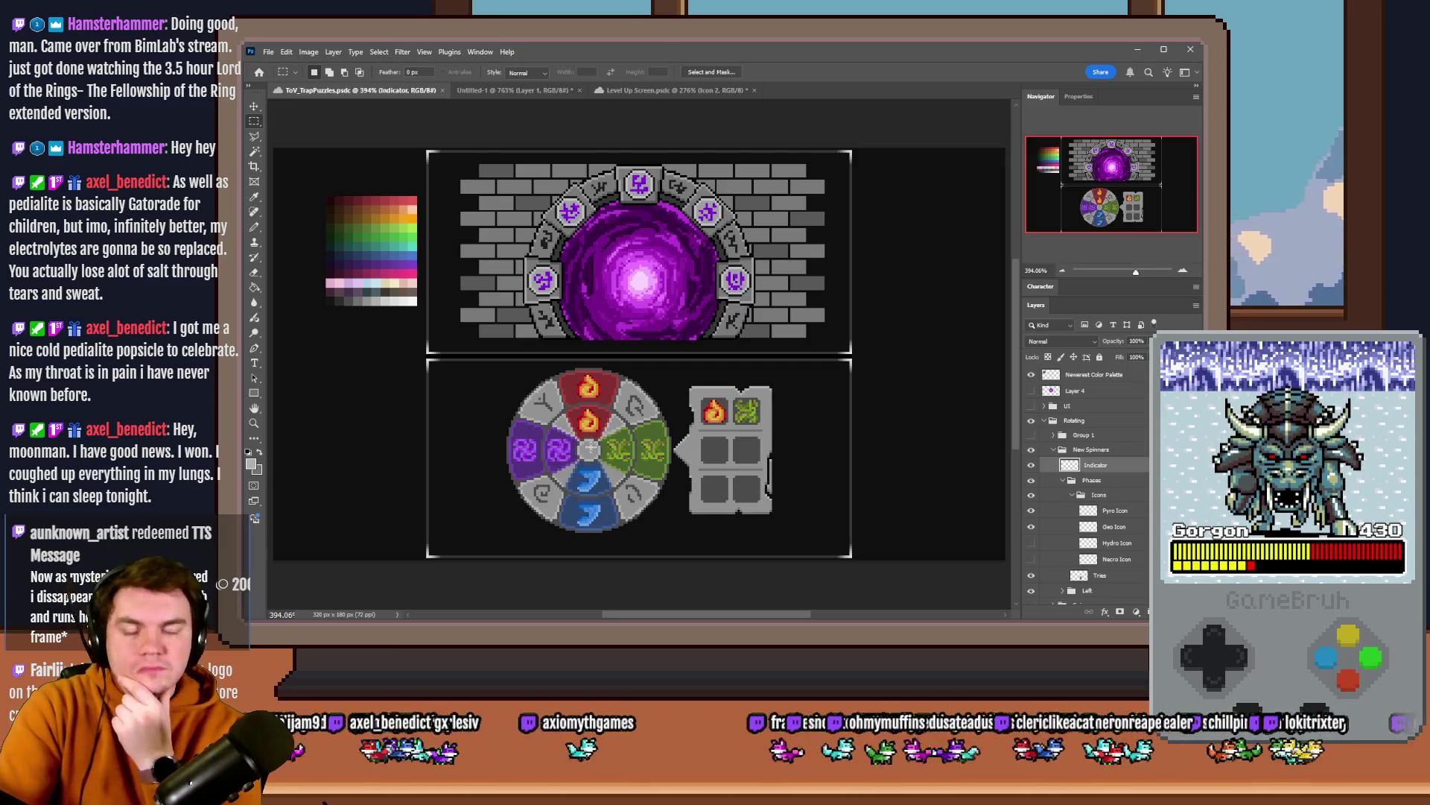
# - Select around the top fire icon, then fold the Icons group back into Phases
pyautogui.moveTo(559, 365); pyautogui.dragTo(616, 435)
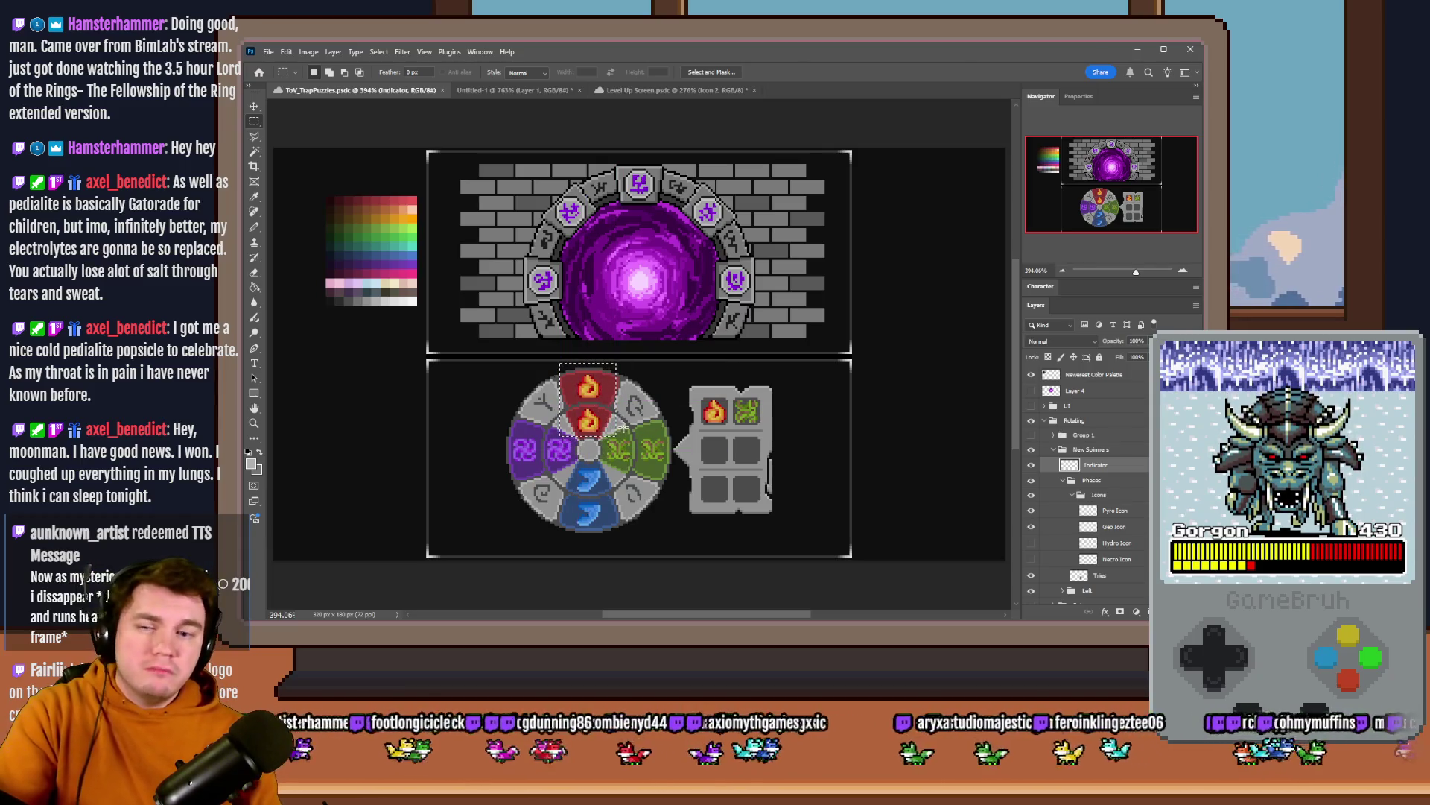
pyautogui.moveTo(567, 364)
pyautogui.mouseDown()
pyautogui.moveTo(621, 423)
pyautogui.moveTo(612, 446)
pyautogui.mouseUp()
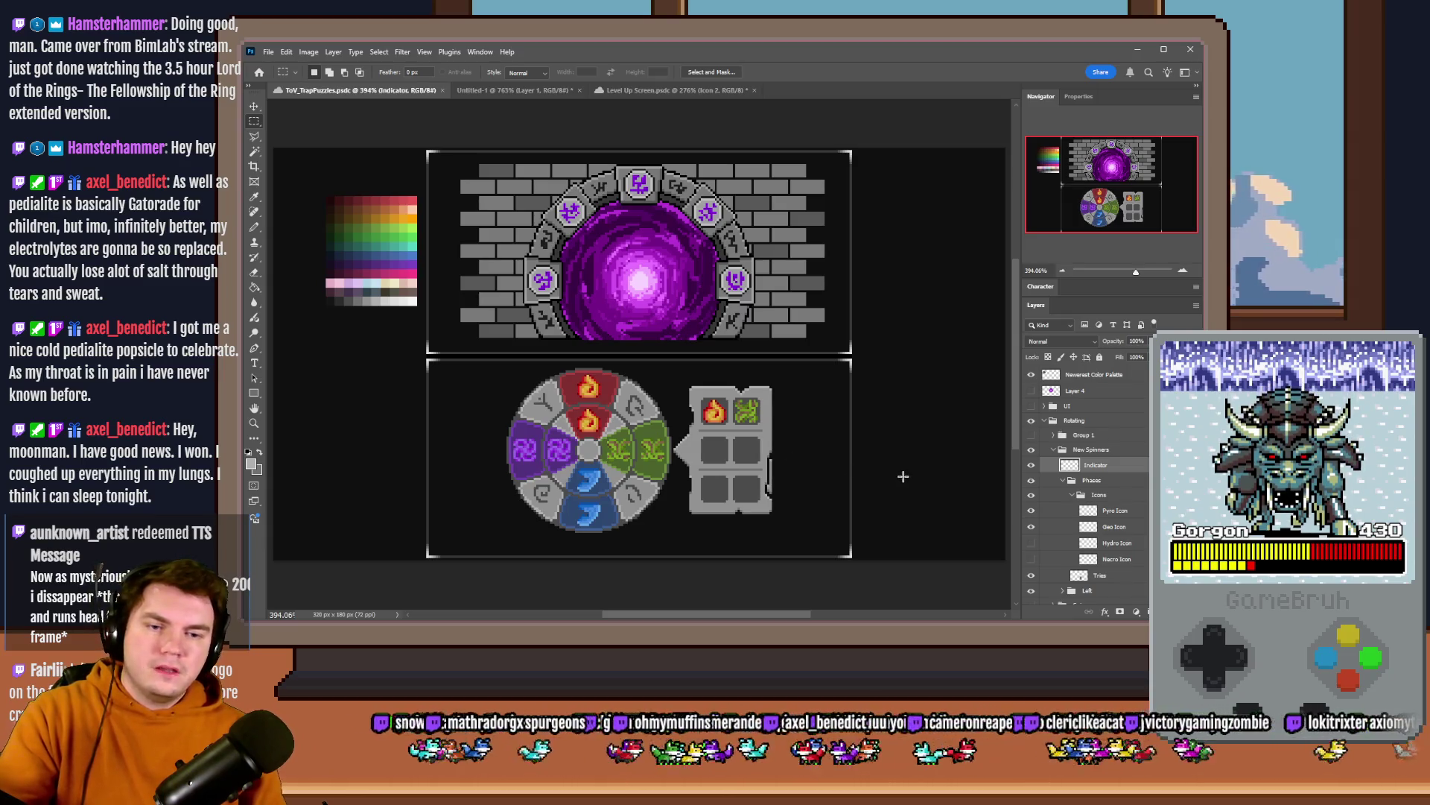
pyautogui.click(1071, 495)
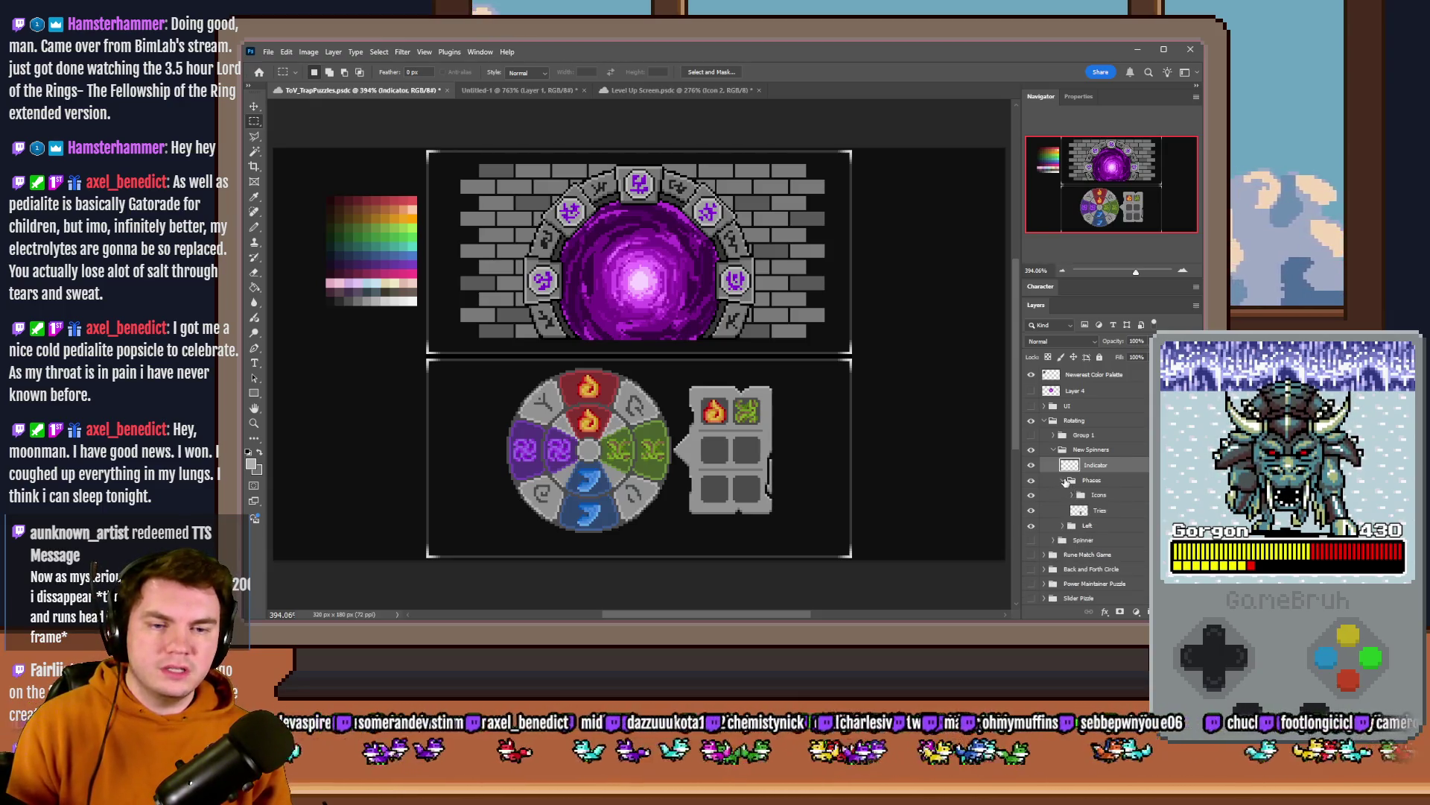
# - Free Transform the Tiles layer into a wider three-column panel and move it up-right
pyautogui.click(1093, 509)
pyautogui.rightClick(798, 473)
pyautogui.click(841, 575)
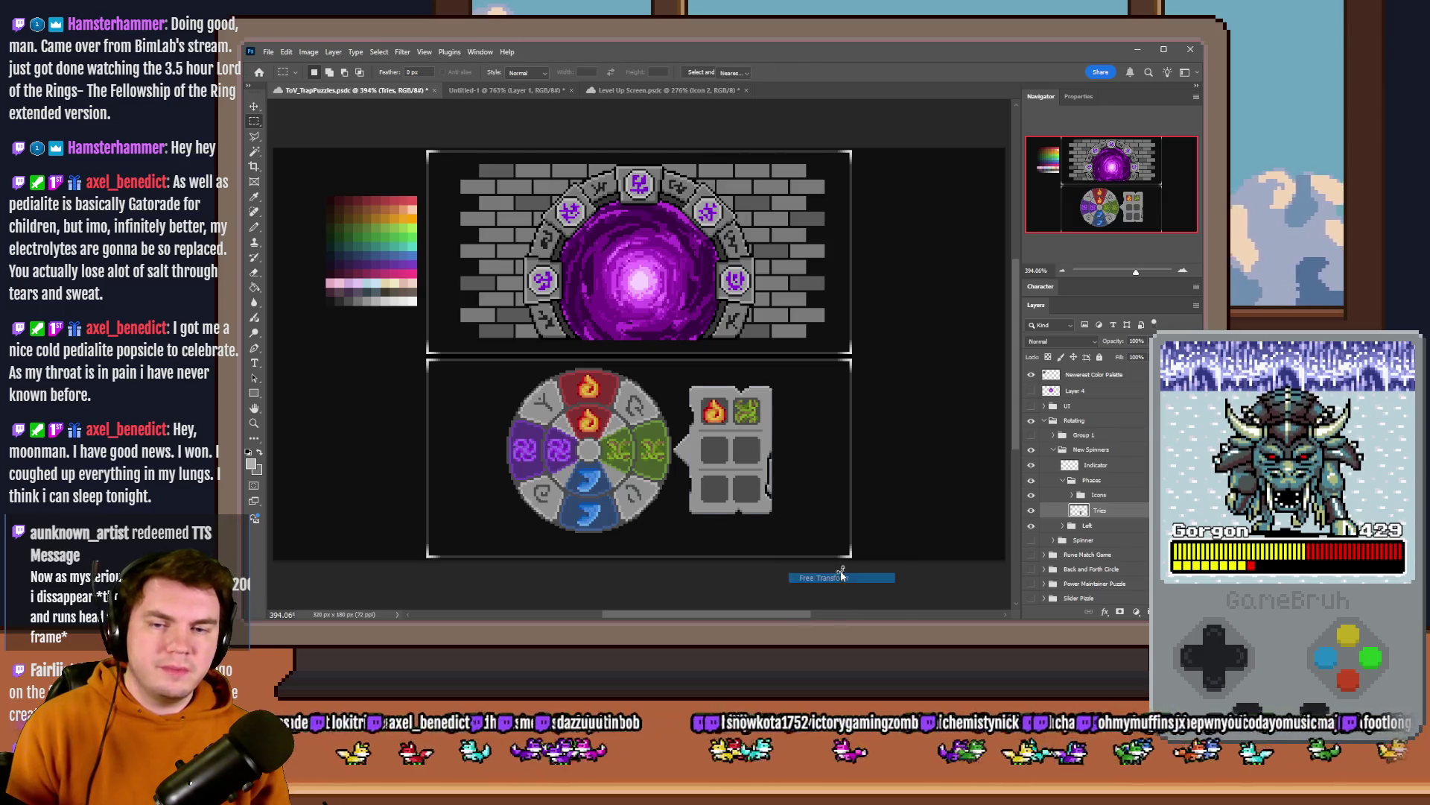
pyautogui.press('Return')
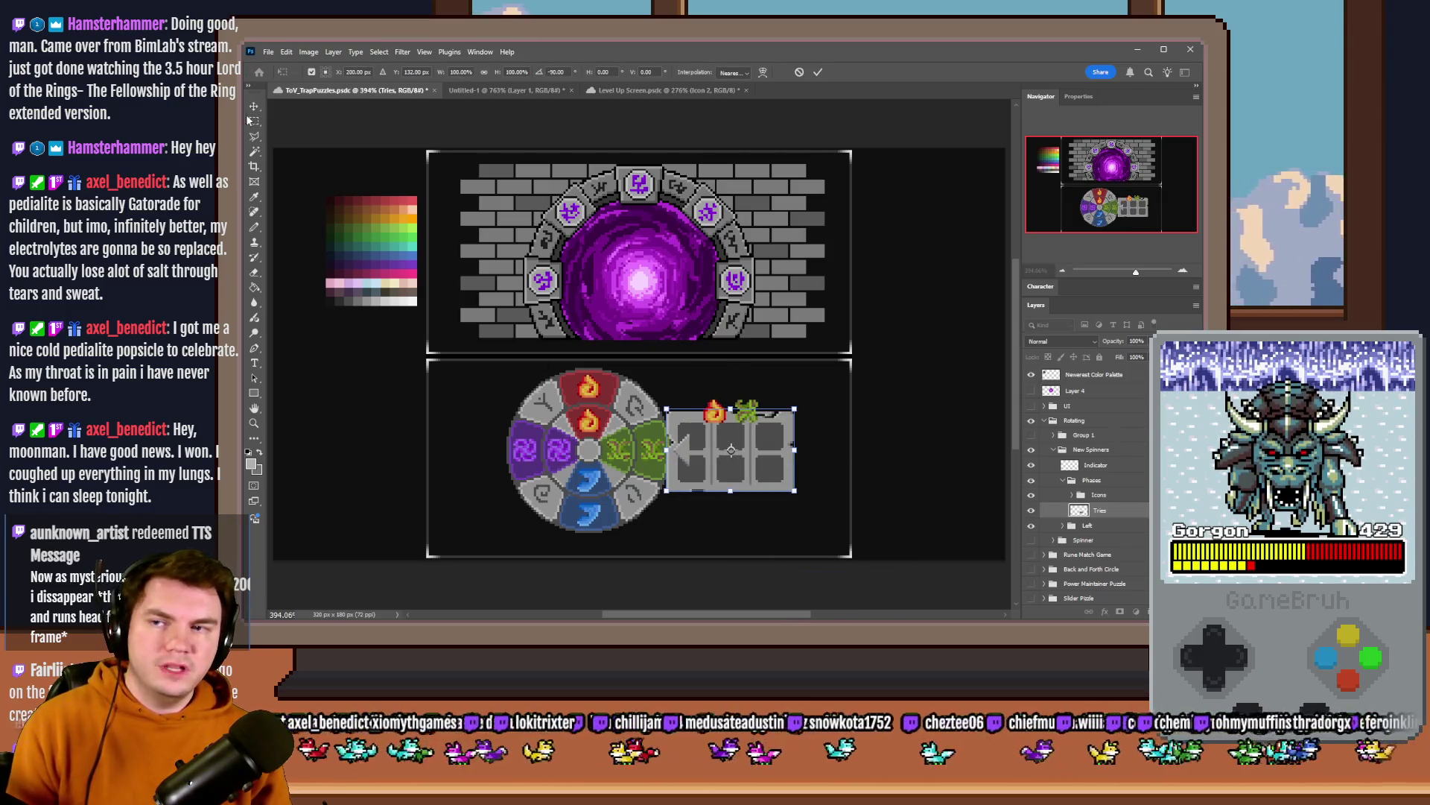
pyautogui.scroll(3, 686, 331)
pyautogui.moveTo(757, 465)
pyautogui.mouseDown()
pyautogui.moveTo(780, 422)
pyautogui.moveTo(803, 422)
pyautogui.mouseUp()
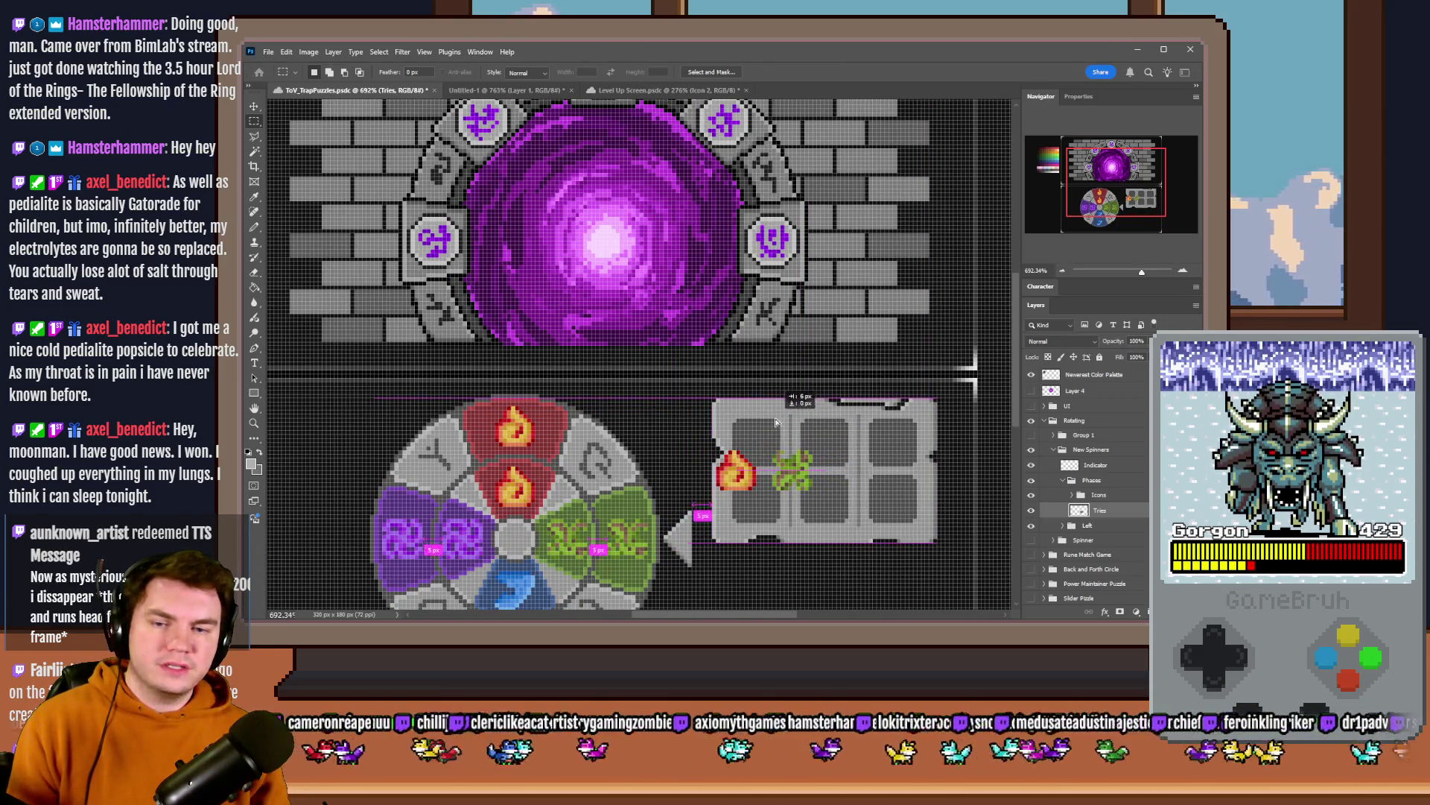
# - Move the triangle indicator beside the tile panel, then hide the Indicator layer
pyautogui.click(1096, 466)
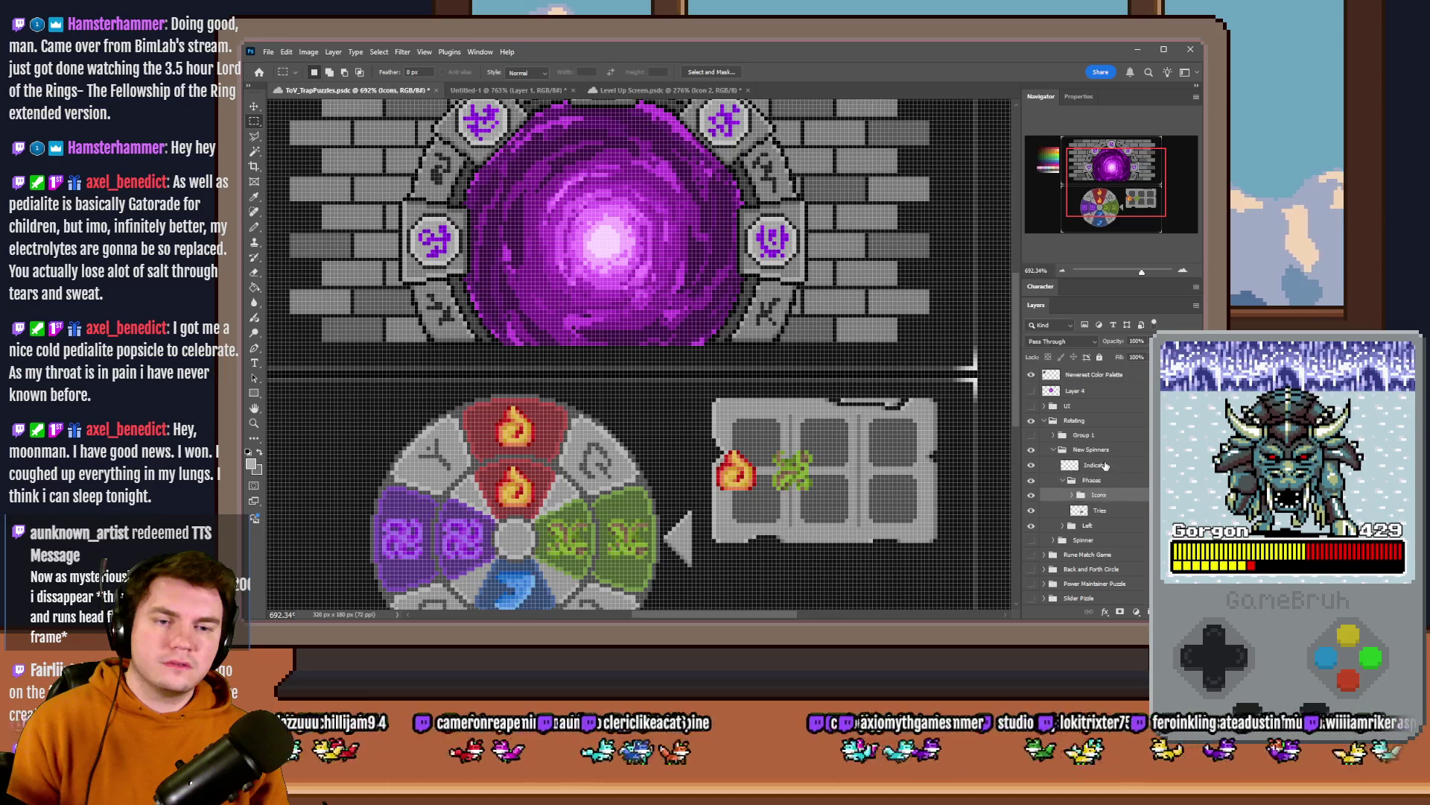
pyautogui.moveTo(800, 518); pyautogui.dragTo(816, 478)
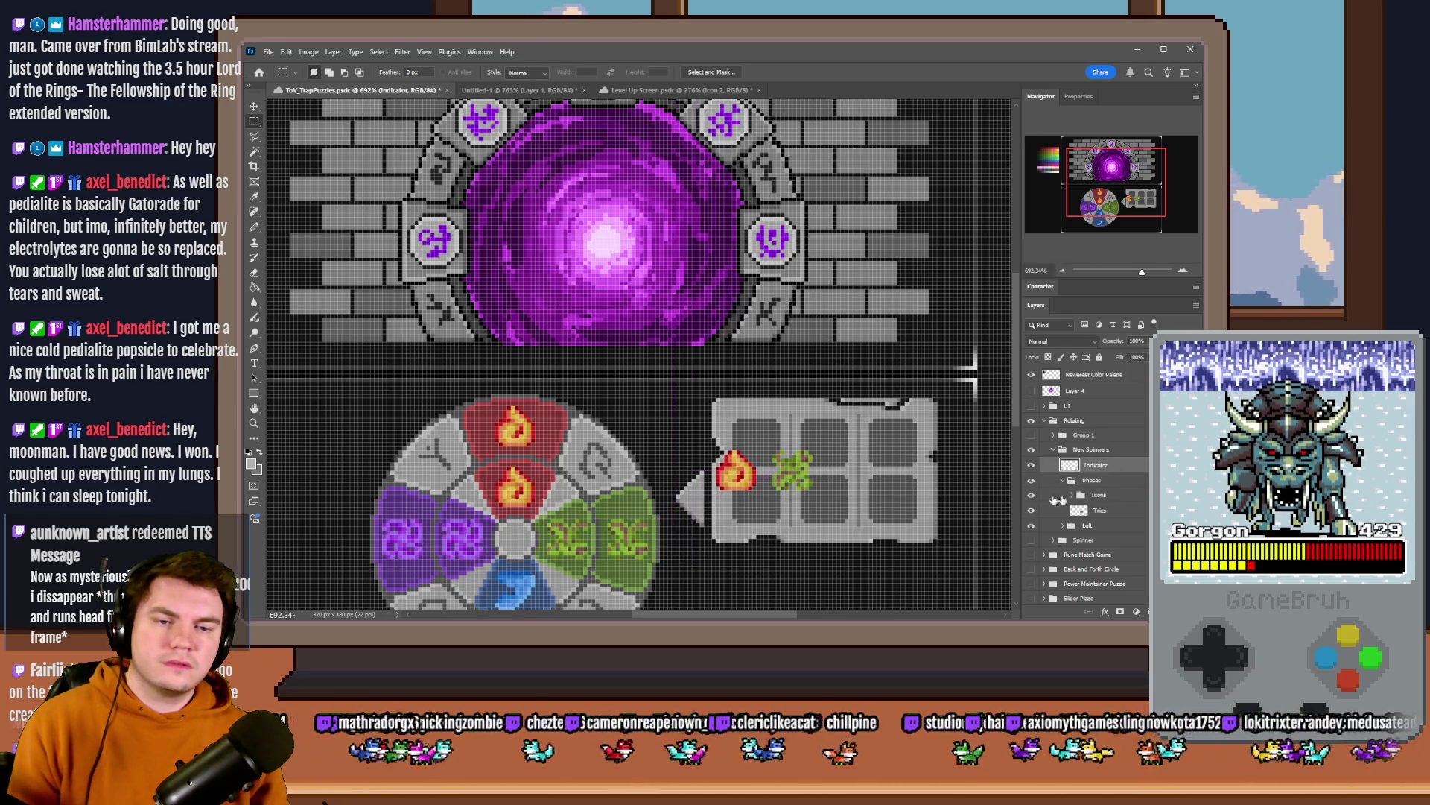
pyautogui.click(1032, 465)
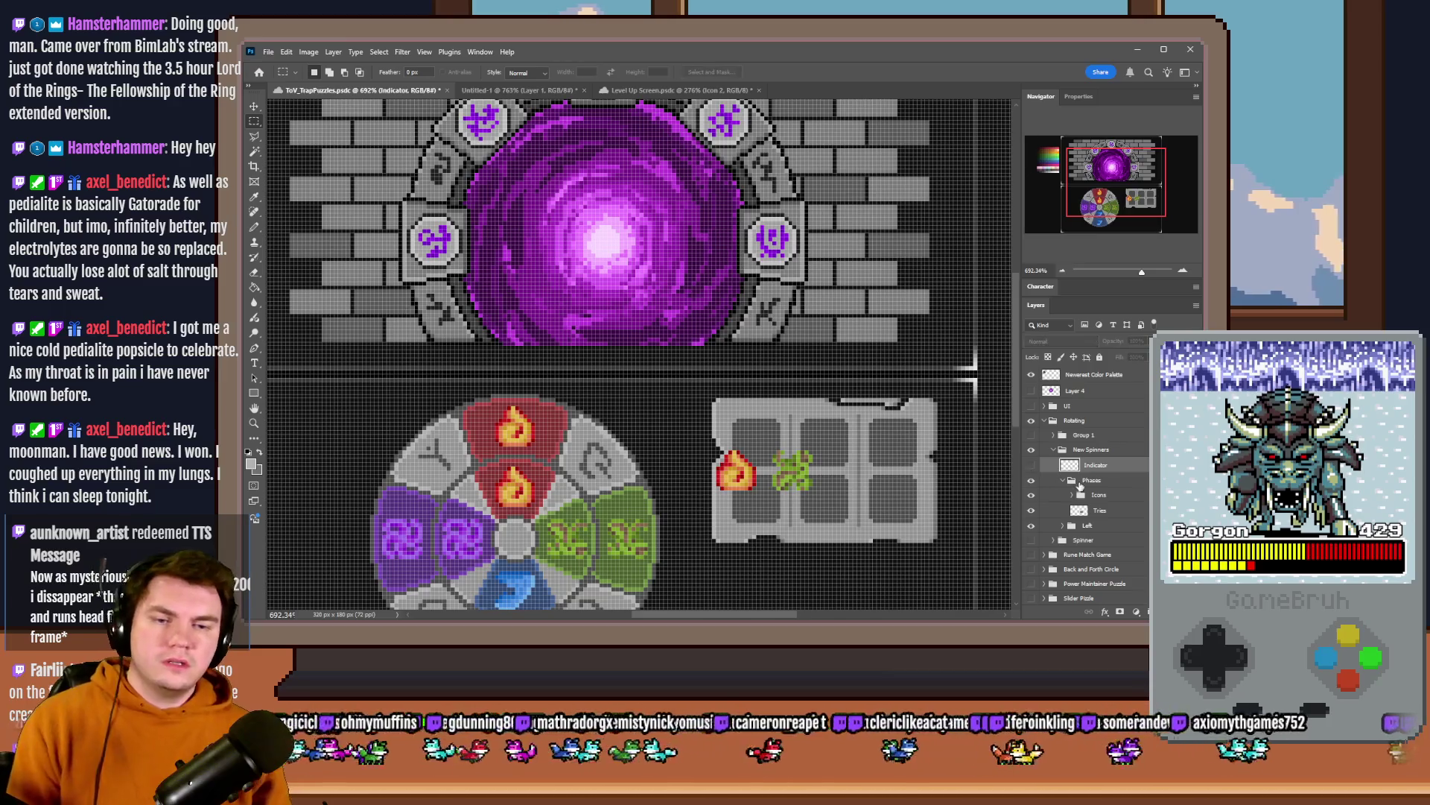
# - Arrange the icons: fire and water on the top row, leaf and purple below
pyautogui.click(1095, 495)
pyautogui.moveTo(849, 498)
pyautogui.mouseDown()
pyautogui.moveTo(870, 469)
pyautogui.moveTo(846, 511)
pyautogui.mouseUp()
pyautogui.click(1074, 495)
pyautogui.click(1117, 527)
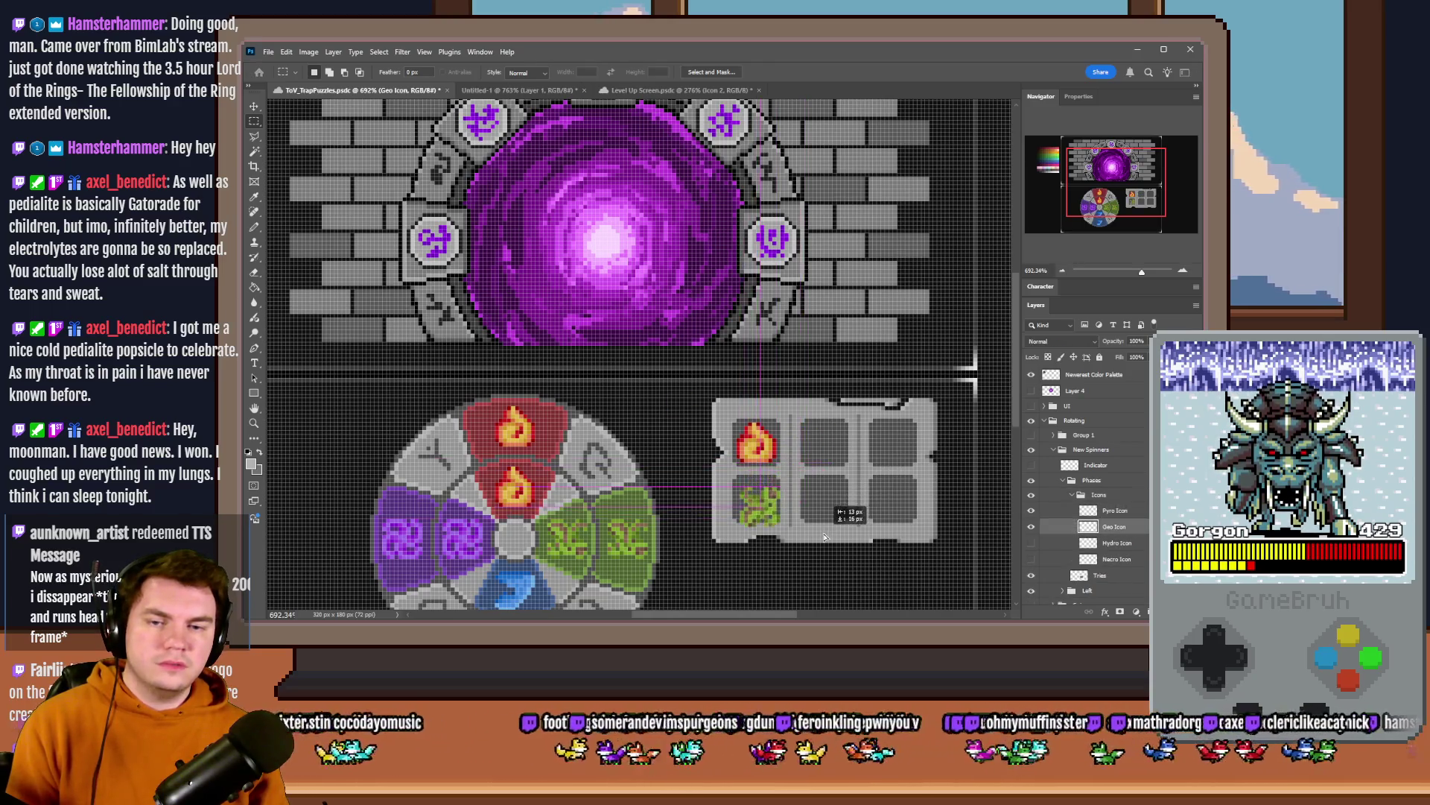
pyautogui.click(1118, 542)
pyautogui.moveTo(846, 520)
pyautogui.mouseDown()
pyautogui.moveTo(903, 480)
pyautogui.moveTo(926, 437)
pyautogui.mouseUp()
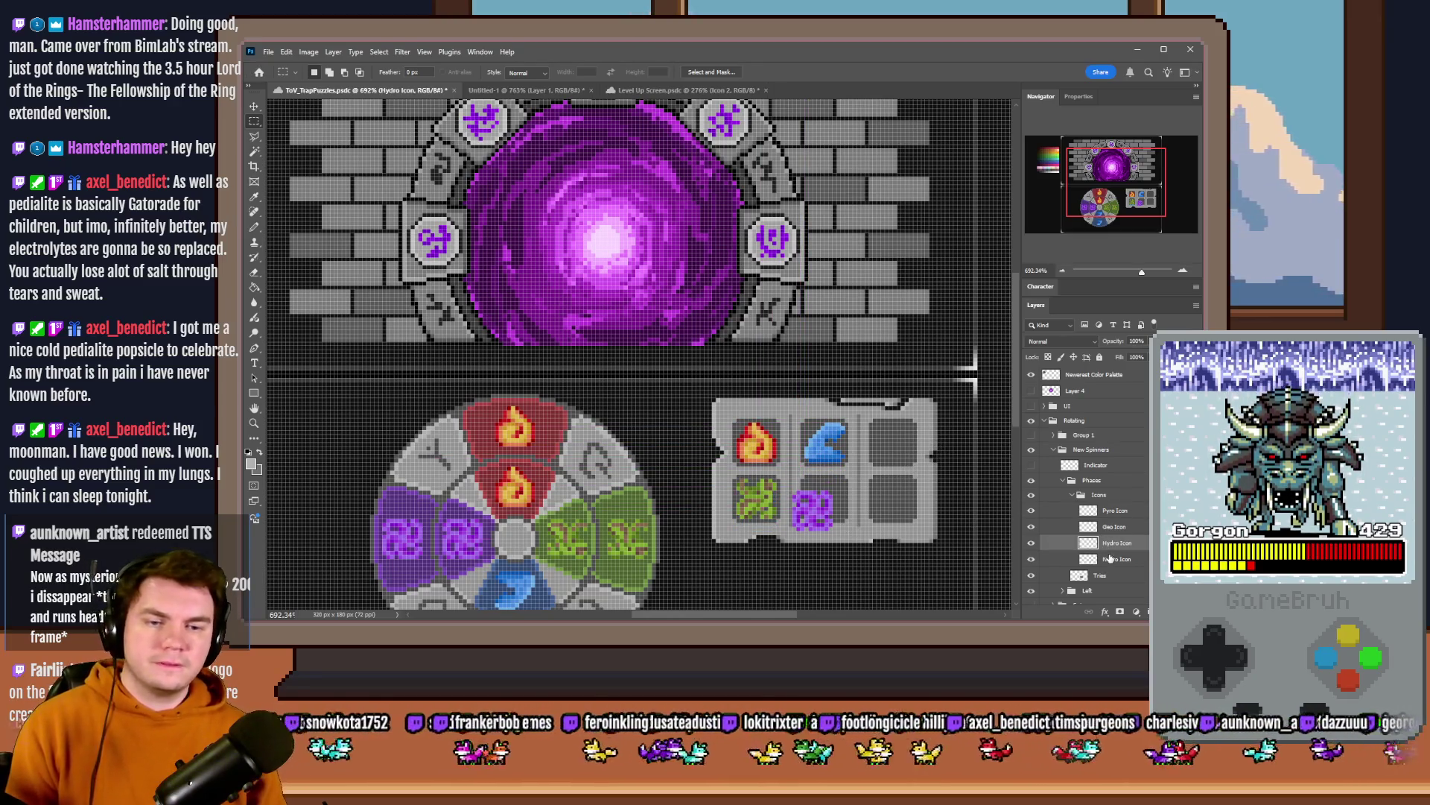
pyautogui.moveTo(846, 511); pyautogui.dragTo(855, 500)
pyautogui.scroll(-4, 856, 500)
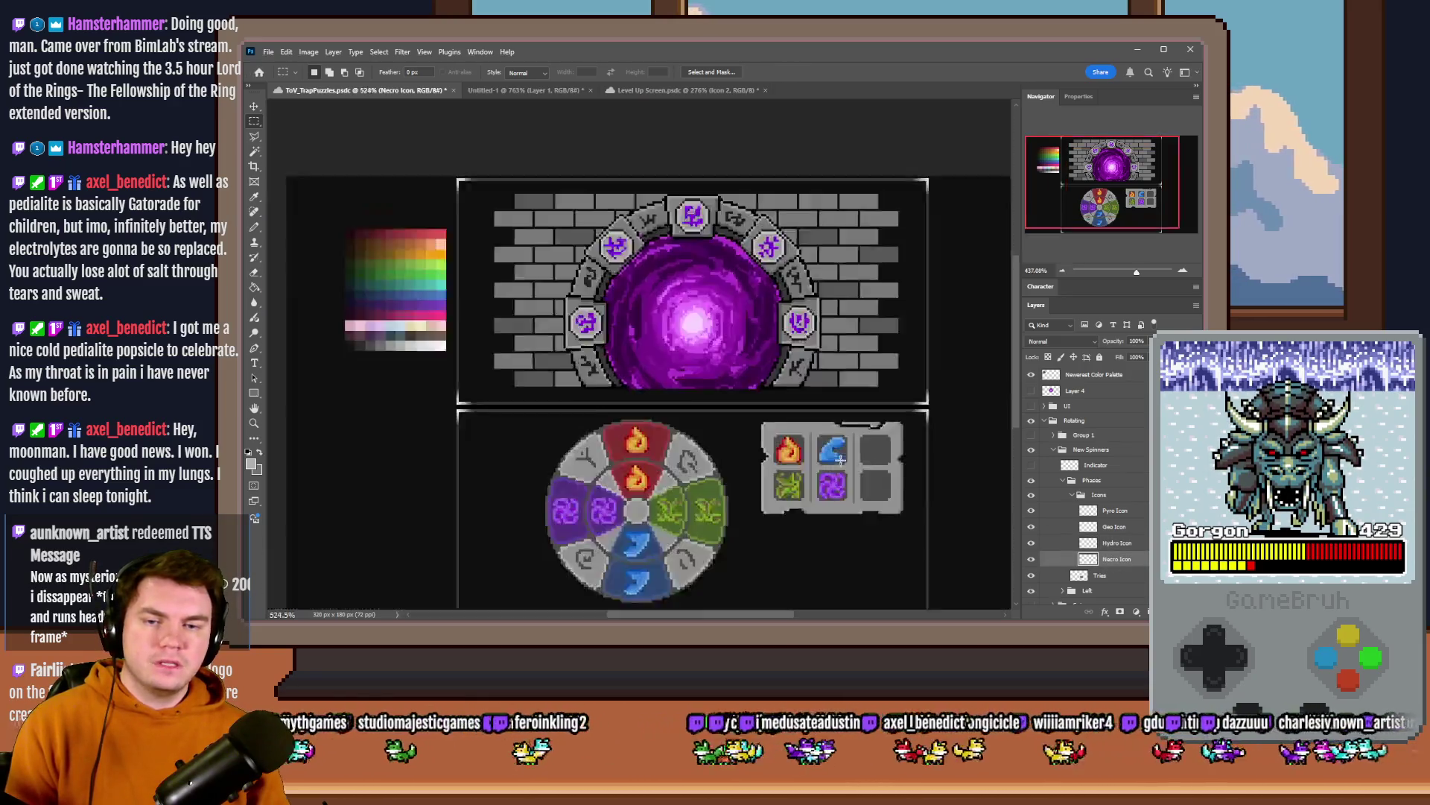
pyautogui.scroll(1, 876, 534)
pyautogui.scroll(2, 875, 533)
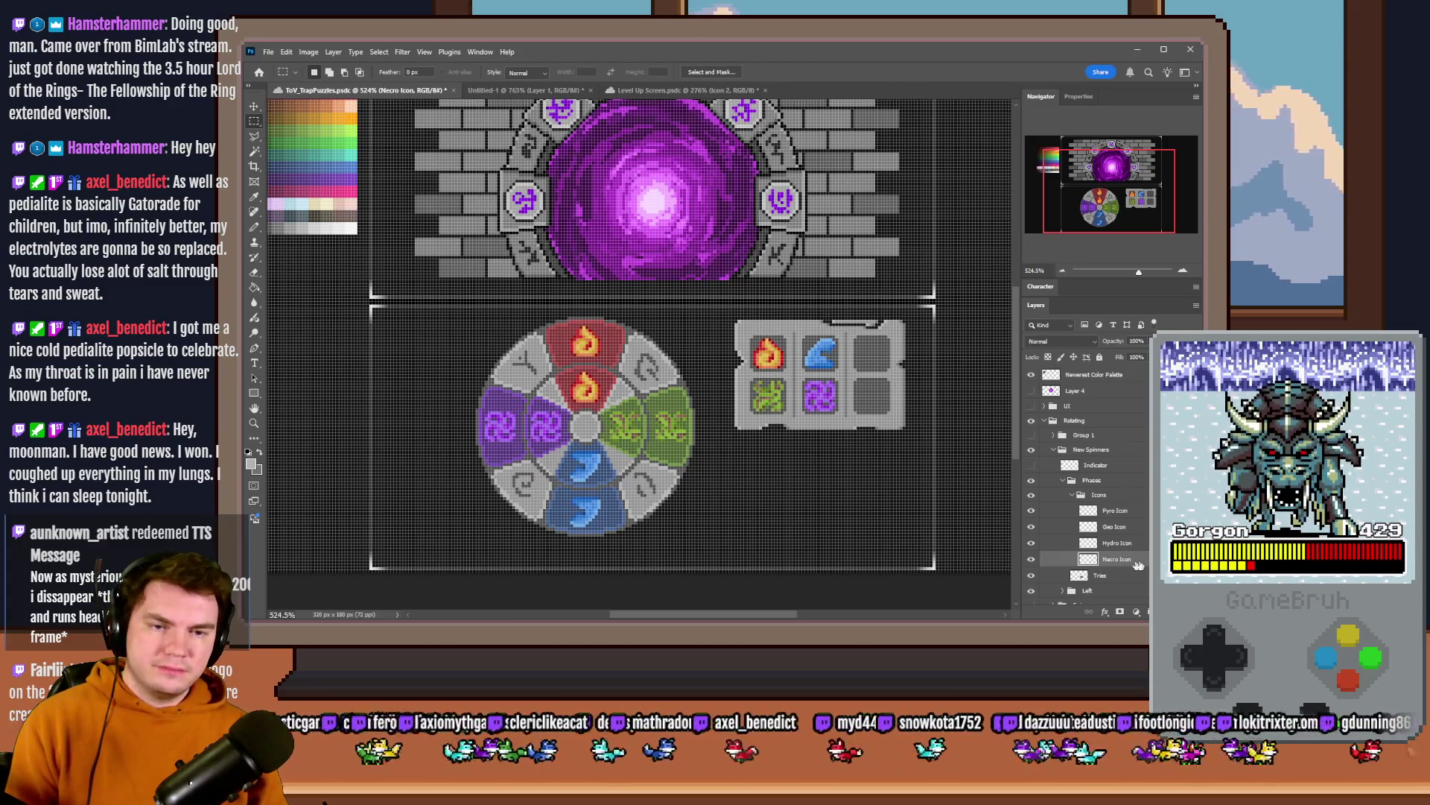
pyautogui.click(1083, 481)
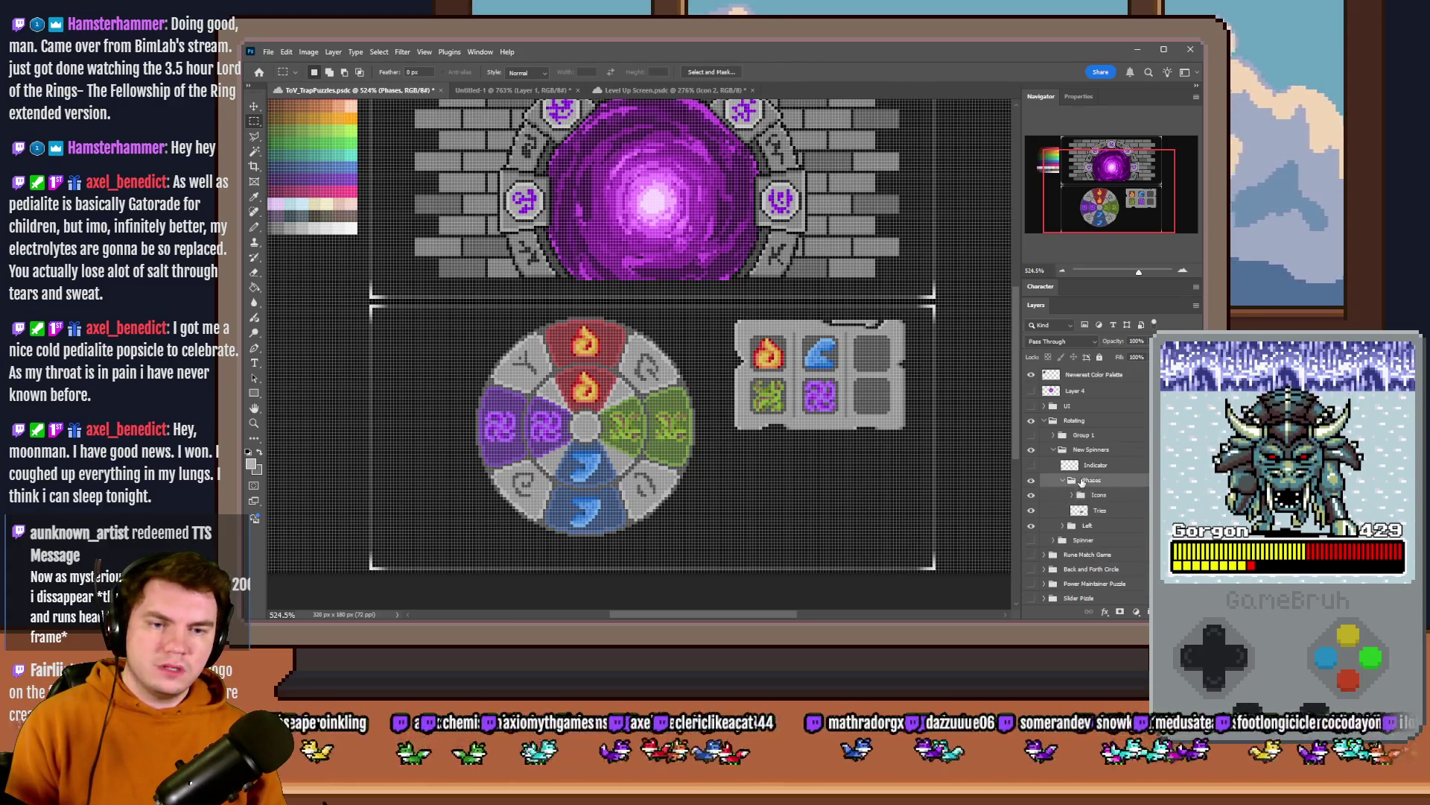
# - Nudge the Phases tile panel so it sits just right of the spinner wheel near its top
pyautogui.press('Left')
pyautogui.press('Left')
pyautogui.press('Left')
pyautogui.press('Left')
pyautogui.press('Left')
pyautogui.press('Left')
pyautogui.press('Left')
pyautogui.press('Left')
pyautogui.press('Right')
pyautogui.press('Right')
pyautogui.press('Right')
pyautogui.press('Right')
pyautogui.press('Right')
pyautogui.press('Right')
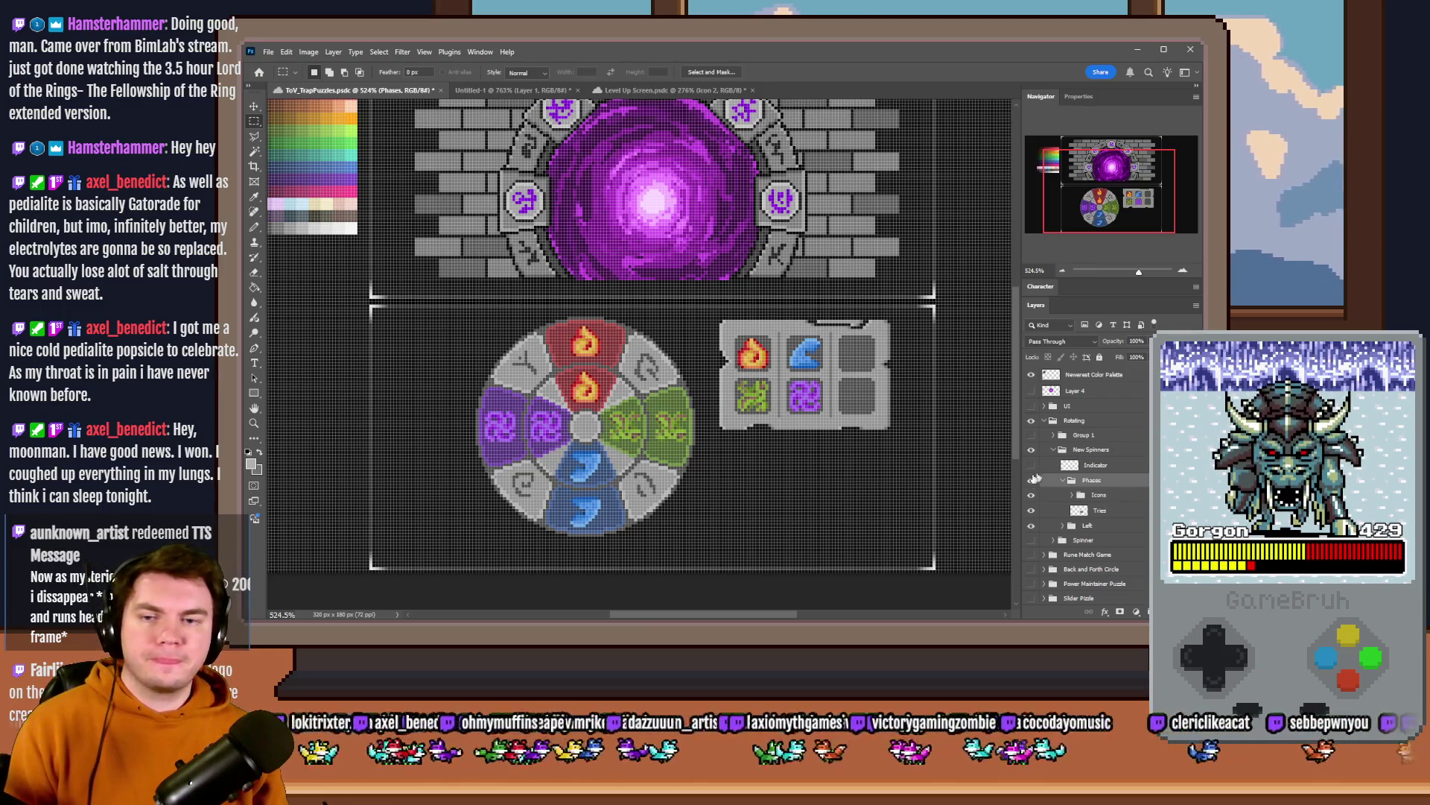
pyautogui.keyDown('alt'); pyautogui.scroll(3, 807, 421); pyautogui.keyUp('alt')
pyautogui.moveTo(911, 354); pyautogui.dragTo(622, 350)
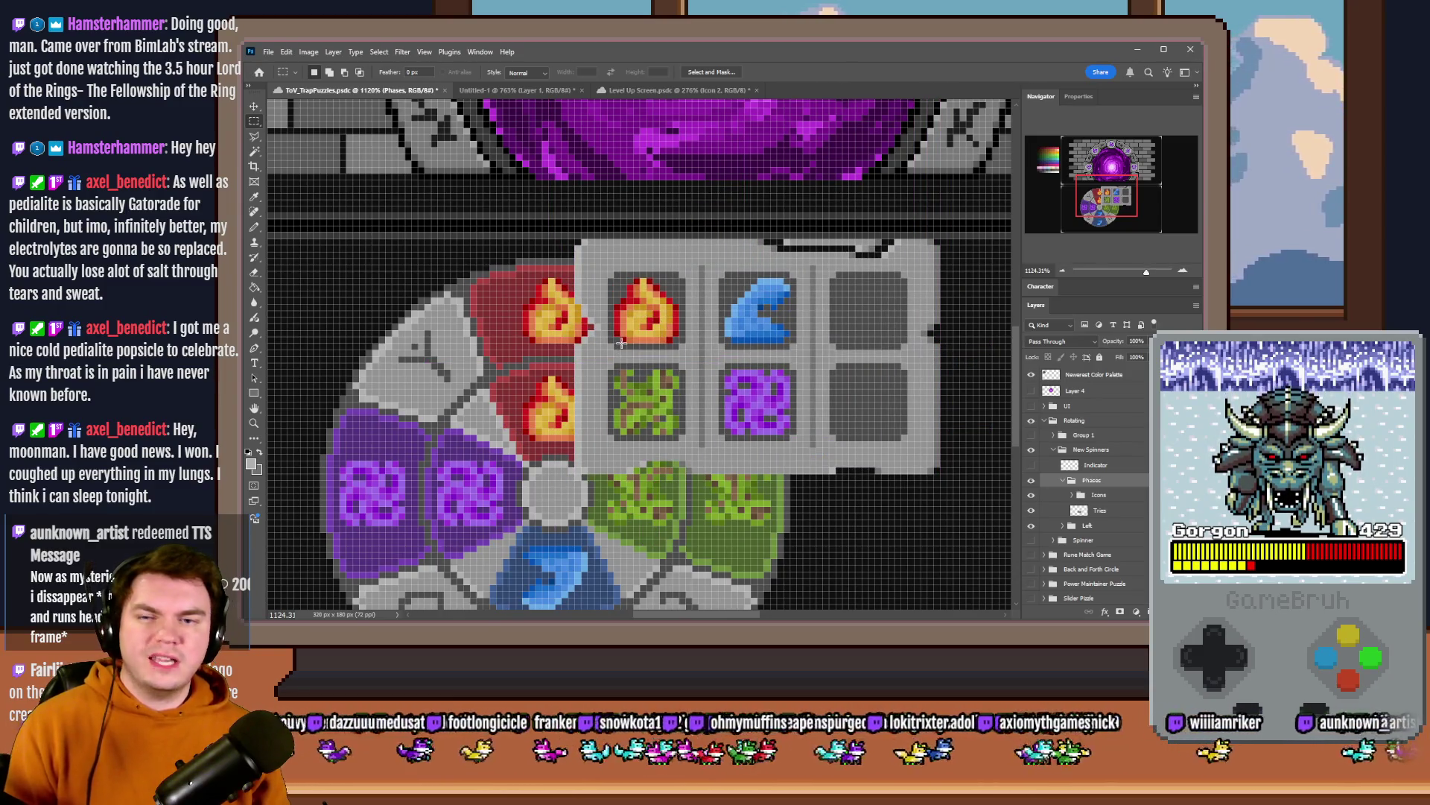
pyautogui.hotkey('shift', 'Right')
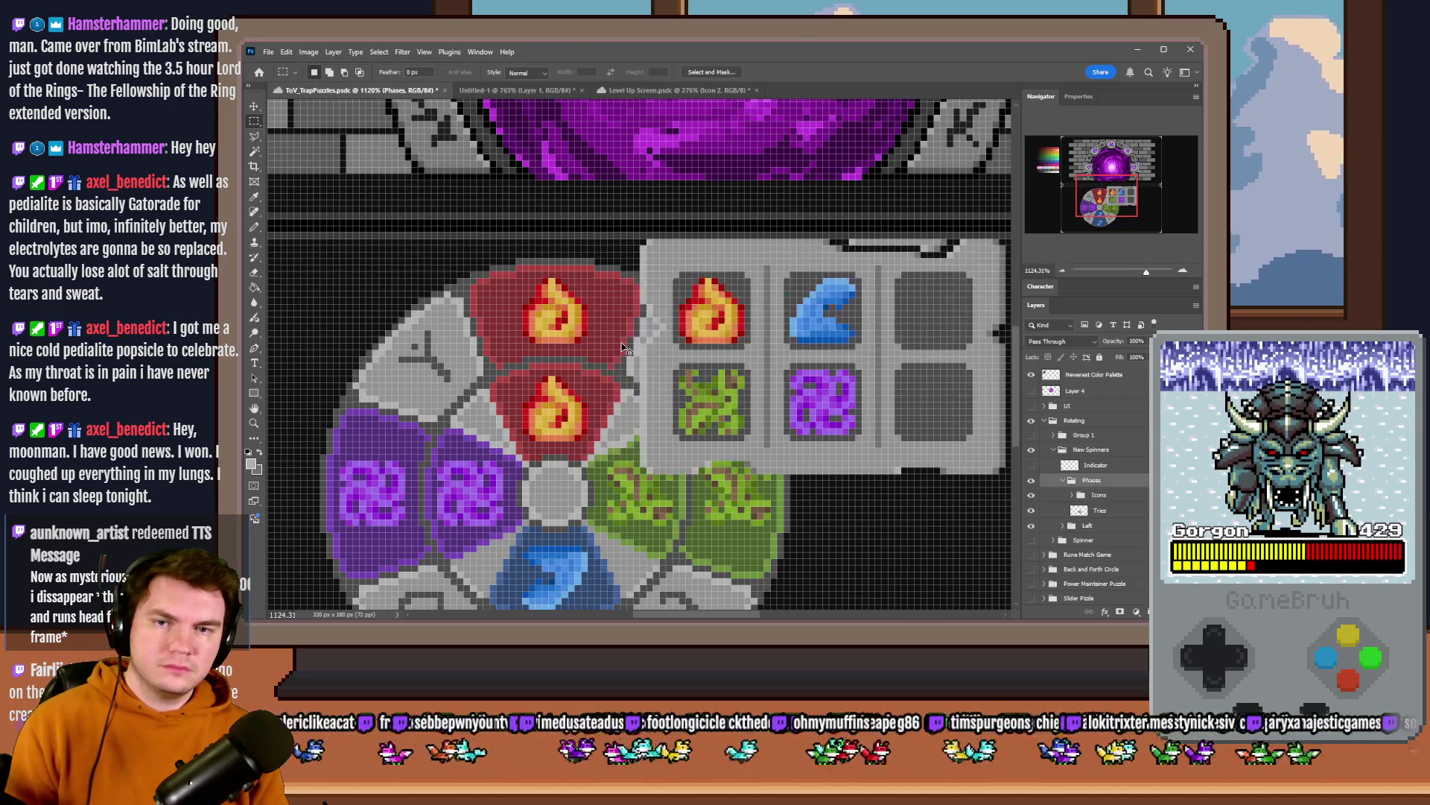
pyautogui.hotkey('shift', 'Right')
pyautogui.hotkey('shift', 'Right')
pyautogui.hotkey('shift', 'Right')
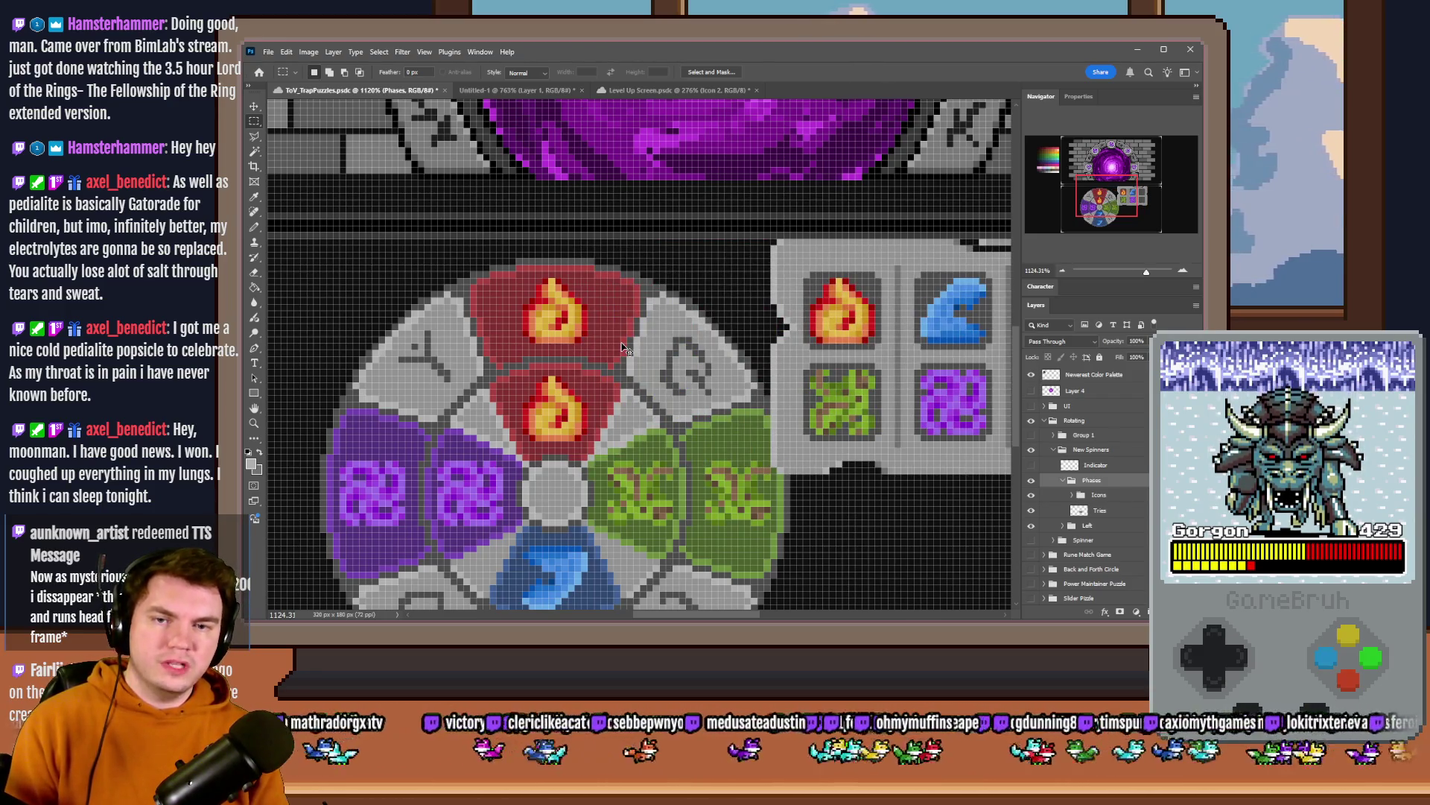
pyautogui.press('Down')
pyautogui.press('Down')
pyautogui.press('Down')
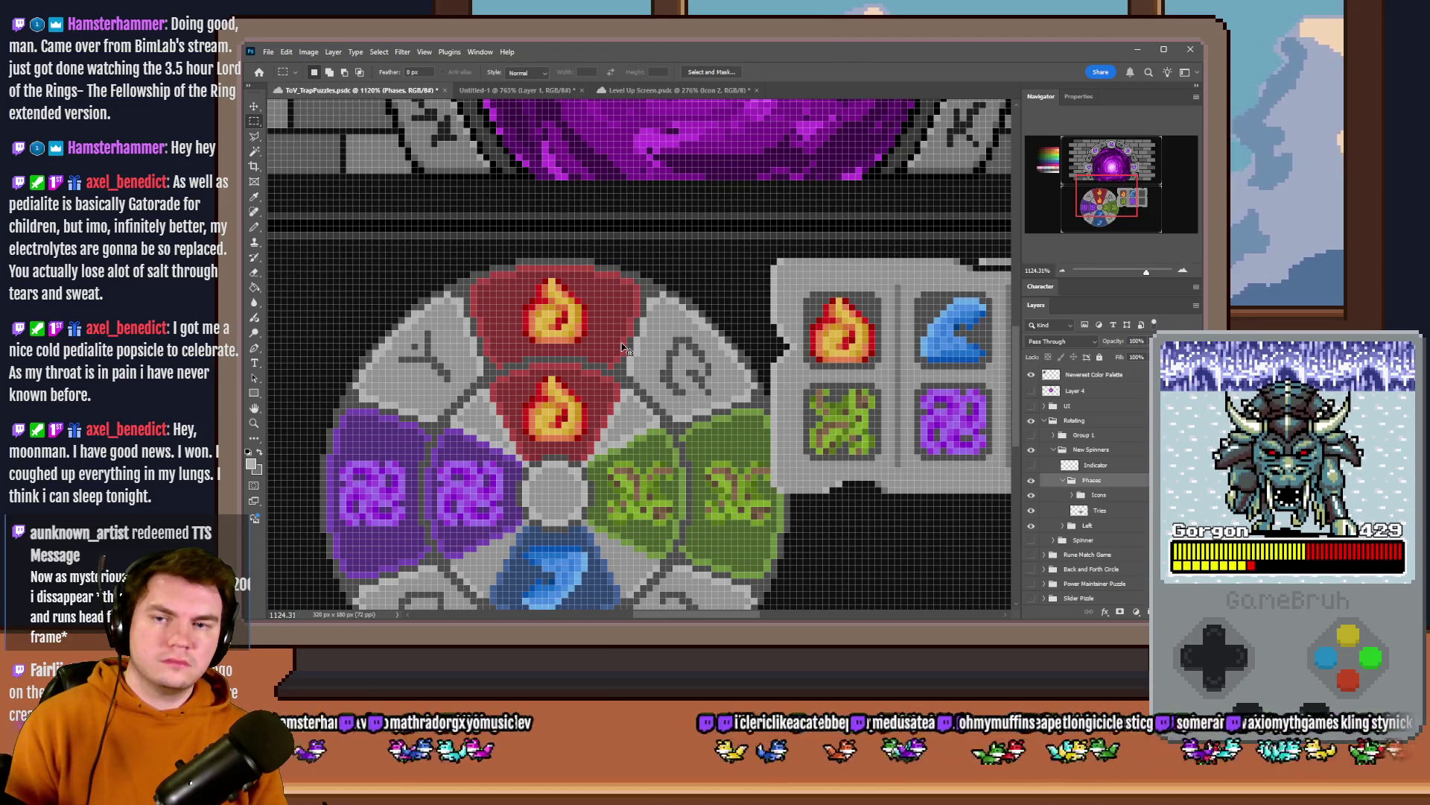
pyautogui.press('Down')
pyautogui.press('Right')
pyautogui.press('Right')
pyautogui.press('Right')
pyautogui.press('Right')
pyautogui.press('Right')
pyautogui.press('Right')
pyautogui.scroll(-2, 845, 392)
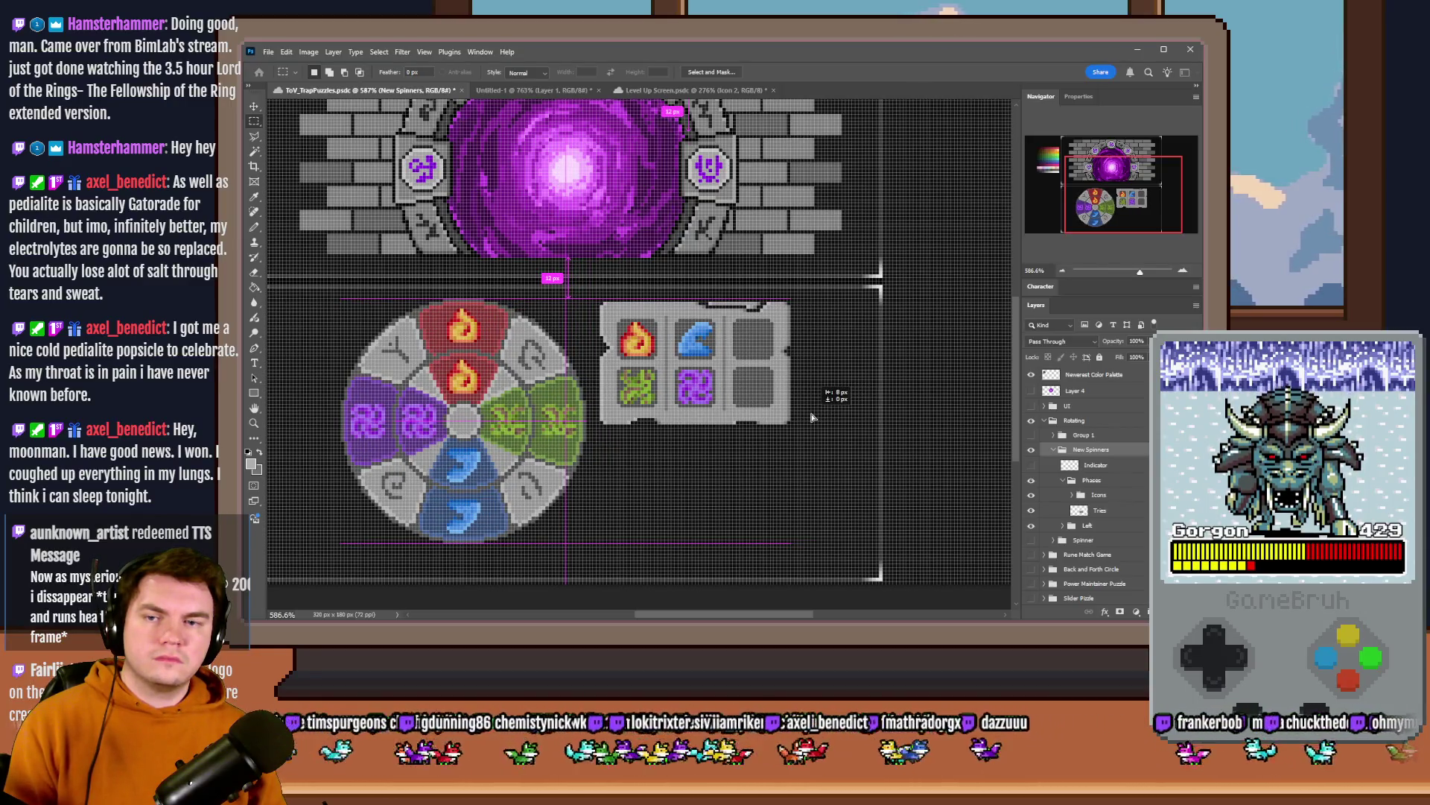
pyautogui.scroll(-1, 814, 409)
pyautogui.scroll(2, 502, 399)
pyautogui.scroll(1, 475, 393)
pyautogui.moveTo(504, 425); pyautogui.dragTo(950, 448)
pyautogui.scroll(-2, 622, 440)
pyautogui.scroll(-1, 637, 347)
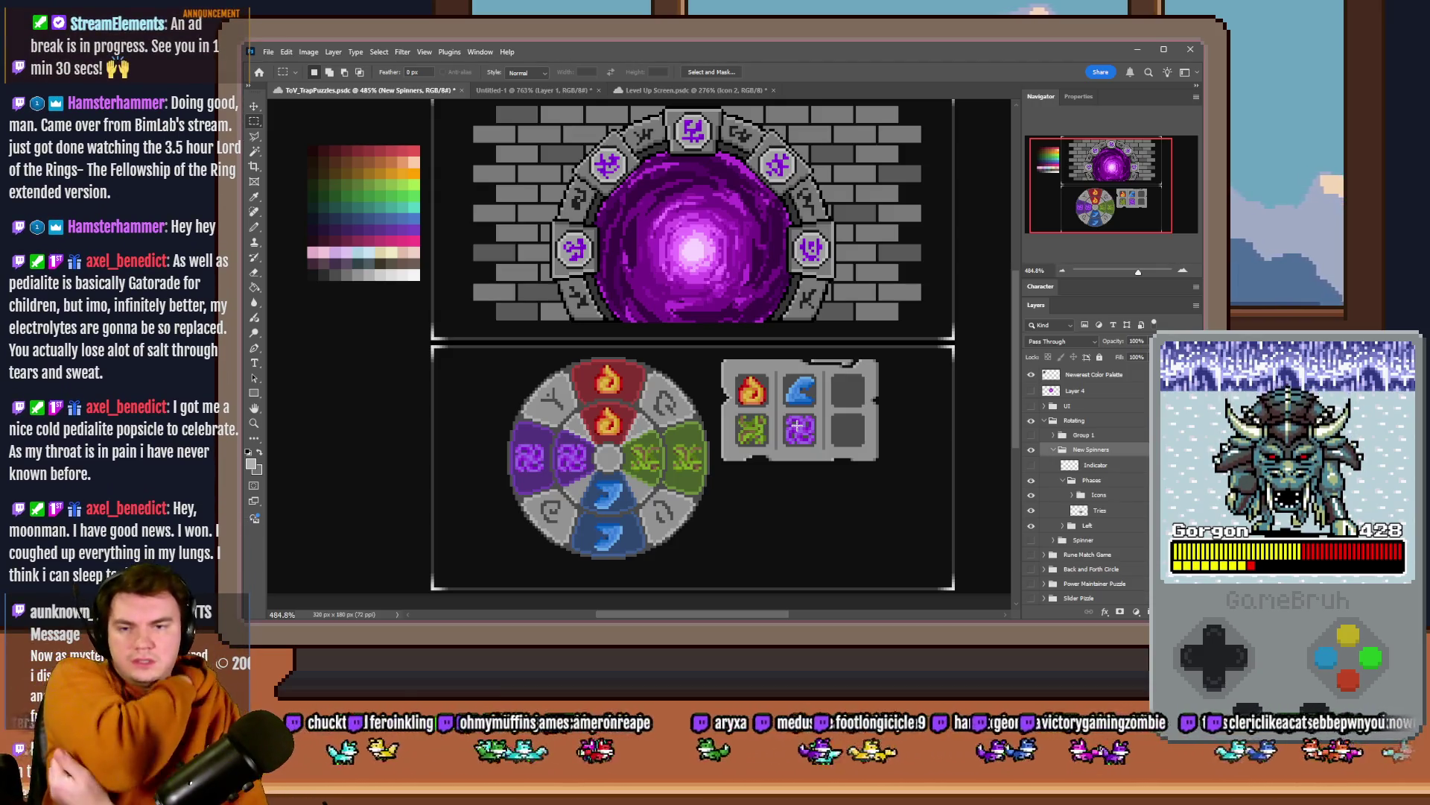
pyautogui.scroll(-3, 547, 255)
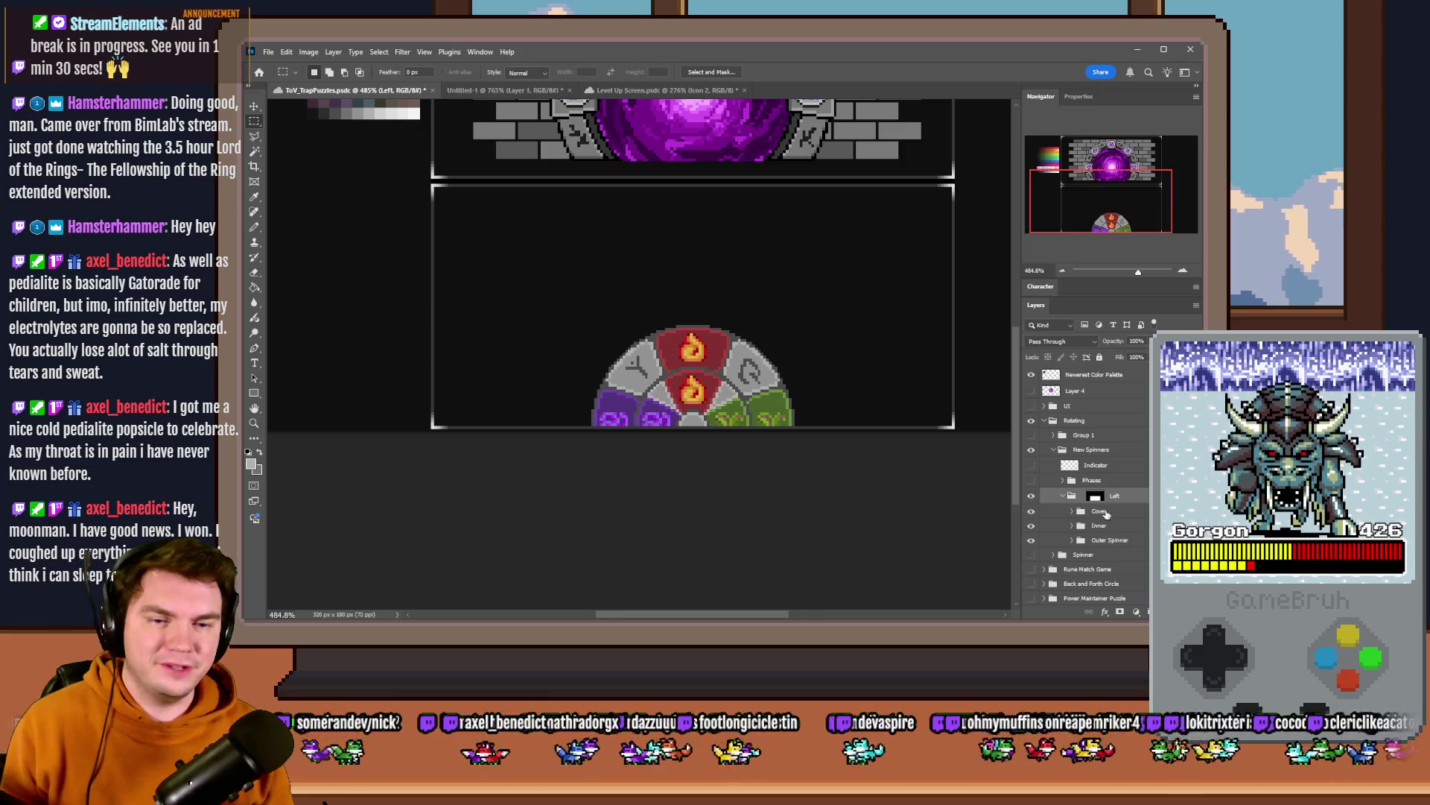
# - Group the Outer Spinner layer into a new group named Largest
pyautogui.click(1104, 526)
pyautogui.click(1031, 541)
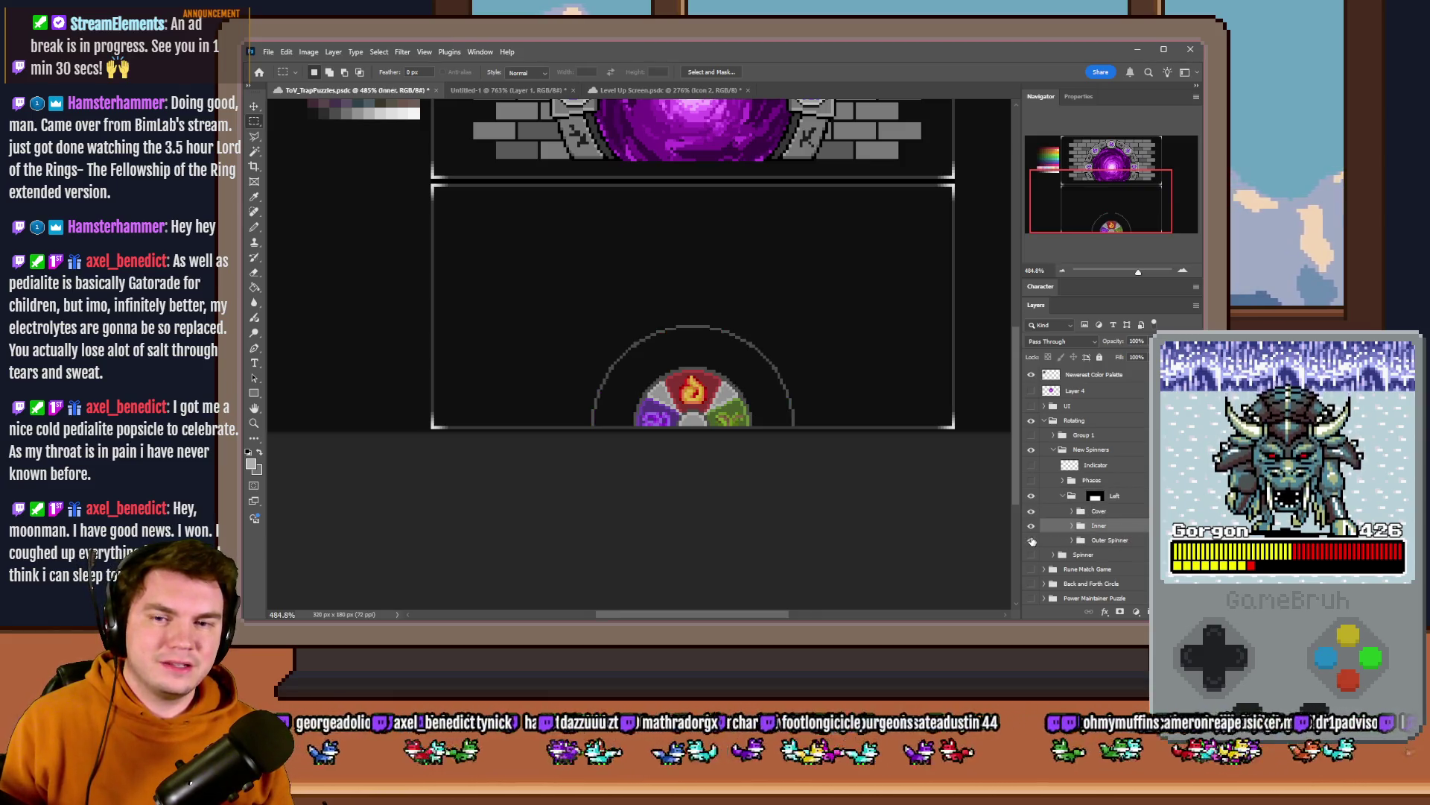
pyautogui.click(1118, 543)
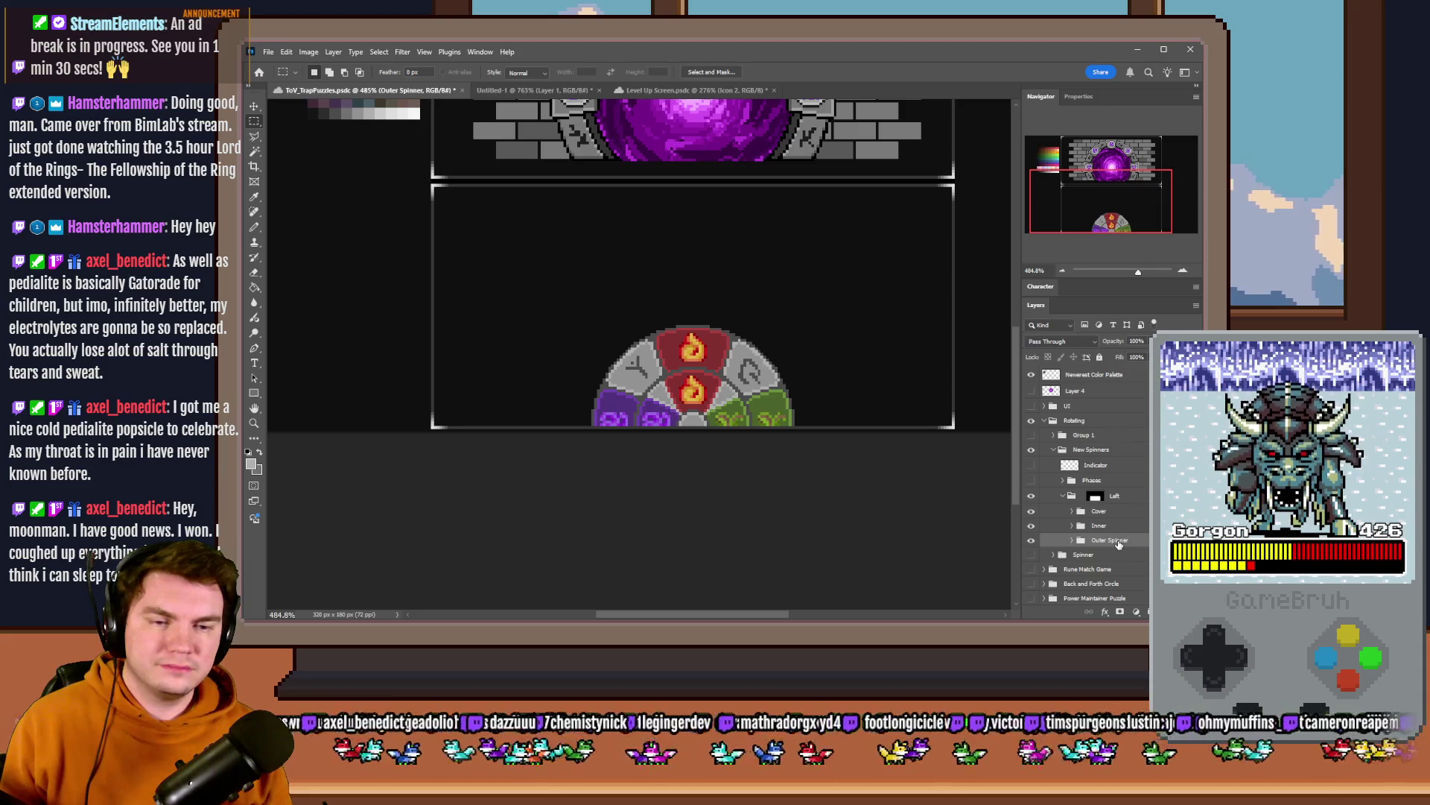
pyautogui.hotkey('ctrl', 'g')
pyautogui.doubleClick(1101, 555)
pyautogui.press('Return')
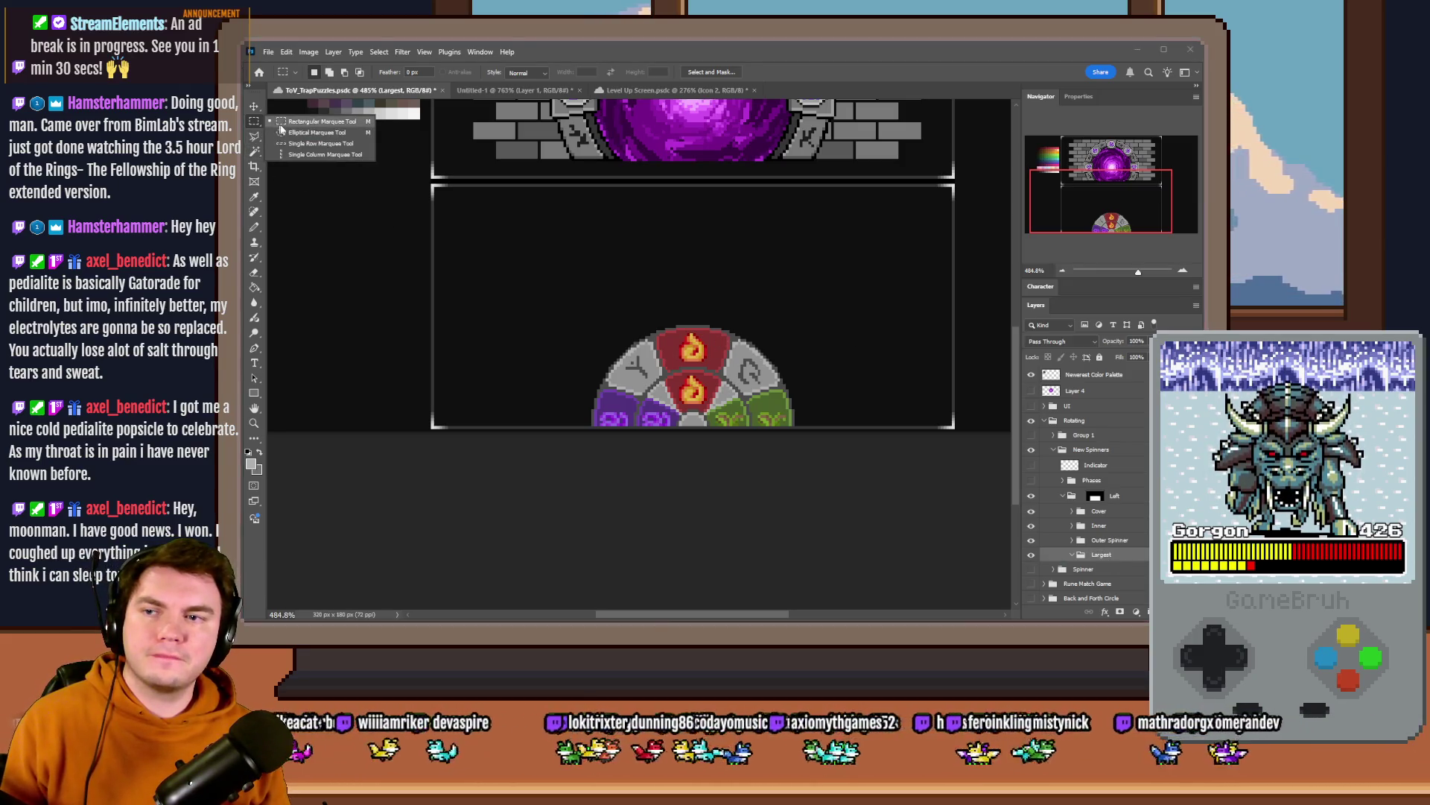
pyautogui.scroll(3, 849, 426)
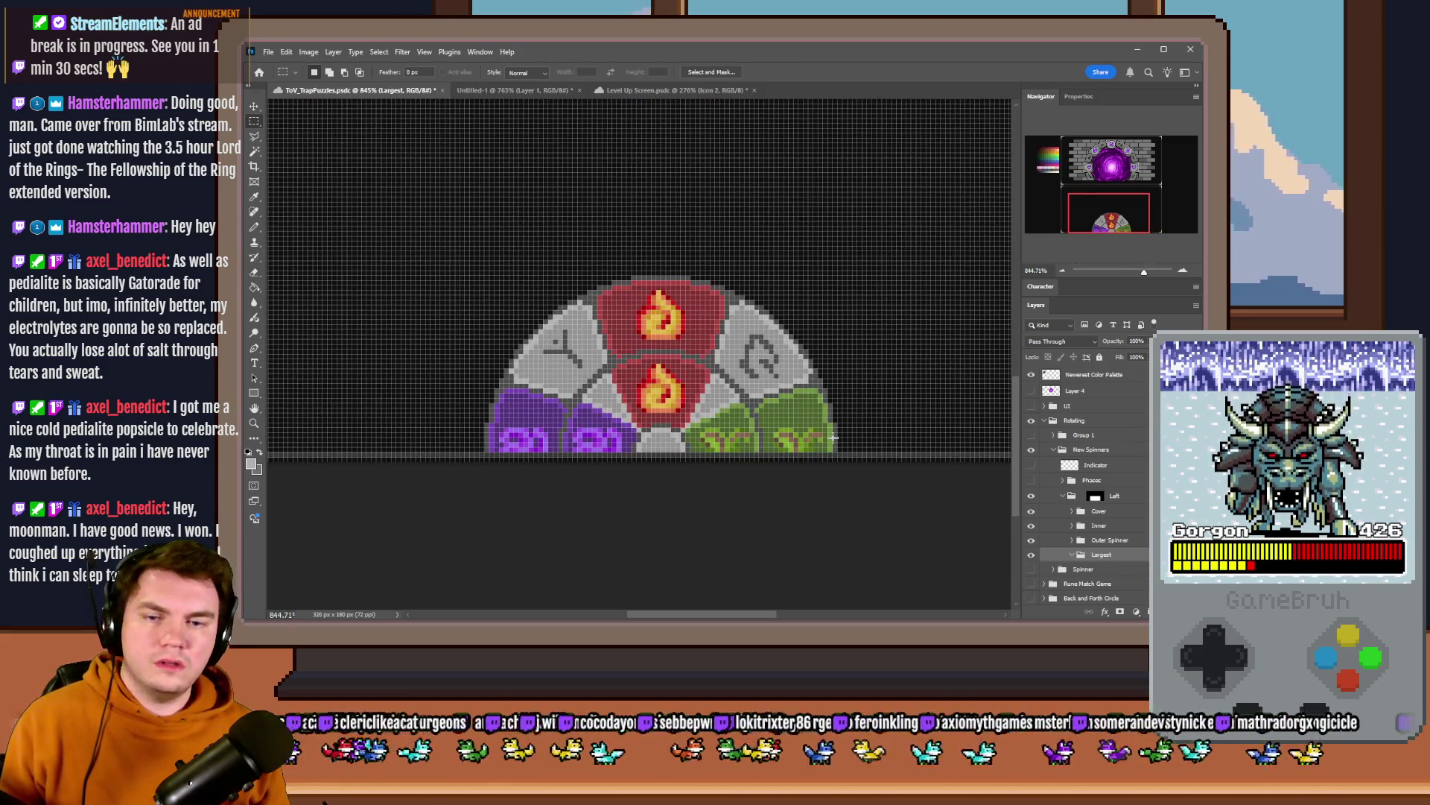
# - Show the Inner and Cover layers so their ring outlines appear on the wheel
pyautogui.click(1032, 526)
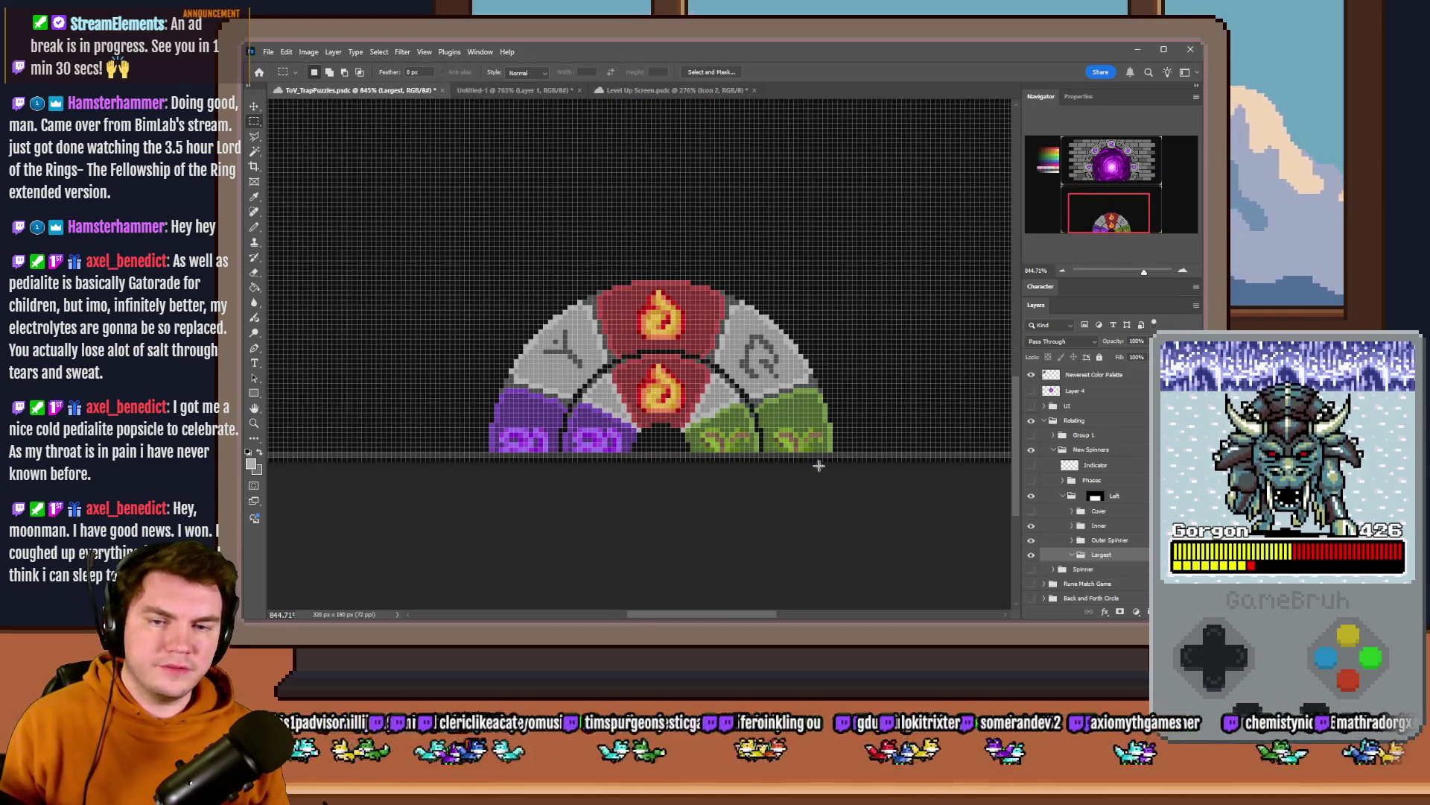
pyautogui.moveTo(831, 438); pyautogui.dragTo(490, 418)
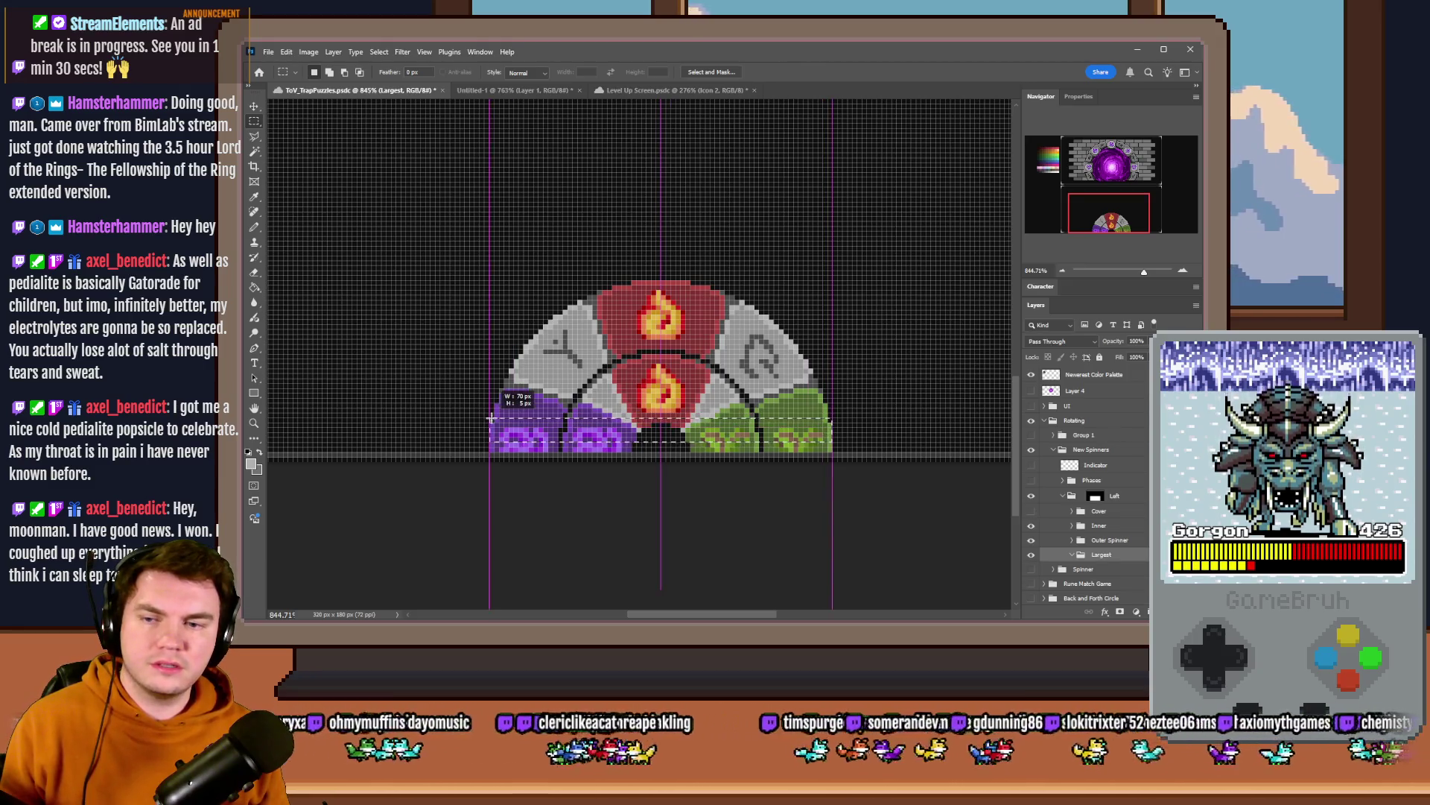
pyautogui.moveTo(756, 439); pyautogui.dragTo(569, 437)
pyautogui.click(570, 437)
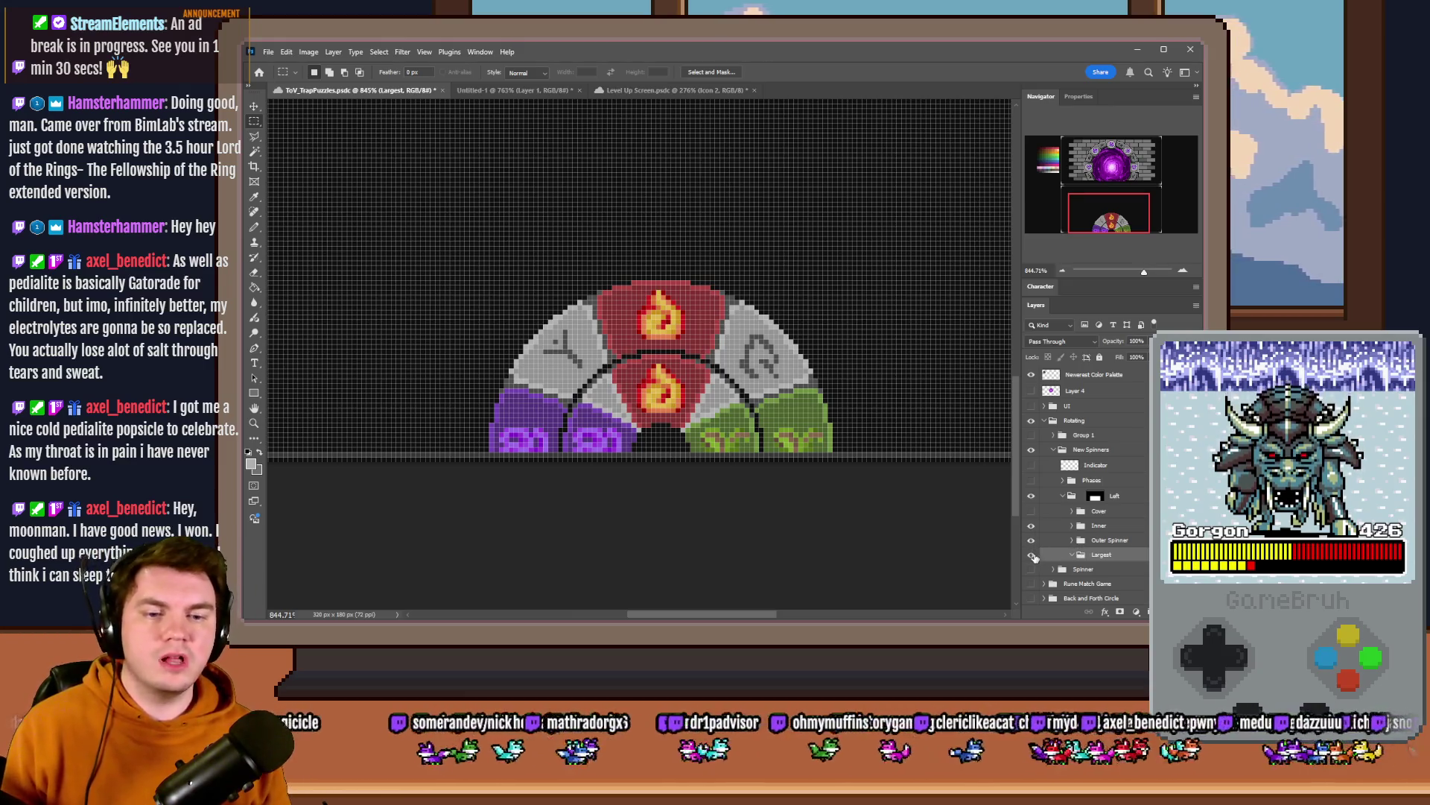
pyautogui.click(1032, 517)
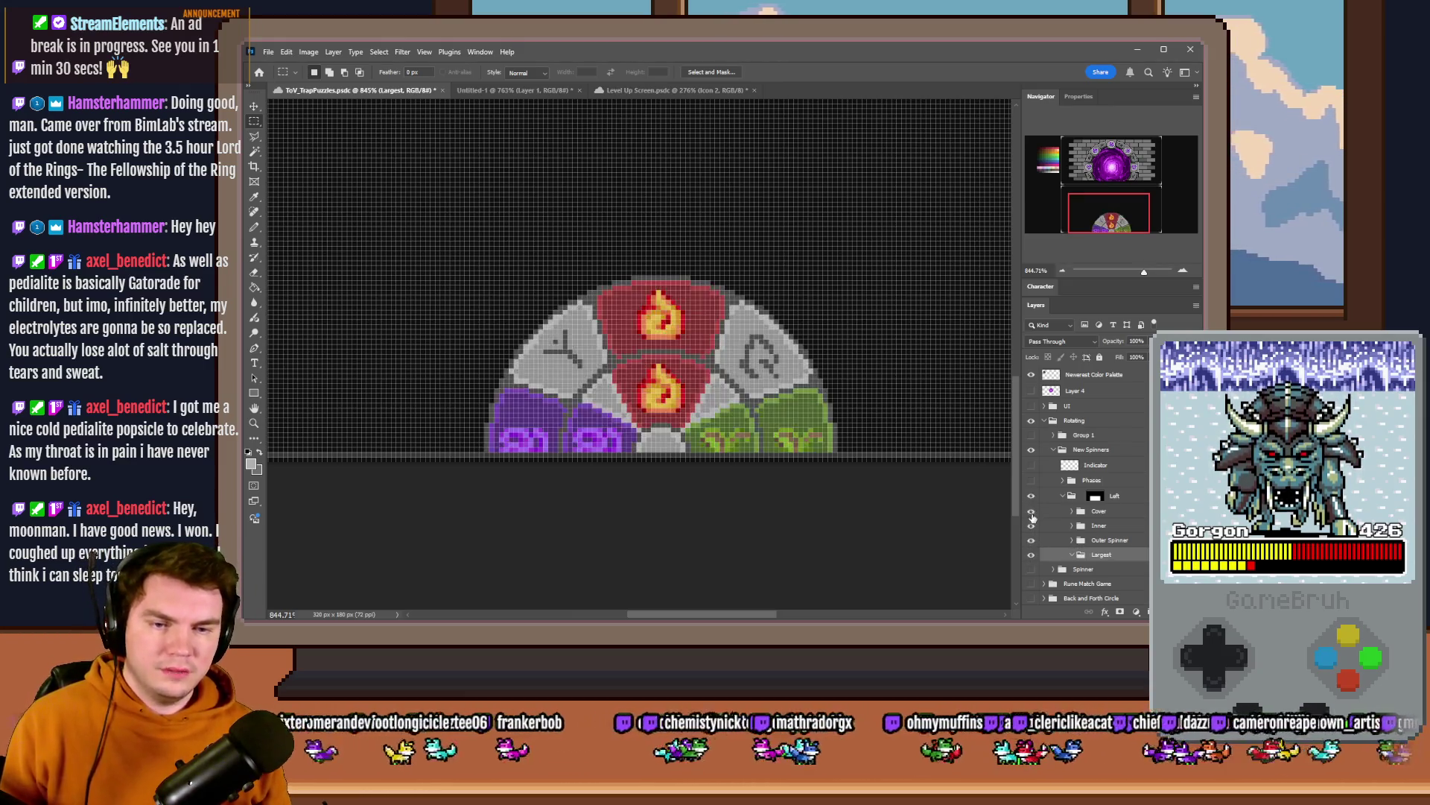
# - Draw a large elliptical selection and move it up centred beneath the portal
pyautogui.rightClick(254, 120)
pyautogui.click(288, 131)
pyautogui.scroll(-3, 540, 268)
pyautogui.moveTo(722, 243)
pyautogui.mouseDown()
pyautogui.moveTo(451, 417)
pyautogui.moveTo(415, 481)
pyautogui.mouseUp()
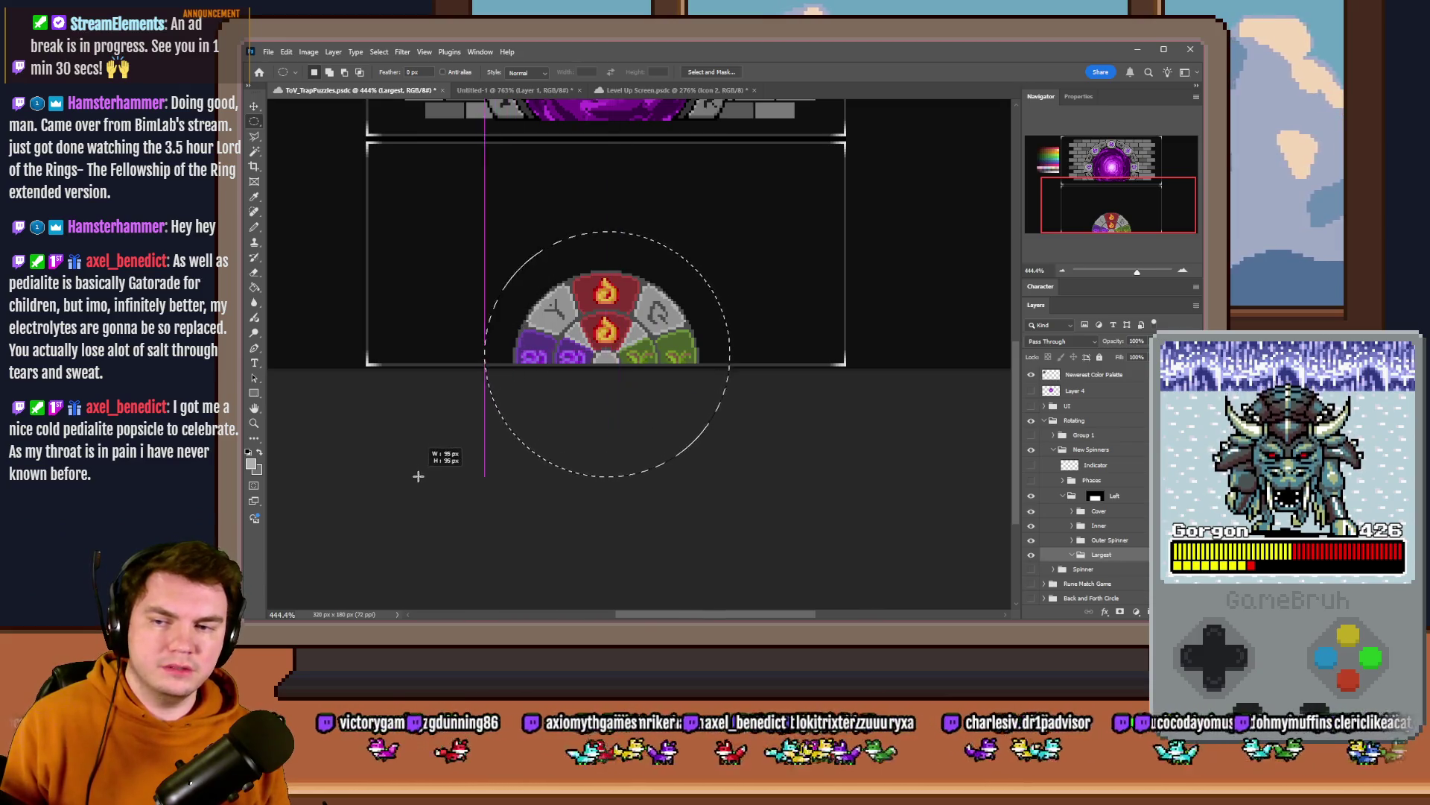
pyautogui.moveTo(559, 338)
pyautogui.mouseDown()
pyautogui.moveTo(567, 300)
pyautogui.moveTo(784, 220)
pyautogui.moveTo(618, 427)
pyautogui.moveTo(614, 403)
pyautogui.mouseUp()
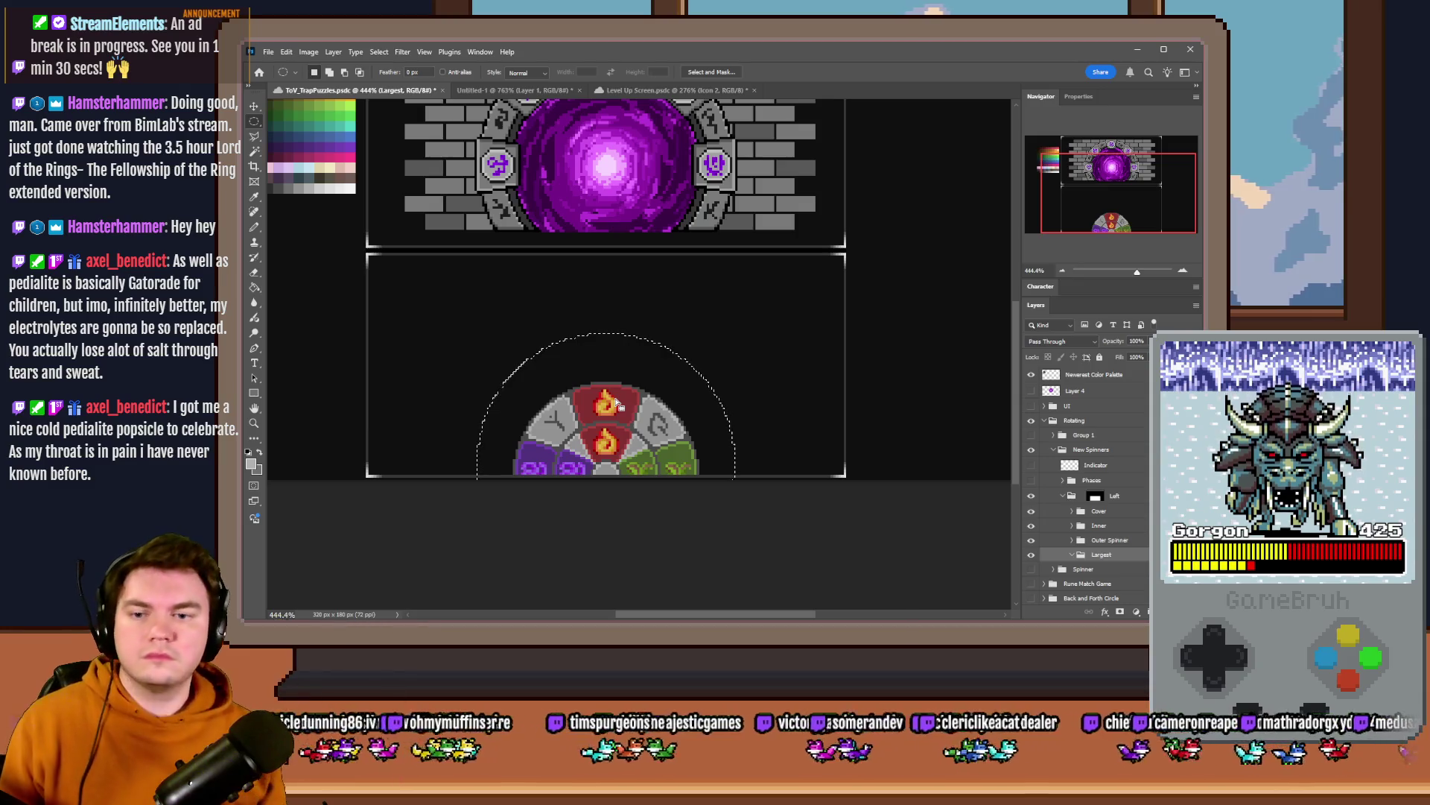
pyautogui.scroll(3, 609, 377)
pyautogui.scroll(2, 609, 377)
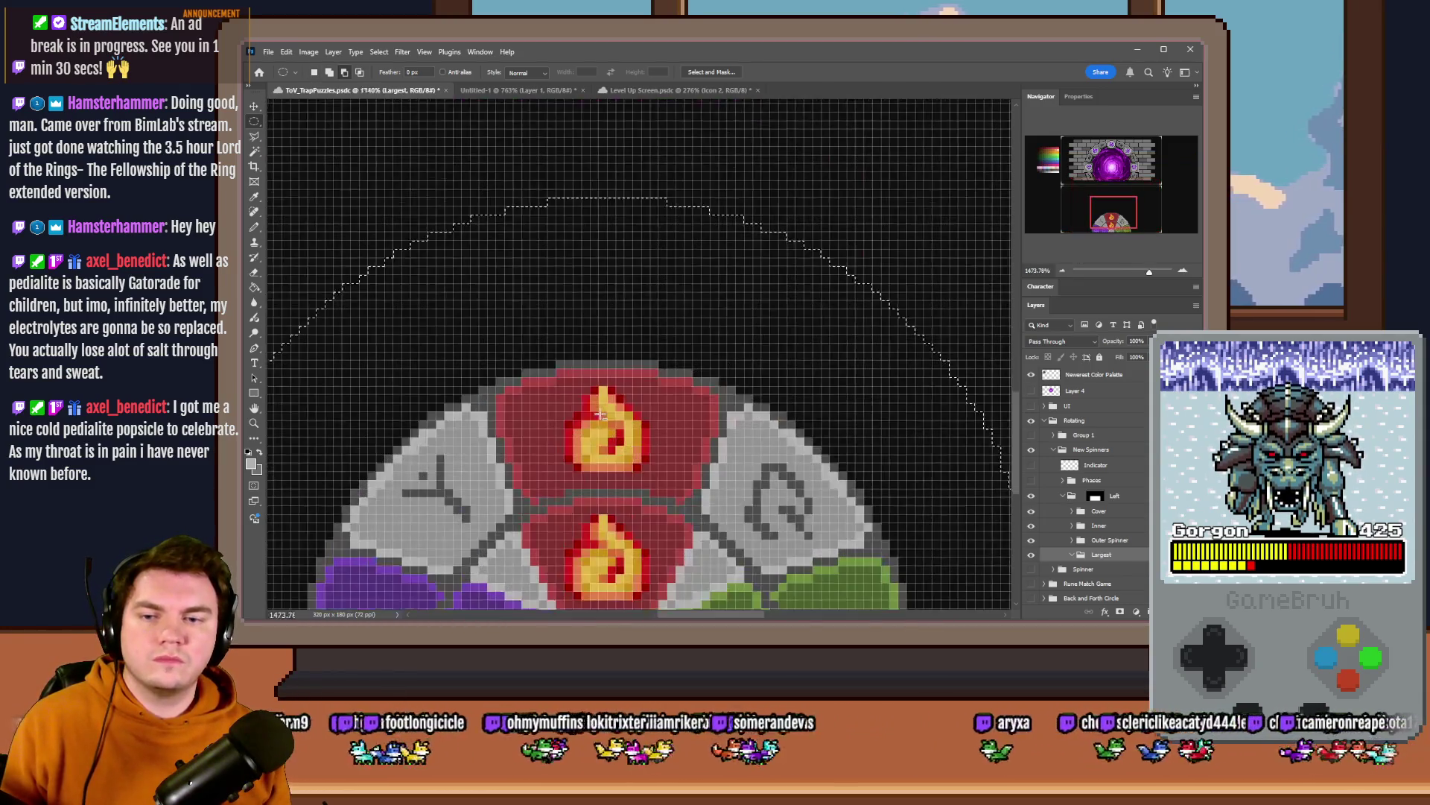
pyautogui.moveTo(622, 271)
pyautogui.mouseDown()
pyautogui.moveTo(617, 419)
pyautogui.moveTo(624, 281)
pyautogui.mouseUp()
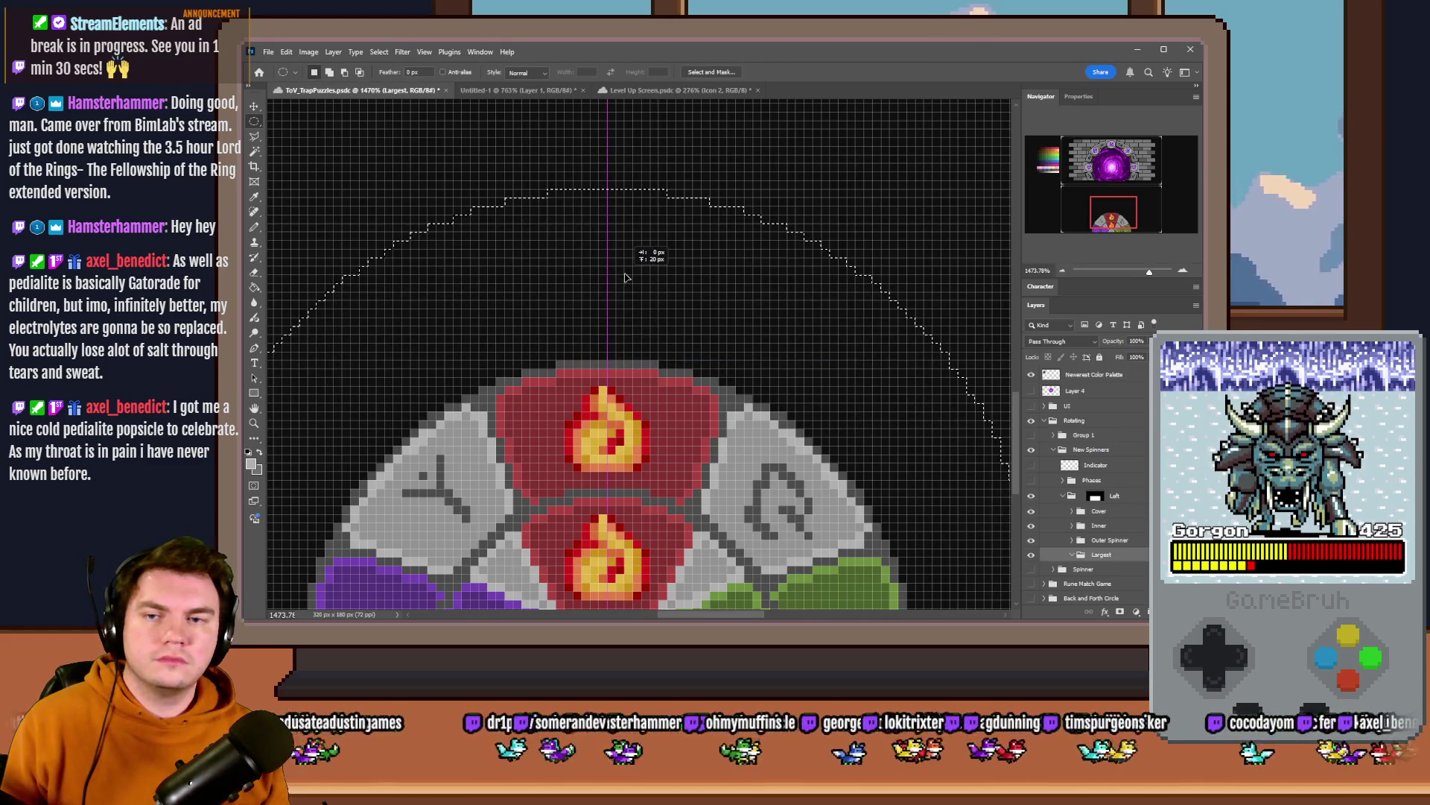
pyautogui.scroll(-5, 625, 277)
pyautogui.moveTo(626, 277); pyautogui.dragTo(633, 201)
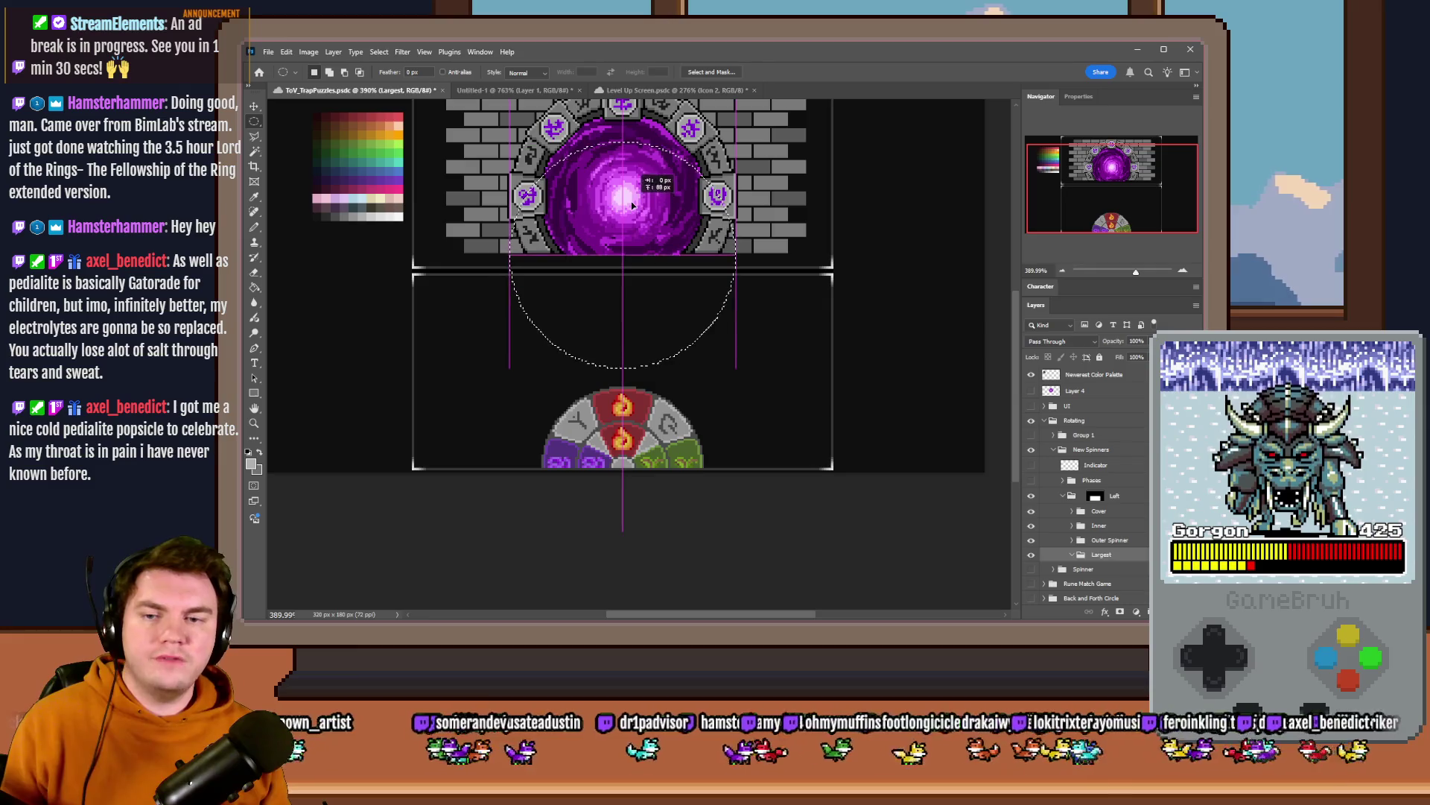
pyautogui.press('w')
pyautogui.scroll(4, 716, 411)
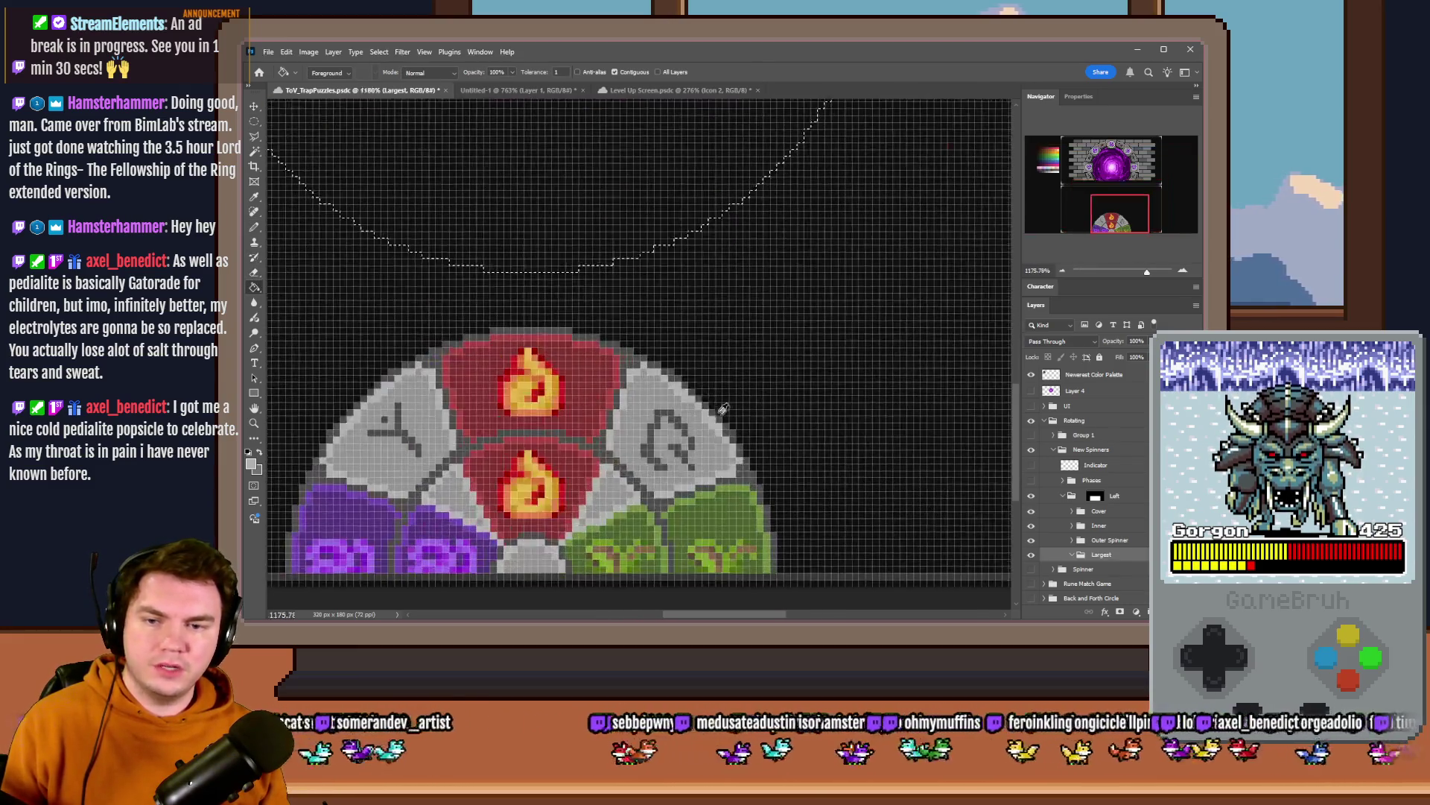
pyautogui.scroll(-3, 664, 397)
# - Add a layer named Dial in the Largest group and fill the circle with light grey
pyautogui.click(576, 265)
pyautogui.click(776, 277)
pyautogui.click(1072, 541)
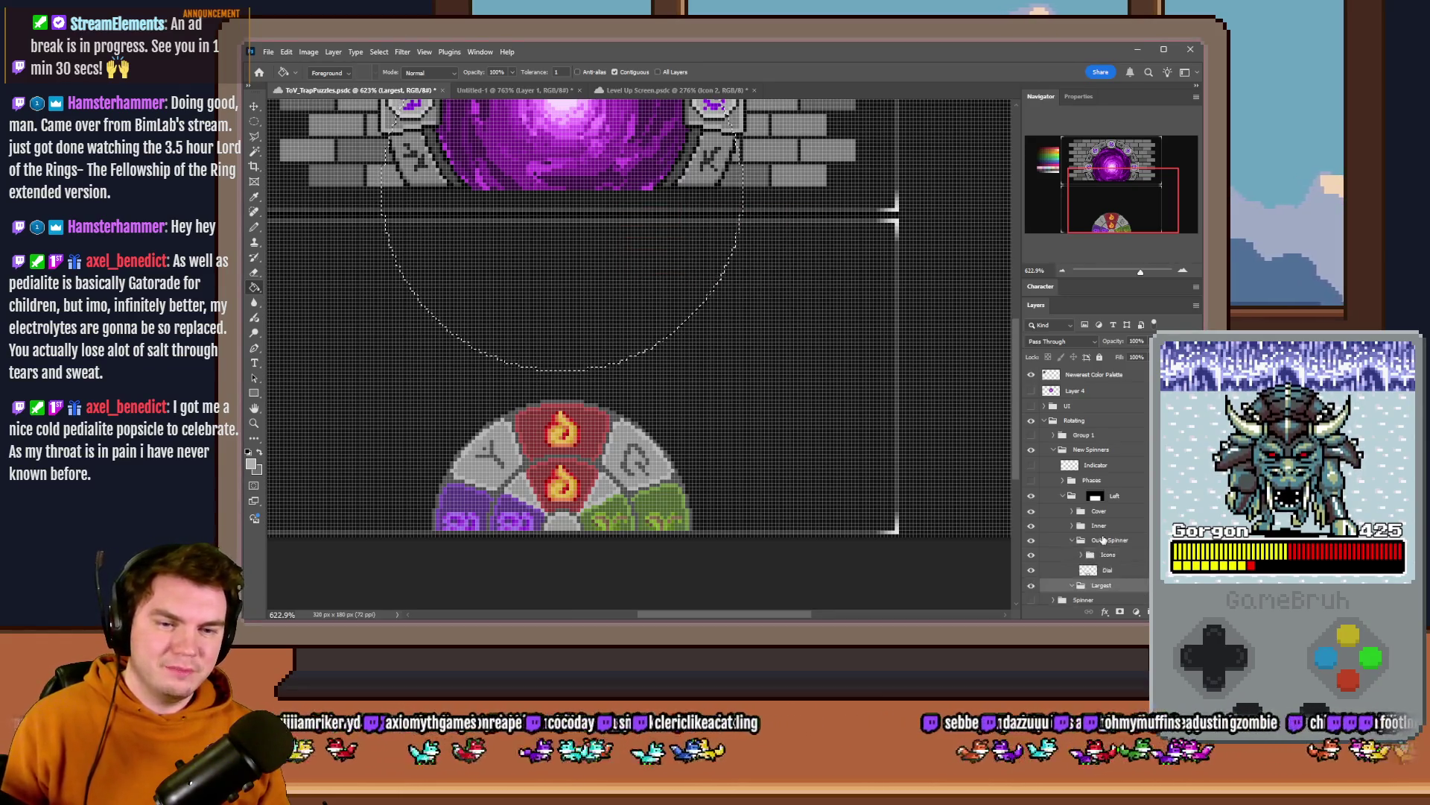
pyautogui.scroll(-2, 1079, 518)
pyautogui.click(1072, 488)
pyautogui.click(1119, 507)
pyautogui.write('Dial')
pyautogui.press('Return')
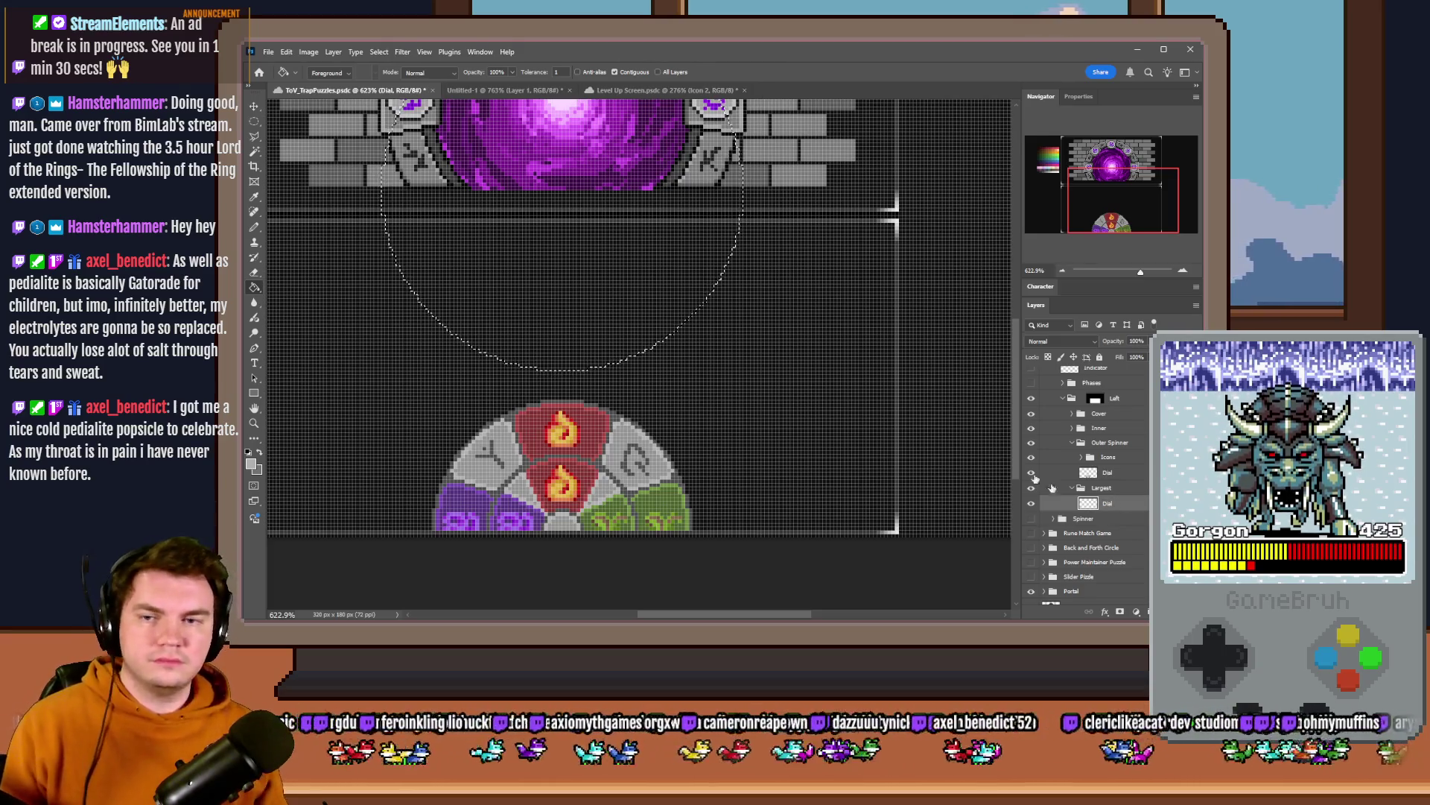
pyautogui.click(643, 260)
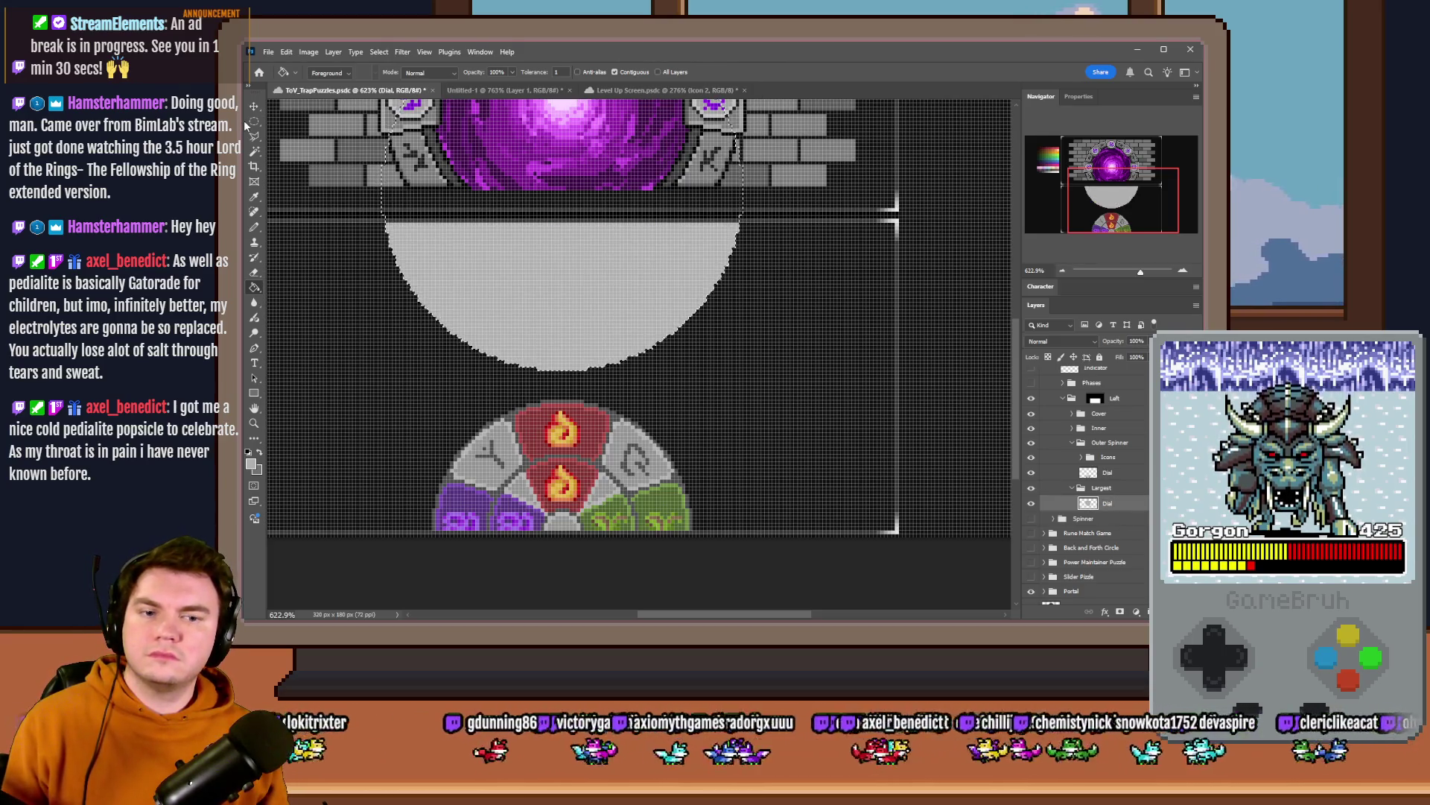
# - Delete the Left group's layer mask so the full grey circle shows
pyautogui.click(253, 122)
pyautogui.rightClick(1100, 400)
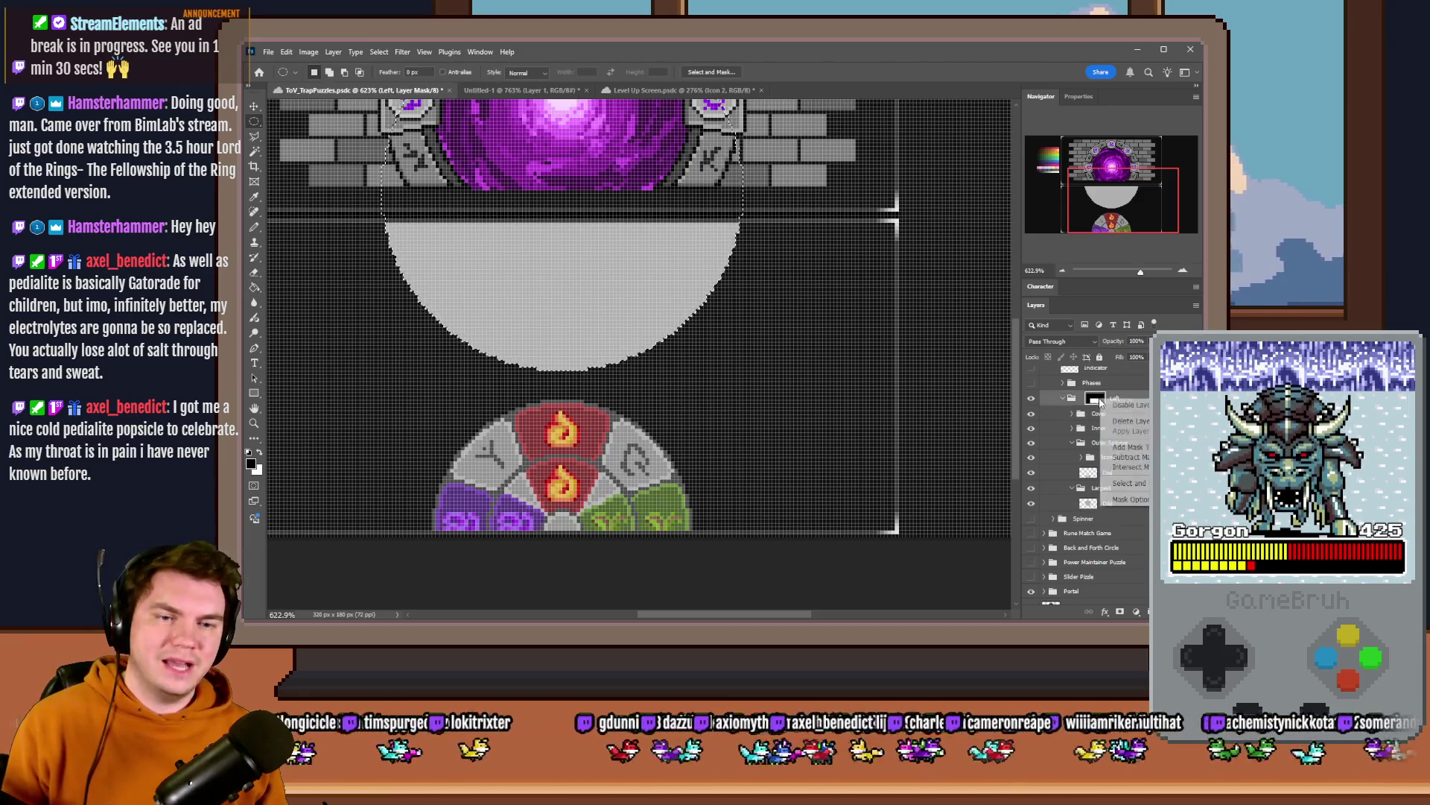
pyautogui.click(1129, 421)
pyautogui.scroll(-2, 722, 397)
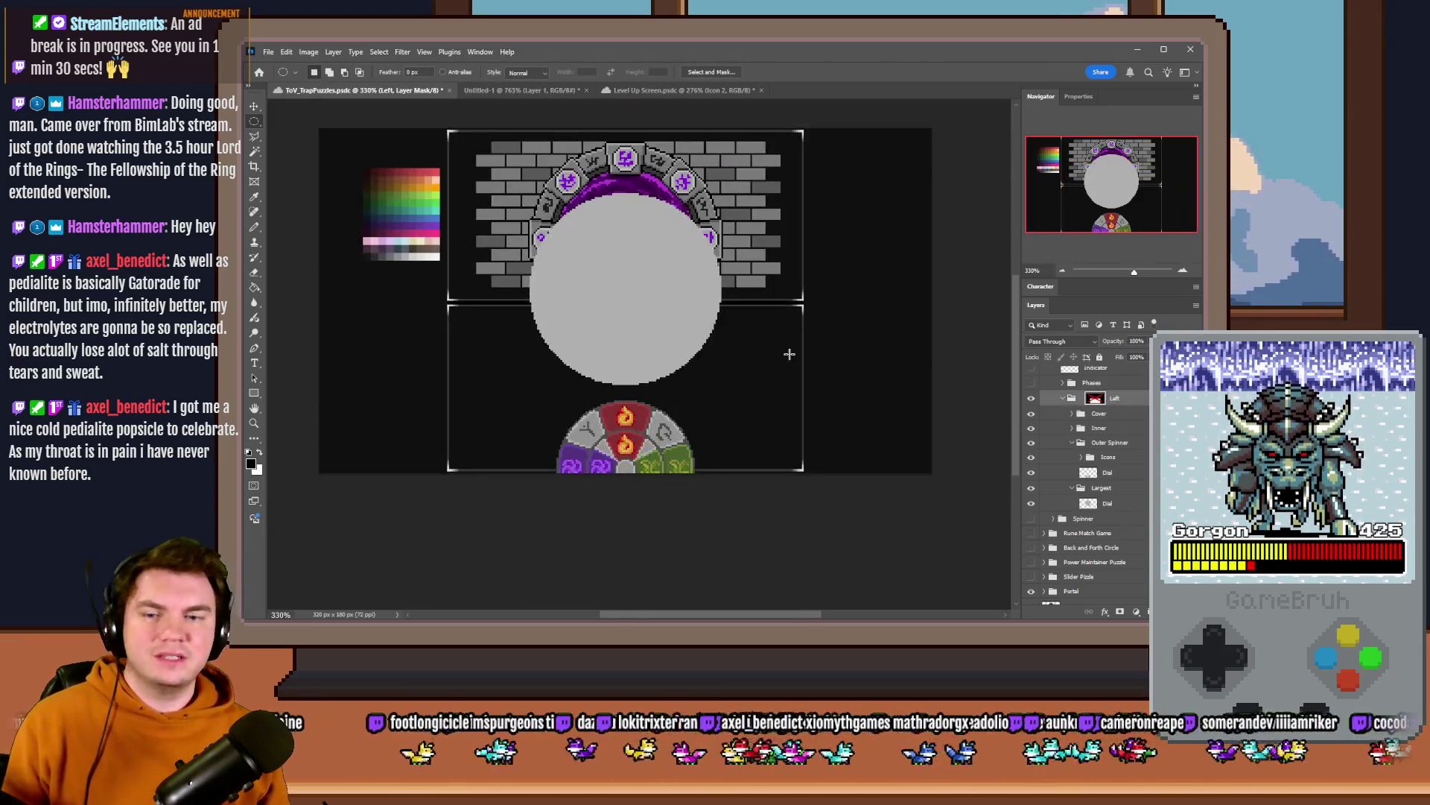
pyautogui.scroll(-2, 724, 389)
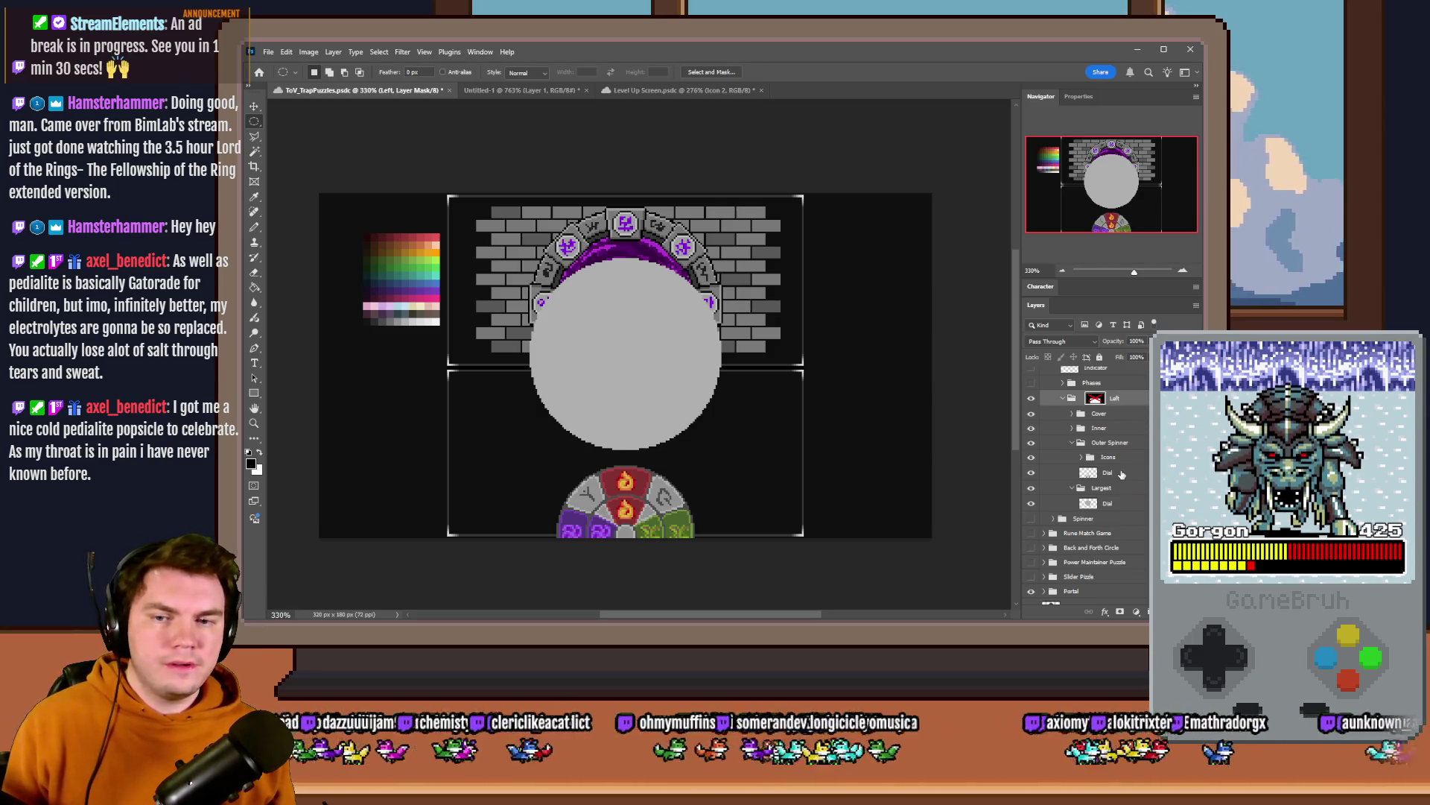
pyautogui.click(1124, 504)
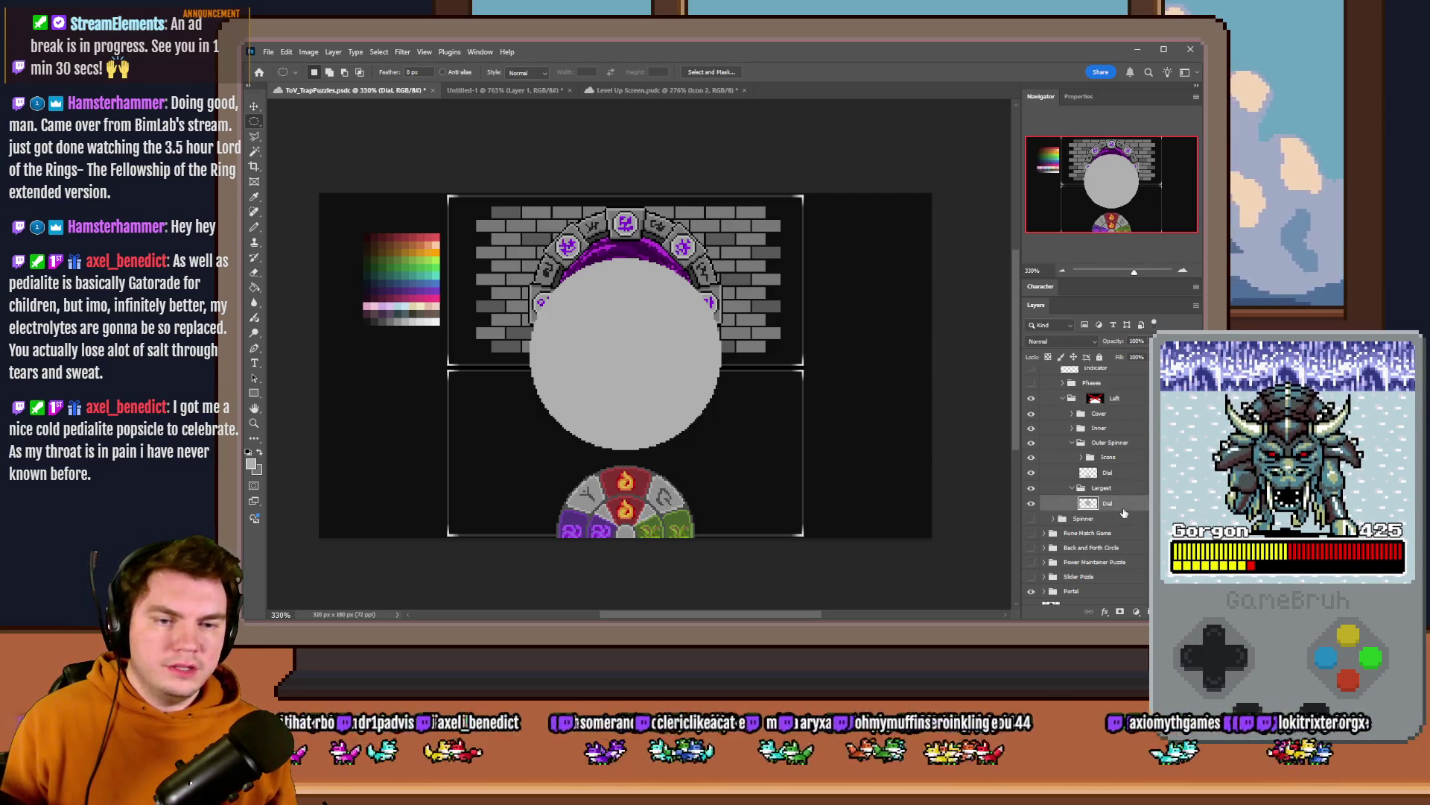
# - Fill a second circular selection on the Dial with flat grey and start a new circle selection
pyautogui.rightClick(253, 121)
pyautogui.click(302, 139)
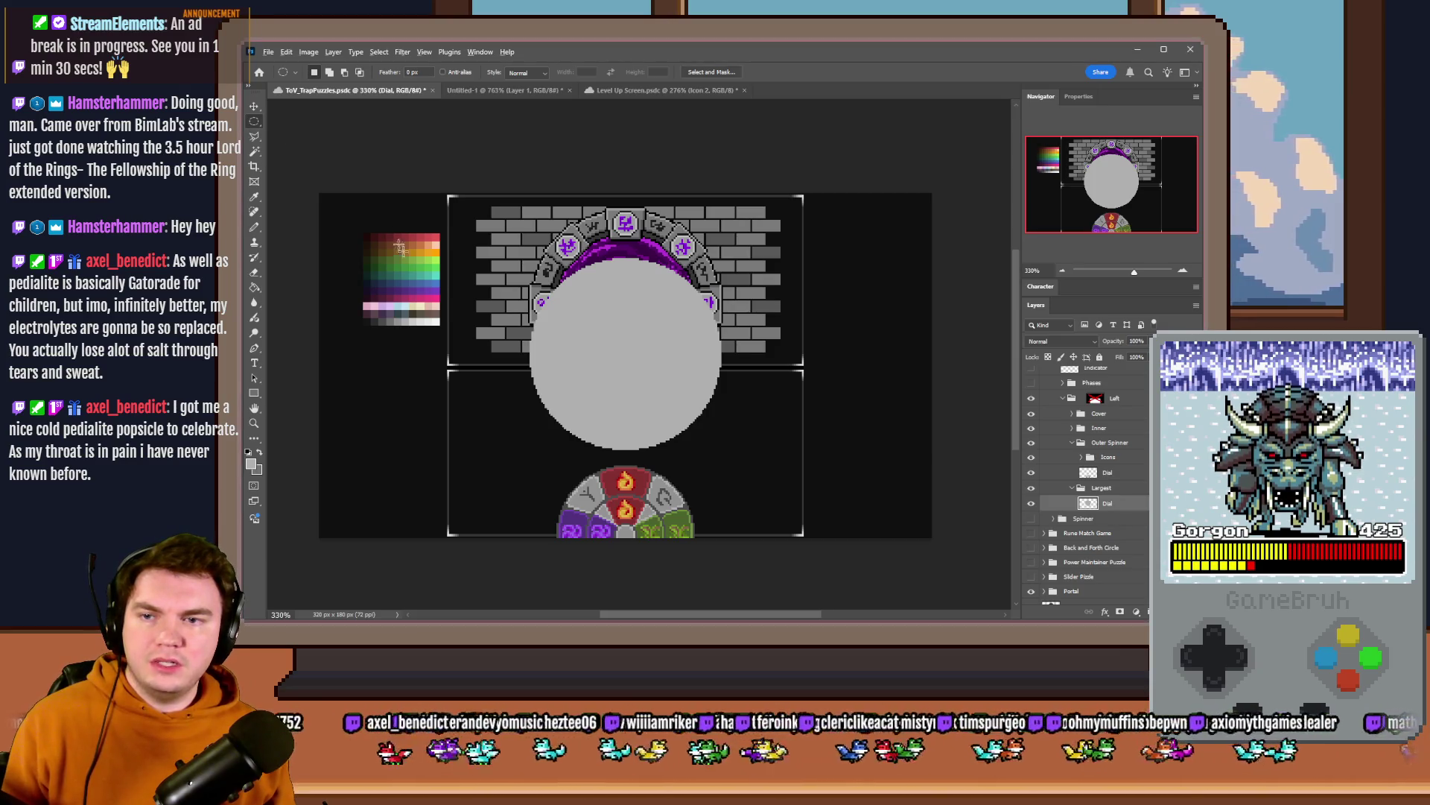
pyautogui.scroll(1, 626, 370)
pyautogui.moveTo(663, 224); pyautogui.dragTo(560, 483)
pyautogui.moveTo(666, 403); pyautogui.dragTo(662, 408)
pyautogui.press('g')
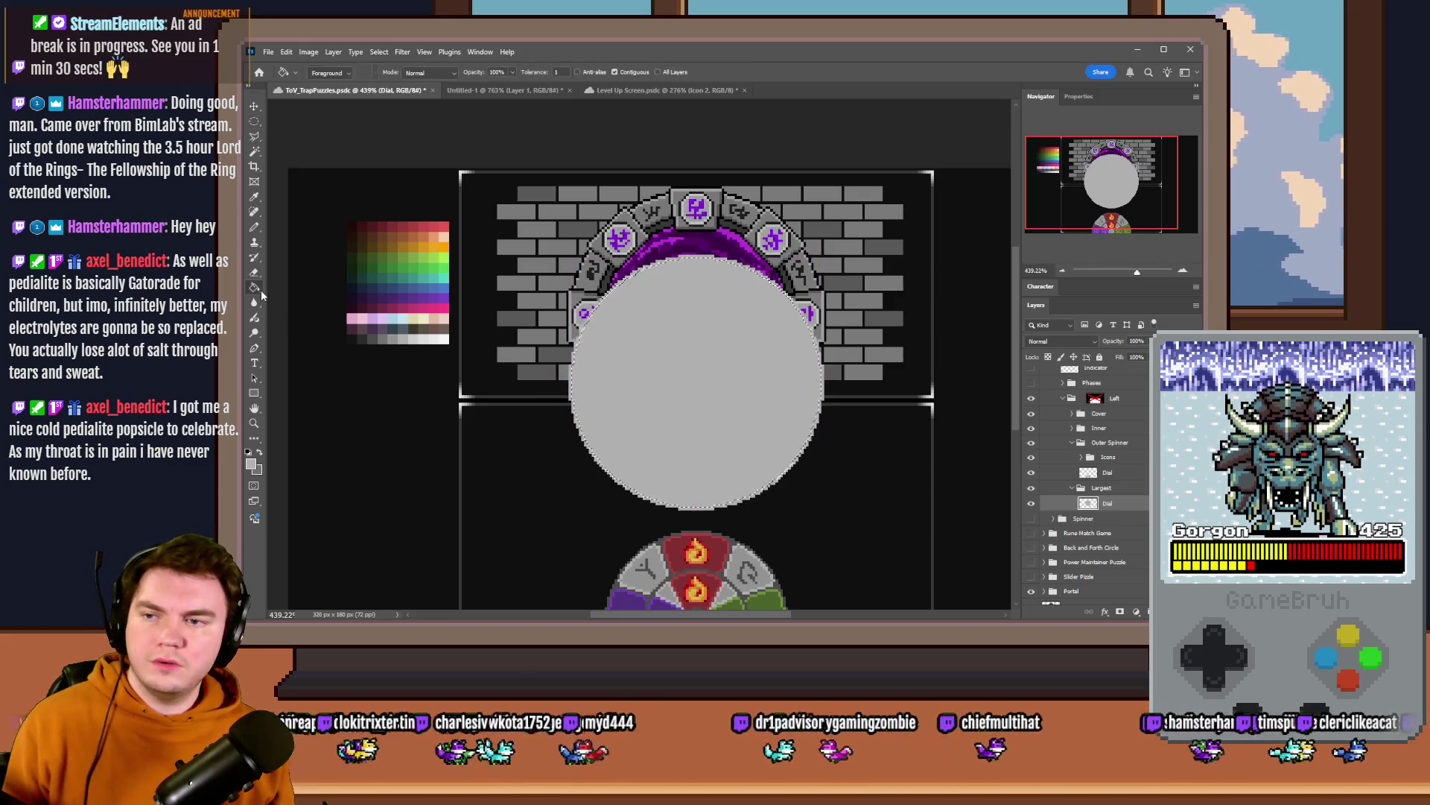
pyautogui.scroll(-2, 747, 487)
pyautogui.click(704, 336)
pyautogui.hotkey('ctrl', 'd')
pyautogui.press('m')
pyautogui.moveTo(827, 209)
pyautogui.mouseDown()
pyautogui.moveTo(617, 394)
pyautogui.moveTo(693, 381)
pyautogui.mouseUp()
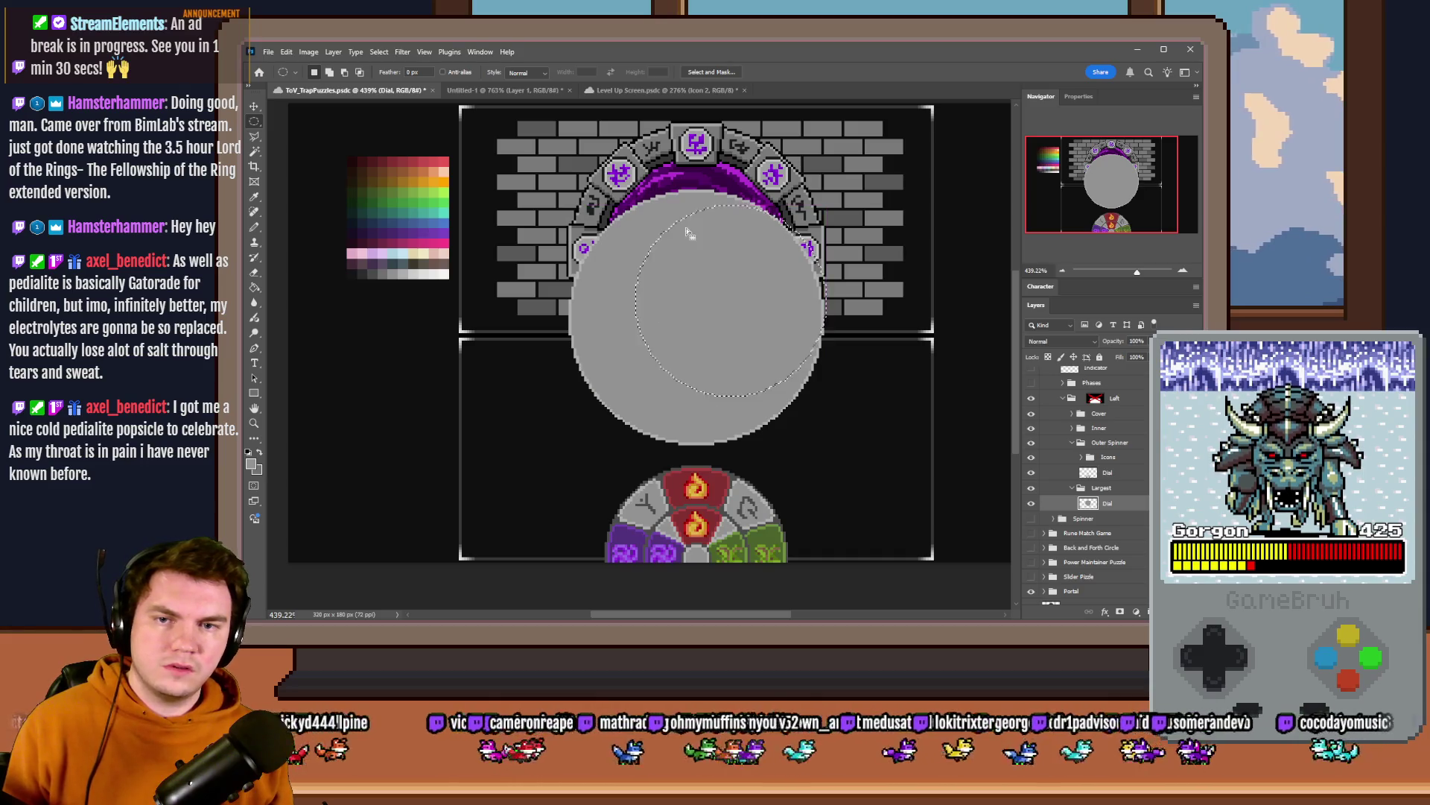
pyautogui.scroll(-3, 708, 431)
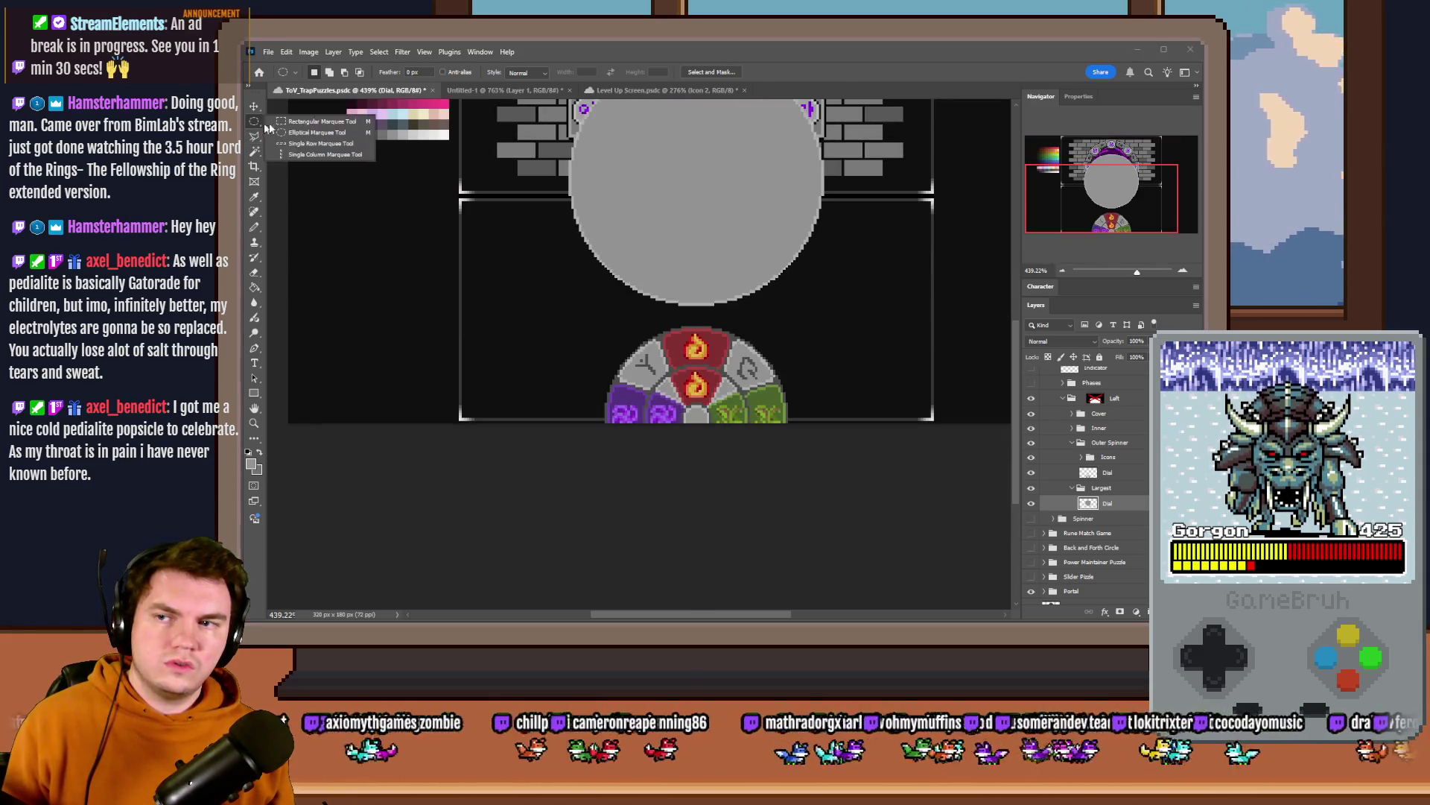
pyautogui.scroll(5, 761, 456)
pyautogui.scroll(-2, 489, 444)
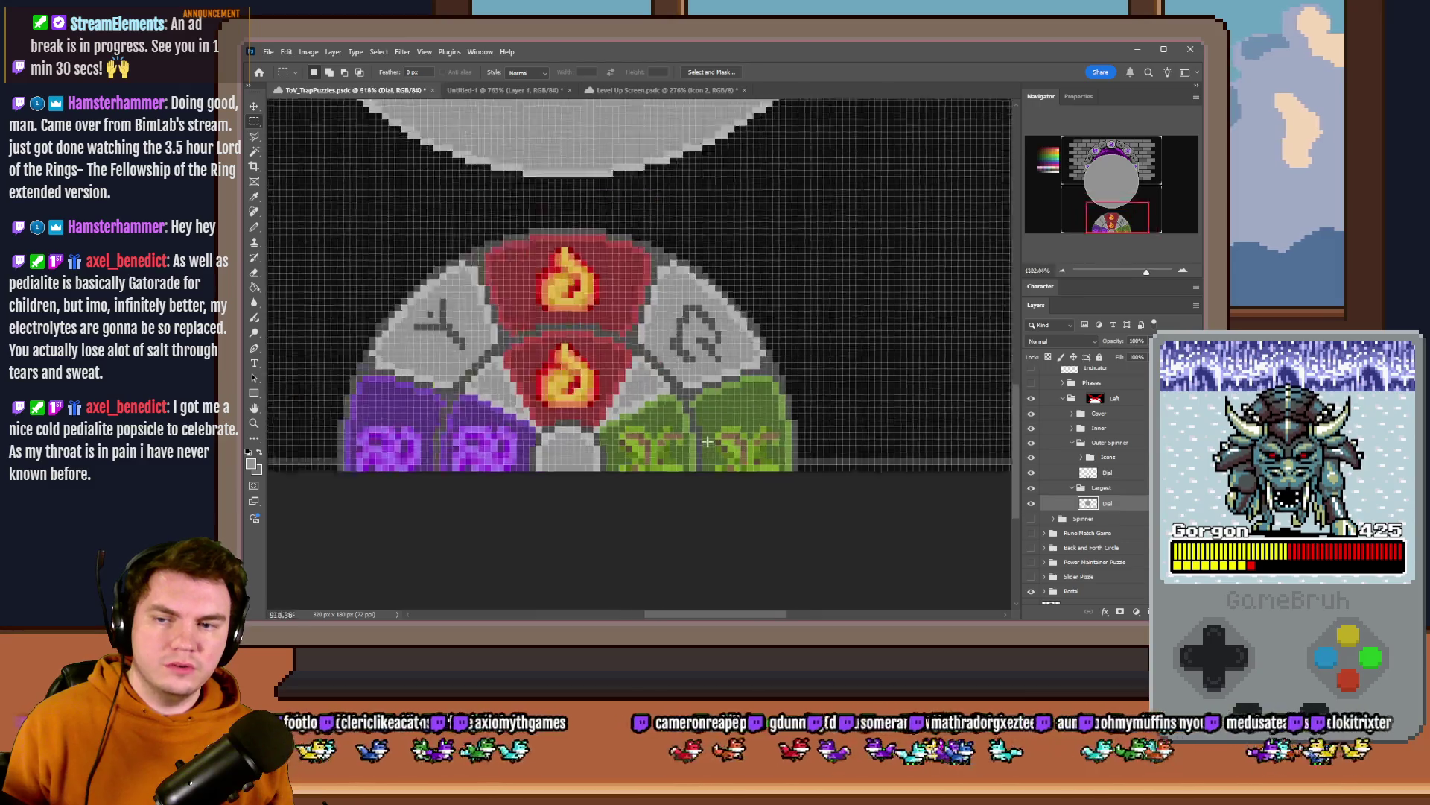
pyautogui.scroll(1, 380, 425)
pyautogui.moveTo(316, 435)
pyautogui.mouseDown()
pyautogui.moveTo(829, 450)
pyautogui.moveTo(323, 458)
pyautogui.mouseUp()
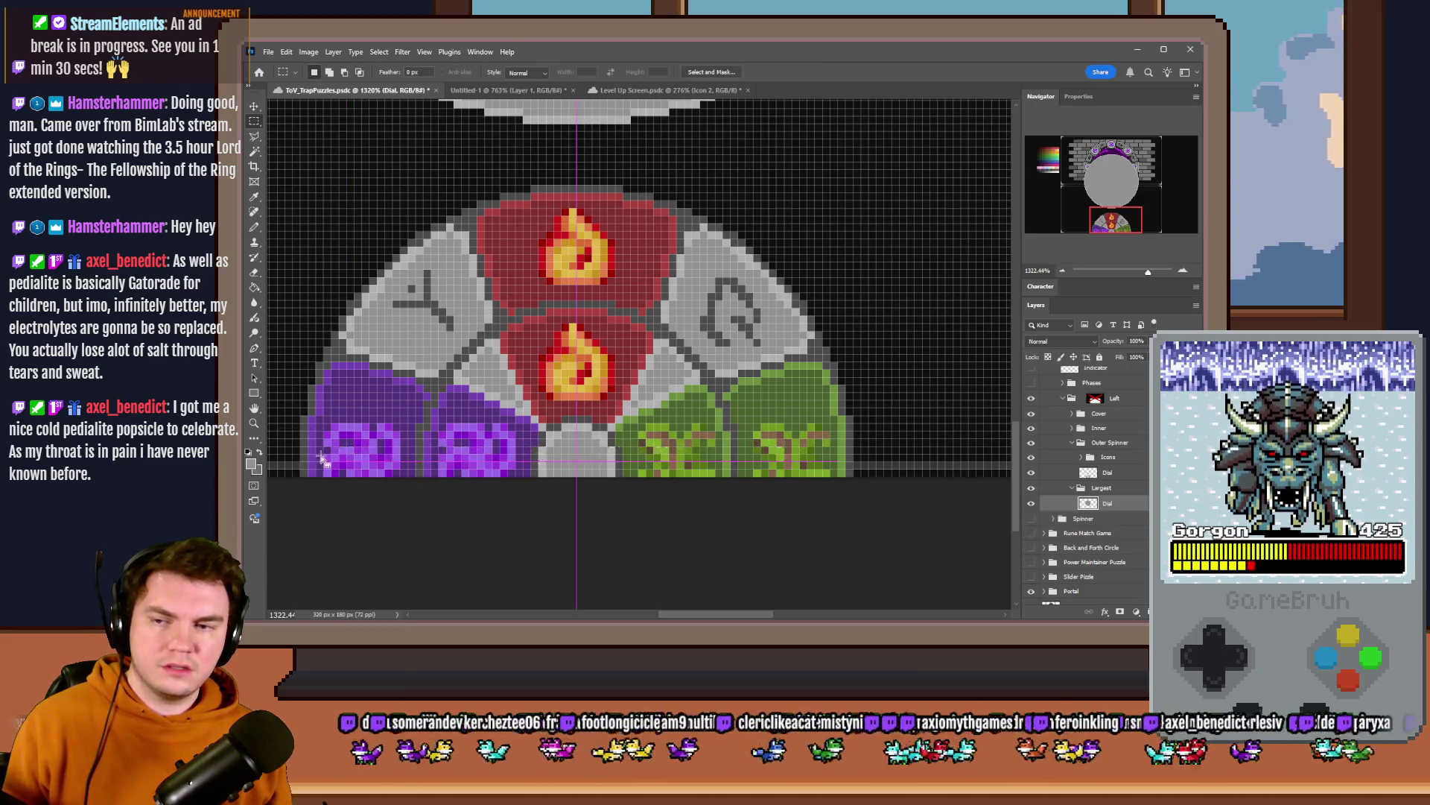
pyautogui.moveTo(420, 447); pyautogui.dragTo(735, 458)
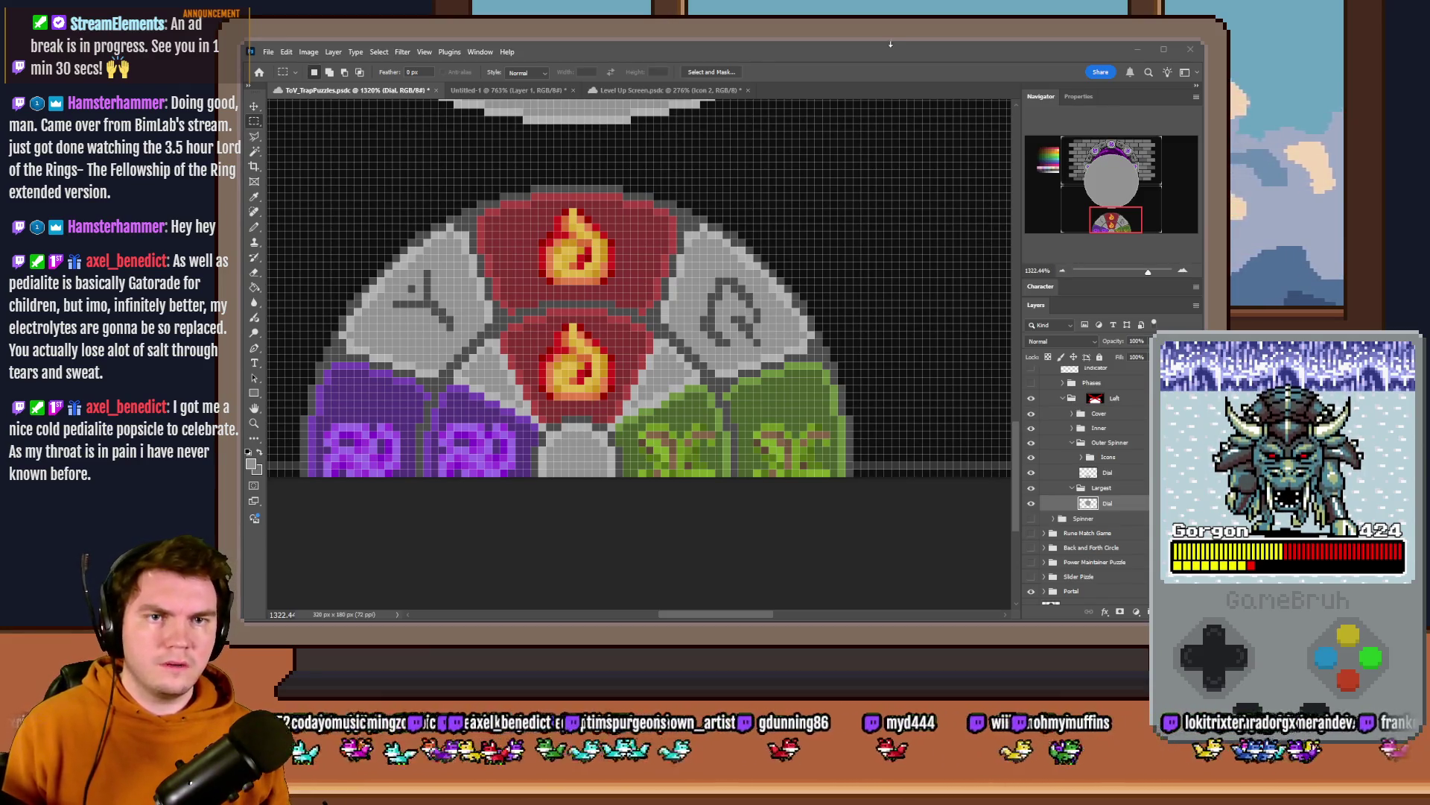
pyautogui.scroll(-3, 483, 289)
pyautogui.scroll(-2, 483, 289)
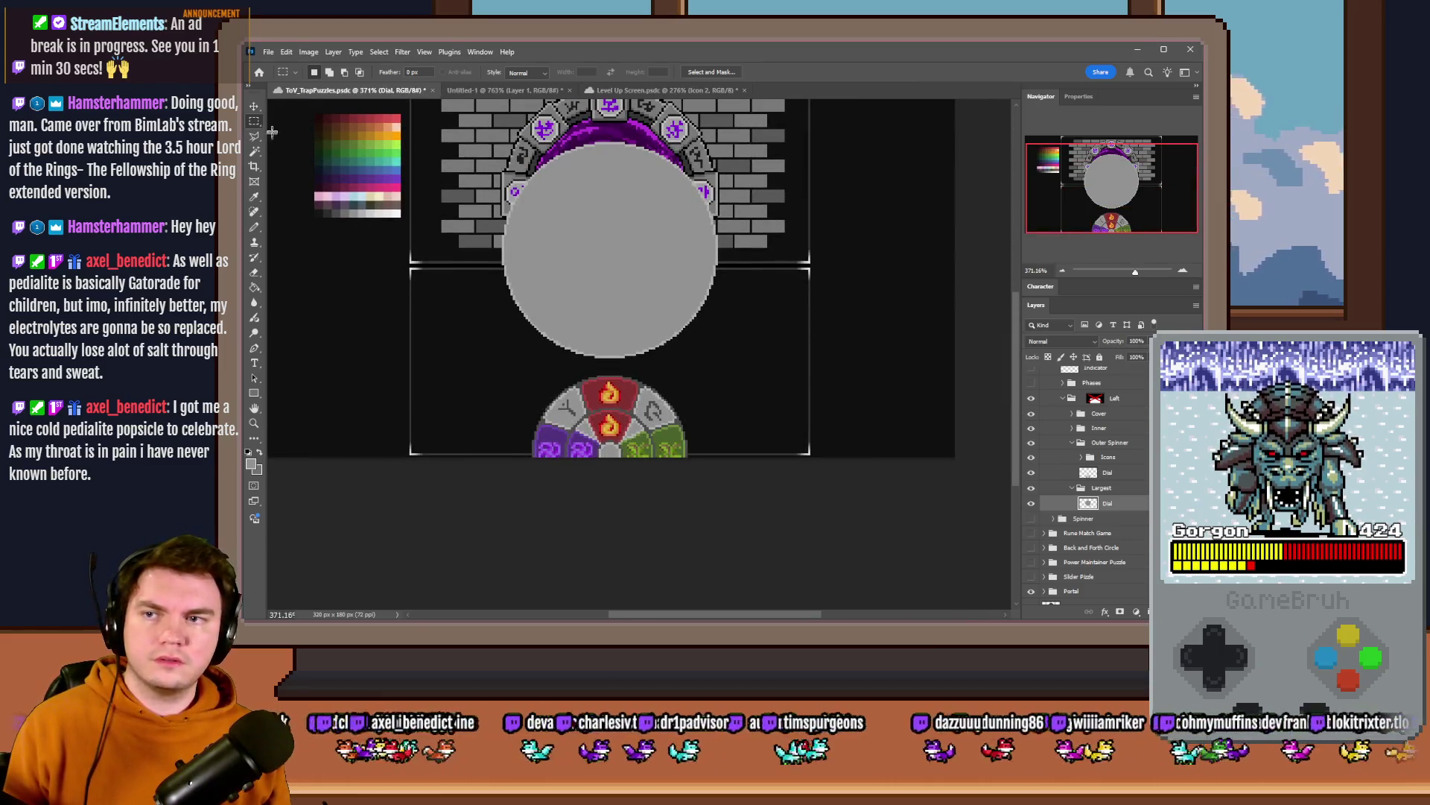
# - Delete a centred circular selection from the grey disc, hollowing it into a thick ring
pyautogui.hotkey('shift', 'm')
pyautogui.scroll(2, 536, 257)
pyautogui.moveTo(686, 190)
pyautogui.mouseDown()
pyautogui.moveTo(456, 420)
pyautogui.moveTo(559, 274)
pyautogui.mouseUp()
pyautogui.scroll(2, 587, 290)
pyautogui.moveTo(587, 291)
pyautogui.mouseDown()
pyautogui.moveTo(625, 272)
pyautogui.moveTo(631, 290)
pyautogui.mouseUp()
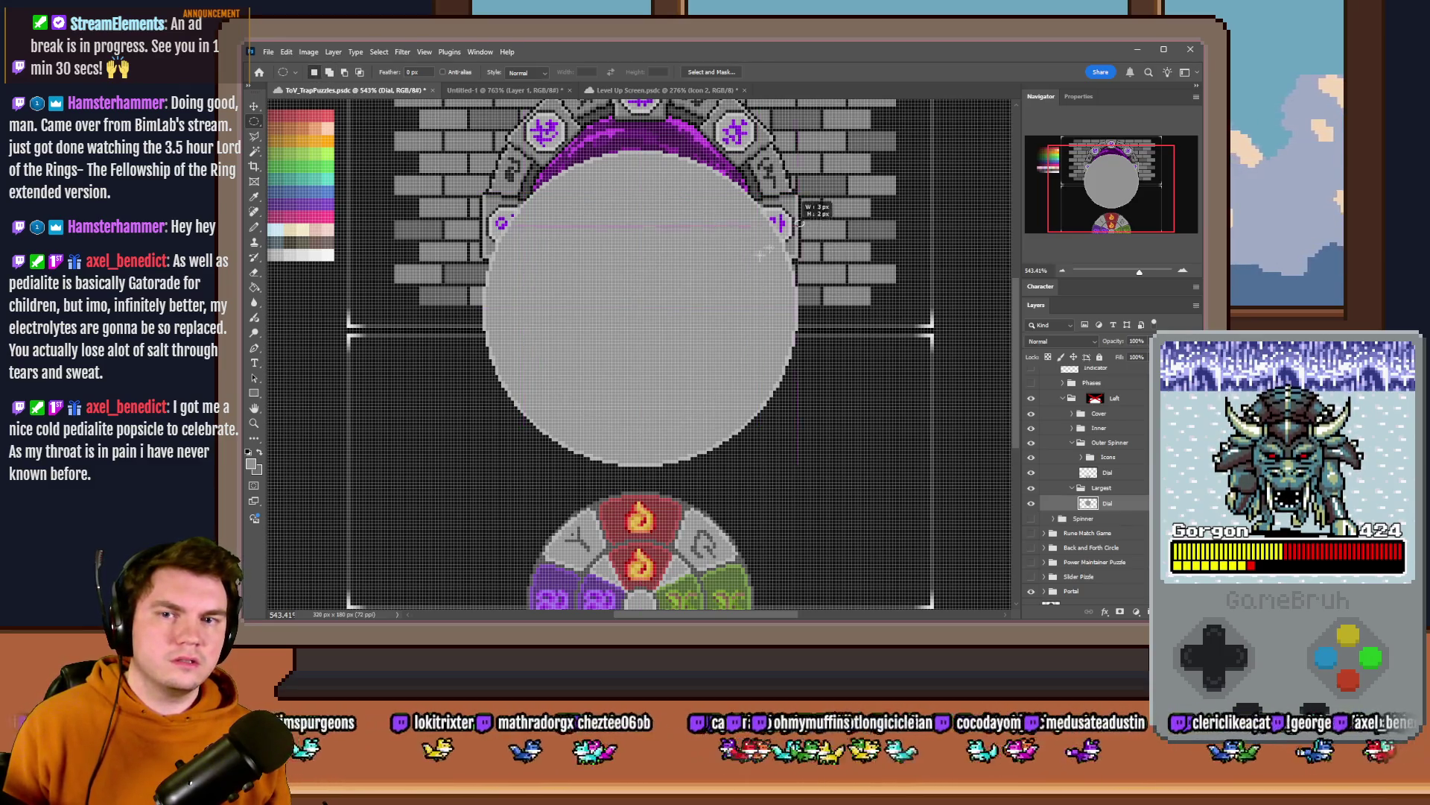
pyautogui.moveTo(798, 218); pyautogui.dragTo(598, 430)
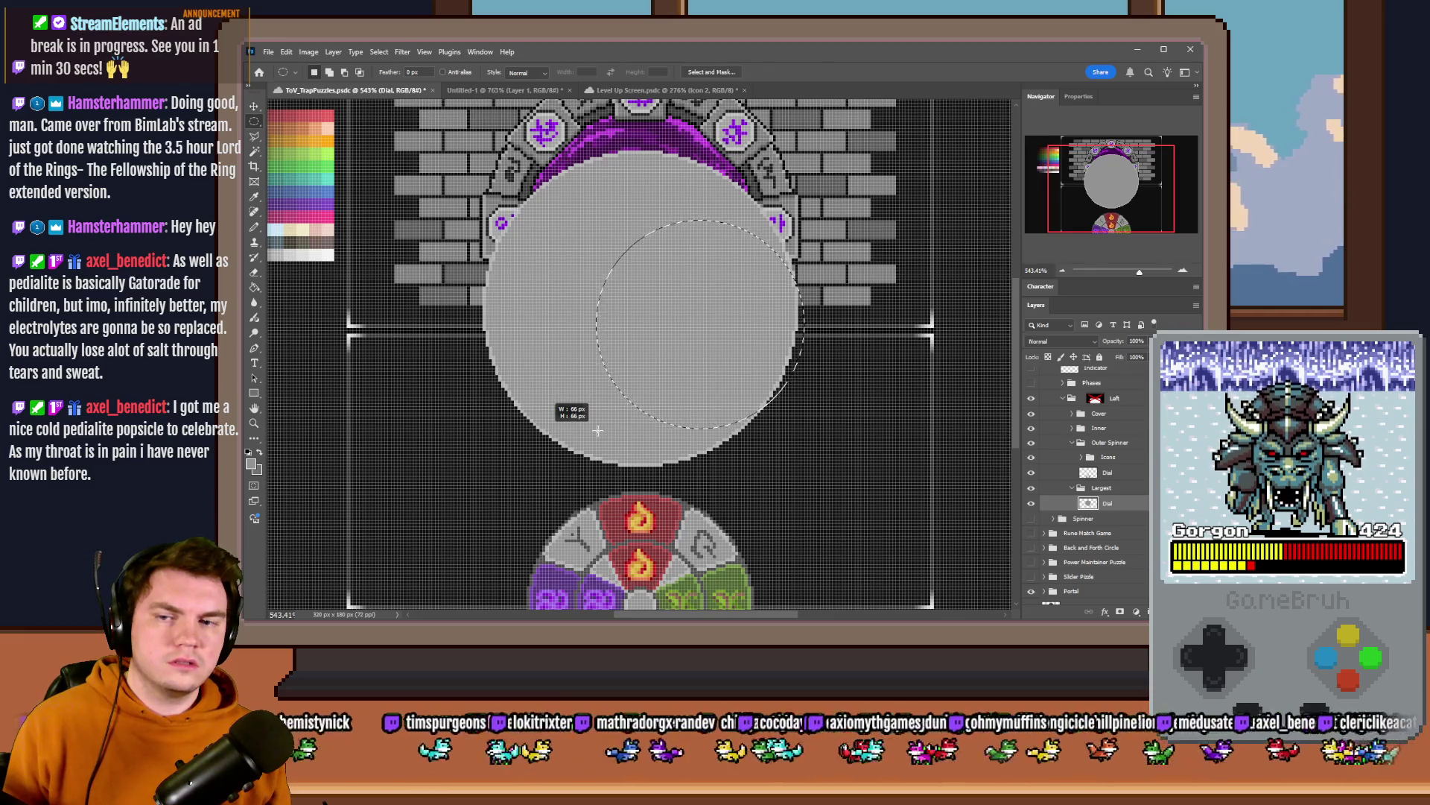
pyautogui.moveTo(597, 431)
pyautogui.mouseDown()
pyautogui.moveTo(570, 451)
pyautogui.moveTo(550, 425)
pyautogui.mouseUp()
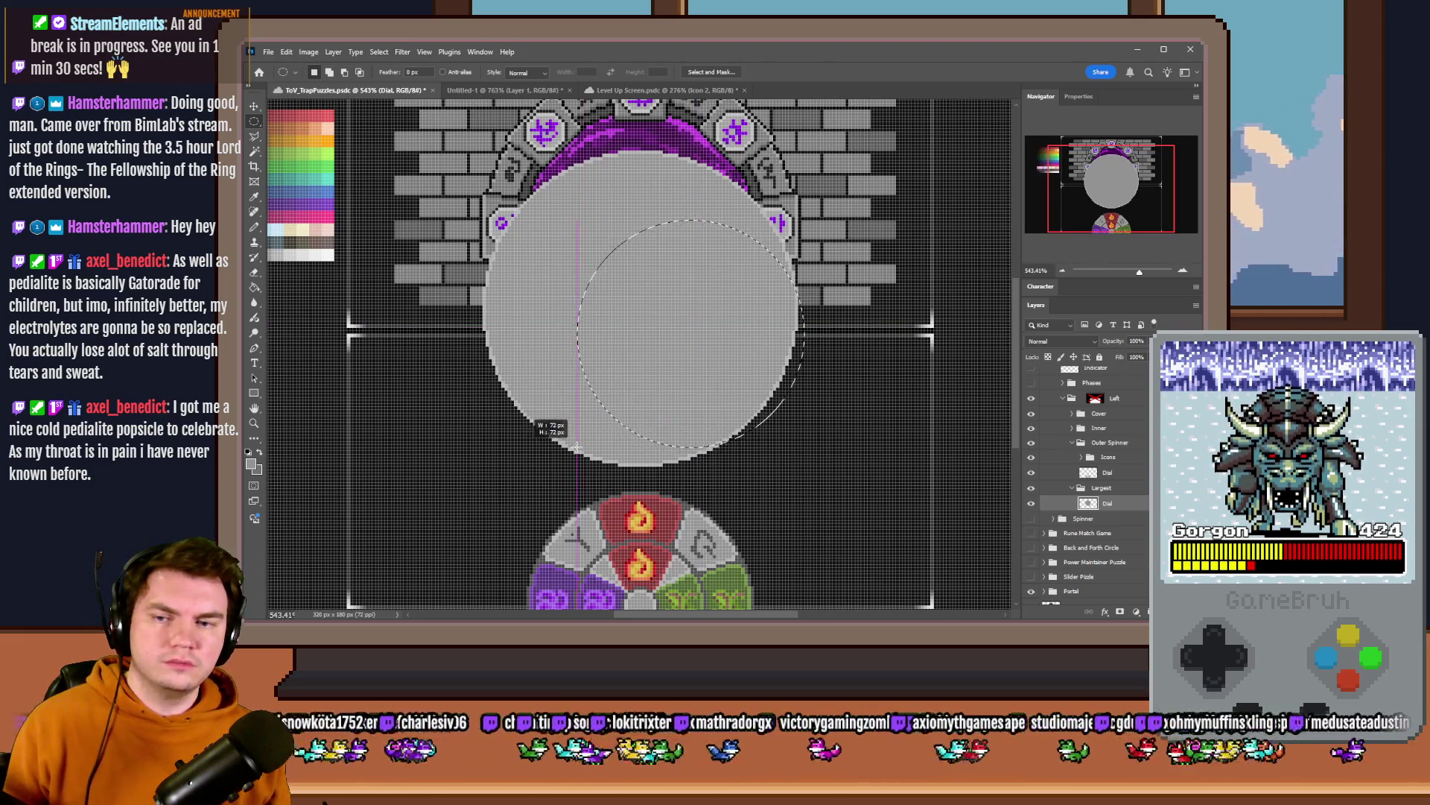
pyautogui.moveTo(668, 361)
pyautogui.mouseDown()
pyautogui.moveTo(622, 283)
pyautogui.moveTo(621, 356)
pyautogui.moveTo(633, 317)
pyautogui.mouseUp()
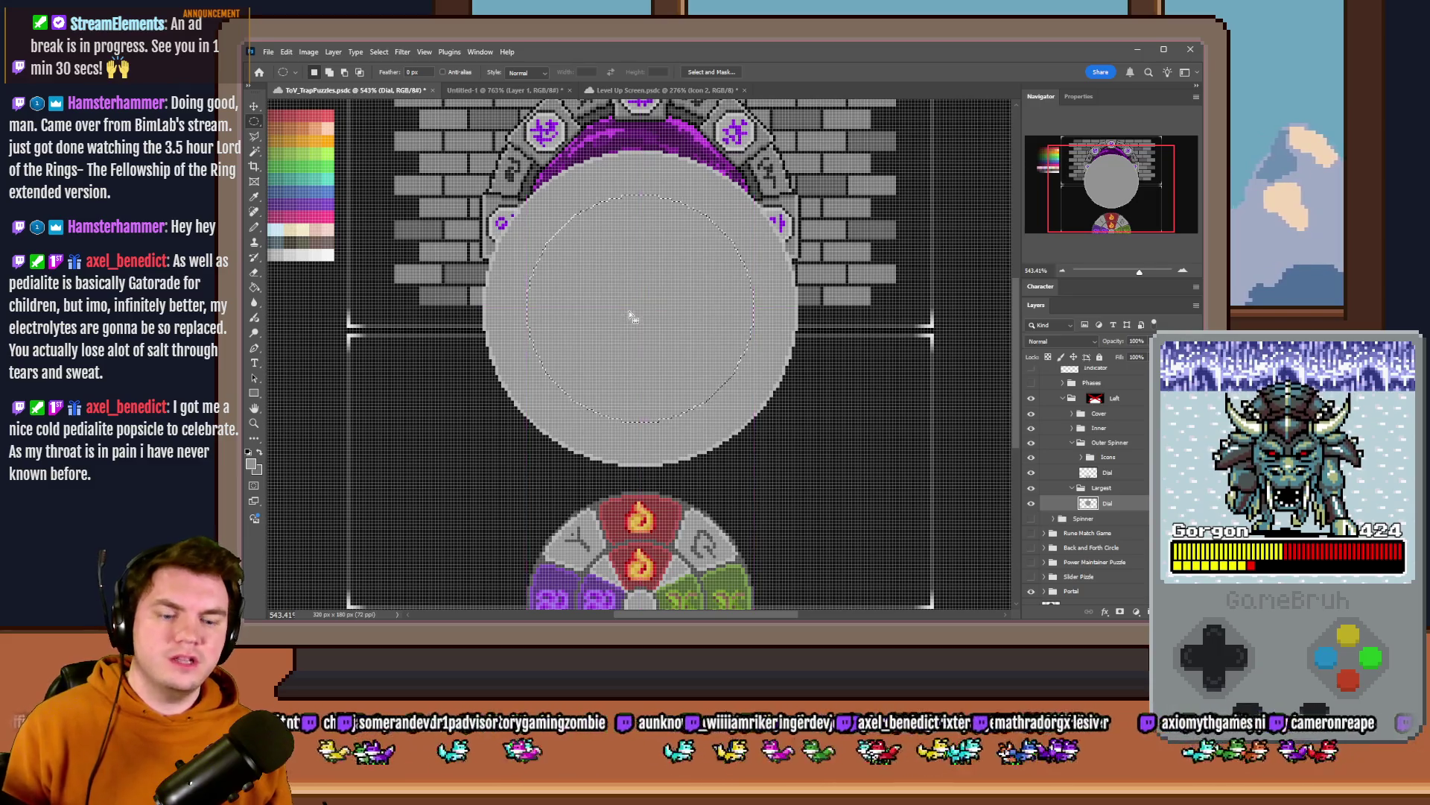
pyautogui.press('Delete')
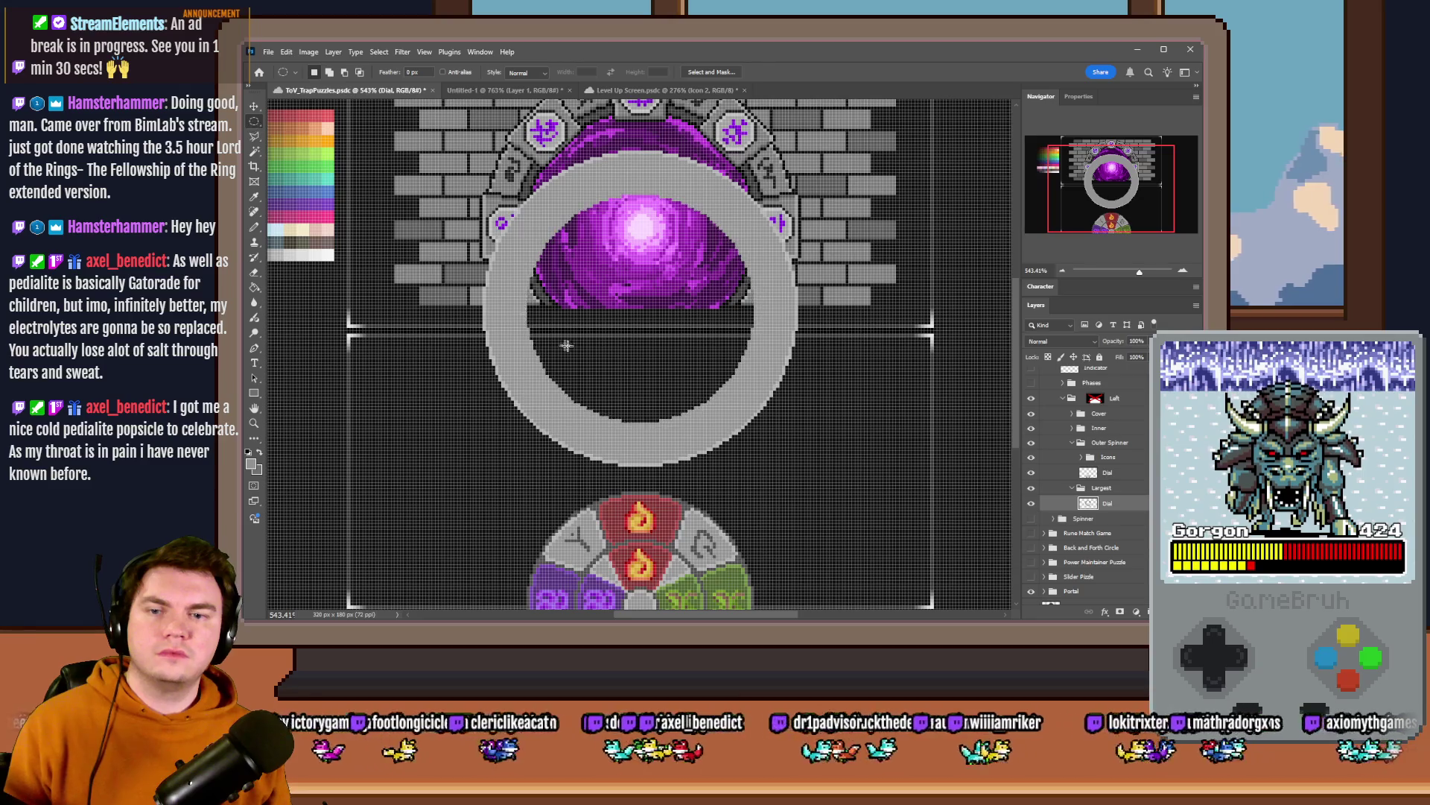
pyautogui.scroll(-3, 567, 347)
pyautogui.moveTo(654, 224); pyautogui.dragTo(656, 476)
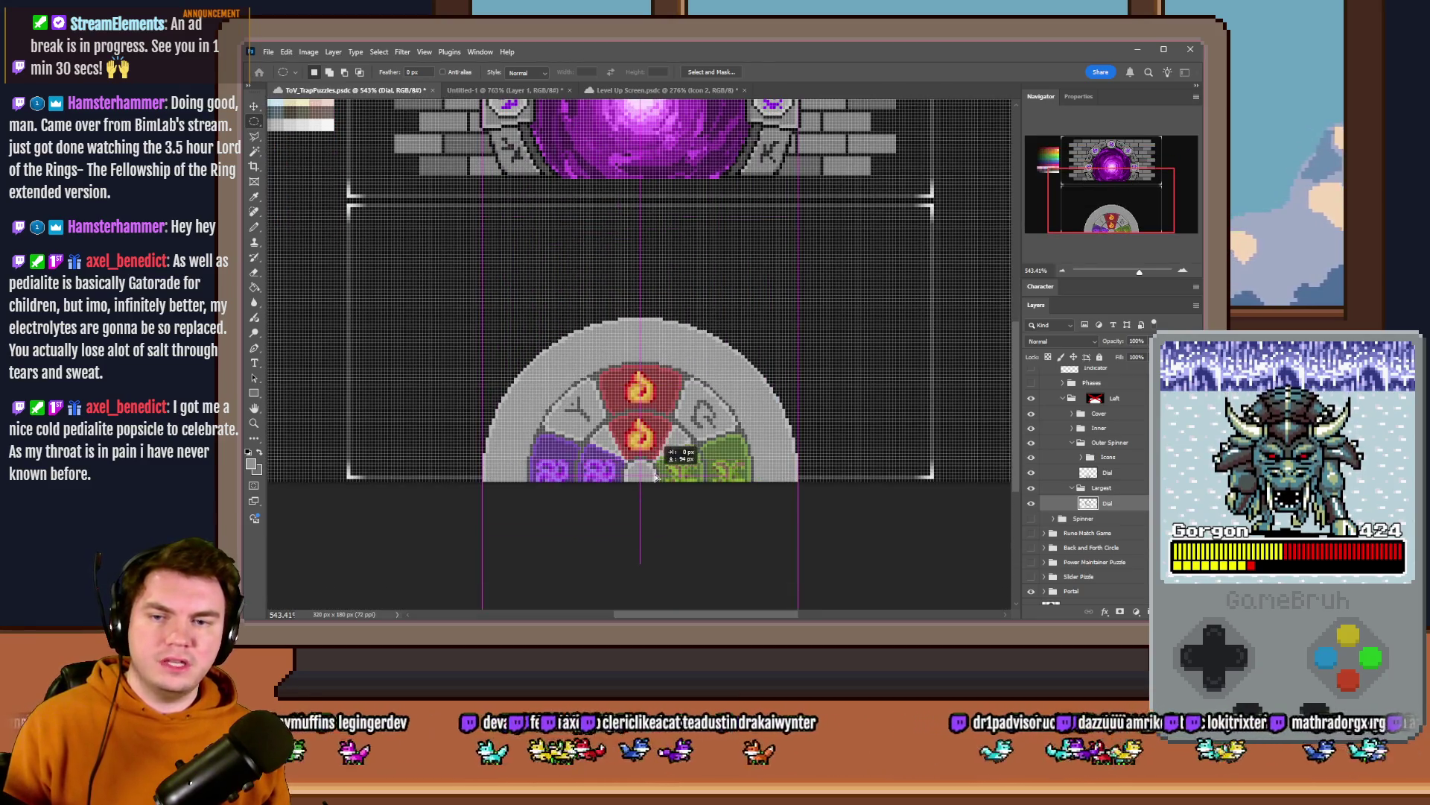
pyautogui.moveTo(667, 447); pyautogui.dragTo(657, 470)
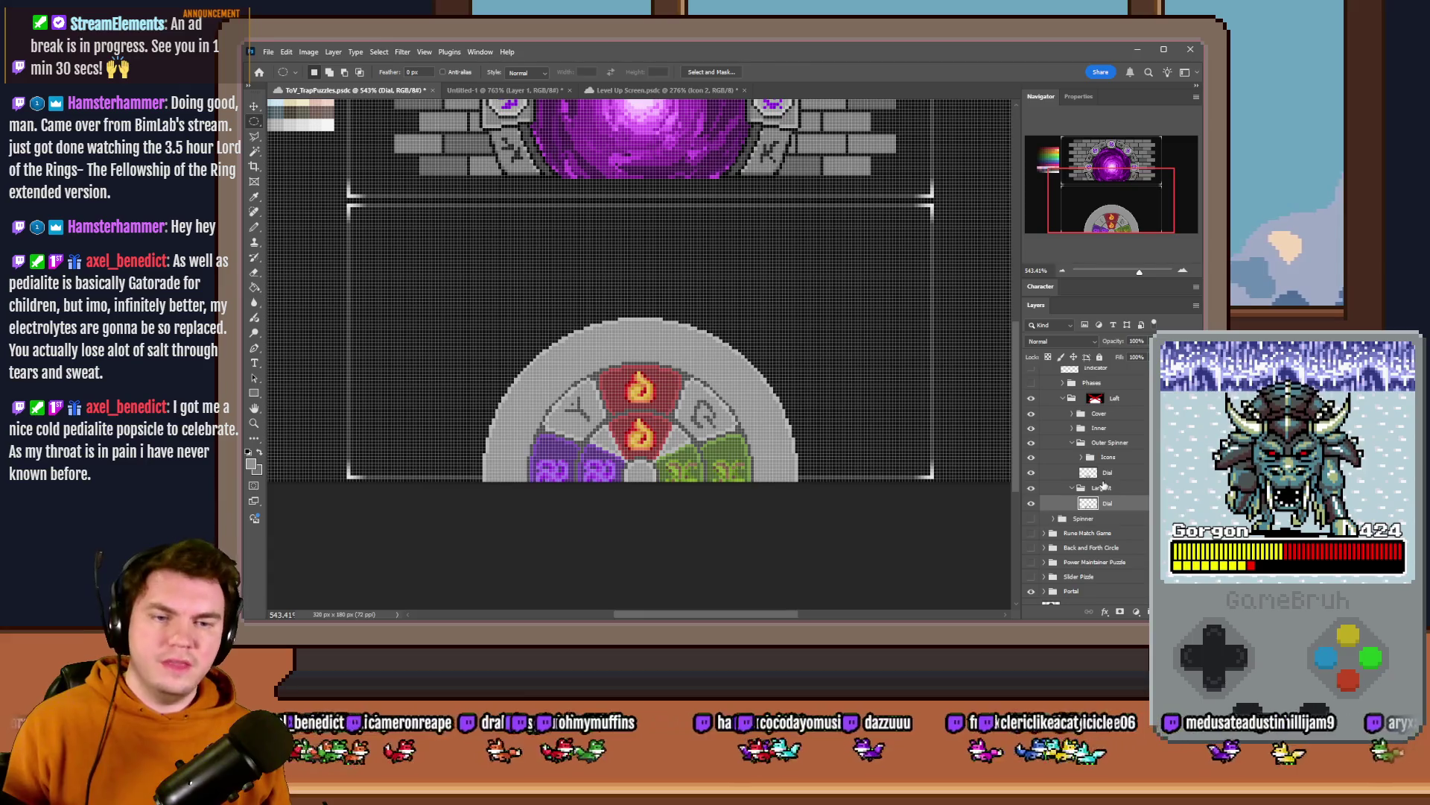
pyautogui.click(765, 332)
pyautogui.moveTo(825, 298); pyautogui.dragTo(474, 311)
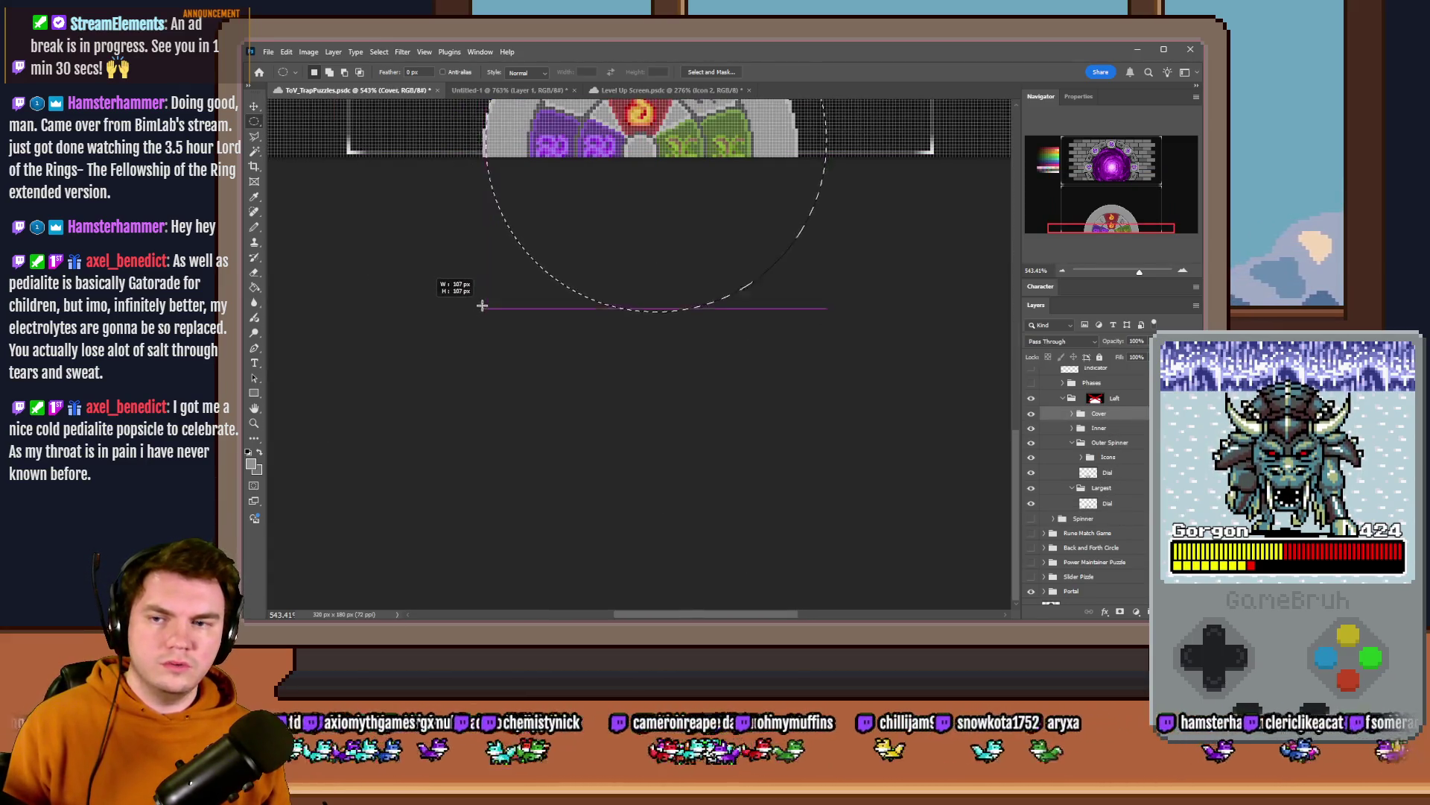
pyautogui.moveTo(474, 311); pyautogui.dragTo(495, 295)
pyautogui.scroll(5, 566, 424)
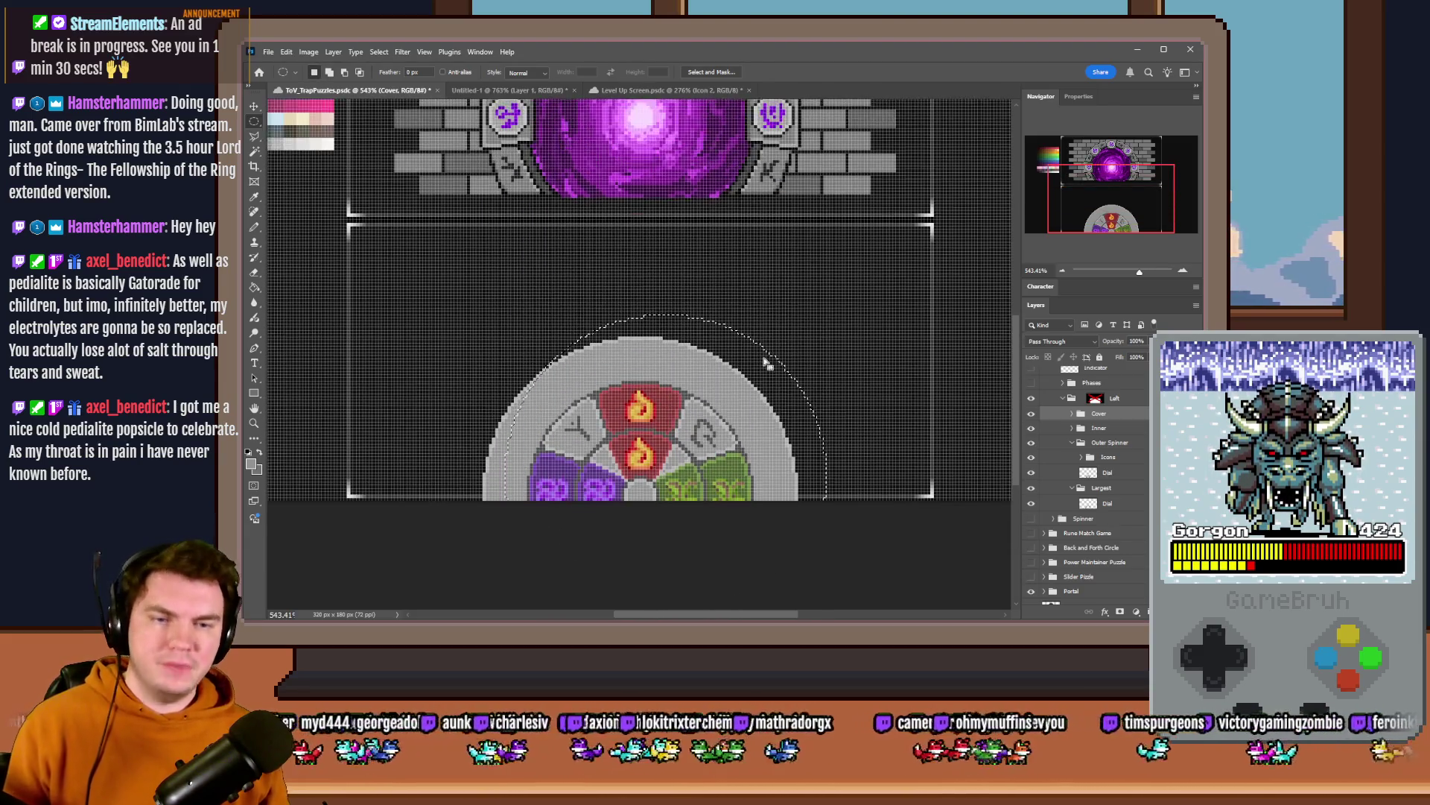
pyautogui.moveTo(733, 408)
pyautogui.mouseDown()
pyautogui.moveTo(724, 250)
pyautogui.moveTo(701, 411)
pyautogui.mouseUp()
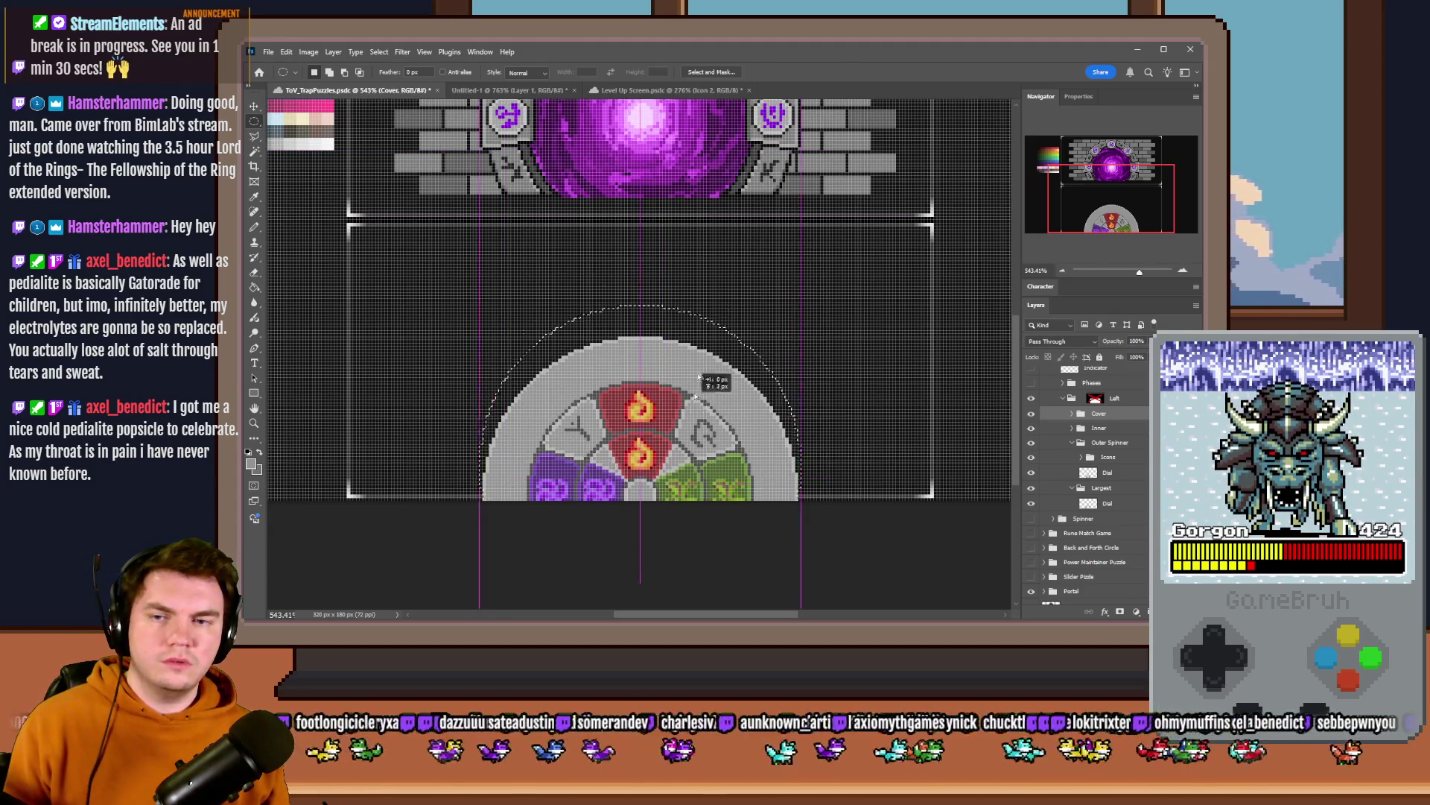
pyautogui.moveTo(701, 411); pyautogui.dragTo(710, 197)
pyautogui.click(255, 286)
pyautogui.scroll(3, 495, 415)
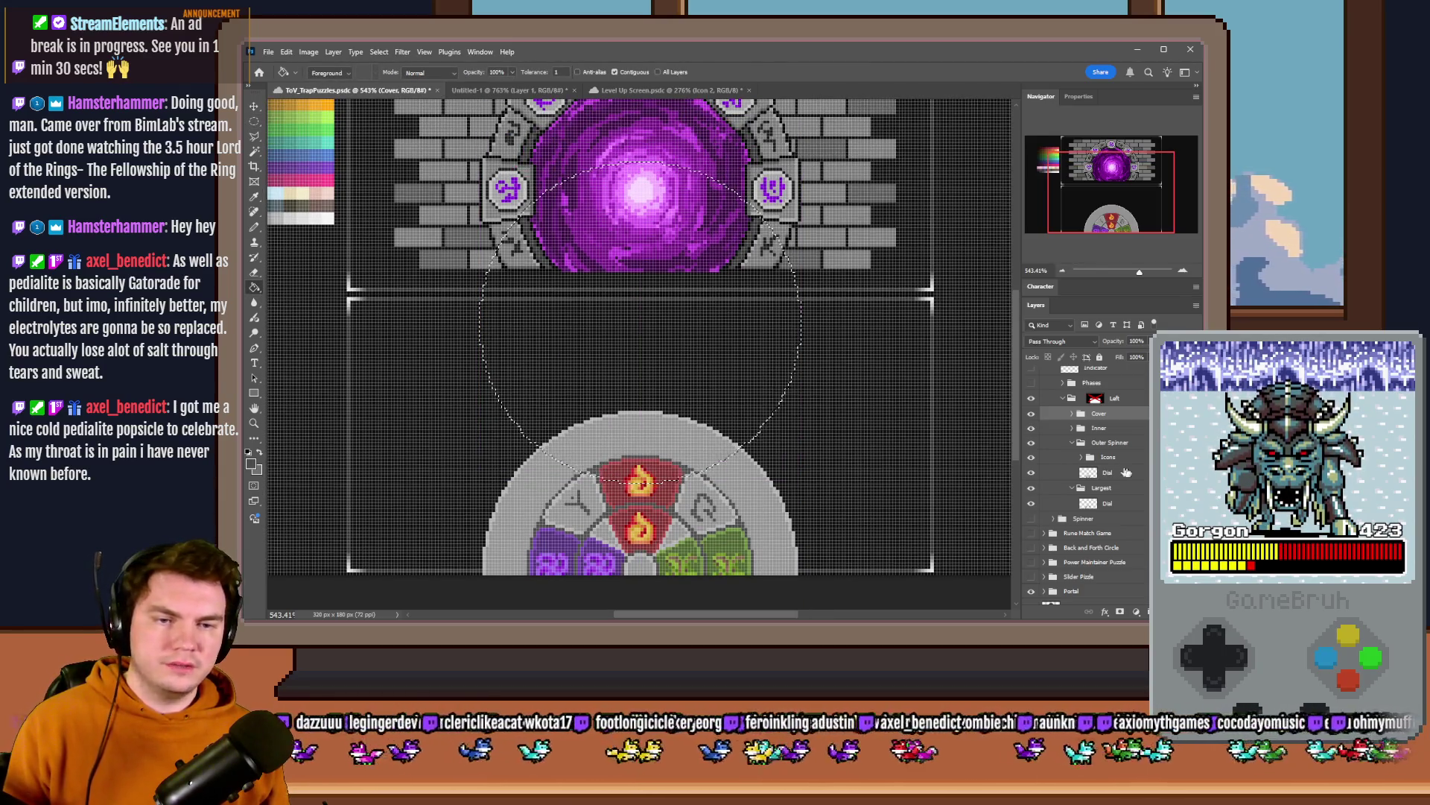
pyautogui.click(1074, 414)
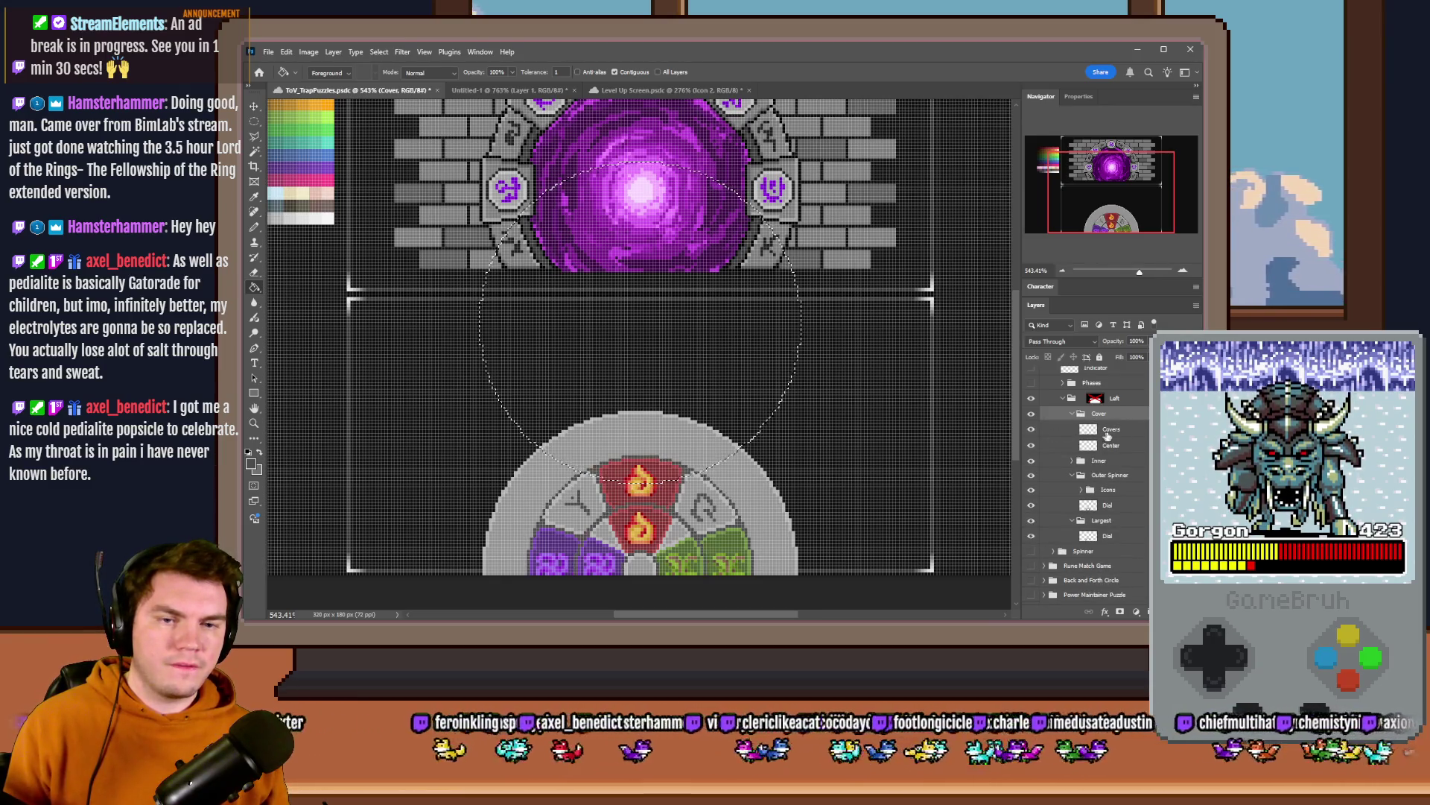
pyautogui.hotkey('ctrl', 'shift', 'alt', 'n')
pyautogui.hotkey('alt', 'BackSpace')
pyautogui.press('m')
pyautogui.moveTo(666, 327)
pyautogui.mouseDown()
pyautogui.moveTo(458, 495)
pyautogui.moveTo(544, 394)
pyautogui.mouseUp()
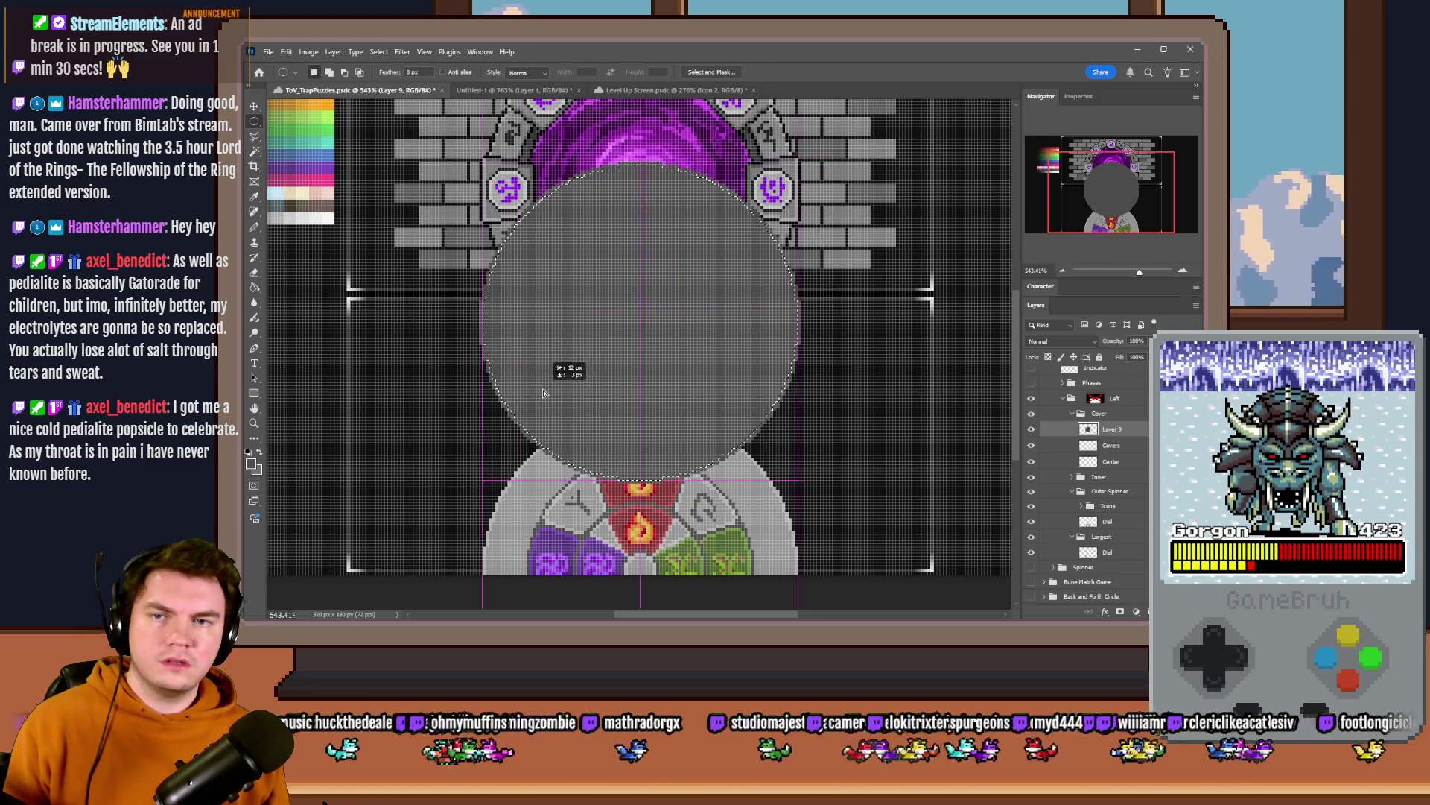
pyautogui.press('Delete')
pyautogui.hotkey('ctrl', 'd')
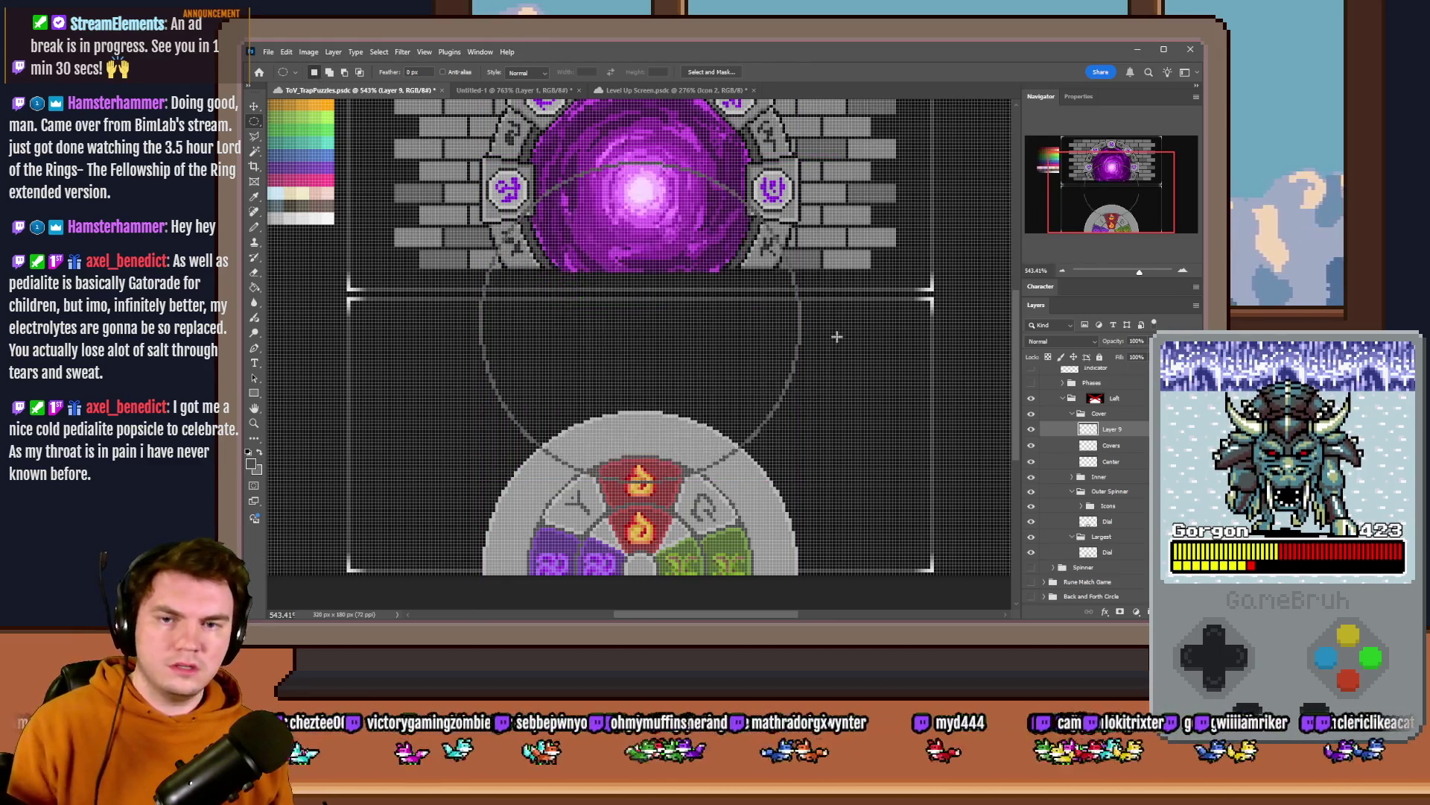
pyautogui.moveTo(667, 307); pyautogui.dragTo(666, 496)
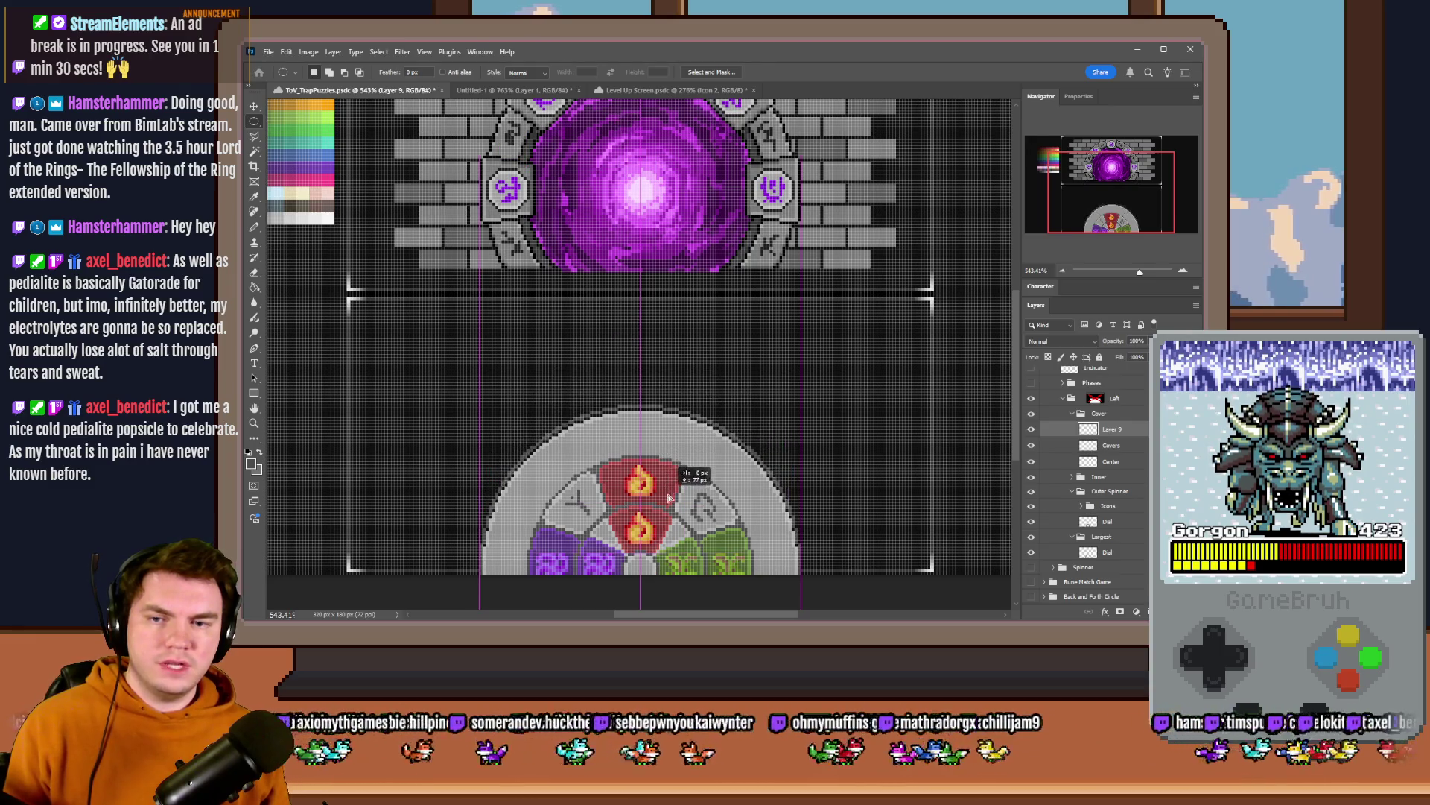
pyautogui.hotkey('ctrl', 'e')
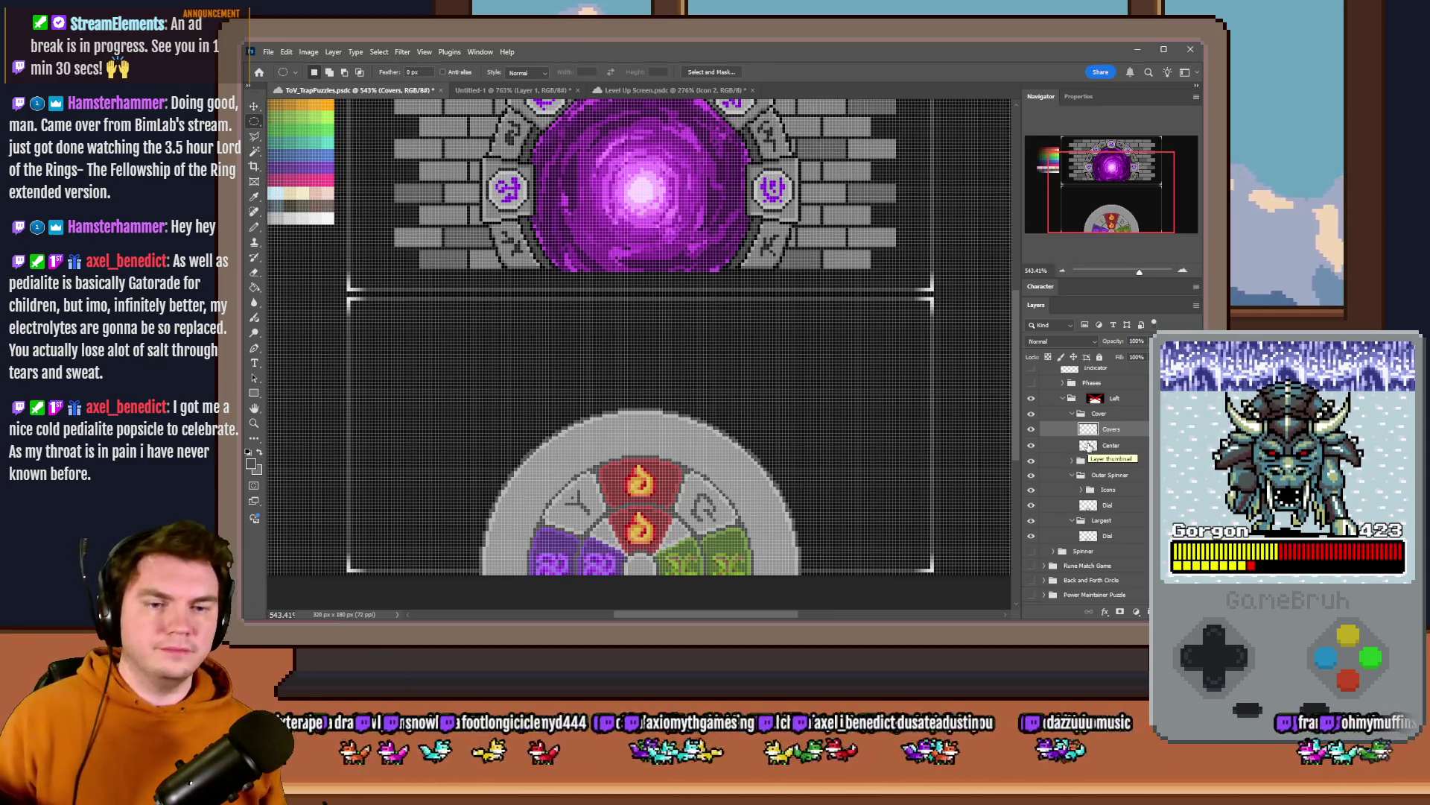
pyautogui.click(1080, 413)
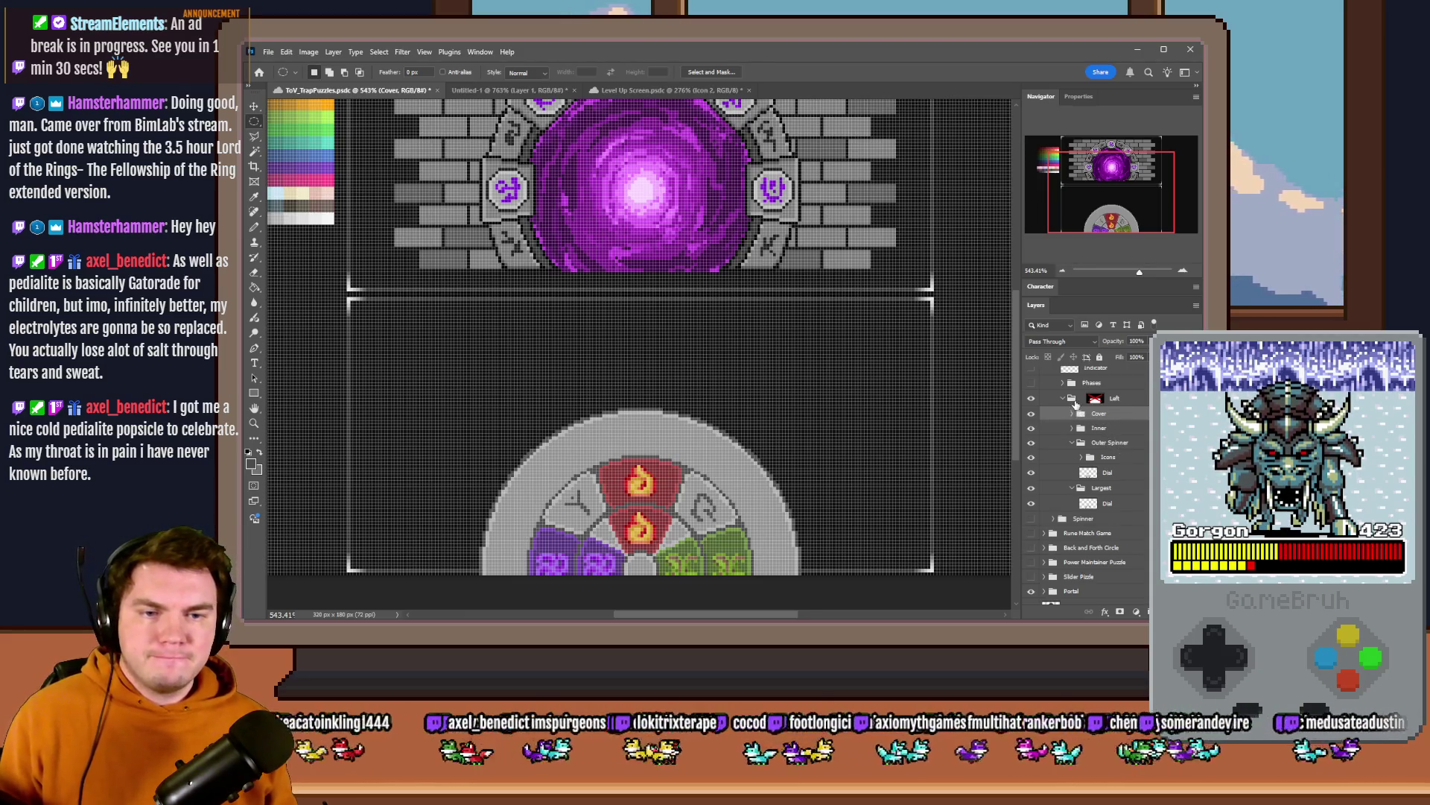
# - Drag the Left wheel group up beneath the portal, then select the Dial layer with the Pencil tool
pyautogui.click(1096, 399)
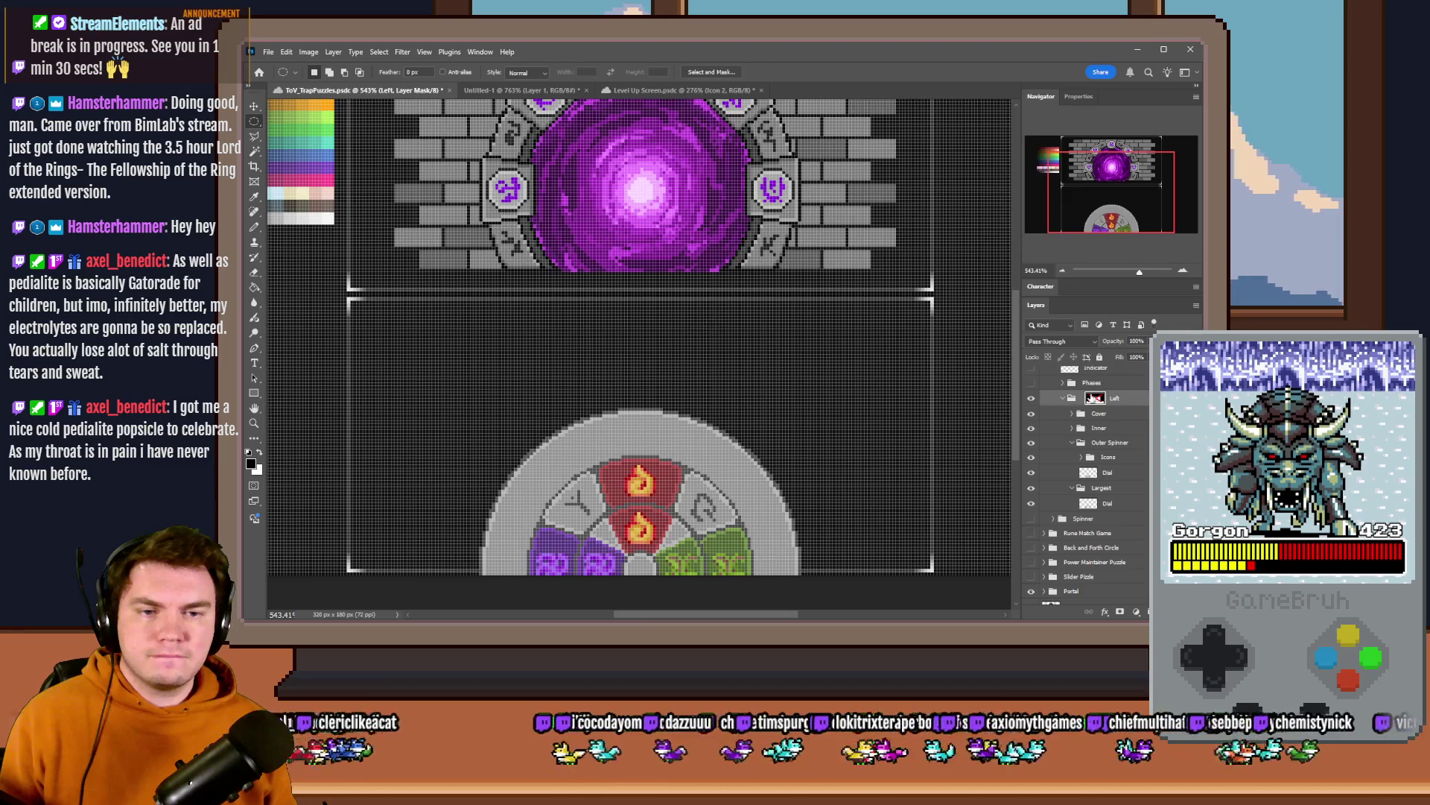
pyautogui.moveTo(1012, 503); pyautogui.dragTo(958, 330)
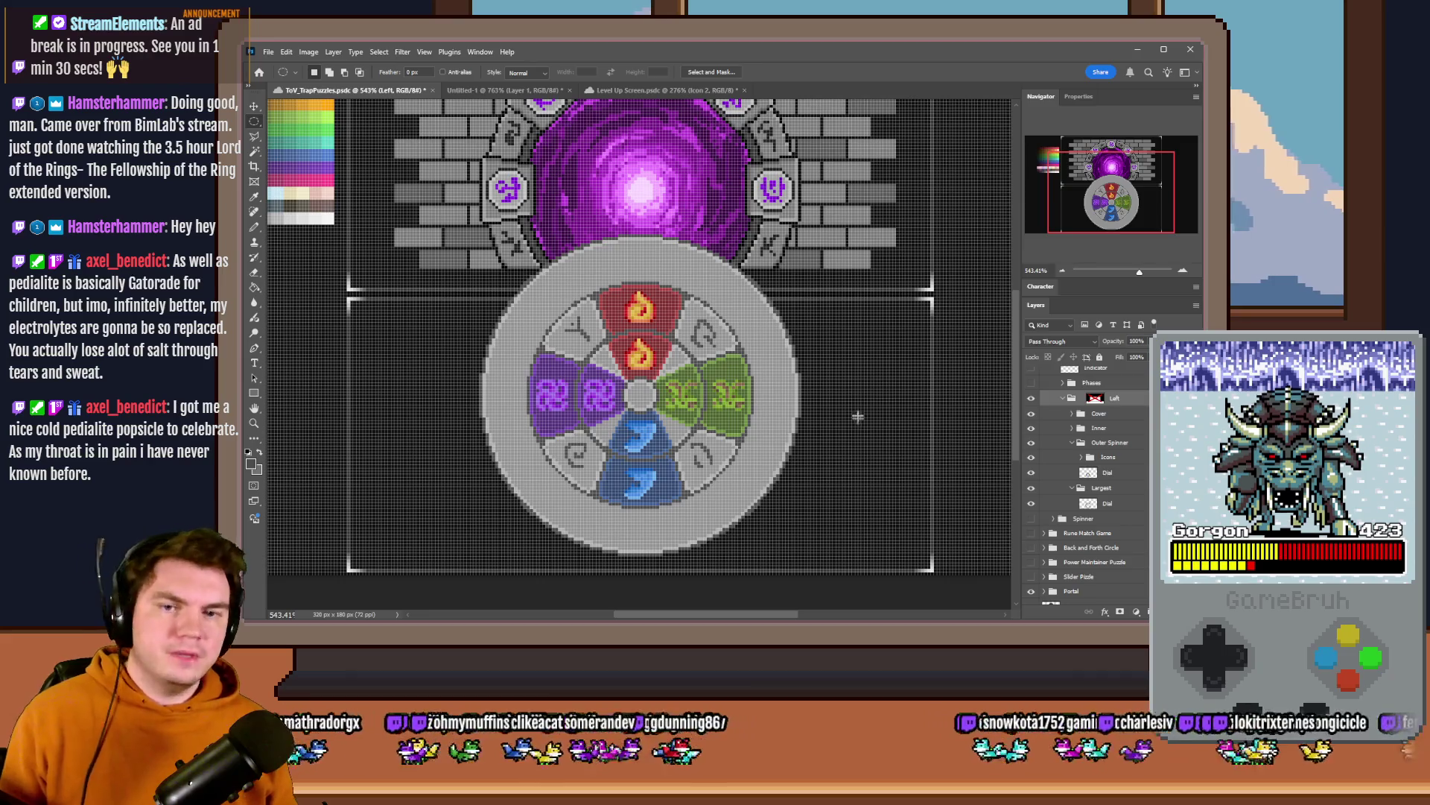
pyautogui.click(1111, 506)
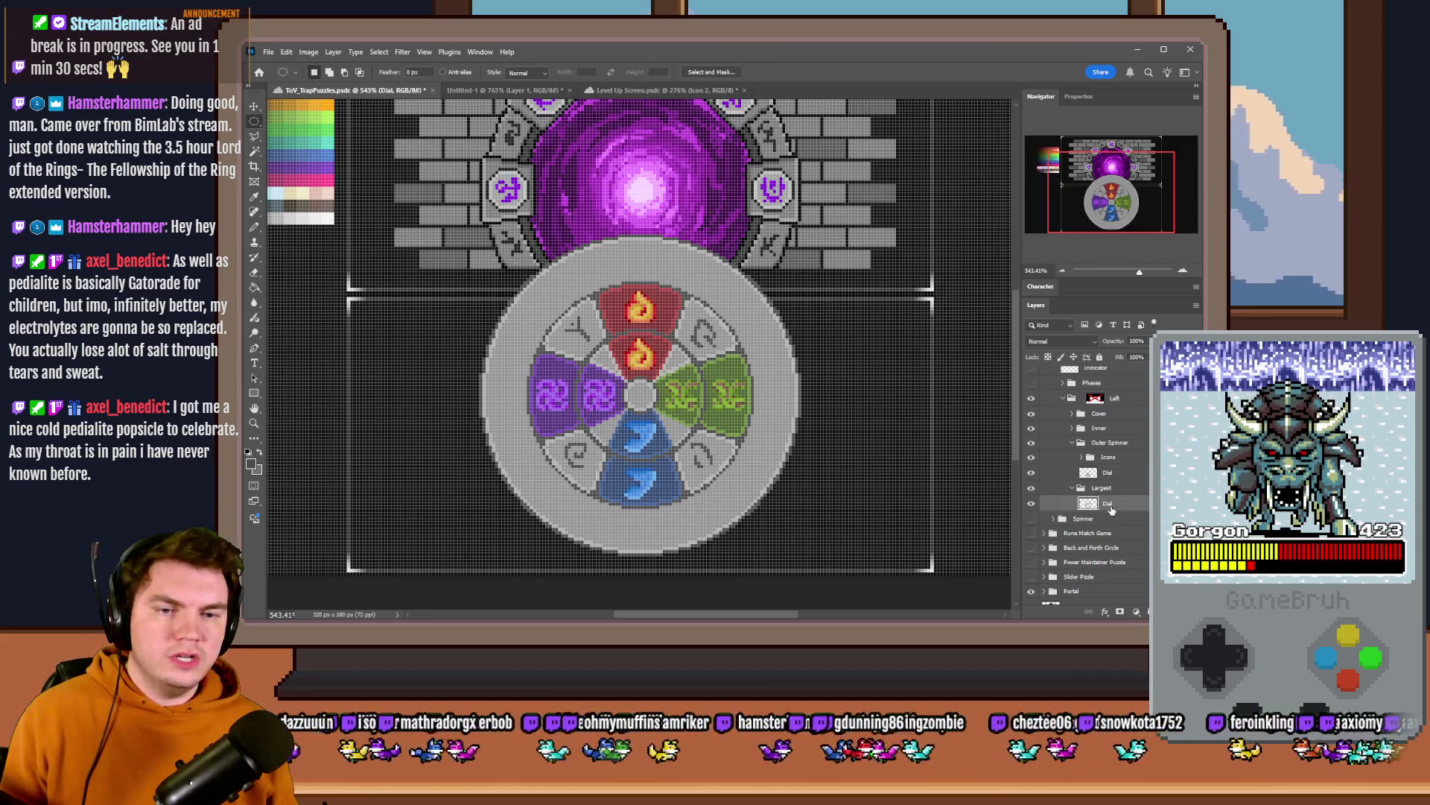
pyautogui.click(254, 227)
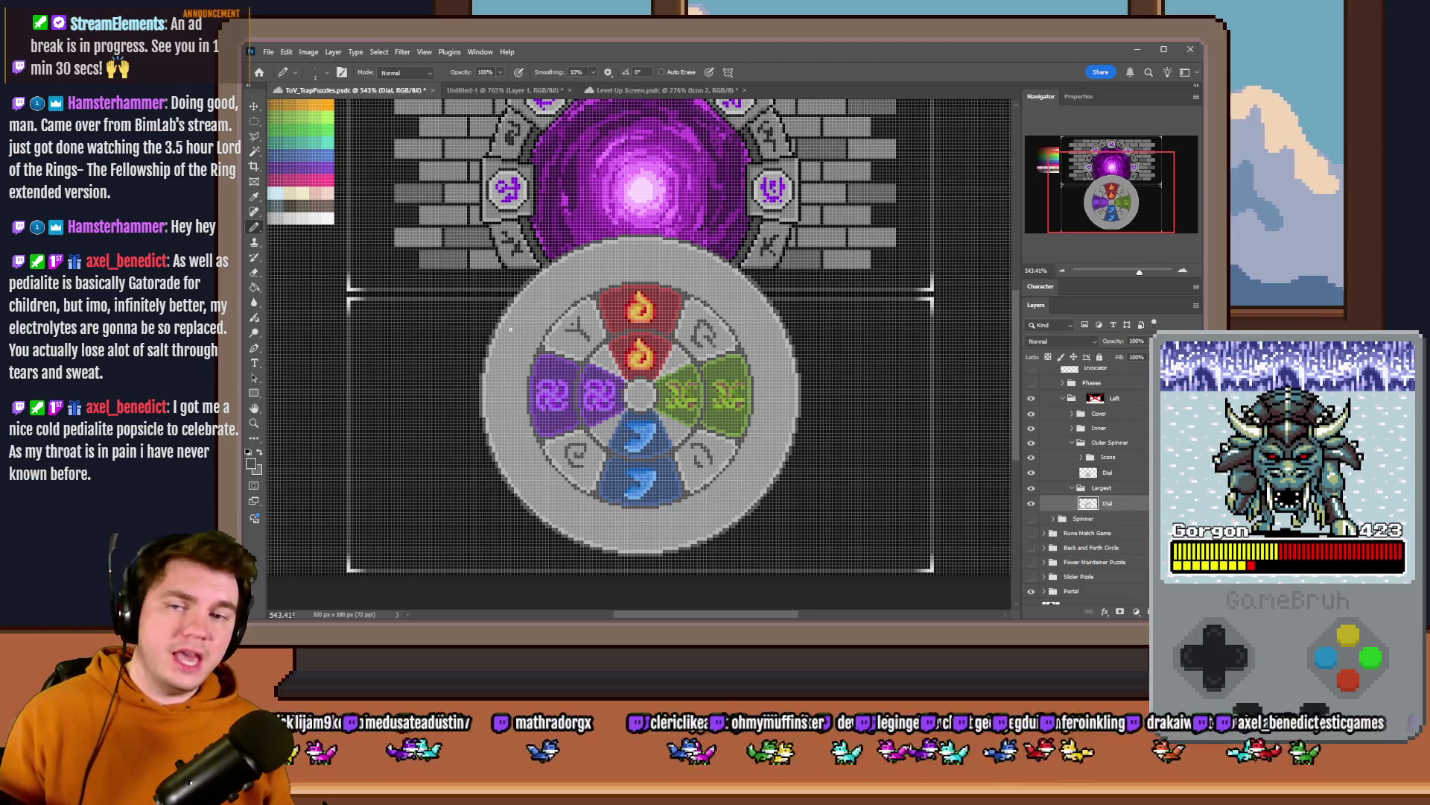
pyautogui.scroll(5, 648, 292)
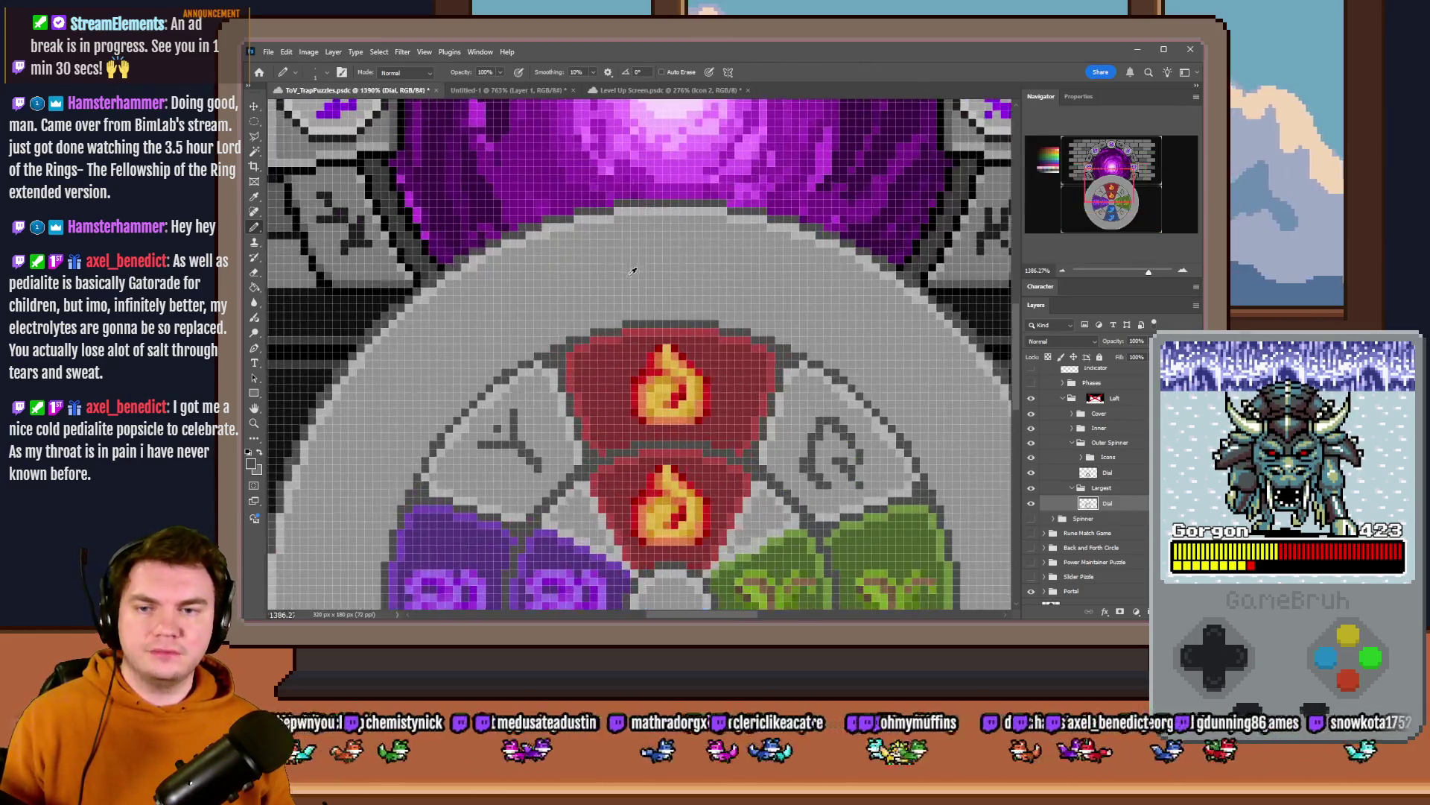
pyautogui.click(1119, 468)
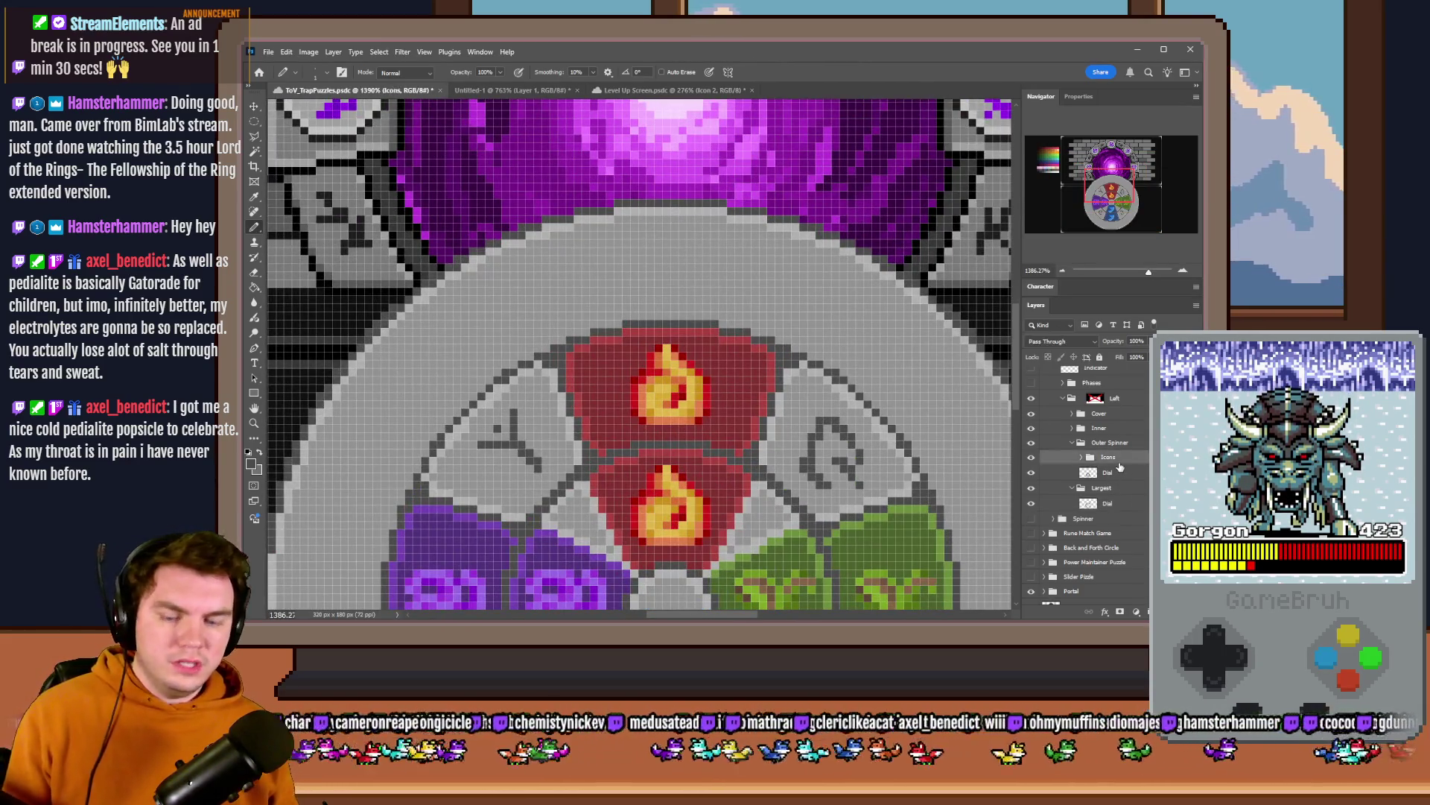
# - Duplicate the Icons group into Largest and move the Pyro icon copy onto the outer ring
pyautogui.hotkey('ctrl', 'j')
pyautogui.moveTo(1120, 459); pyautogui.dragTo(1129, 509)
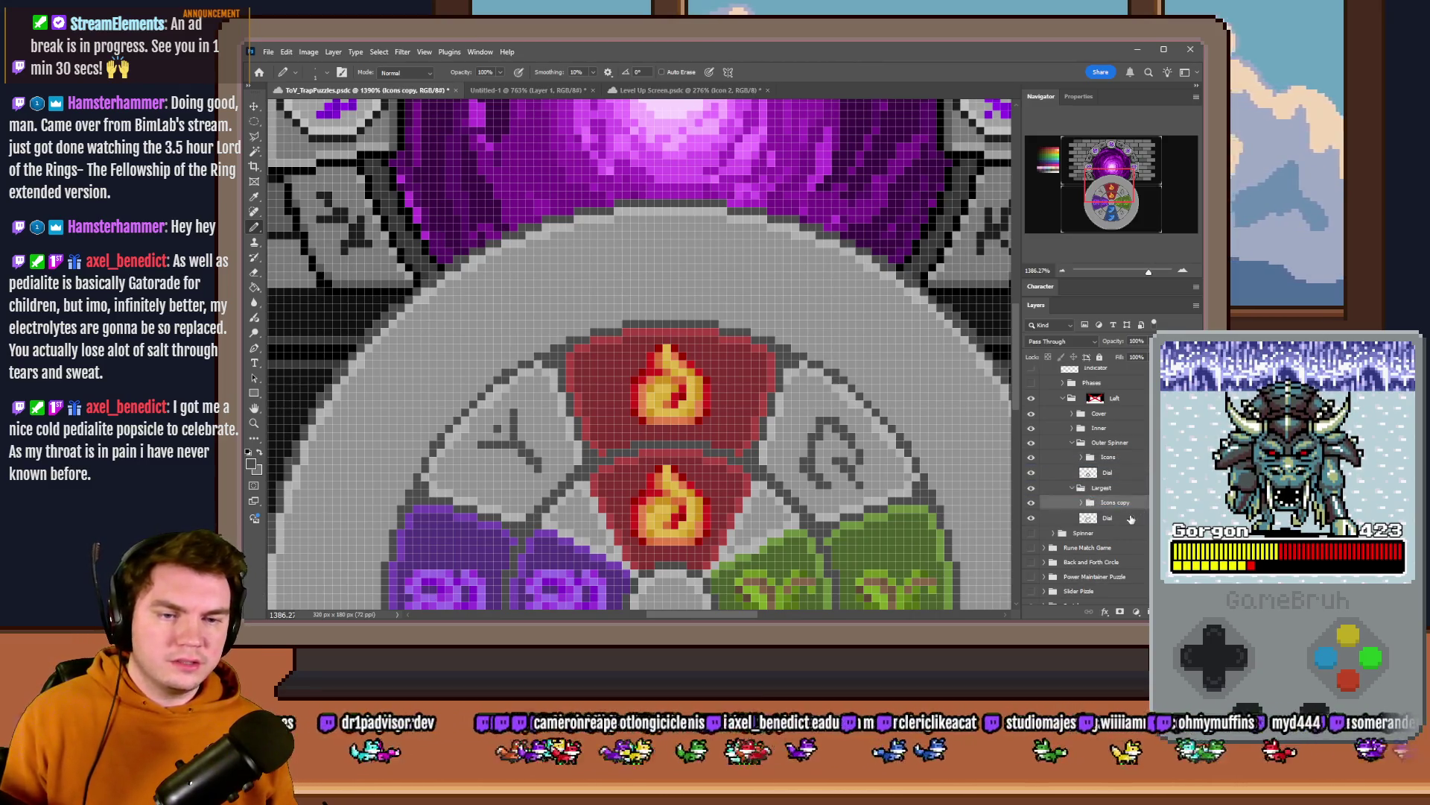
pyautogui.click(1090, 502)
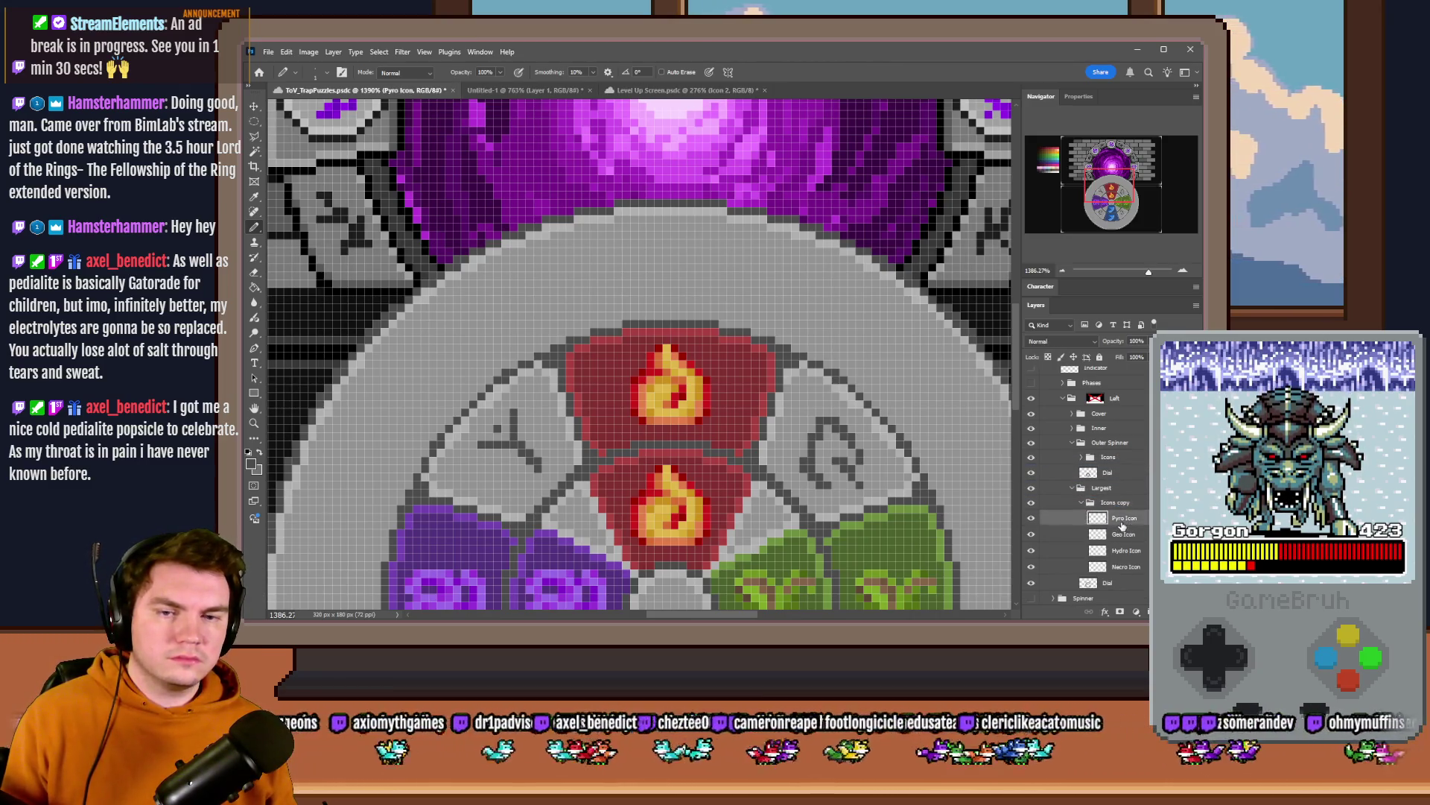
pyautogui.moveTo(755, 479); pyautogui.dragTo(762, 356)
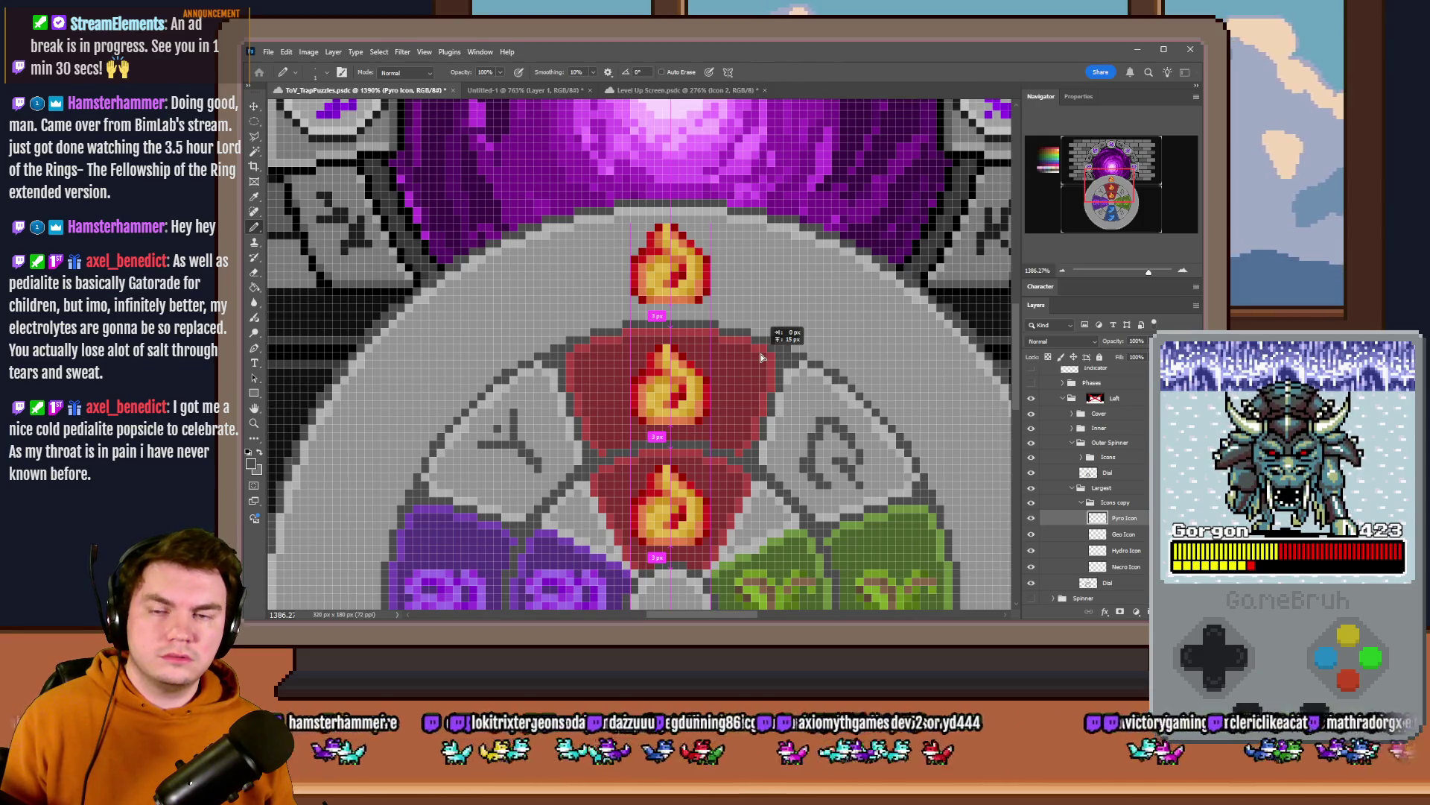
pyautogui.scroll(-5, 737, 403)
pyautogui.hscroll(2, 711, 448)
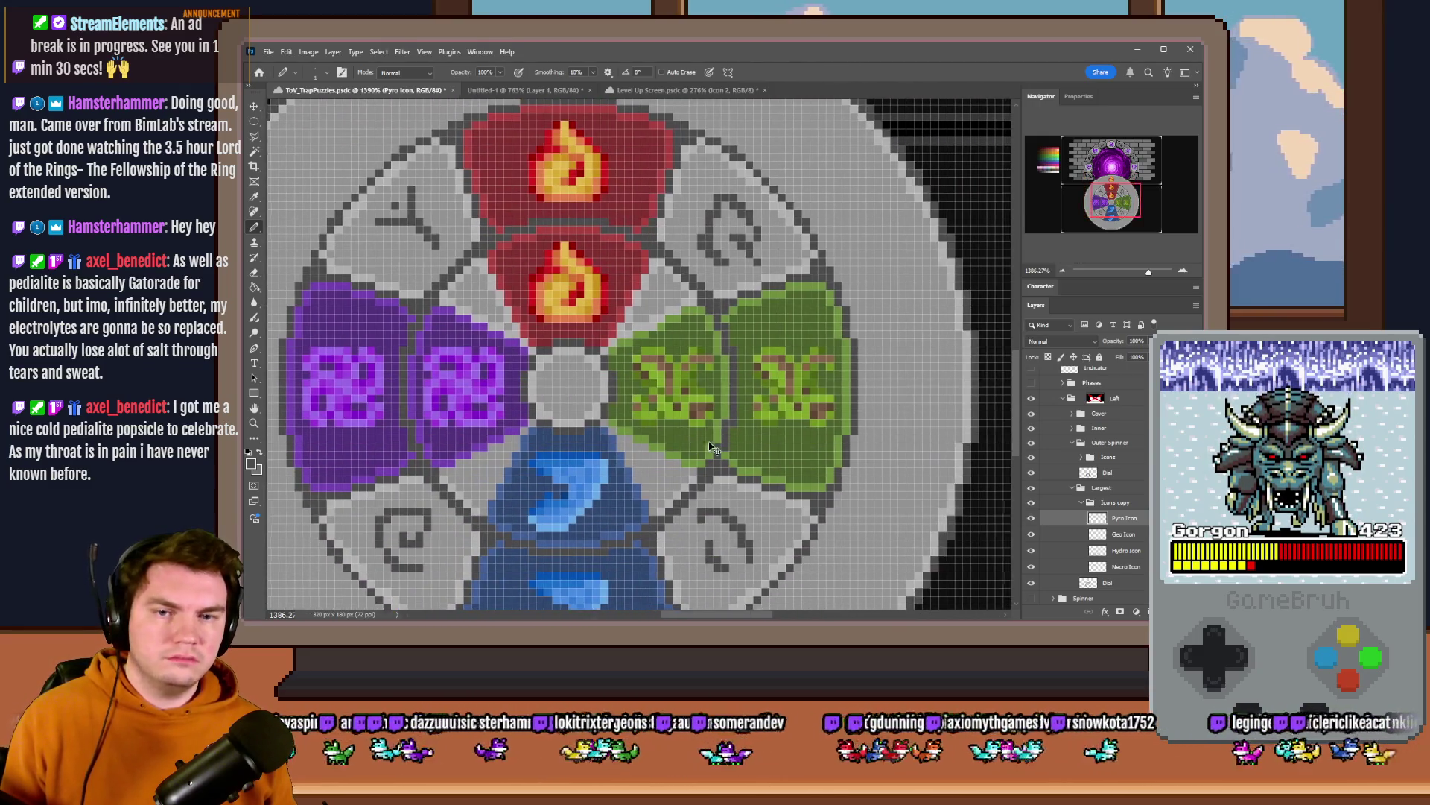
pyautogui.hscroll(1, 711, 448)
pyautogui.moveTo(783, 428); pyautogui.dragTo(866, 449)
pyautogui.scroll(-1, 865, 449)
pyautogui.scroll(-1, 865, 450)
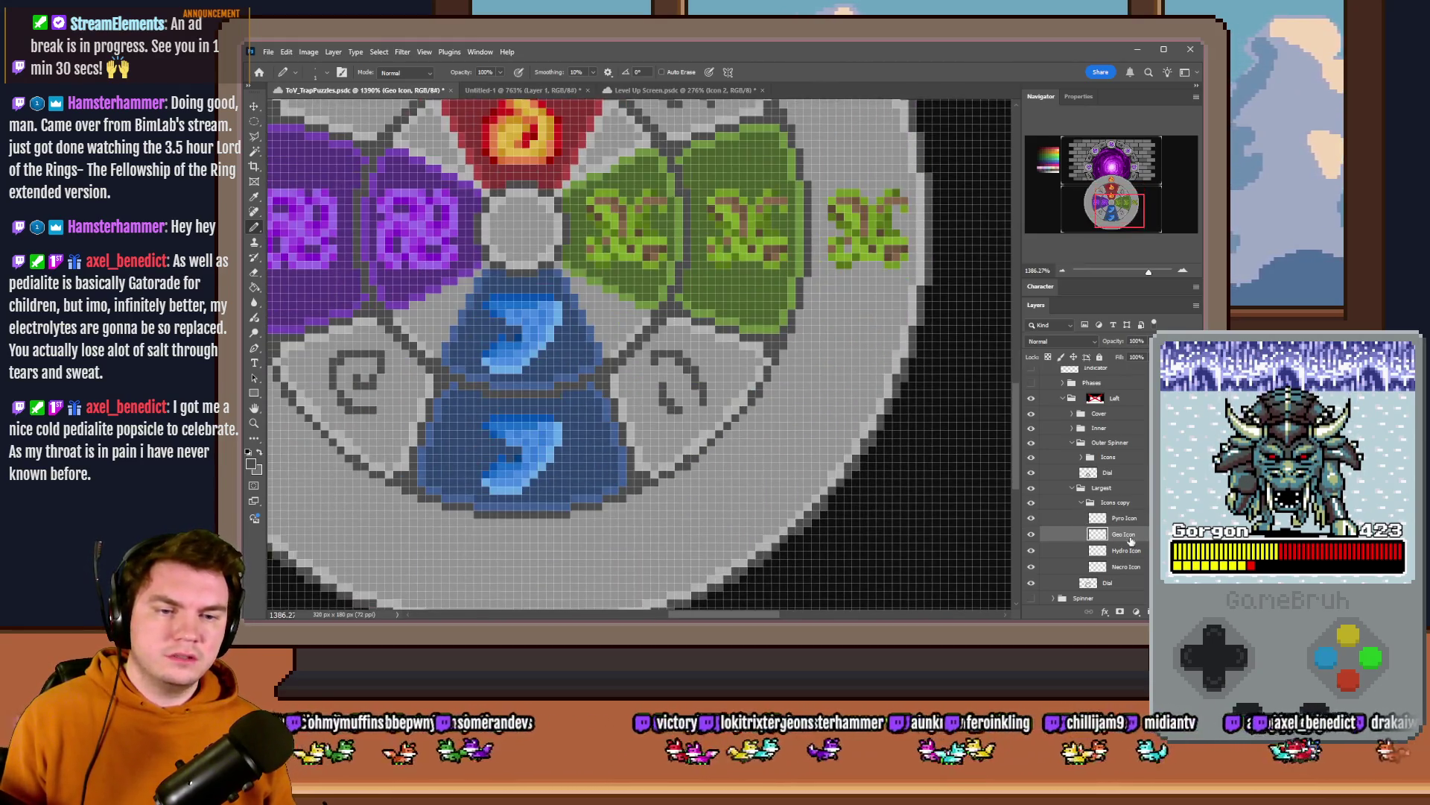
pyautogui.scroll(-1, 990, 506)
# - Move the Hydro and Necro icon copies out onto the ring, then return to the Dial layer
pyautogui.click(1122, 550)
pyautogui.keyDown('alt'); pyautogui.moveTo(751, 430); pyautogui.dragTo(755, 482); pyautogui.keyUp('alt')
pyautogui.scroll(1, 637, 357)
pyautogui.hscroll(-2, 638, 357)
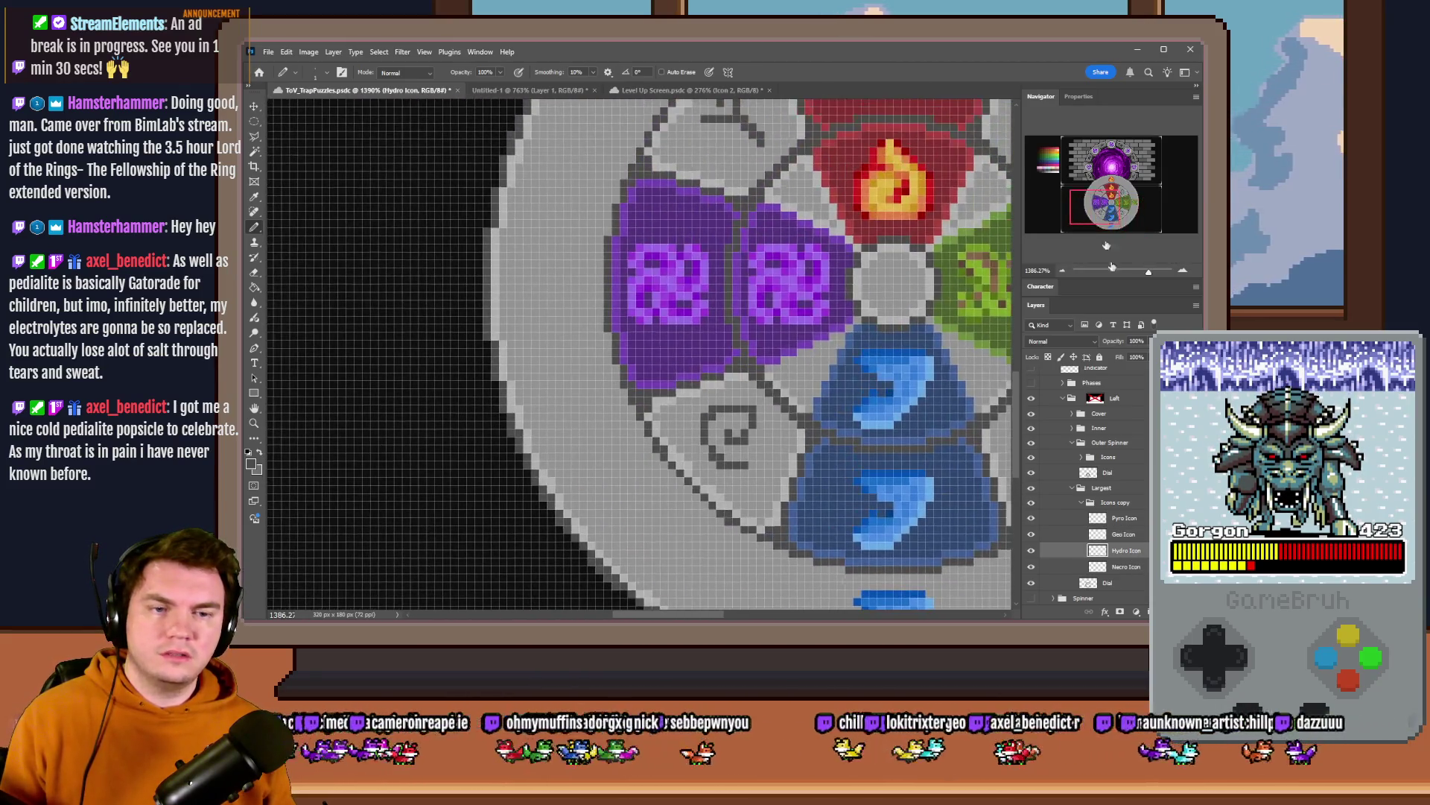
pyautogui.click(1124, 565)
pyautogui.keyDown('alt'); pyautogui.moveTo(873, 326); pyautogui.dragTo(743, 346); pyautogui.keyUp('alt')
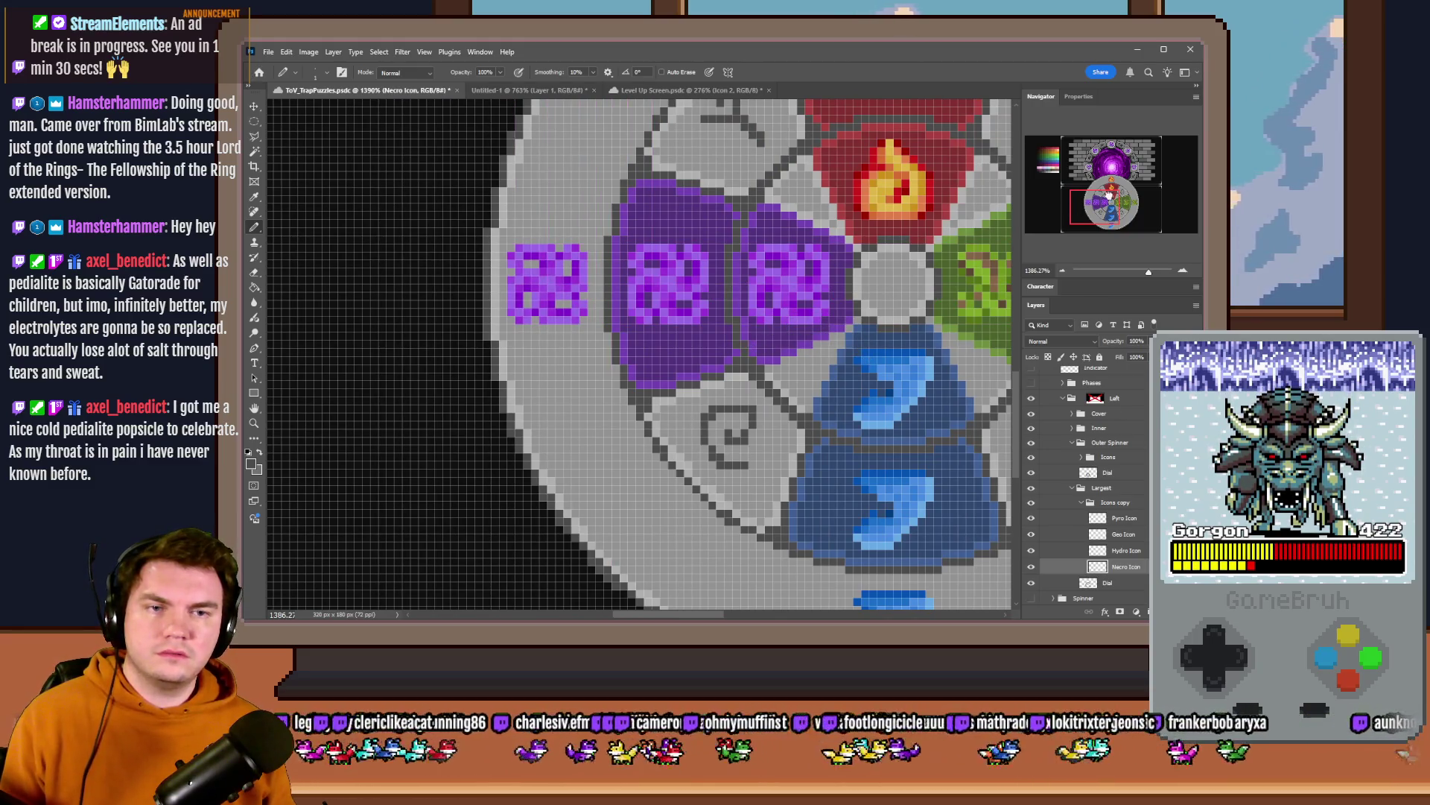
pyautogui.scroll(2, 744, 346)
pyautogui.hscroll(1, 744, 347)
pyautogui.click(1084, 507)
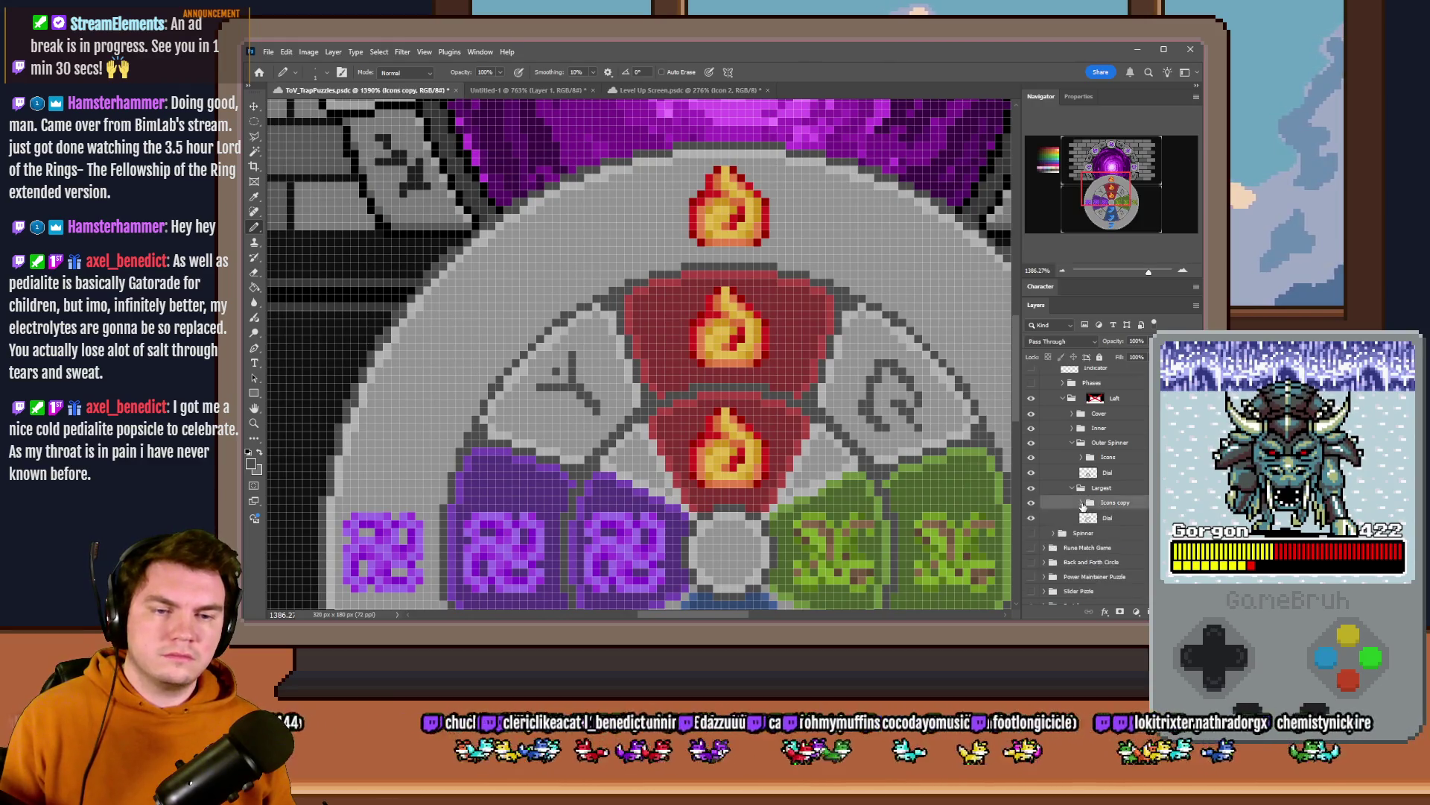
pyautogui.click(1117, 517)
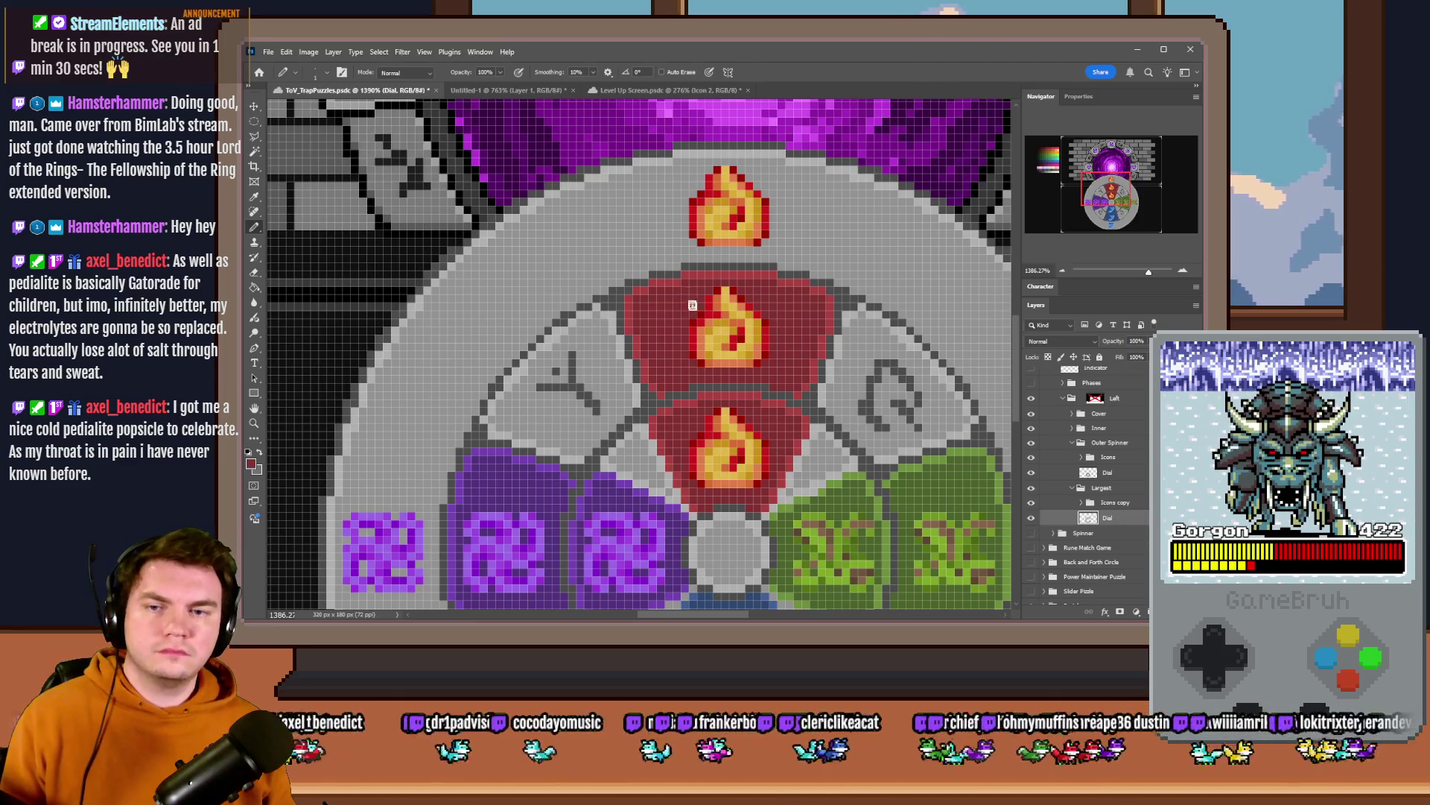
pyautogui.scroll(1, 683, 327)
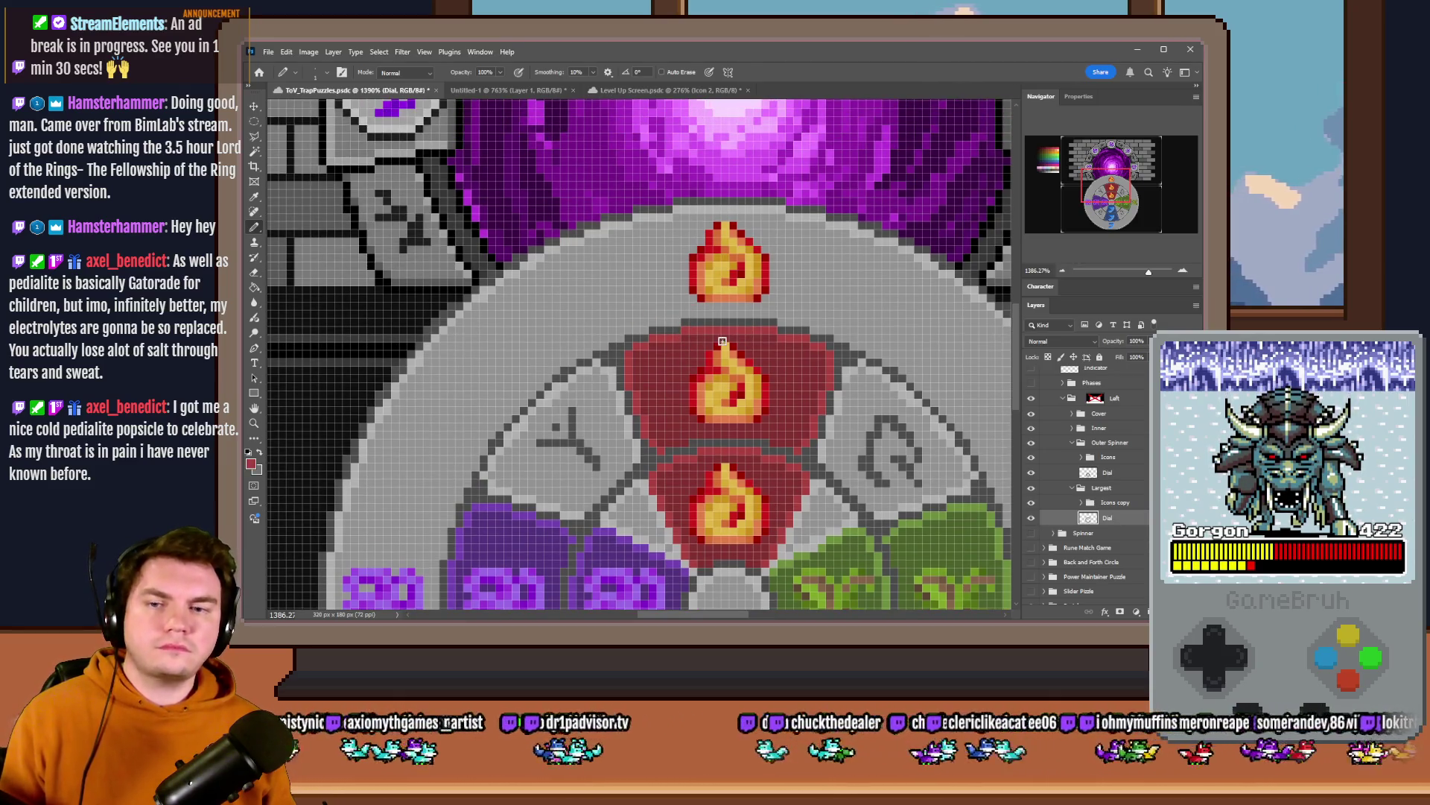
pyautogui.scroll(2, 626, 299)
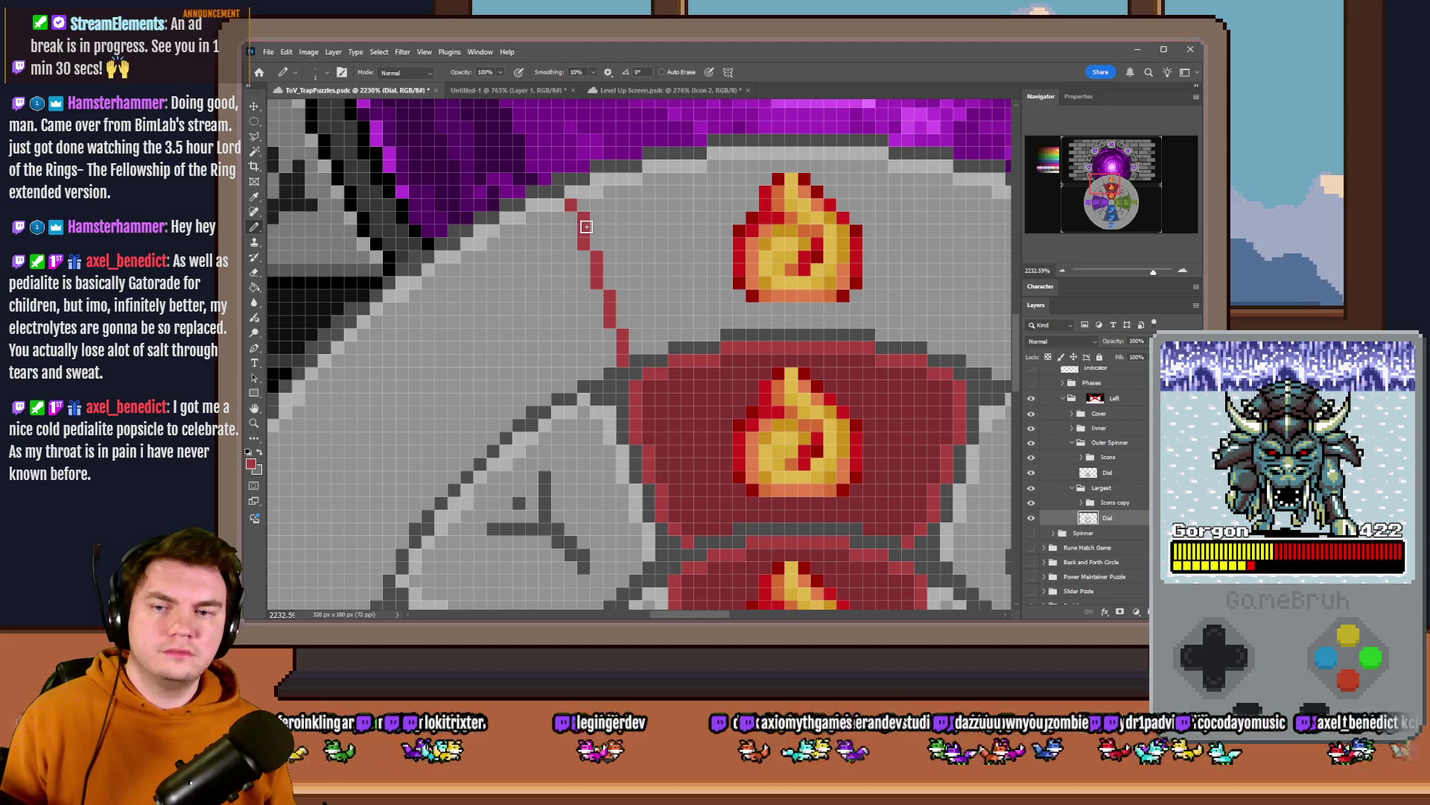
# - Repaint the red diagonal guide beside the top flame tile as a dark grey divider
pyautogui.moveTo(621, 338); pyautogui.dragTo(579, 247)
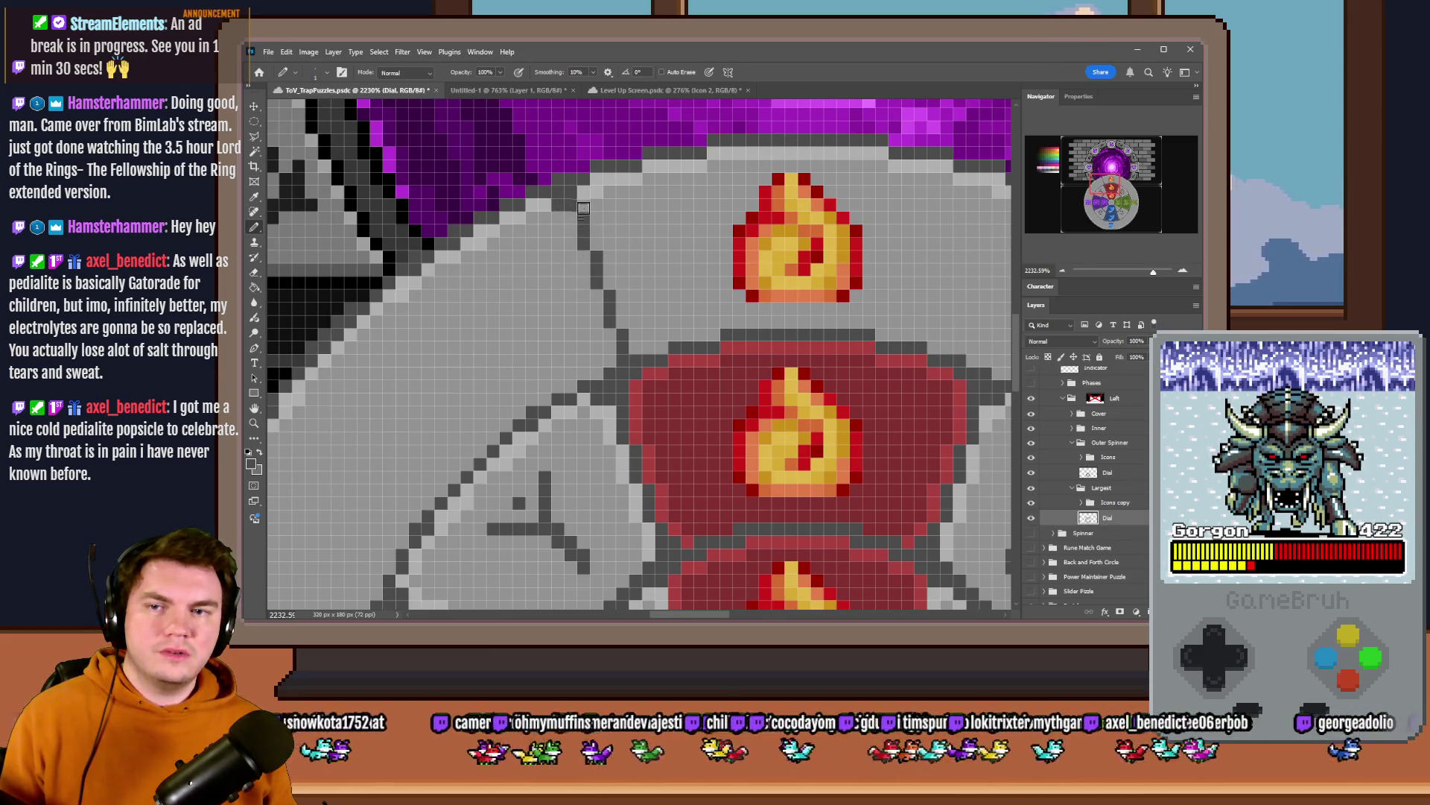
pyautogui.scroll(-5, 555, 260)
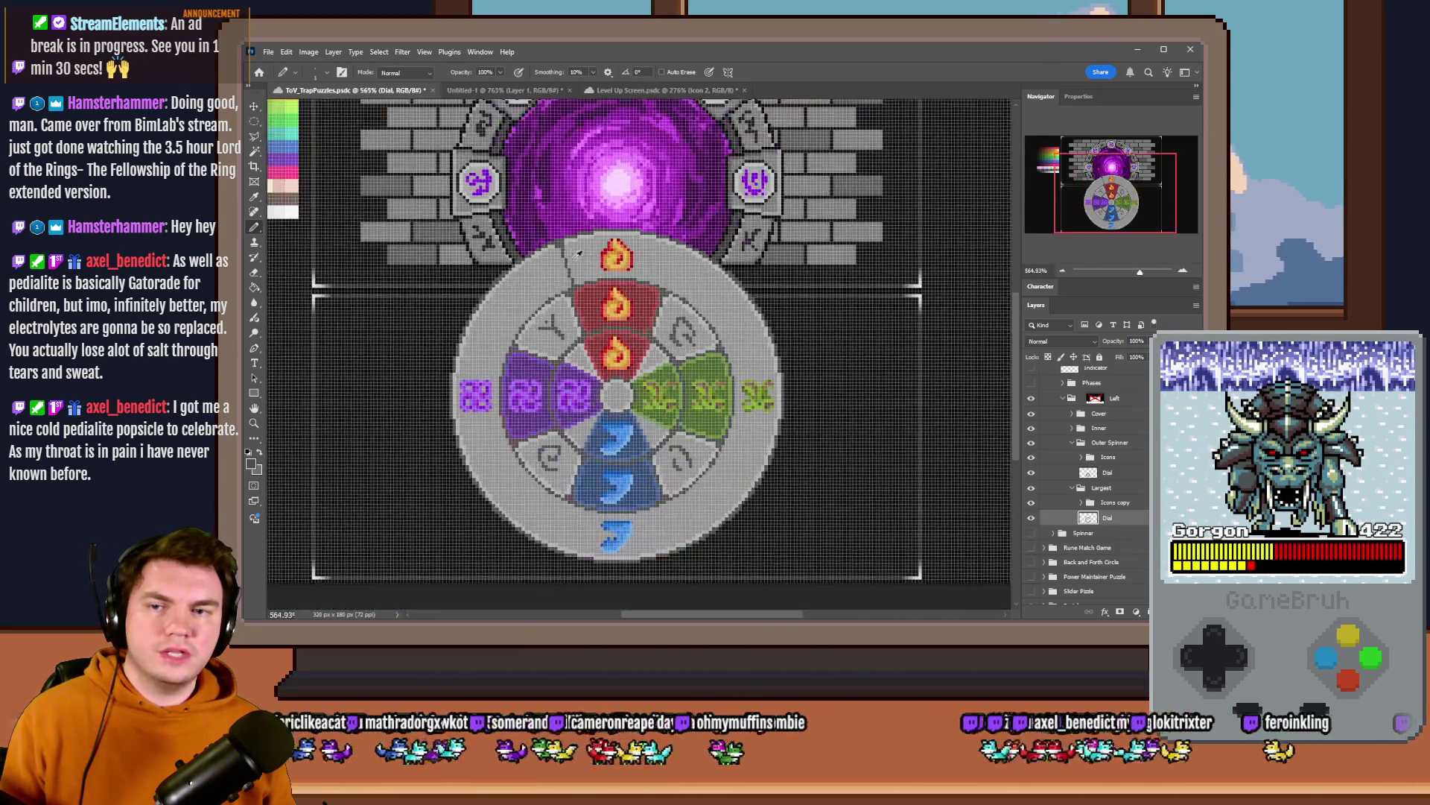
pyautogui.scroll(5, 581, 263)
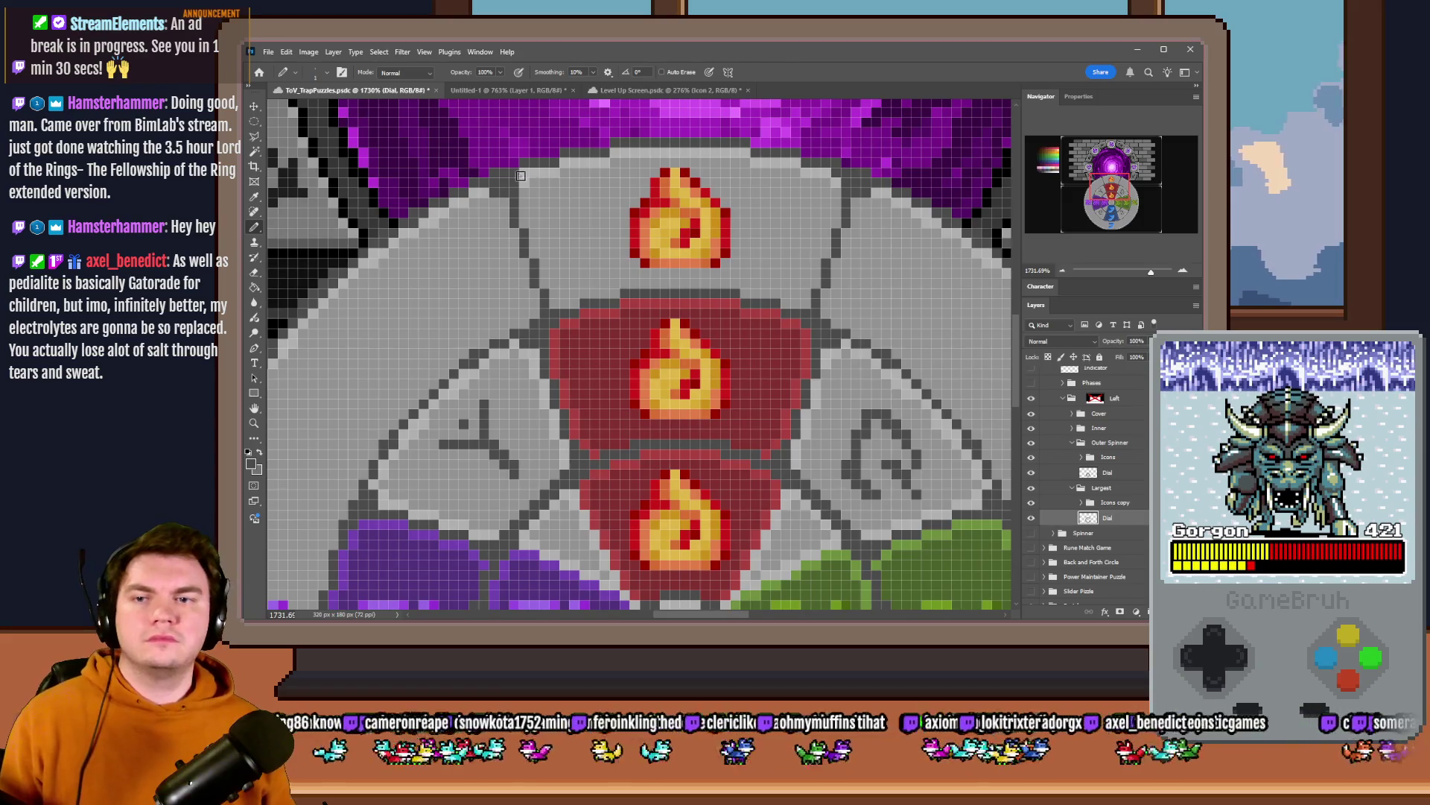
pyautogui.scroll(-2, 565, 232)
pyautogui.scroll(-3, 564, 234)
pyautogui.scroll(3, 564, 234)
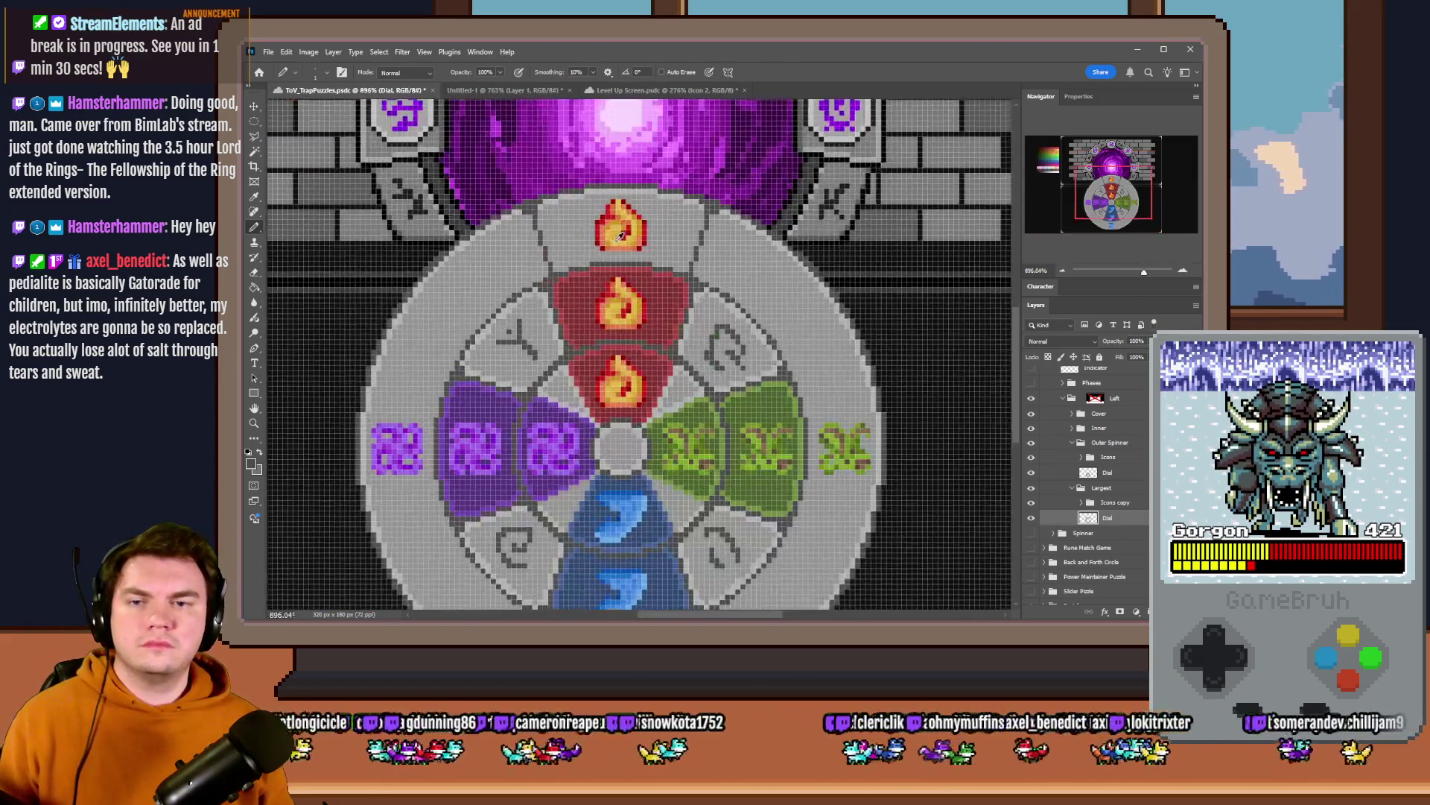
pyautogui.scroll(2, 514, 190)
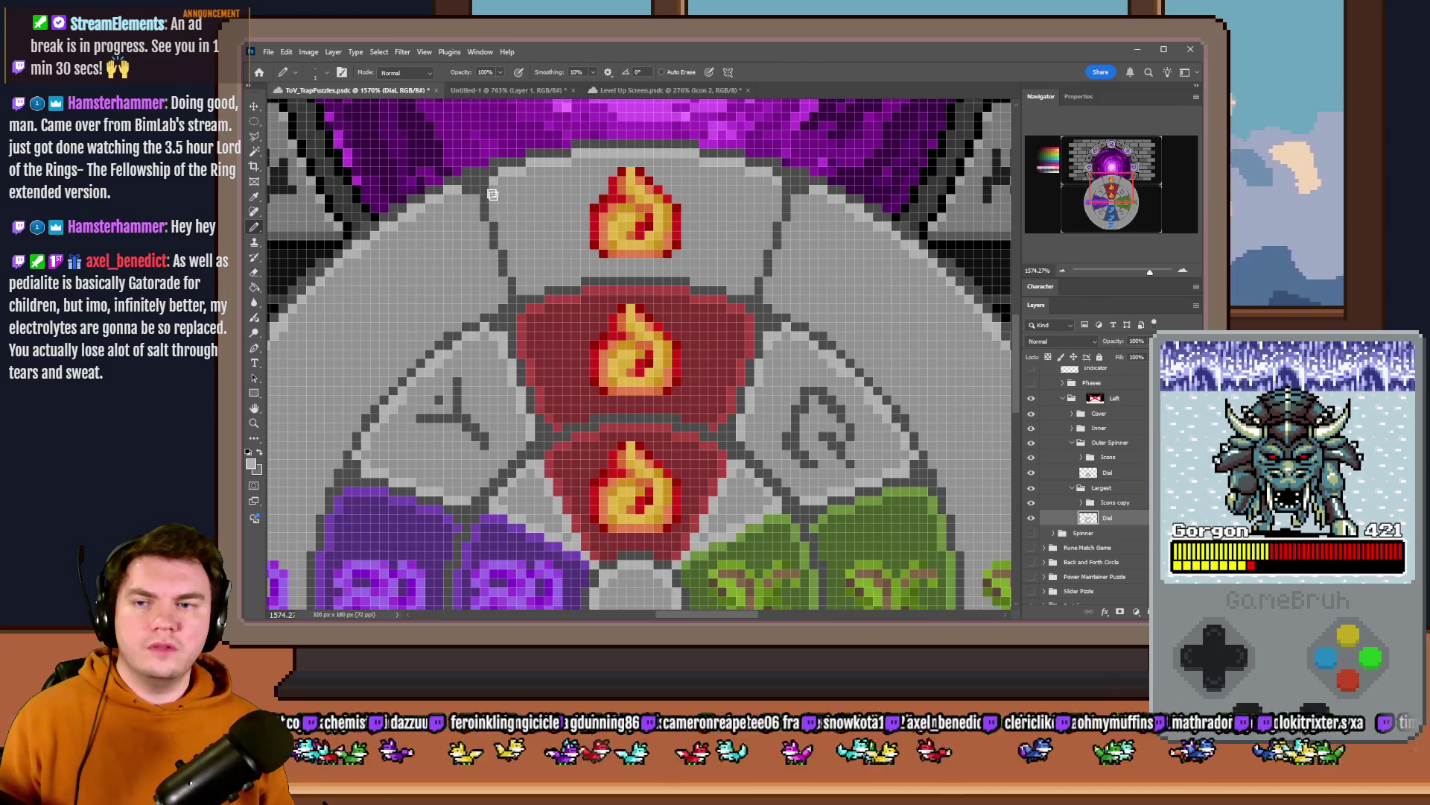
# - Outline the top outer-ring tile in sampled red and bucket-fill it with the darker flame red
pyautogui.keyDown('alt'); pyautogui.click(567, 295); pyautogui.keyUp('alt')
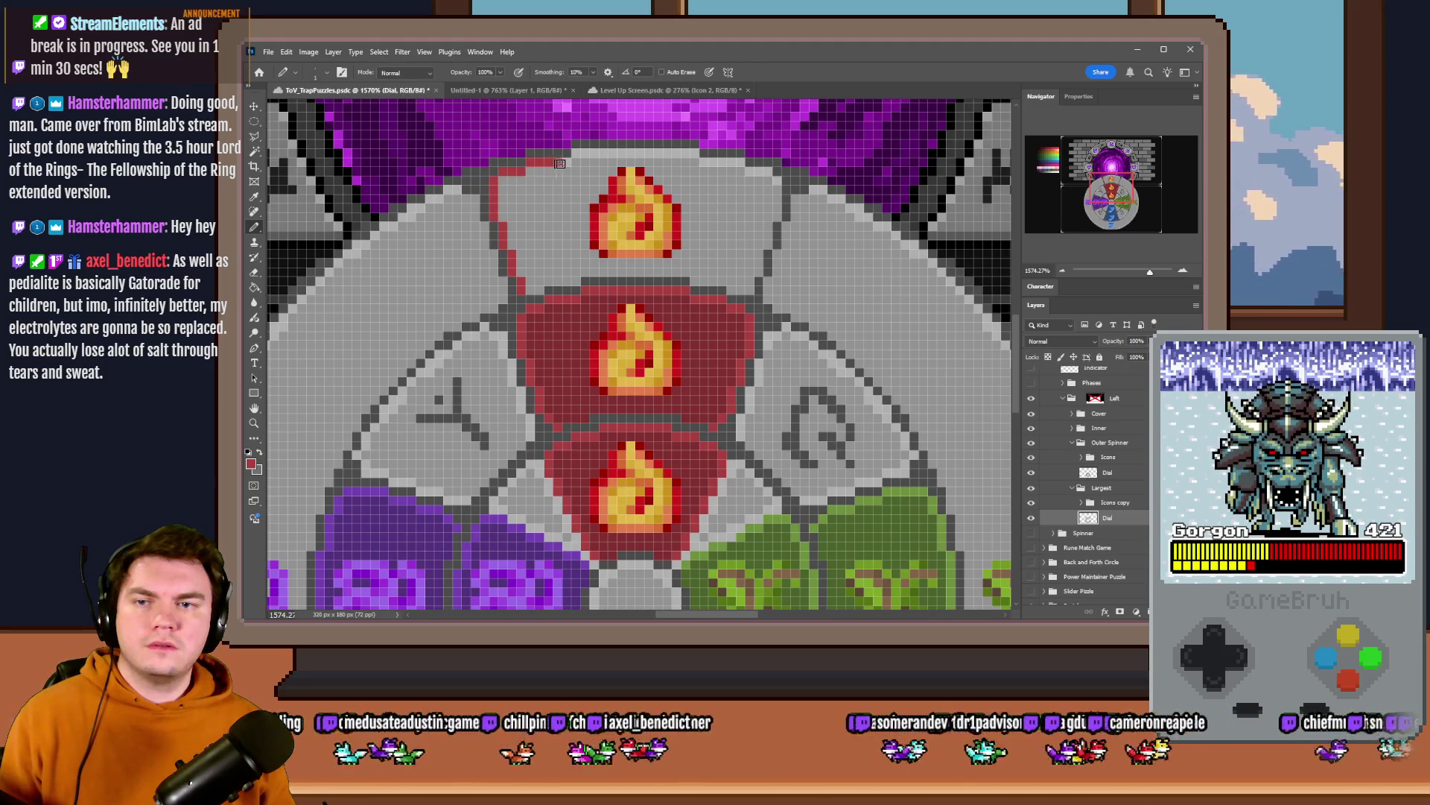
pyautogui.moveTo(573, 157); pyautogui.dragTo(675, 153)
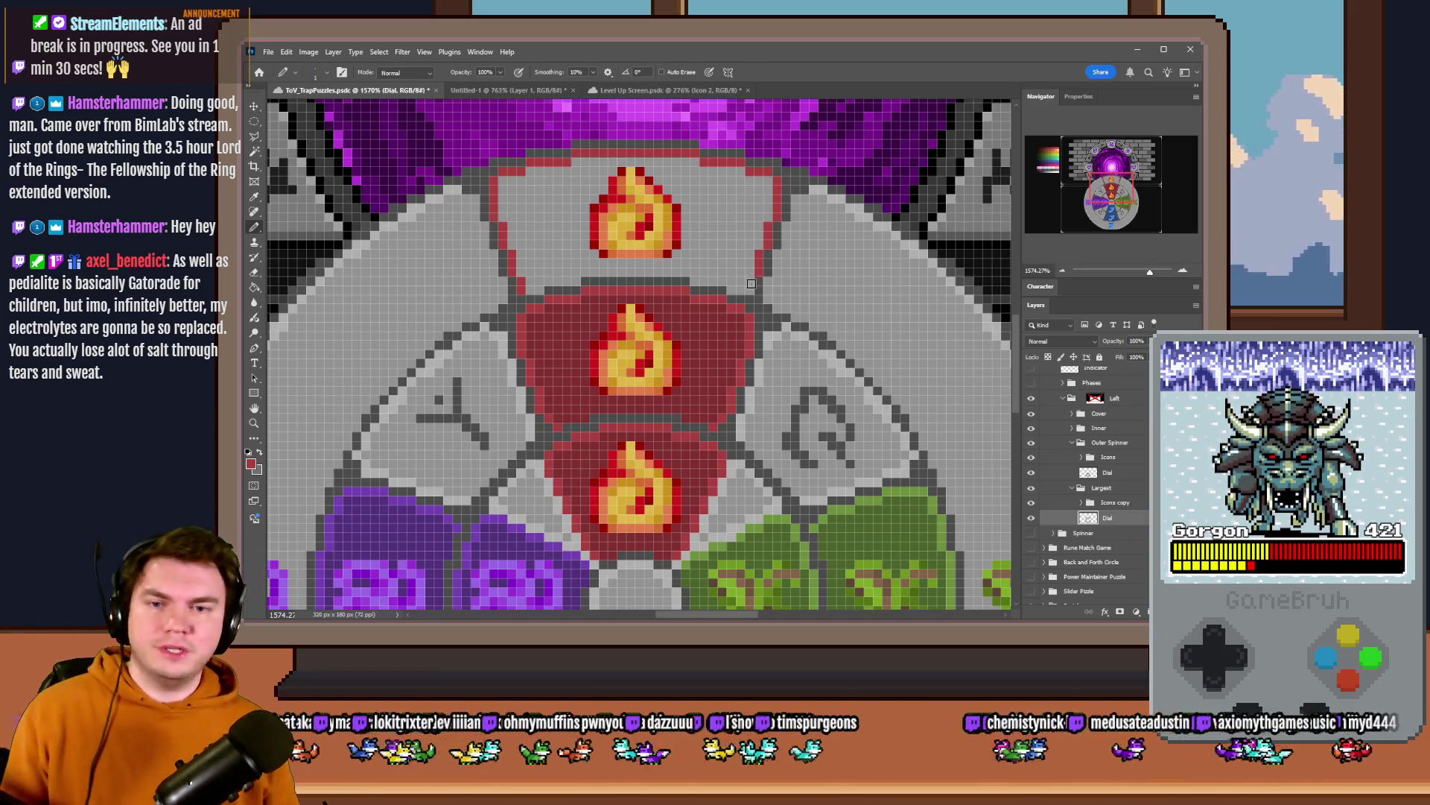
pyautogui.keyDown('alt'); pyautogui.click(564, 348); pyautogui.keyUp('alt')
pyautogui.press('g')
pyautogui.click(520, 224)
pyautogui.press('m')
pyautogui.scroll(-5, 675, 320)
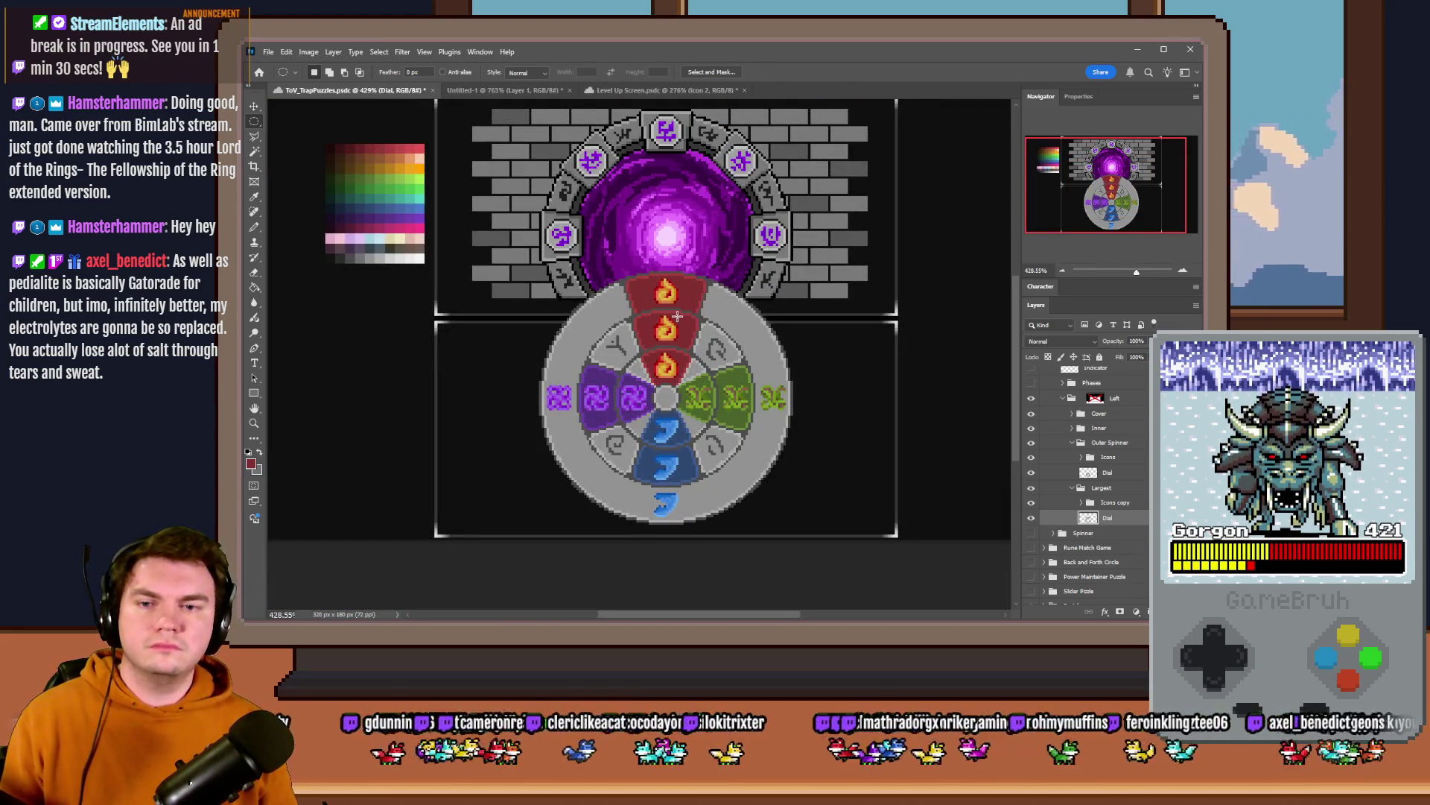
pyautogui.scroll(3, 676, 321)
pyautogui.scroll(2, 671, 320)
# - Select the whole top red flame tile with a rectangular marquee
pyautogui.press('b')
pyautogui.scroll(1, 629, 317)
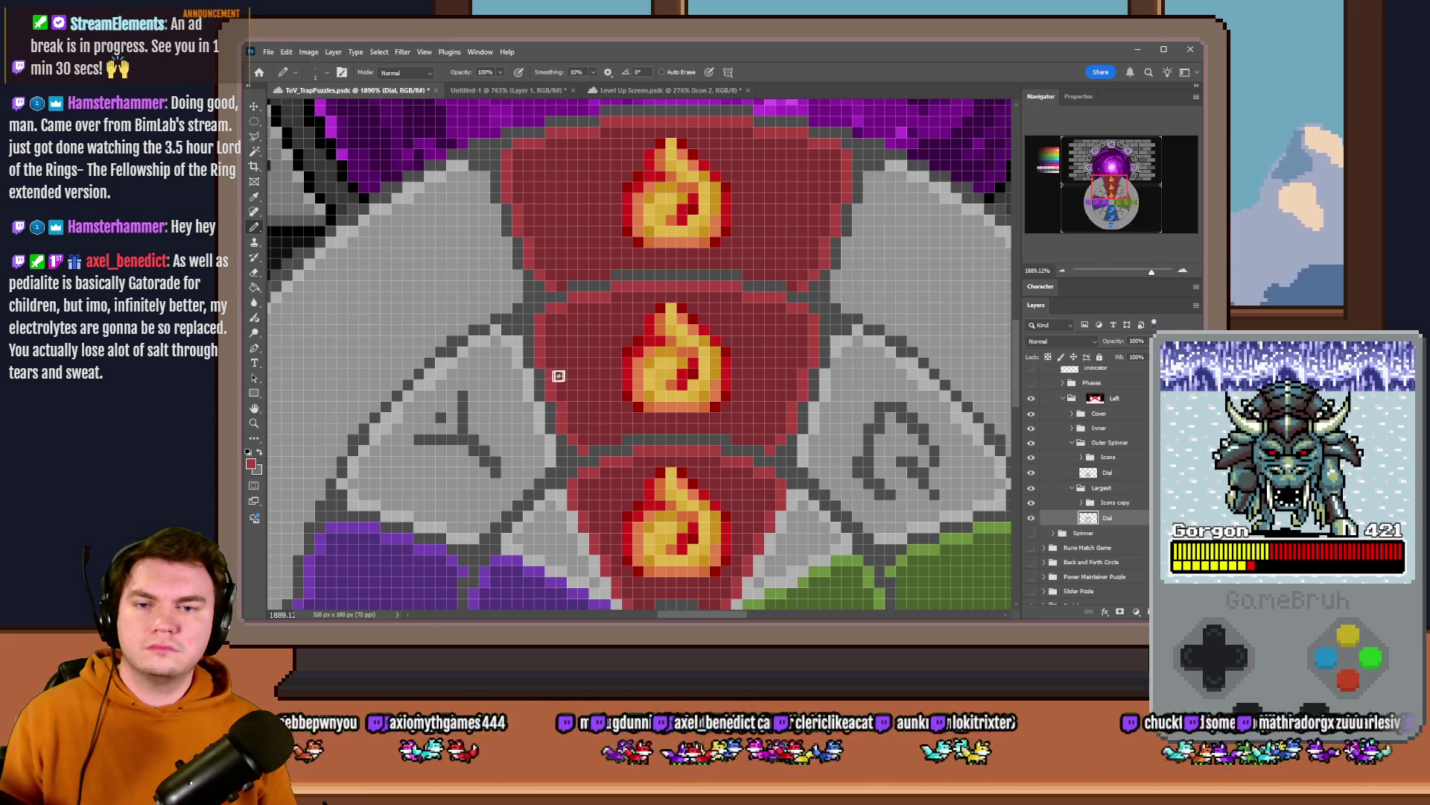
pyautogui.scroll(-3, 558, 376)
pyautogui.scroll(-3, 642, 323)
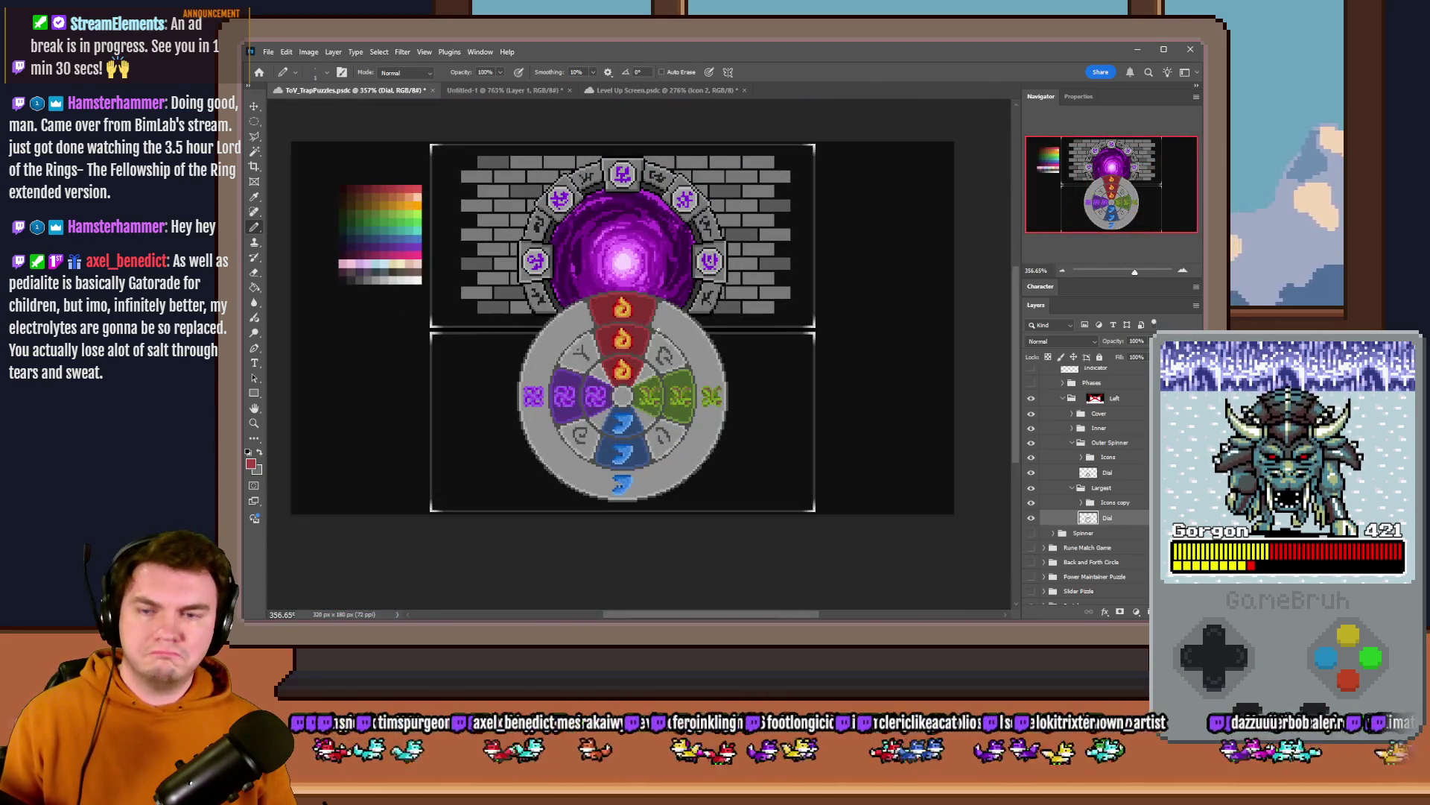
pyautogui.scroll(2, 620, 318)
pyautogui.click(255, 121)
pyautogui.rightClick(255, 121)
pyautogui.click(304, 125)
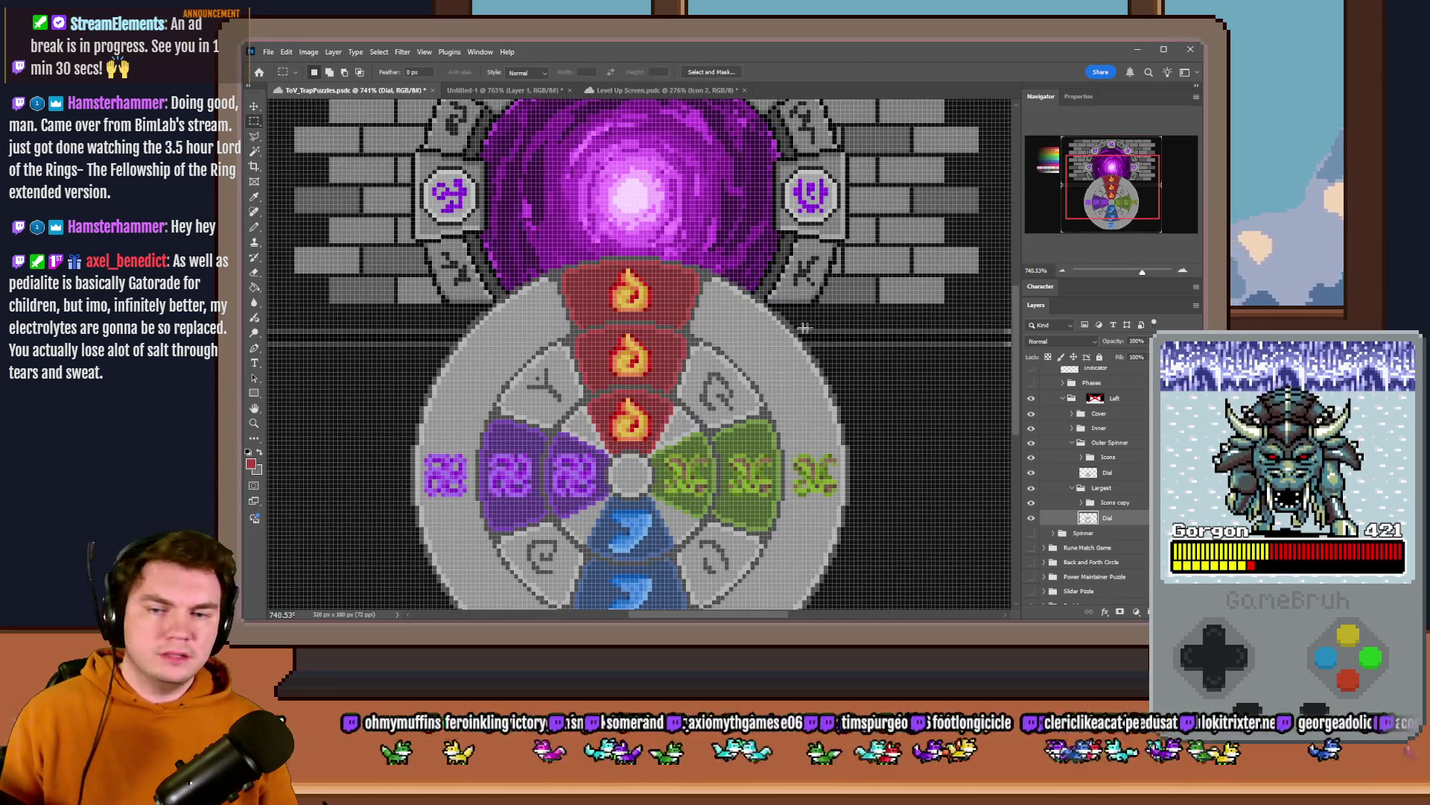
pyautogui.scroll(2, 593, 197)
pyautogui.scroll(1, 594, 197)
pyautogui.scroll(1, 593, 198)
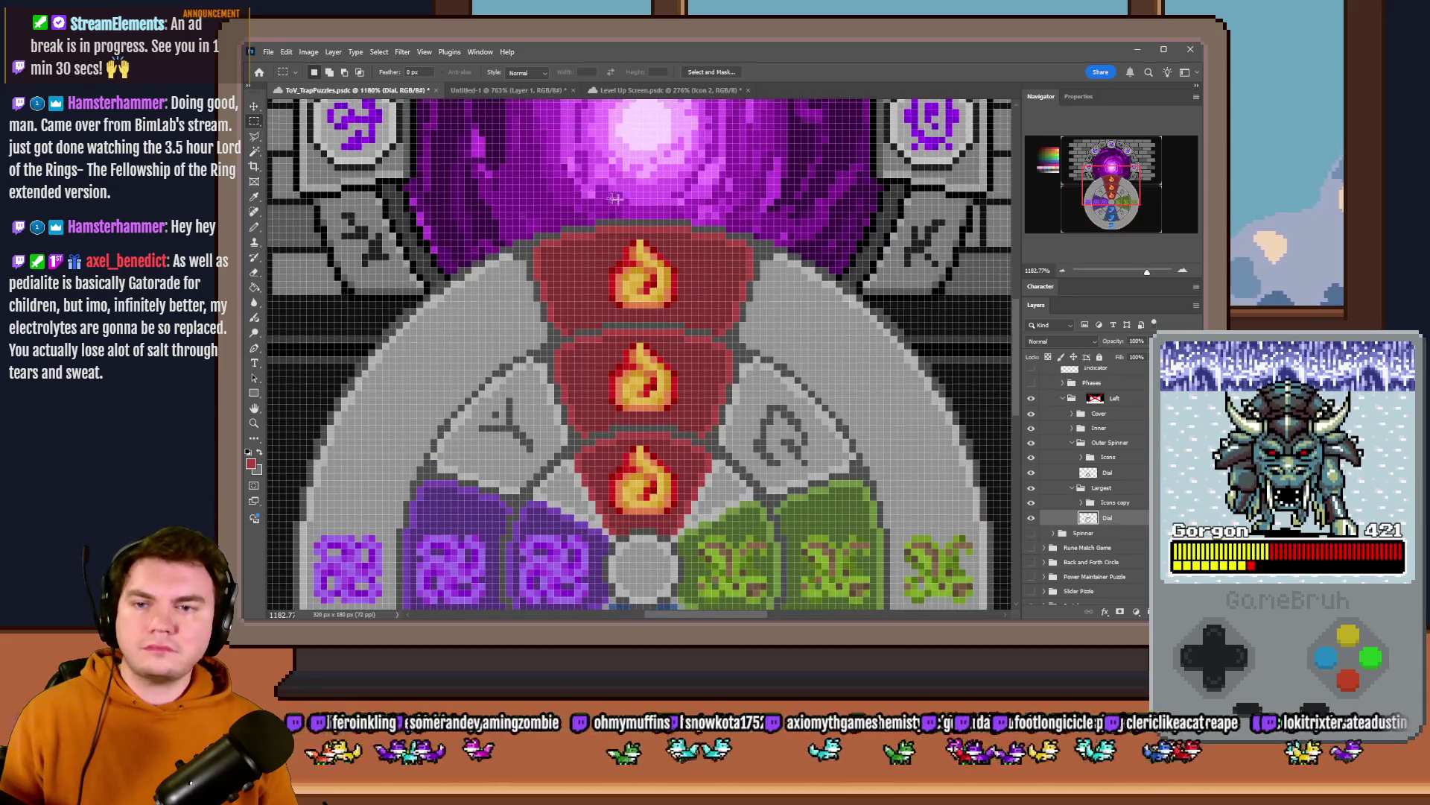
pyautogui.moveTo(515, 225); pyautogui.dragTo(772, 325)
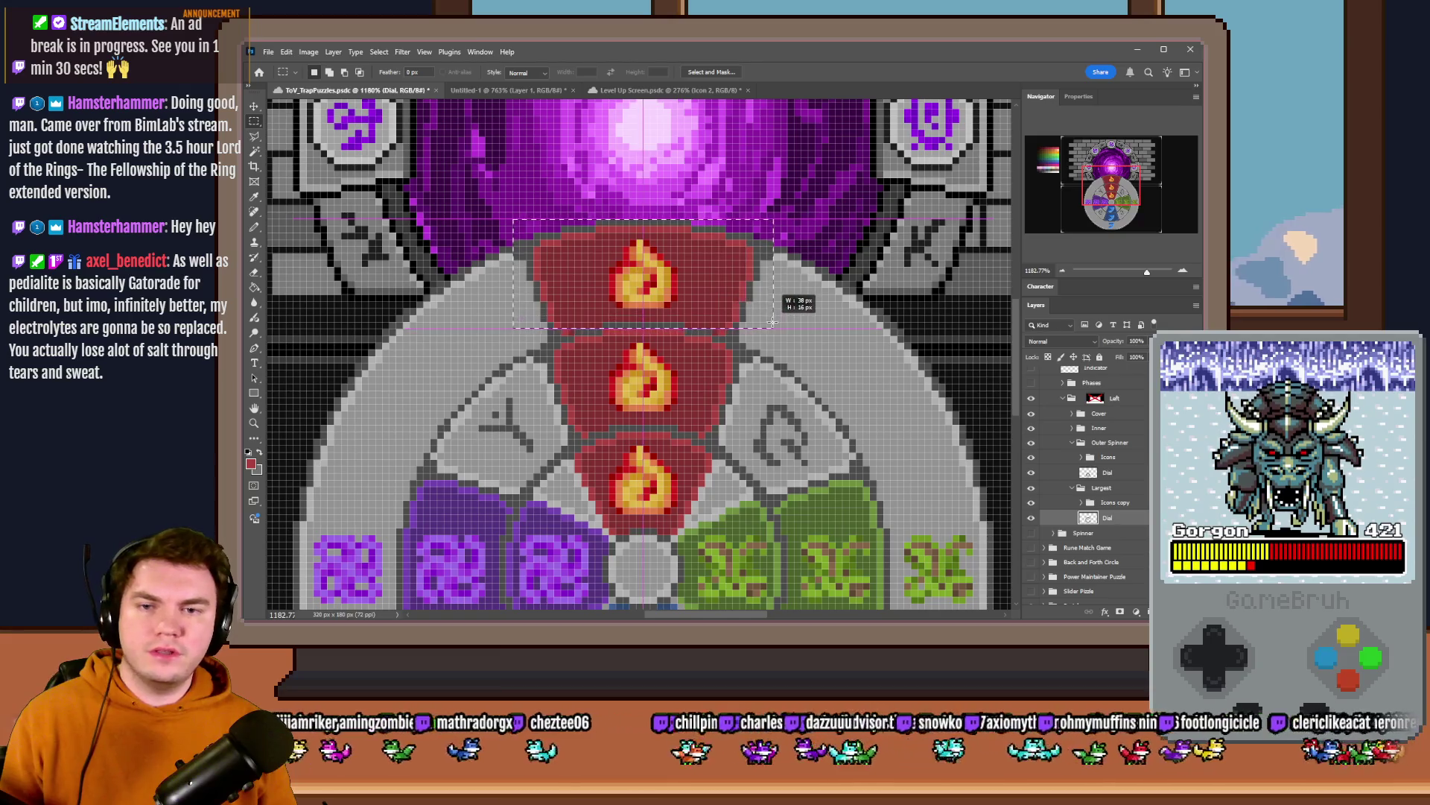
pyautogui.moveTo(772, 325); pyautogui.dragTo(773, 359)
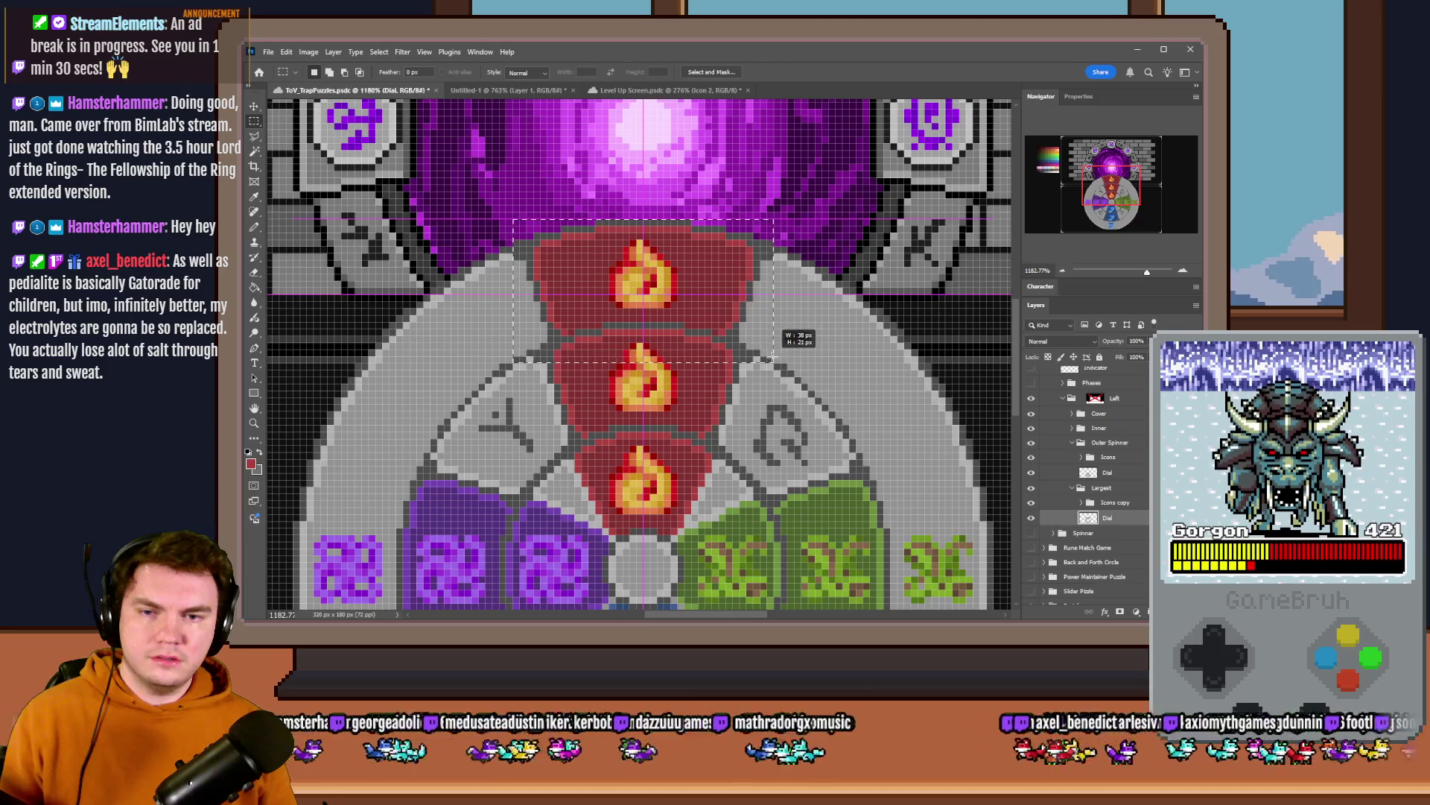
# - Copy the tile to its own layer and flip it vertically into the bottom wheel slot
pyautogui.rightClick(704, 302)
pyautogui.click(738, 415)
pyautogui.rightClick(709, 318)
pyautogui.click(760, 551)
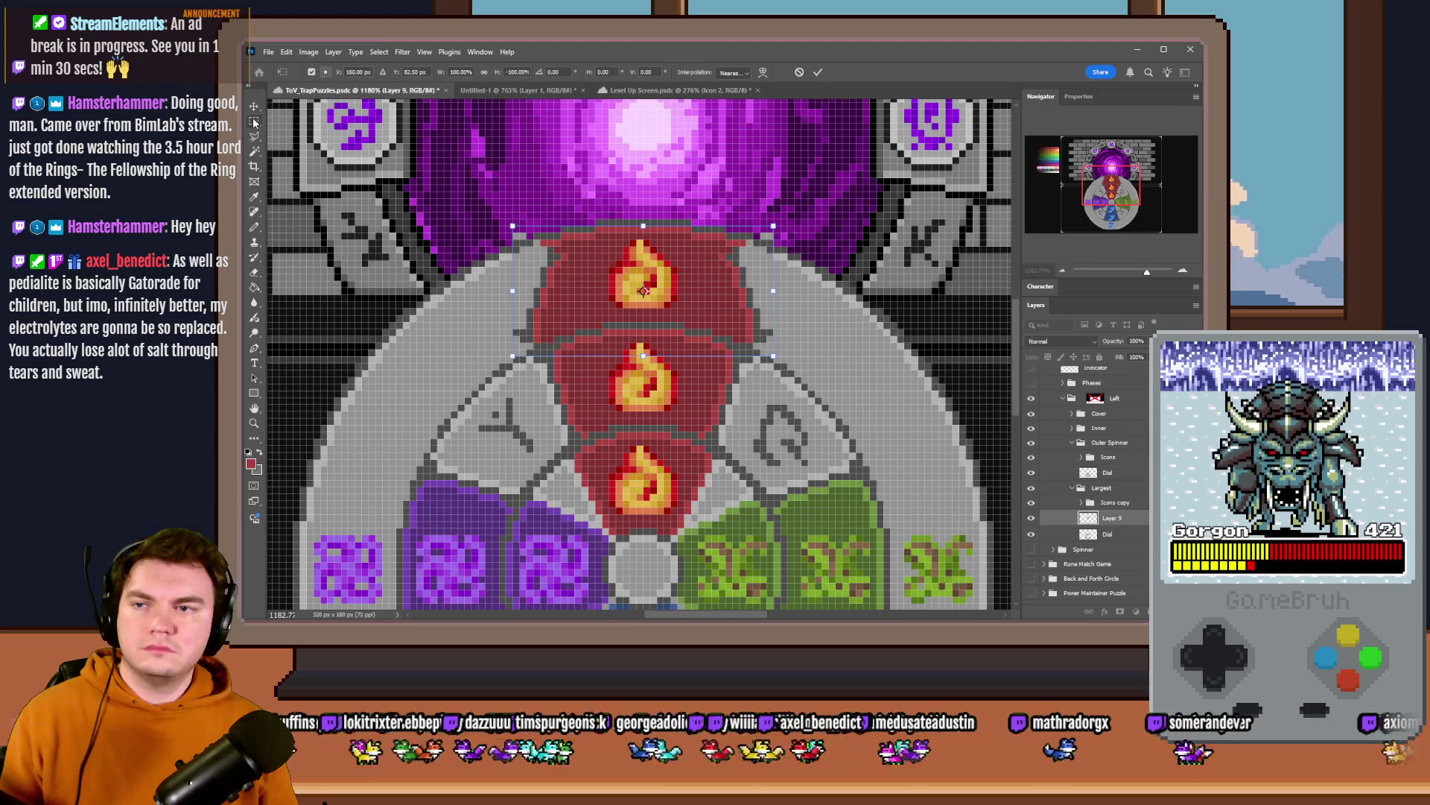
pyautogui.press('Return')
pyautogui.scroll(-5, 643, 288)
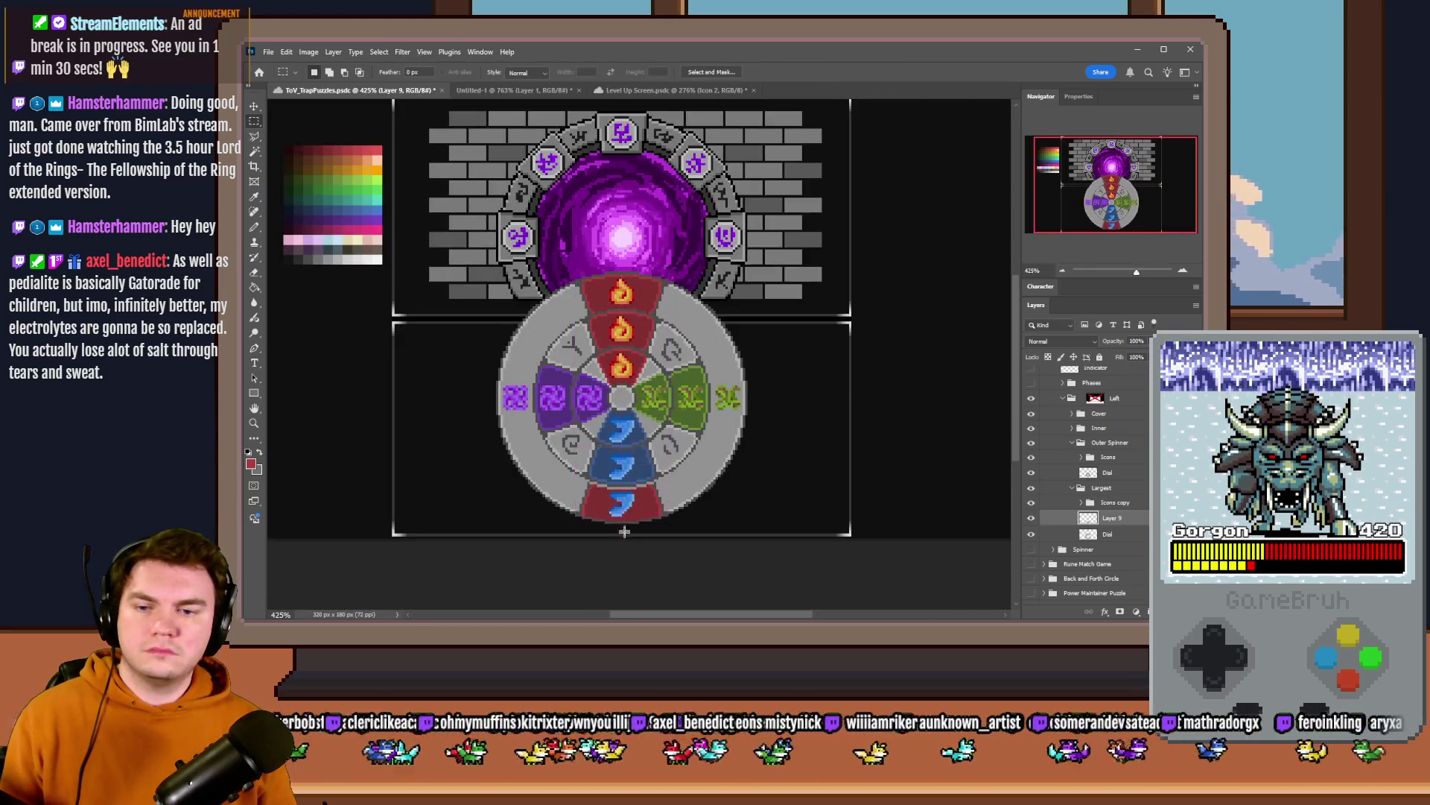
pyautogui.scroll(2, 624, 533)
pyautogui.scroll(-2, 624, 532)
pyautogui.scroll(3, 623, 532)
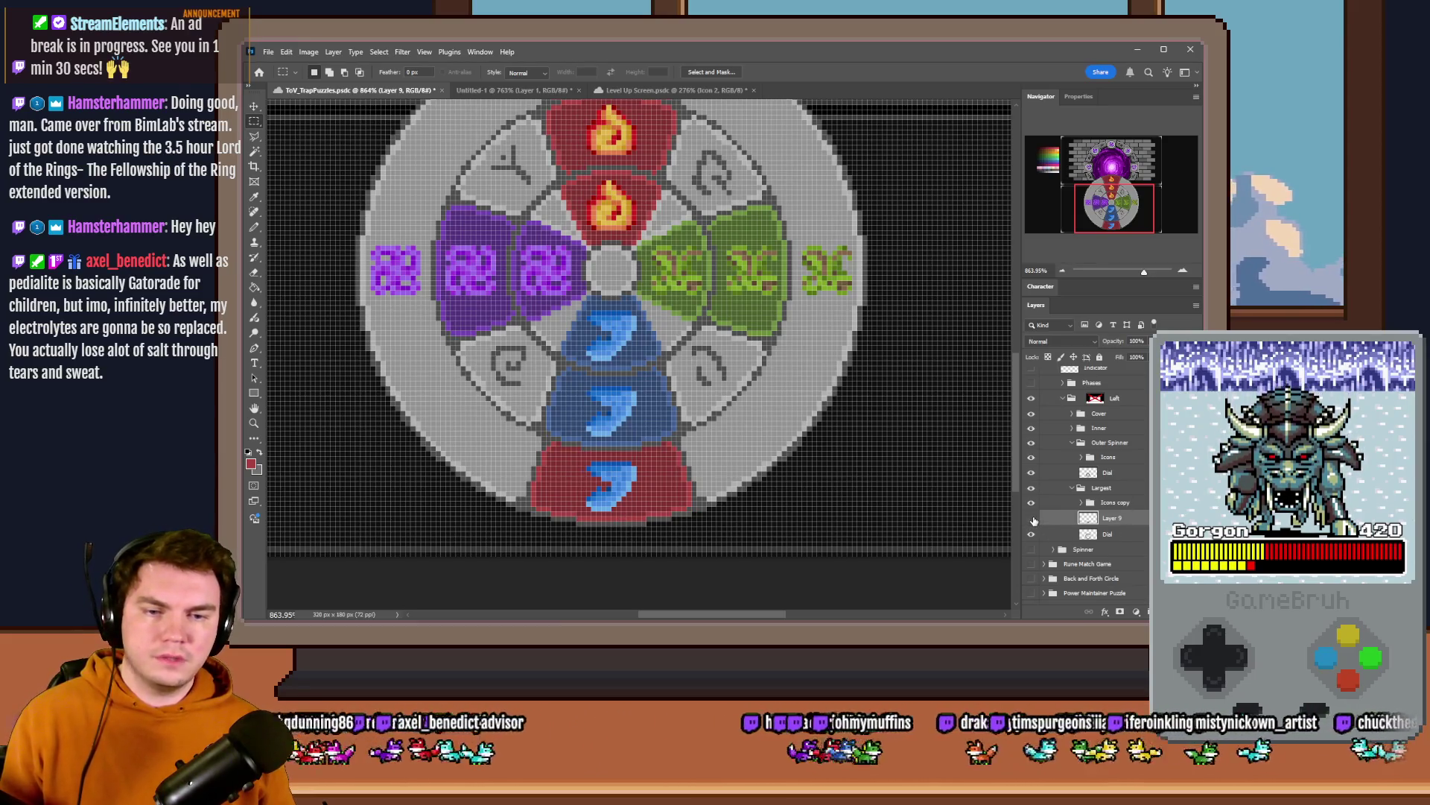
# - Compare the flipped red copy on Layer 9, then delete it to restore the blue bottom tiles
pyautogui.click(1034, 522)
pyautogui.click(1033, 521)
pyautogui.click(255, 287)
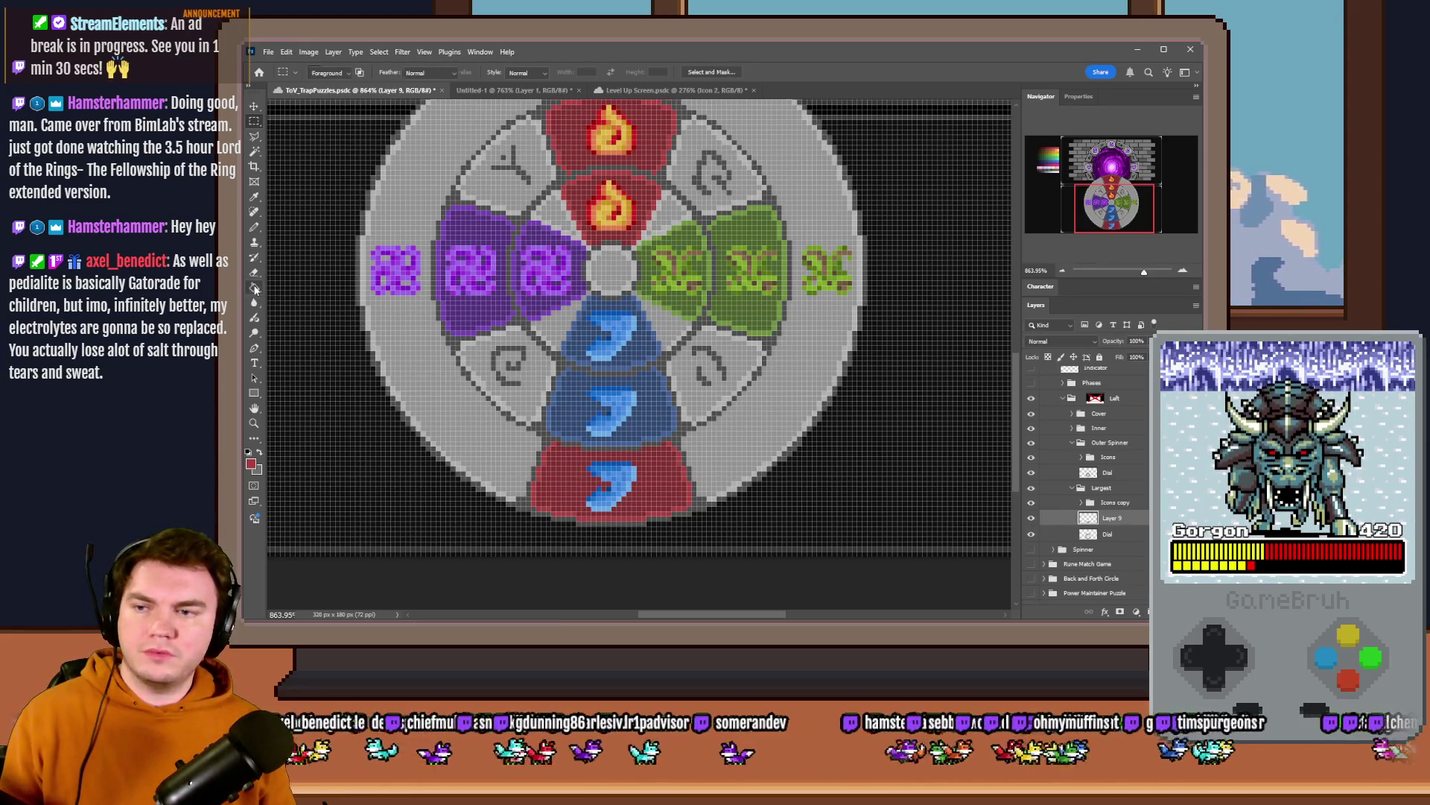
pyautogui.scroll(3, 570, 459)
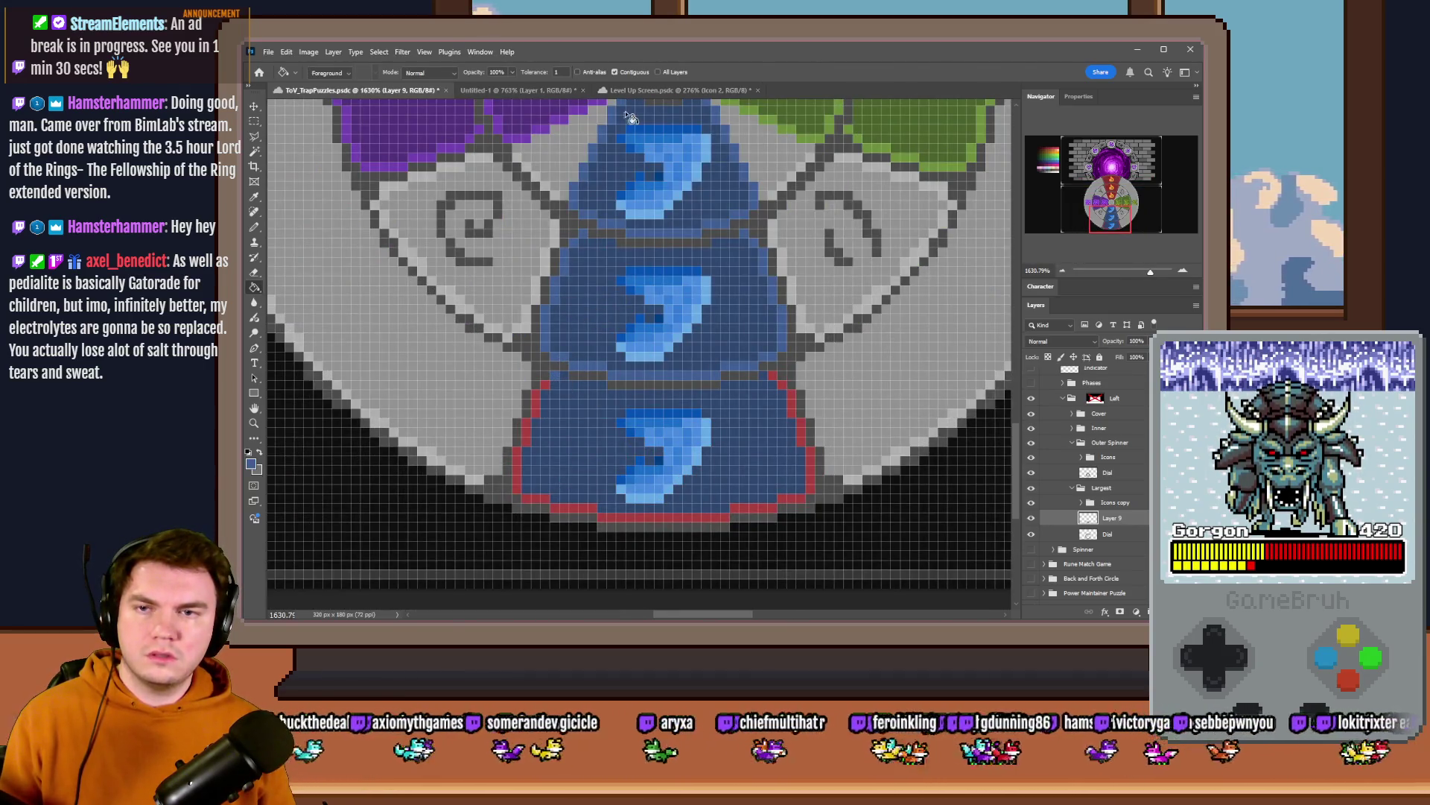
pyautogui.scroll(-5, 517, 426)
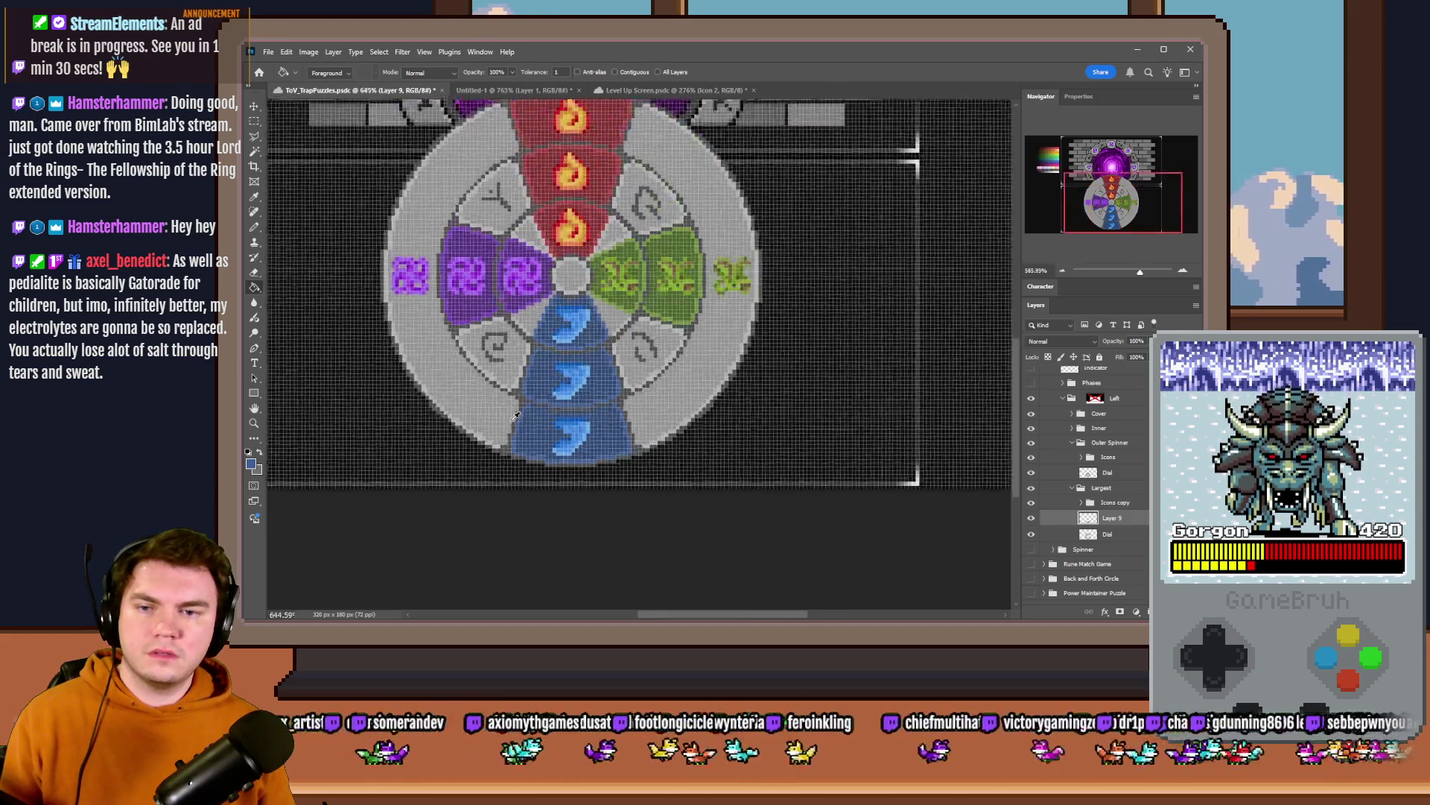
pyautogui.click(255, 121)
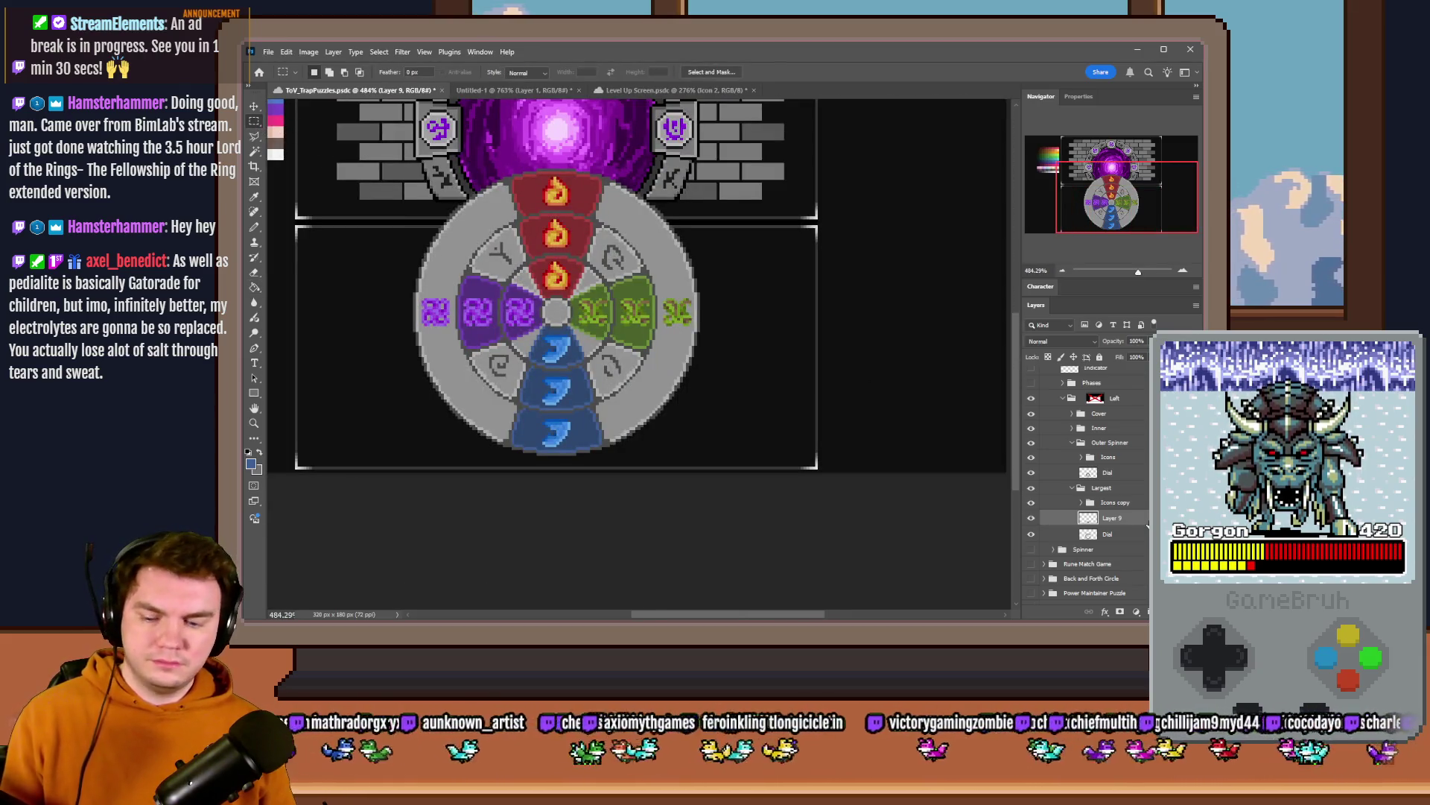
pyautogui.press('Delete')
pyautogui.scroll(3, 540, 239)
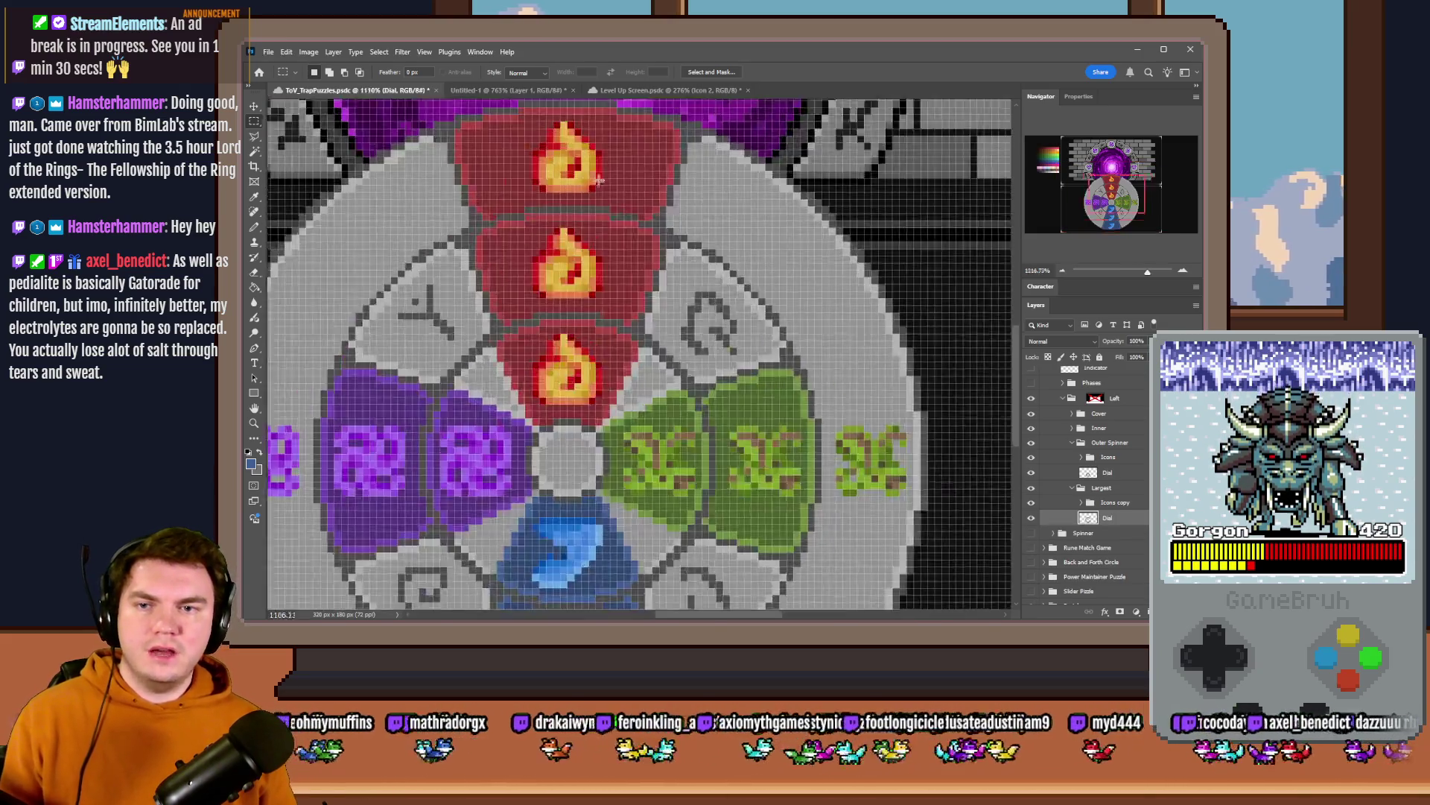
pyautogui.scroll(2, 708, 199)
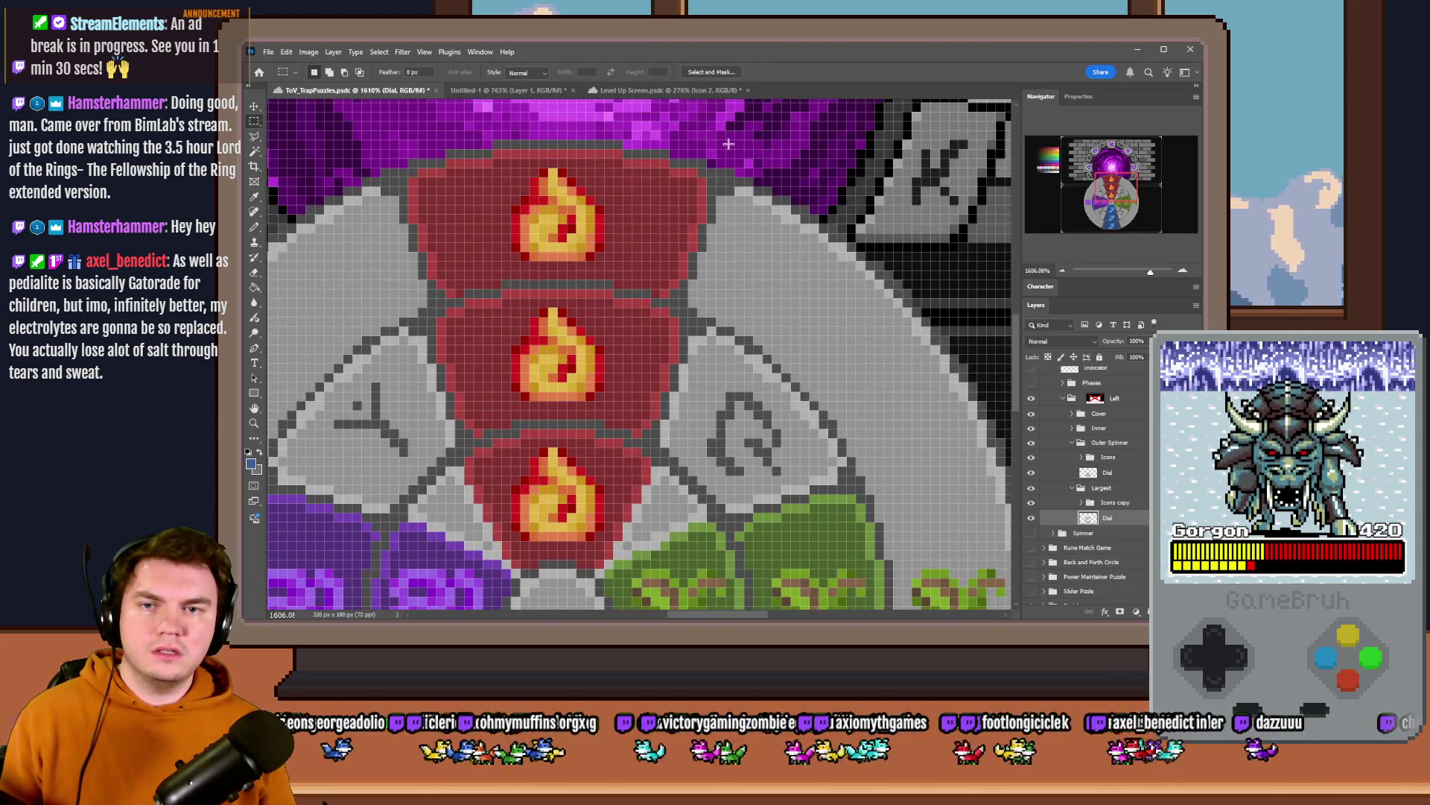
pyautogui.scroll(-3, 405, 350)
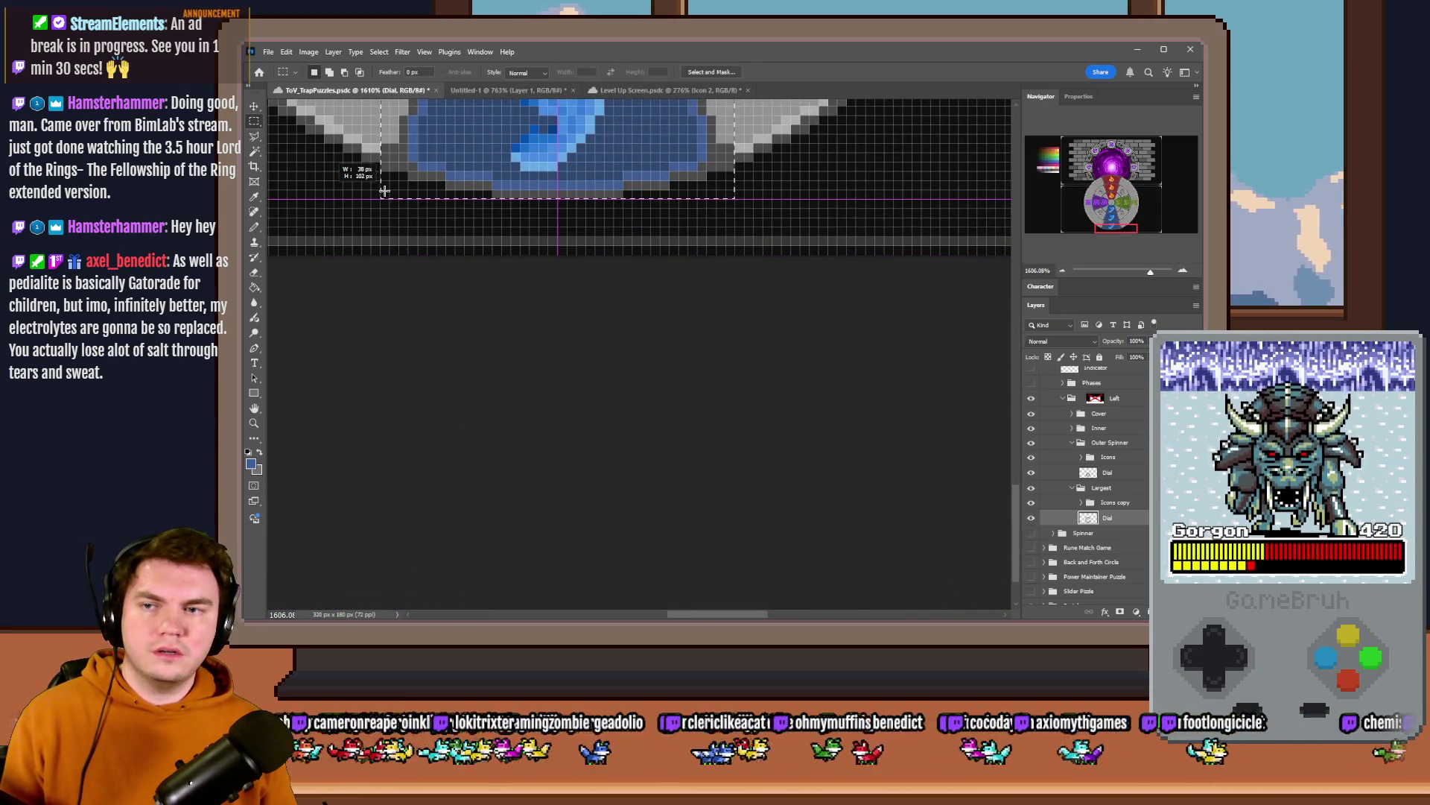
pyautogui.moveTo(408, 604); pyautogui.dragTo(384, 192)
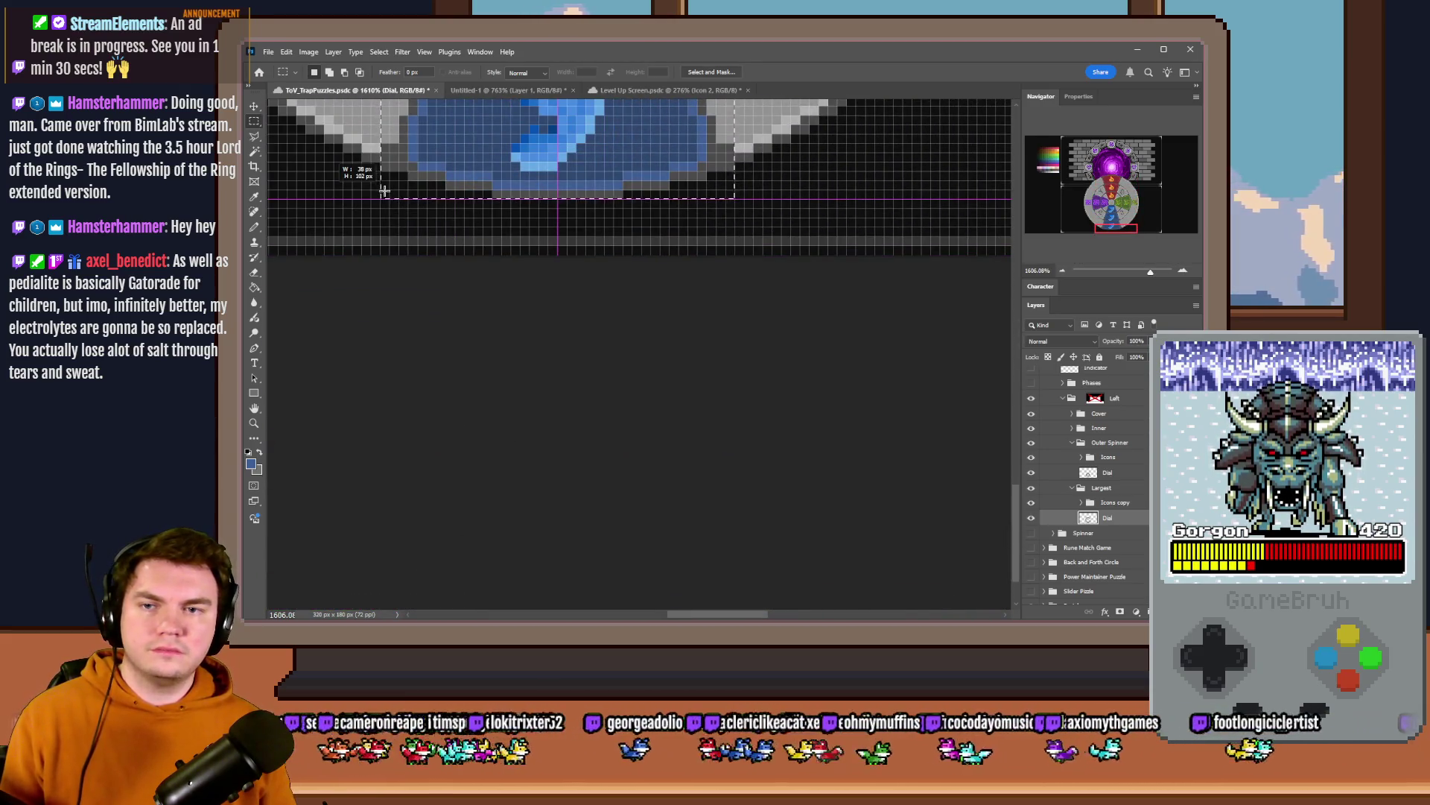
pyautogui.scroll(-2, 473, 309)
pyautogui.scroll(-2, 607, 399)
pyautogui.scroll(2, 607, 399)
pyautogui.scroll(1, 605, 267)
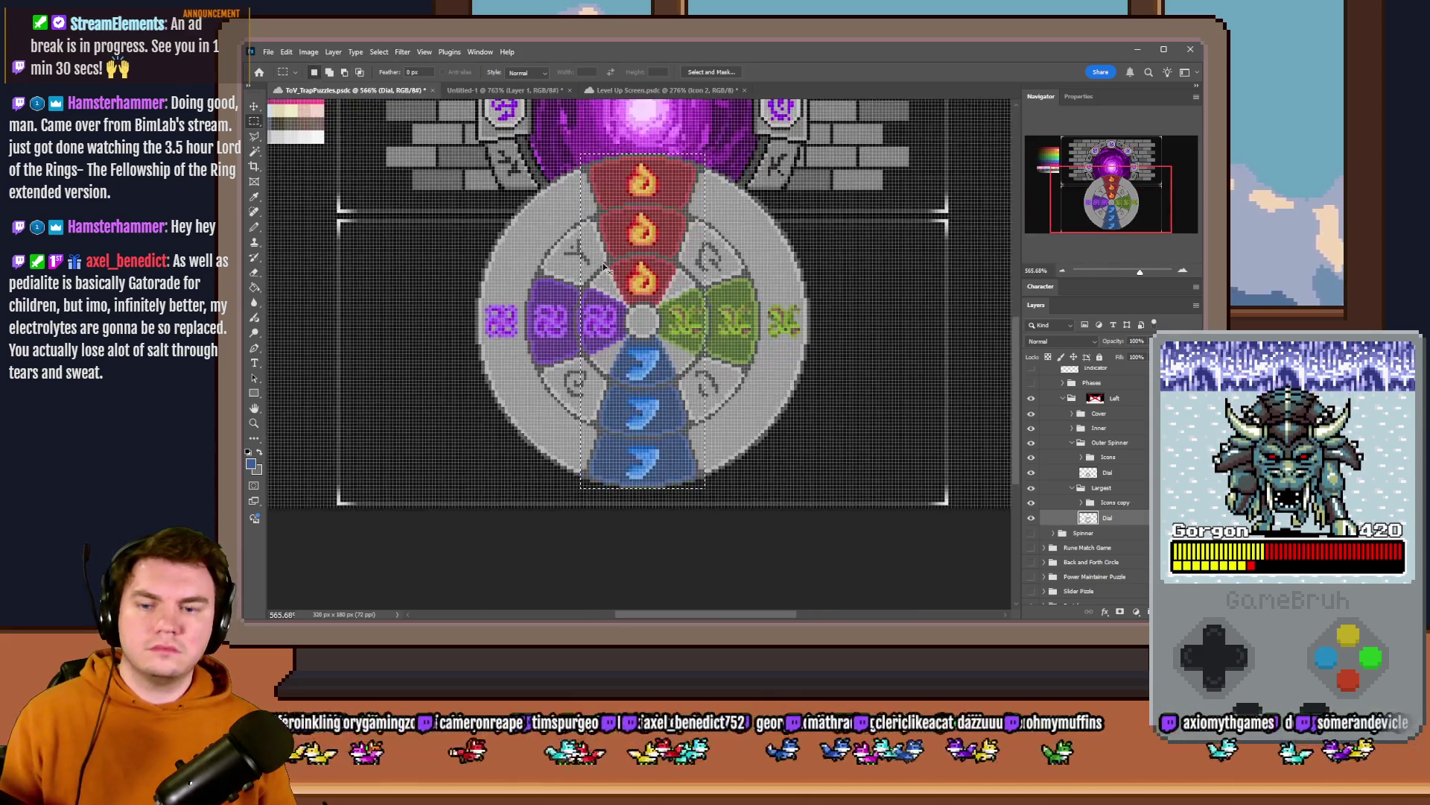
# - Copy the selected tiles to a new layer and rotate them a quarter turn clockwise
pyautogui.hotkey('ctrl', 'j')
pyautogui.rightClick(626, 259)
pyautogui.click(659, 375)
pyautogui.rightClick(654, 315)
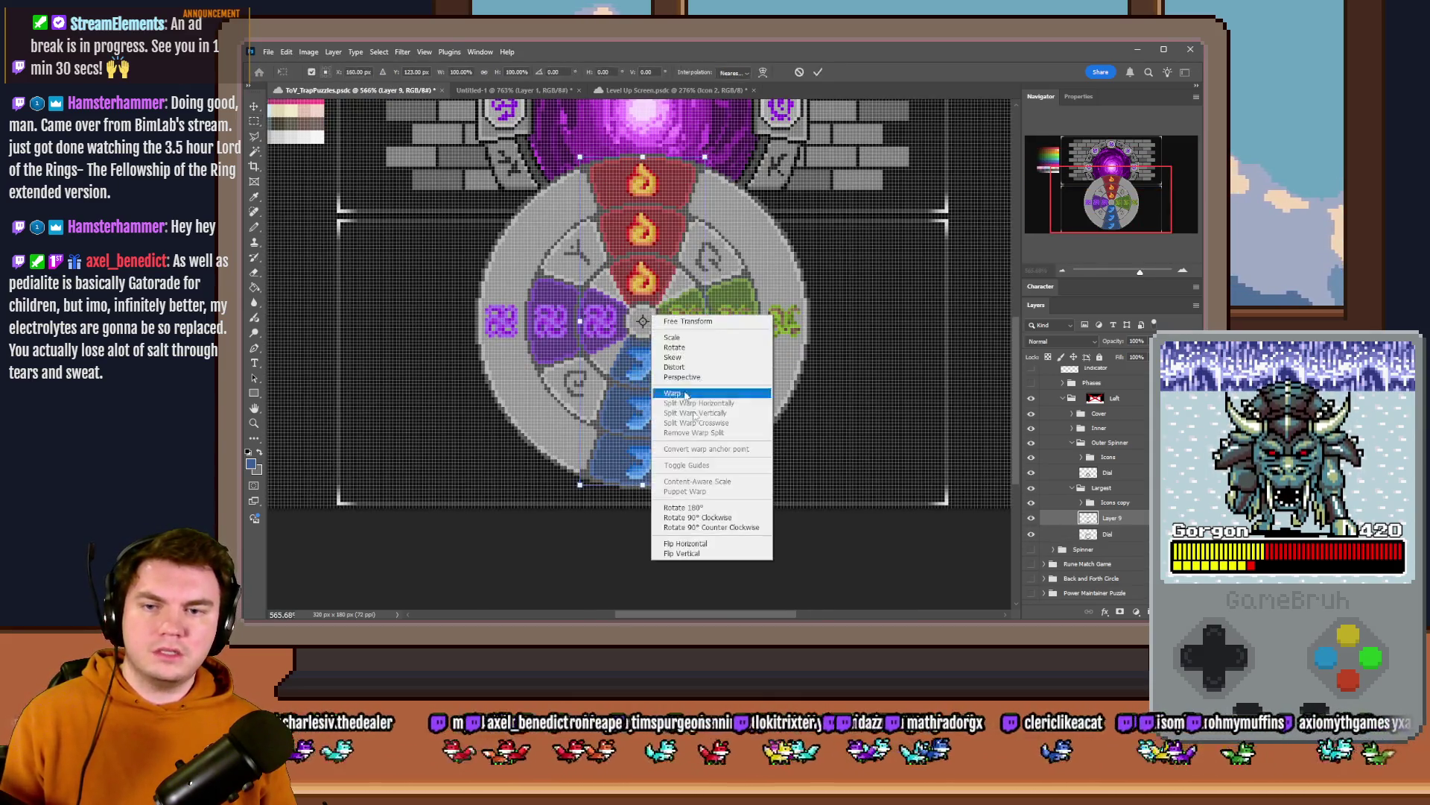
pyautogui.click(698, 516)
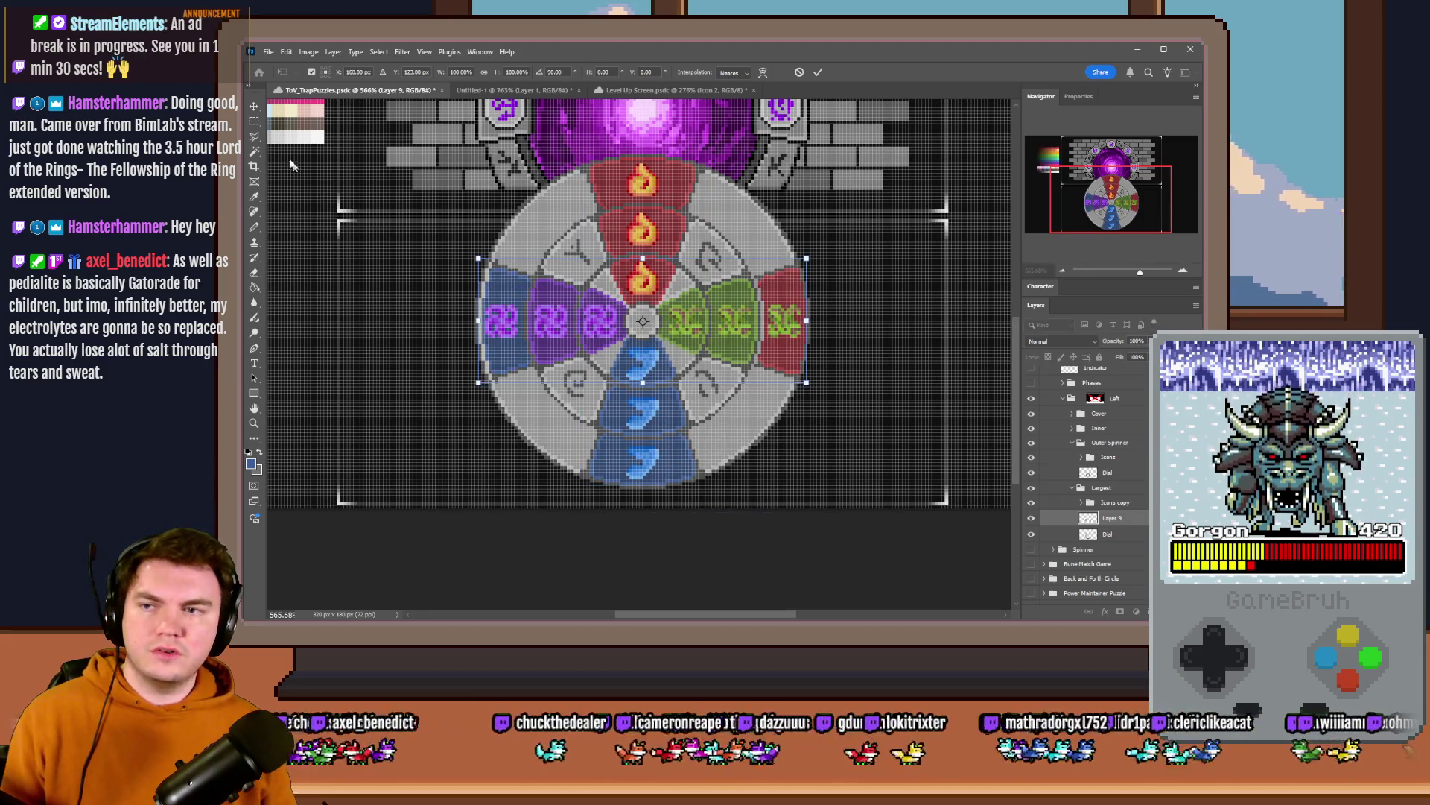
pyautogui.press('Return')
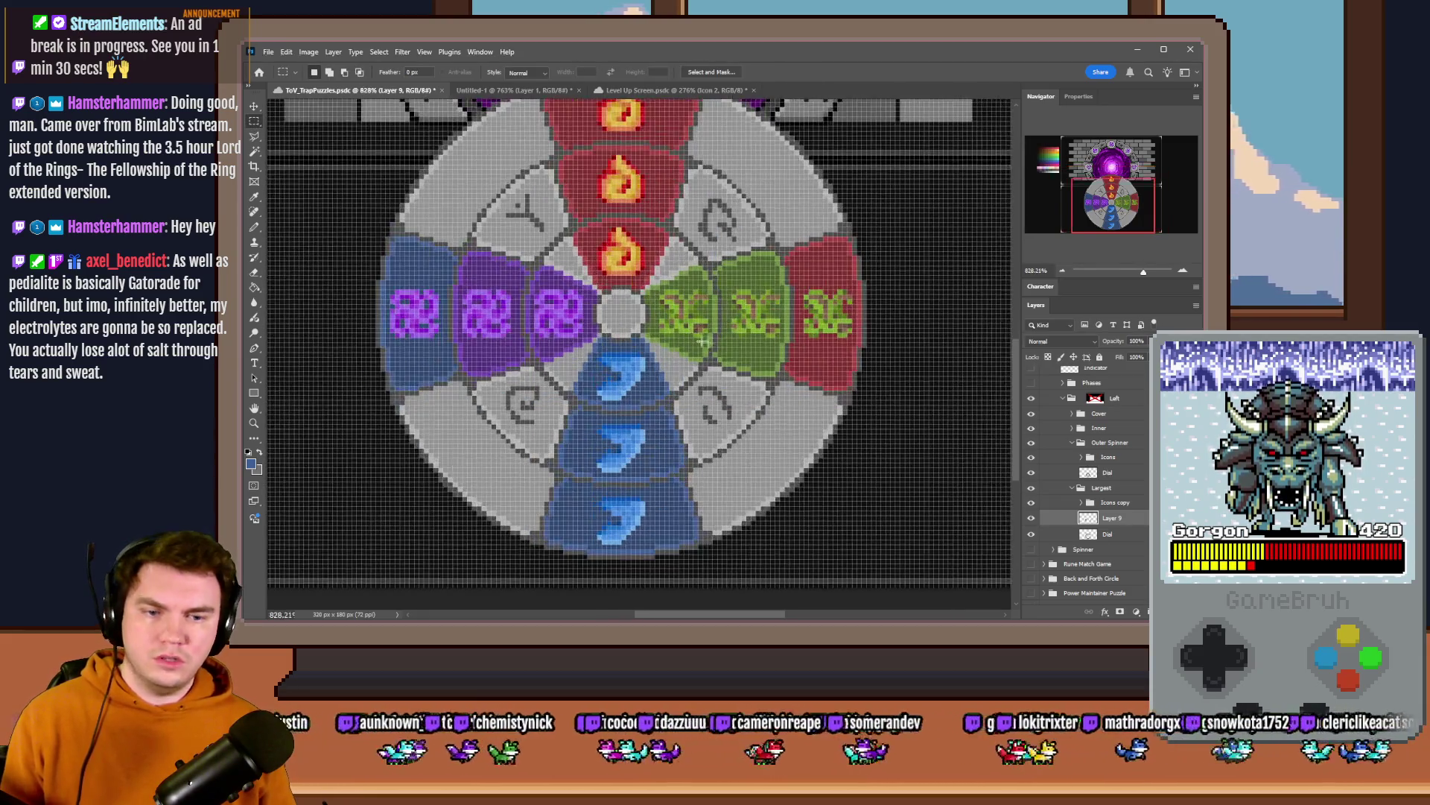
# - Bucket-fill the left arm's outer tile and outline purple and the right arm's red tile green, then merge into Dial
pyautogui.press('g')
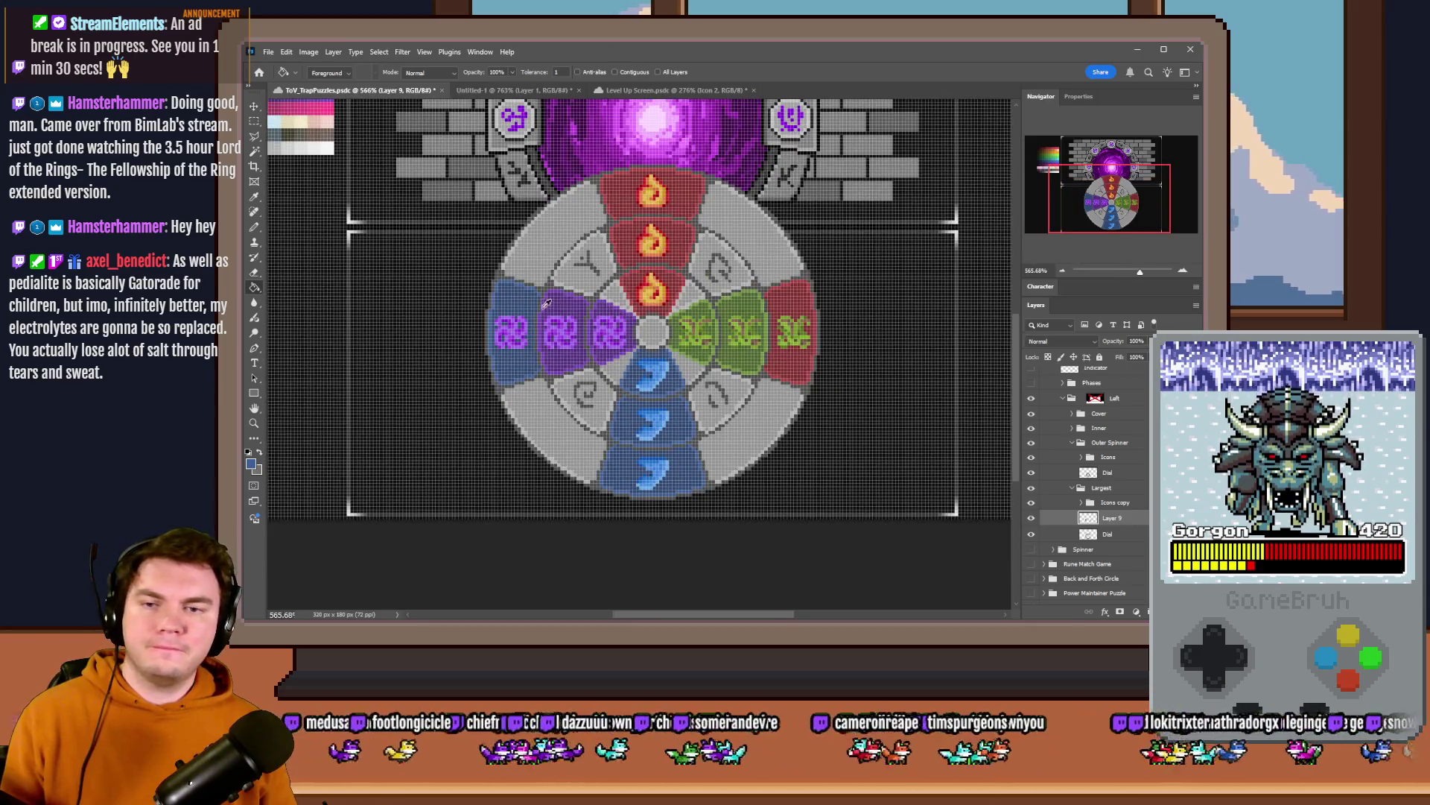
pyautogui.scroll(3, 547, 304)
pyautogui.scroll(2, 545, 299)
pyautogui.click(553, 296)
pyautogui.click(598, 269)
pyautogui.click(549, 274)
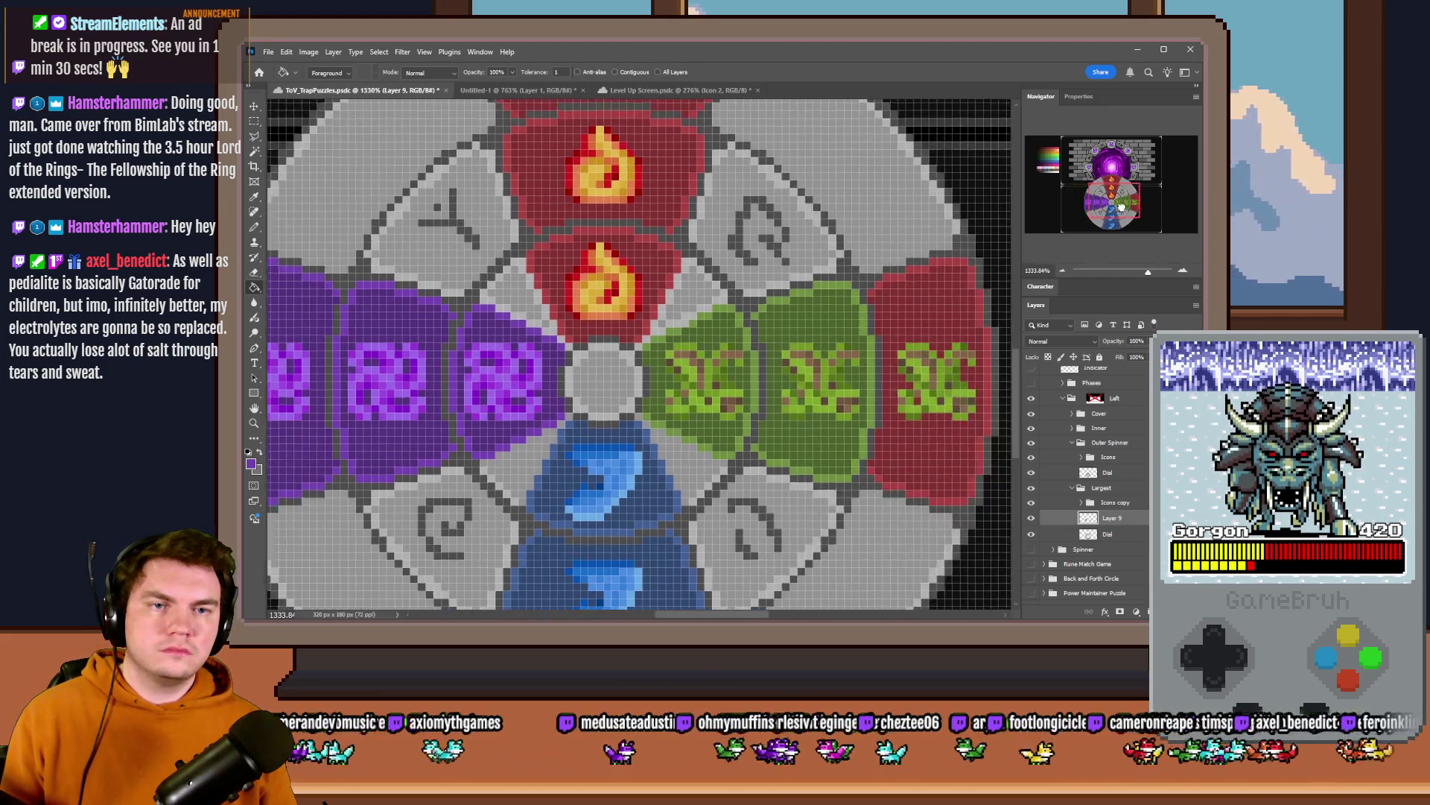
pyautogui.moveTo(1041, 233); pyautogui.dragTo(755, 305)
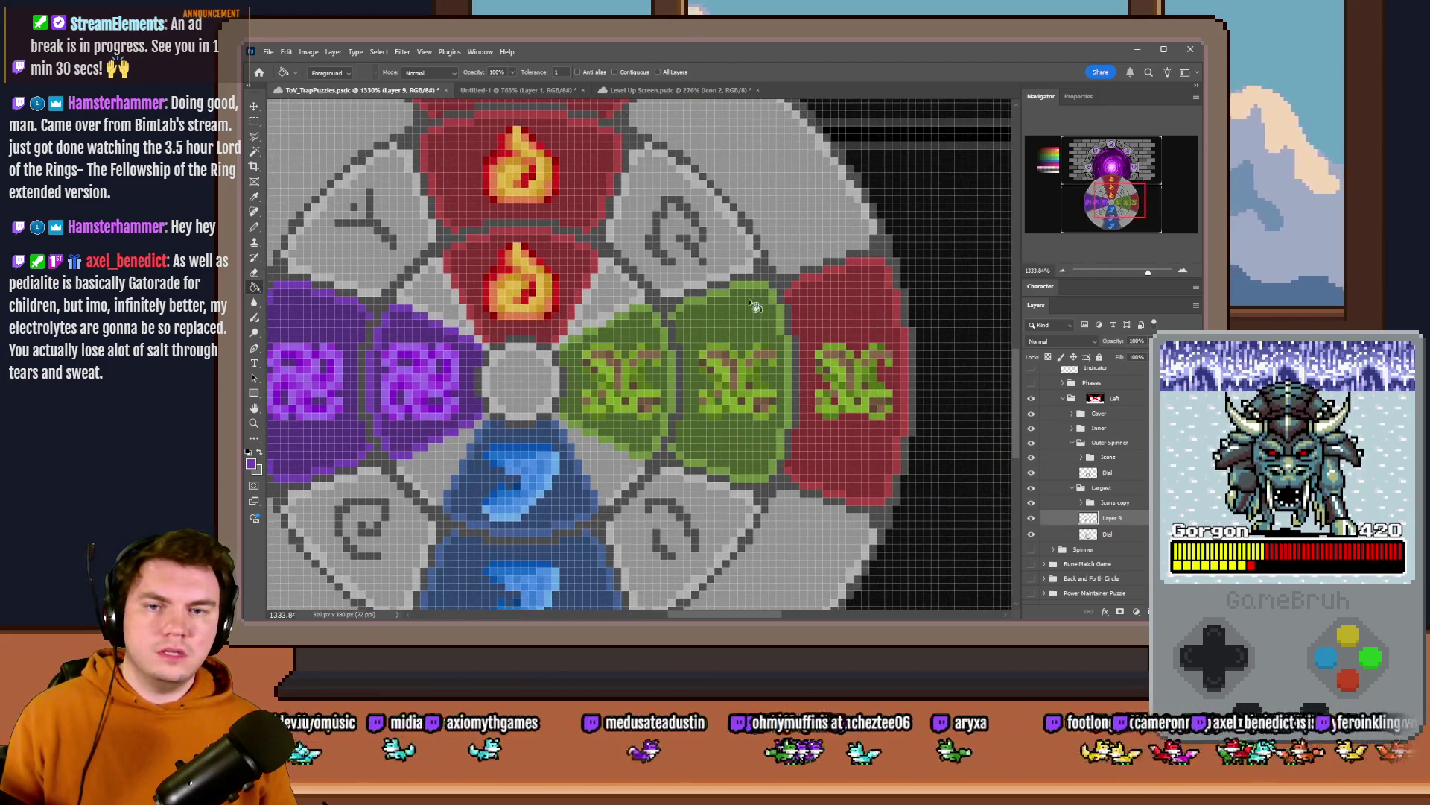
pyautogui.click(814, 297)
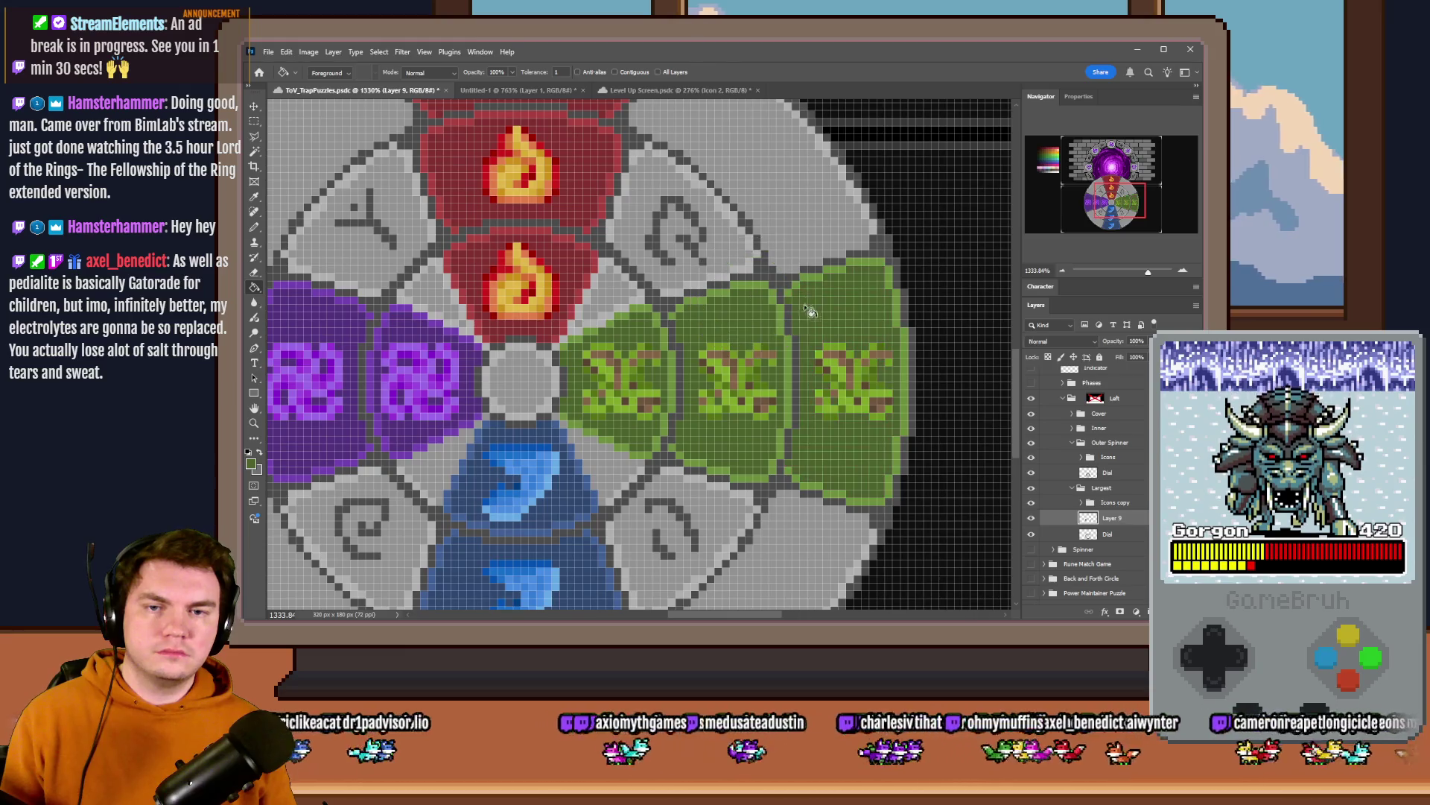
pyautogui.scroll(-3, 828, 397)
pyautogui.hotkey('ctrl', 'e')
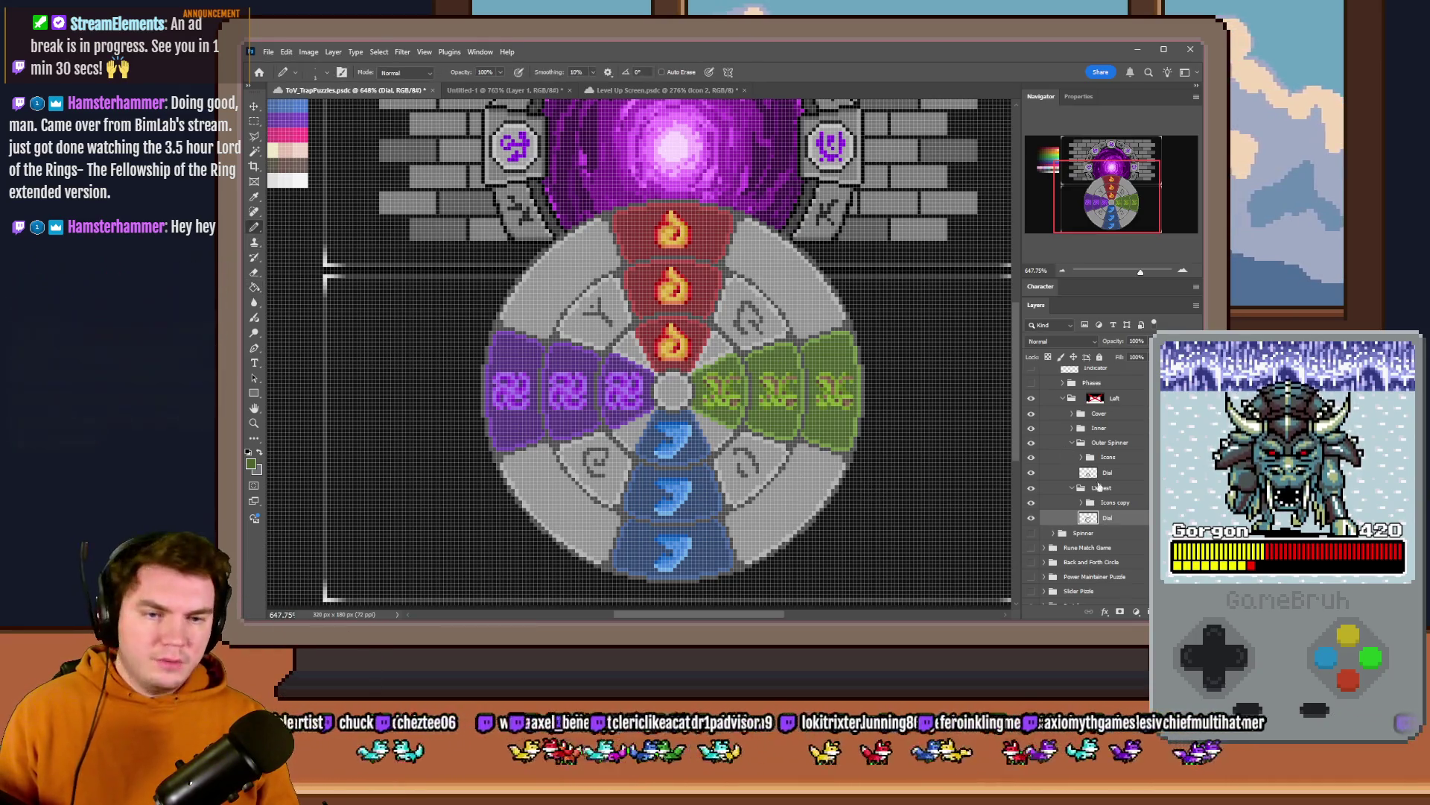
# - Pencil light grey over stray dark edge pixels on the grey wedges around the wheel
pyautogui.press('b')
pyautogui.scroll(3, 561, 242)
pyautogui.scroll(1, 640, 182)
pyautogui.scroll(1, 651, 213)
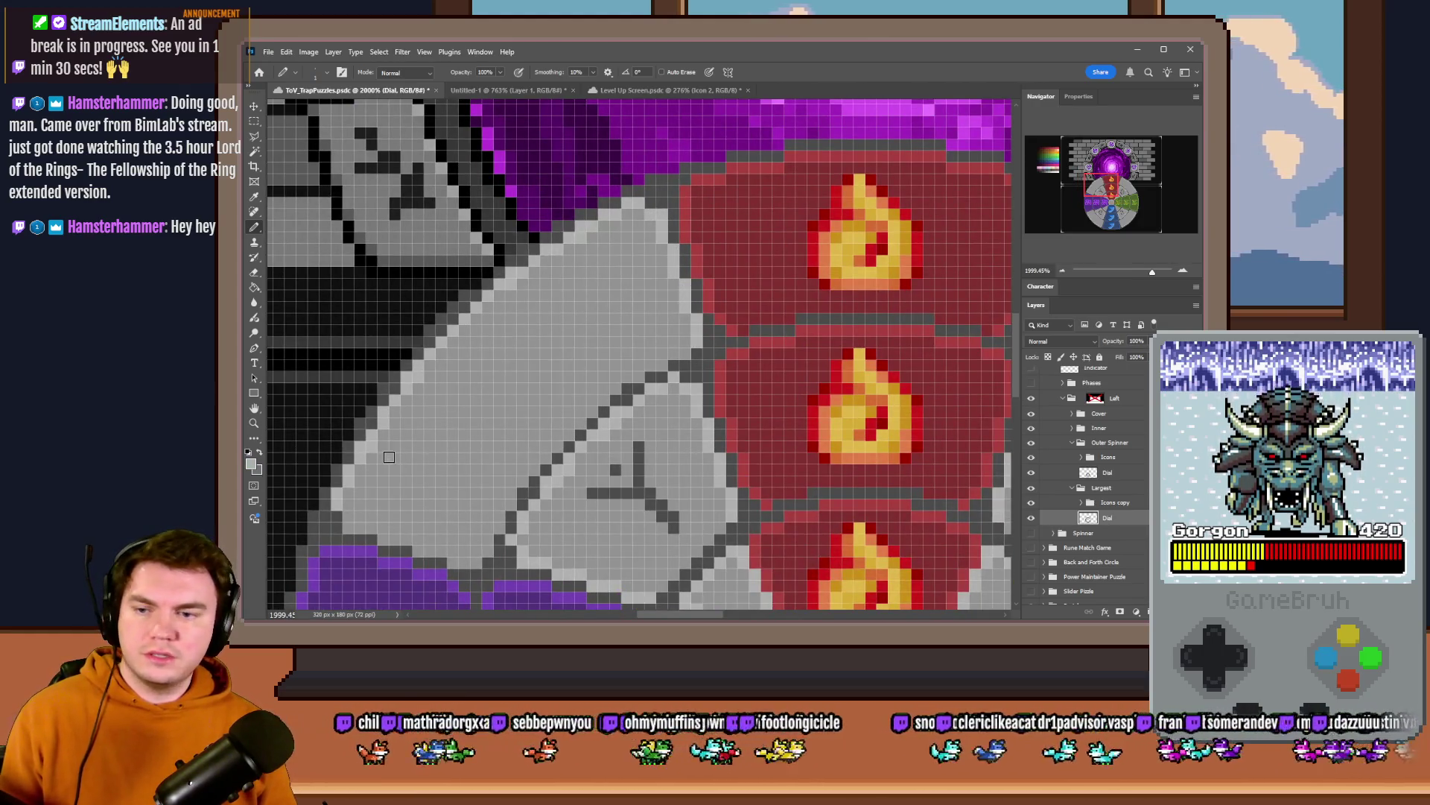
pyautogui.scroll(-2, 403, 519)
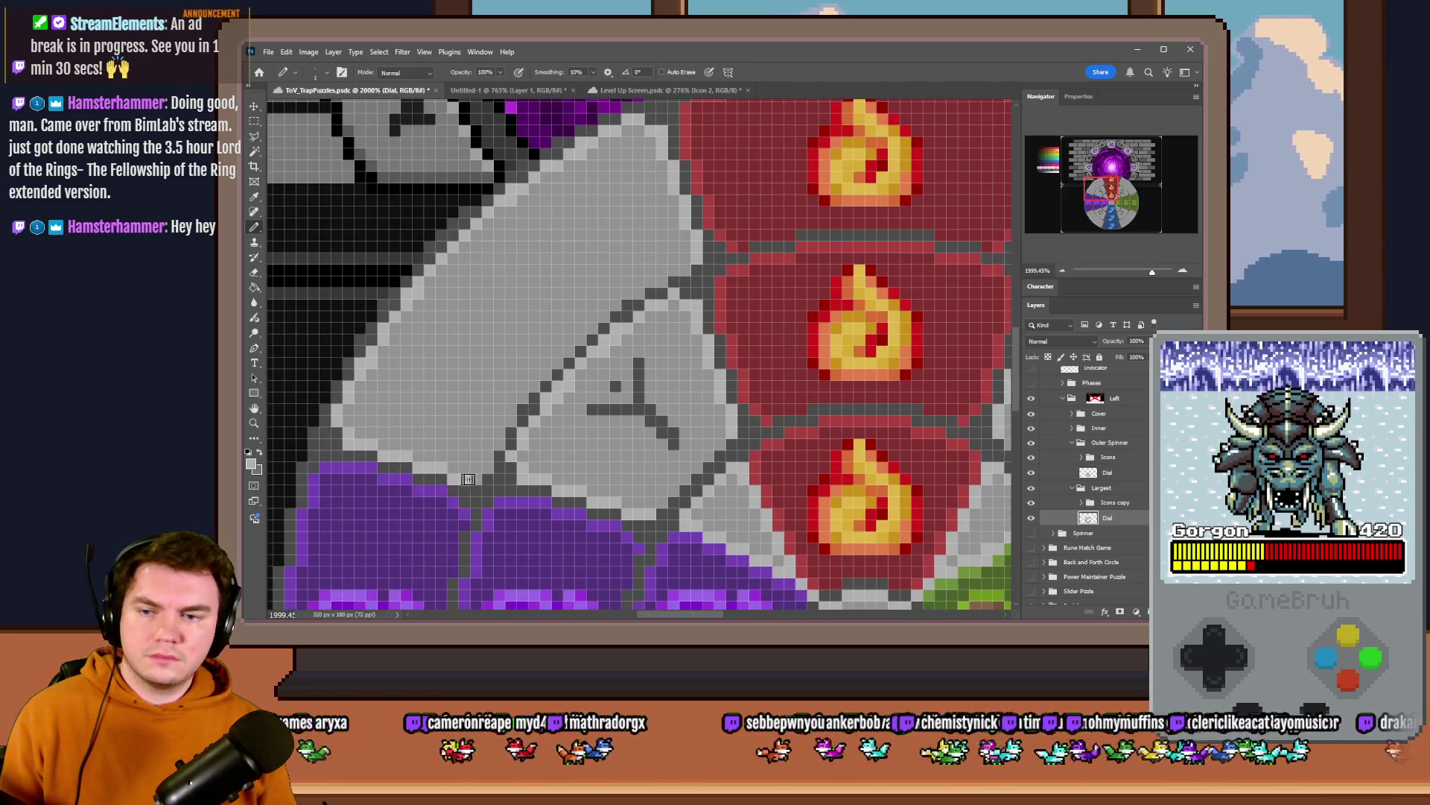
pyautogui.scroll(-1, 468, 479)
pyautogui.scroll(-2, 467, 479)
pyautogui.scroll(-3, 495, 463)
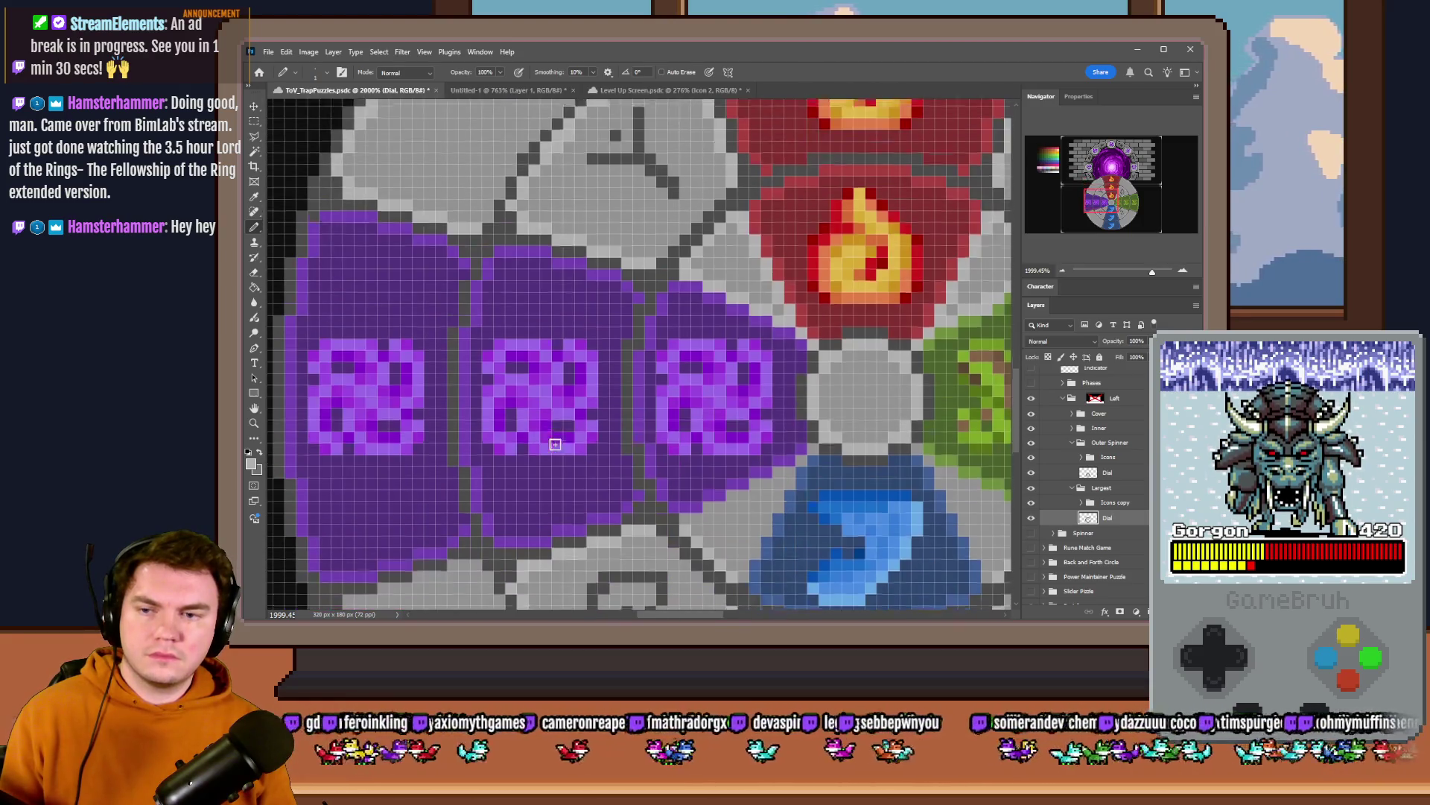
pyautogui.scroll(-4, 554, 443)
pyautogui.scroll(-1, 467, 356)
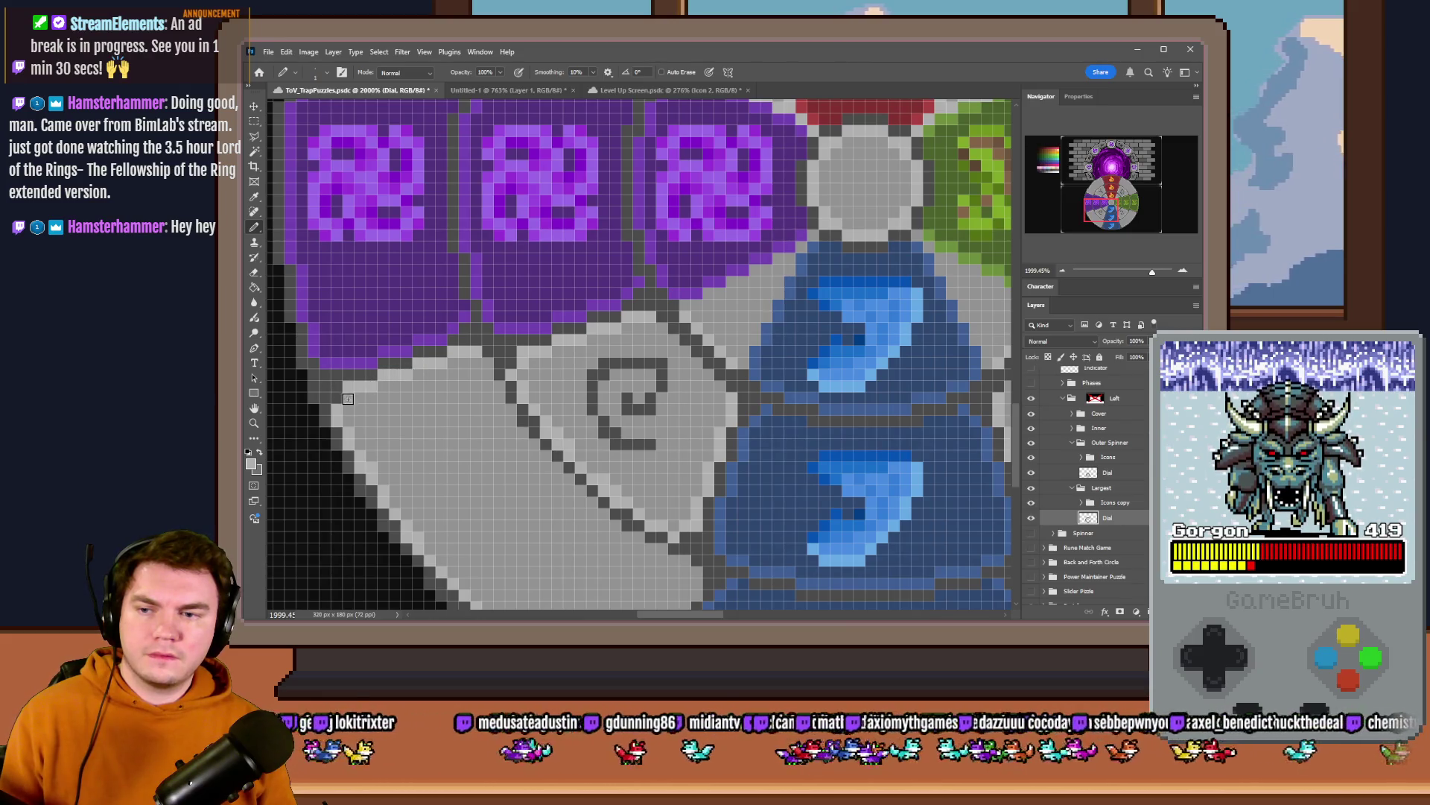
pyautogui.scroll(-2, 481, 484)
pyautogui.scroll(-2, 602, 528)
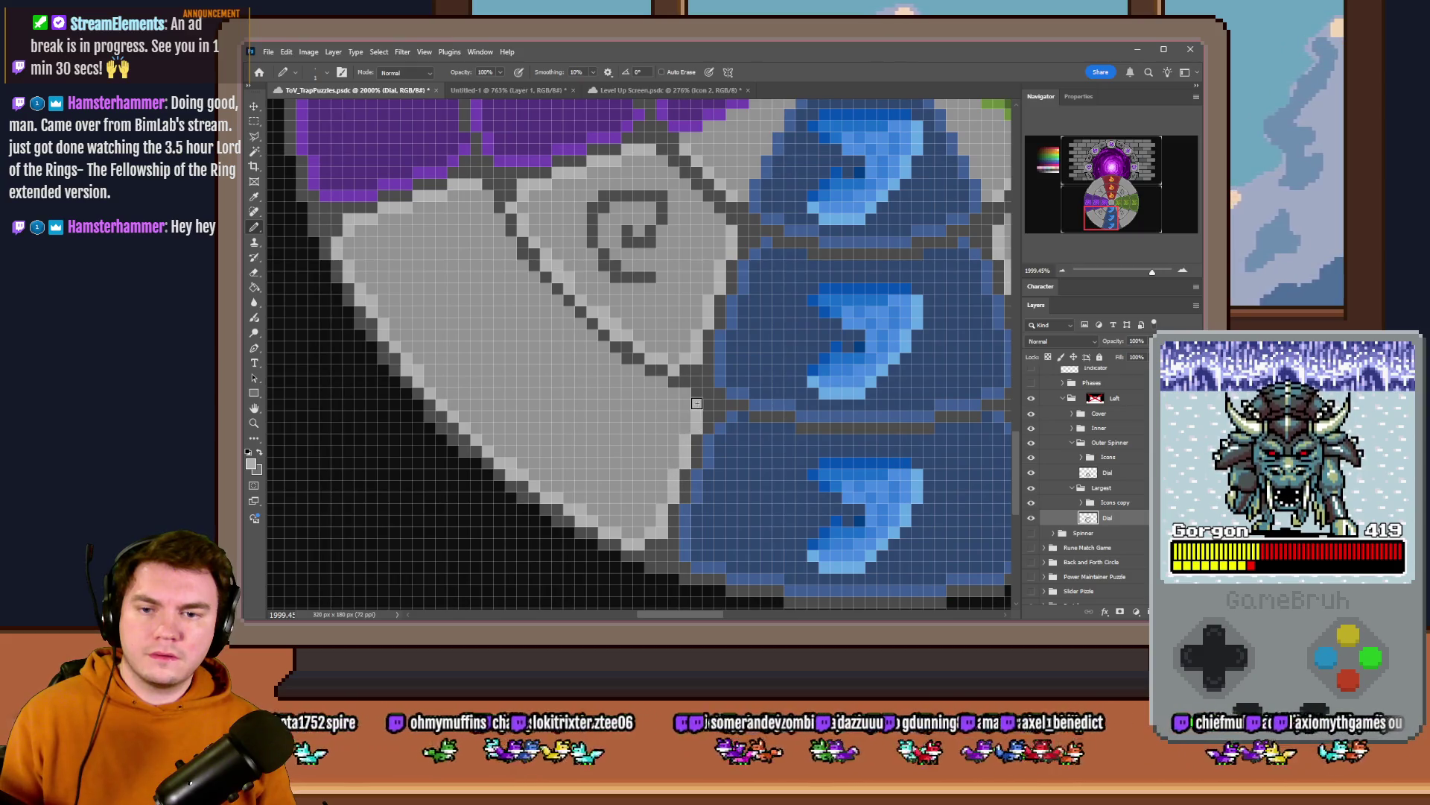
pyautogui.scroll(-5, 661, 416)
pyautogui.scroll(5, 589, 518)
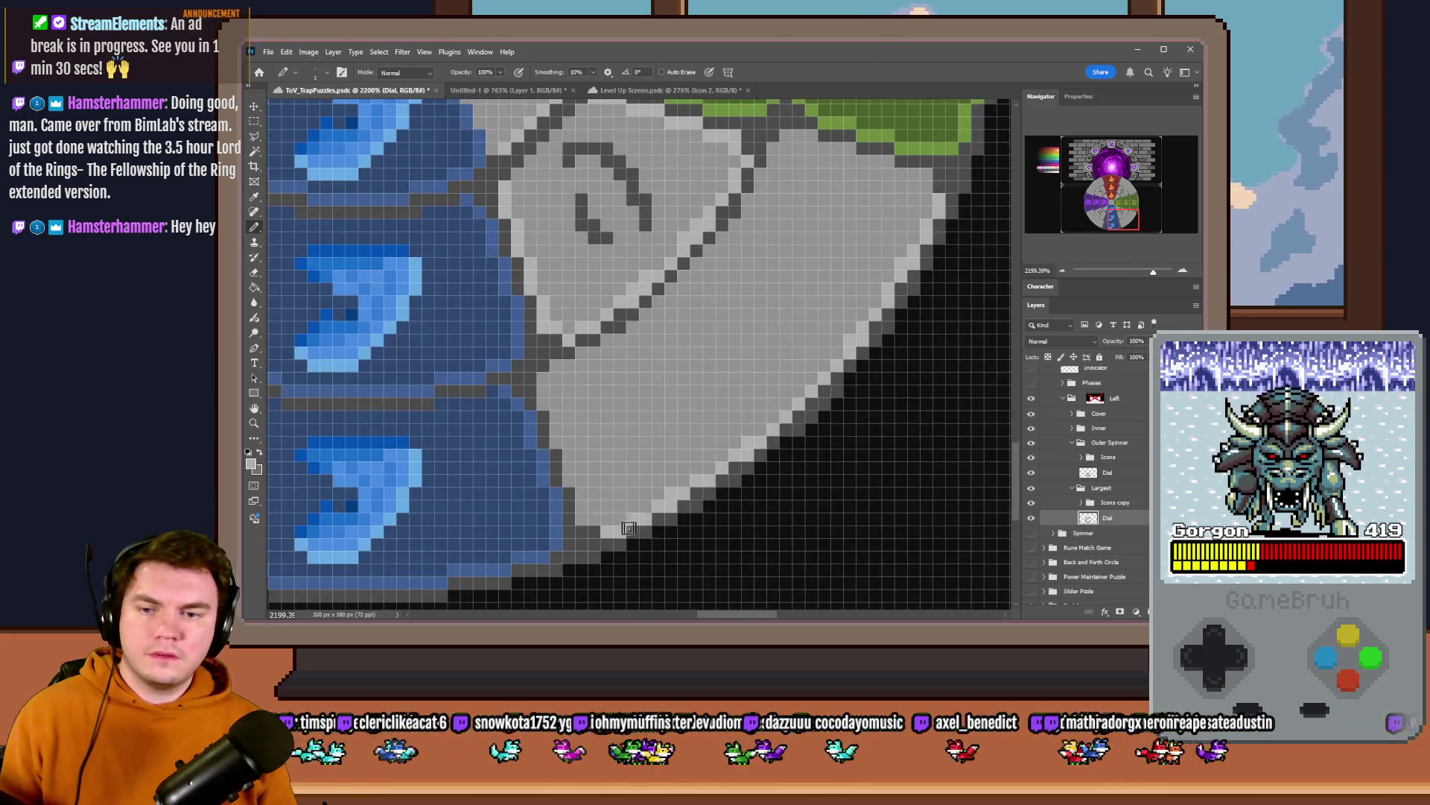
pyautogui.moveTo(588, 517); pyautogui.dragTo(541, 388)
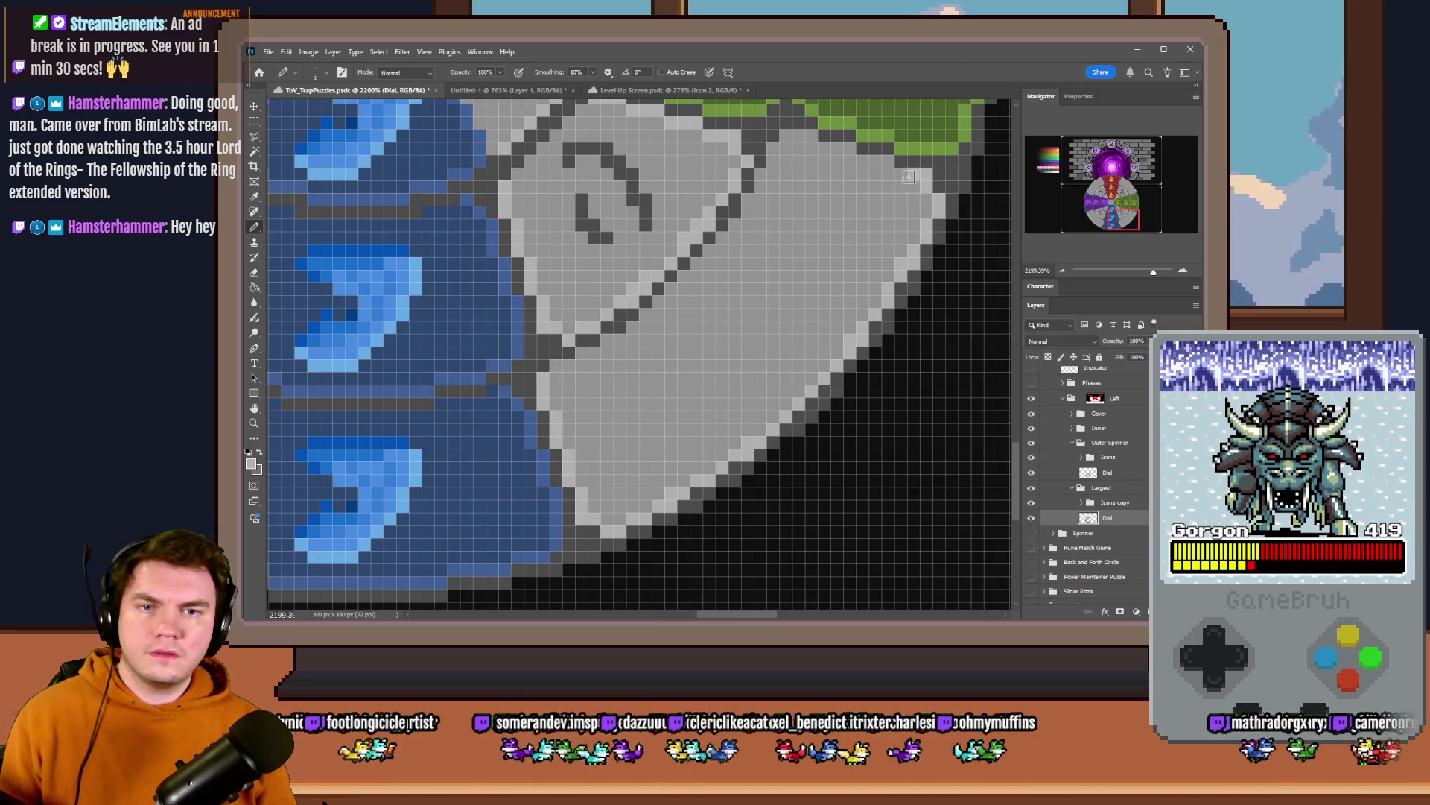
pyautogui.moveTo(889, 168); pyautogui.dragTo(860, 163)
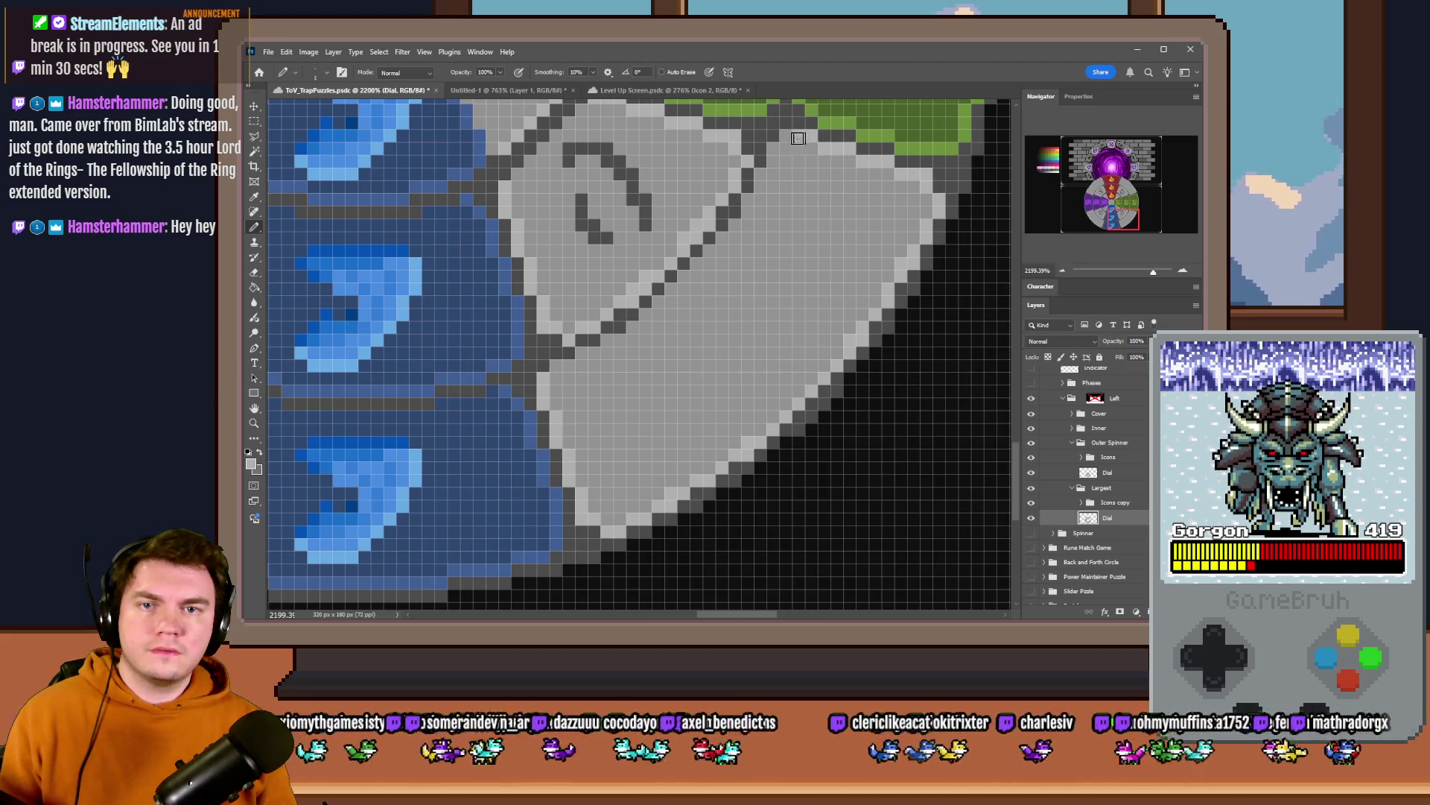
pyautogui.moveTo(1116, 203)
pyautogui.mouseDown()
pyautogui.moveTo(1132, 212)
pyautogui.moveTo(1124, 197)
pyautogui.mouseUp()
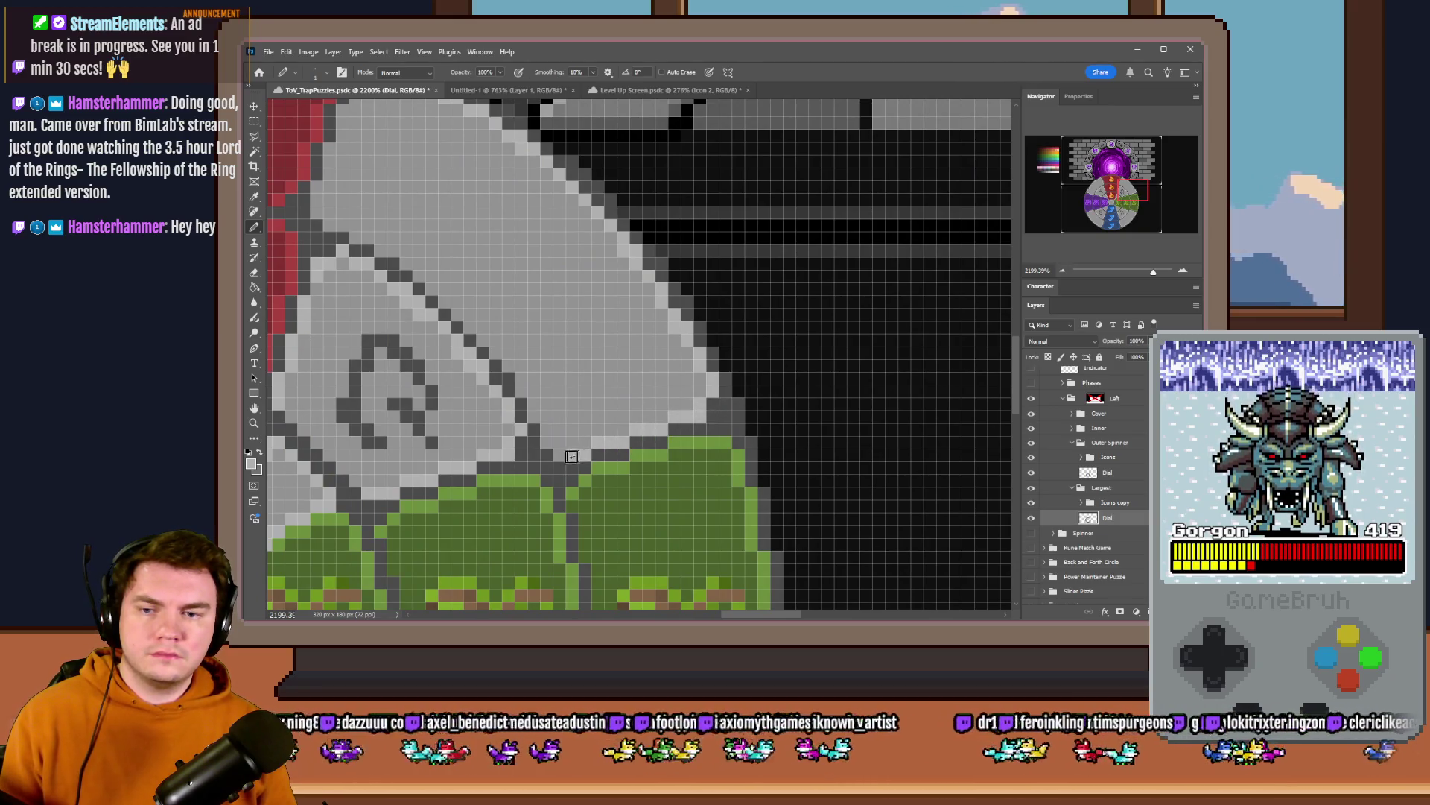
pyautogui.scroll(3, 626, 335)
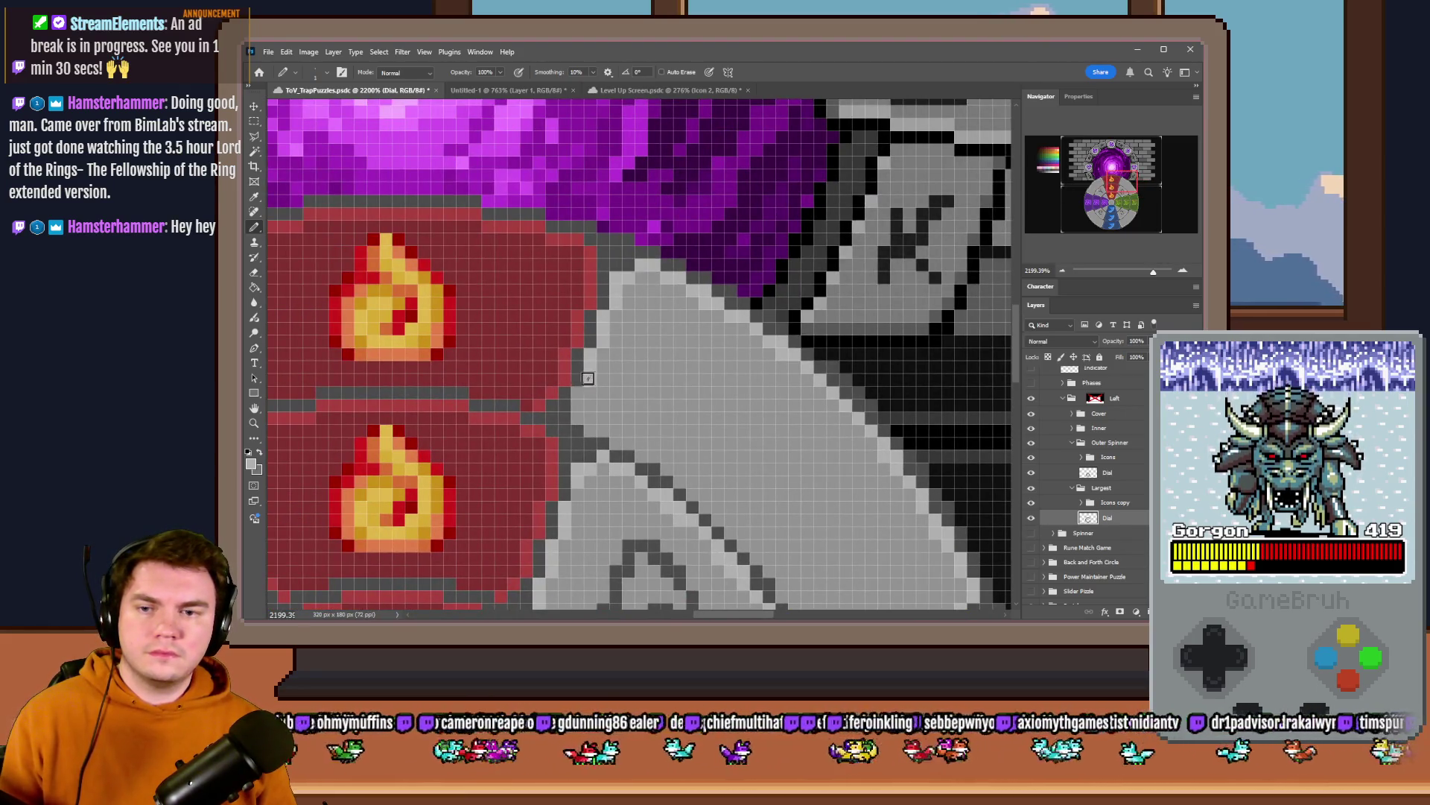
pyautogui.scroll(-4, 736, 359)
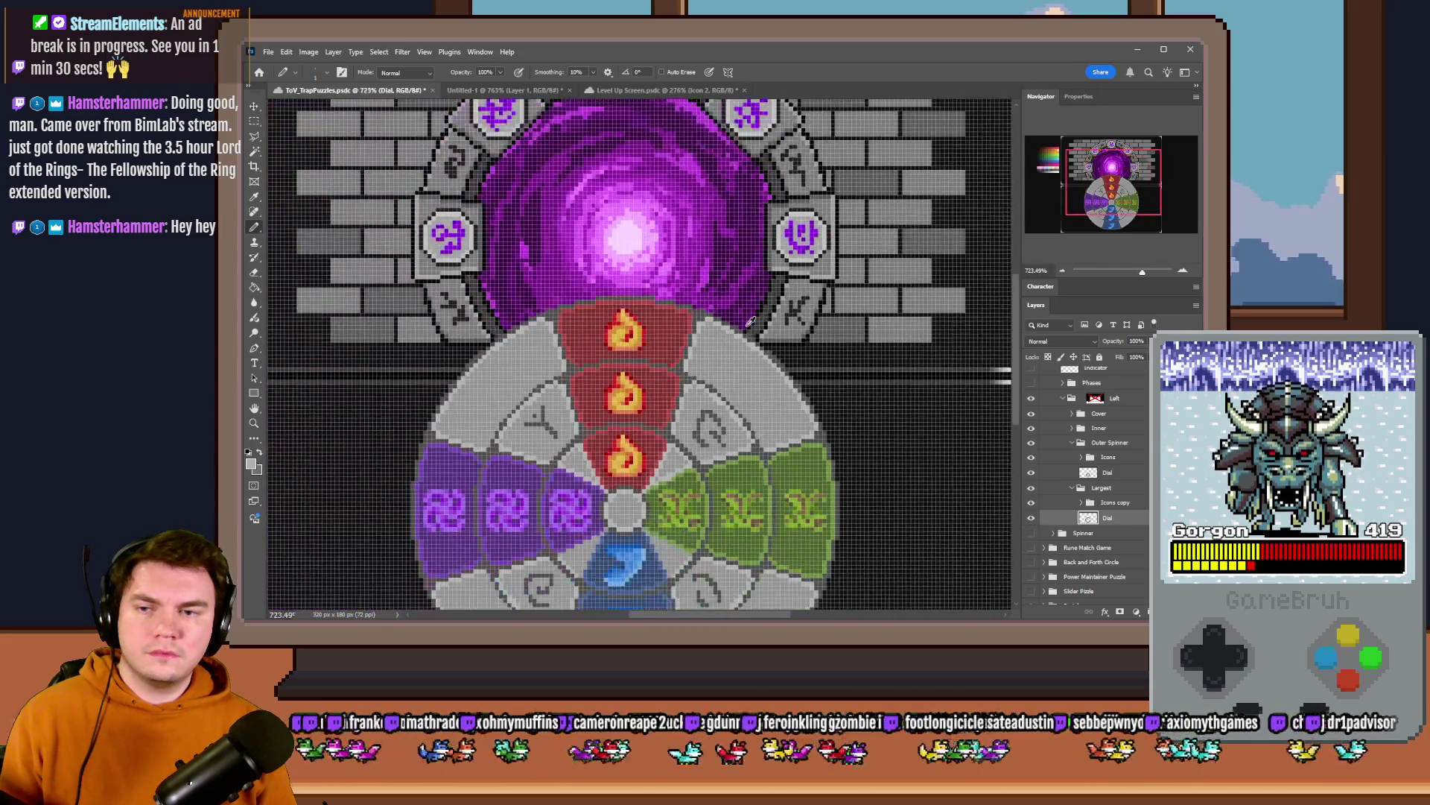
pyautogui.scroll(-2, 716, 391)
pyautogui.scroll(-1, 698, 420)
pyautogui.scroll(2, 699, 419)
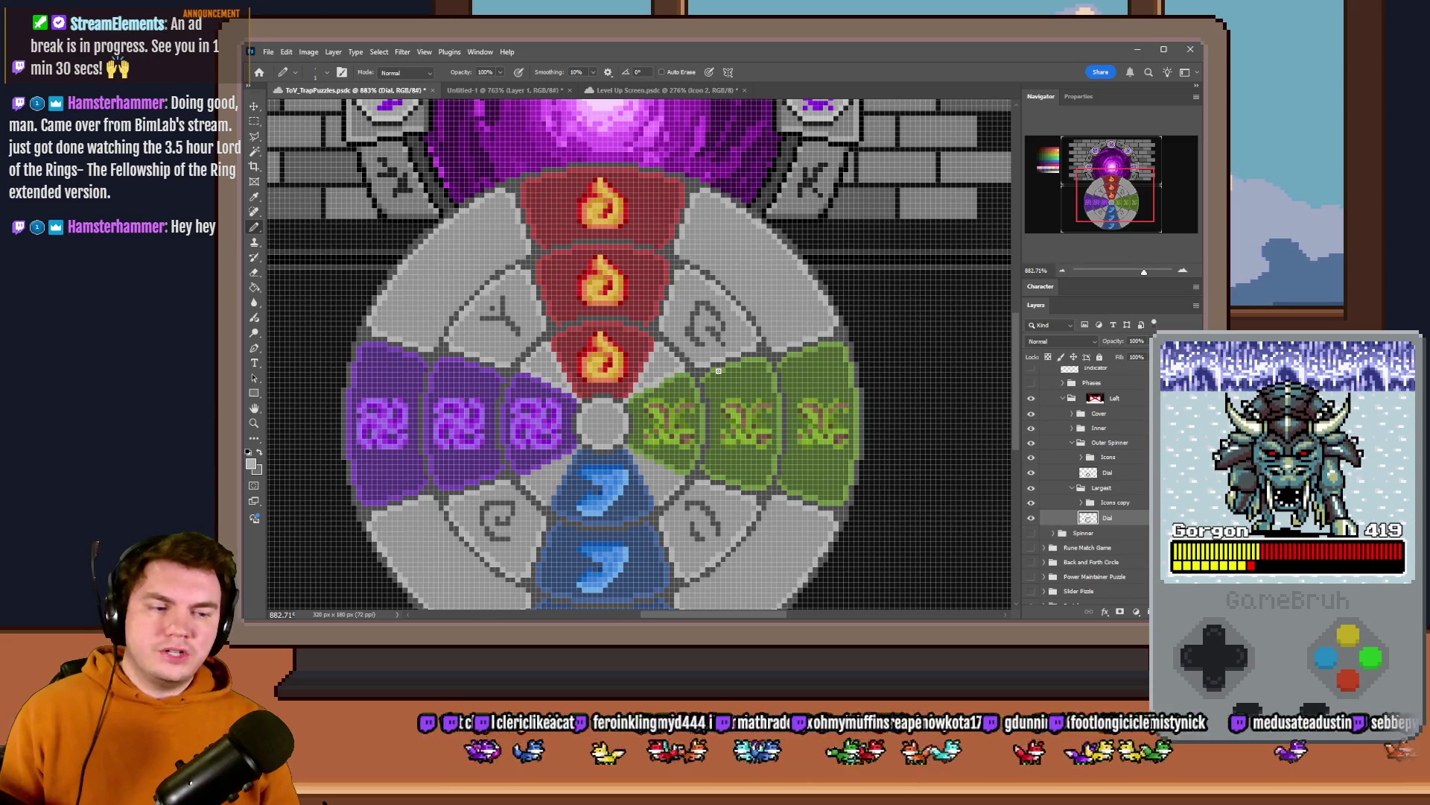
pyautogui.scroll(-3, 670, 335)
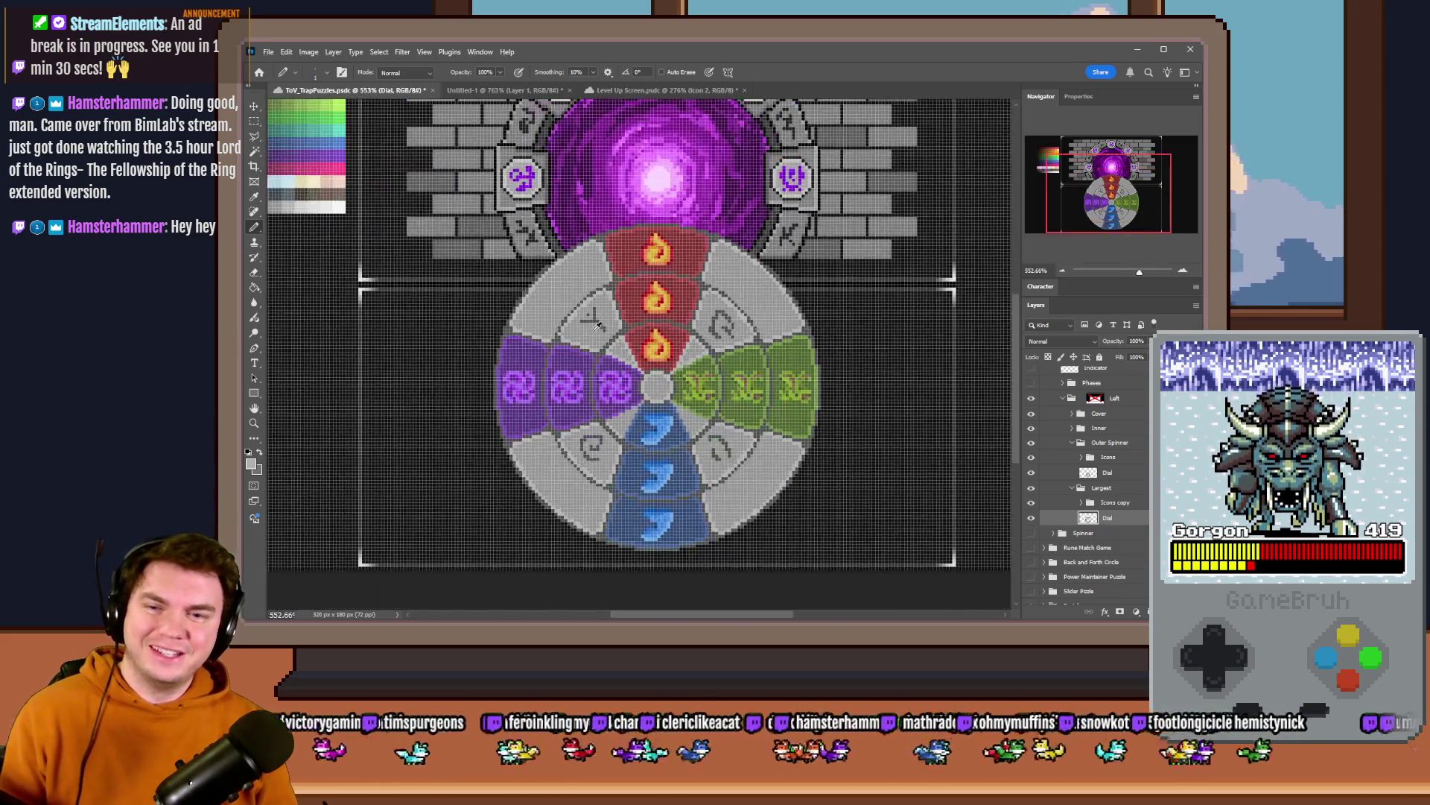
pyautogui.scroll(4, 591, 306)
pyautogui.scroll(-3, 594, 306)
pyautogui.scroll(4, 529, 291)
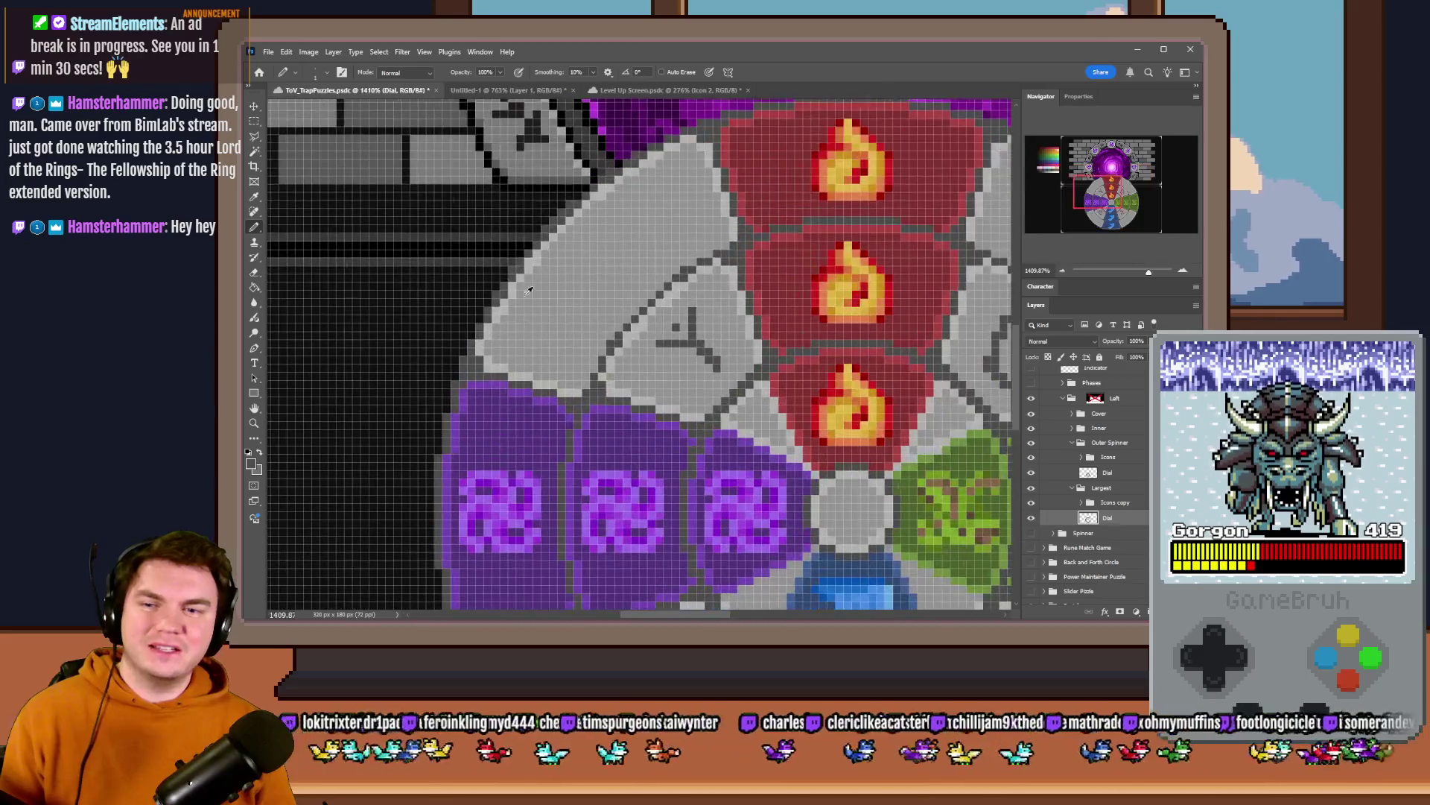
# - Sketch trial runes in the grey segments right of the flames, then undo them
pyautogui.moveTo(547, 296); pyautogui.dragTo(561, 335)
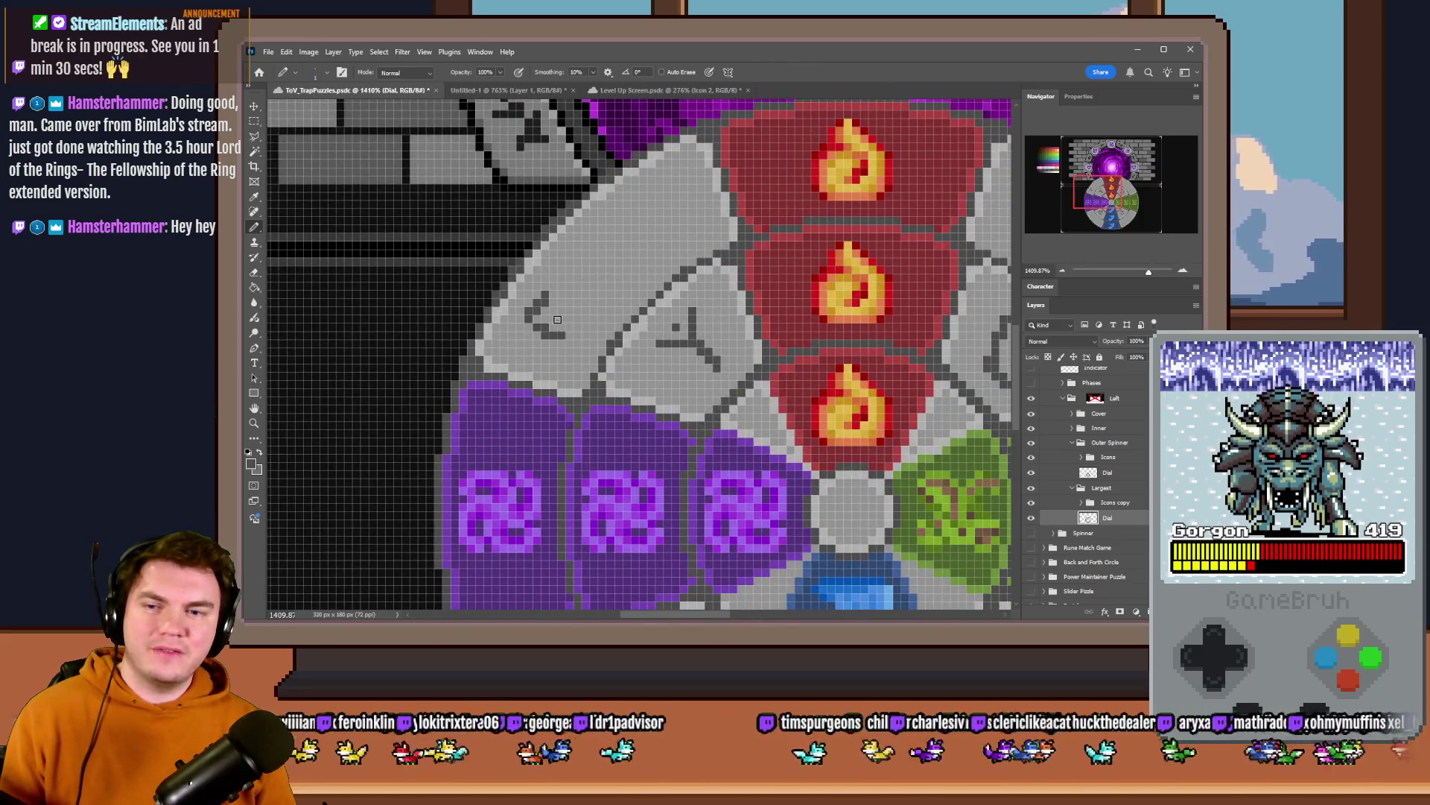
pyautogui.scroll(-3, 572, 373)
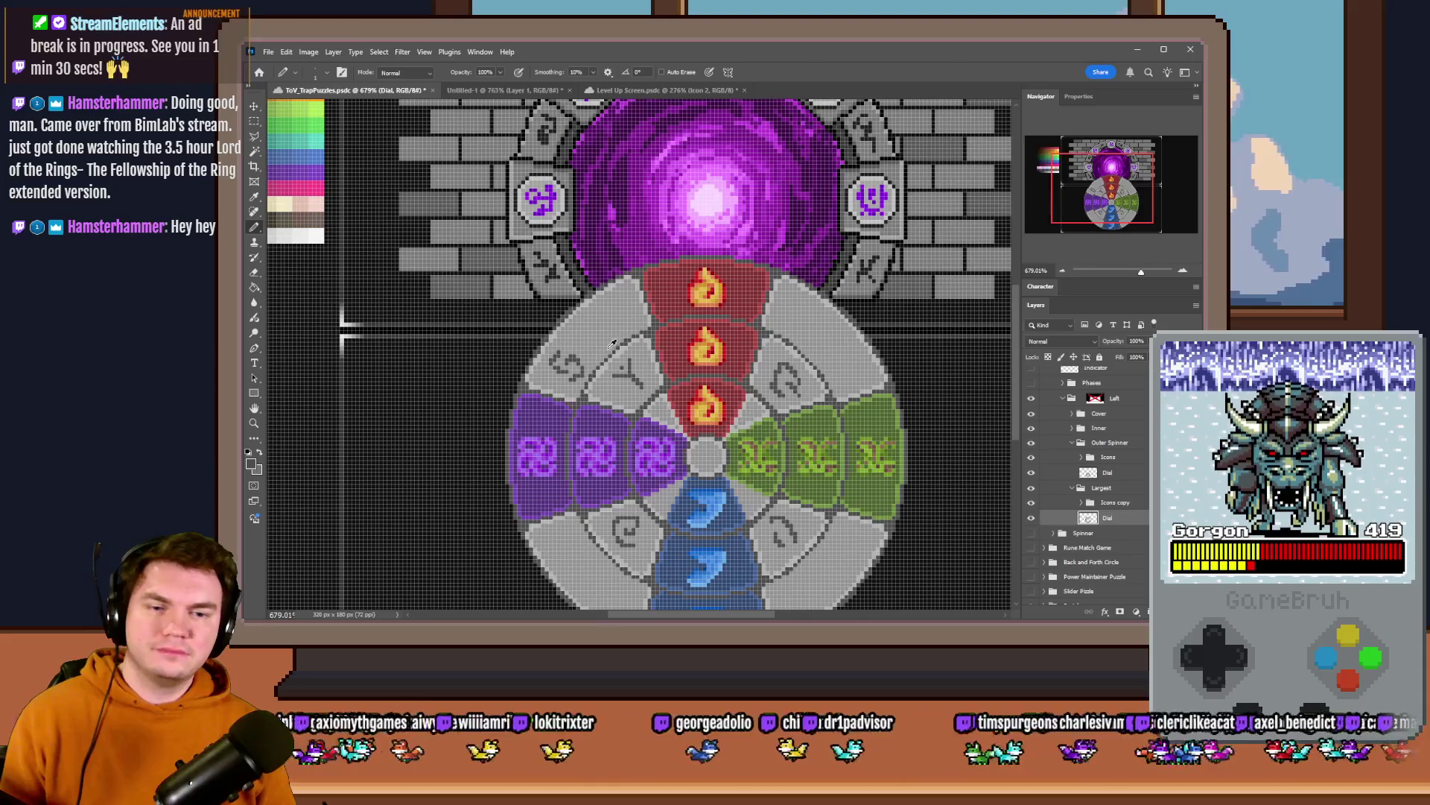
pyautogui.scroll(4, 595, 291)
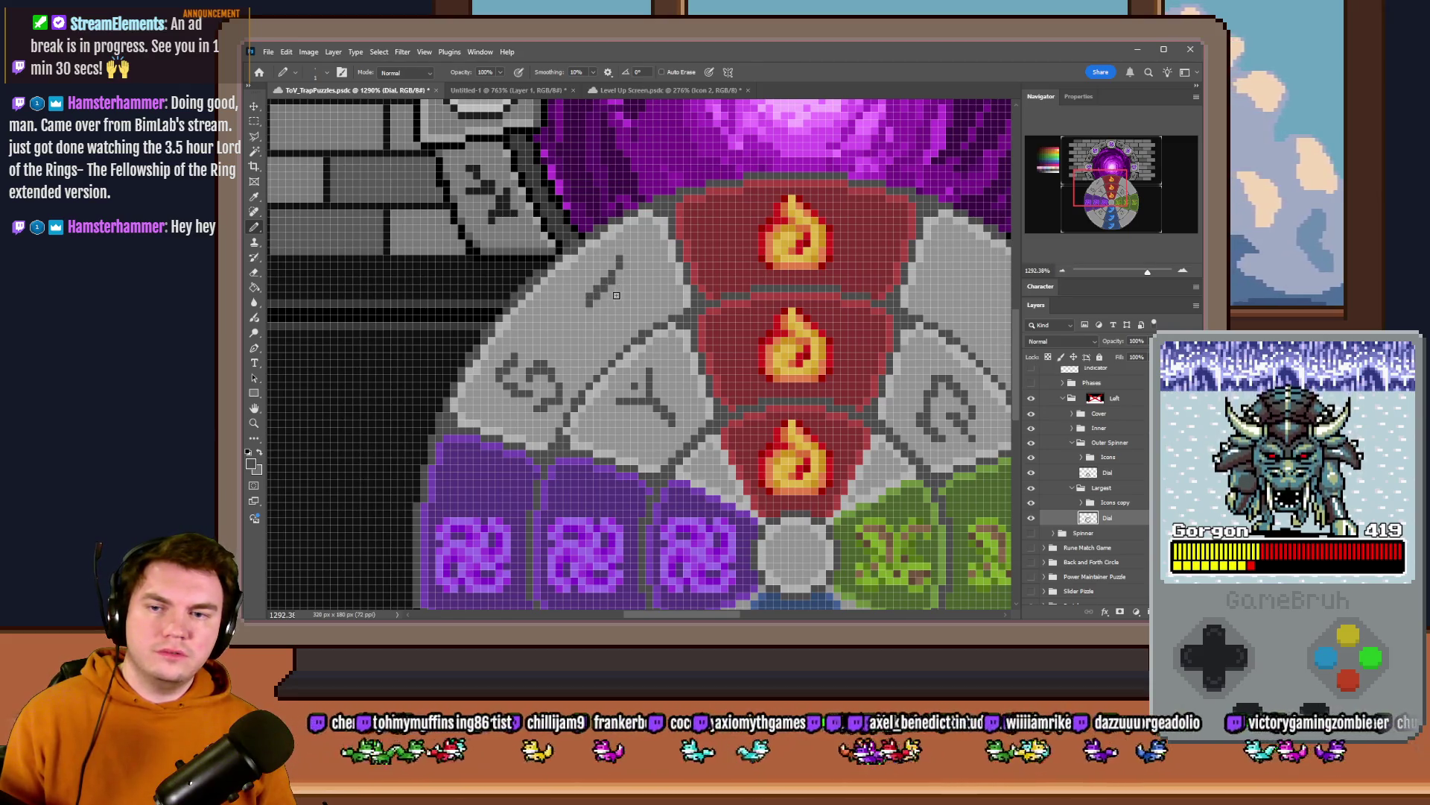
pyautogui.scroll(-2, 631, 287)
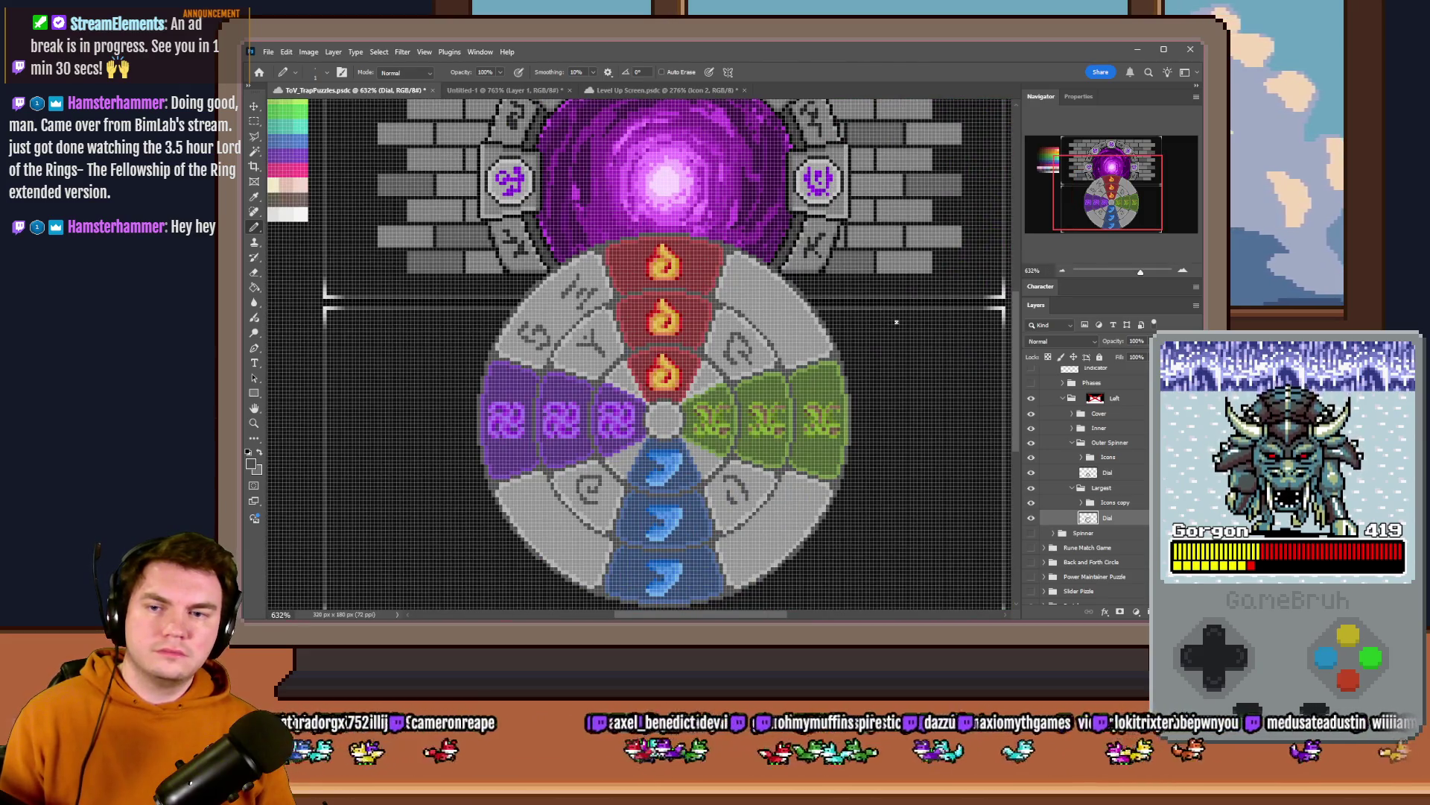
pyautogui.scroll(2, 896, 322)
pyautogui.scroll(1, 570, 274)
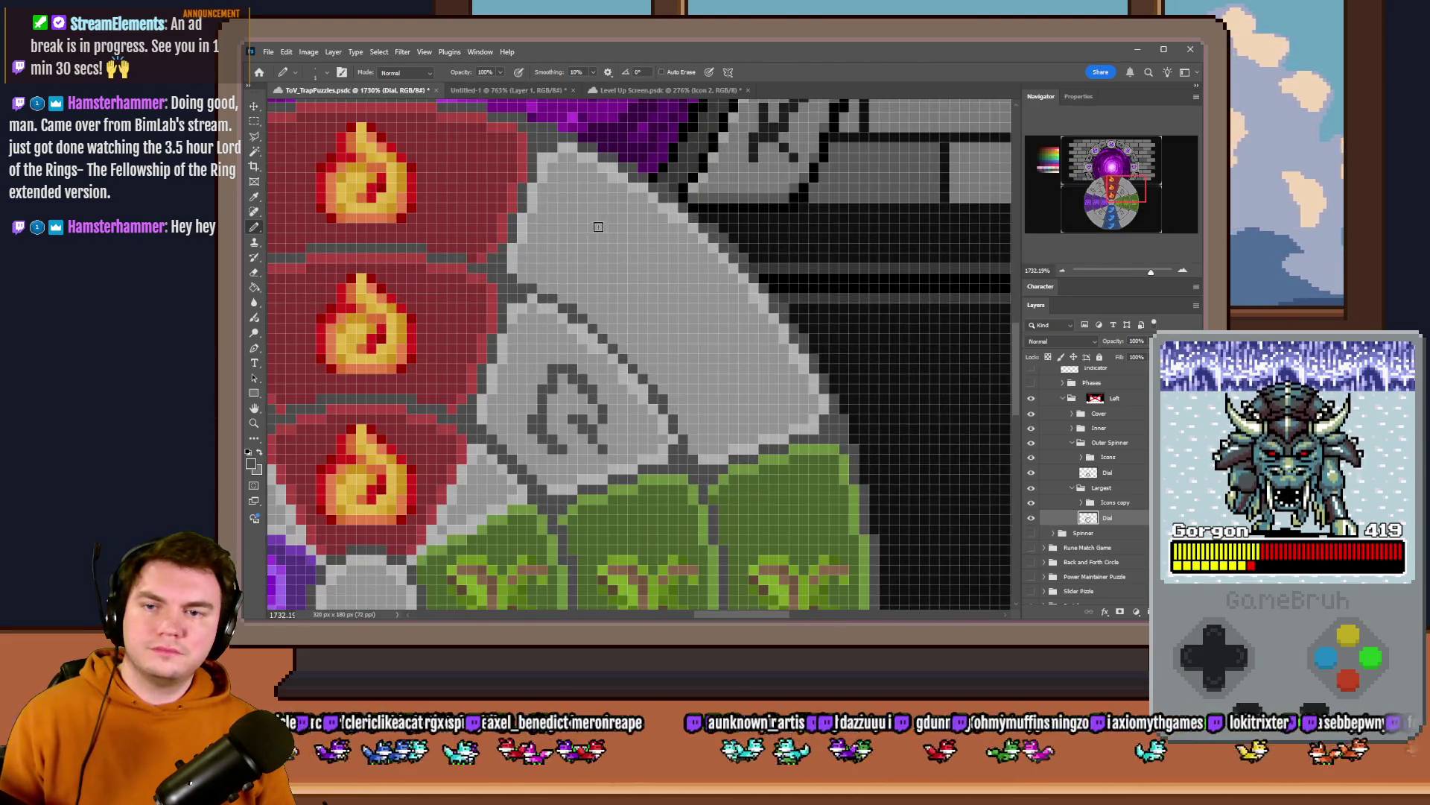
pyautogui.moveTo(610, 212)
pyautogui.mouseDown()
pyautogui.moveTo(554, 260)
pyautogui.moveTo(613, 237)
pyautogui.mouseUp()
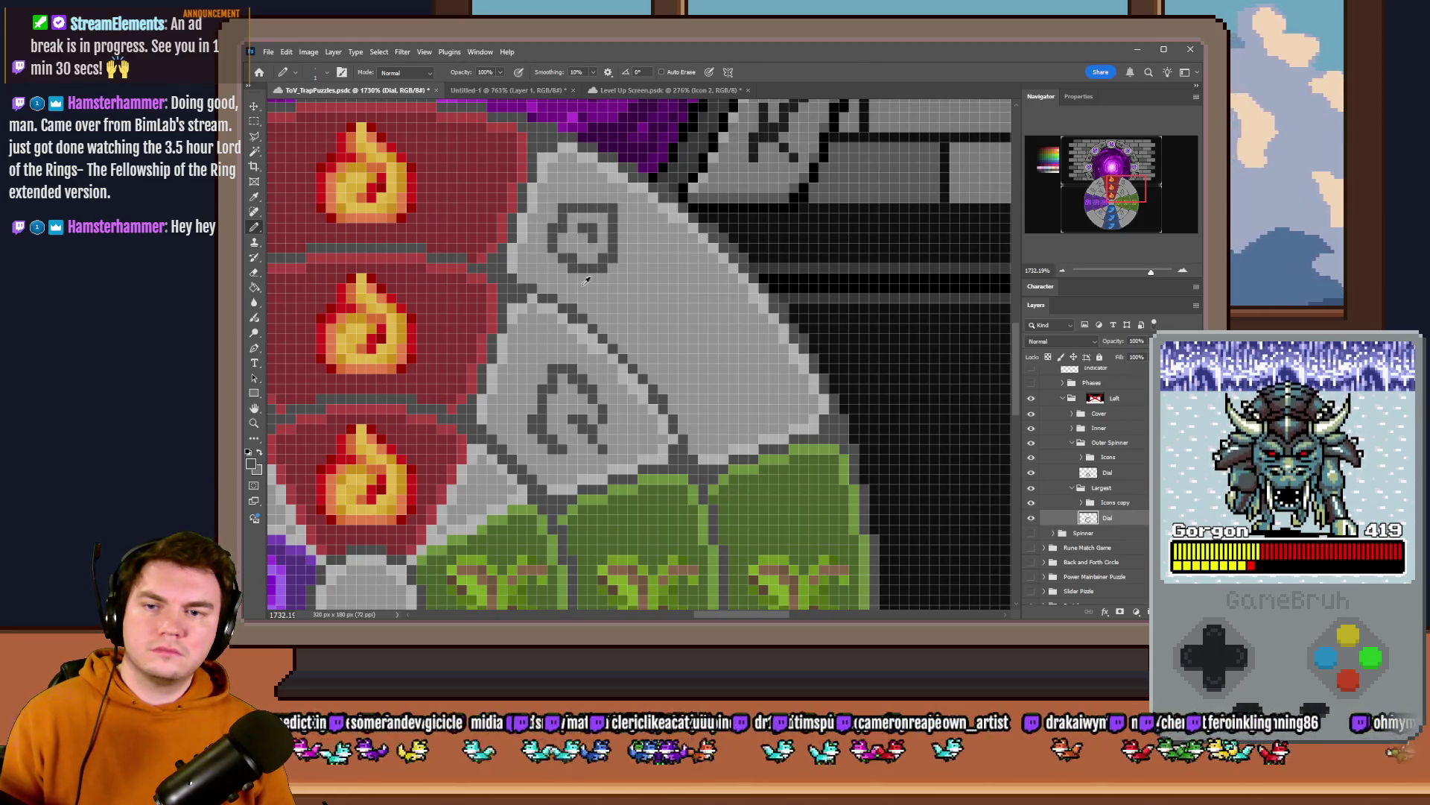
pyautogui.scroll(-2, 585, 281)
pyautogui.scroll(2, 601, 274)
pyautogui.moveTo(628, 270)
pyautogui.mouseDown()
pyautogui.moveTo(595, 302)
pyautogui.moveTo(645, 319)
pyautogui.moveTo(633, 348)
pyautogui.mouseUp()
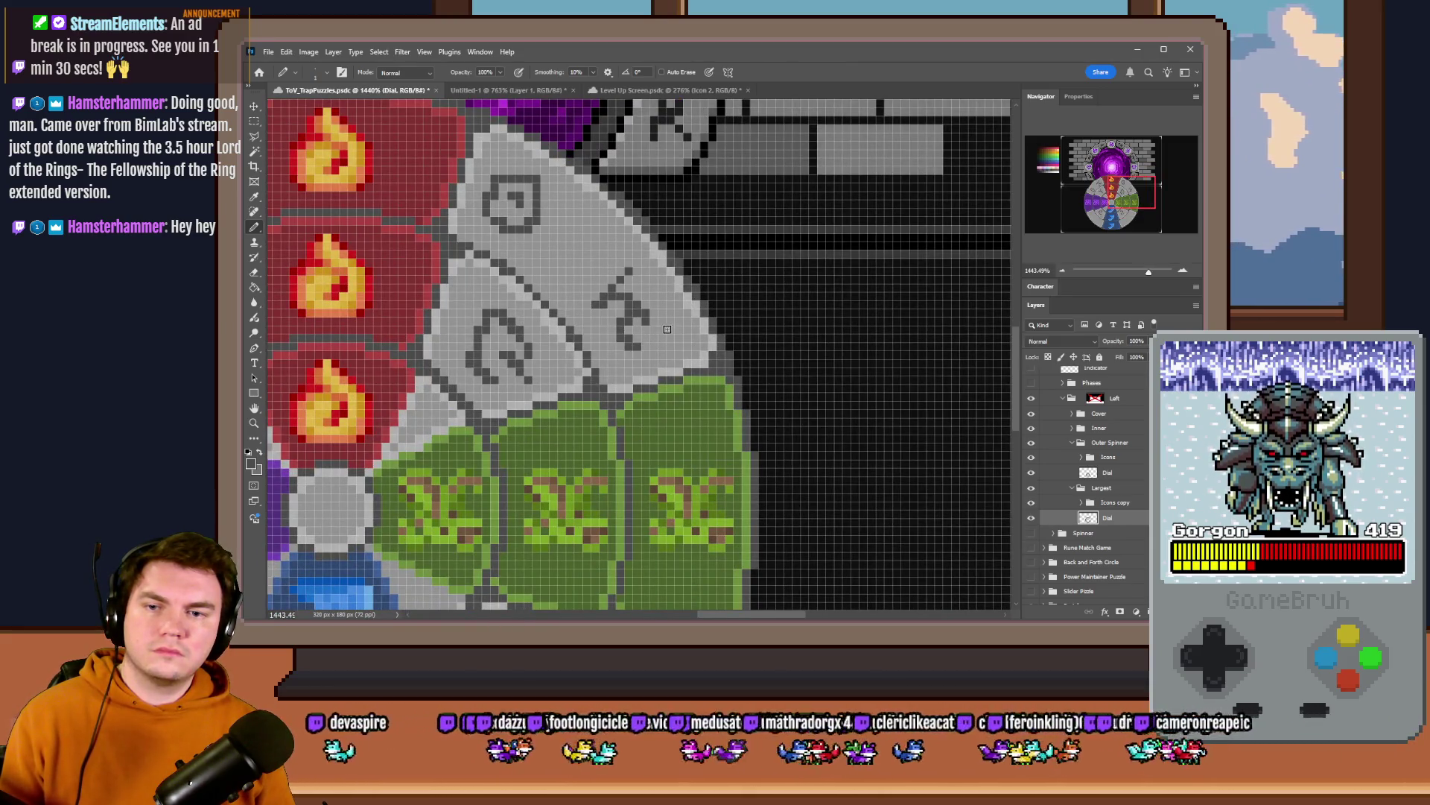
pyautogui.scroll(-3, 666, 330)
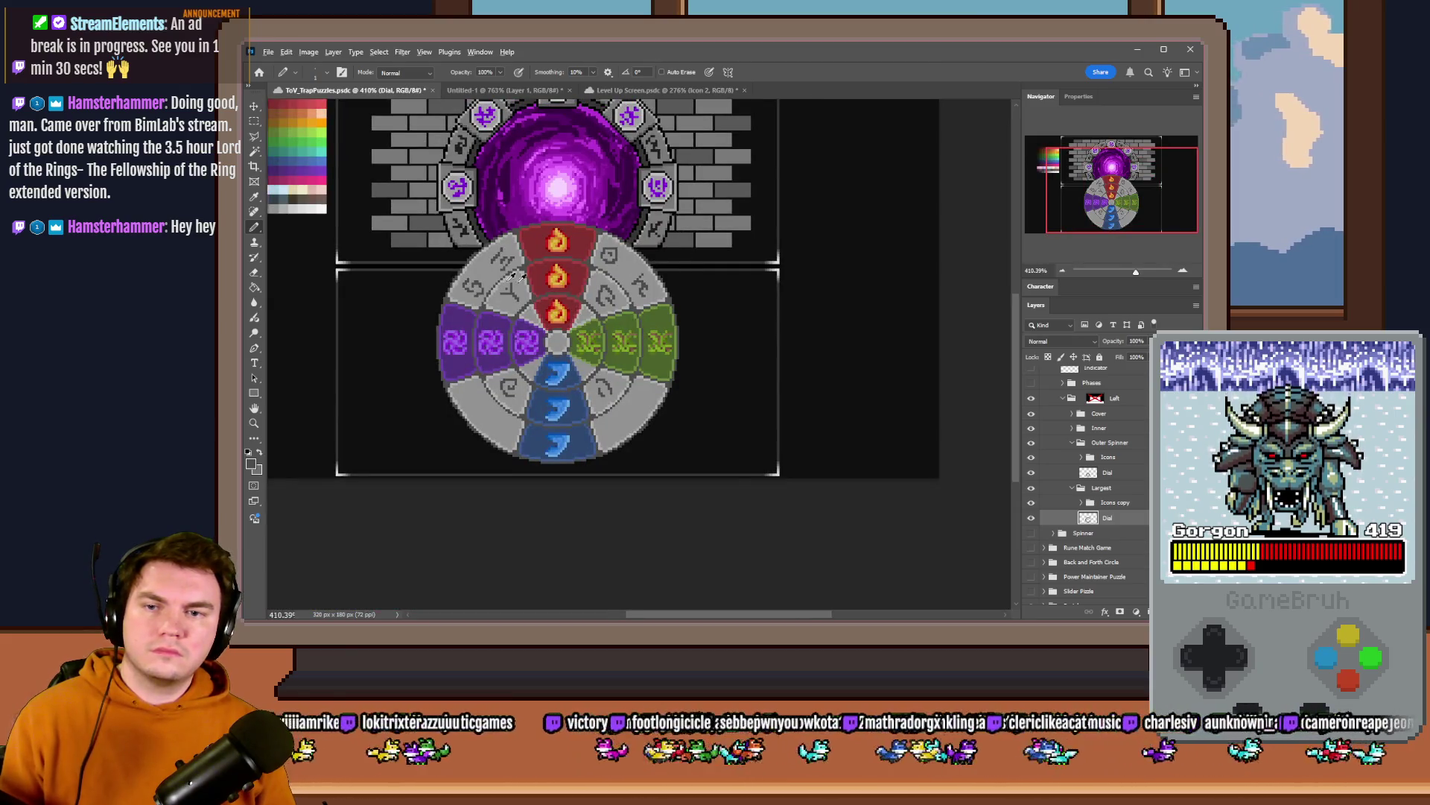
pyautogui.scroll(2, 510, 276)
pyautogui.scroll(1, 503, 272)
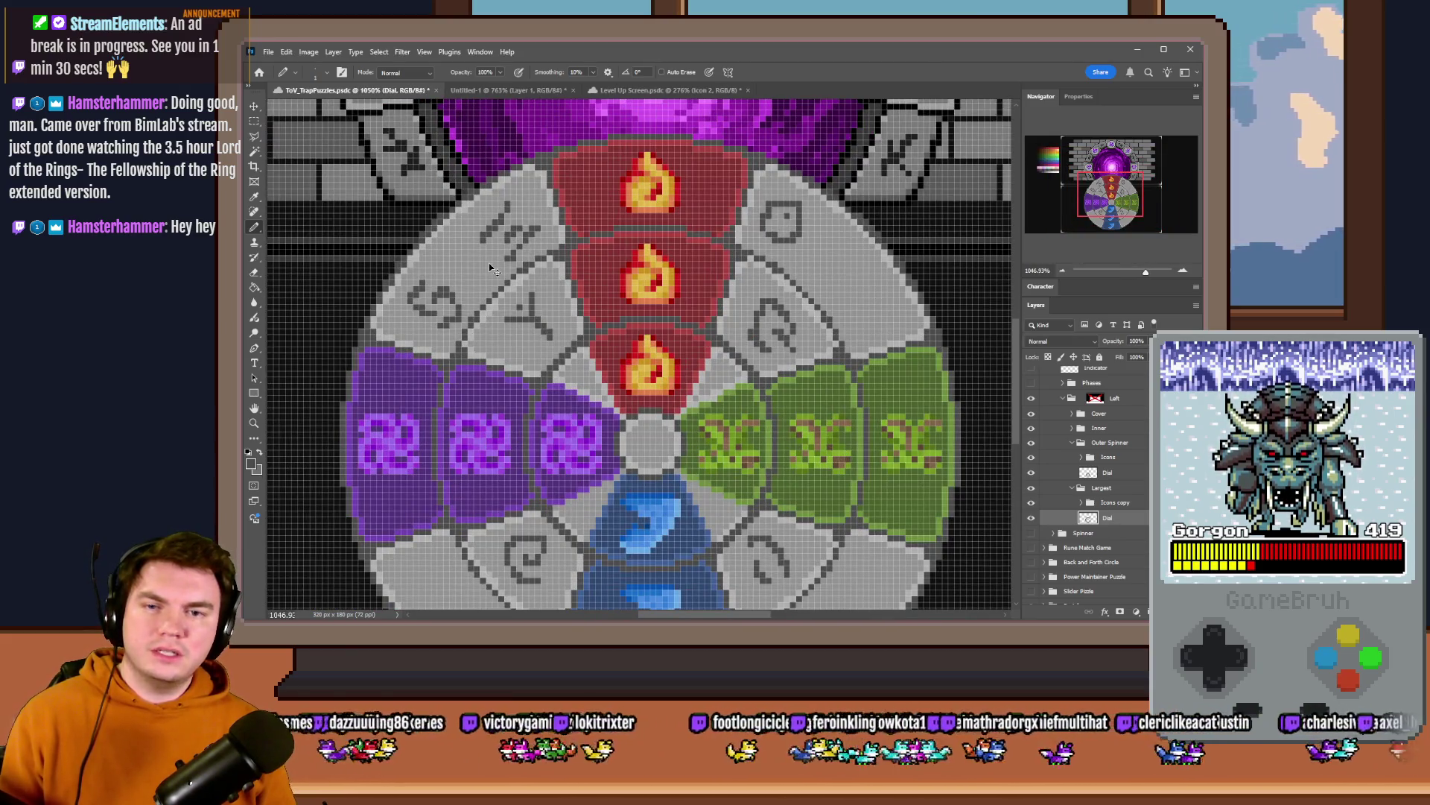
pyautogui.hotkey('ctrl', 'z')
pyautogui.hotkey('ctrl', 'z')
pyautogui.hotkey('ctrl', 'z')
pyautogui.hotkey('ctrl', 'z')
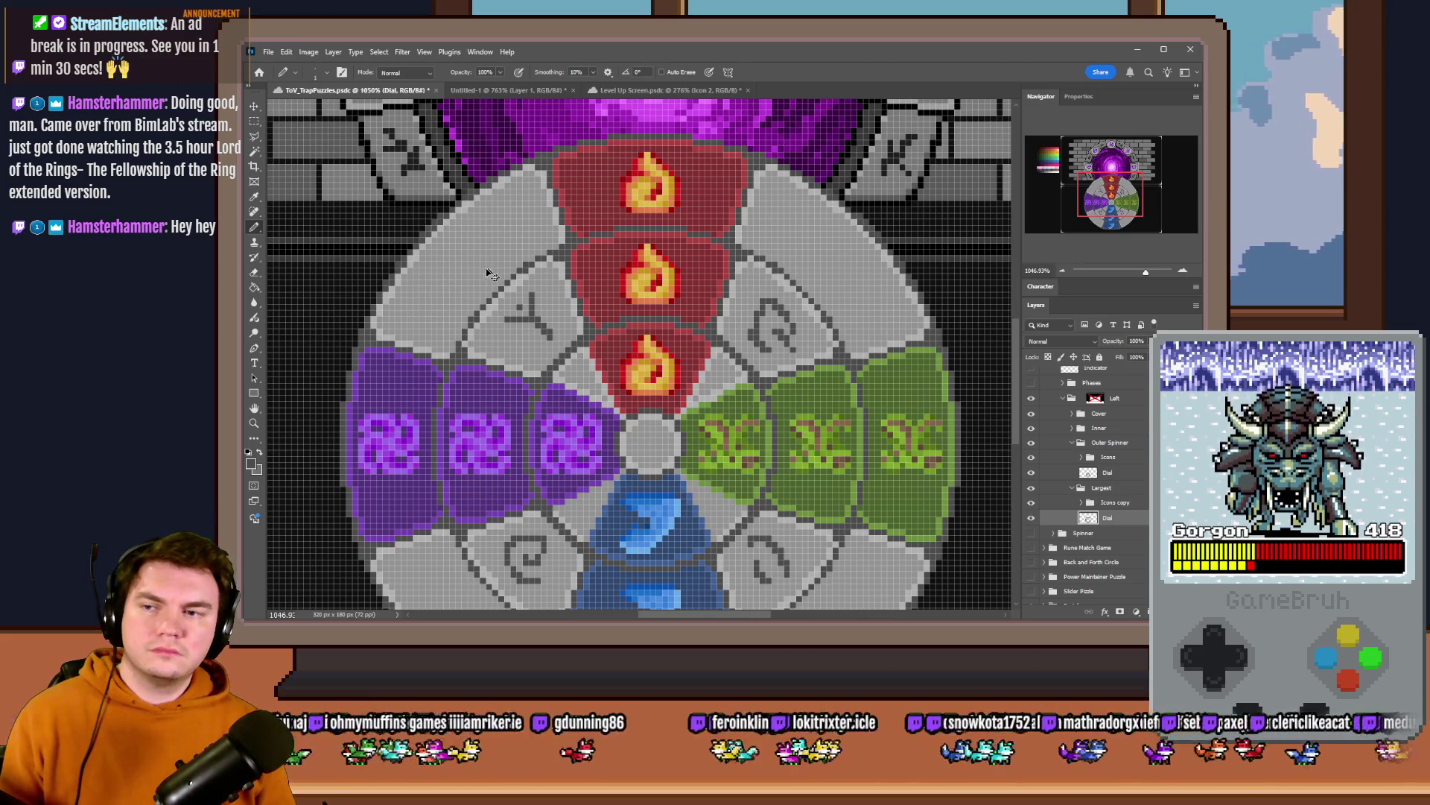
pyautogui.scroll(1, 488, 274)
# - Draw a spiral rune in the left grey segment and diagonal rune strokes in the right one
pyautogui.moveTo(441, 288); pyautogui.dragTo(407, 302)
pyautogui.moveTo(563, 190)
pyautogui.mouseDown()
pyautogui.moveTo(584, 177)
pyautogui.moveTo(545, 215)
pyautogui.mouseUp()
pyautogui.scroll(-1, 546, 216)
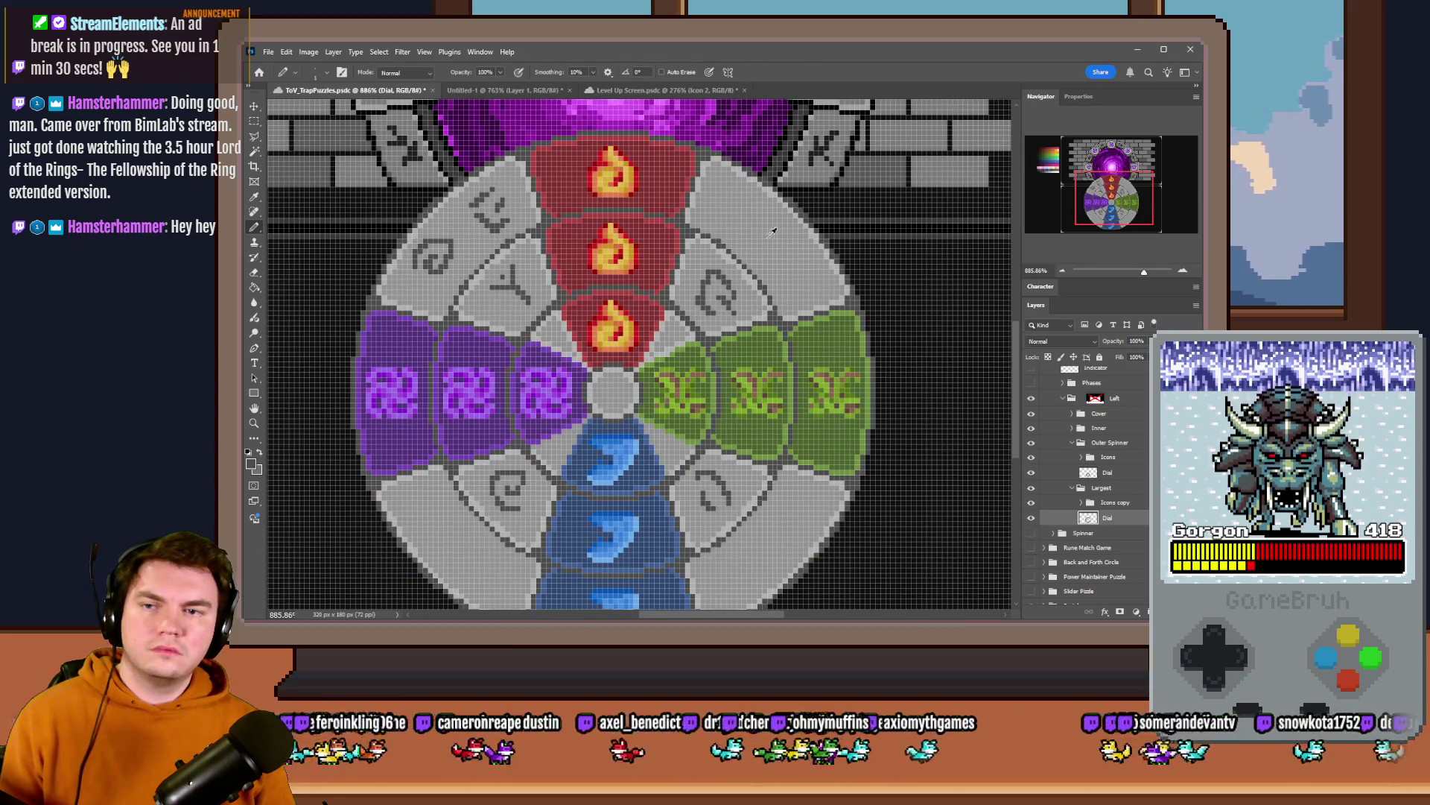
pyautogui.scroll(1, 775, 229)
pyautogui.moveTo(686, 155); pyautogui.dragTo(669, 184)
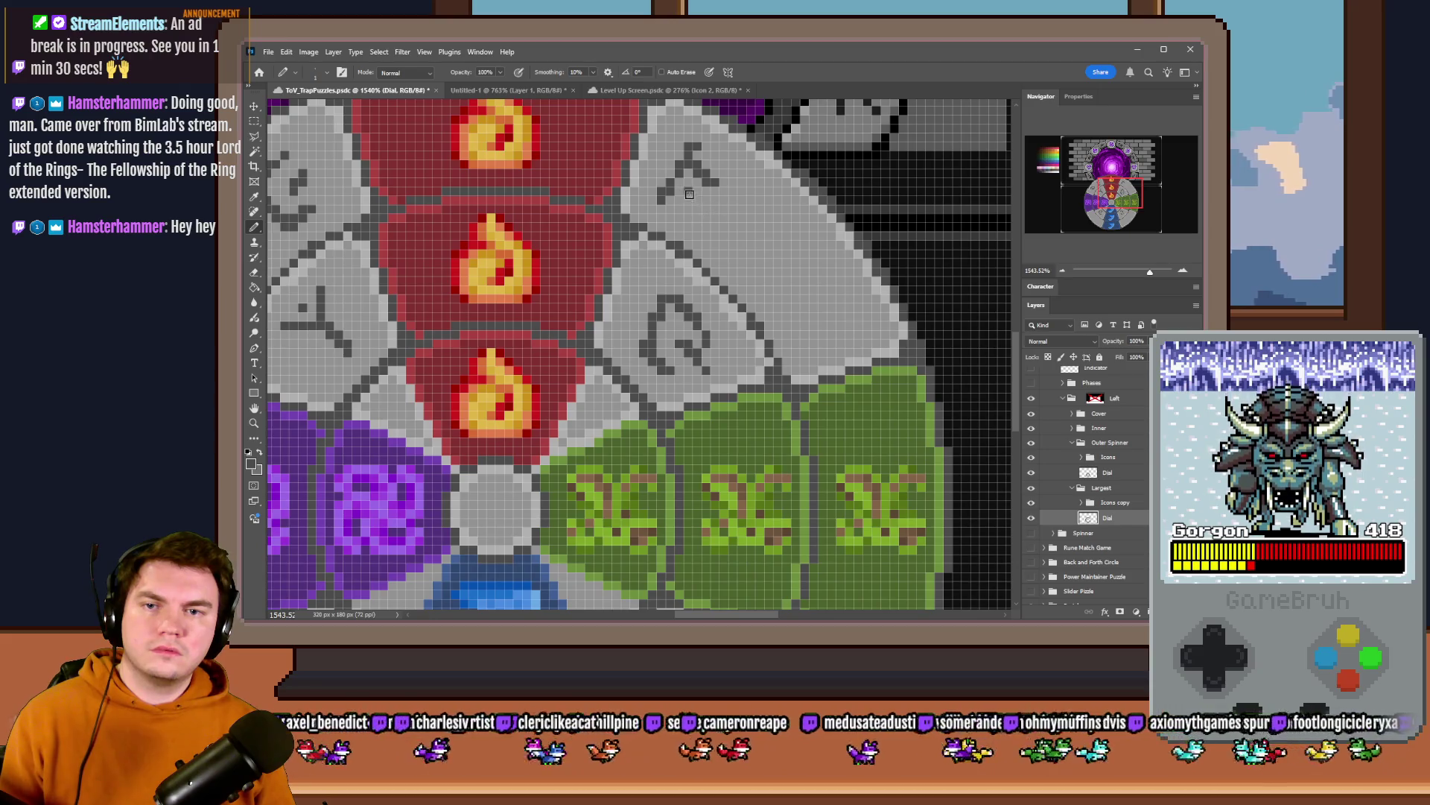
pyautogui.scroll(-1, 731, 188)
pyautogui.scroll(-1, 737, 213)
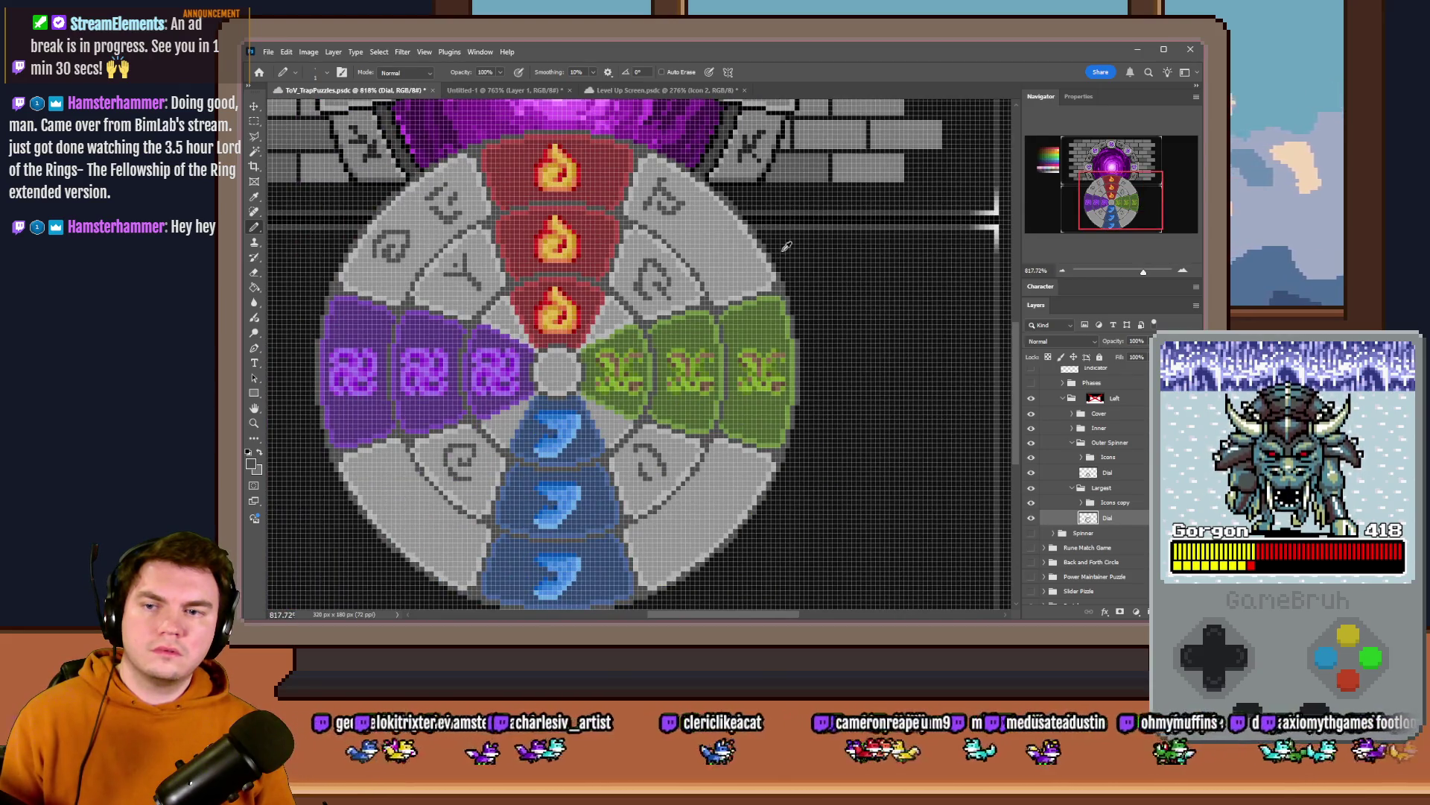
pyautogui.scroll(1, 638, 224)
pyautogui.scroll(1, 638, 225)
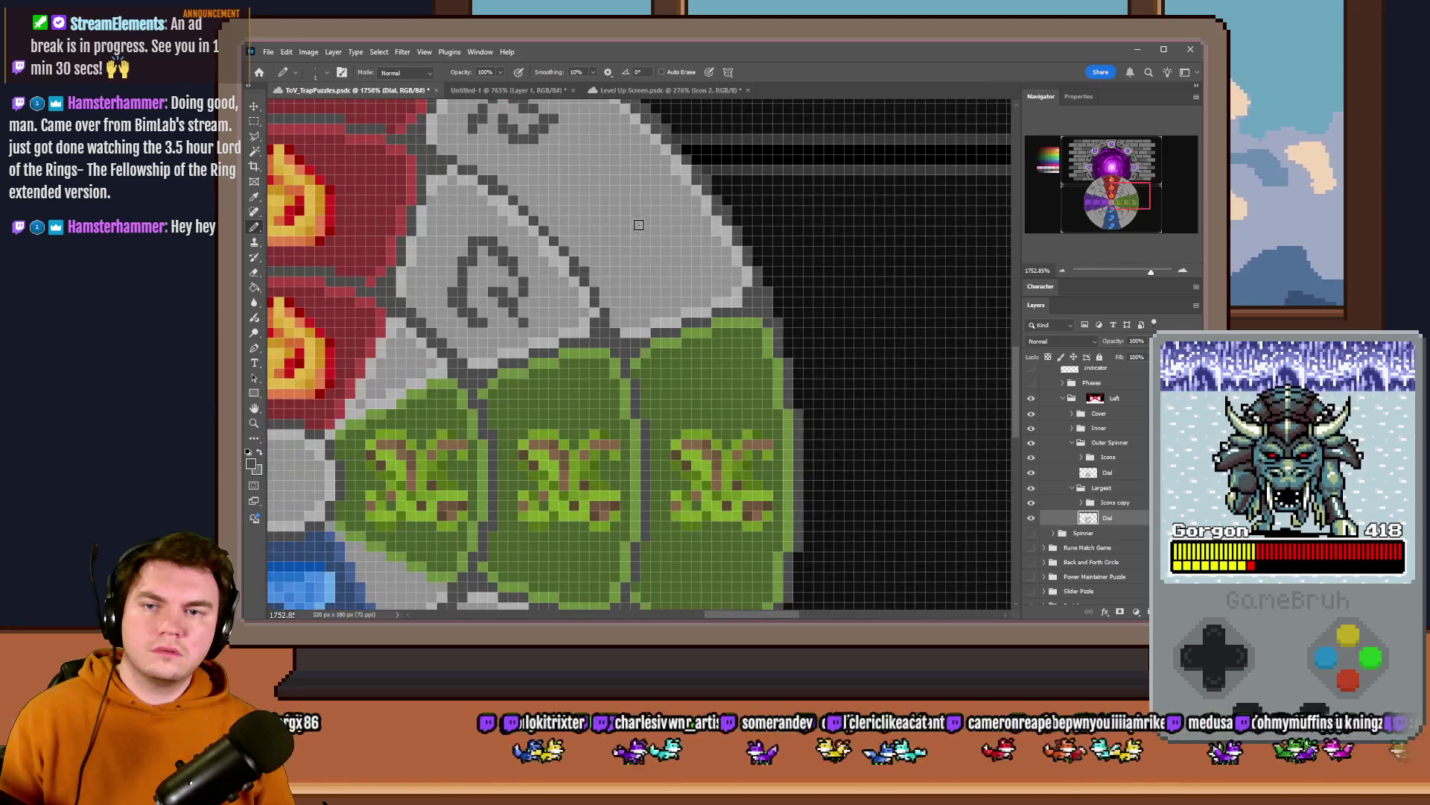
pyautogui.moveTo(638, 184)
pyautogui.mouseDown()
pyautogui.moveTo(675, 226)
pyautogui.moveTo(646, 219)
pyautogui.mouseUp()
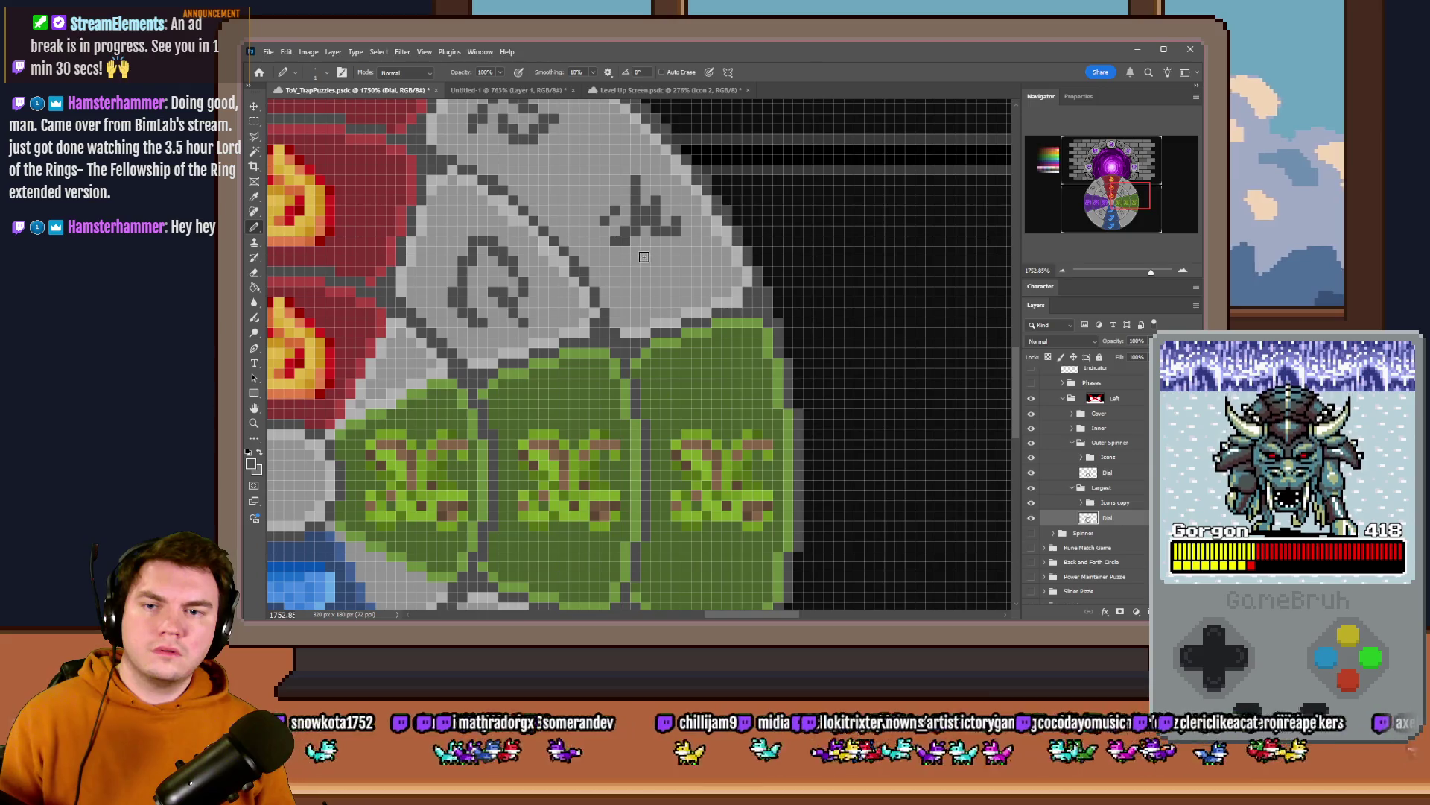
pyautogui.scroll(-2, 635, 260)
pyautogui.scroll(-2, 706, 260)
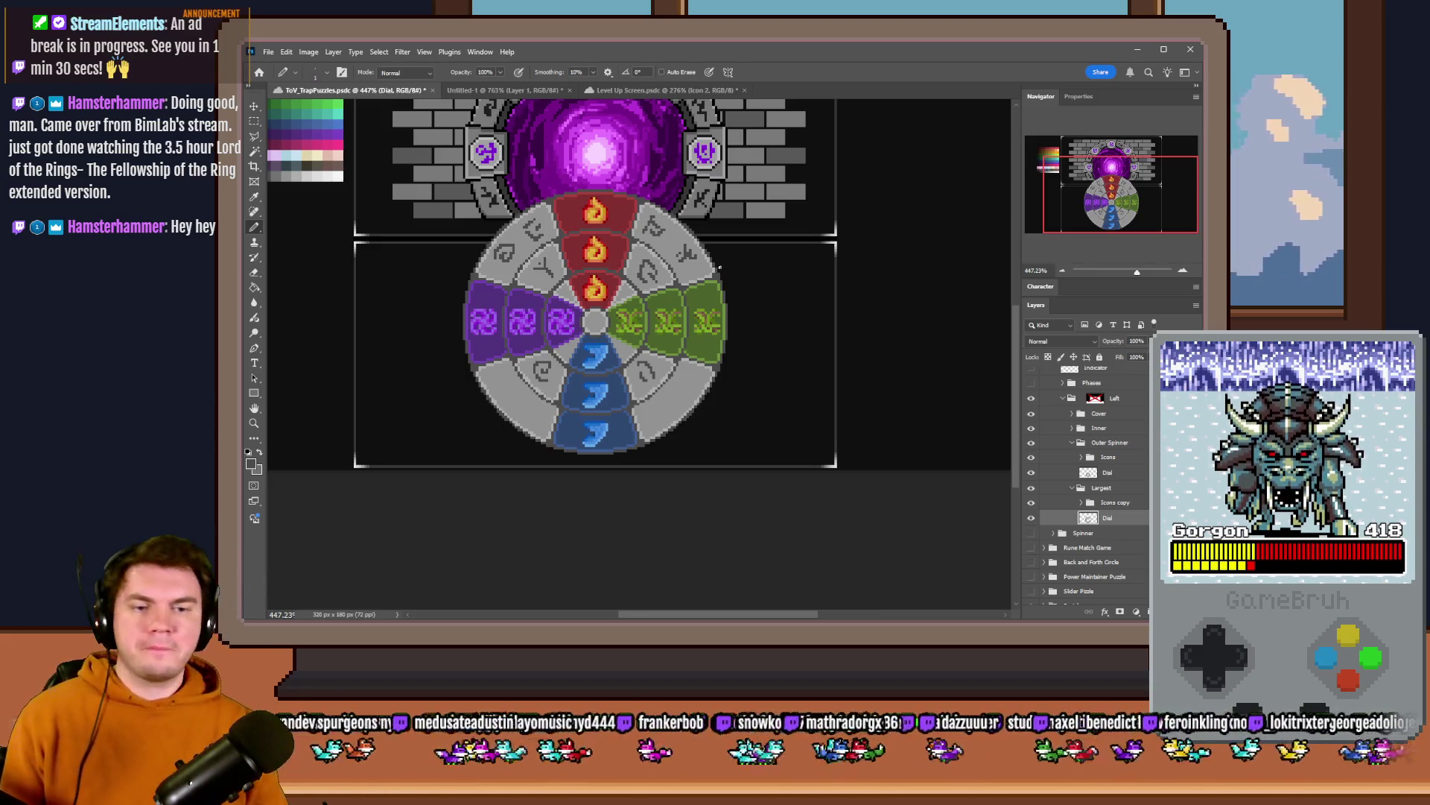
pyautogui.scroll(3, 659, 227)
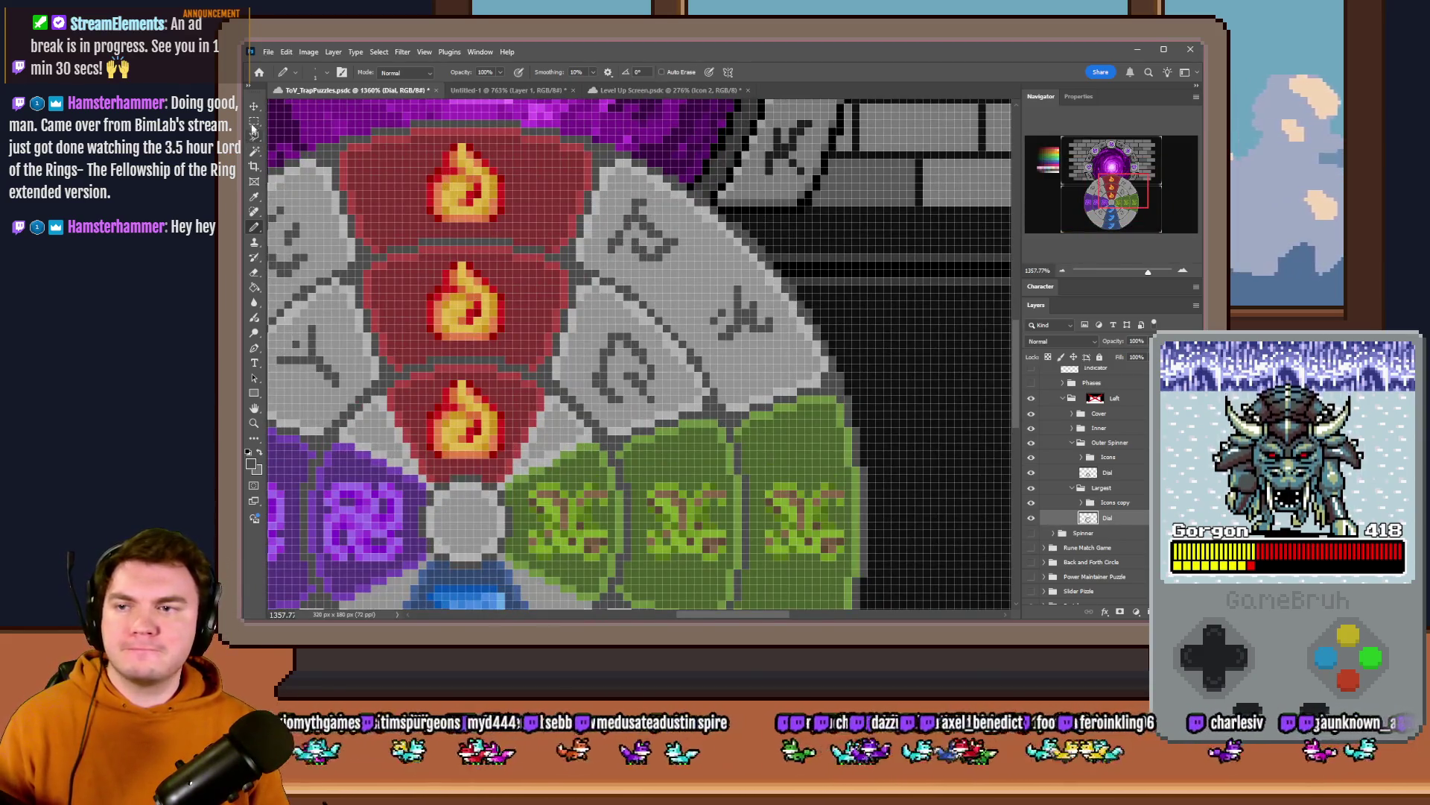
pyautogui.press('m')
pyautogui.scroll(-2, 667, 251)
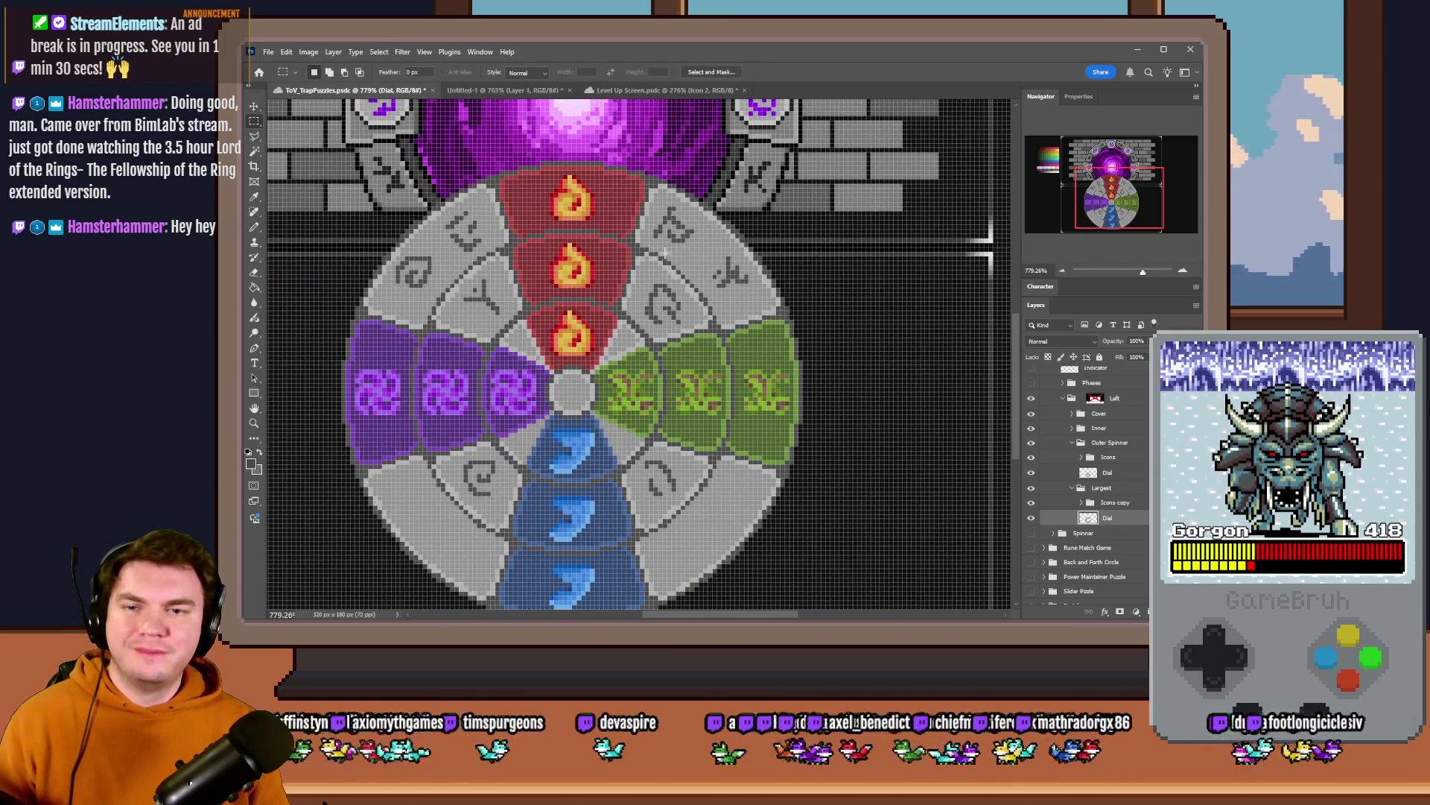
pyautogui.scroll(1, 664, 249)
pyautogui.scroll(-1, 671, 249)
pyautogui.scroll(-2, 682, 249)
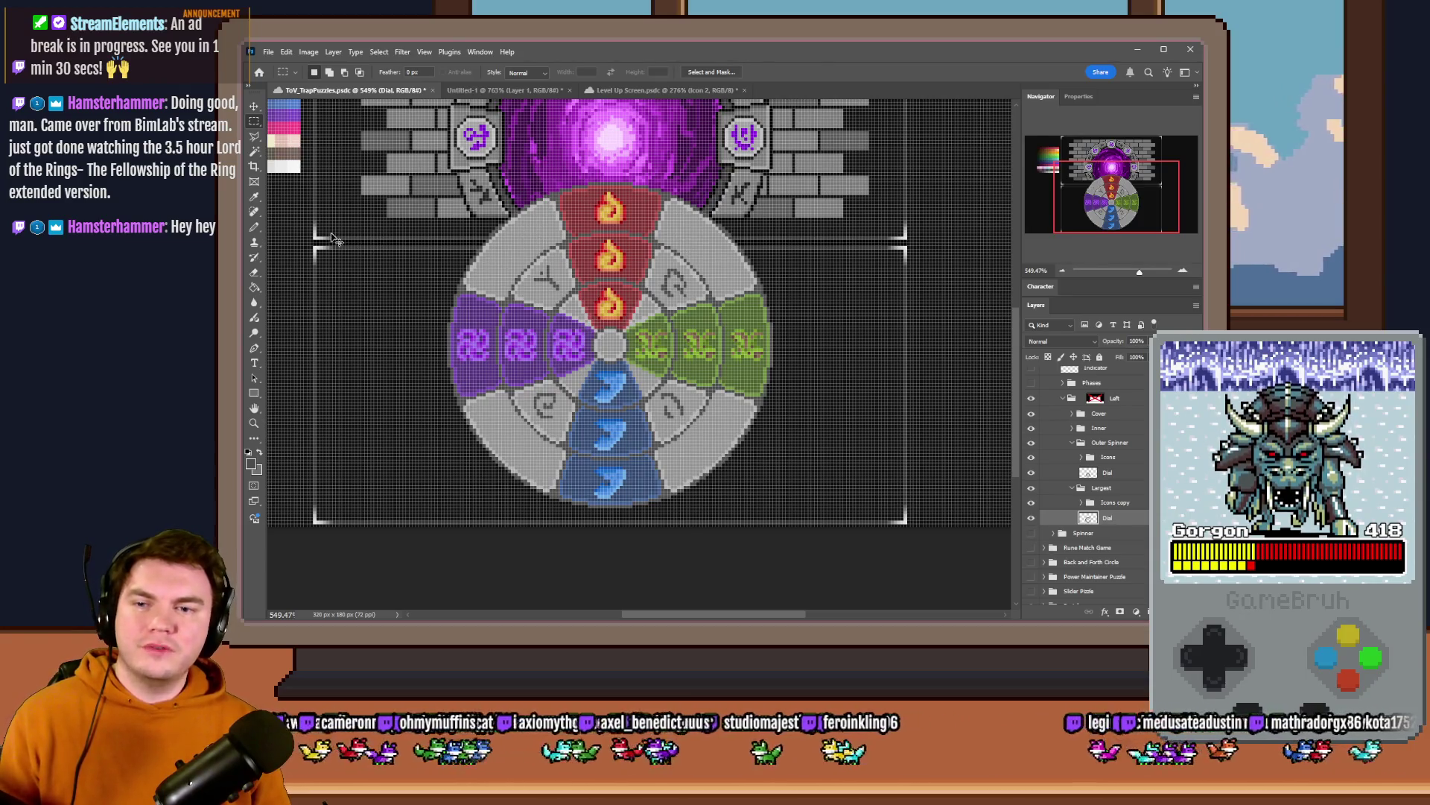
pyautogui.press('b')
# - Create a new layer and pencil a looped rune left of the flames and an angular rune to the right
pyautogui.hotkey('ctrl', 'shift', 'alt', 'n')
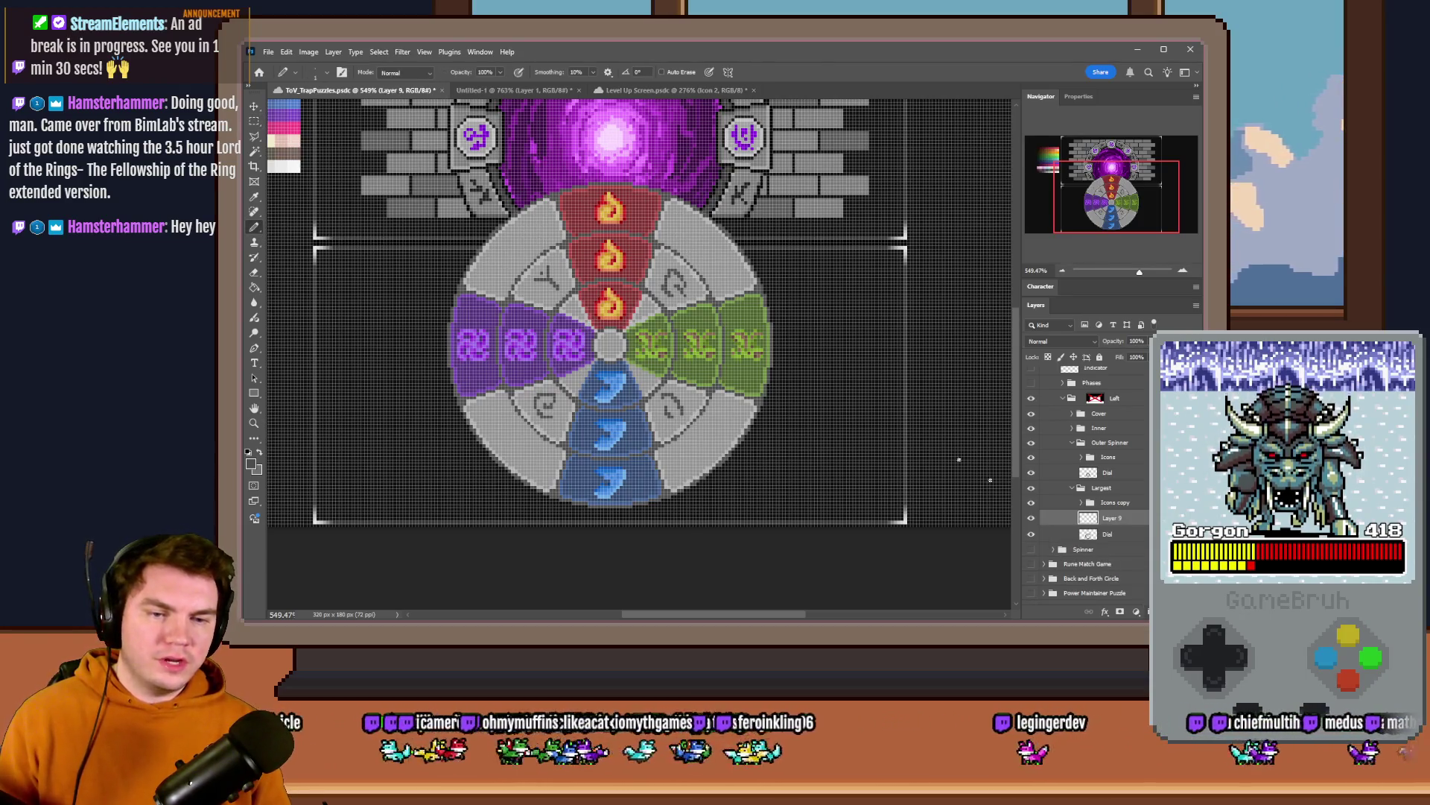
pyautogui.scroll(5, 495, 265)
pyautogui.moveTo(510, 274)
pyautogui.mouseDown()
pyautogui.moveTo(549, 263)
pyautogui.moveTo(511, 358)
pyautogui.mouseUp()
pyautogui.scroll(3, 672, 243)
pyautogui.moveTo(649, 218)
pyautogui.mouseDown()
pyautogui.moveTo(648, 263)
pyautogui.moveTo(677, 190)
pyautogui.moveTo(724, 251)
pyautogui.moveTo(676, 310)
pyautogui.mouseUp()
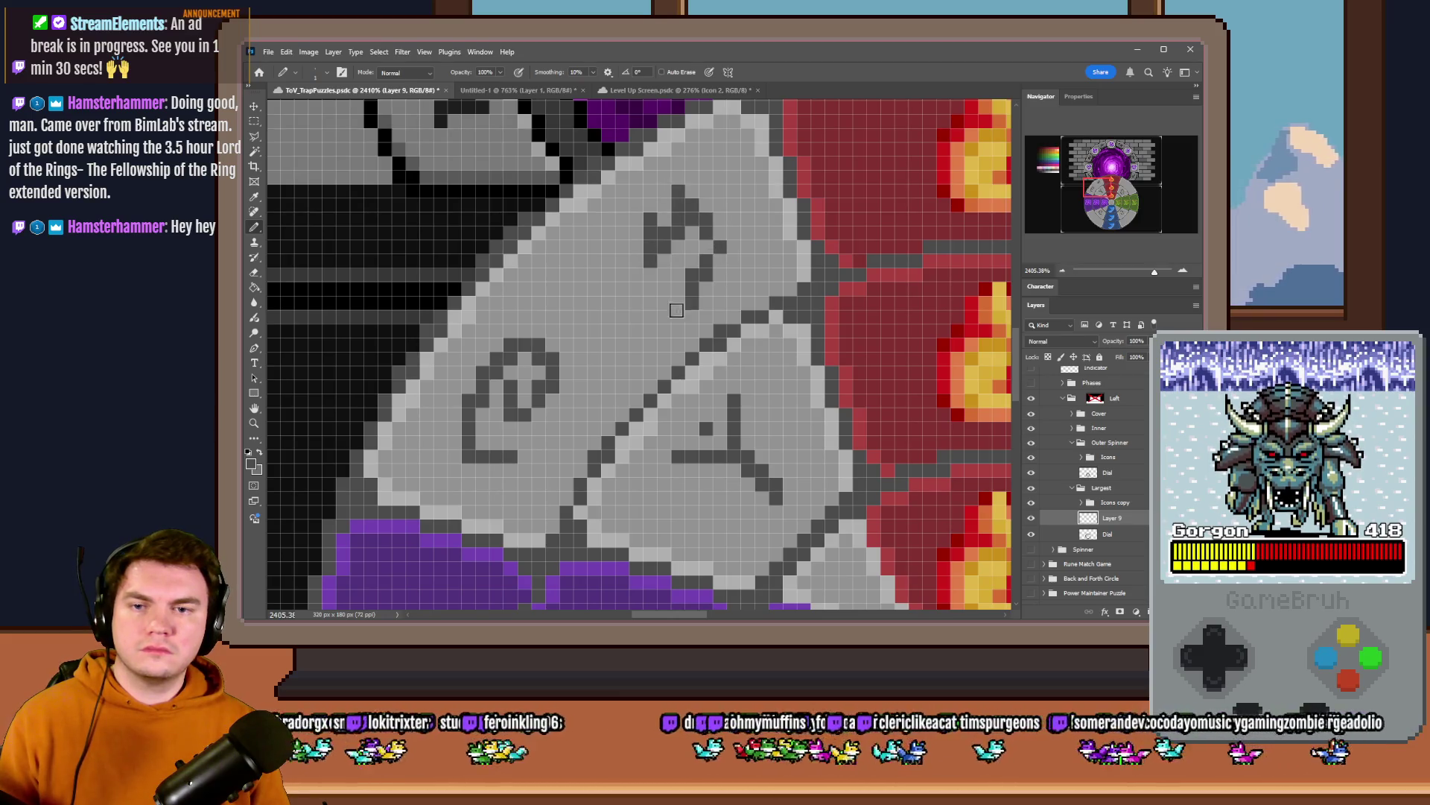
pyautogui.scroll(-2, 504, 280)
# - Reposition both runes within their grey segments using marquee selections and the Move tool
pyautogui.click(254, 120)
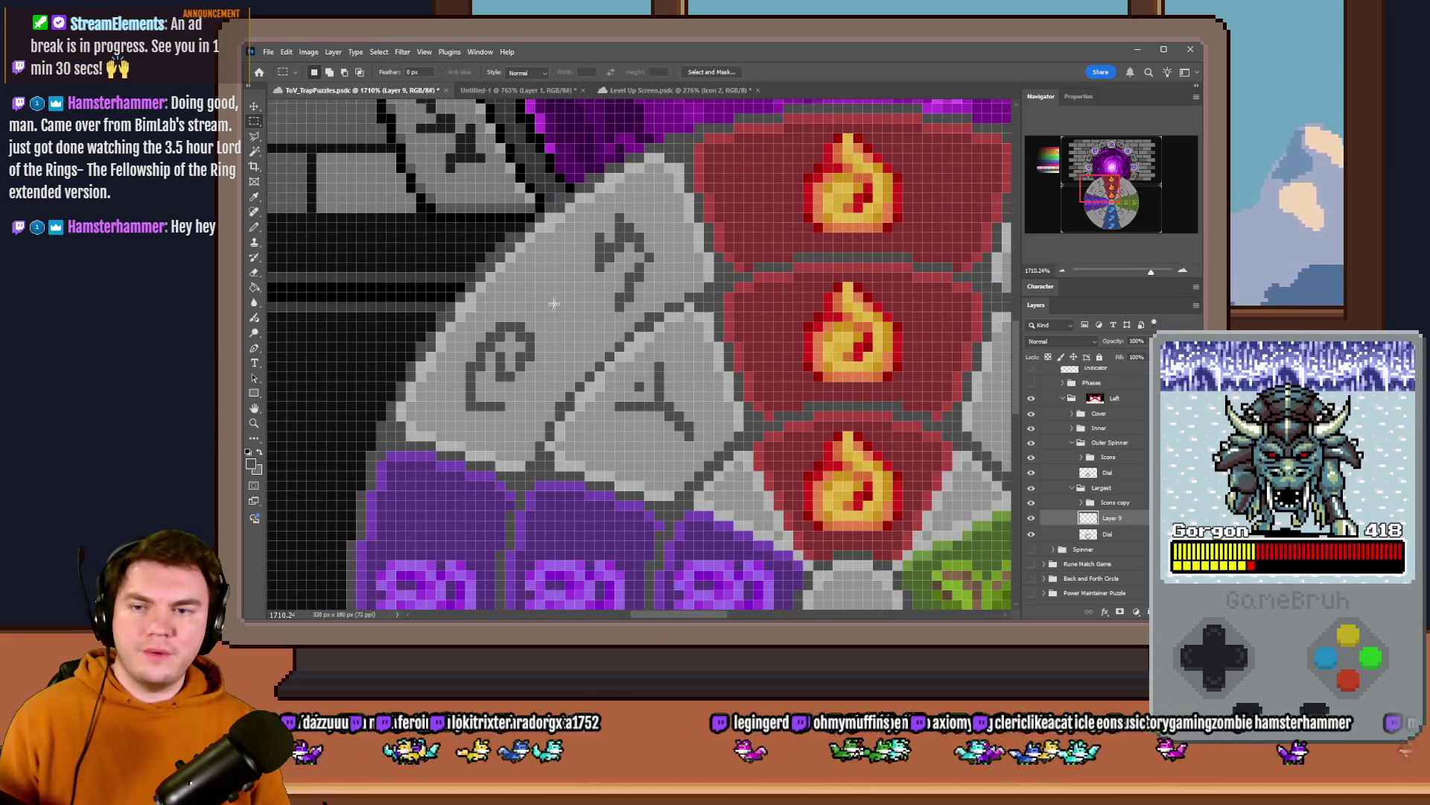
pyautogui.moveTo(503, 363); pyautogui.dragTo(519, 358)
pyautogui.moveTo(675, 207); pyautogui.dragTo(581, 318)
pyautogui.moveTo(626, 252); pyautogui.dragTo(612, 262)
pyautogui.scroll(-5, 618, 230)
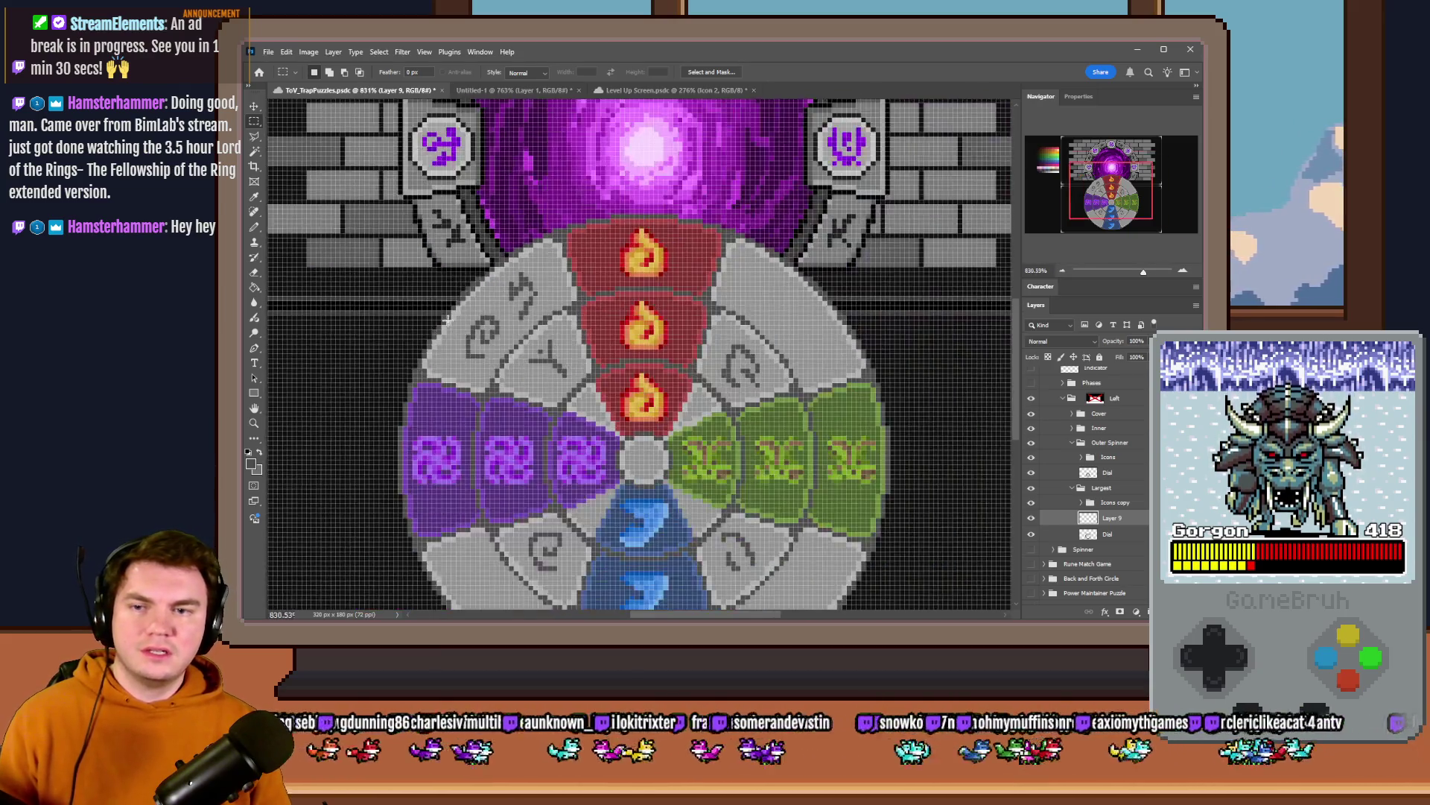
pyautogui.scroll(5, 537, 326)
pyautogui.moveTo(494, 326); pyautogui.dragTo(488, 335)
pyautogui.moveTo(545, 248); pyautogui.dragTo(492, 336)
pyautogui.scroll(-5, 485, 313)
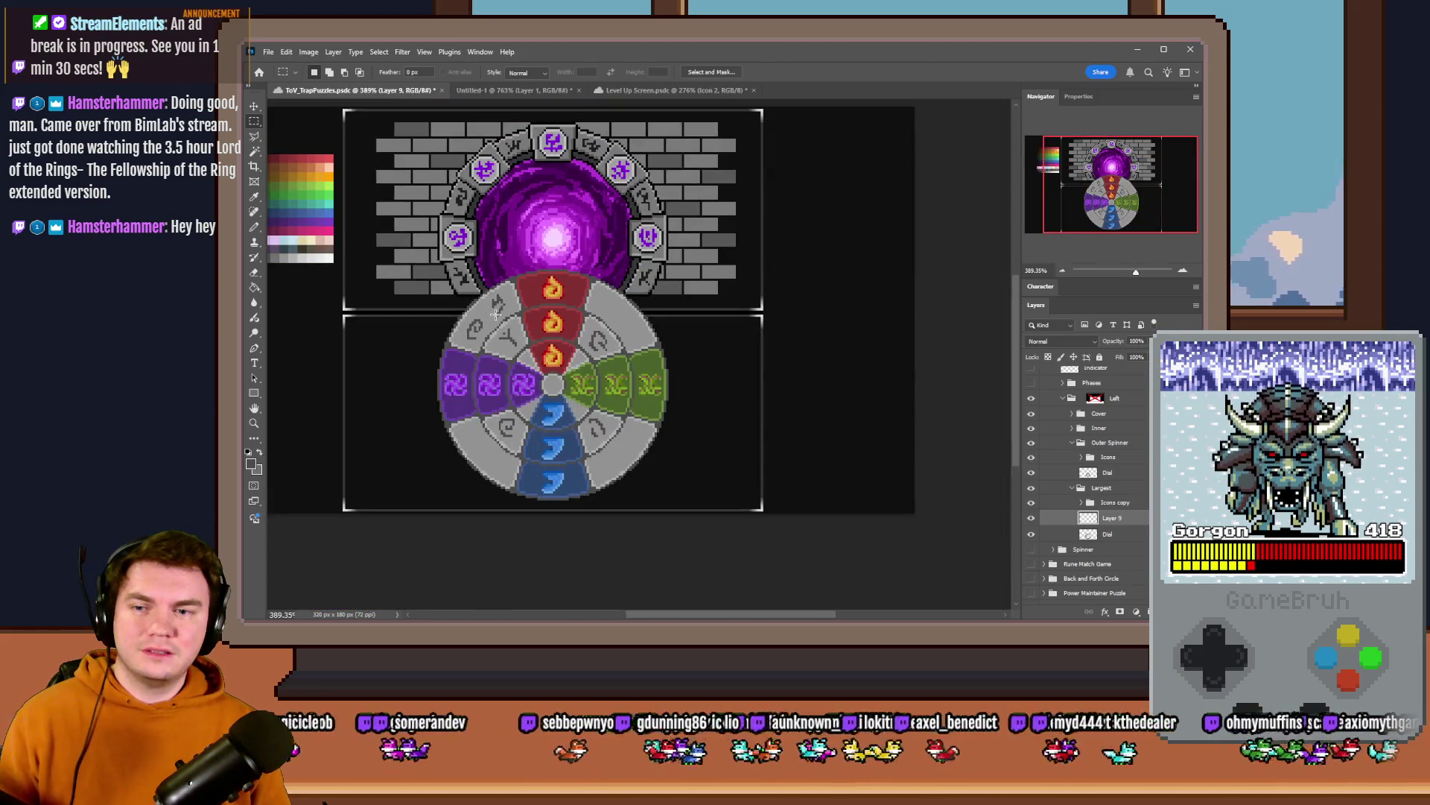
pyautogui.scroll(3, 496, 313)
pyautogui.scroll(2, 497, 314)
pyautogui.scroll(1, 505, 306)
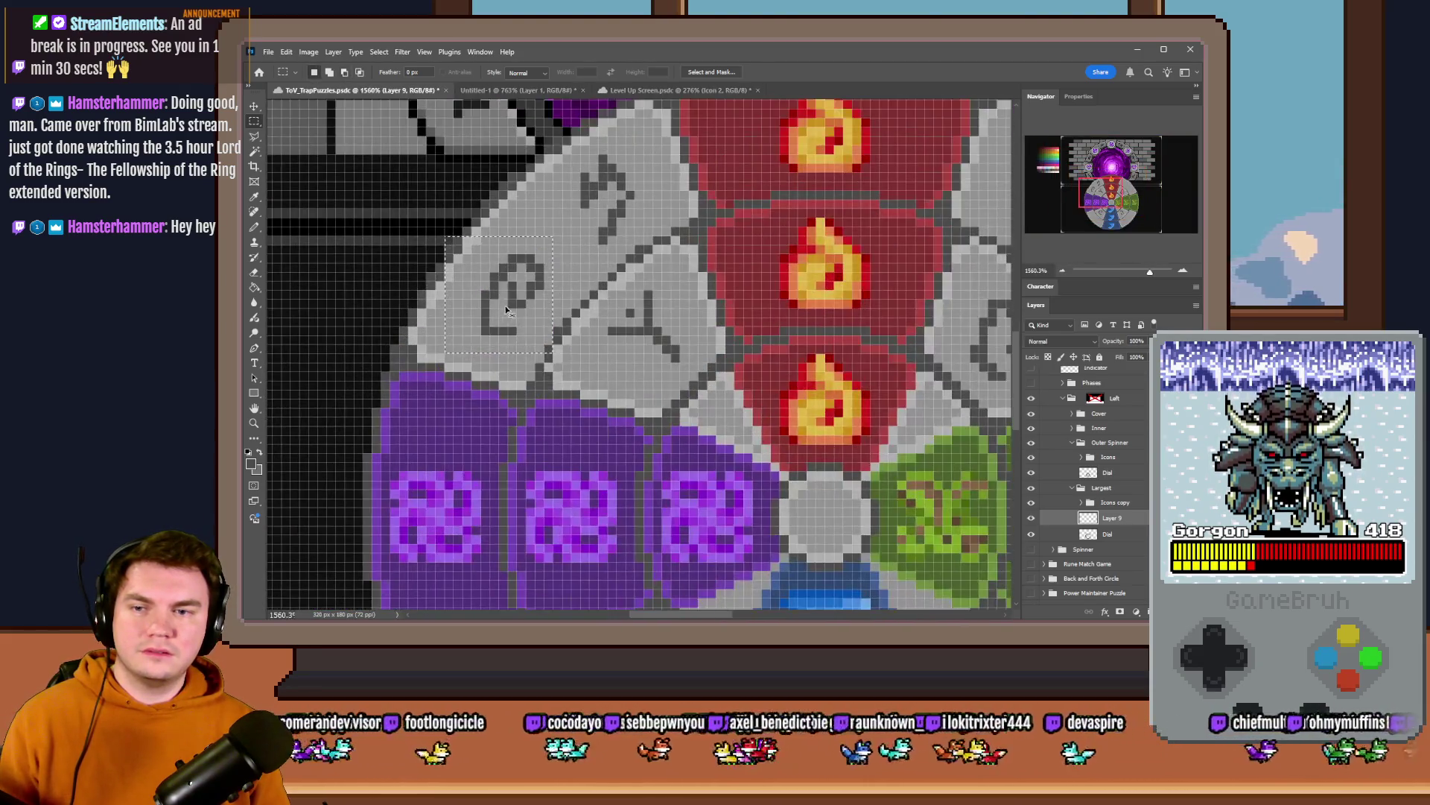
pyautogui.scroll(-3, 505, 305)
pyautogui.scroll(-2, 435, 362)
pyautogui.scroll(1, 436, 360)
pyautogui.scroll(2, 436, 361)
# - Add two diagonal rune strokes and an arch-shaped rune in the lower grey segment, then select the new rune
pyautogui.press('b')
pyautogui.scroll(2, 569, 288)
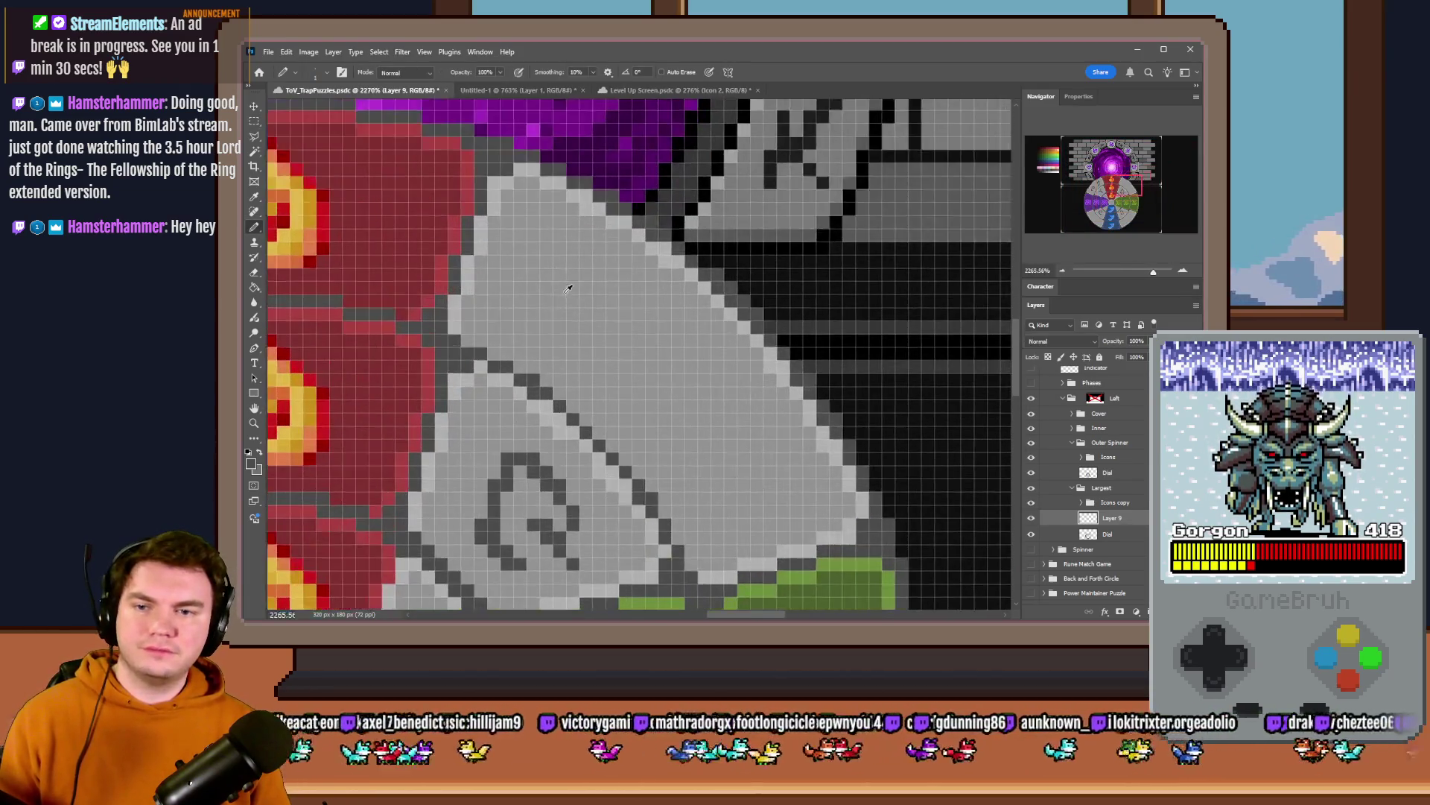
pyautogui.moveTo(557, 241); pyautogui.dragTo(536, 311)
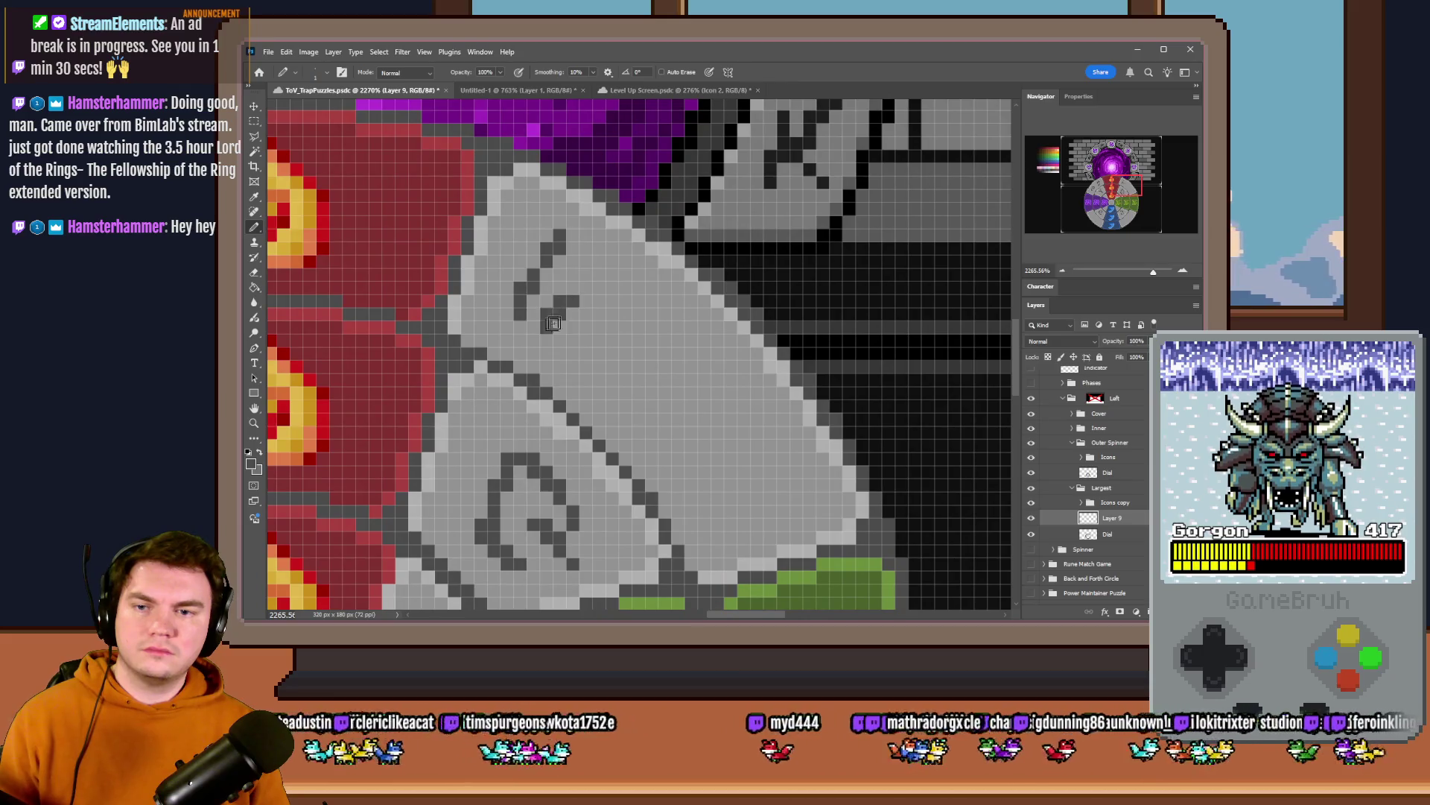
pyautogui.moveTo(628, 289); pyautogui.dragTo(572, 353)
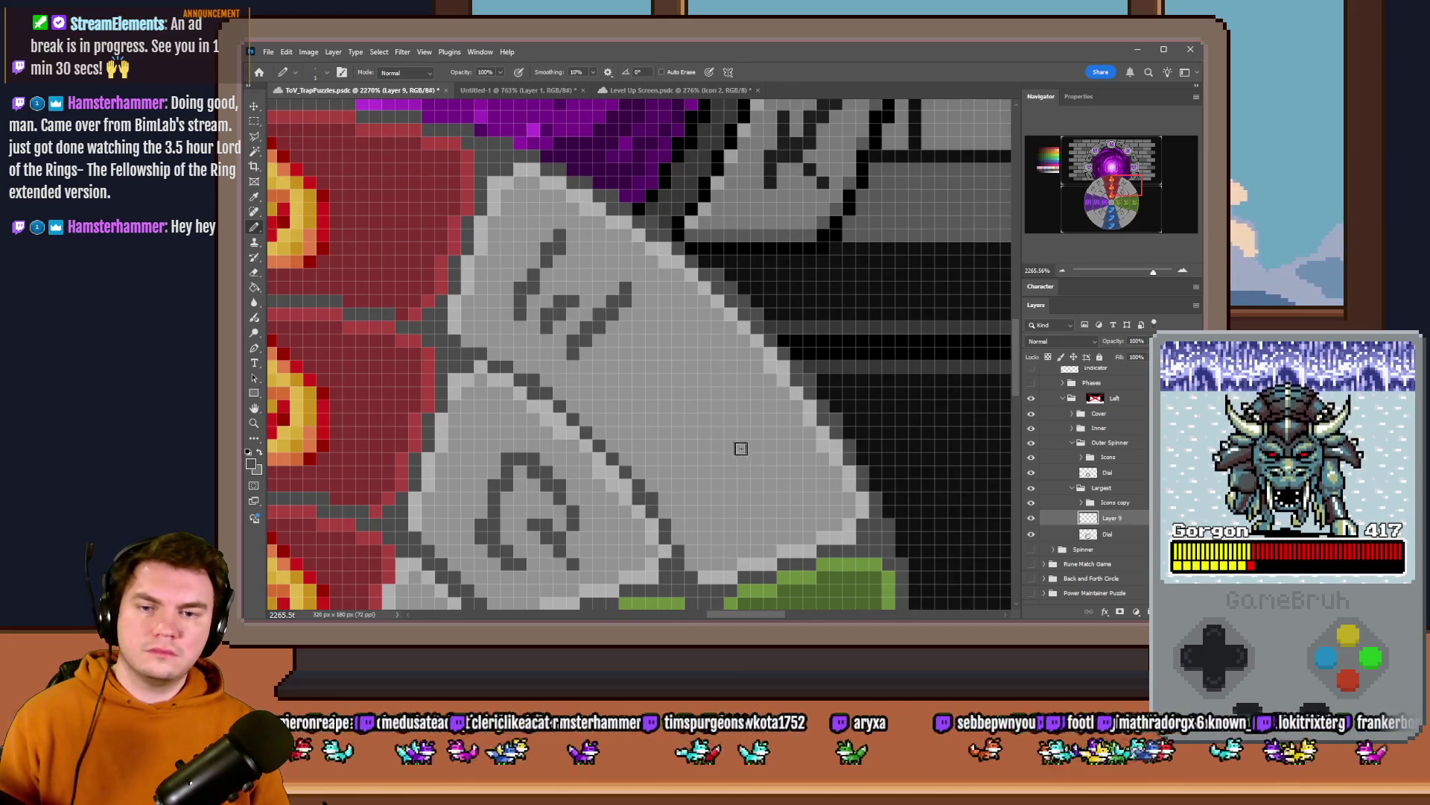
pyautogui.moveTo(769, 456); pyautogui.dragTo(734, 472)
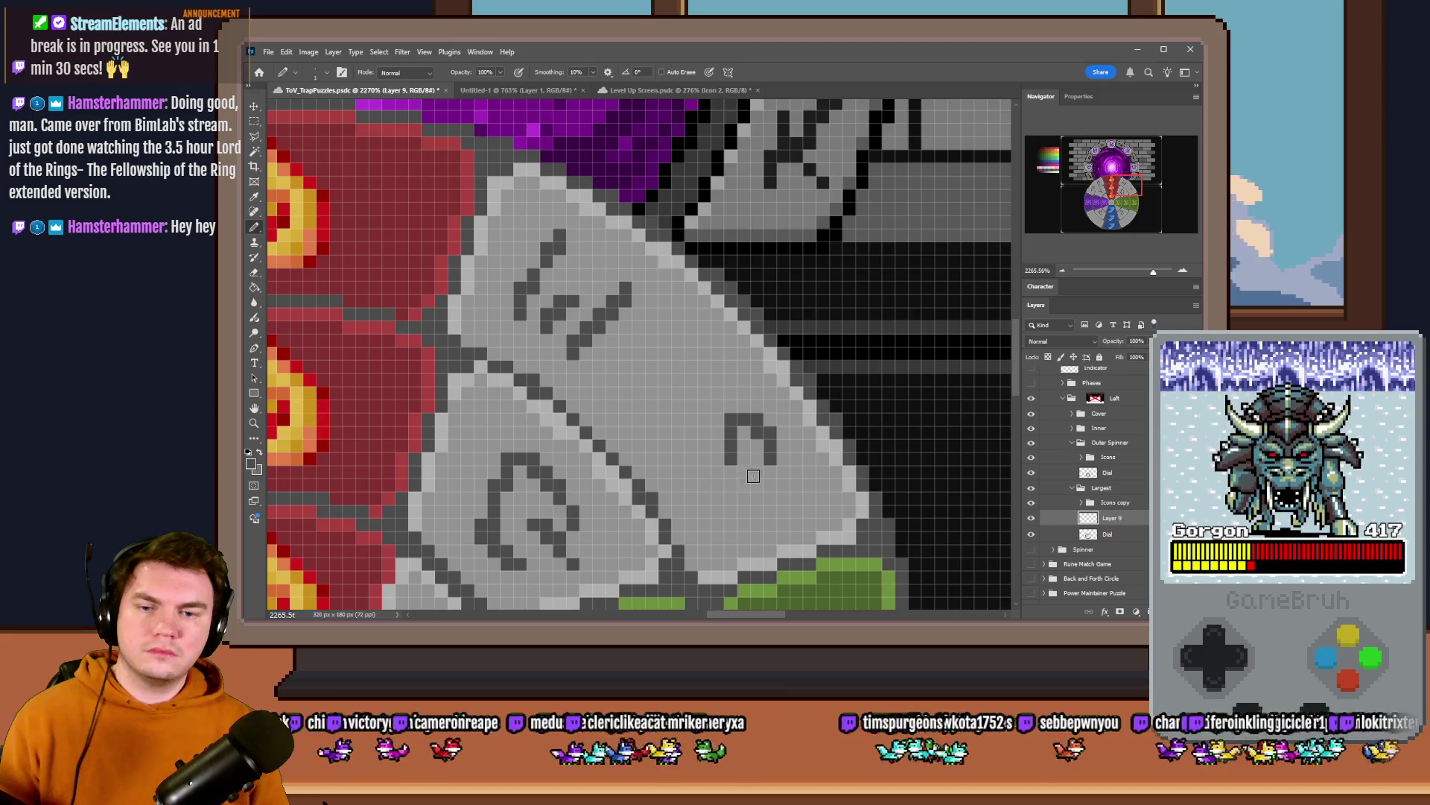
pyautogui.scroll(-3, 693, 461)
pyautogui.scroll(-3, 704, 425)
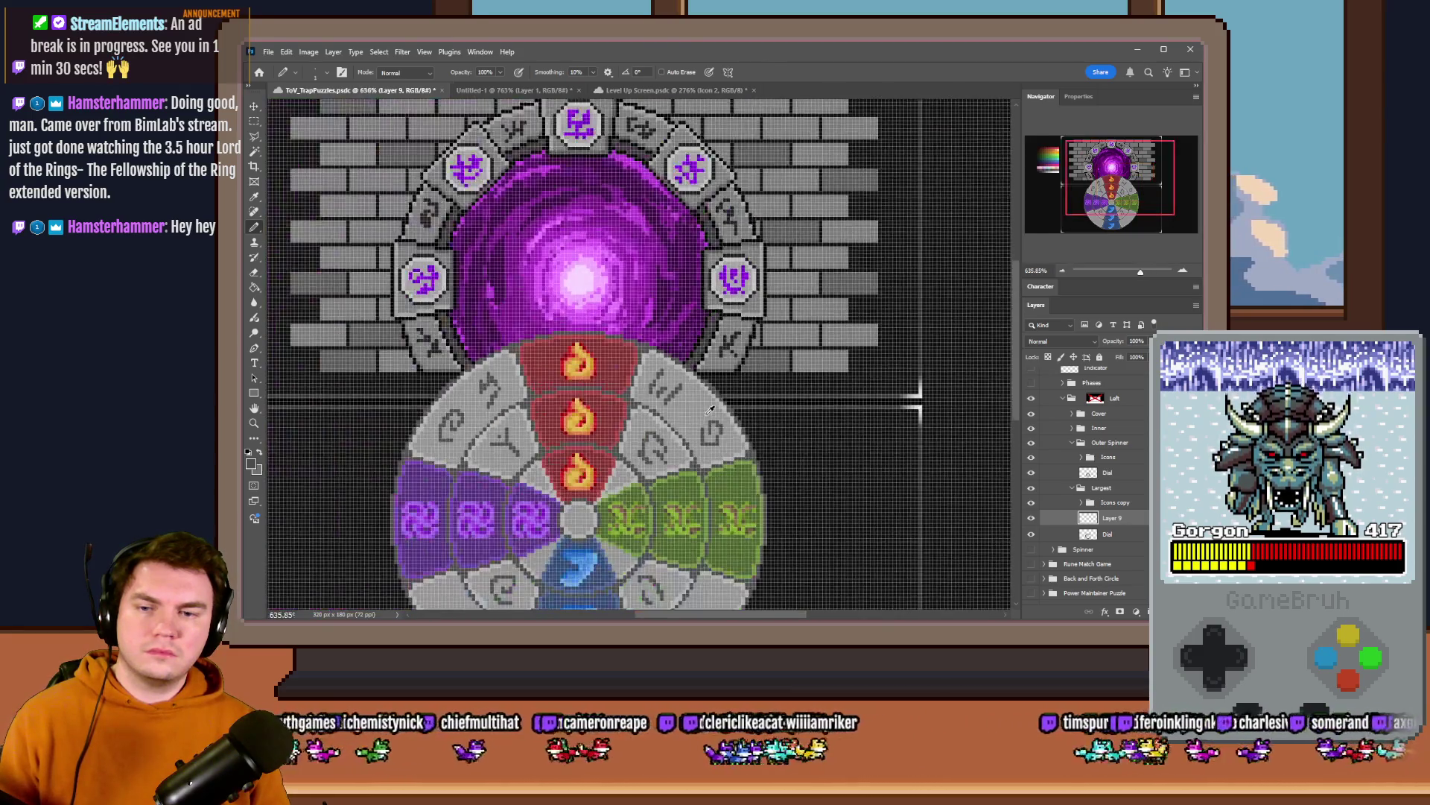
pyautogui.scroll(2, 742, 433)
pyautogui.scroll(2, 714, 394)
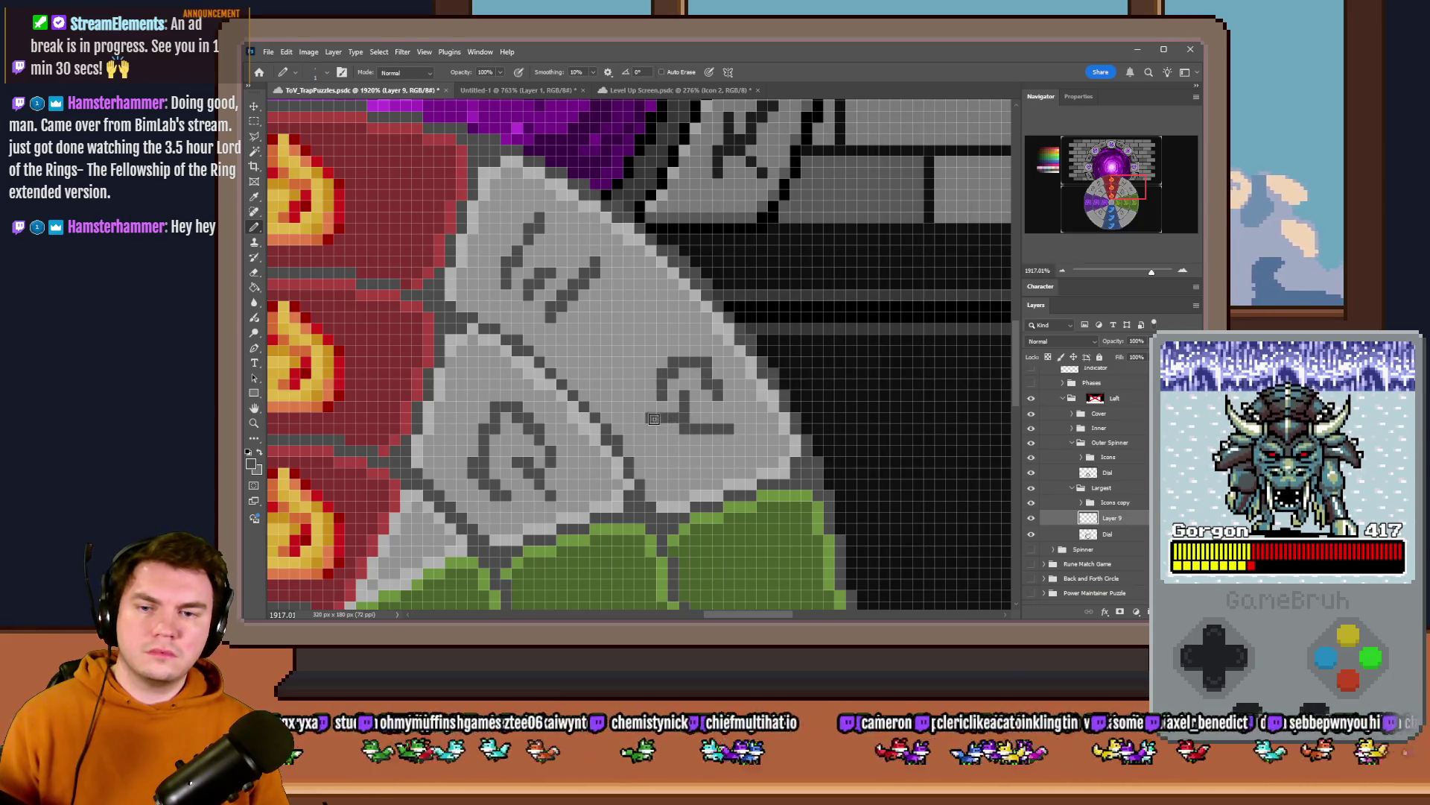
pyautogui.scroll(-2, 652, 418)
pyautogui.scroll(-2, 660, 403)
pyautogui.scroll(-1, 670, 375)
pyautogui.scroll(2, 673, 361)
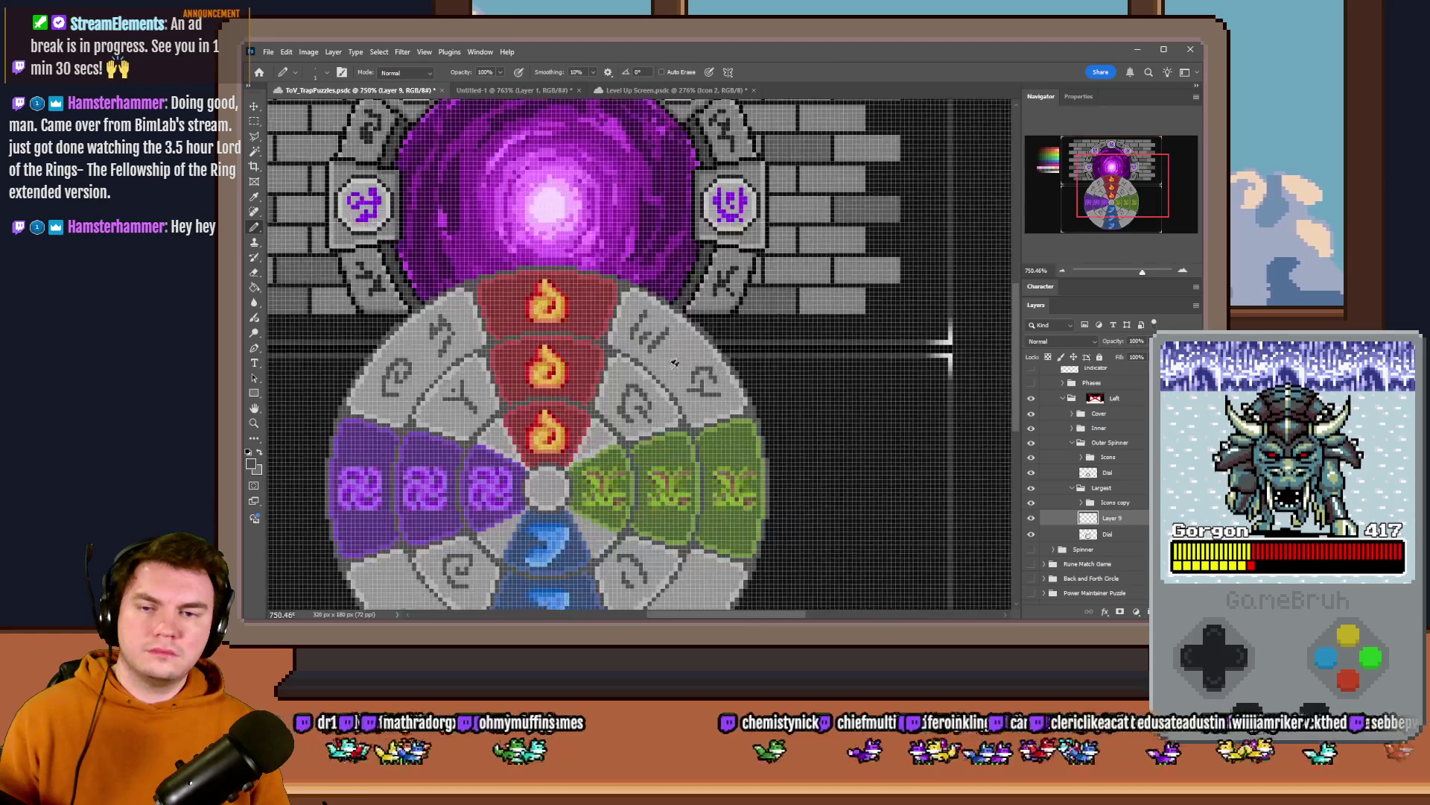
pyautogui.scroll(1, 674, 361)
pyautogui.press('m')
pyautogui.moveTo(605, 283); pyautogui.dragTo(687, 356)
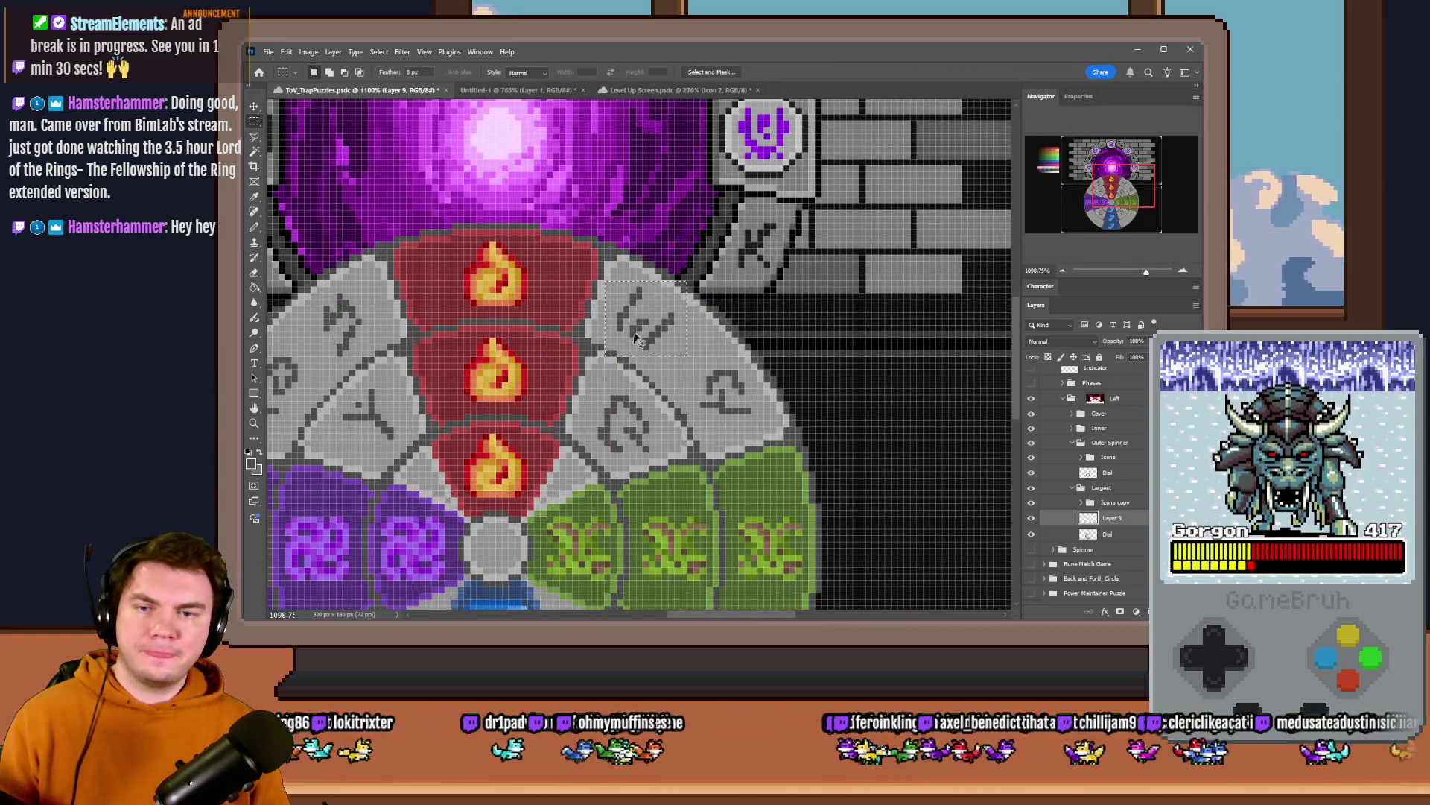
pyautogui.scroll(-4, 639, 333)
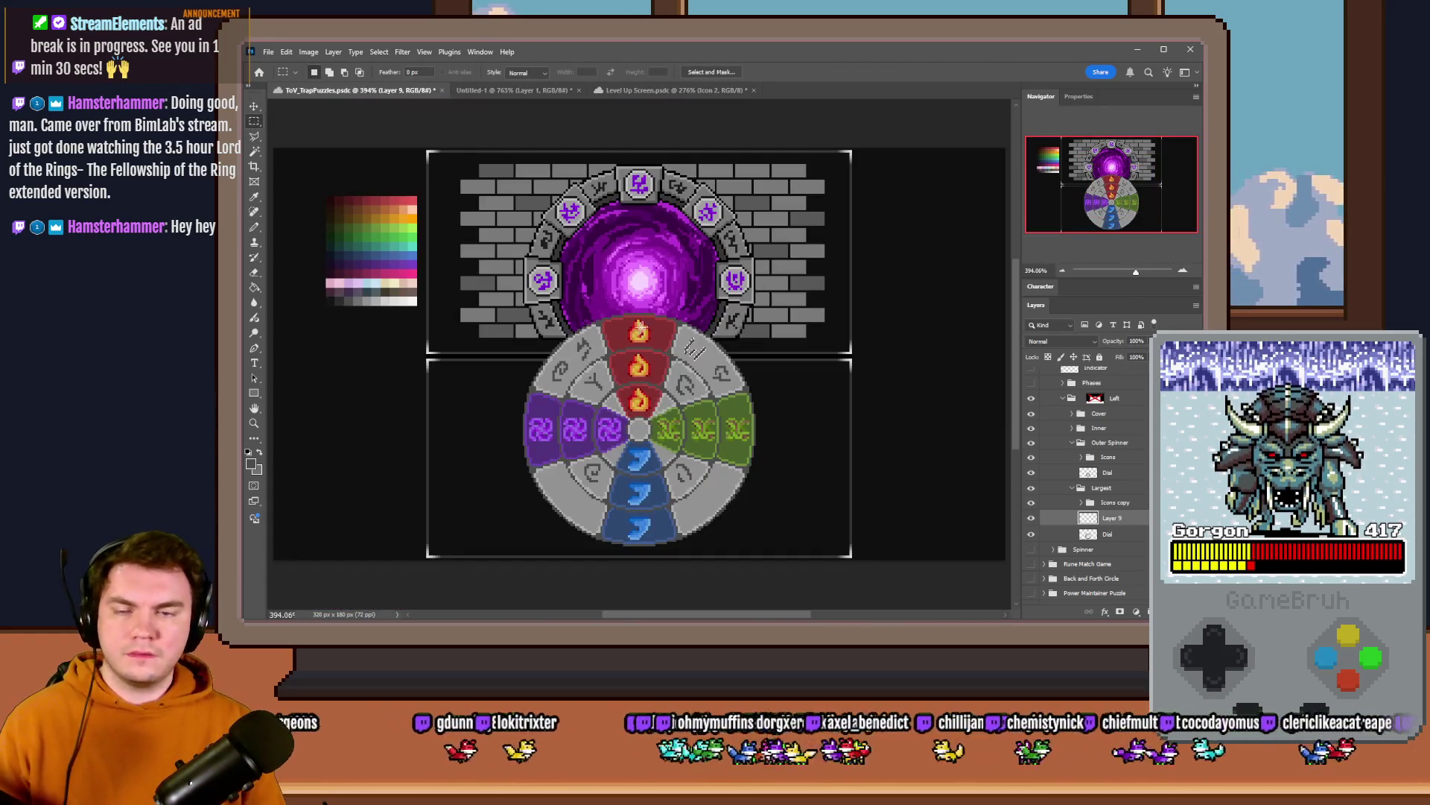
# - Mark a selection in the lower-right grey segment and return to the Pencil to start another rune
pyautogui.moveTo(683, 350); pyautogui.dragTo(717, 373)
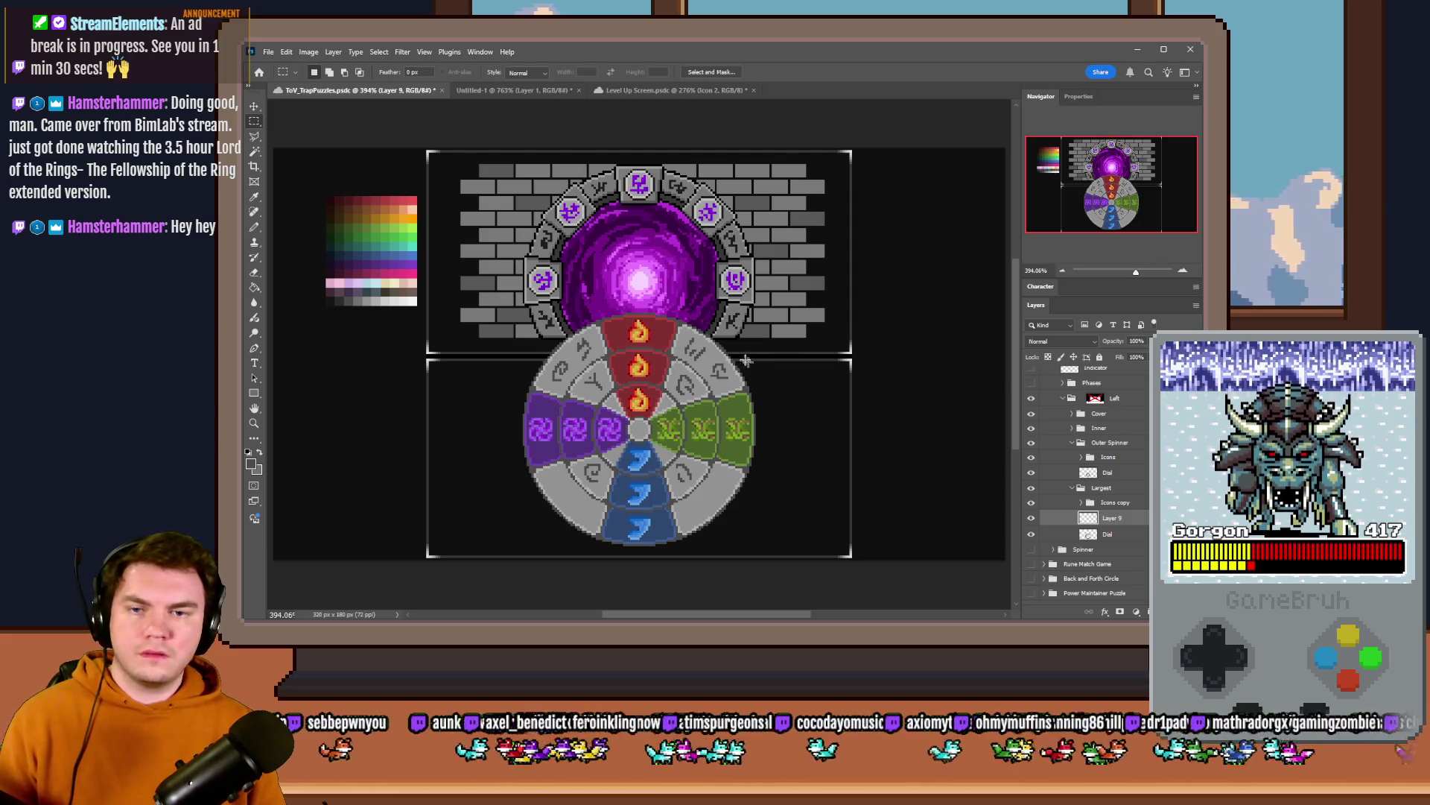
pyautogui.moveTo(710, 328); pyautogui.dragTo(679, 369)
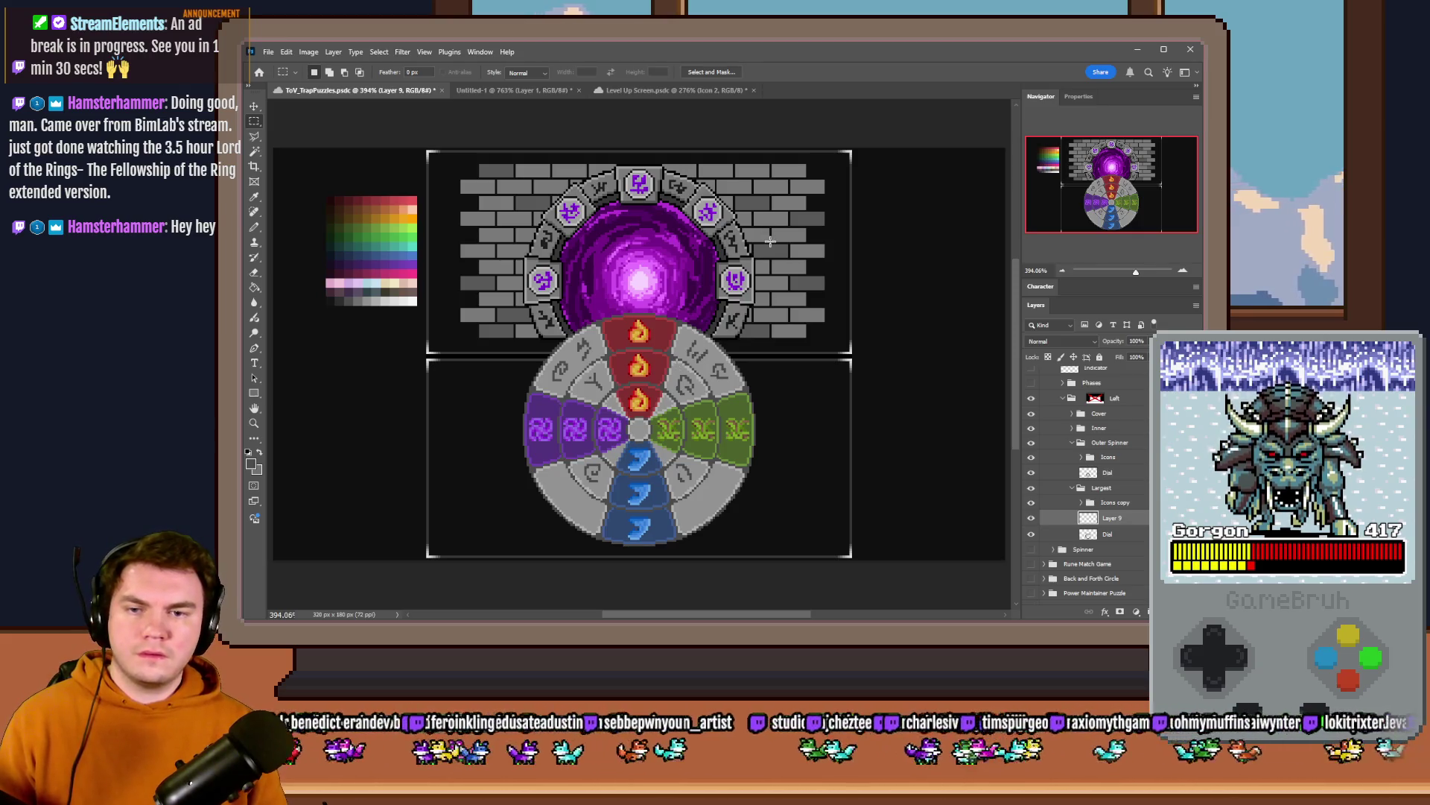
pyautogui.scroll(-2, 699, 359)
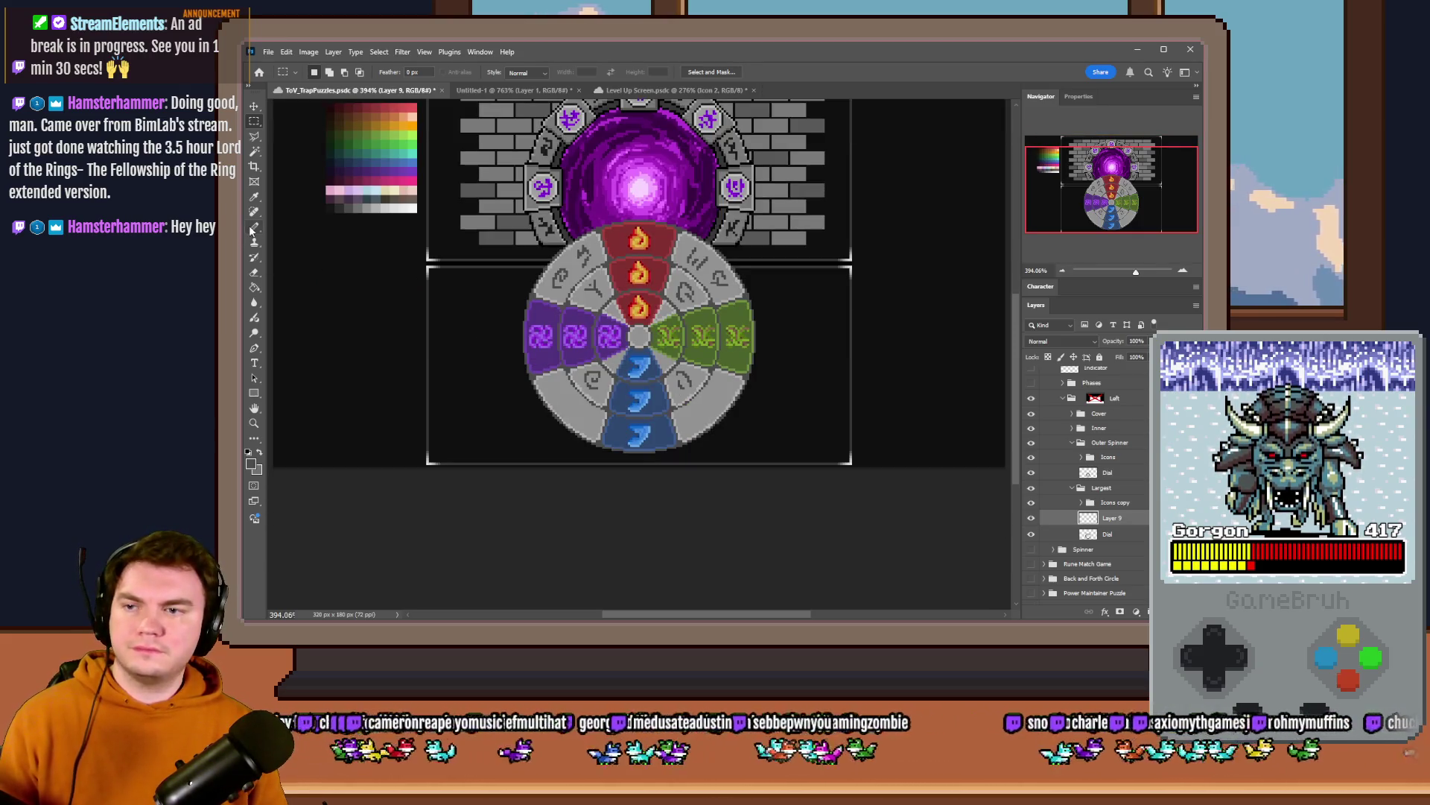
pyautogui.press('b')
pyautogui.scroll(2, 767, 410)
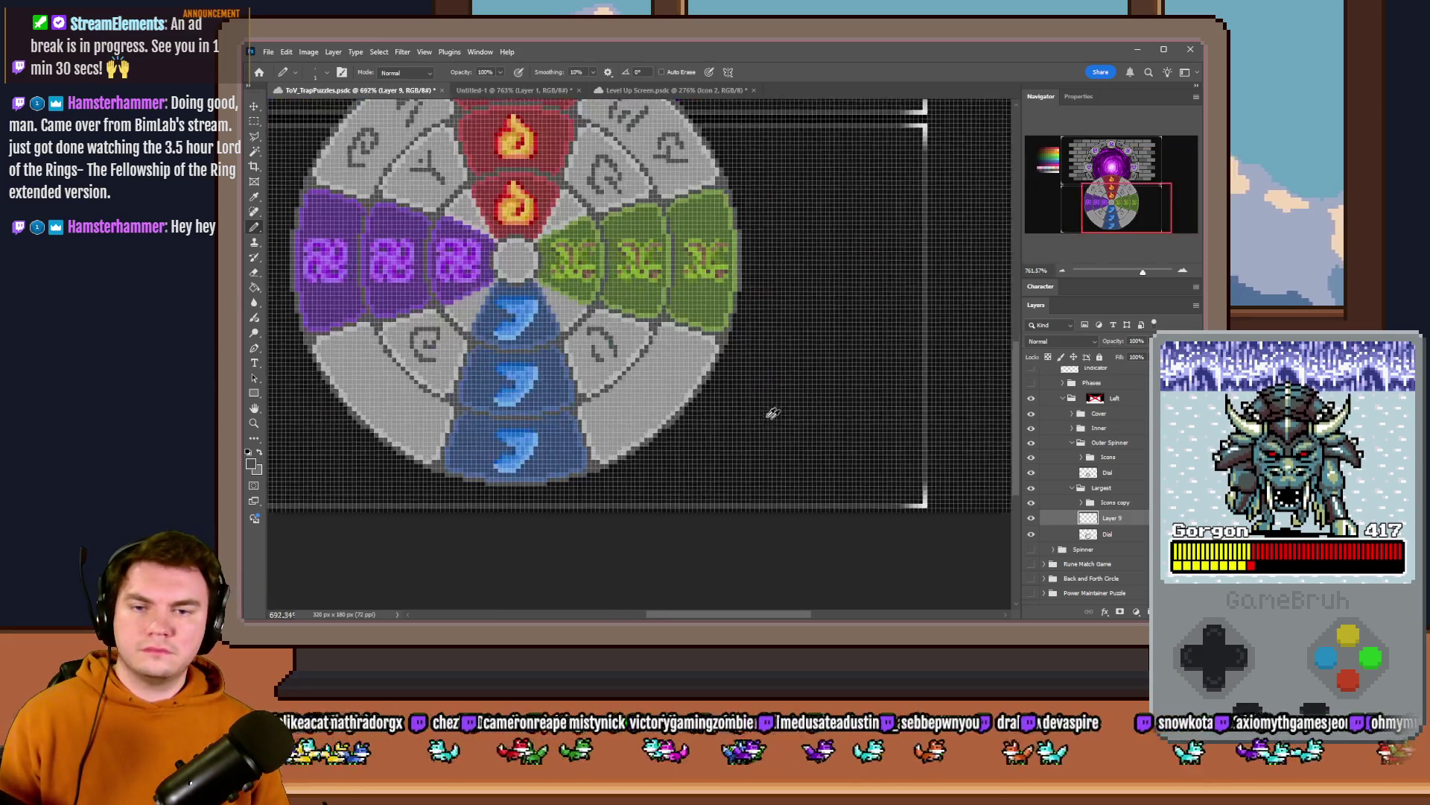
pyautogui.scroll(2, 671, 350)
pyautogui.scroll(1, 633, 325)
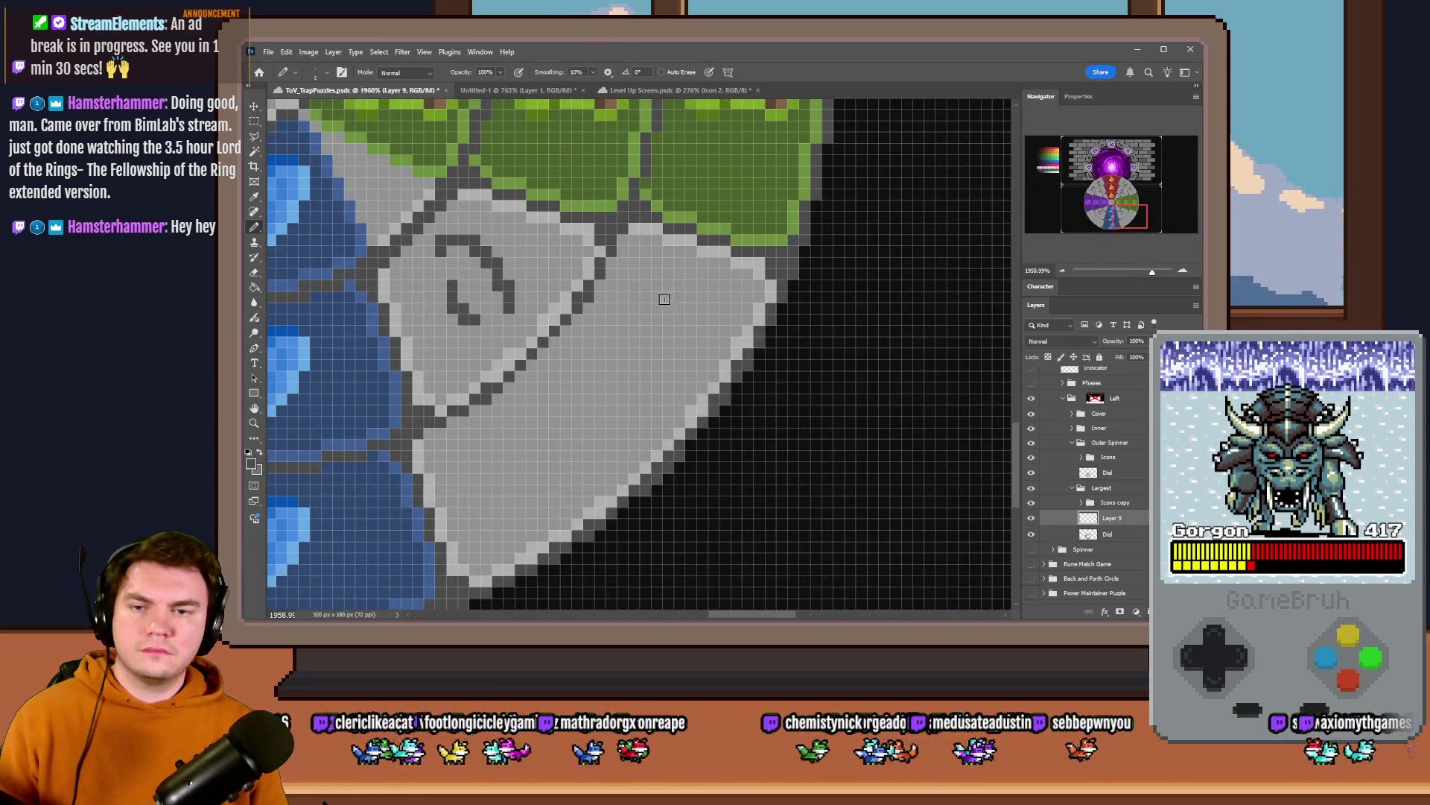
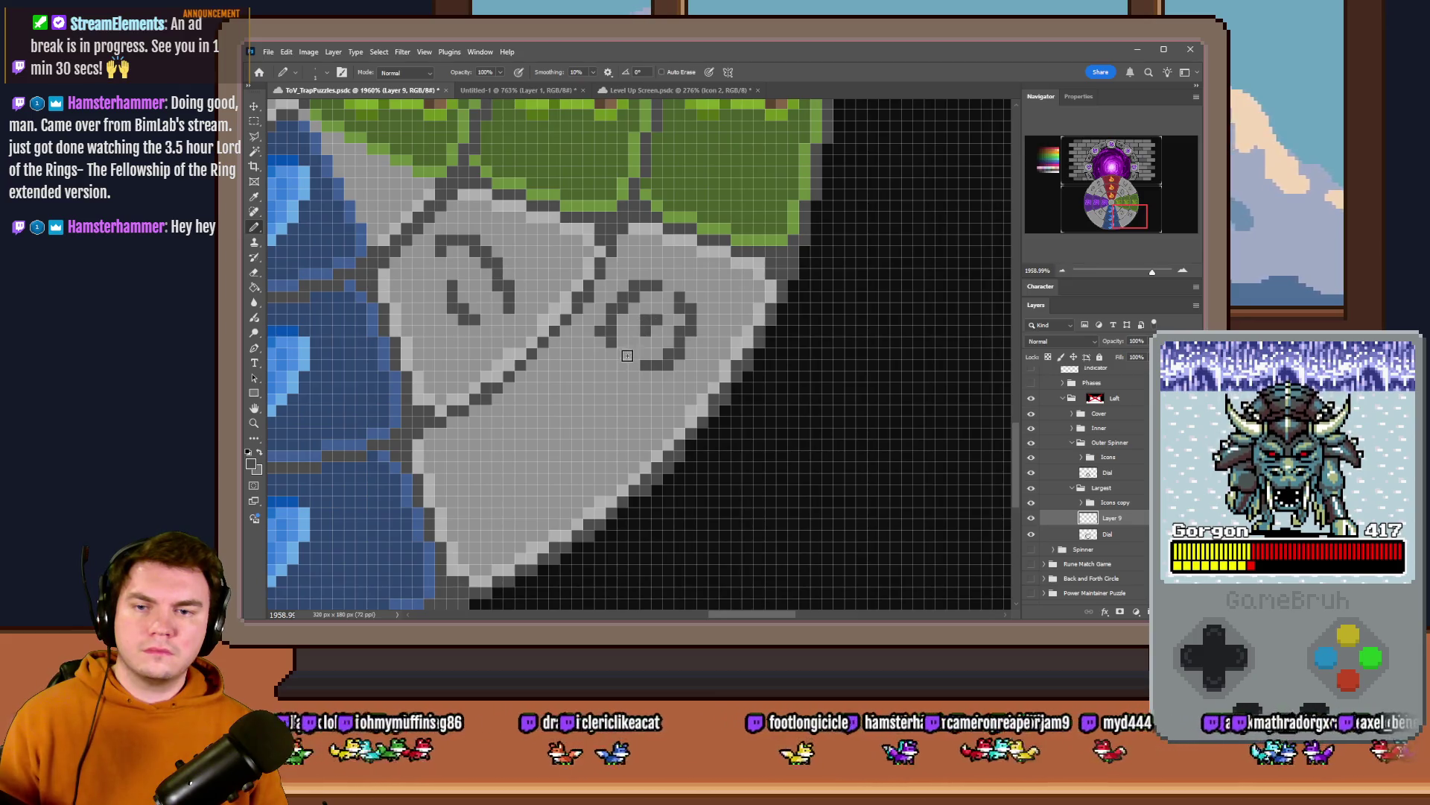
pyautogui.scroll(-5, 626, 384)
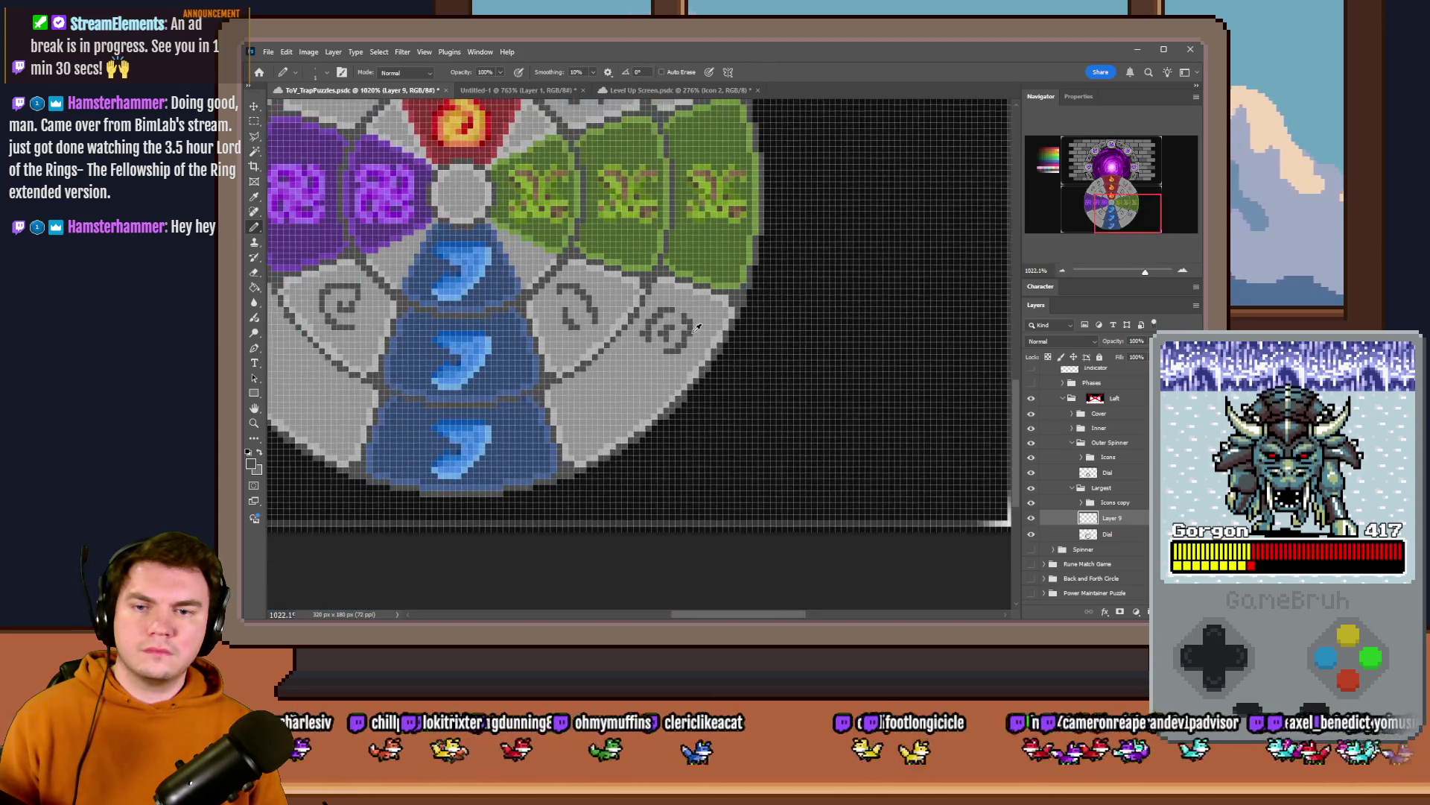
pyautogui.scroll(3, 634, 372)
pyautogui.scroll(2, 633, 371)
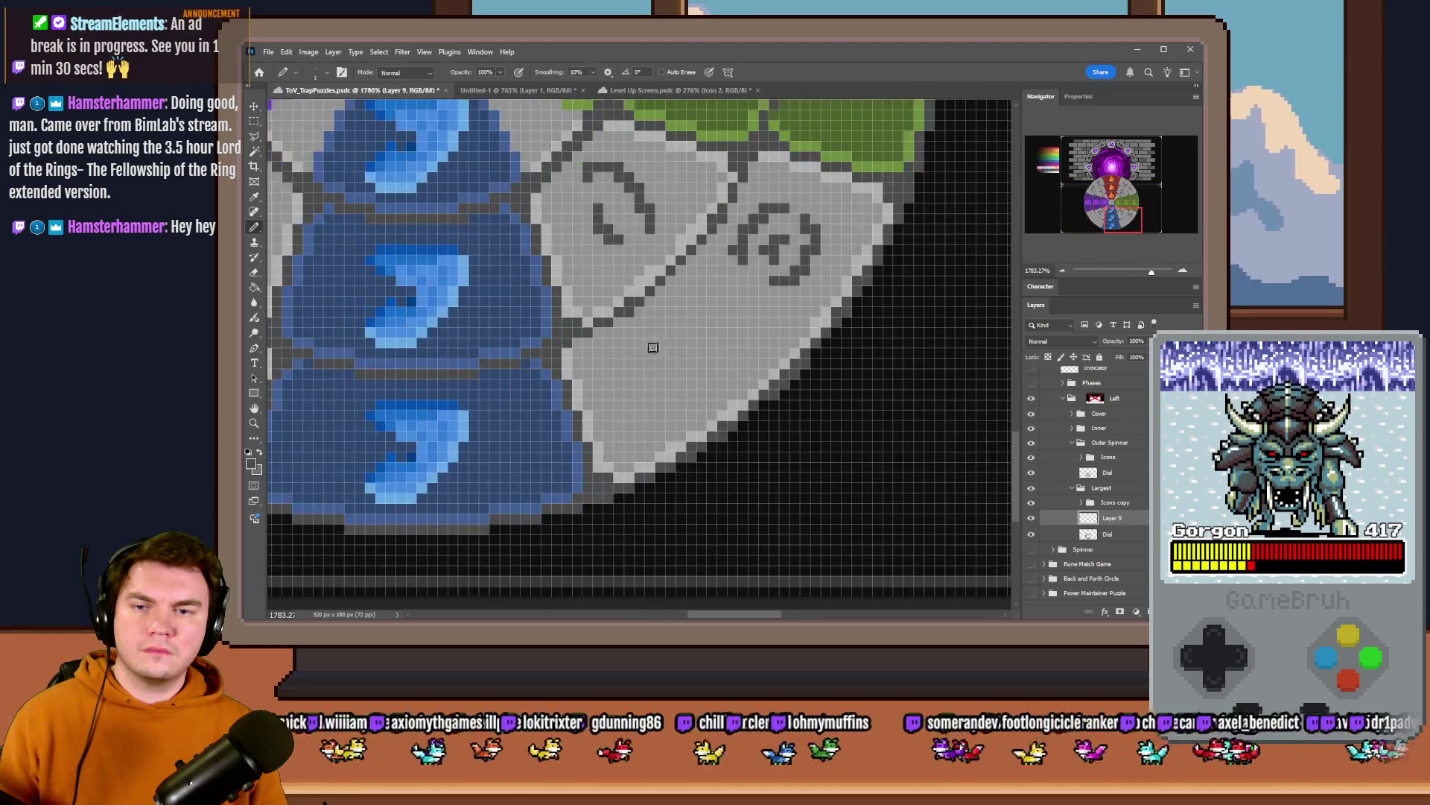
# - Draw a new rune glyph in the grey segment and nudge it up and left into place
pyautogui.moveTo(674, 332); pyautogui.dragTo(624, 371)
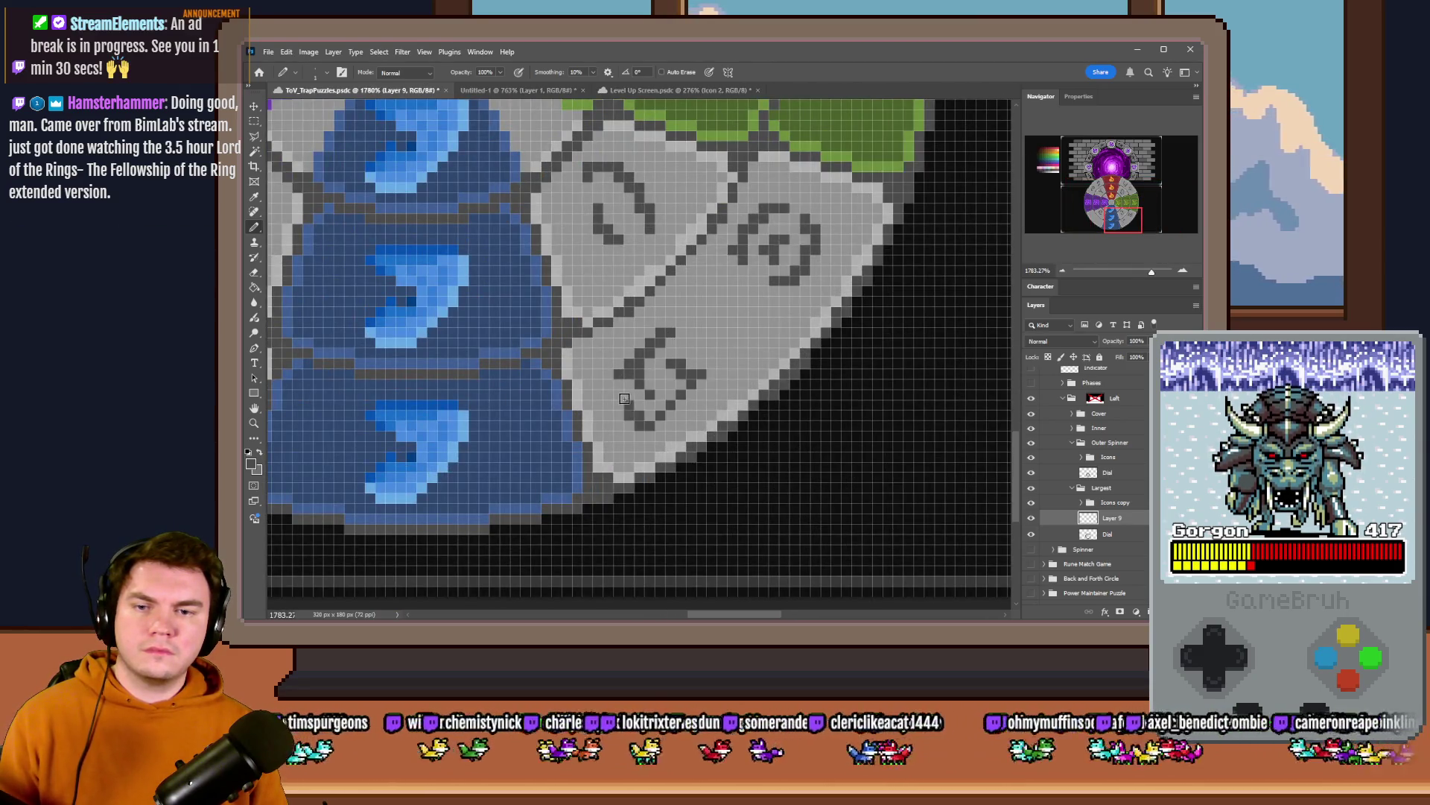
pyautogui.scroll(-3, 624, 398)
pyautogui.scroll(-3, 754, 344)
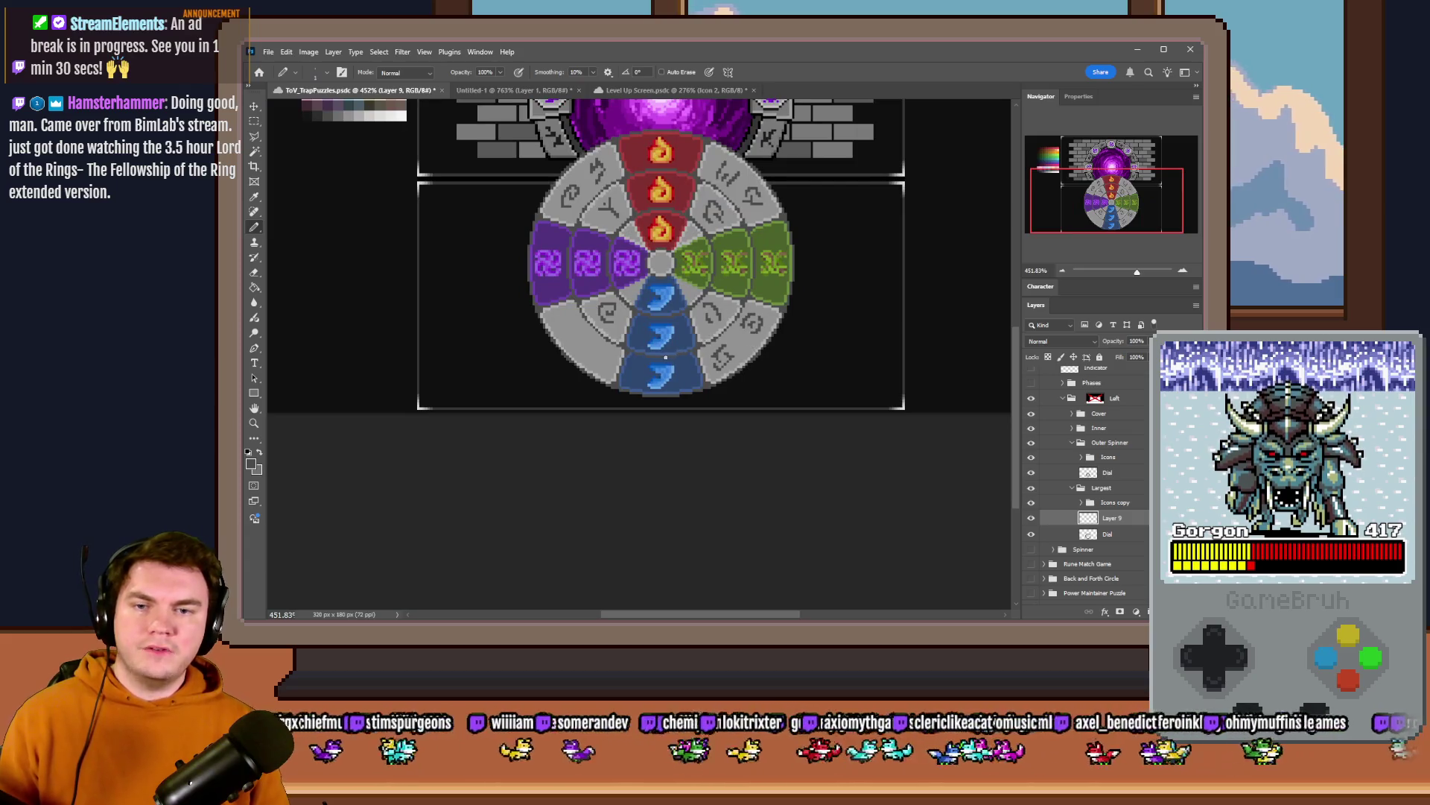
pyautogui.scroll(3, 666, 358)
pyautogui.scroll(3, 666, 357)
pyautogui.press('m')
pyautogui.scroll(1, 777, 319)
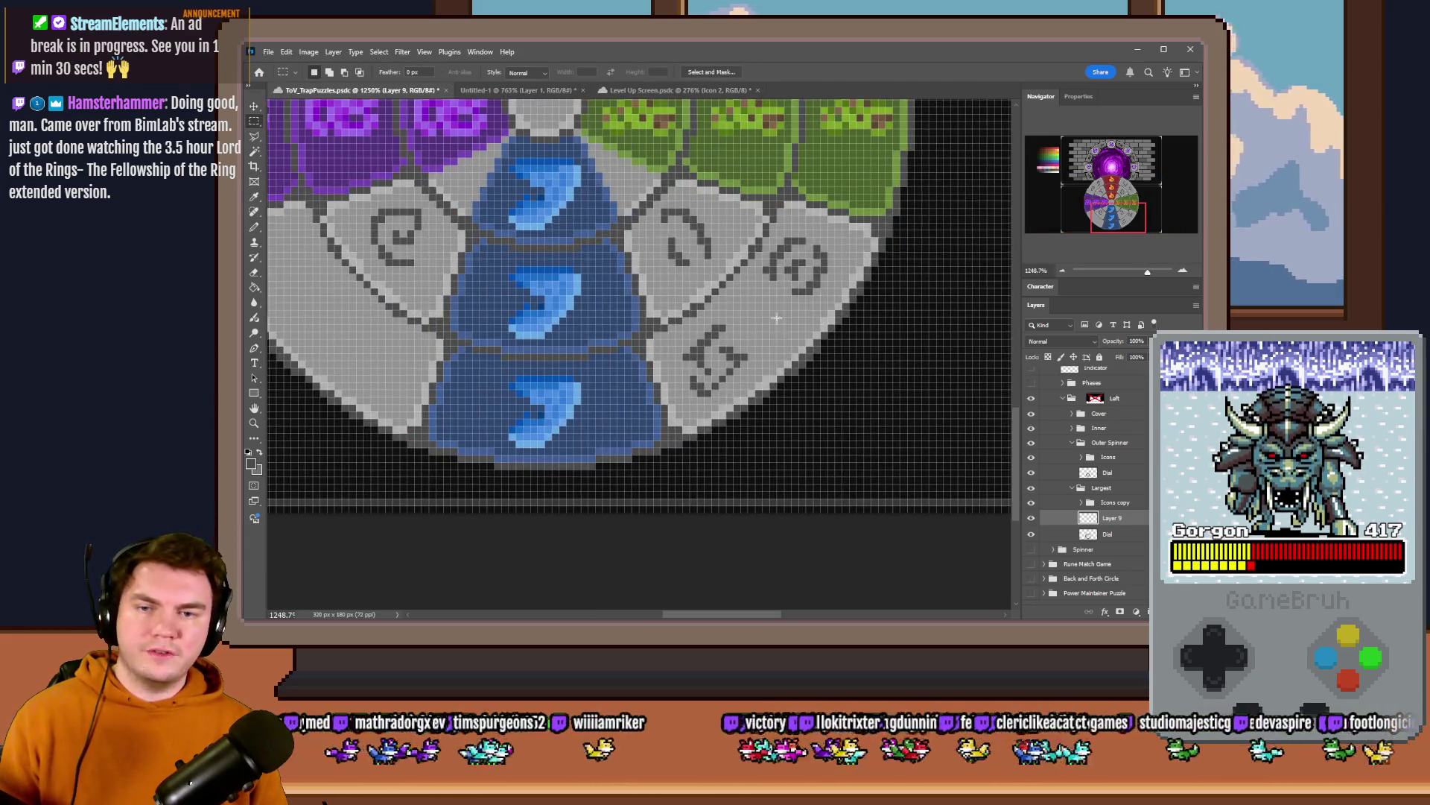
pyautogui.moveTo(671, 376); pyautogui.dragTo(672, 411)
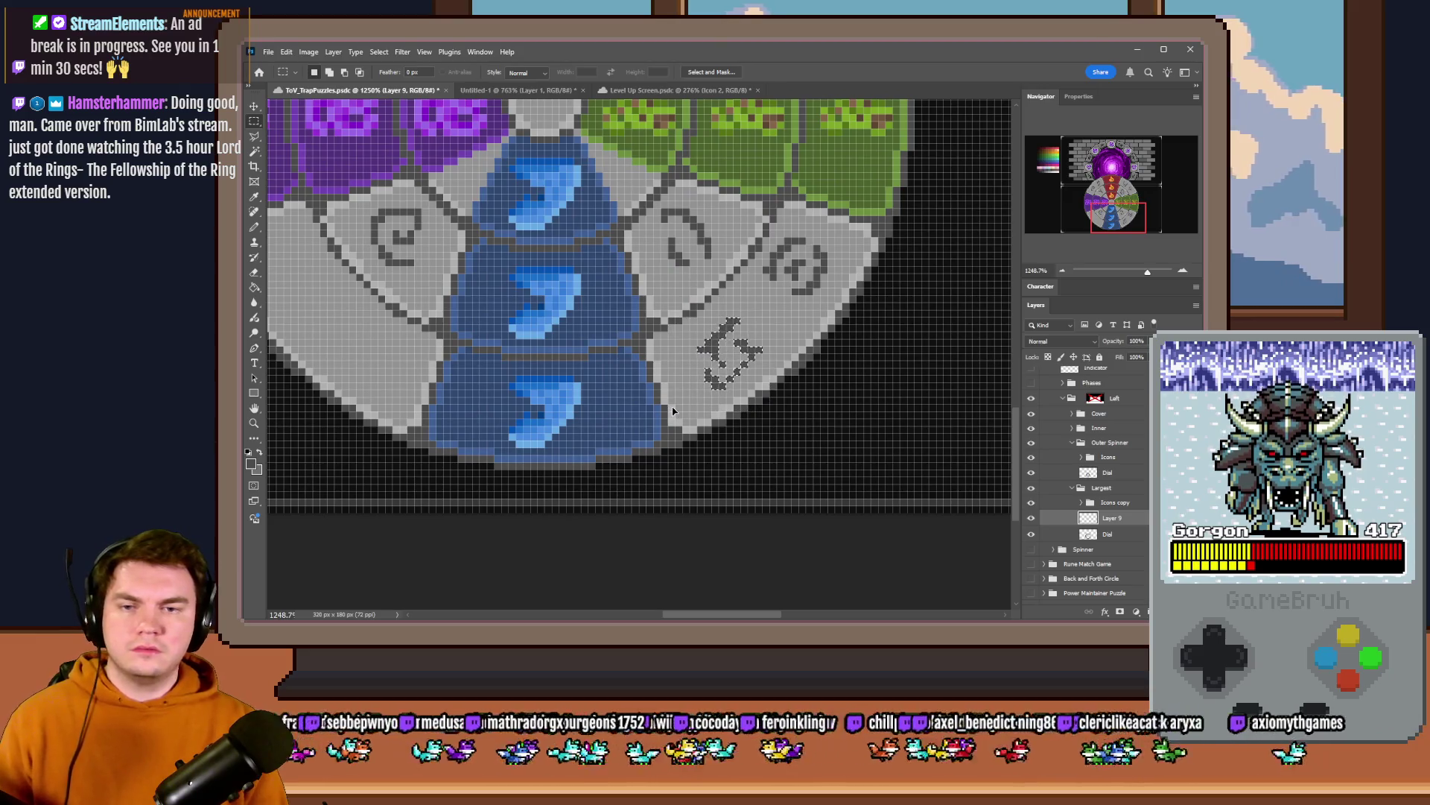
pyautogui.press('Up')
pyautogui.press('Left')
pyautogui.hotkey('ctrl', 'd')
# - Nudge the neighbouring spiral glyph downward, then check the whole wheel
pyautogui.moveTo(850, 231)
pyautogui.mouseDown()
pyautogui.moveTo(759, 304)
pyautogui.moveTo(702, 387)
pyautogui.mouseUp()
pyautogui.press('Down')
pyautogui.hotkey('ctrl', 'd')
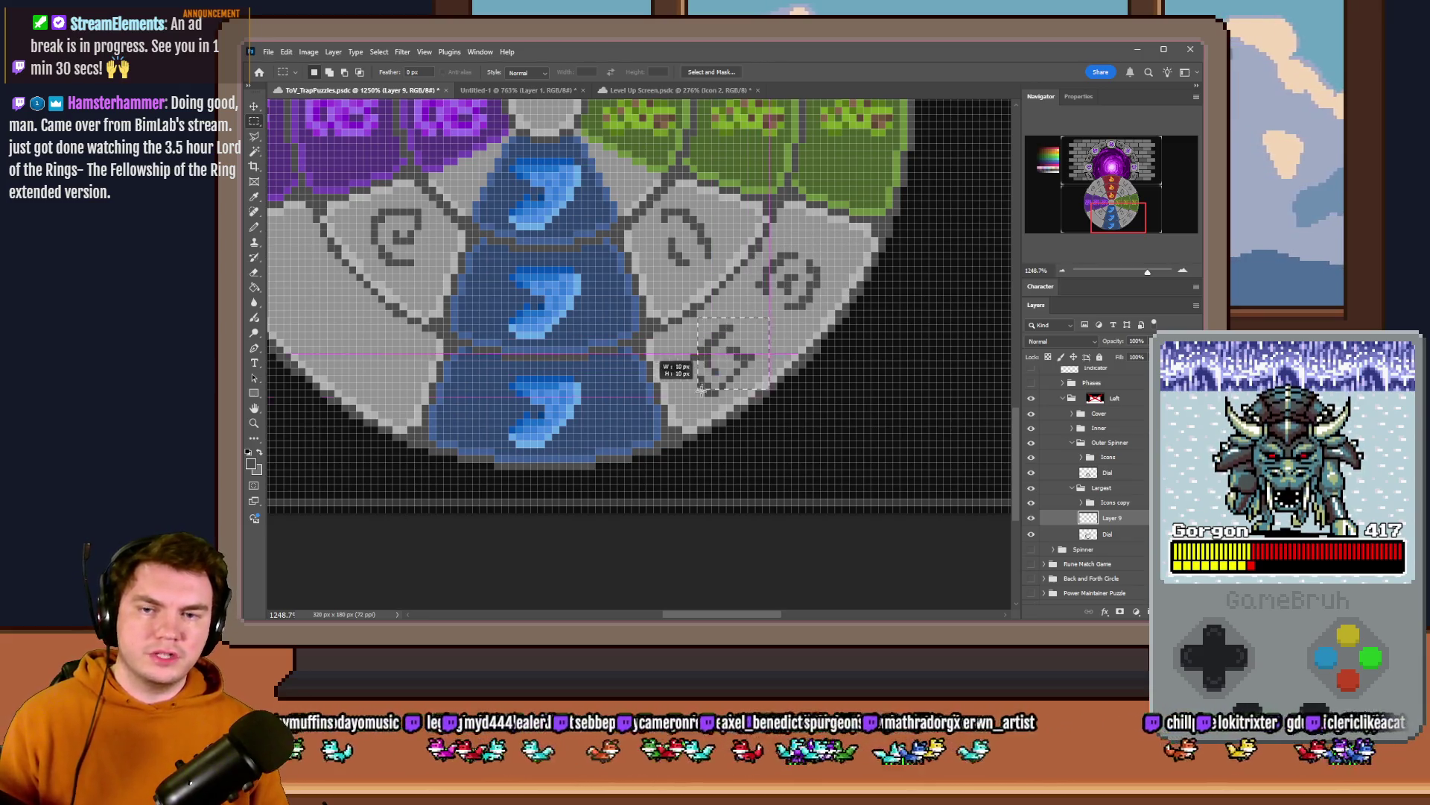
pyautogui.hotkey('ctrl', 'd')
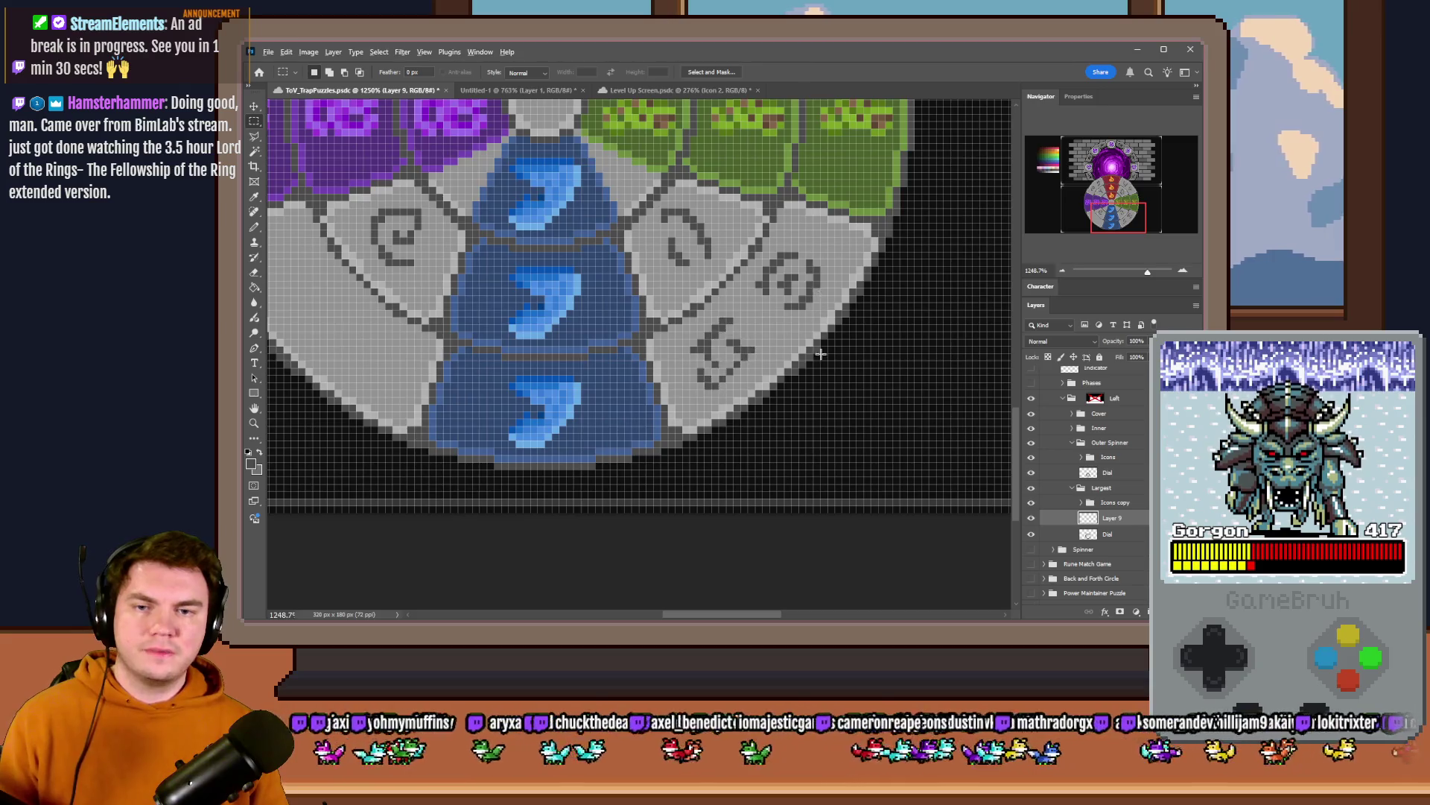
pyautogui.press('h')
pyautogui.moveTo(820, 353)
pyautogui.mouseDown()
pyautogui.moveTo(582, 309)
pyautogui.moveTo(616, 339)
pyautogui.moveTo(626, 380)
pyautogui.moveTo(634, 328)
pyautogui.moveTo(622, 401)
pyautogui.moveTo(650, 437)
pyautogui.moveTo(688, 386)
pyautogui.mouseUp()
# - Draw the hooked rune in the left segment and select it for repositioning
pyautogui.press('b')
pyautogui.scroll(2, 542, 299)
pyautogui.scroll(1, 540, 298)
pyautogui.scroll(-4, 704, 434)
pyautogui.scroll(2, 639, 391)
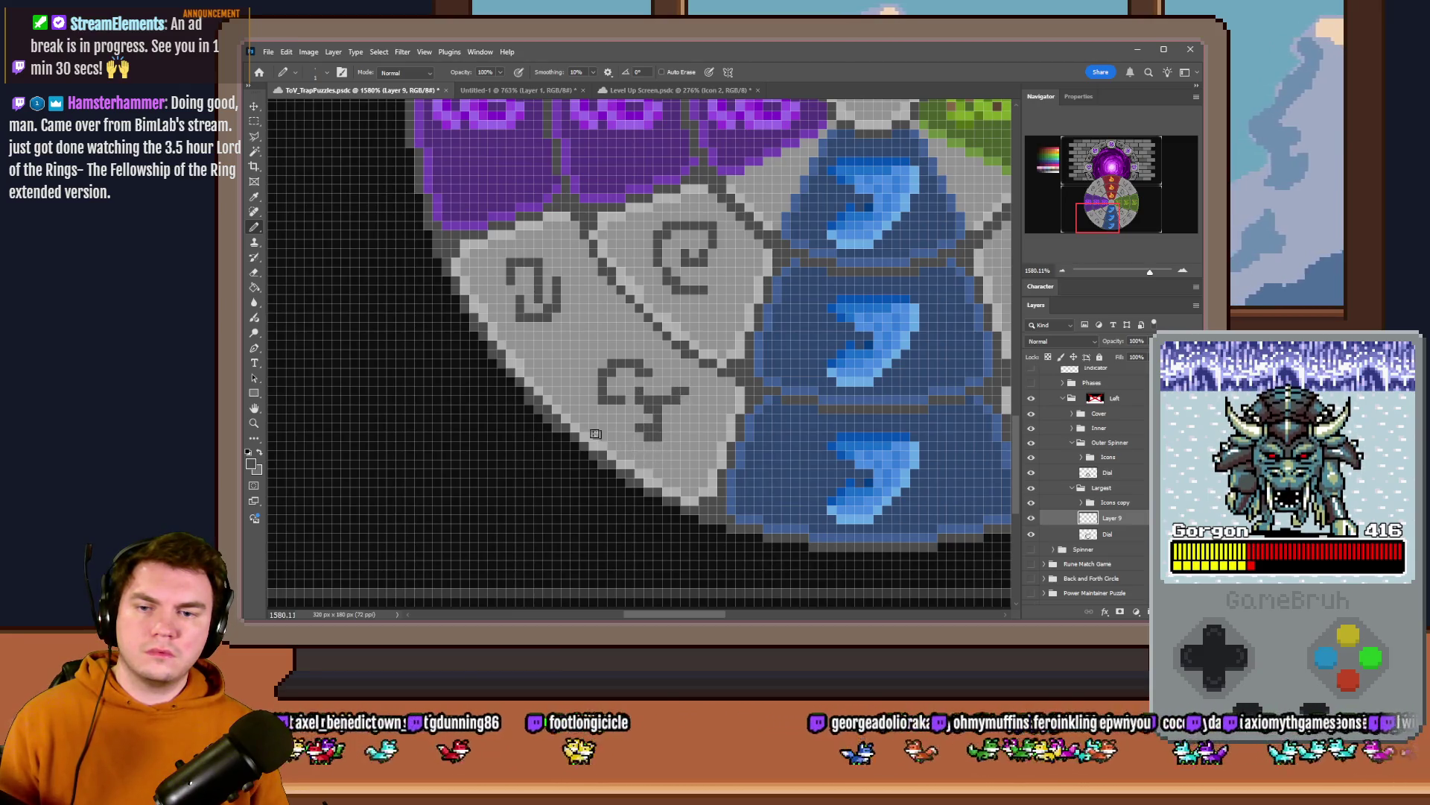
pyautogui.scroll(-3, 596, 433)
pyautogui.scroll(3, 568, 290)
pyautogui.press('m')
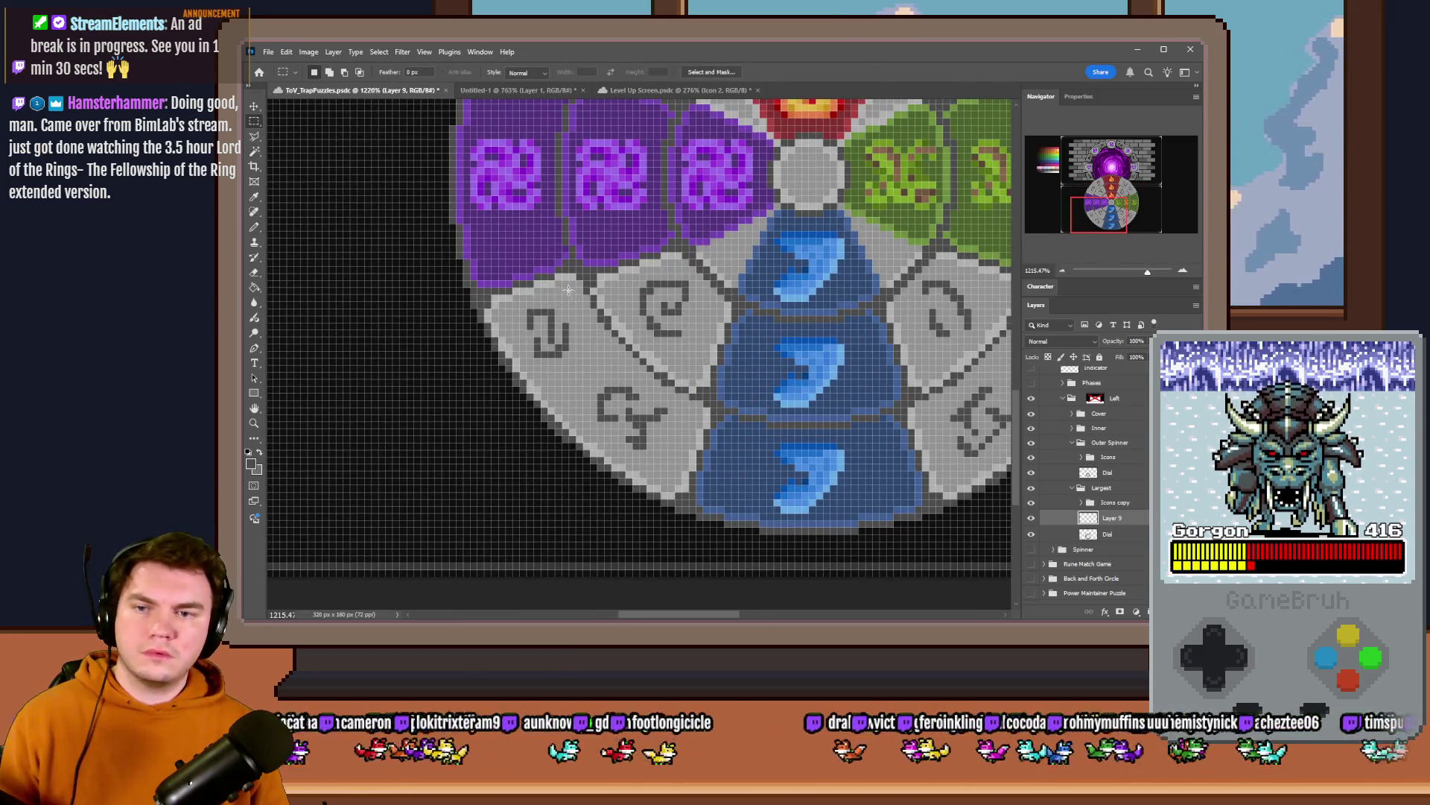
pyautogui.moveTo(535, 310); pyautogui.dragTo(582, 364)
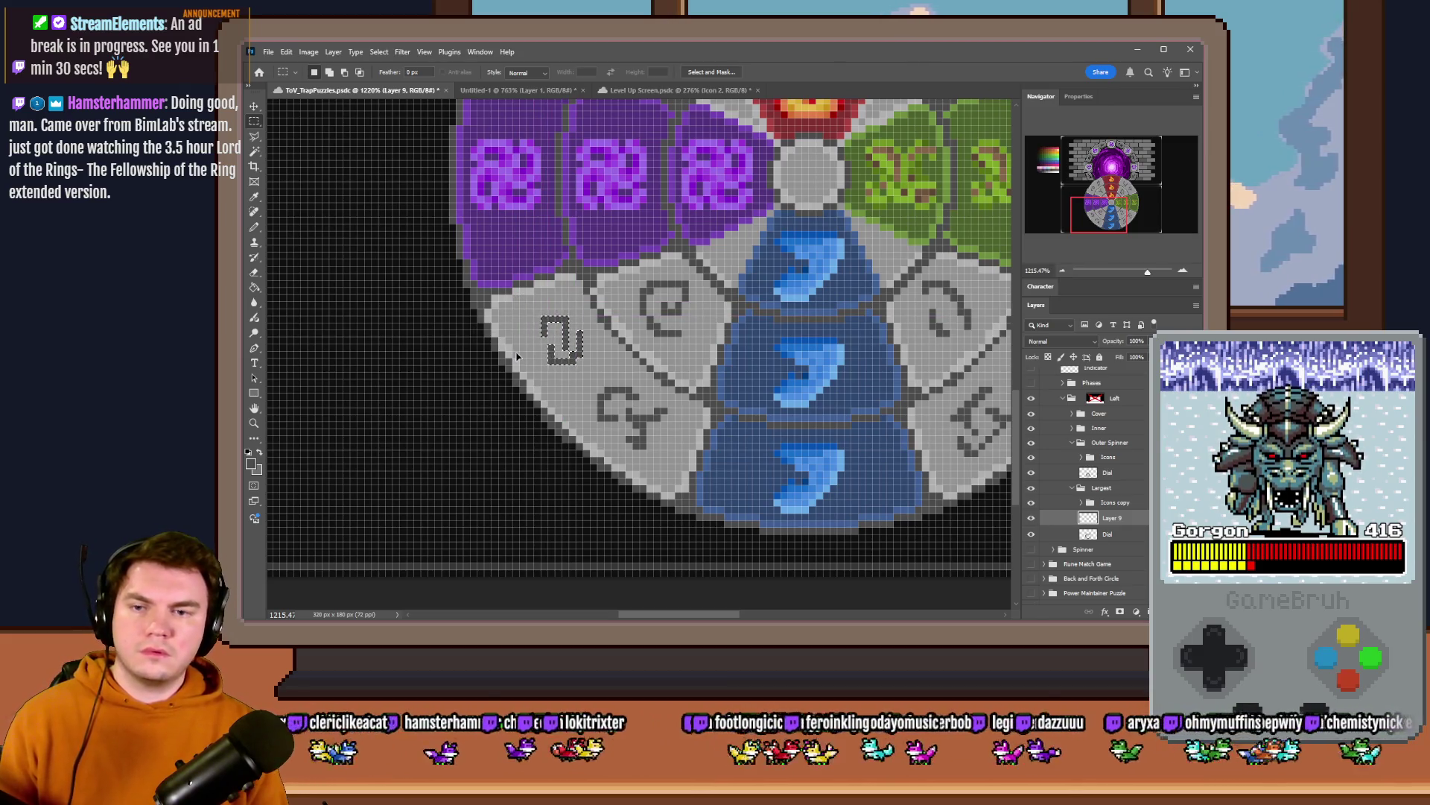
pyautogui.scroll(-2, 517, 355)
pyautogui.scroll(-2, 537, 381)
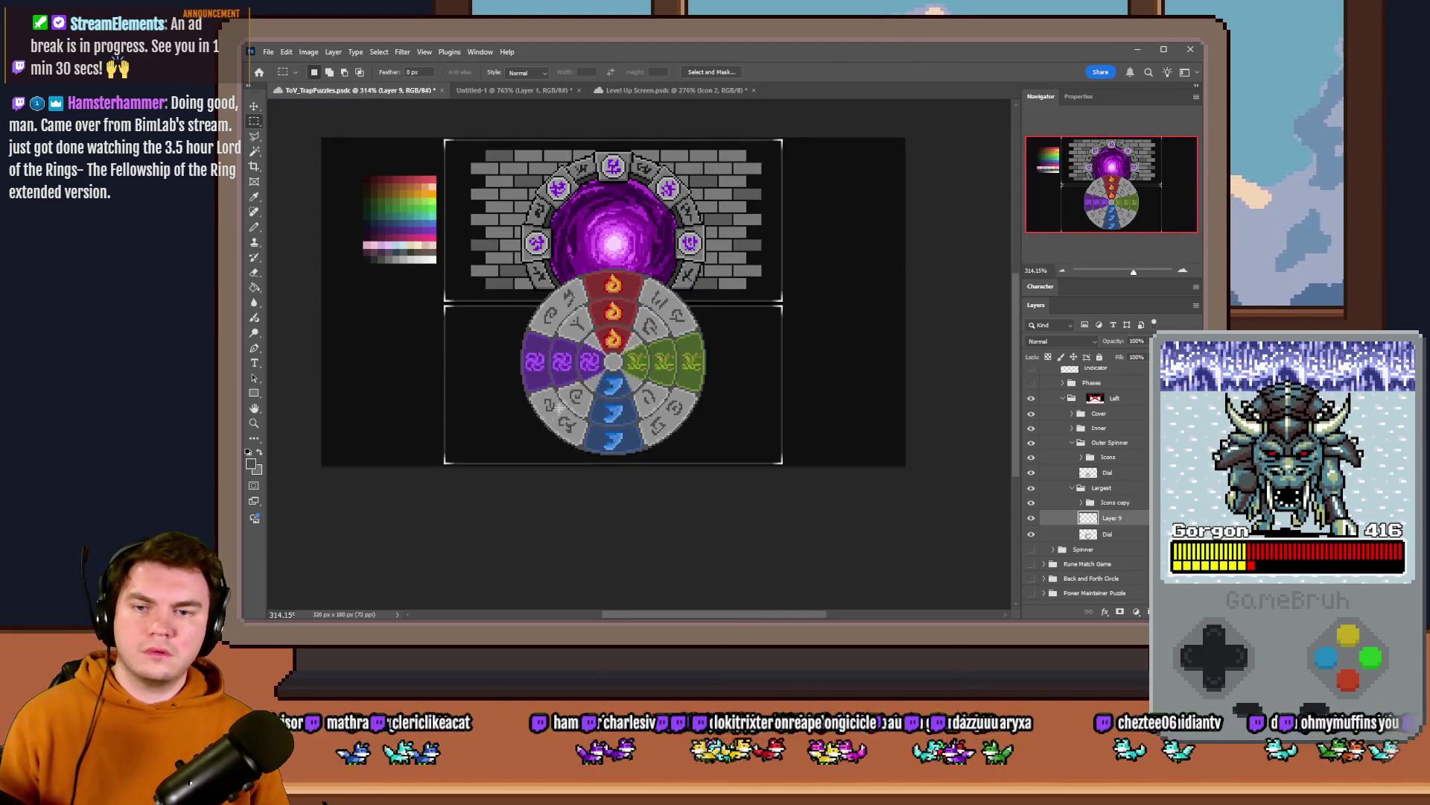
pyautogui.scroll(2, 573, 389)
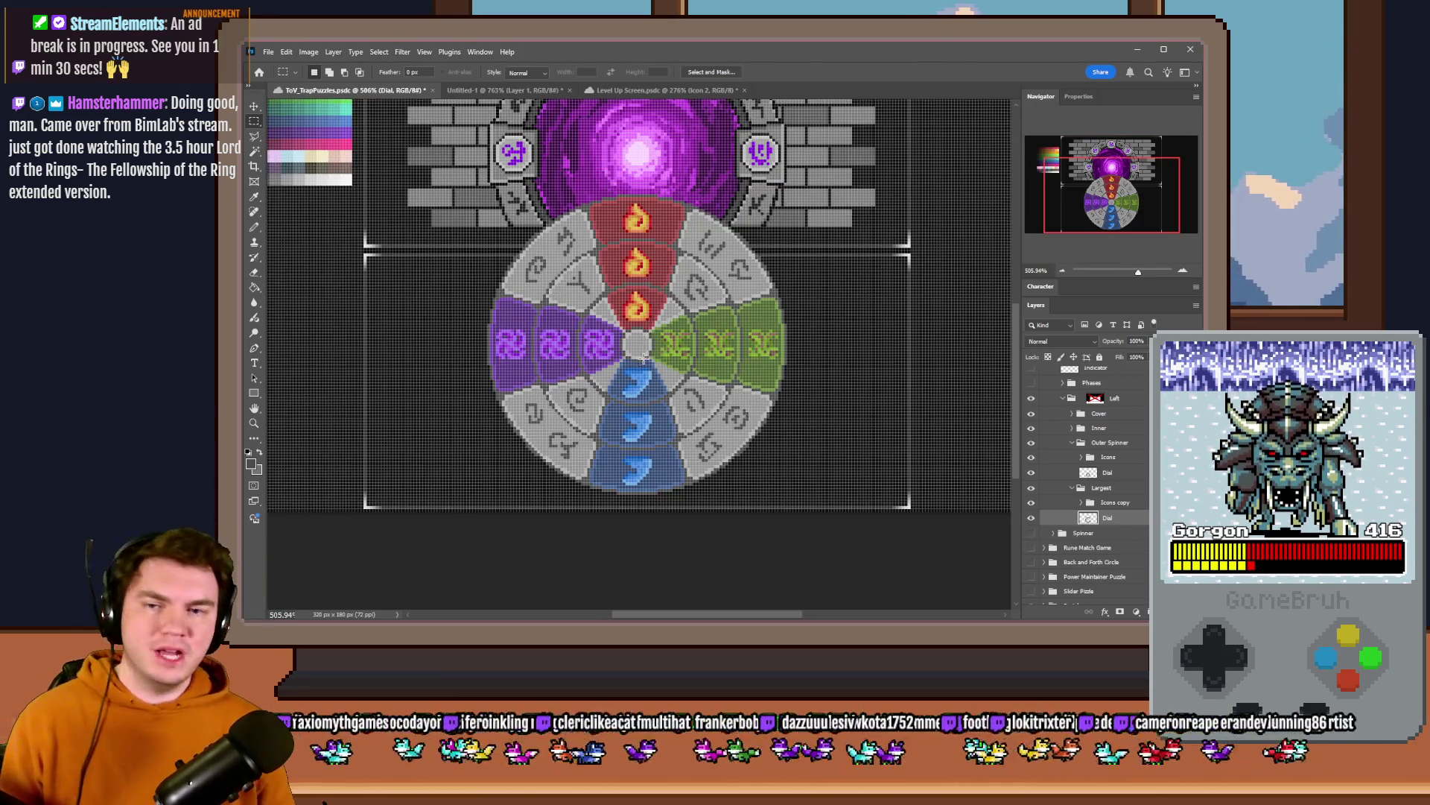
pyautogui.scroll(1, 644, 356)
pyautogui.scroll(1, 819, 416)
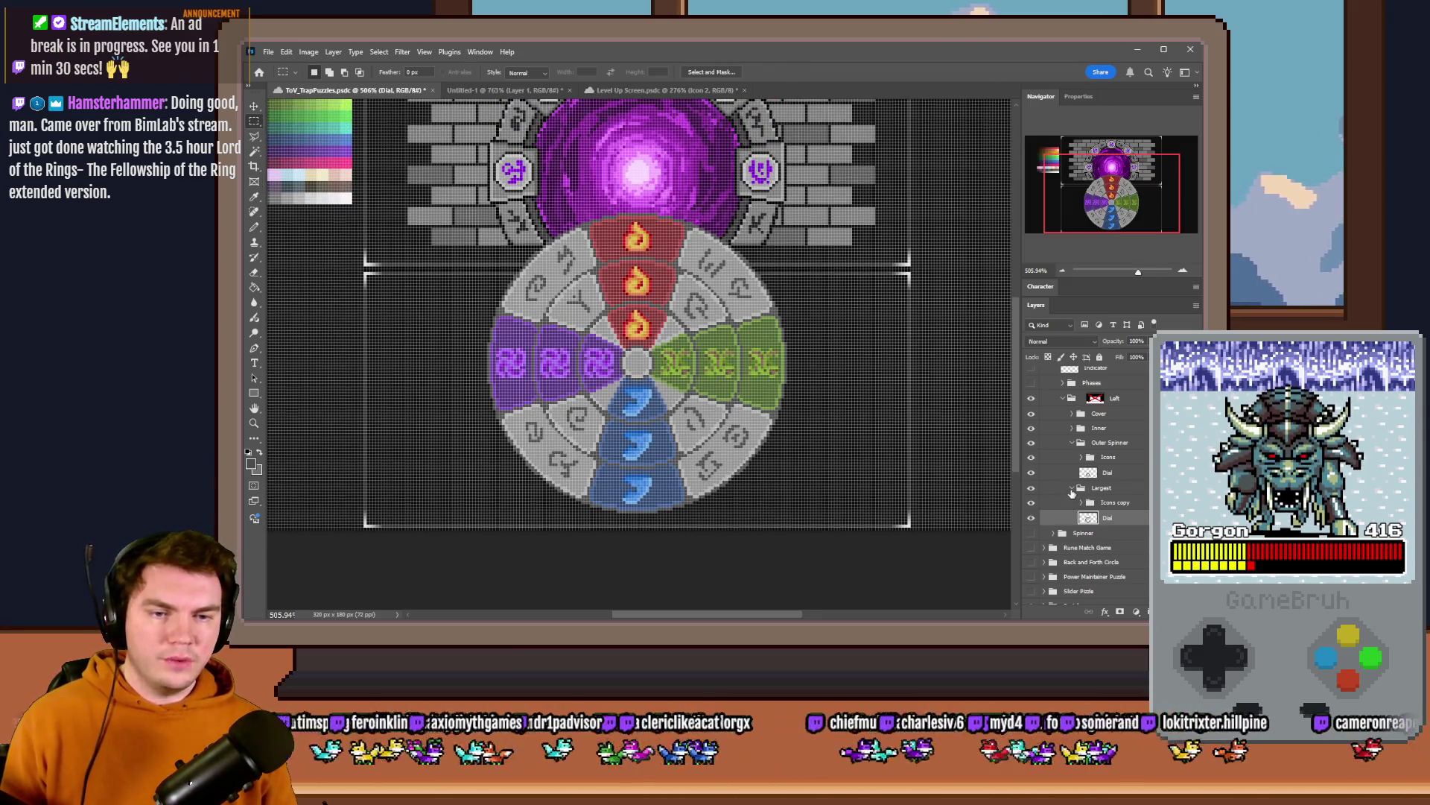
# - Collapse the wheel groups and rename the first and Largest groups to Inner and Outer
pyautogui.click(1075, 487)
pyautogui.click(1081, 443)
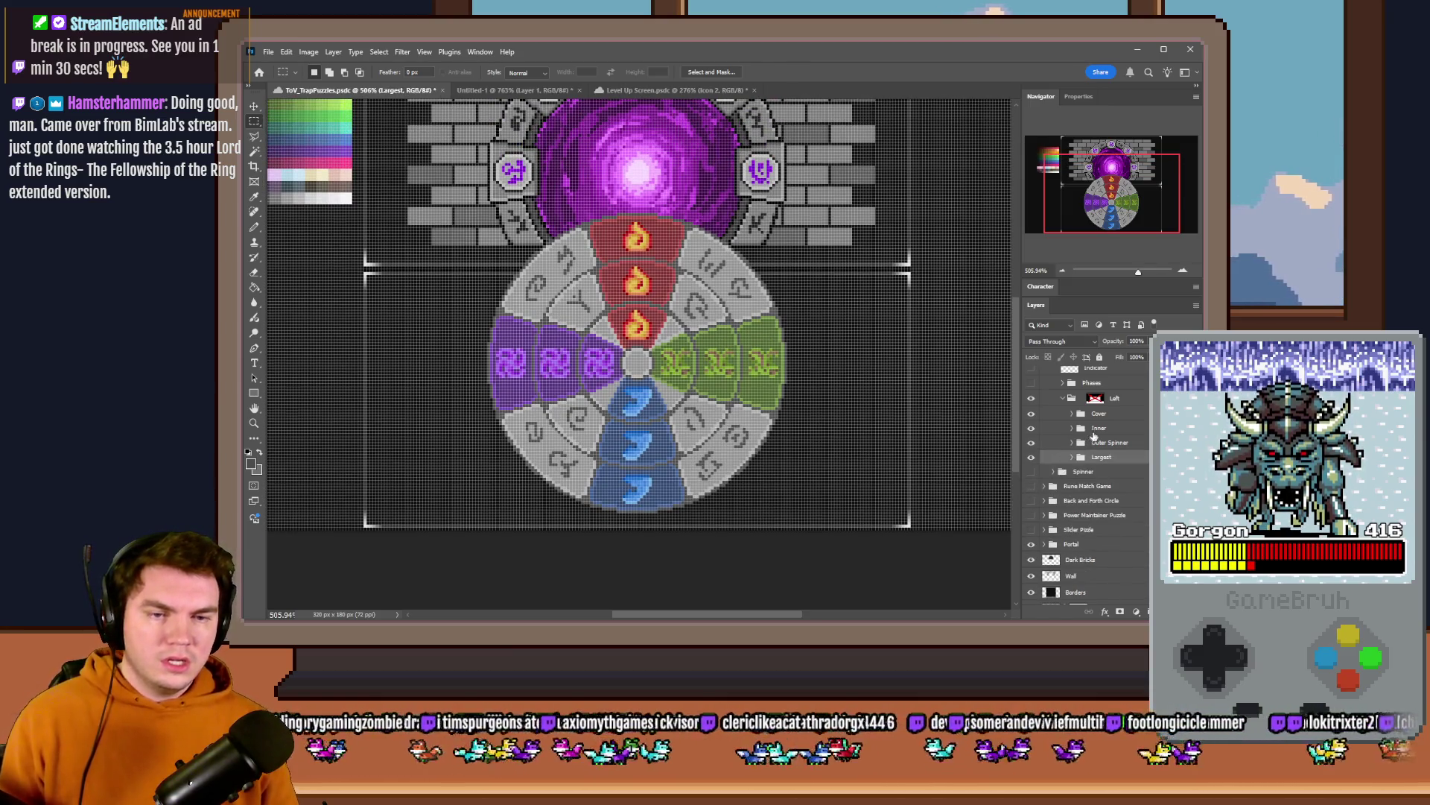
pyautogui.doubleClick(1100, 428)
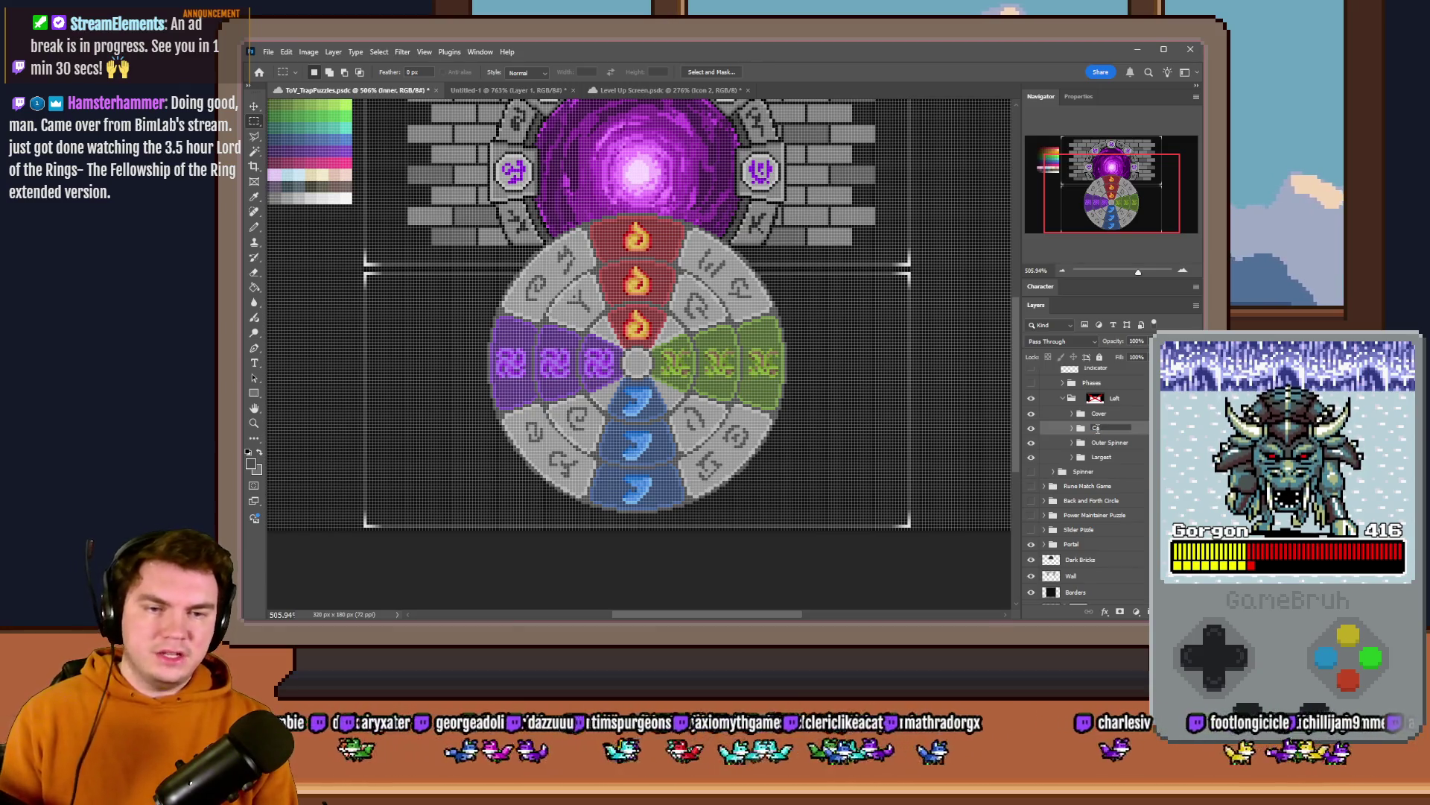
pyautogui.press('Tab')
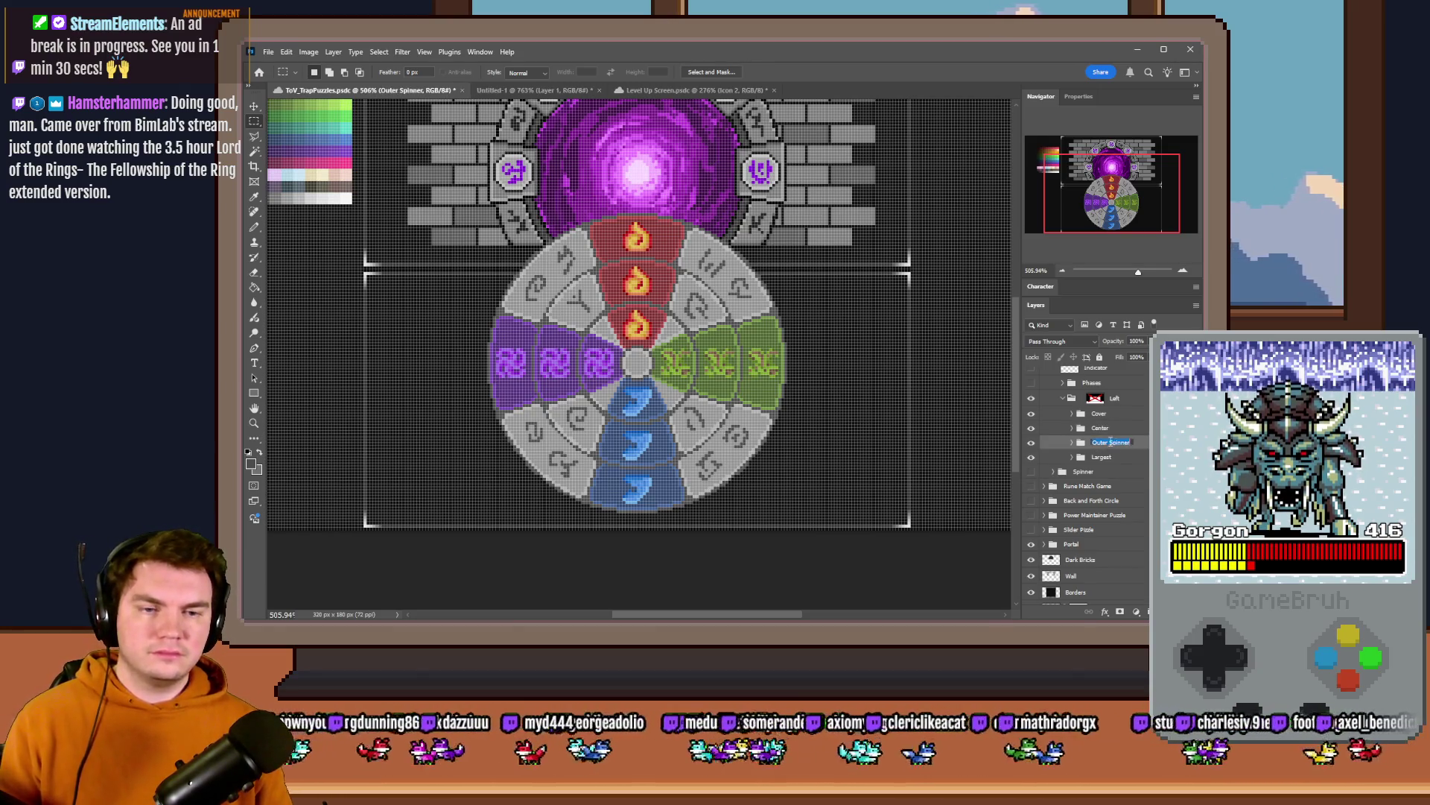
pyautogui.write('Inn')
pyautogui.press('Return')
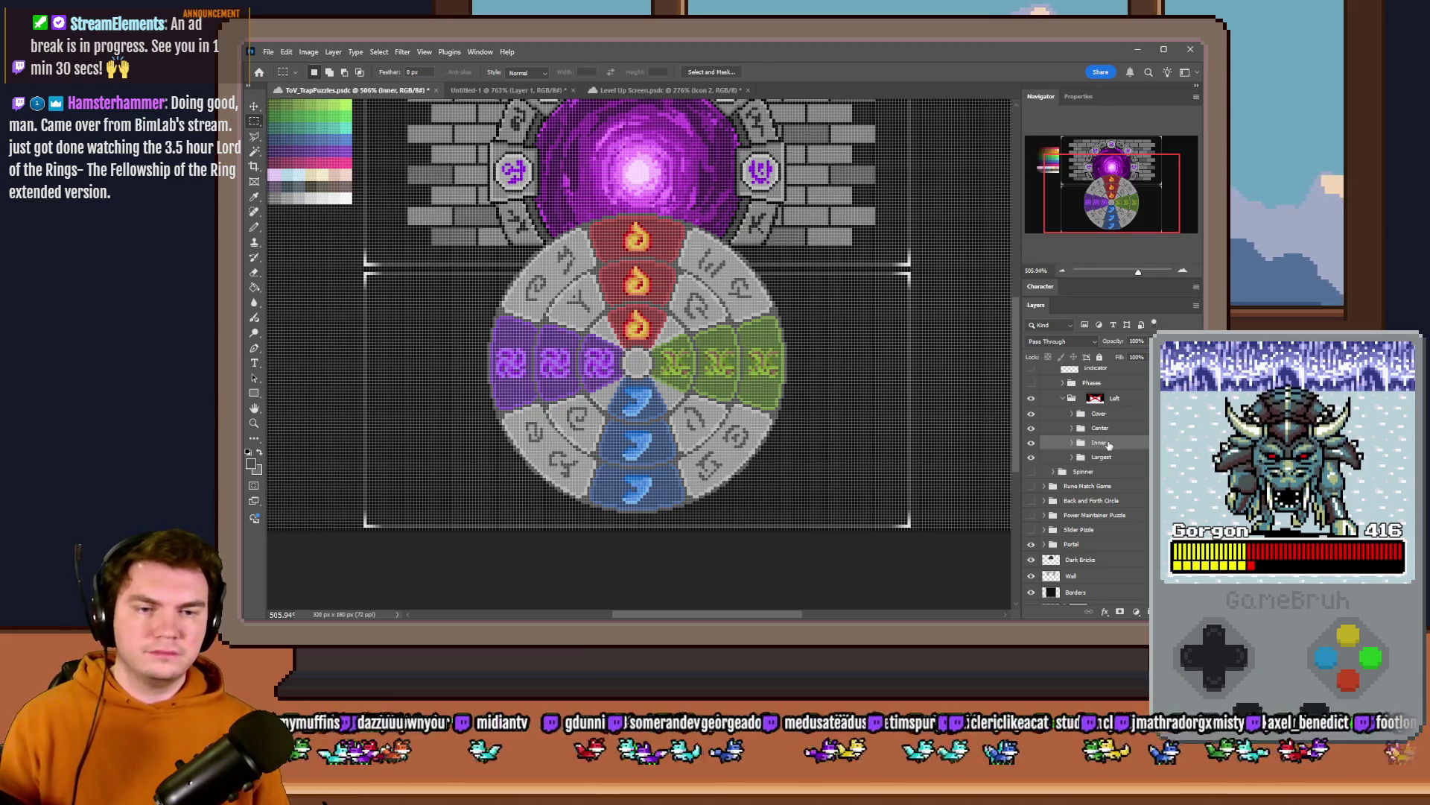
pyautogui.doubleClick(1107, 460)
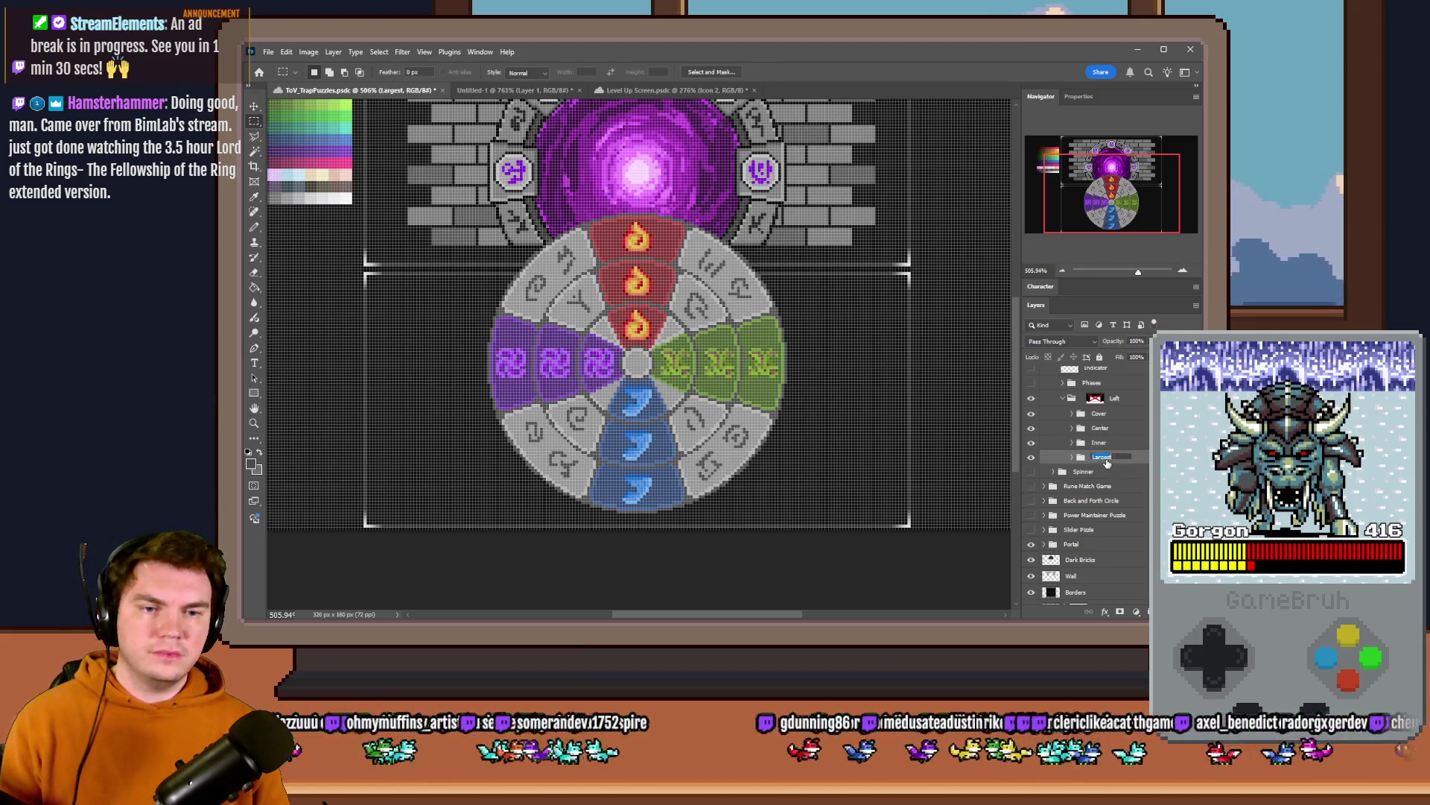
pyautogui.write('Outer')
pyautogui.press('Return')
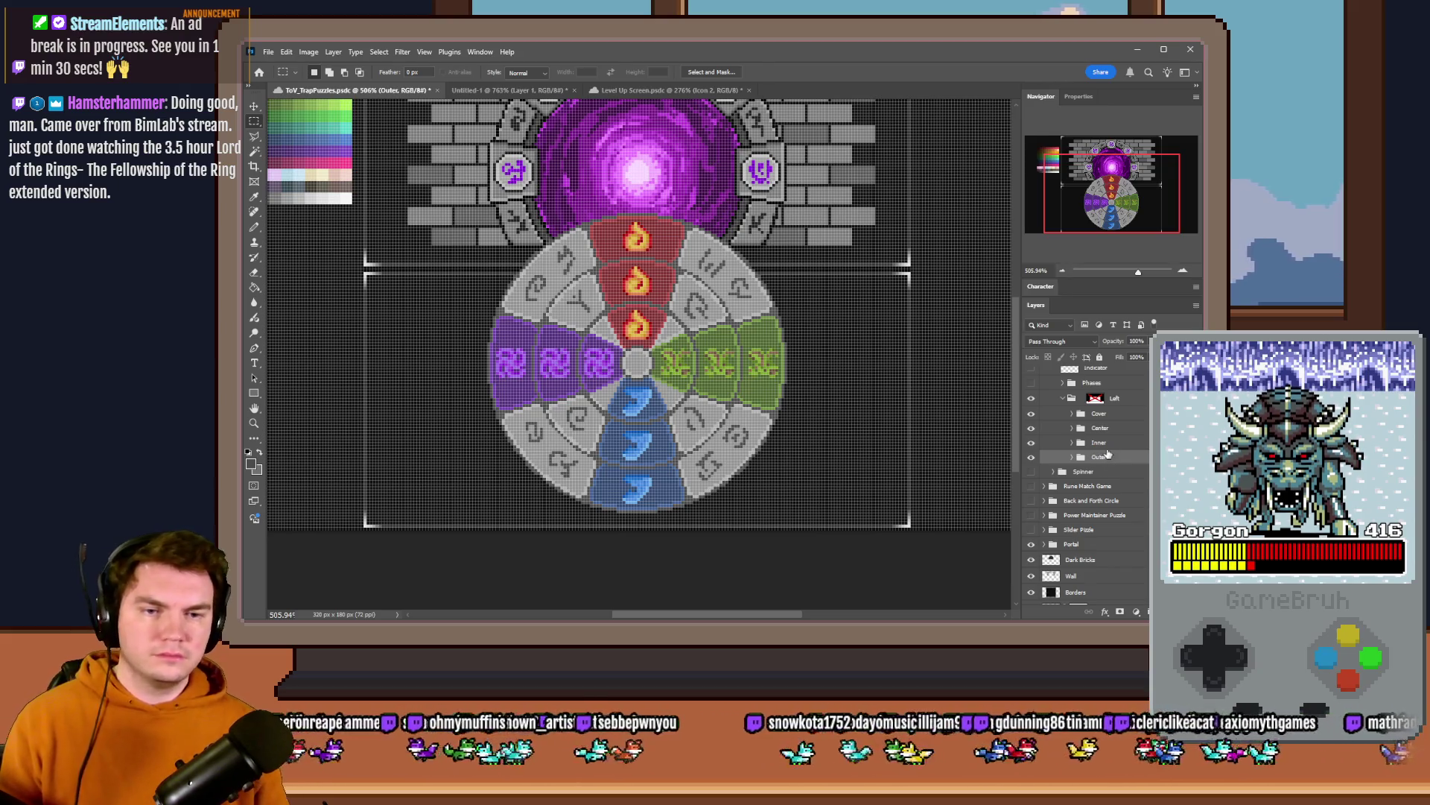
# - Rename the remaining two groups so they read Inner and Center
pyautogui.doubleClick(1101, 428)
pyautogui.write('Inner')
pyautogui.press('Return')
pyautogui.doubleClick(1101, 443)
pyautogui.press('Return')
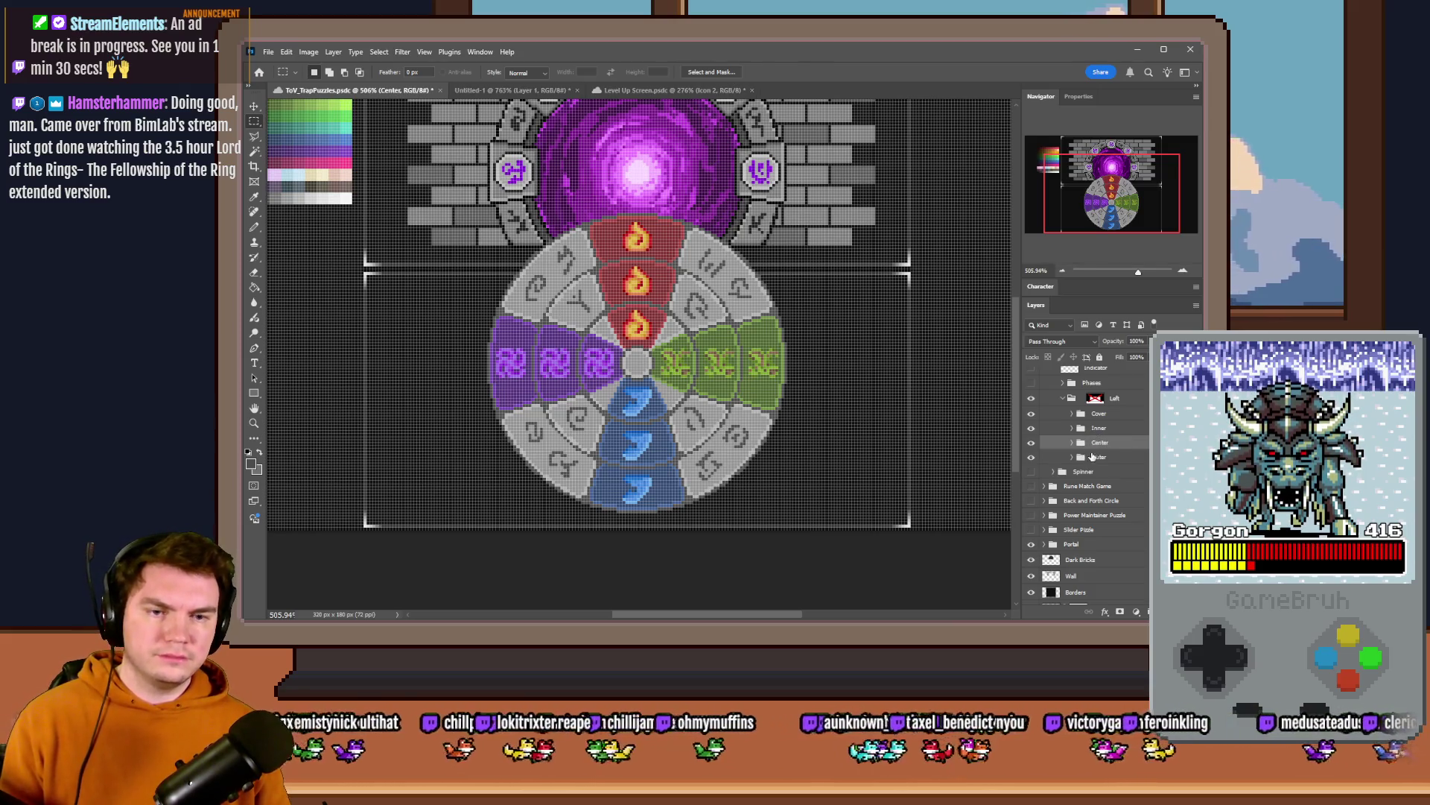
pyautogui.scroll(1, 1084, 414)
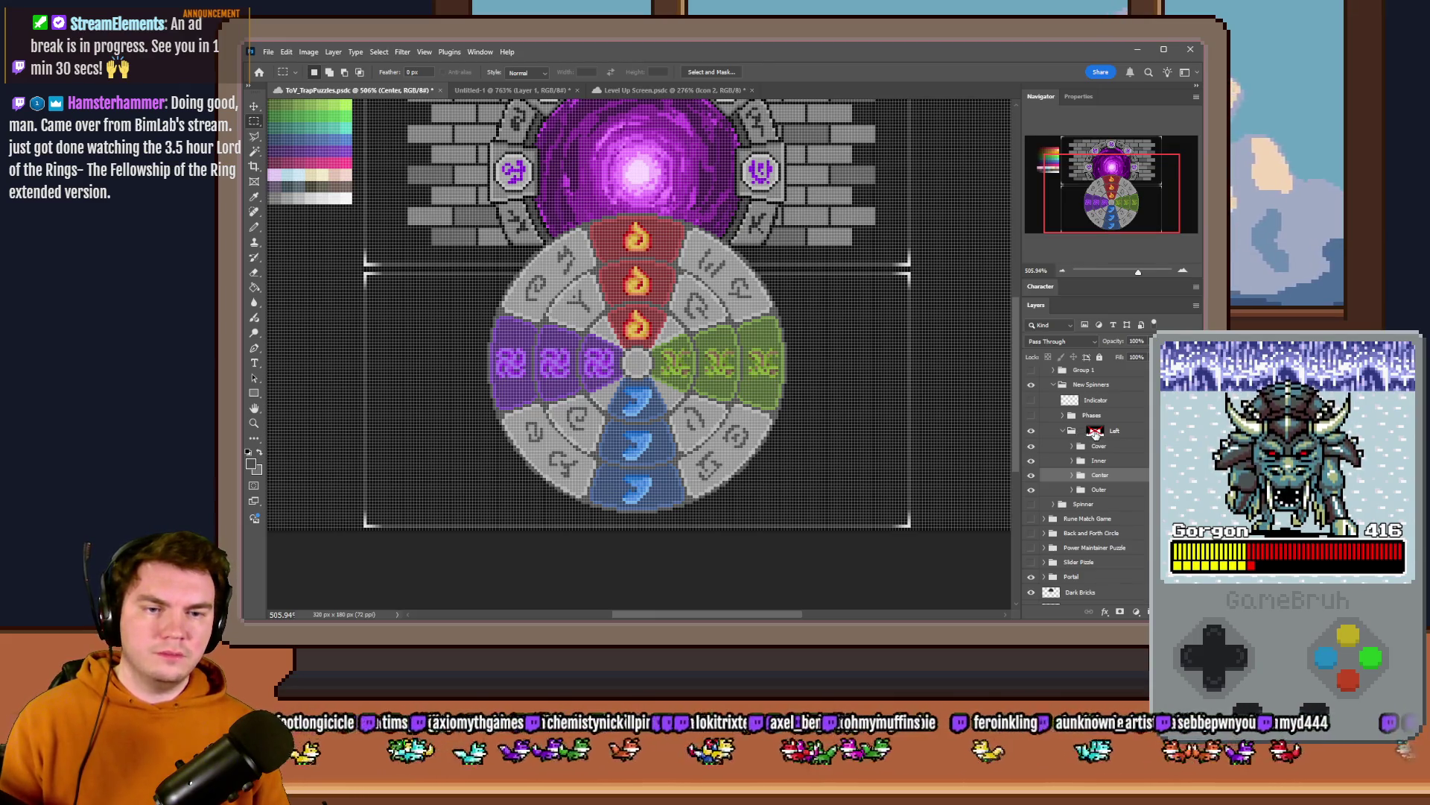
# - Trial-move the wheel and the Left group's mask lower on the panel, returning the wheel
pyautogui.click(1096, 431)
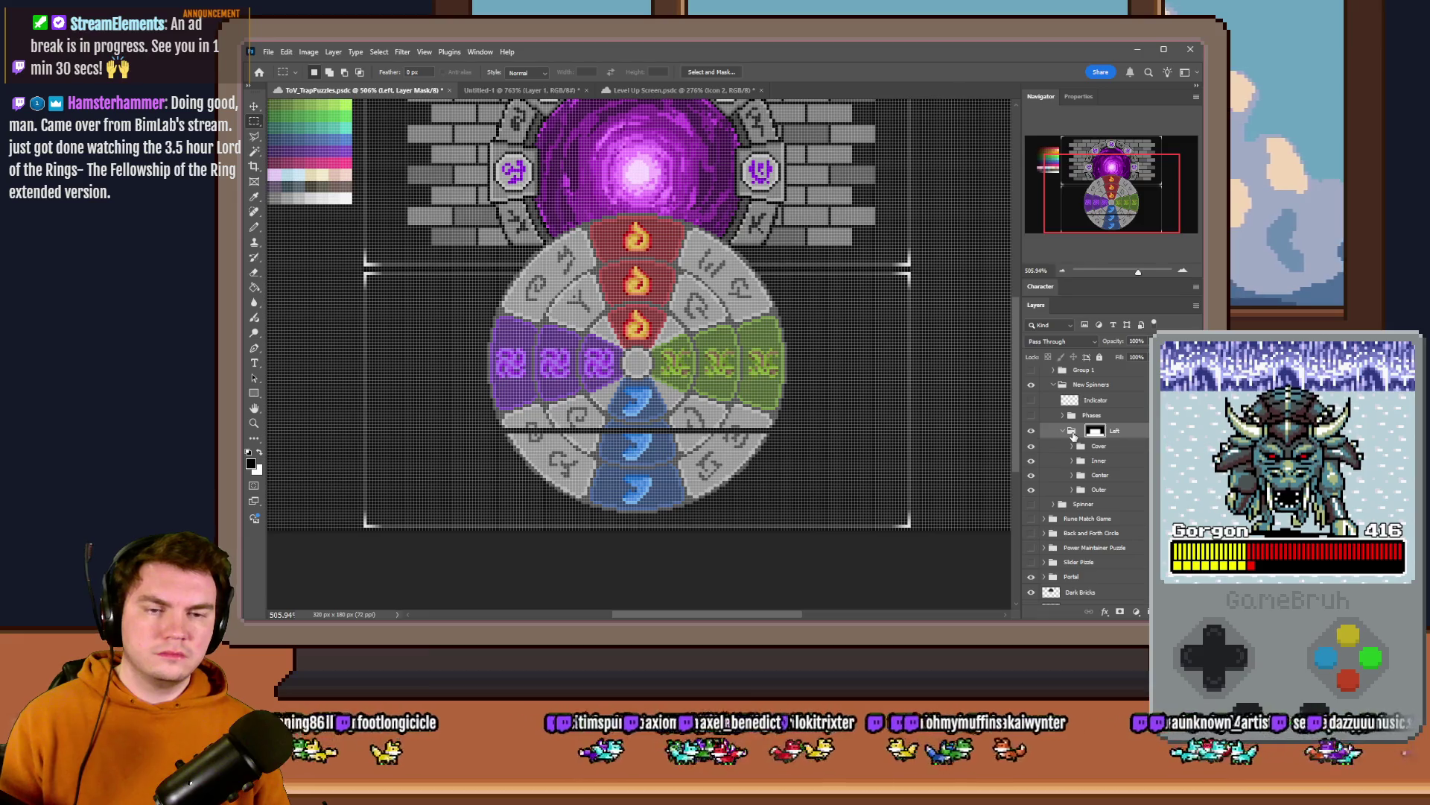
pyautogui.moveTo(869, 360)
pyautogui.mouseDown()
pyautogui.moveTo(866, 439)
pyautogui.moveTo(870, 329)
pyautogui.mouseUp()
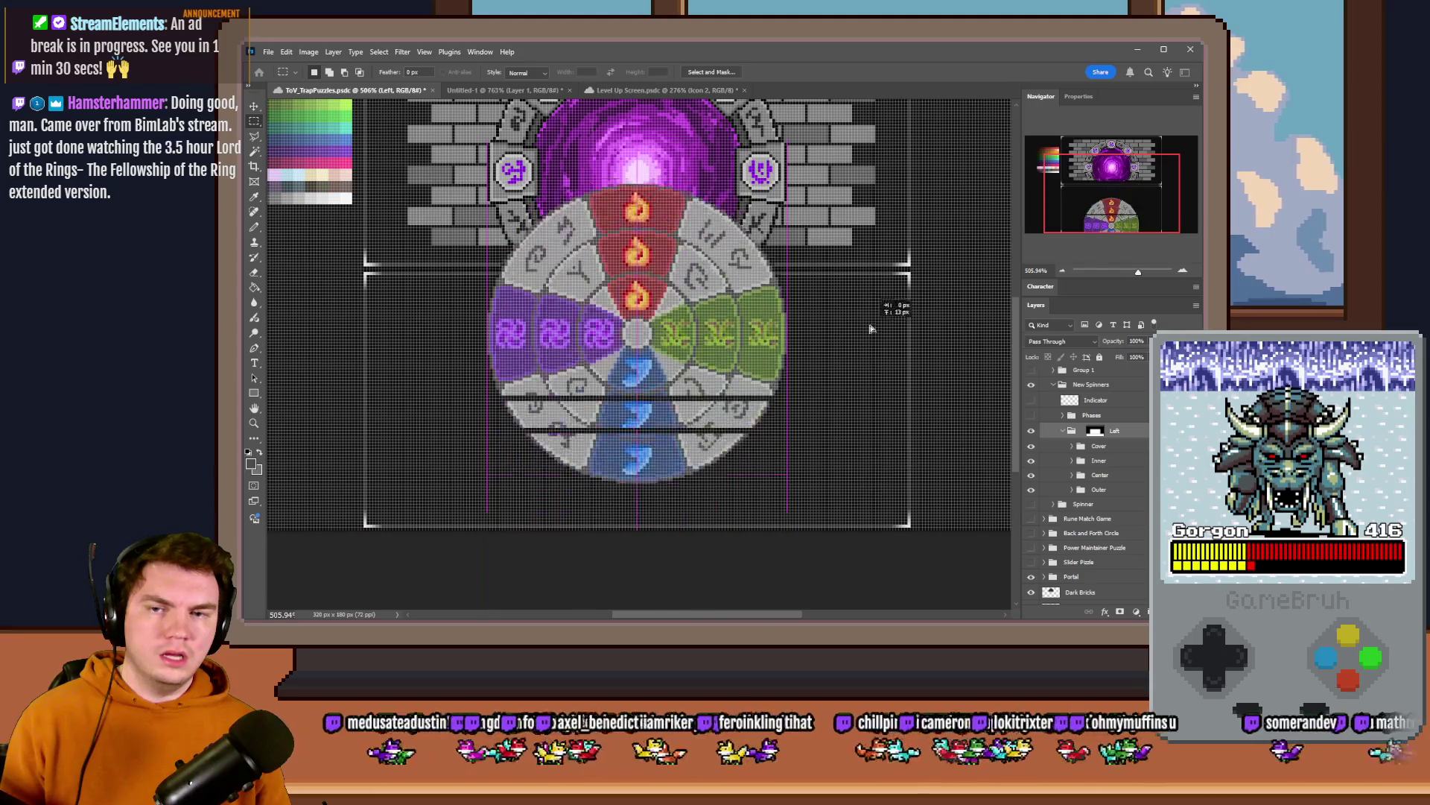
pyautogui.moveTo(871, 329); pyautogui.dragTo(873, 359)
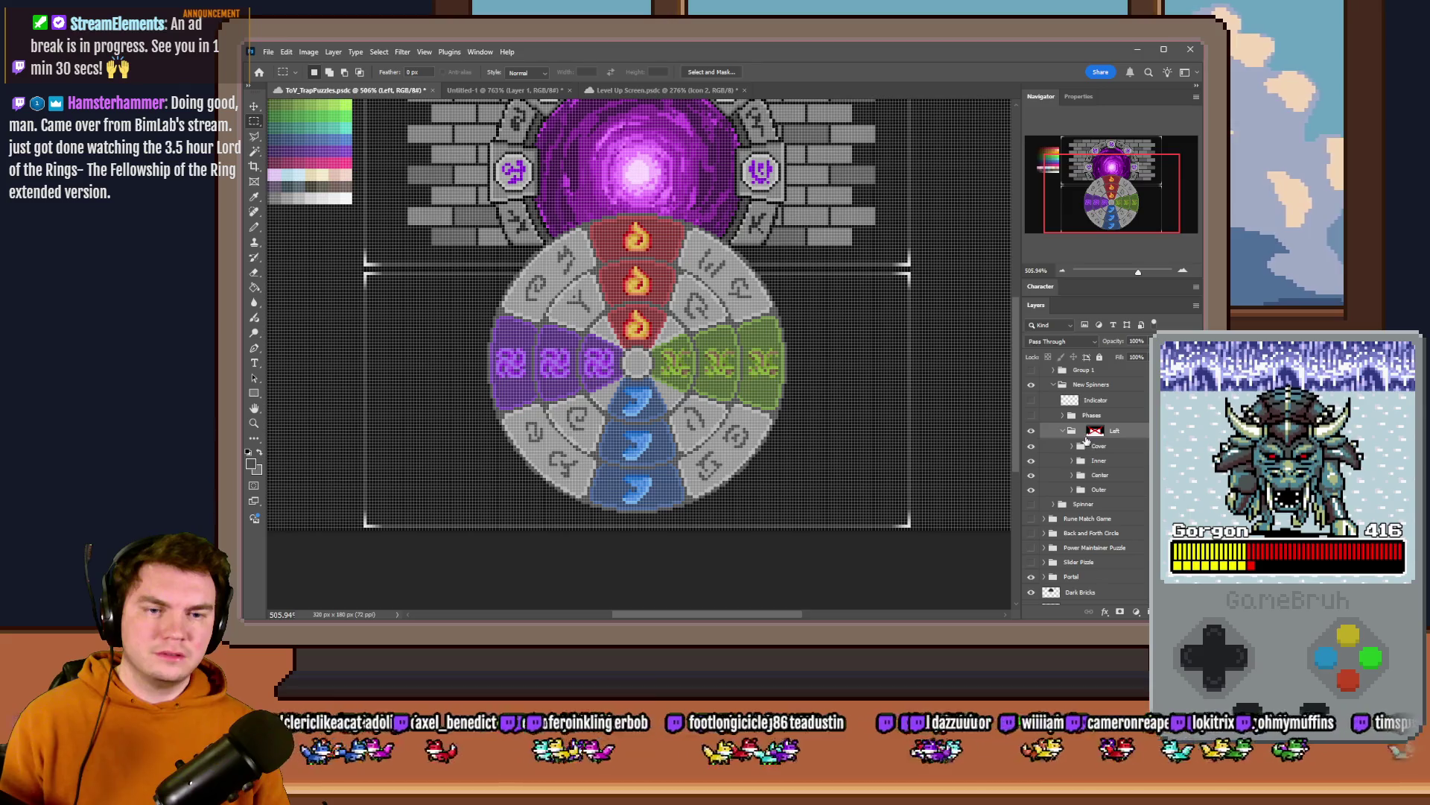
pyautogui.click(1082, 435)
pyautogui.moveTo(908, 362); pyautogui.dragTo(916, 453)
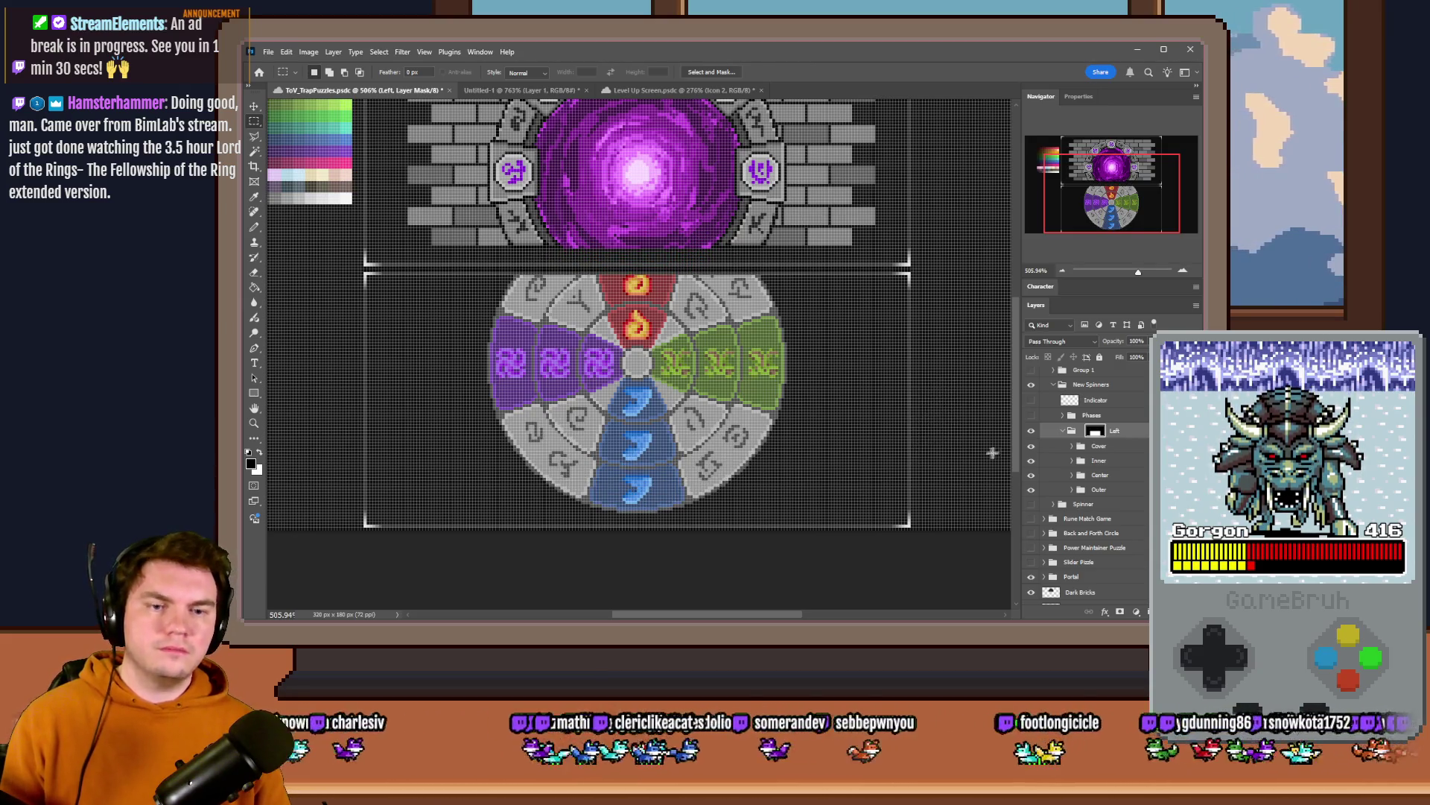
# - Move the wheel artwork down, undo it, and toggle the Left group's mask off and back on
pyautogui.click(1072, 431)
pyautogui.moveTo(847, 363); pyautogui.dragTo(904, 445)
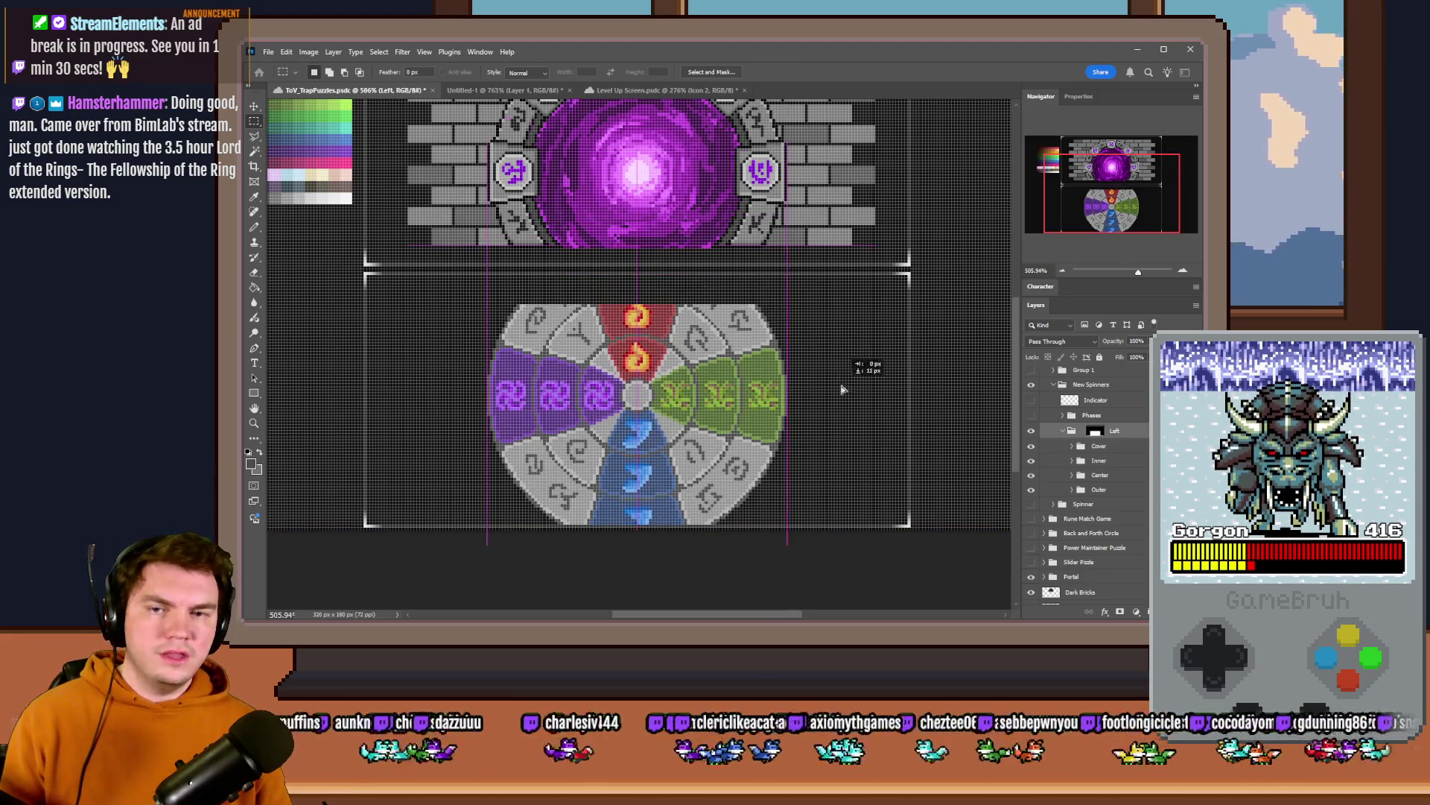
pyautogui.hotkey('ctrl', 'z')
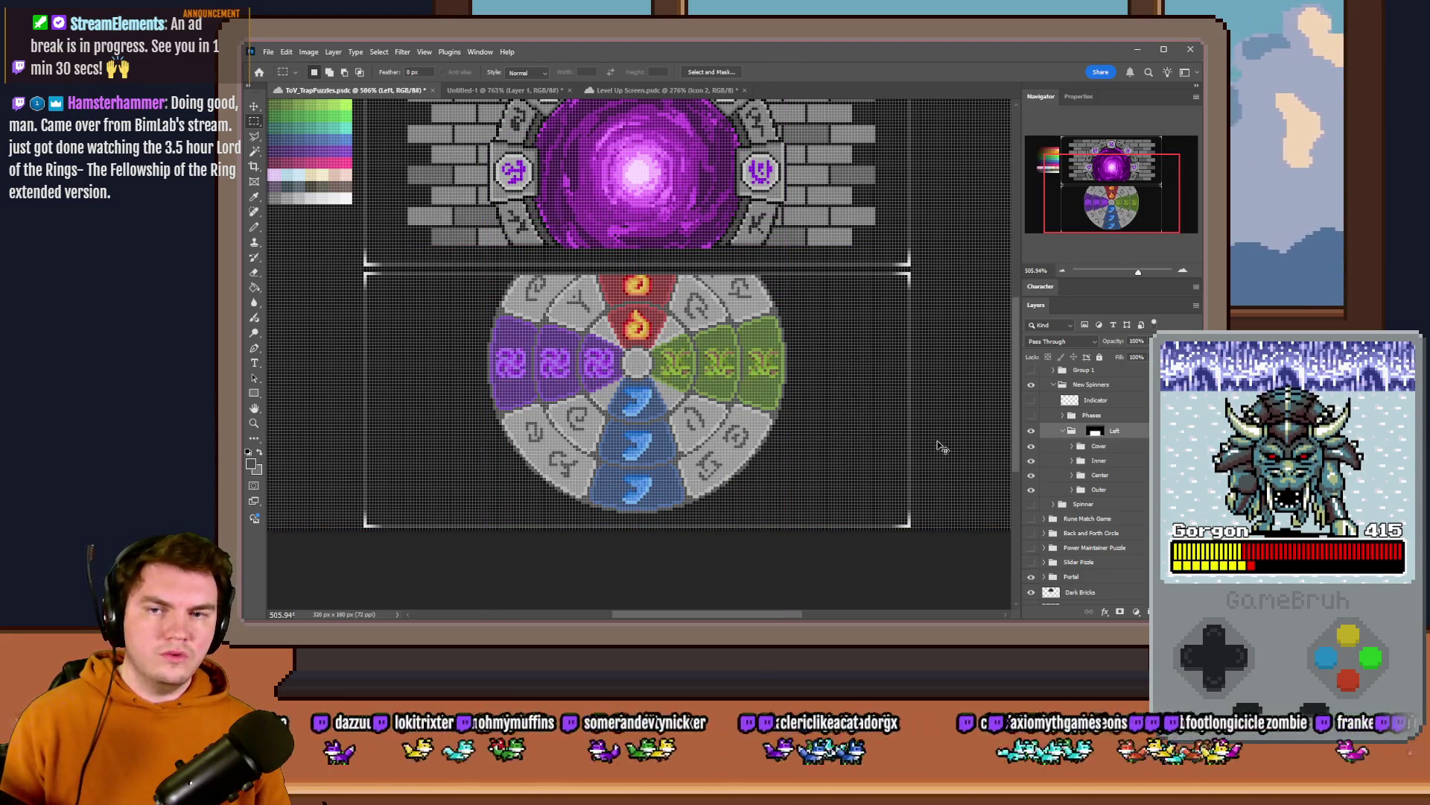
pyautogui.keyDown('shift'); pyautogui.click(1086, 436); pyautogui.keyUp('shift')
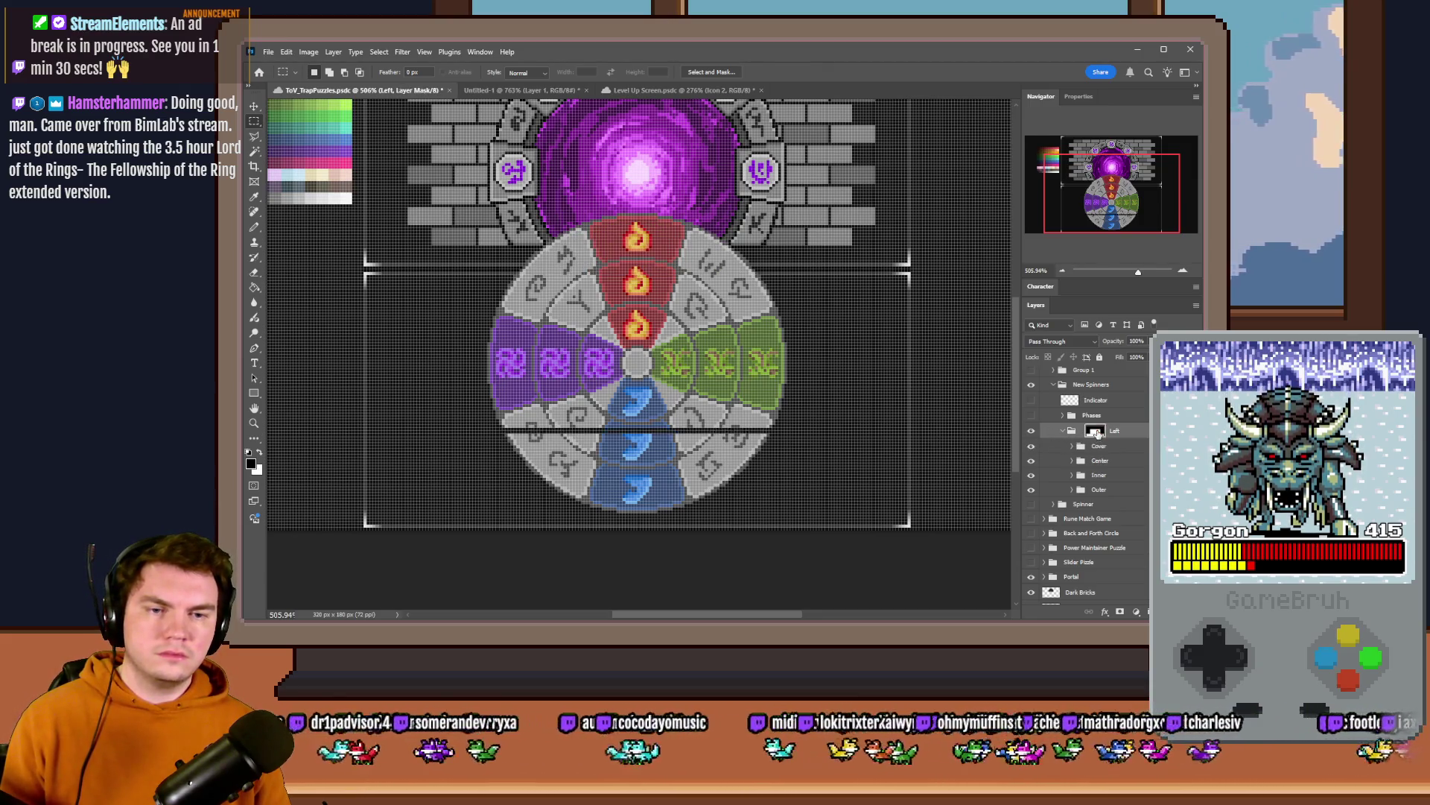
pyautogui.keyDown('shift'); pyautogui.click(1096, 433); pyautogui.keyUp('shift')
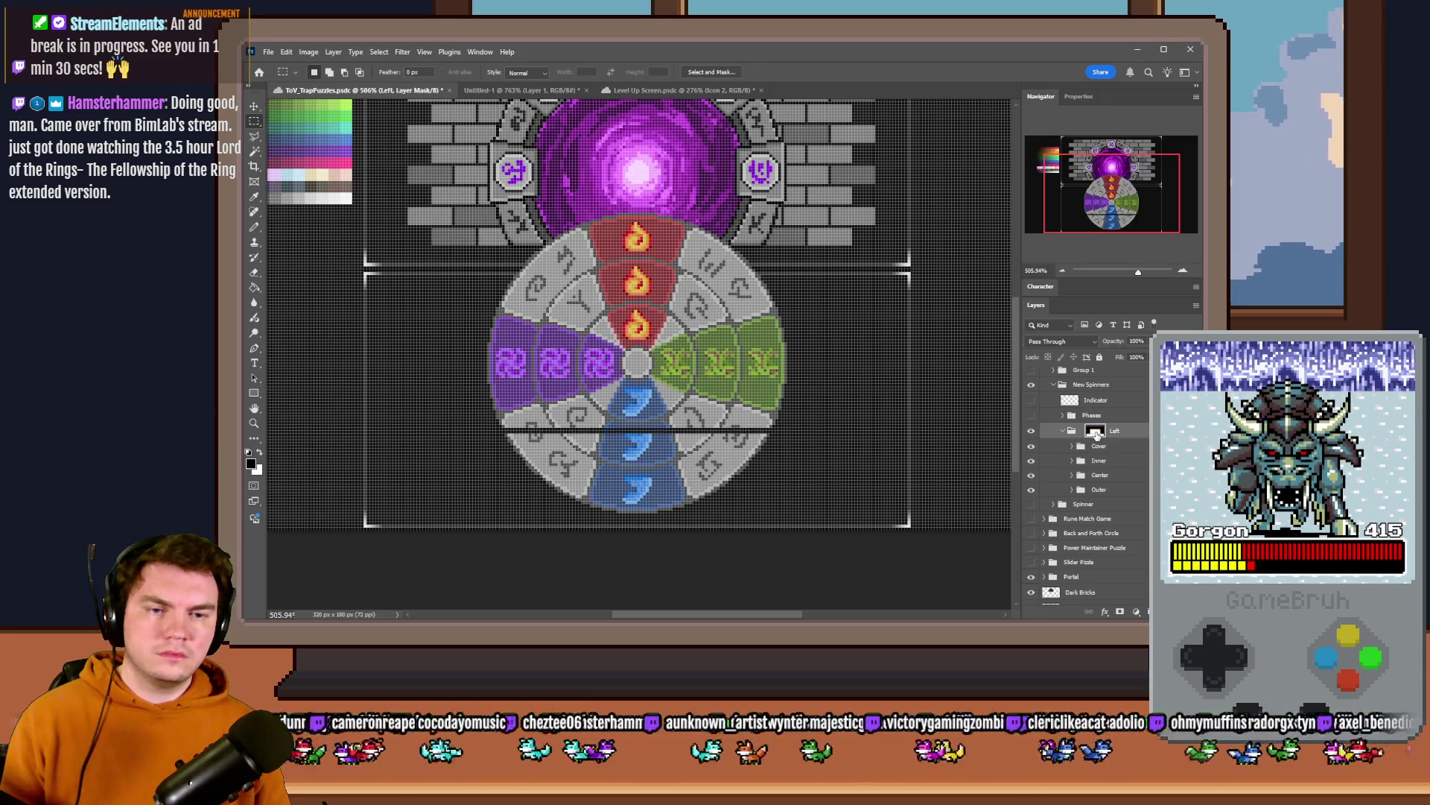
# - Delete the Left group's layer mask and move the spinner wheel down the panel
pyautogui.rightClick(1096, 434)
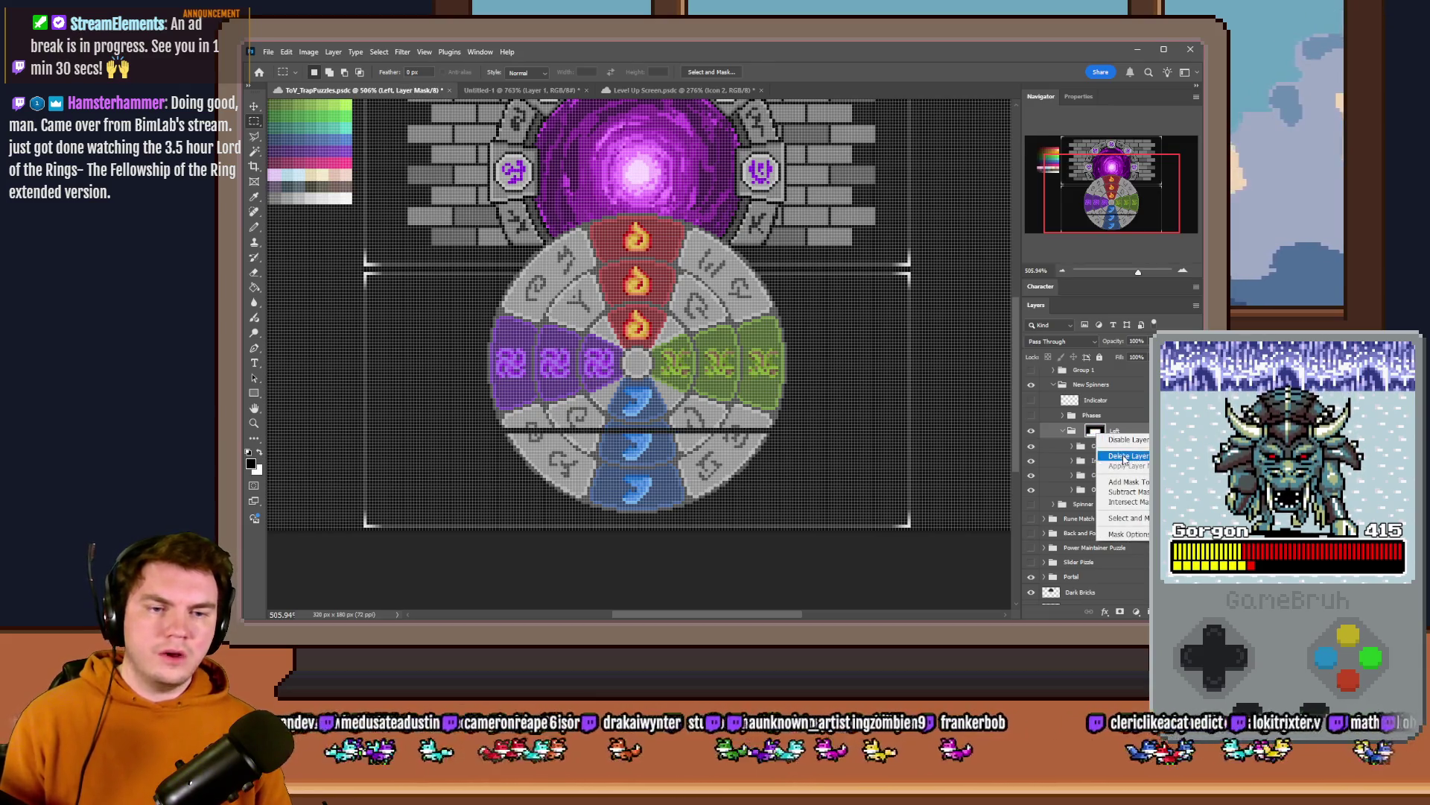
pyautogui.click(1126, 456)
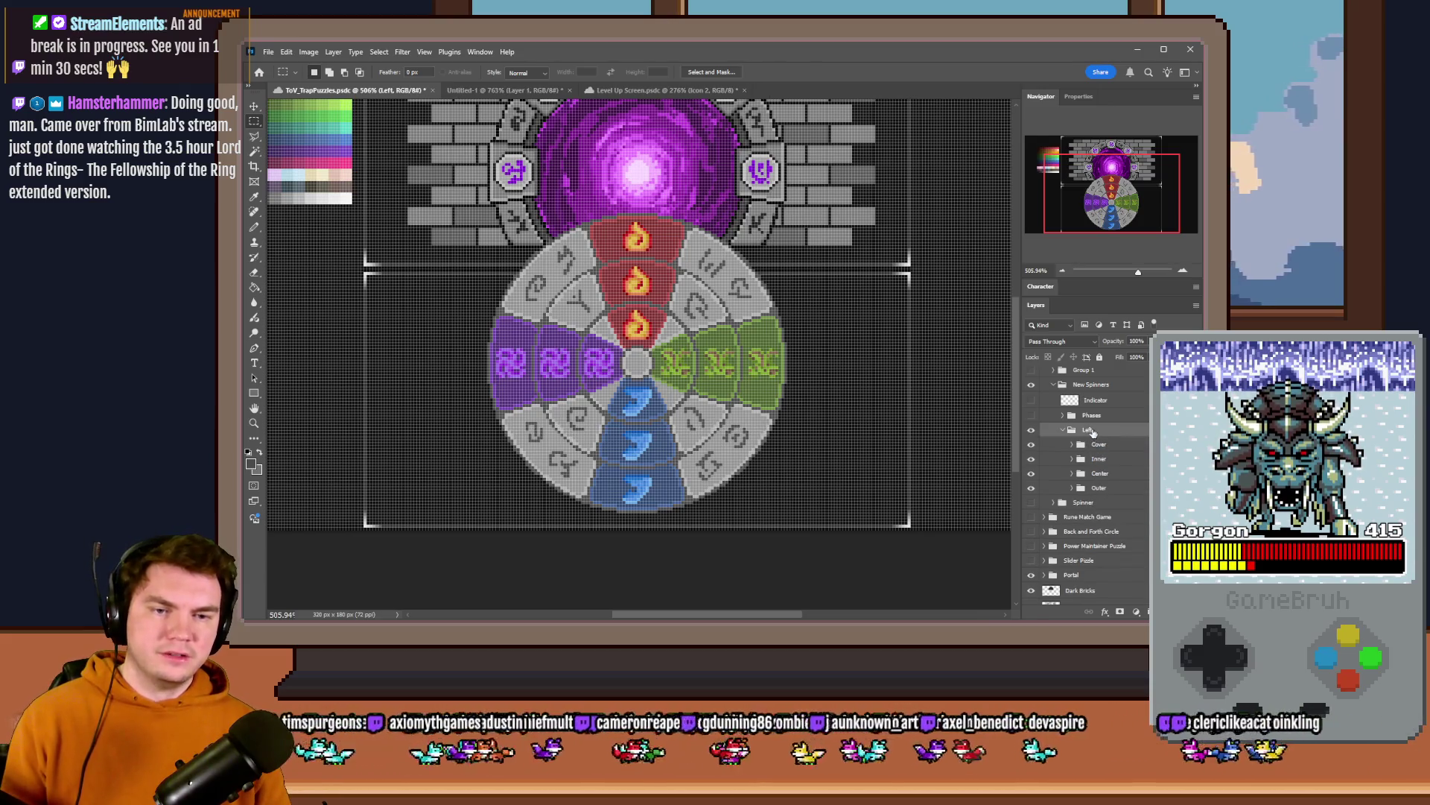
pyautogui.moveTo(787, 356); pyautogui.dragTo(798, 473)
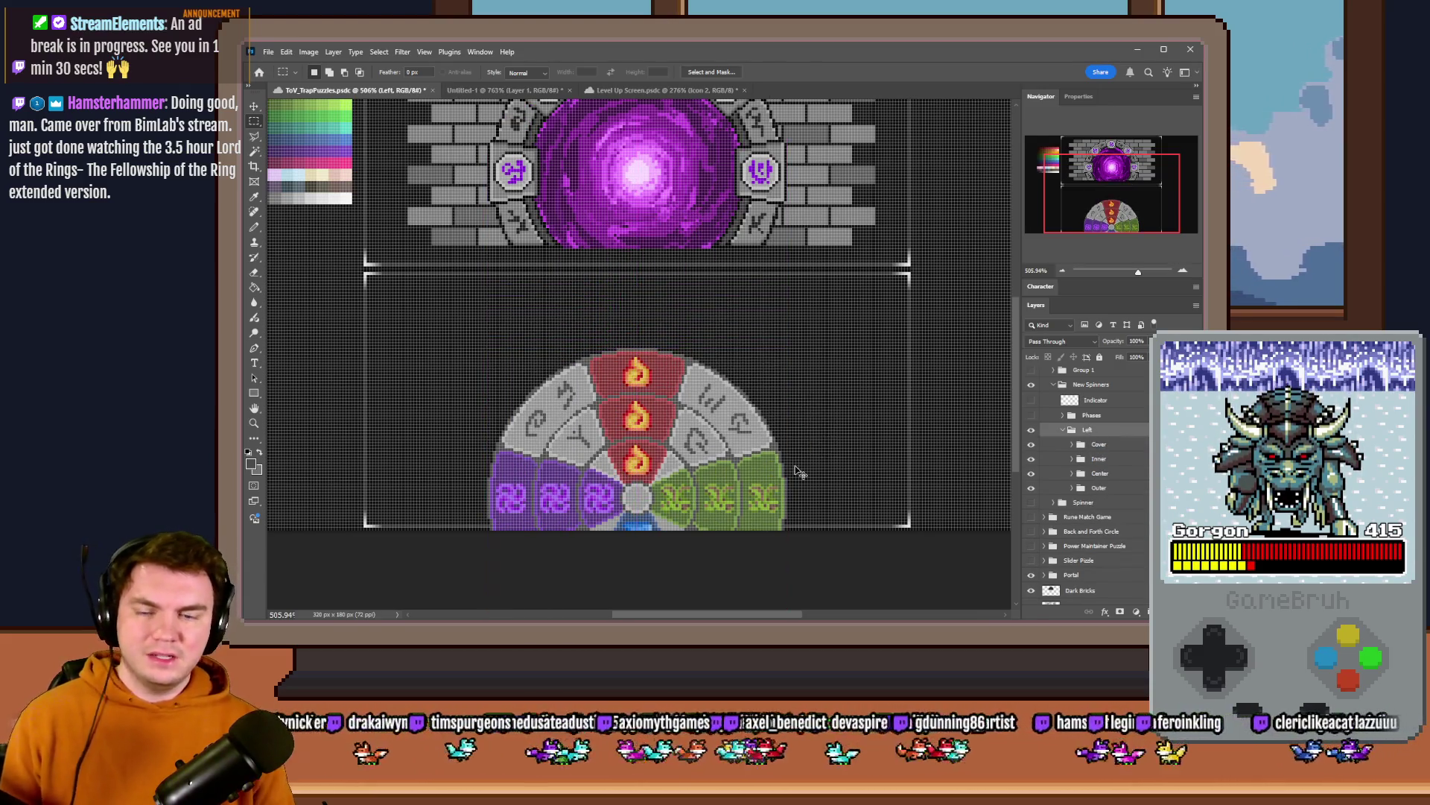
pyautogui.scroll(3, 799, 471)
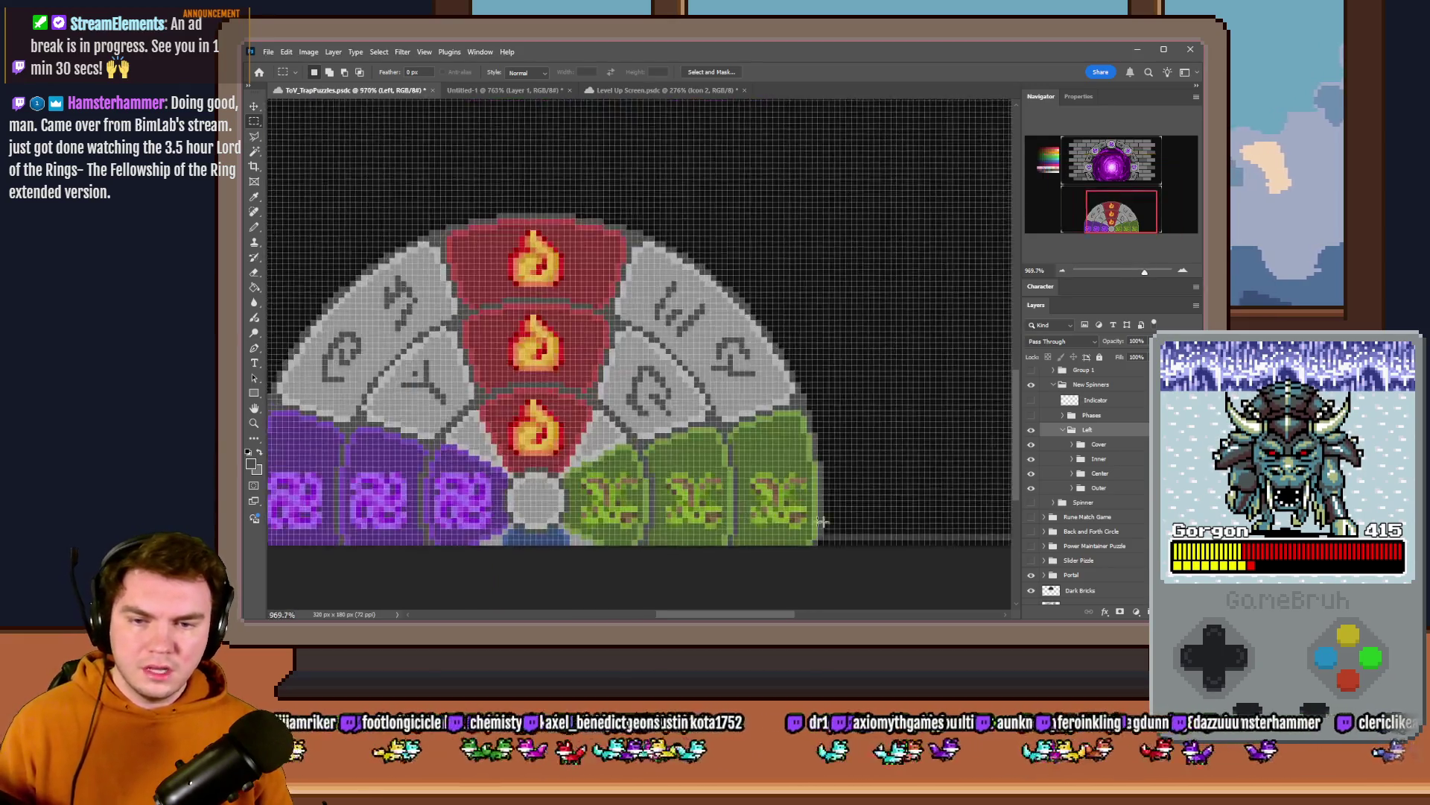
pyautogui.scroll(2, 816, 491)
pyautogui.scroll(-3, 832, 519)
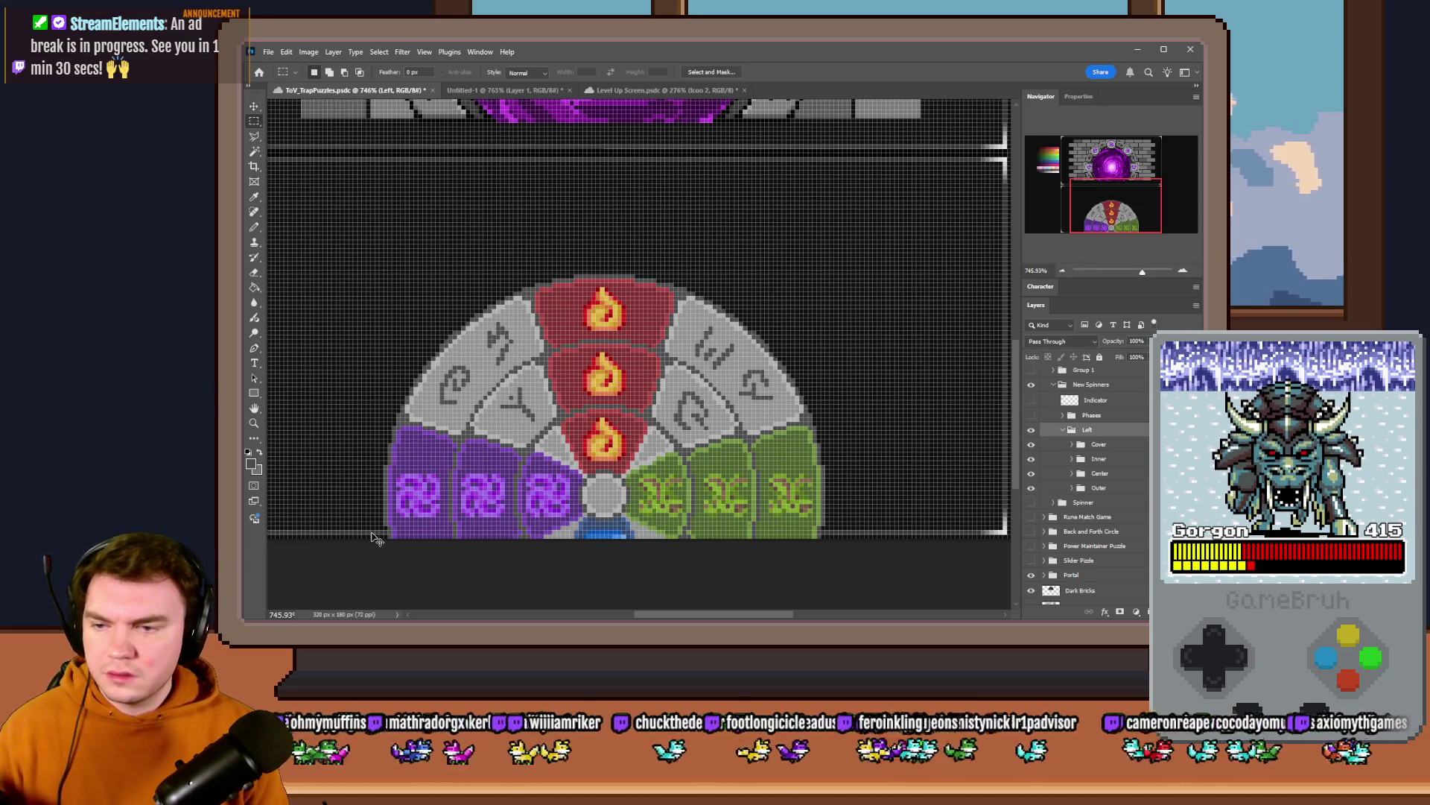
# - Arrow-nudge the wheel so only its top half shows at the panel bottom
pyautogui.press('Down')
pyautogui.press('Down')
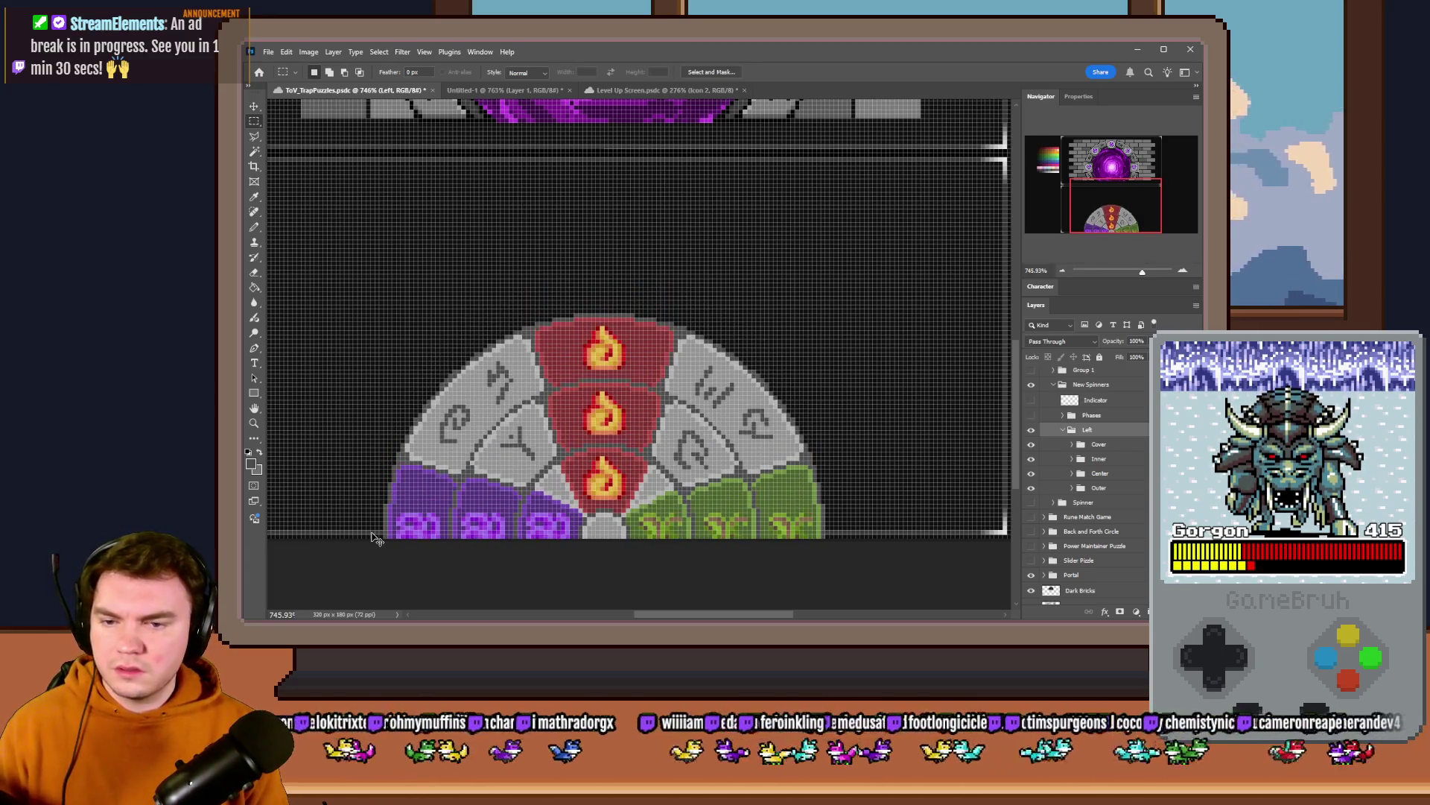
pyautogui.press('Down')
pyautogui.press('Up')
pyautogui.press('Down')
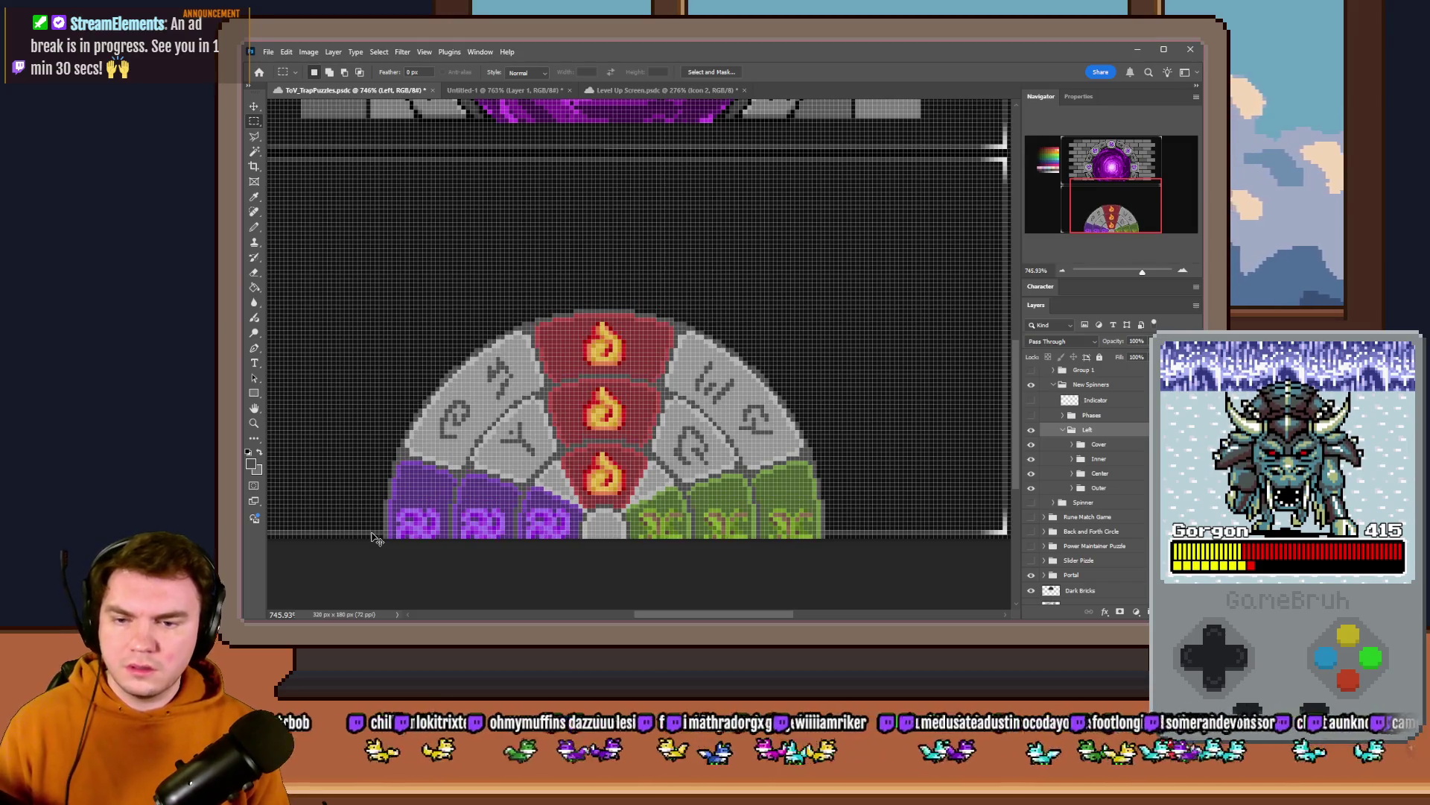
pyautogui.scroll(-5, 518, 226)
pyautogui.scroll(4, 443, 190)
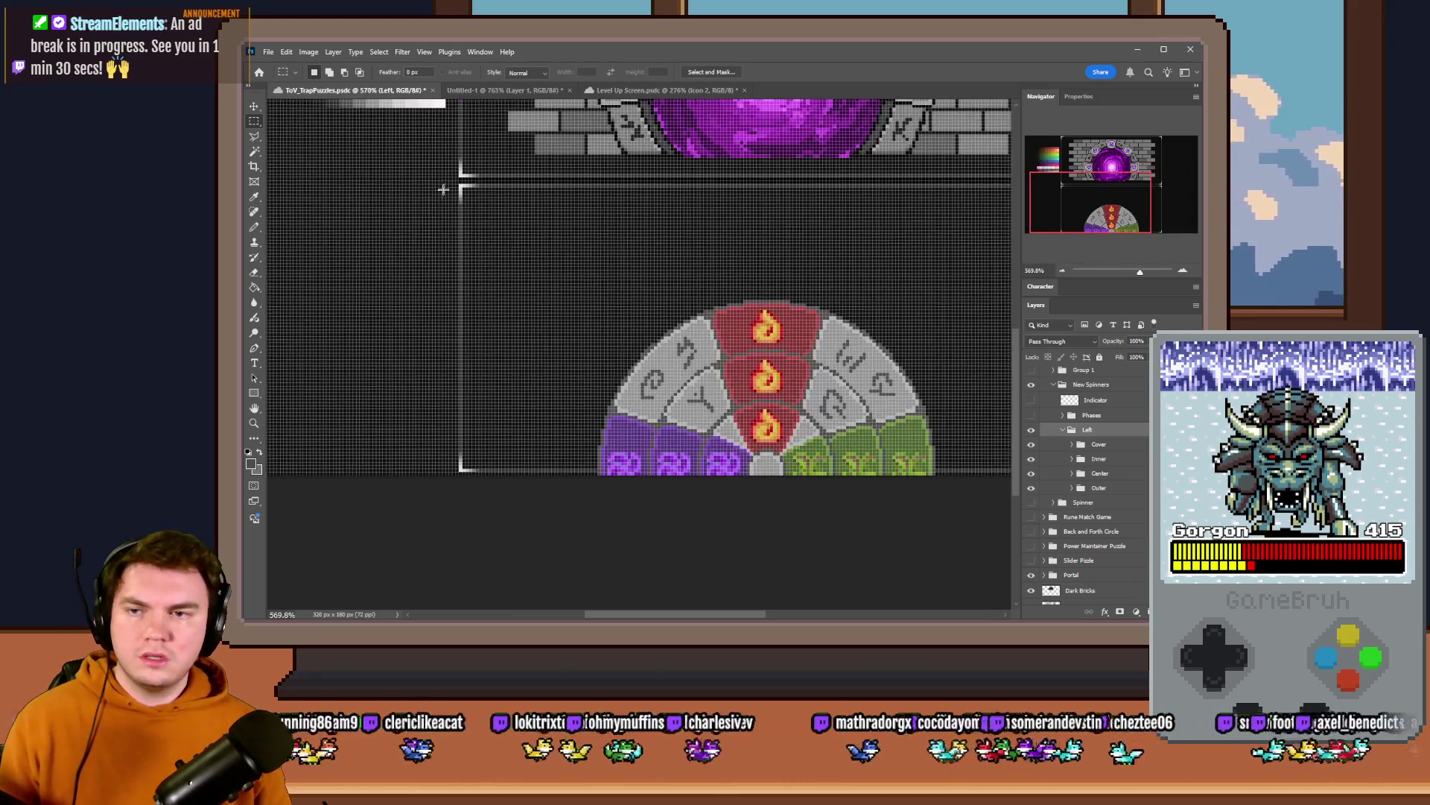
pyautogui.hscroll(3, 593, 235)
# - Mask the Left wheel group to a rectangle covering the lower panel
pyautogui.moveTo(297, 187); pyautogui.dragTo(908, 469)
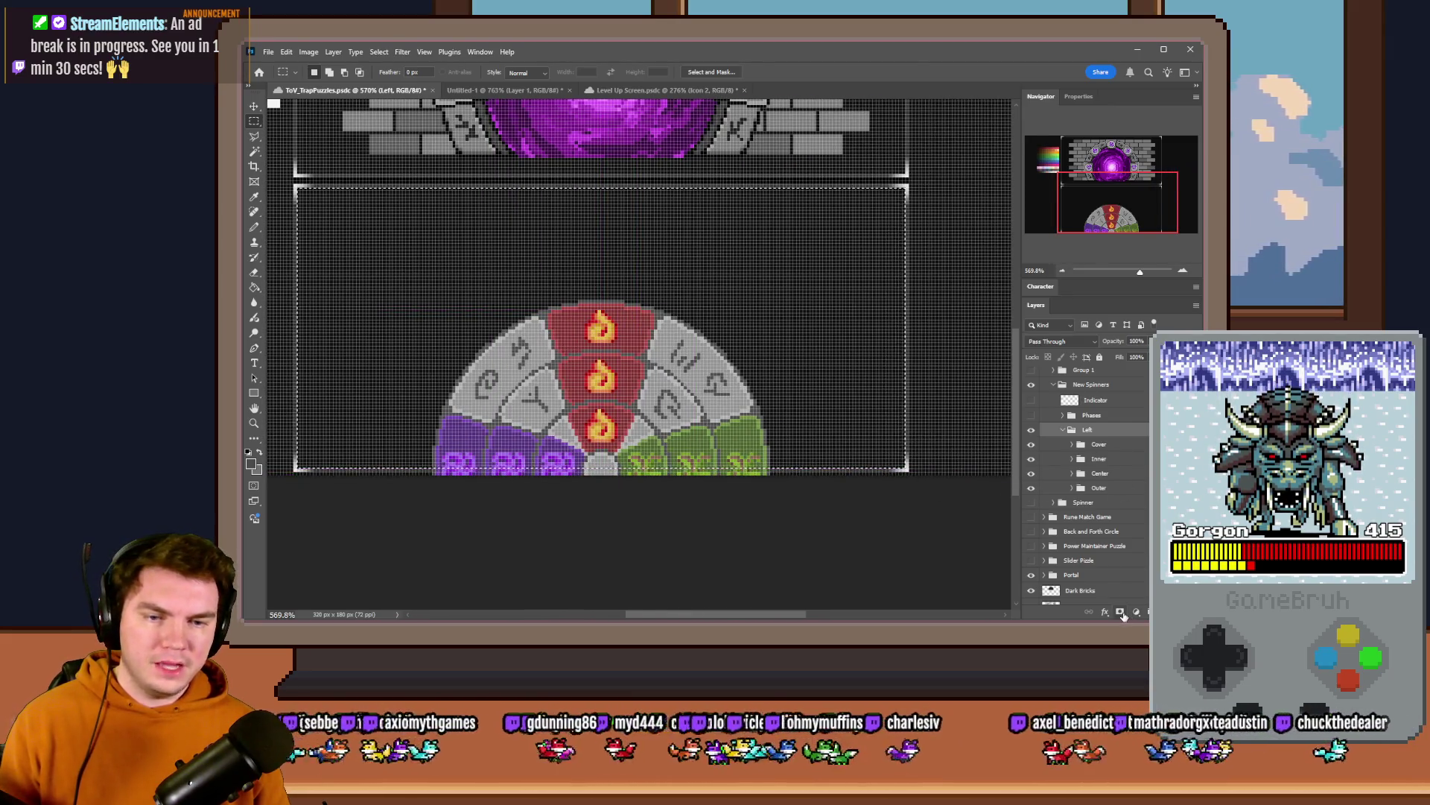
pyautogui.hotkey('ctrl', 'alt', 'm')
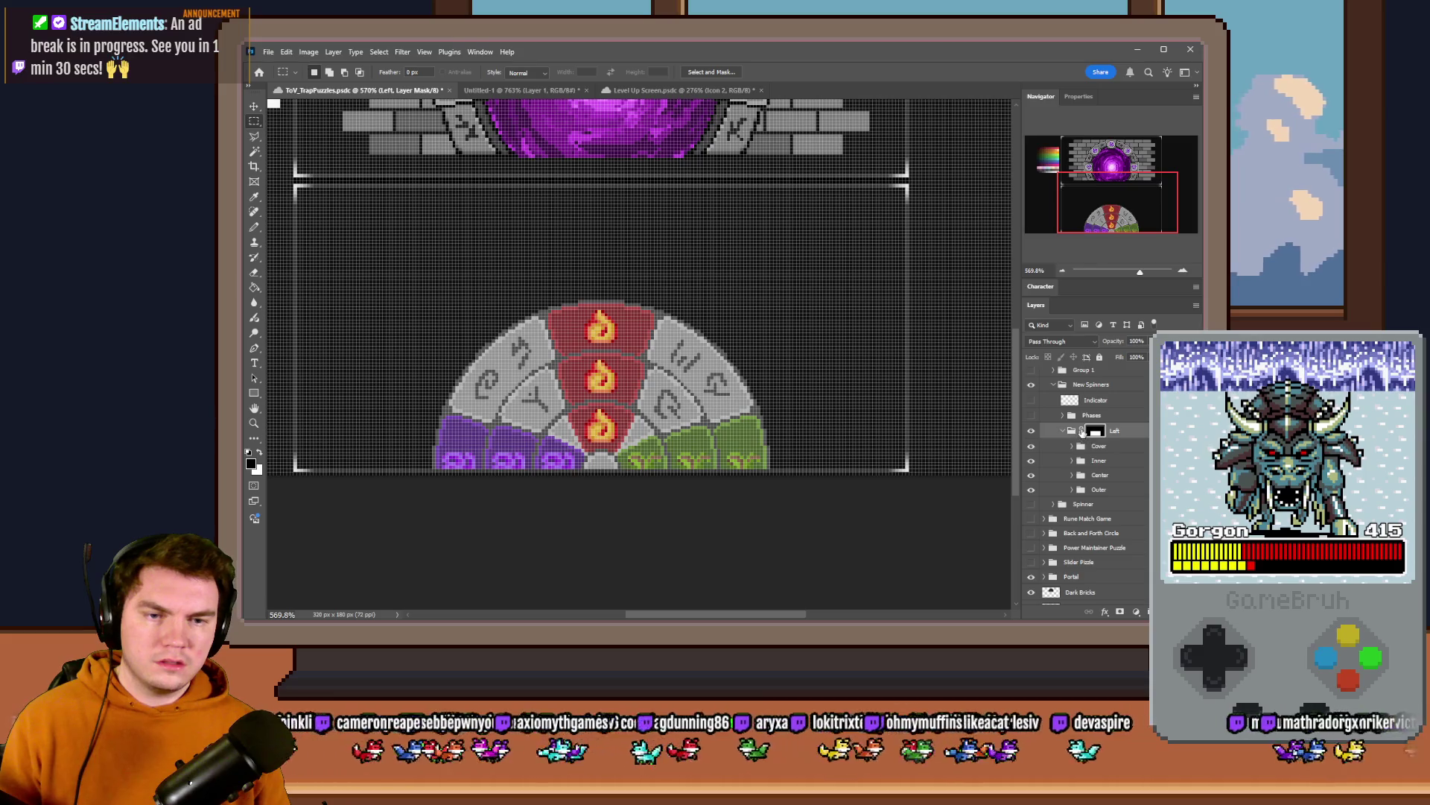
pyautogui.scroll(5, 612, 480)
pyautogui.scroll(-1, 611, 481)
pyautogui.scroll(-1, 611, 481)
pyautogui.scroll(-2, 611, 480)
pyautogui.scroll(-1, 637, 451)
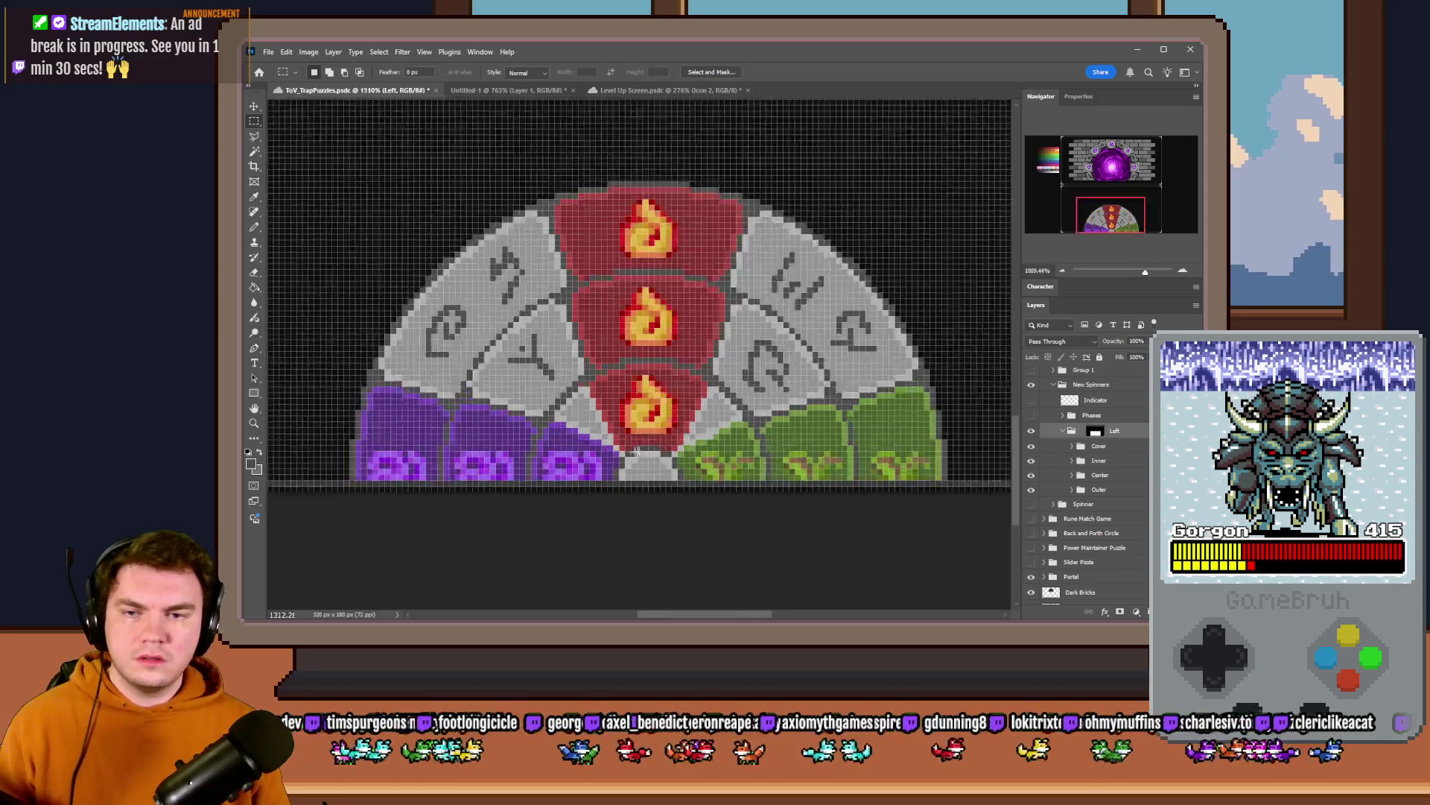
pyautogui.scroll(-4, 635, 452)
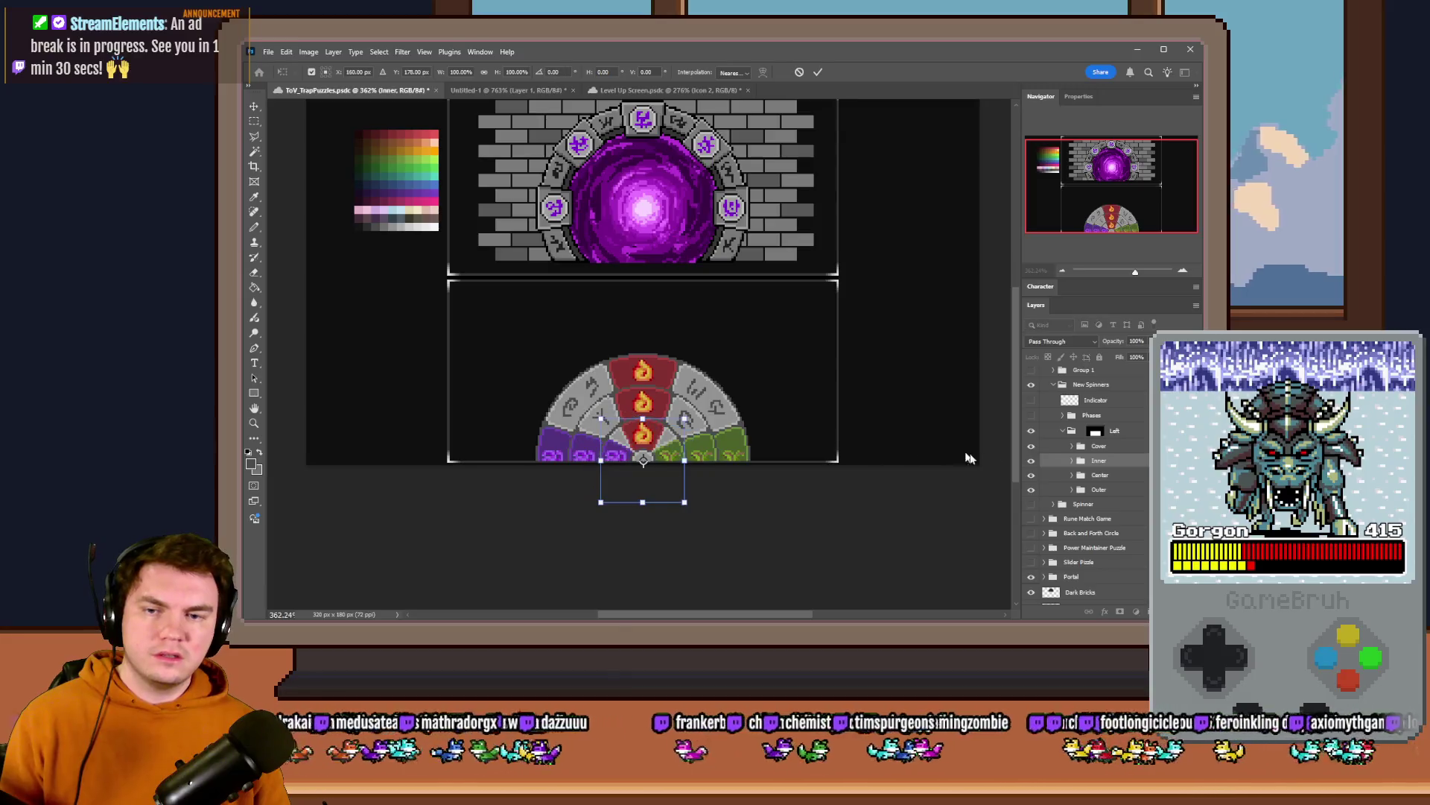
# - Select the wheel's Center ring layer and start a Free Transform on it
pyautogui.click(1095, 461)
pyautogui.rightClick(677, 361)
pyautogui.click(840, 367)
pyautogui.rightClick(683, 415)
pyautogui.click(717, 526)
# - Rotate the center ring about 180°, apply it, and return to the Left group
pyautogui.moveTo(772, 347); pyautogui.dragTo(732, 489)
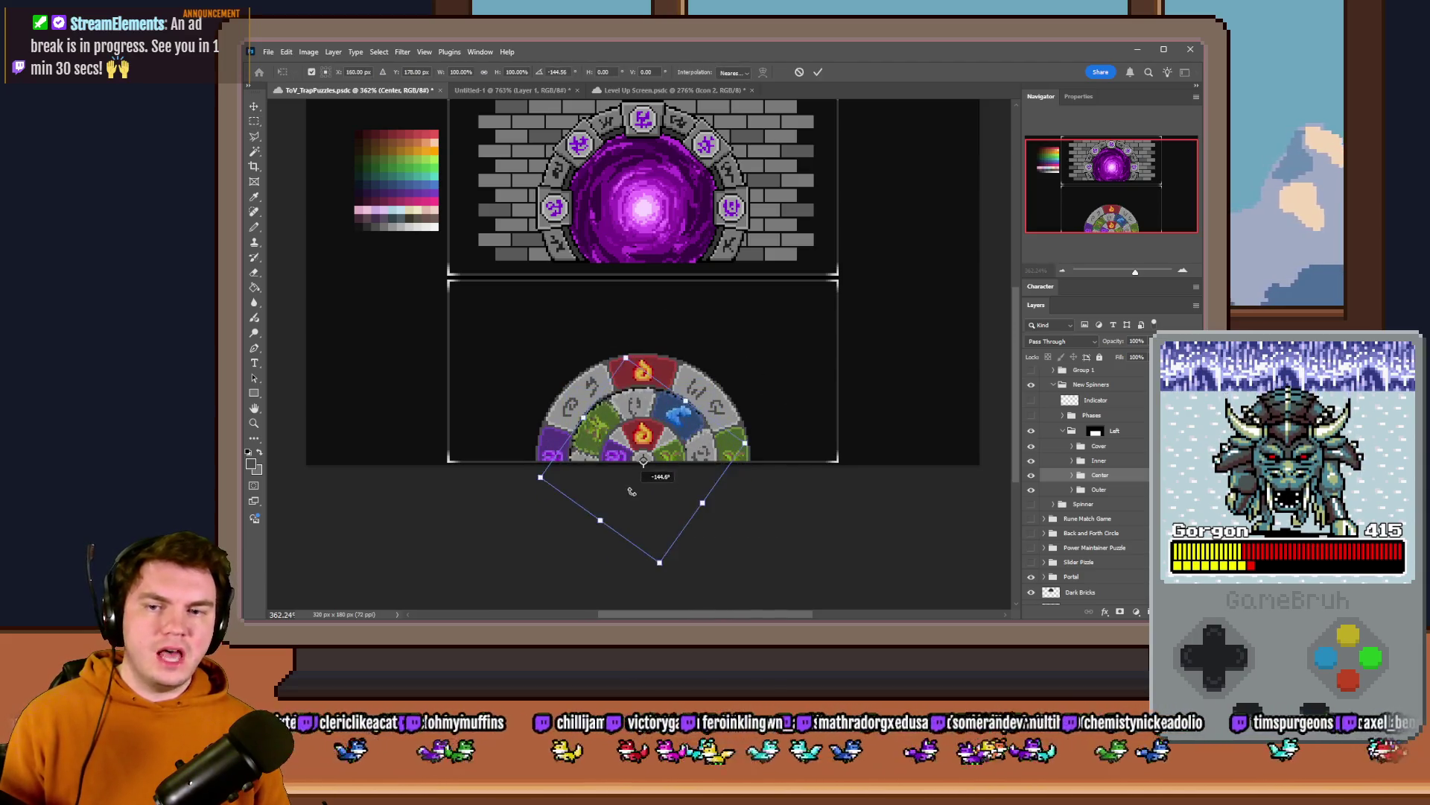
pyautogui.moveTo(733, 488); pyautogui.dragTo(698, 565)
pyautogui.press('Return')
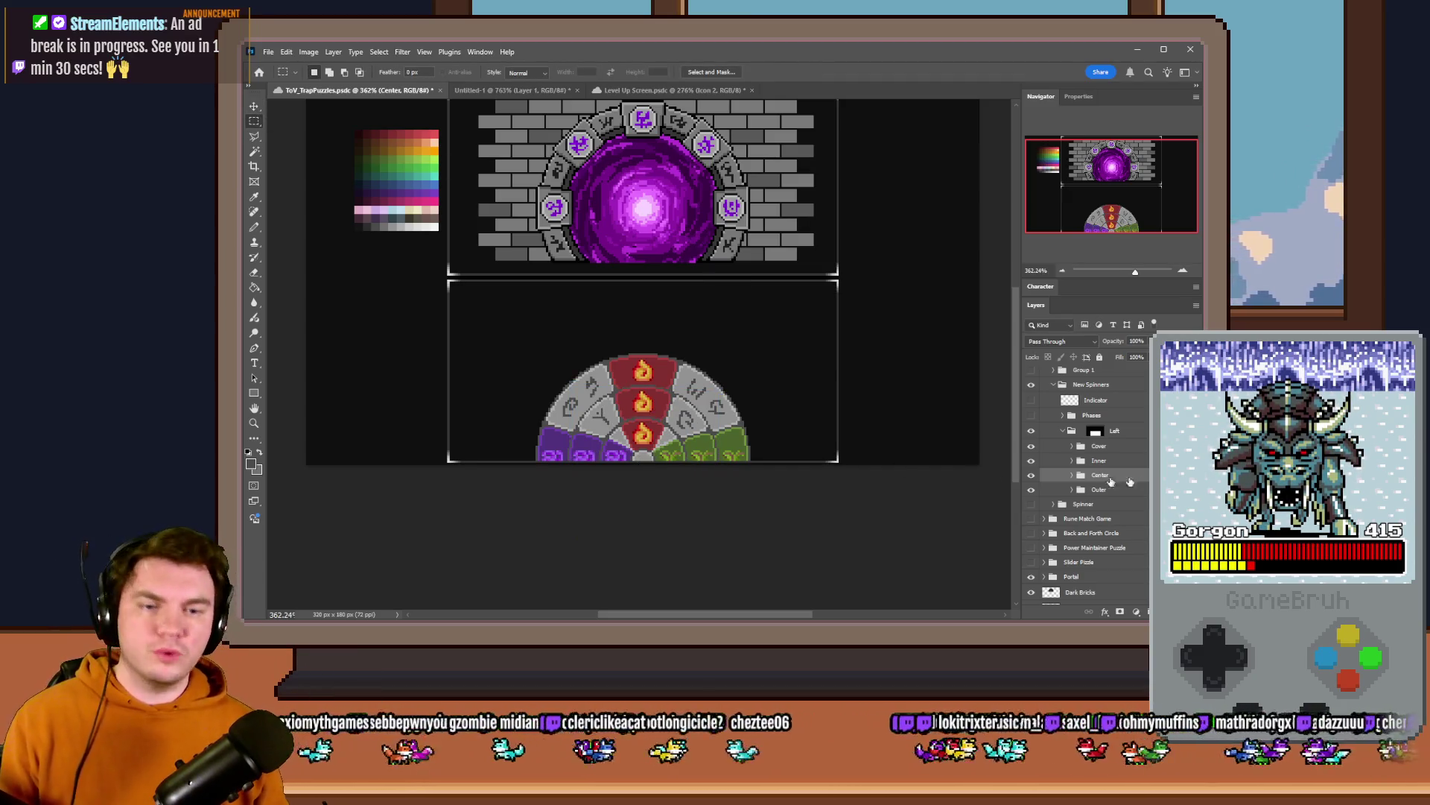
pyautogui.click(1060, 432)
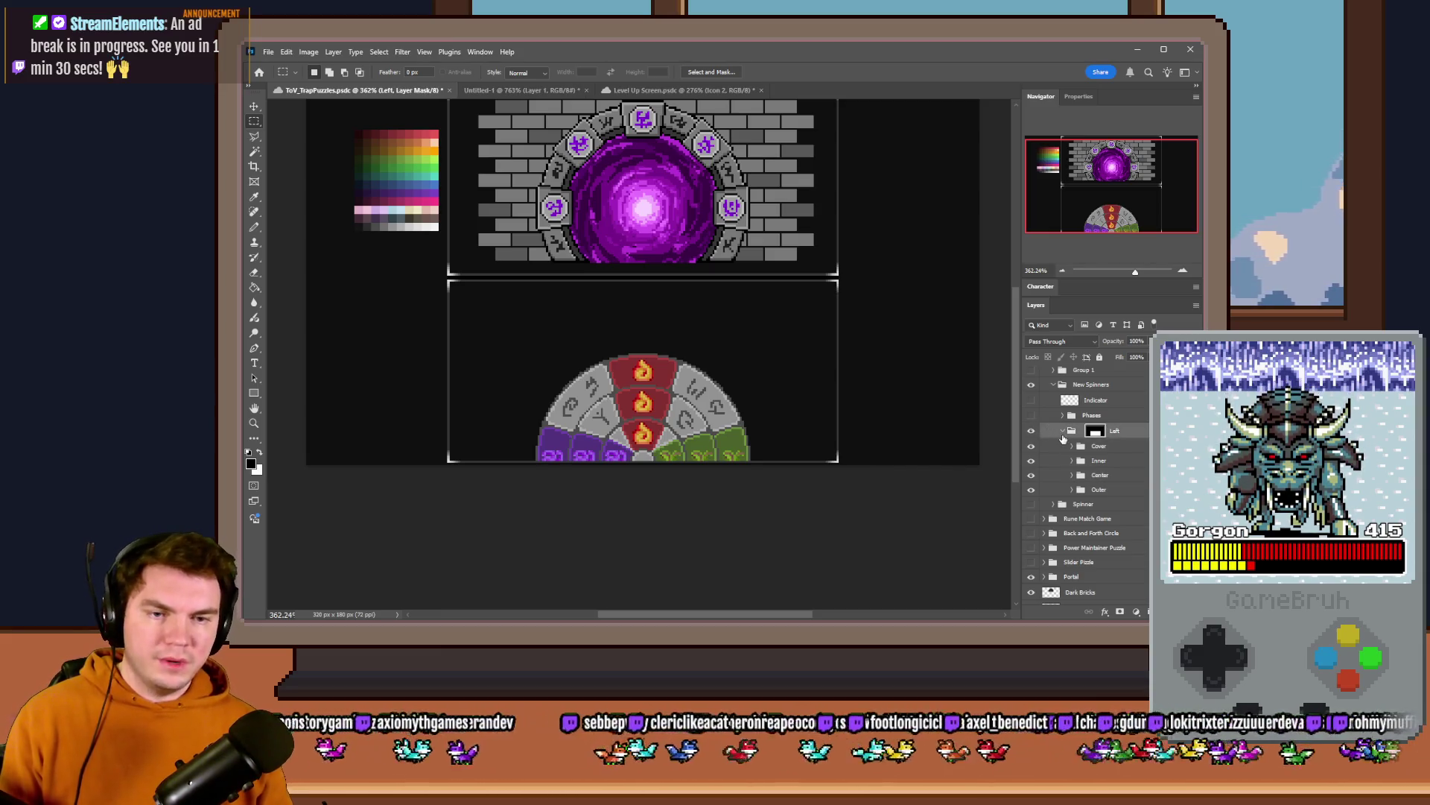
# - Collapse the Left group, make the Phases icon tray visible and drag it to the left
pyautogui.click(1062, 432)
pyautogui.click(1034, 403)
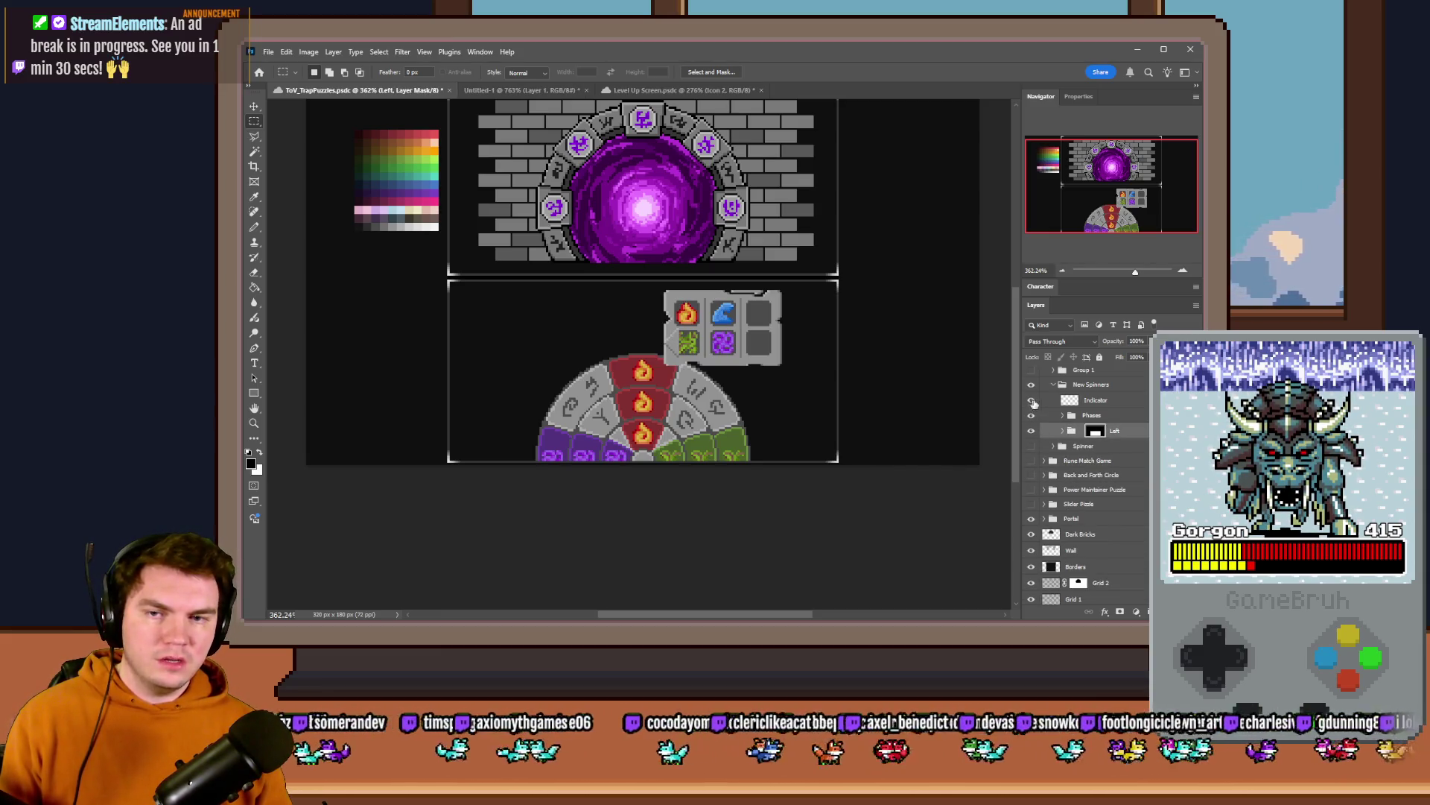
pyautogui.click(1117, 415)
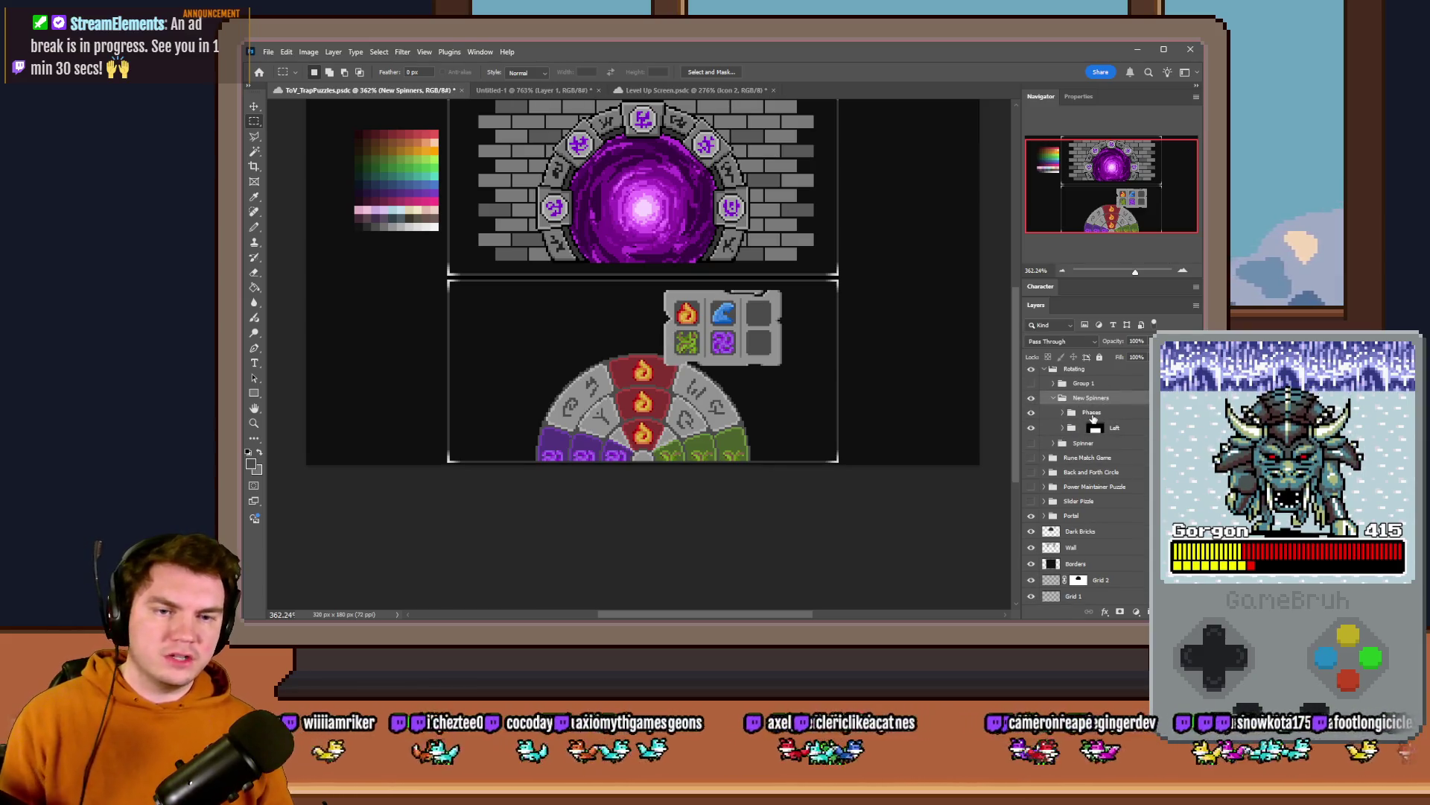
pyautogui.scroll(2, 635, 338)
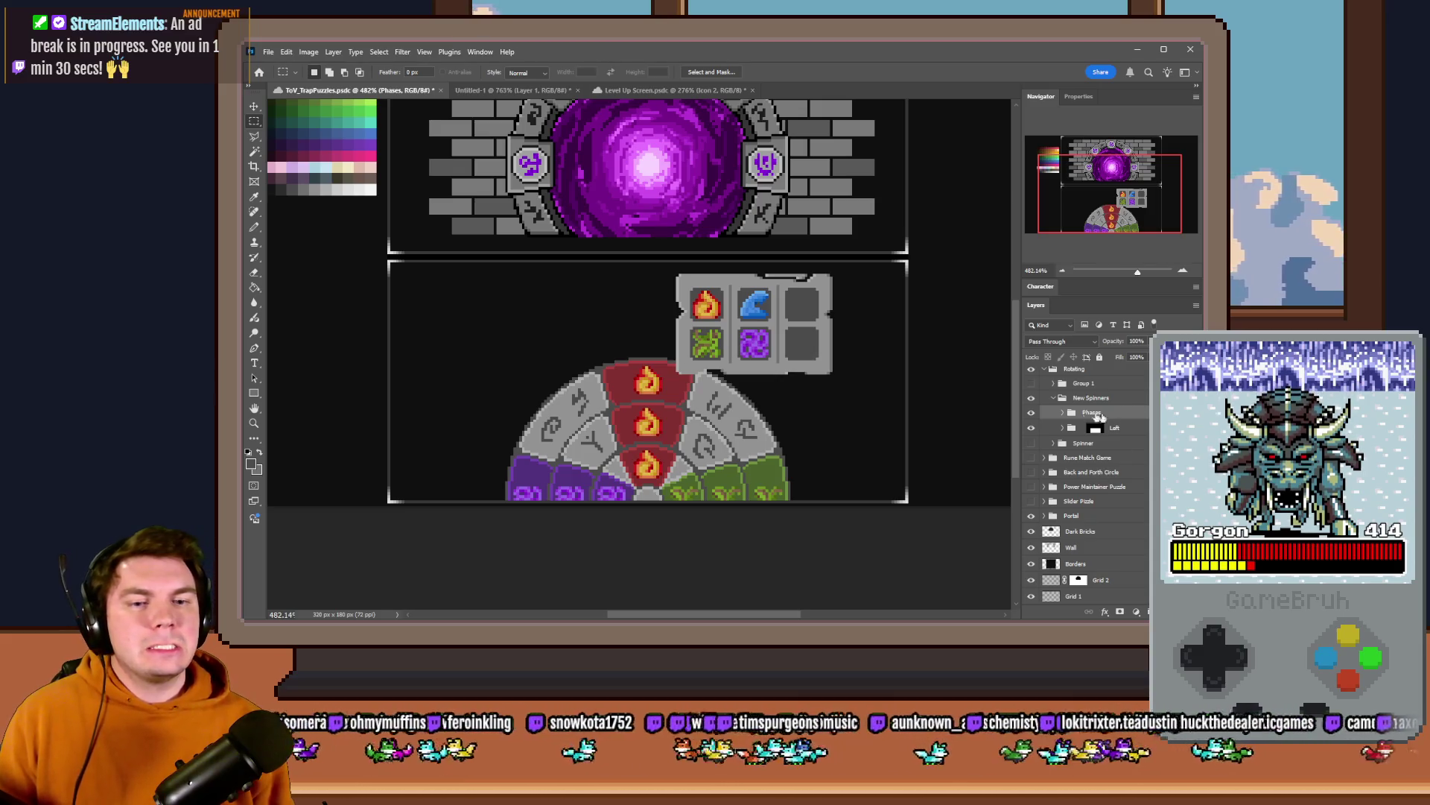
pyautogui.moveTo(829, 339); pyautogui.dragTo(567, 339)
pyautogui.scroll(2, 465, 342)
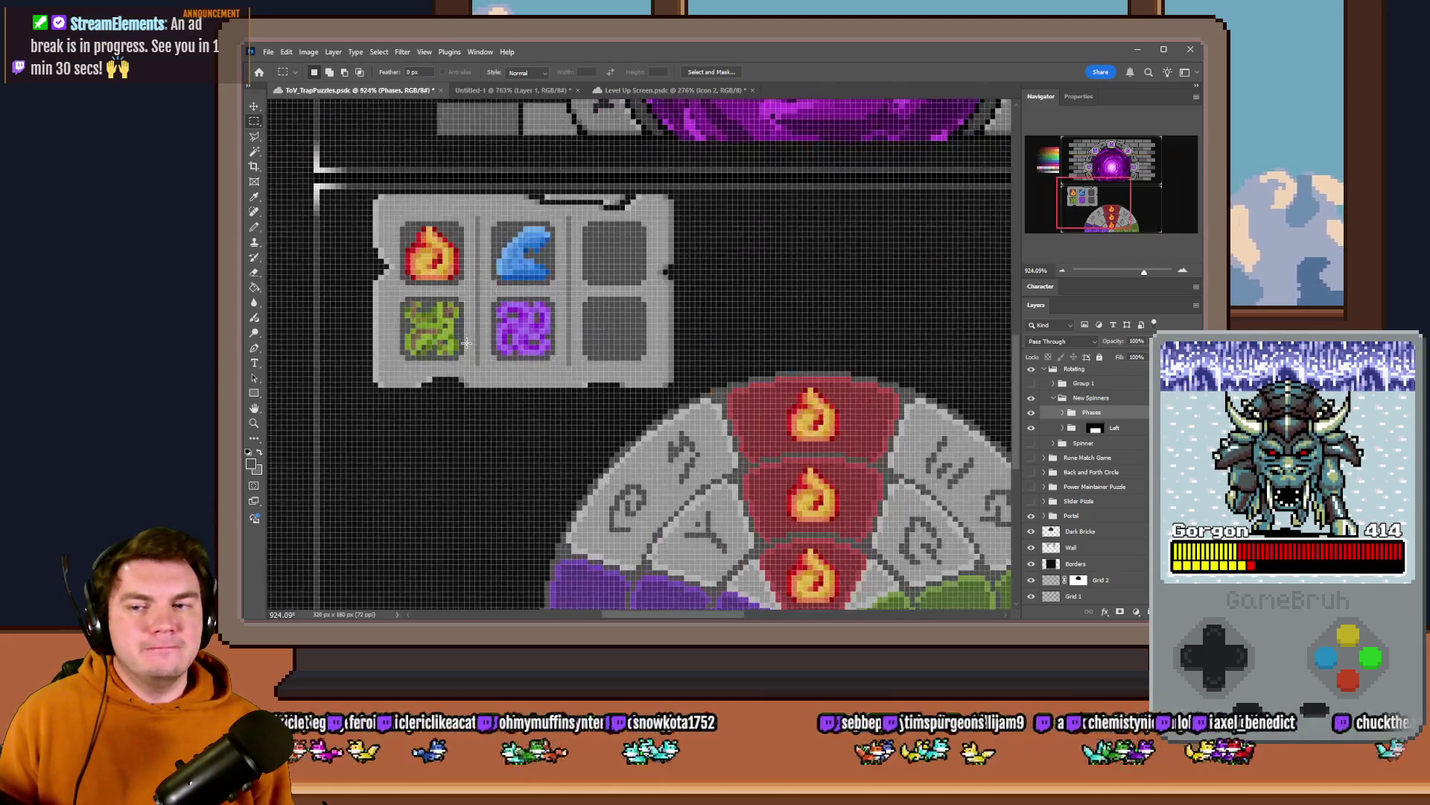
pyautogui.scroll(1, 466, 340)
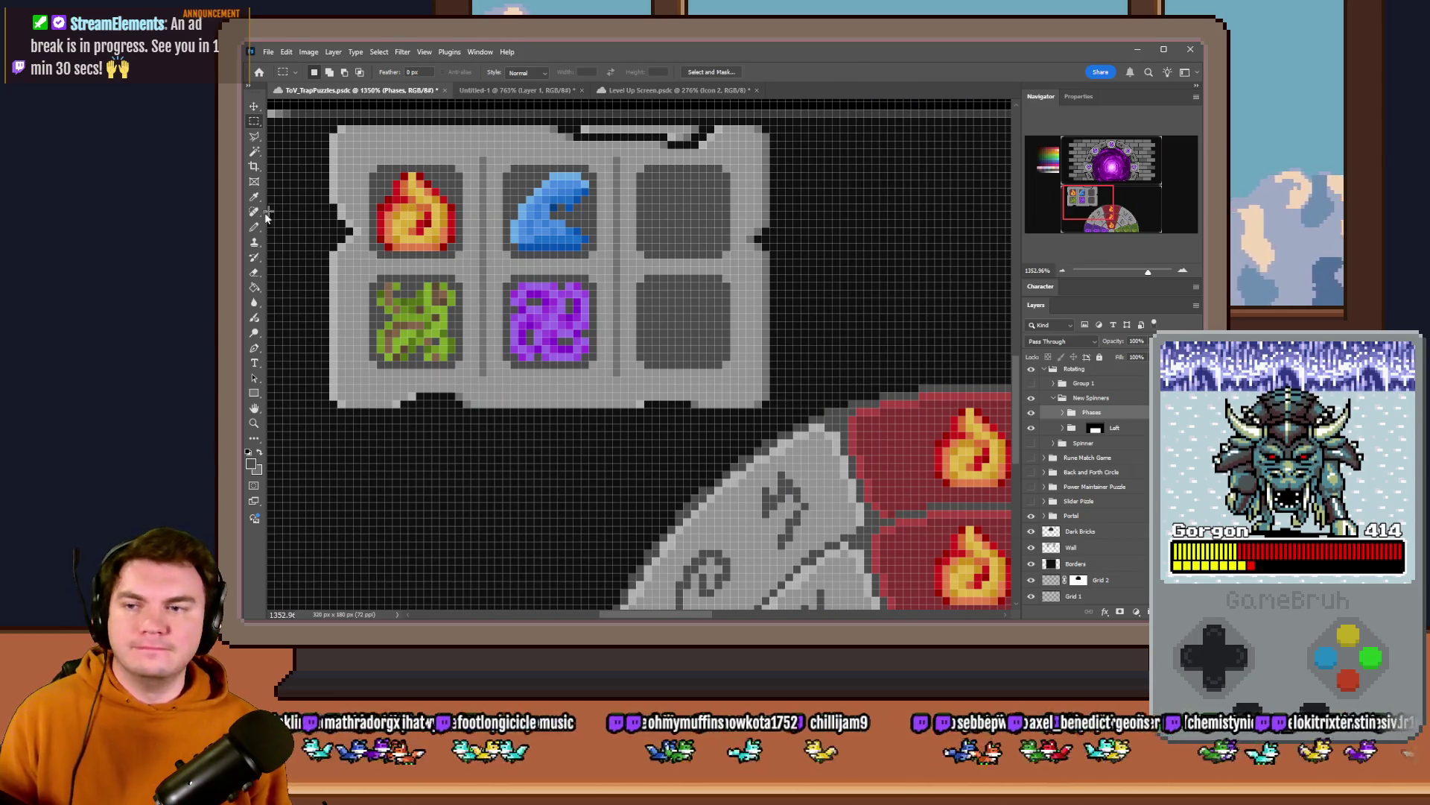
# - Select the Tries layer in Phases and fill the tray's dark edge pixels with grey
pyautogui.click(255, 287)
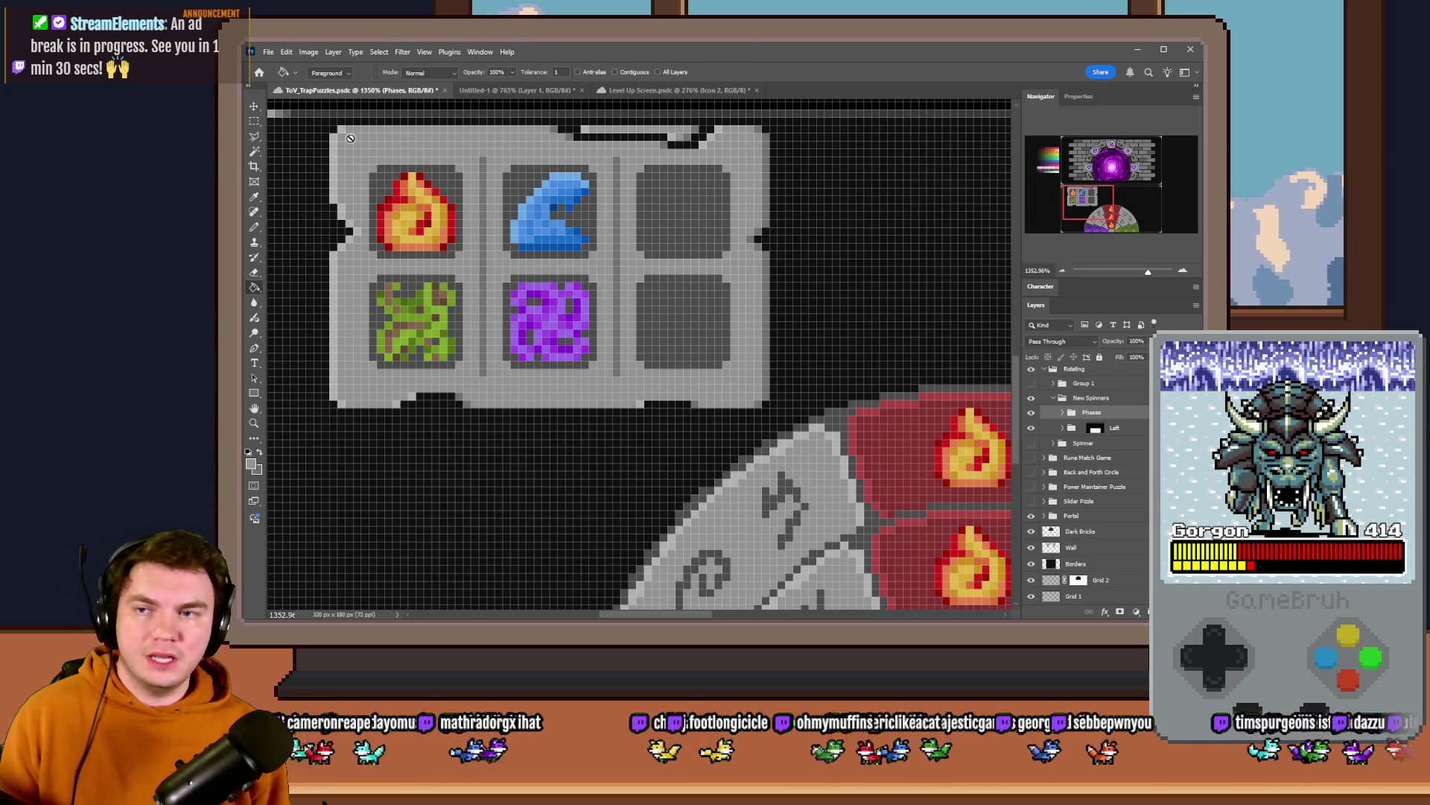
pyautogui.click(1070, 413)
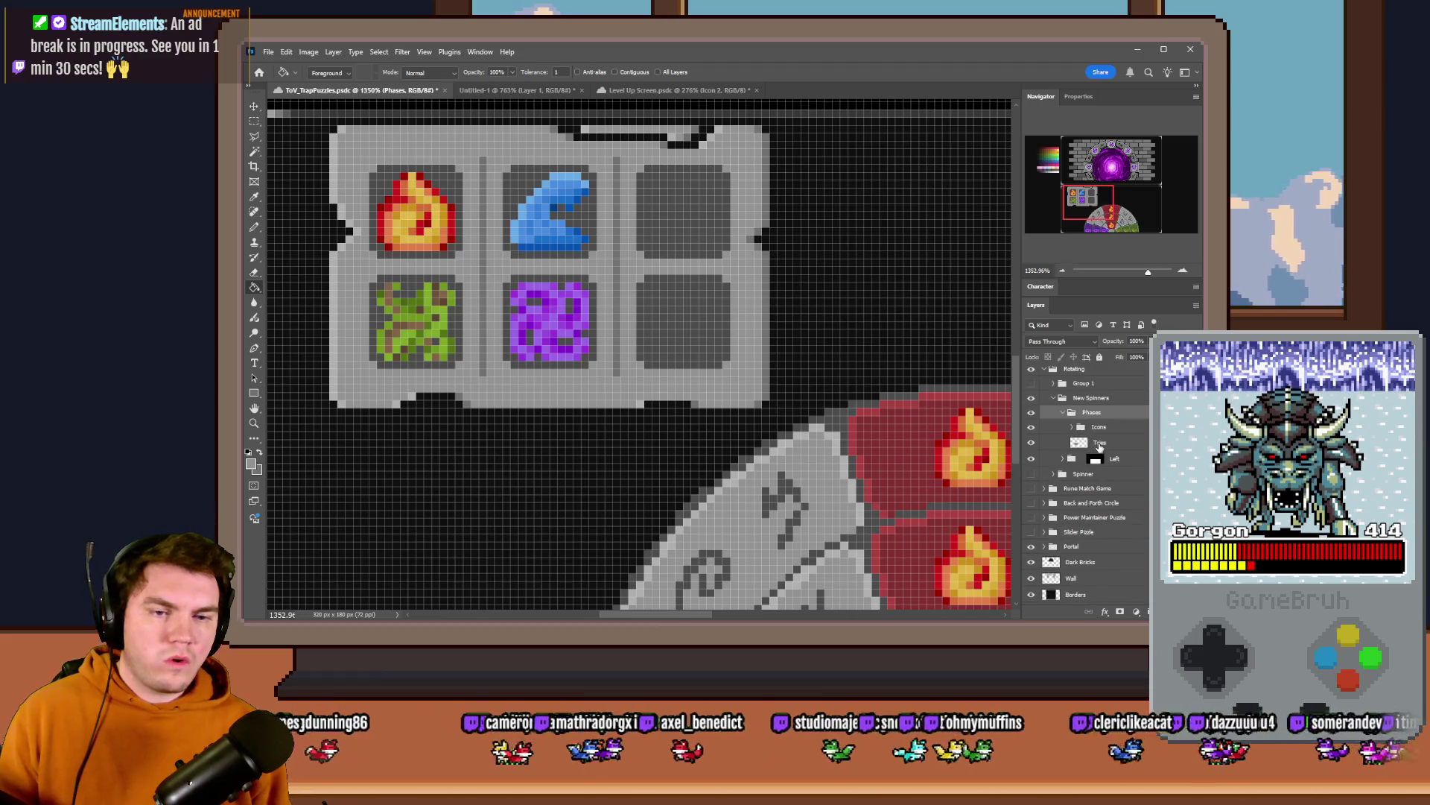
pyautogui.click(1101, 445)
pyautogui.click(1032, 442)
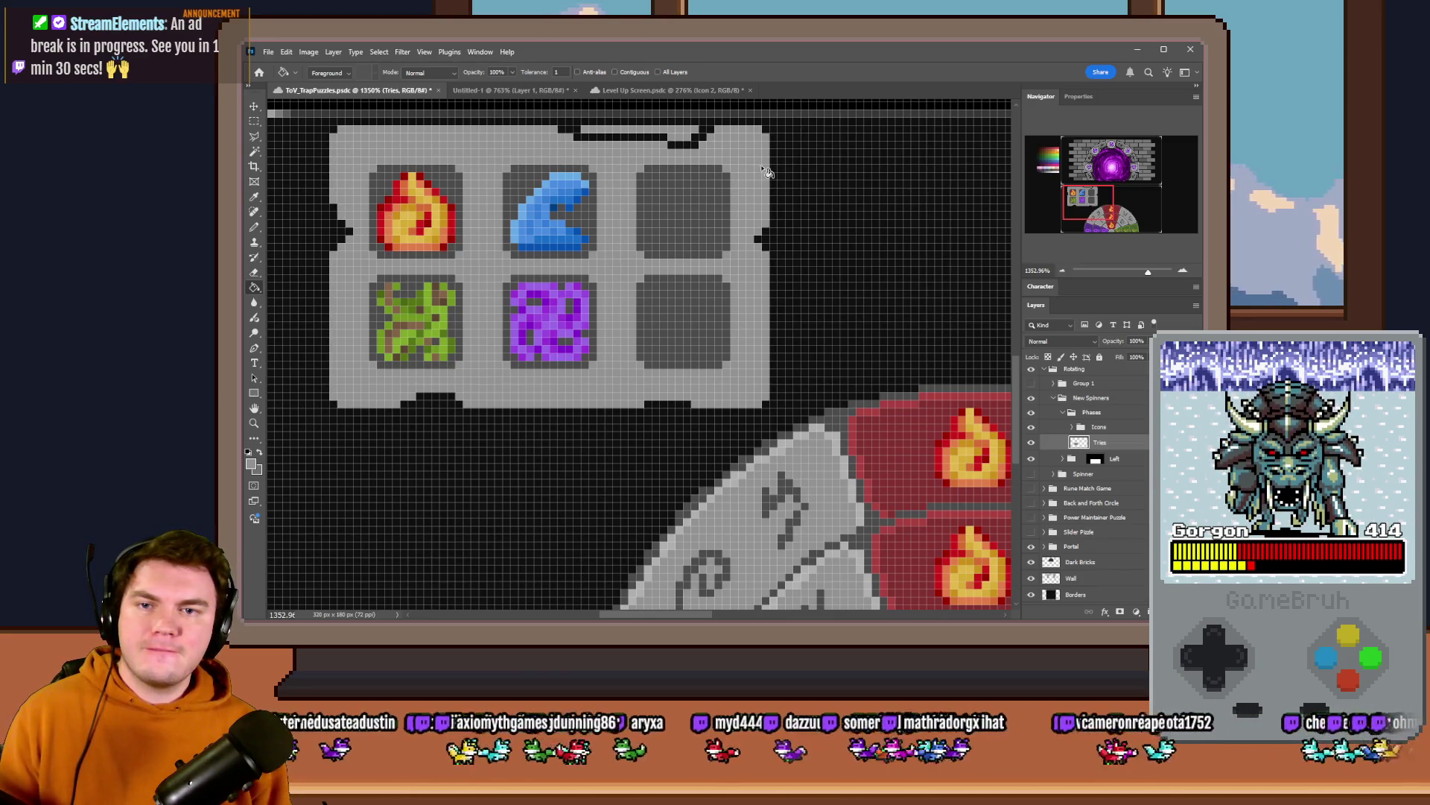
pyautogui.click(254, 120)
pyautogui.hotkey('ctrl', 'shift', 'd')
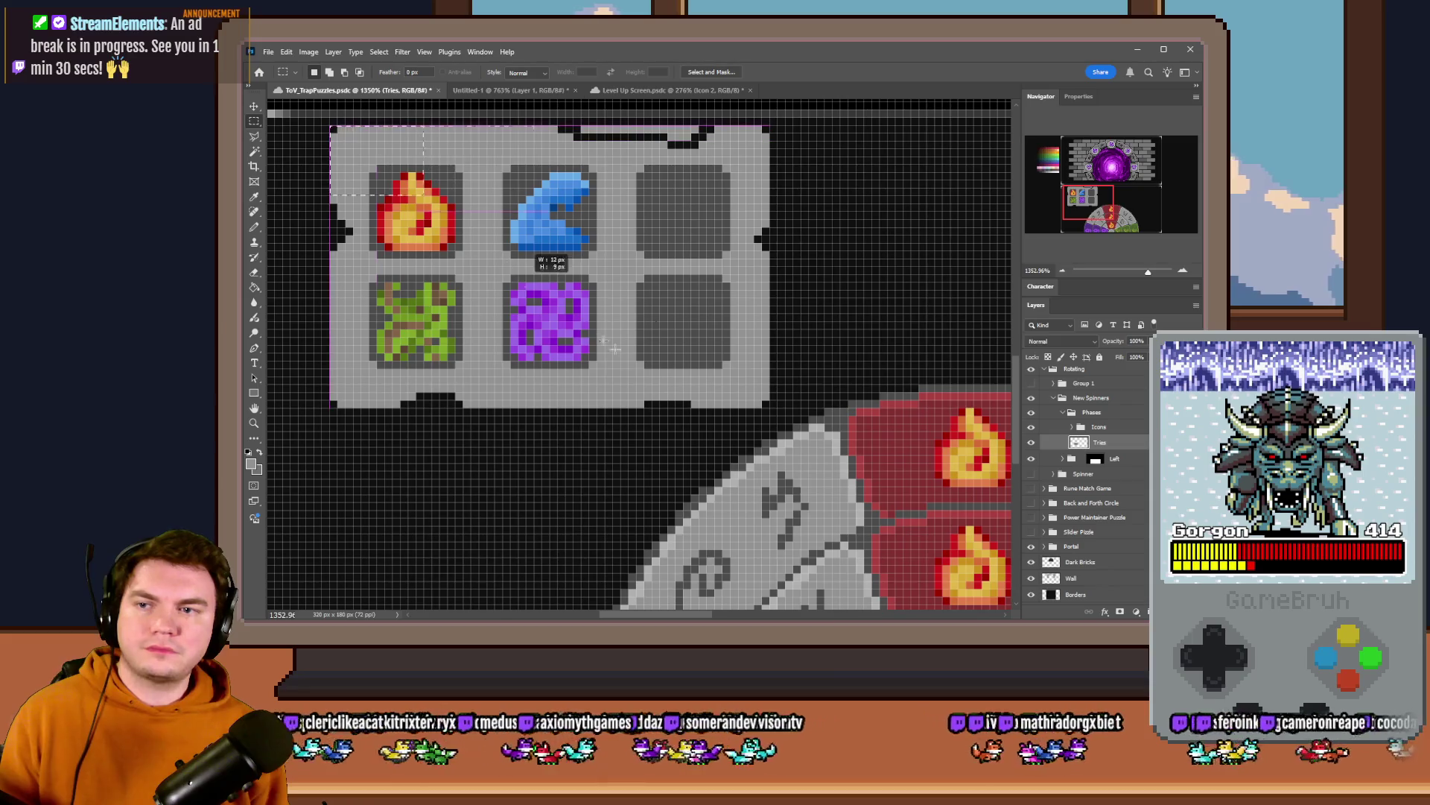
pyautogui.click(254, 286)
pyautogui.click(343, 234)
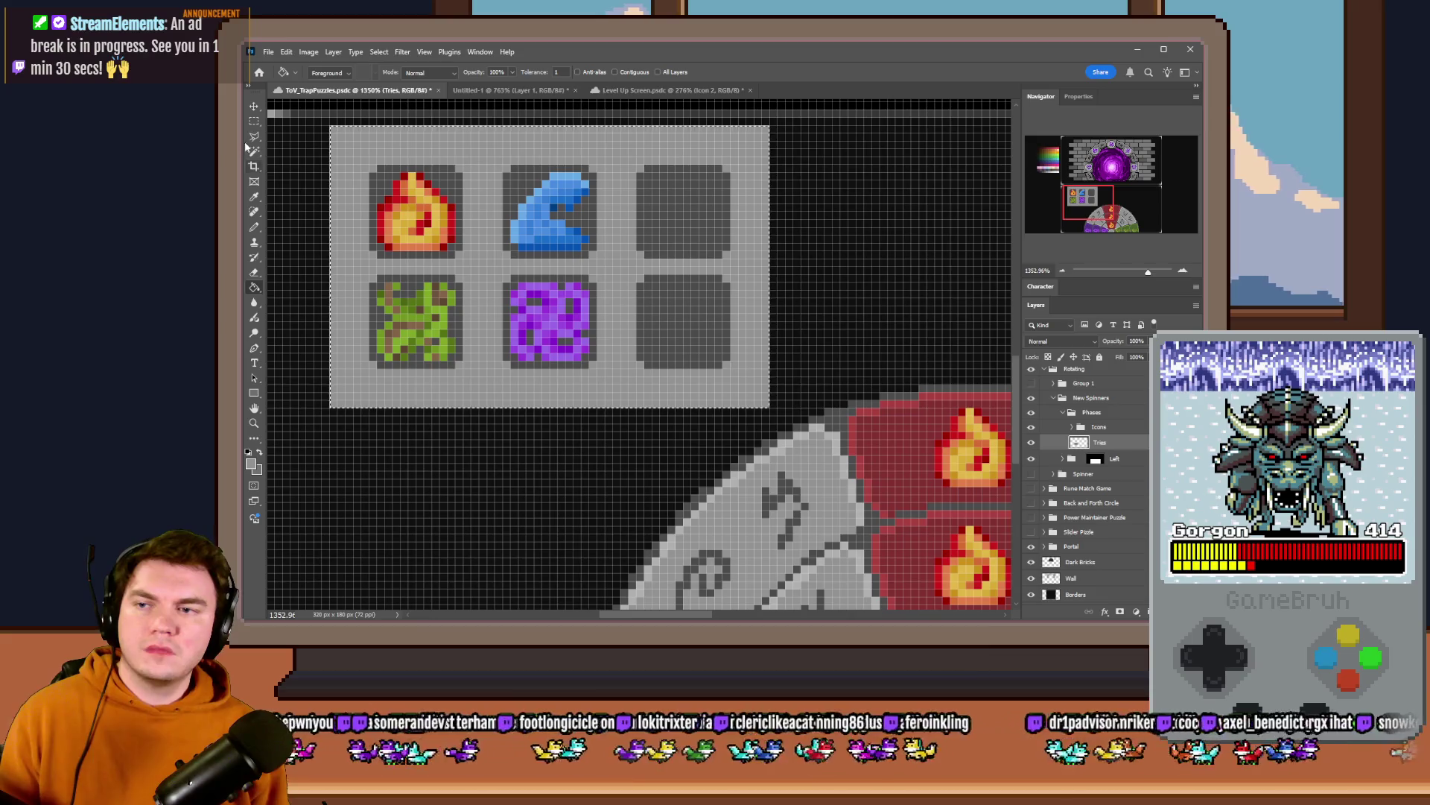
# - Delete the strips along the tray's top and right edges with marquee selections
pyautogui.press('m')
pyautogui.hotkey('ctrl', 'd')
pyautogui.moveTo(333, 130); pyautogui.dragTo(786, 132)
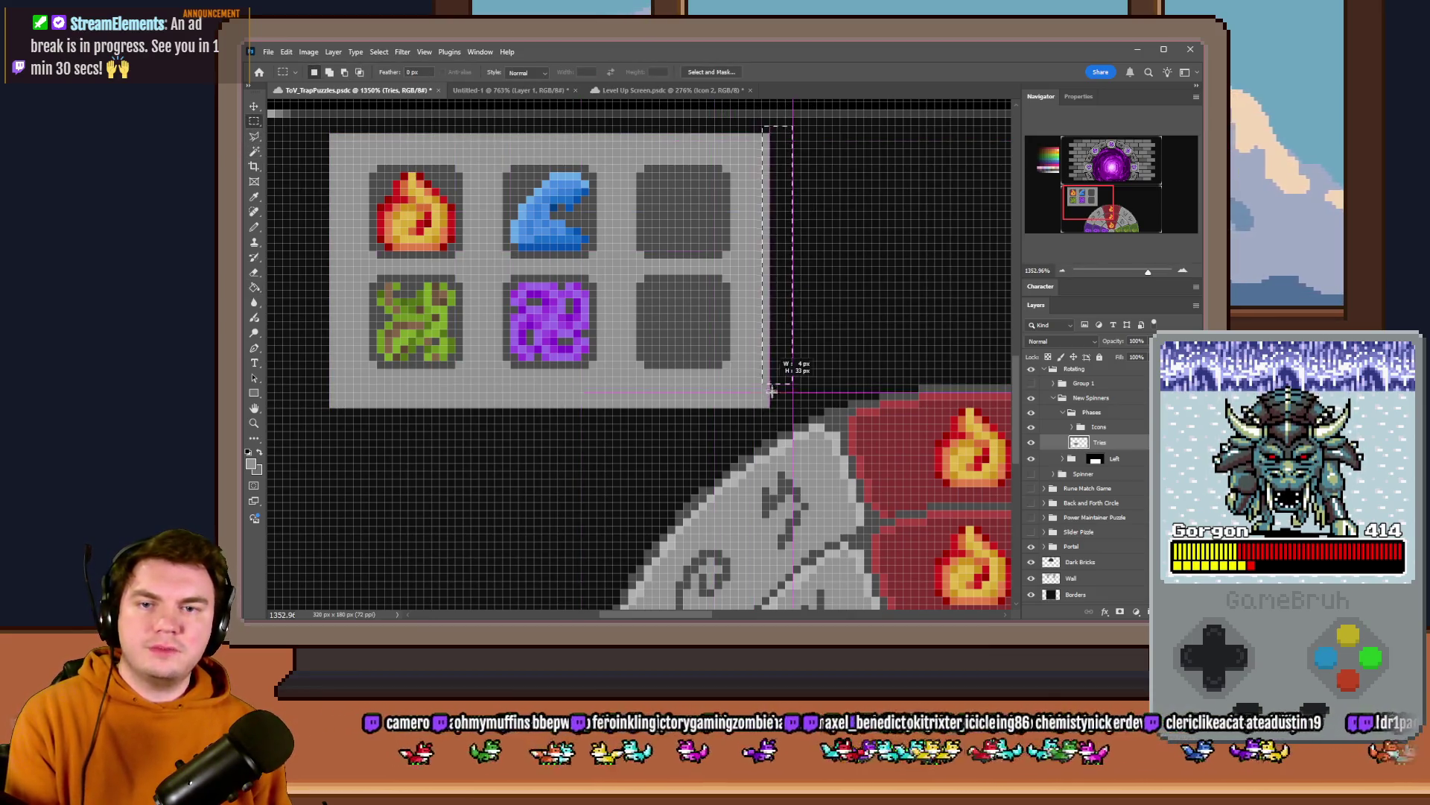
pyautogui.moveTo(763, 417); pyautogui.dragTo(793, 126)
pyautogui.hotkey('ctrl', 'd')
pyautogui.press('Delete')
# - Trim the tray's left column and bottom row, leaving a plain grey rectangle
pyautogui.moveTo(329, 129)
pyautogui.mouseDown()
pyautogui.moveTo(338, 409)
pyautogui.moveTo(782, 400)
pyautogui.mouseUp()
pyautogui.hotkey('ctrl', 'd')
pyautogui.press('Delete')
pyautogui.hotkey('ctrl', 'd')
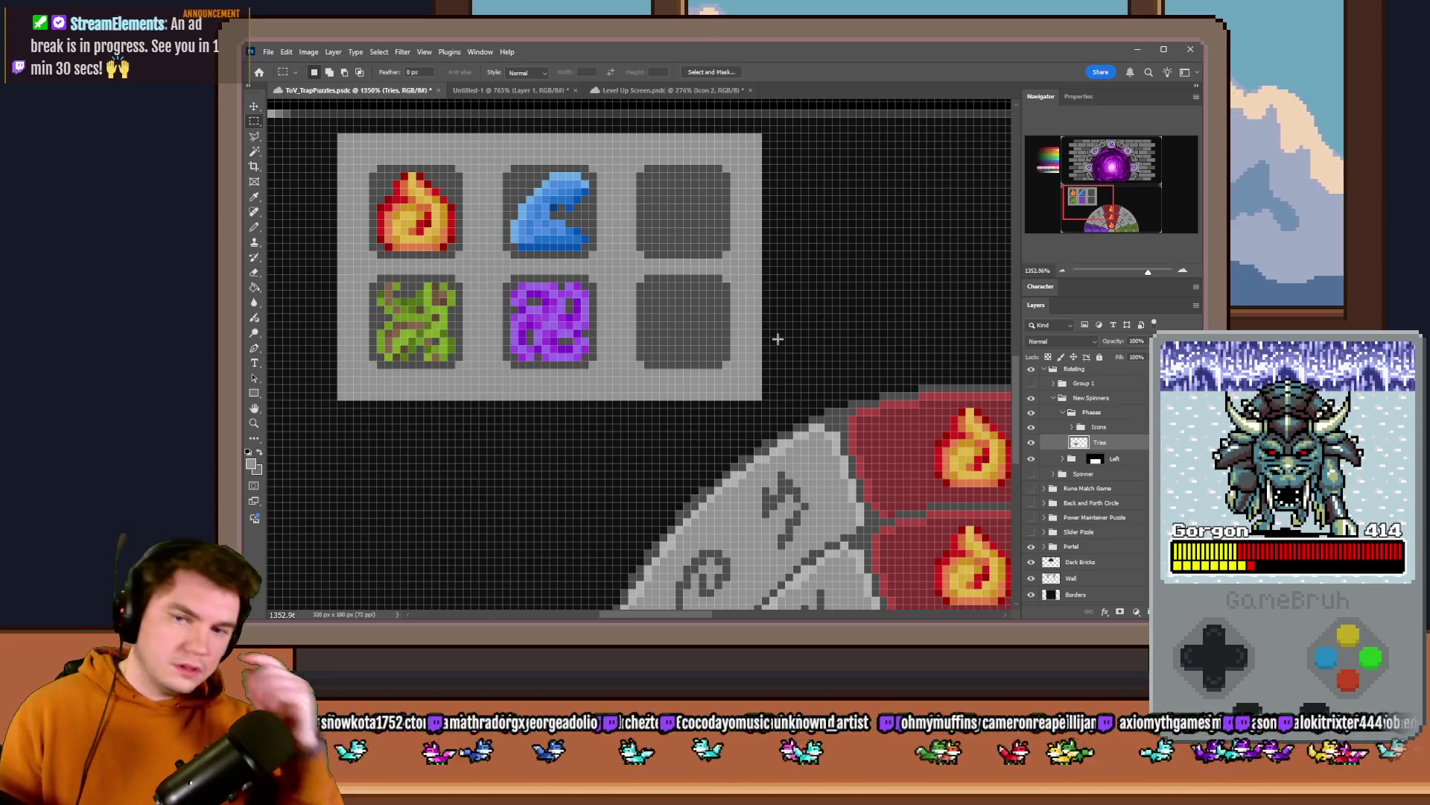
pyautogui.scroll(-3, 730, 313)
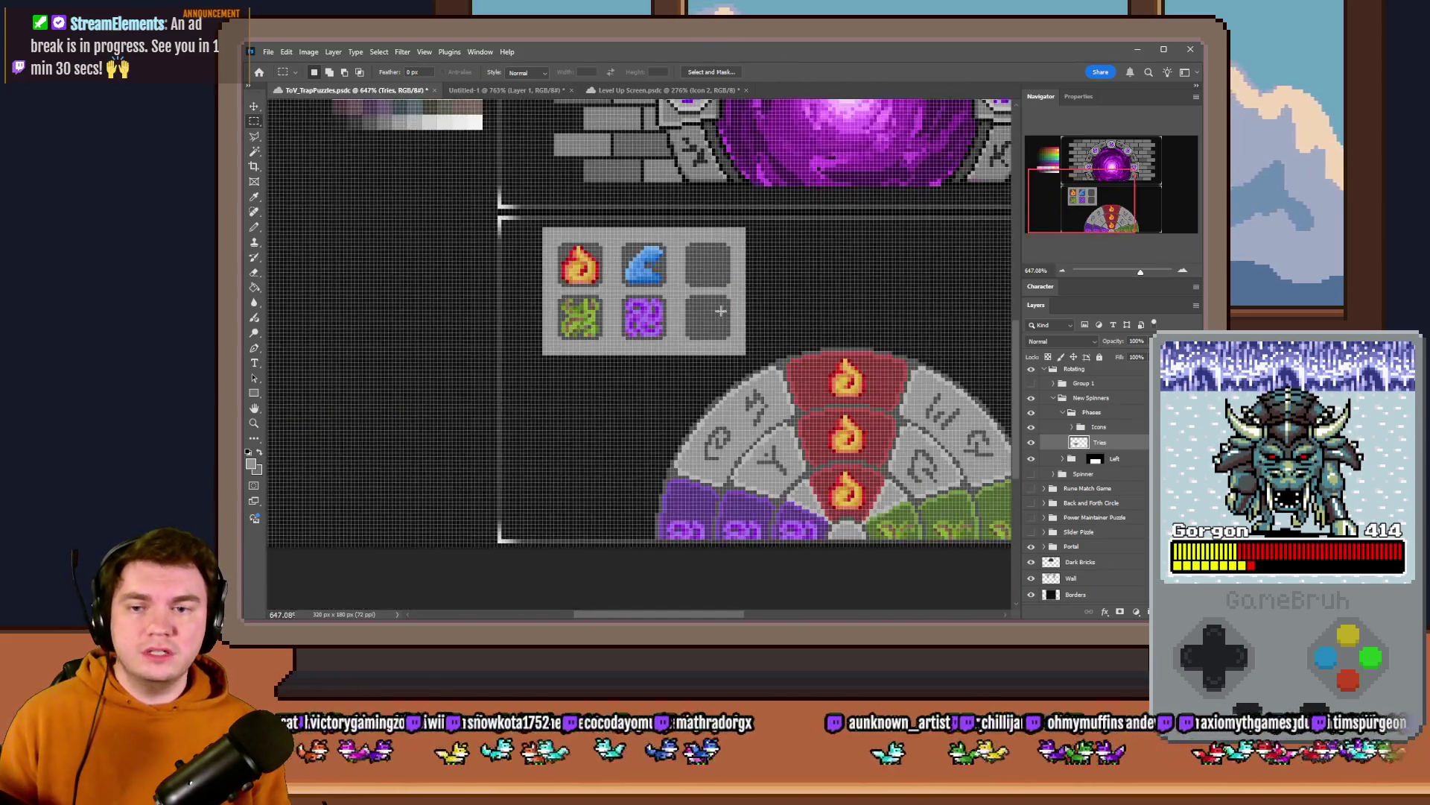
pyautogui.scroll(2, 664, 326)
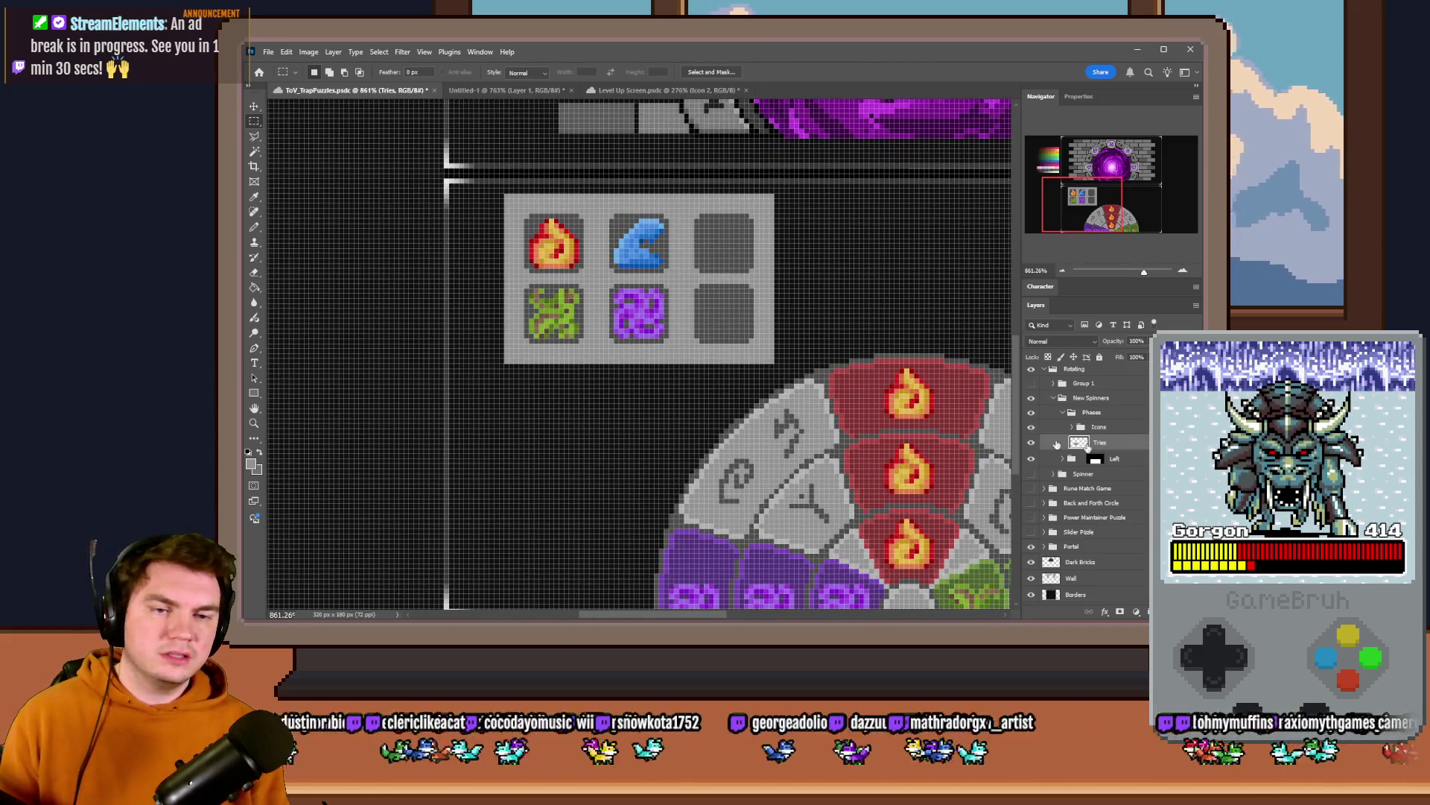
pyautogui.scroll(1, 833, 364)
# - Duplicate the lower row of empty tiles onto a new layer and merge it down
pyautogui.moveTo(828, 366)
pyautogui.mouseDown()
pyautogui.moveTo(451, 250)
pyautogui.moveTo(543, 349)
pyautogui.mouseUp()
pyautogui.hotkey('ctrl', 'j')
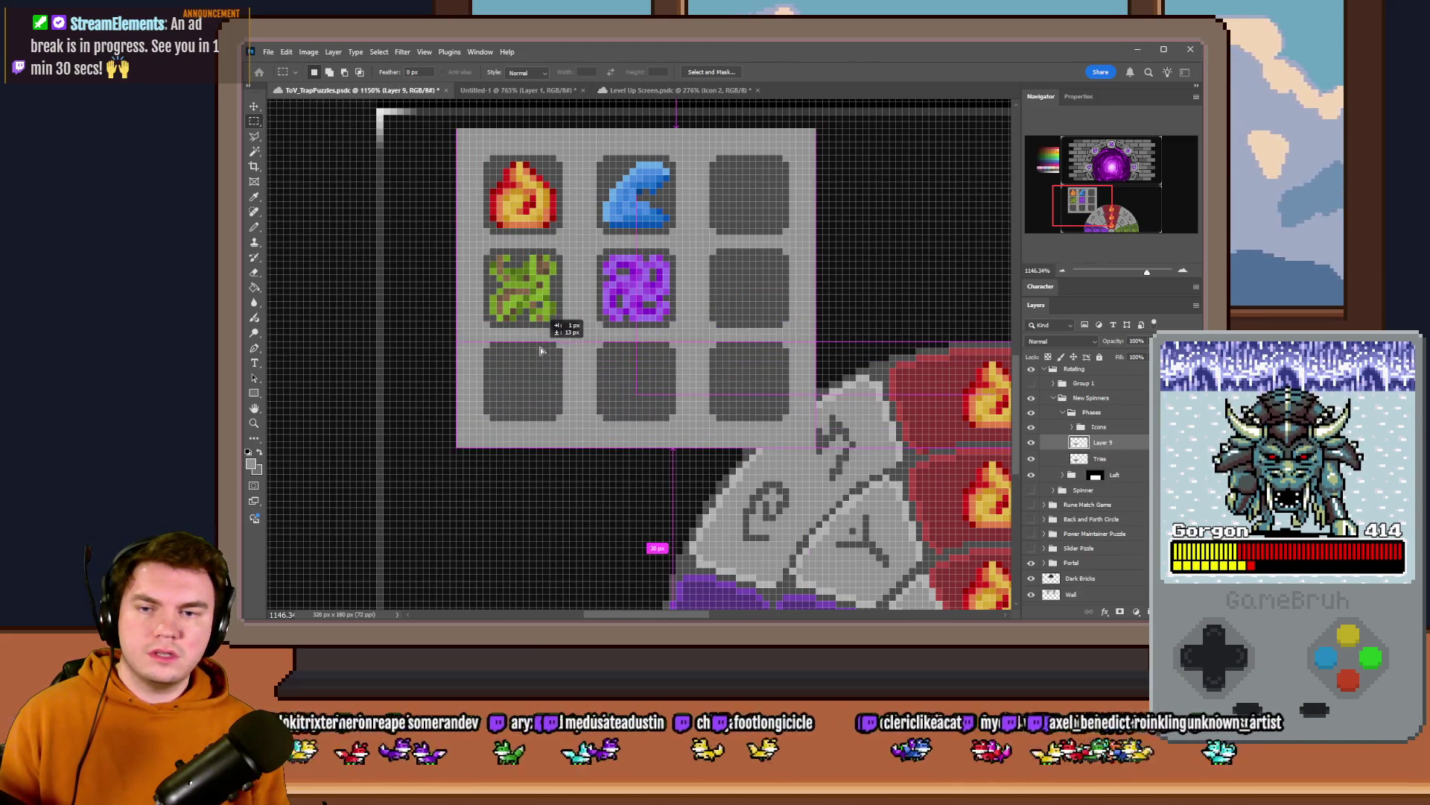
pyautogui.hotkey('ctrl', 'e')
# - Move the blue Hydro icon to the bottom-left tile and hide the Necro icon
pyautogui.click(1073, 428)
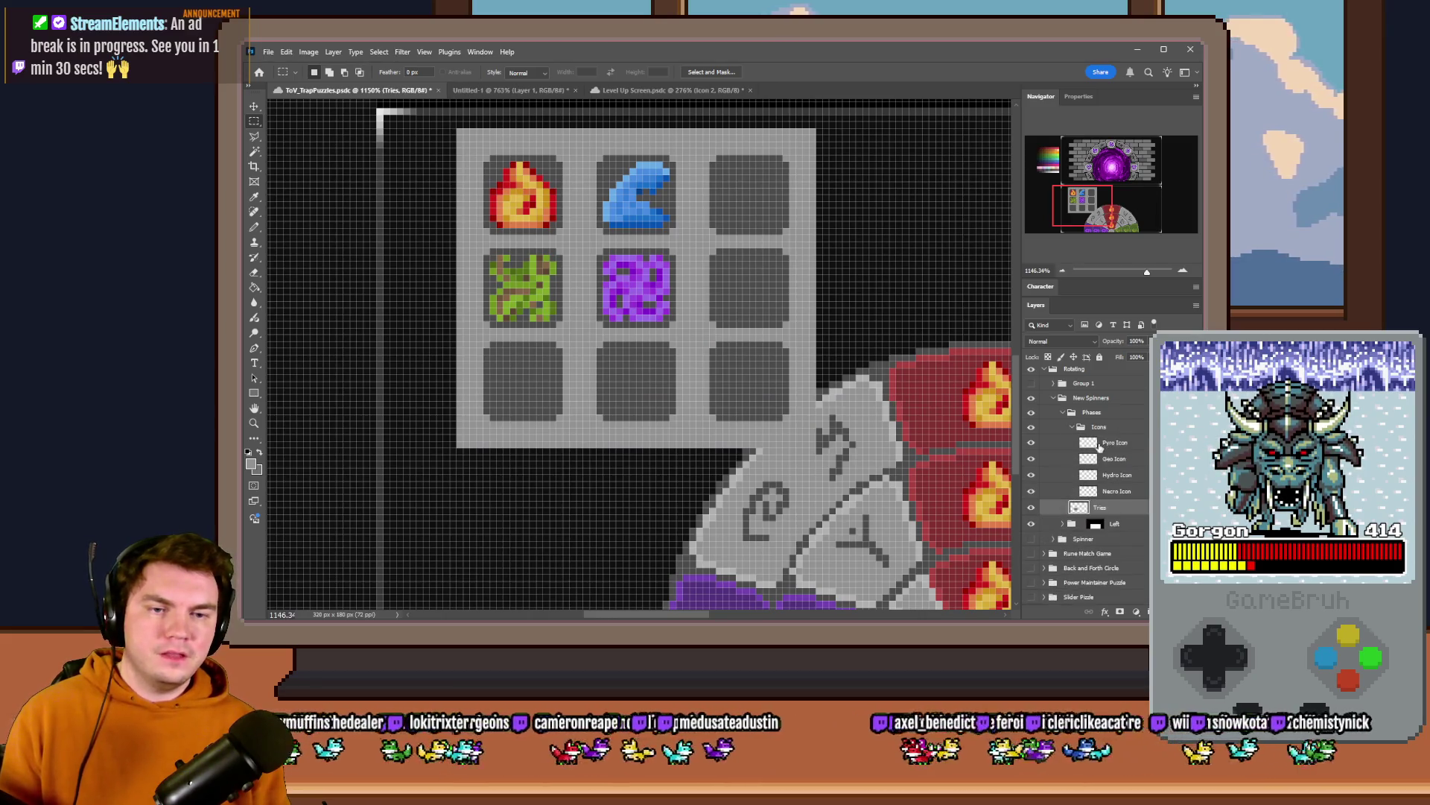
pyautogui.click(1118, 474)
pyautogui.moveTo(767, 263); pyautogui.dragTo(655, 447)
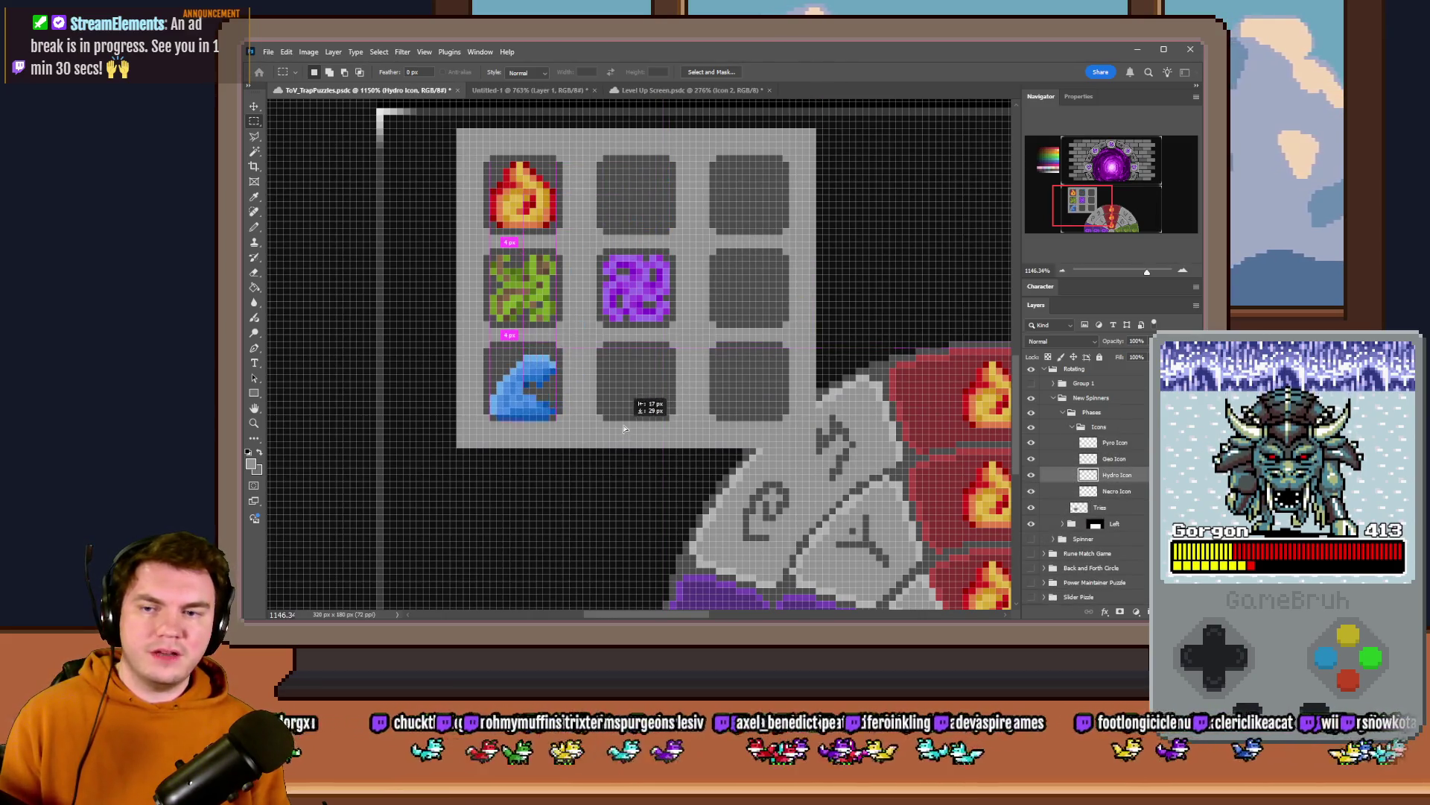
pyautogui.click(1032, 491)
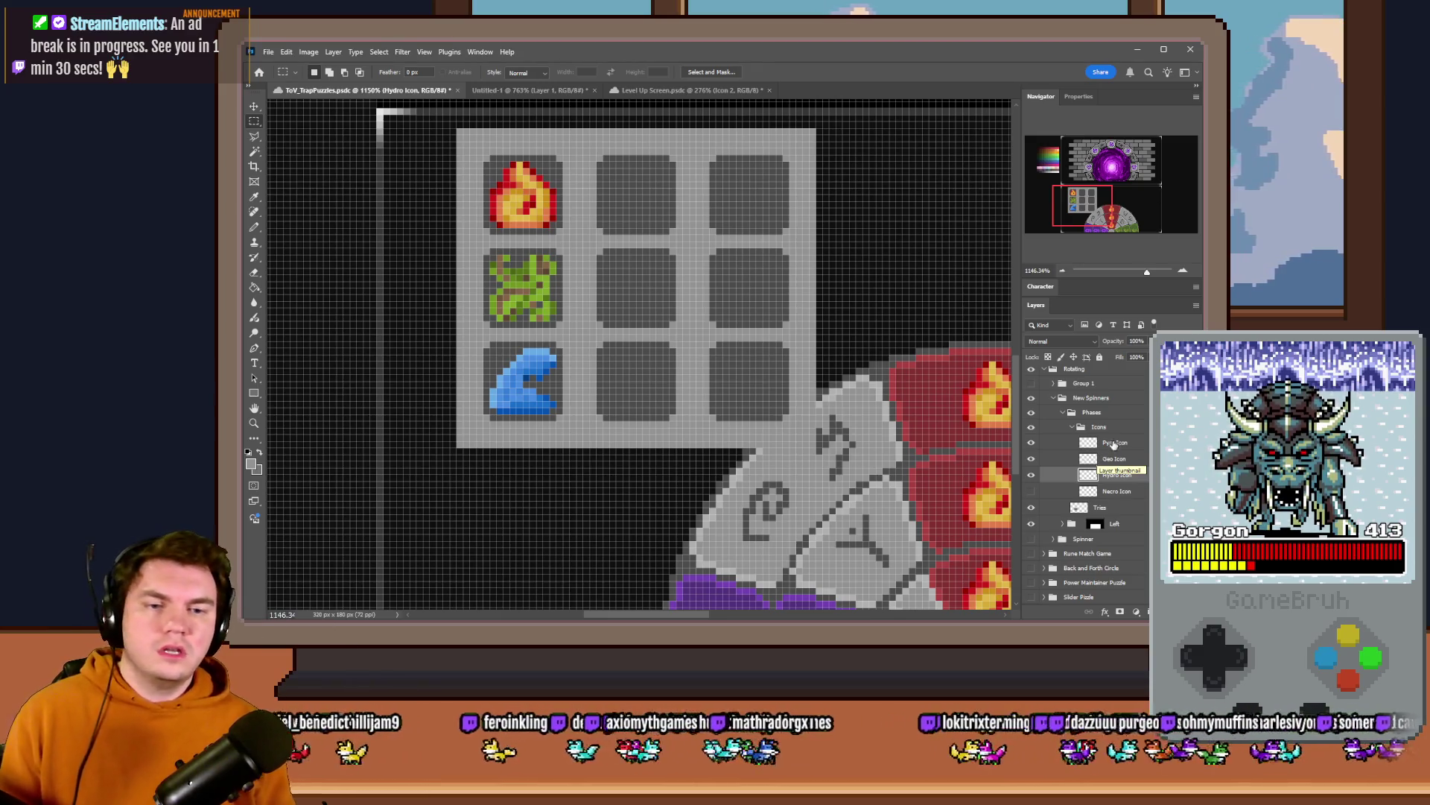
# - Collapse the Icons group and move the icon tray beside the wheel
pyautogui.click(1067, 429)
pyautogui.click(1073, 428)
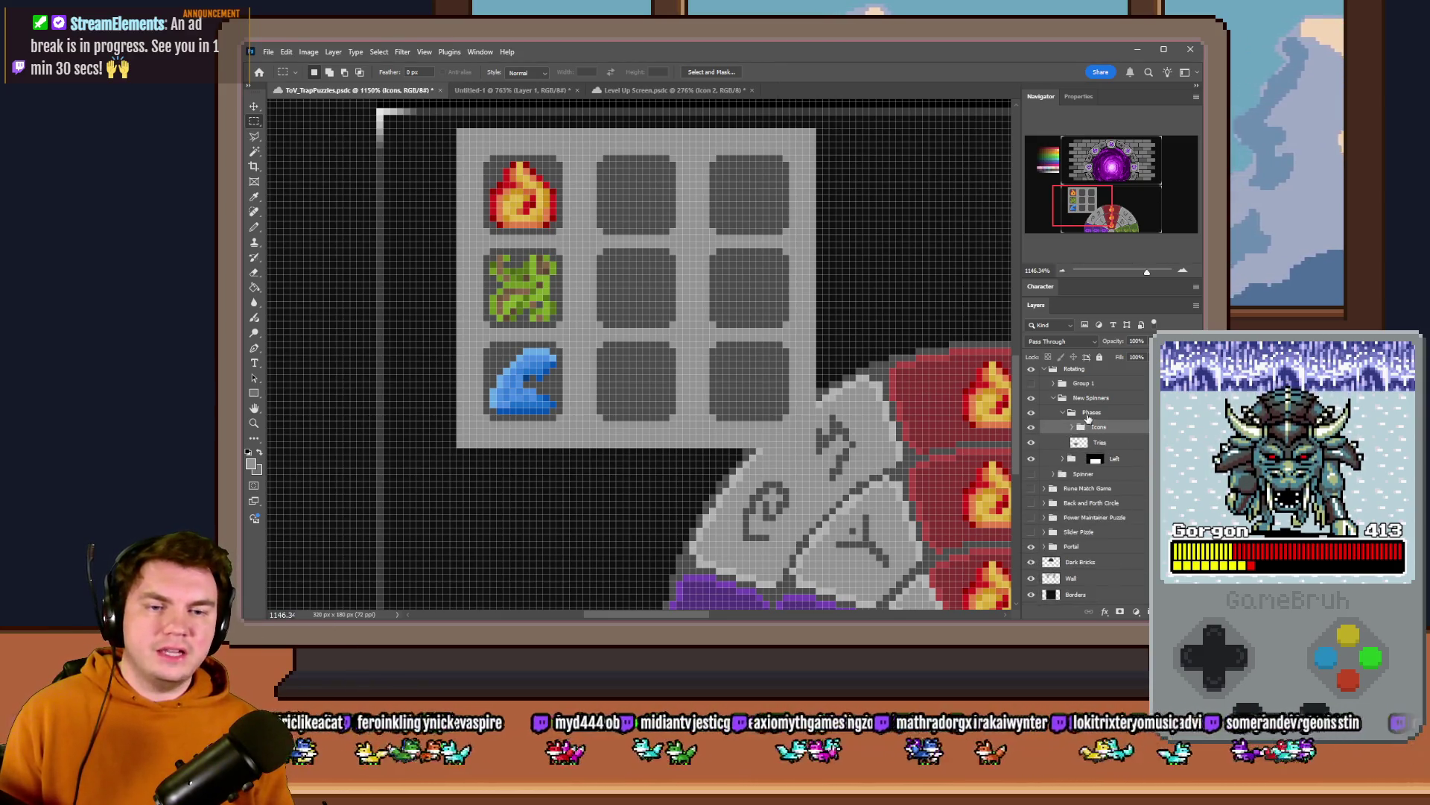
pyautogui.scroll(-2, 715, 358)
pyautogui.moveTo(694, 378)
pyautogui.mouseDown()
pyautogui.moveTo(684, 393)
pyautogui.moveTo(671, 347)
pyautogui.mouseUp()
pyautogui.scroll(-2, 670, 347)
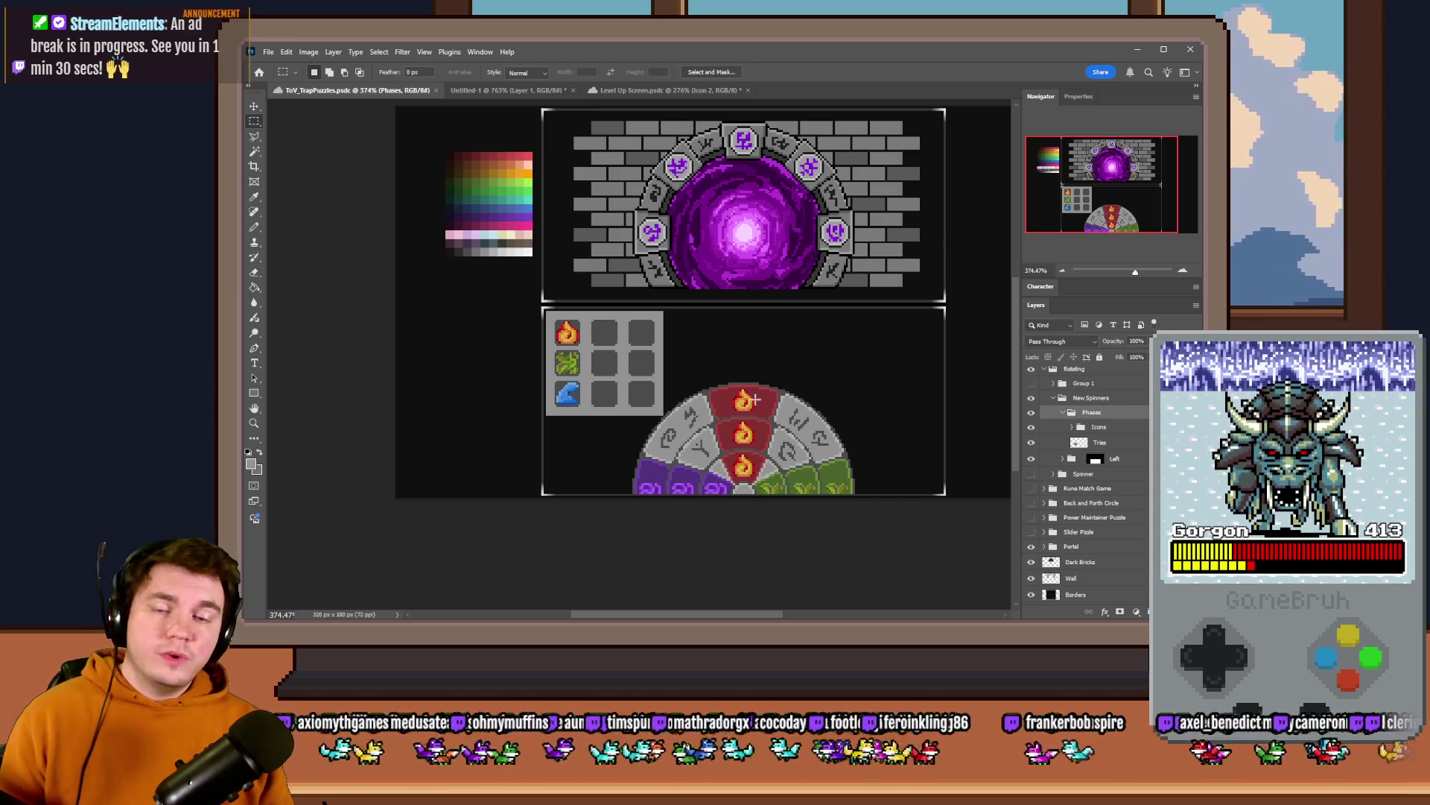
# - Move the rune wheel's Left layer to the left, redoing it once after an undo
pyautogui.click(1072, 464)
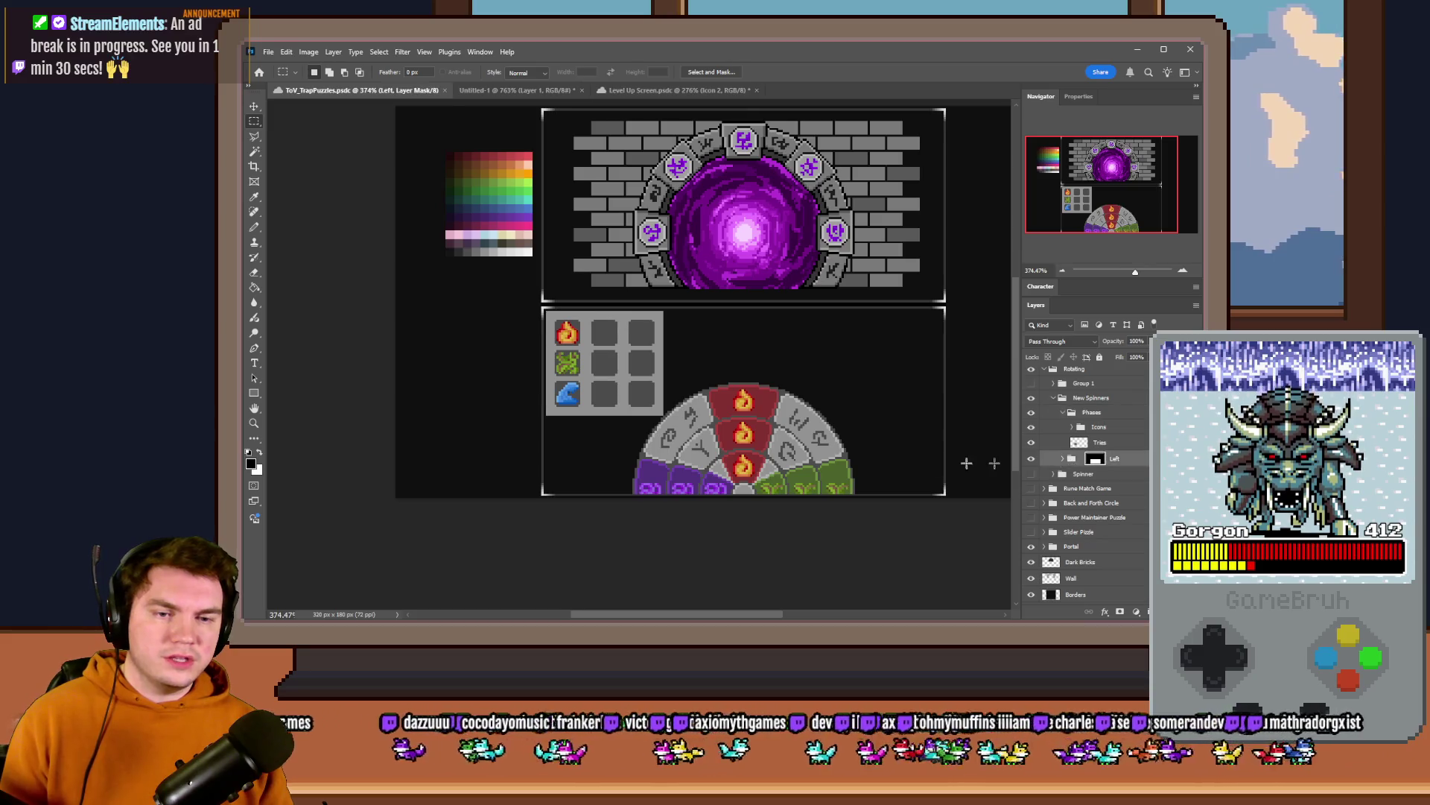
pyautogui.scroll(3, 609, 446)
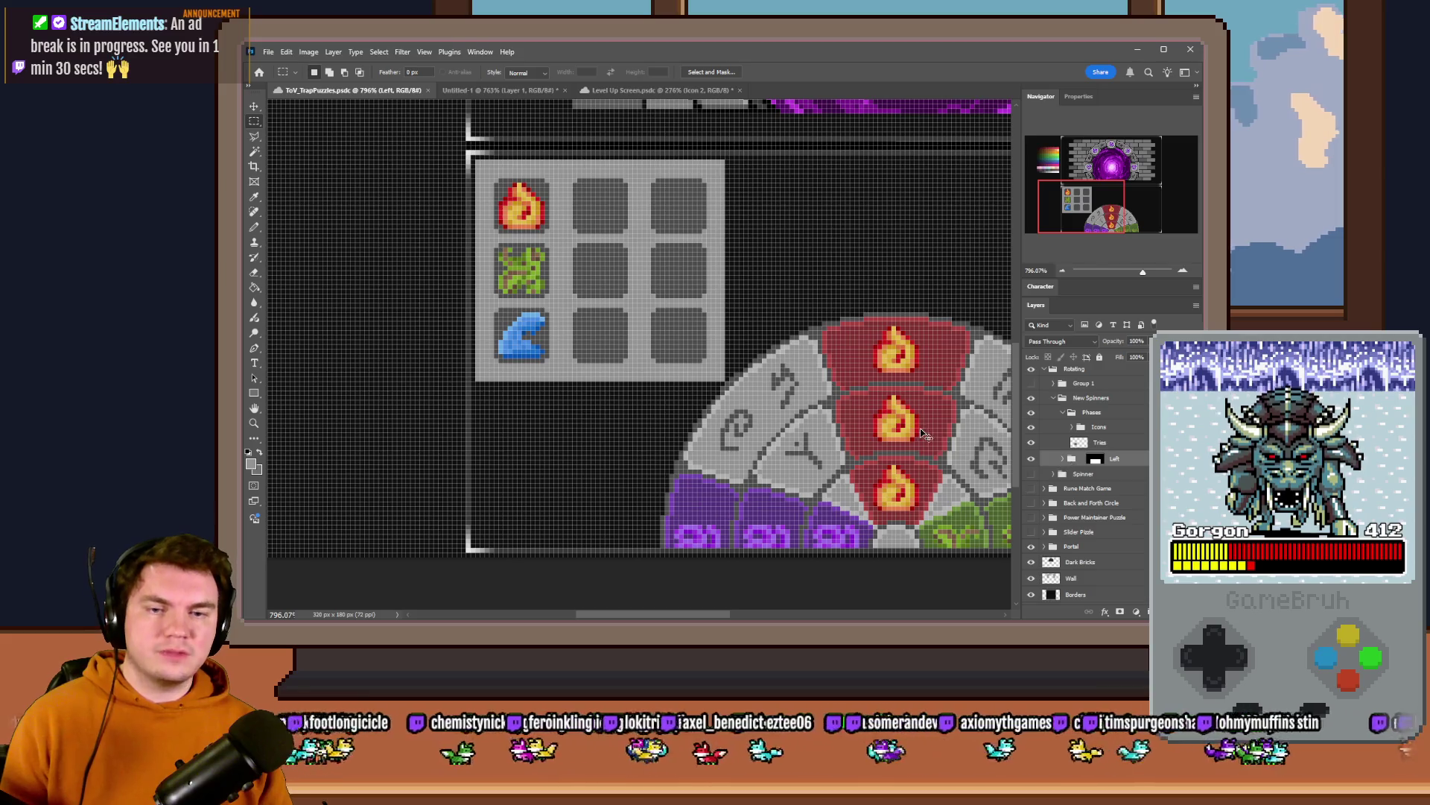
pyautogui.moveTo(923, 436); pyautogui.dragTo(760, 439)
pyautogui.hotkey('ctrl', 'z')
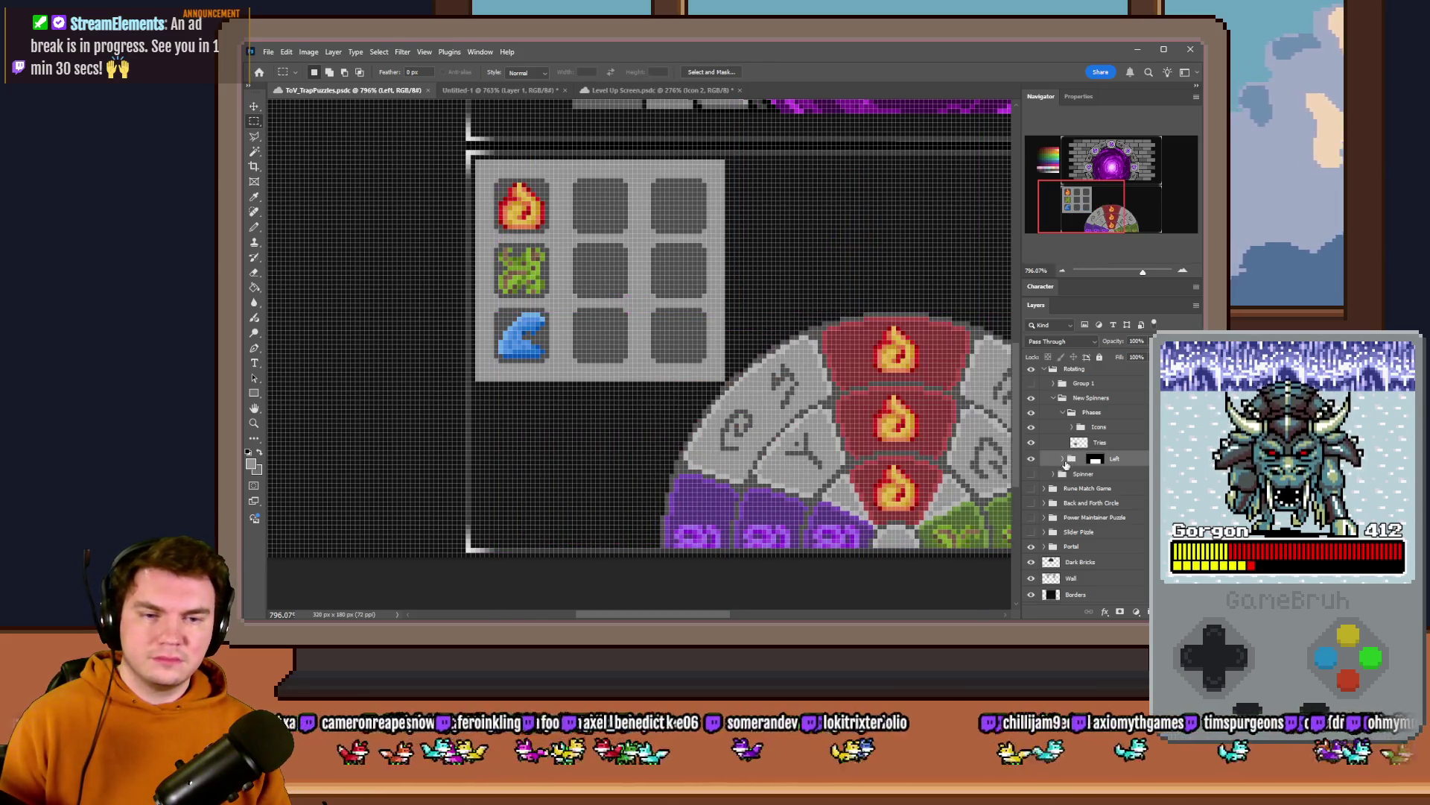
pyautogui.moveTo(951, 468); pyautogui.dragTo(767, 470)
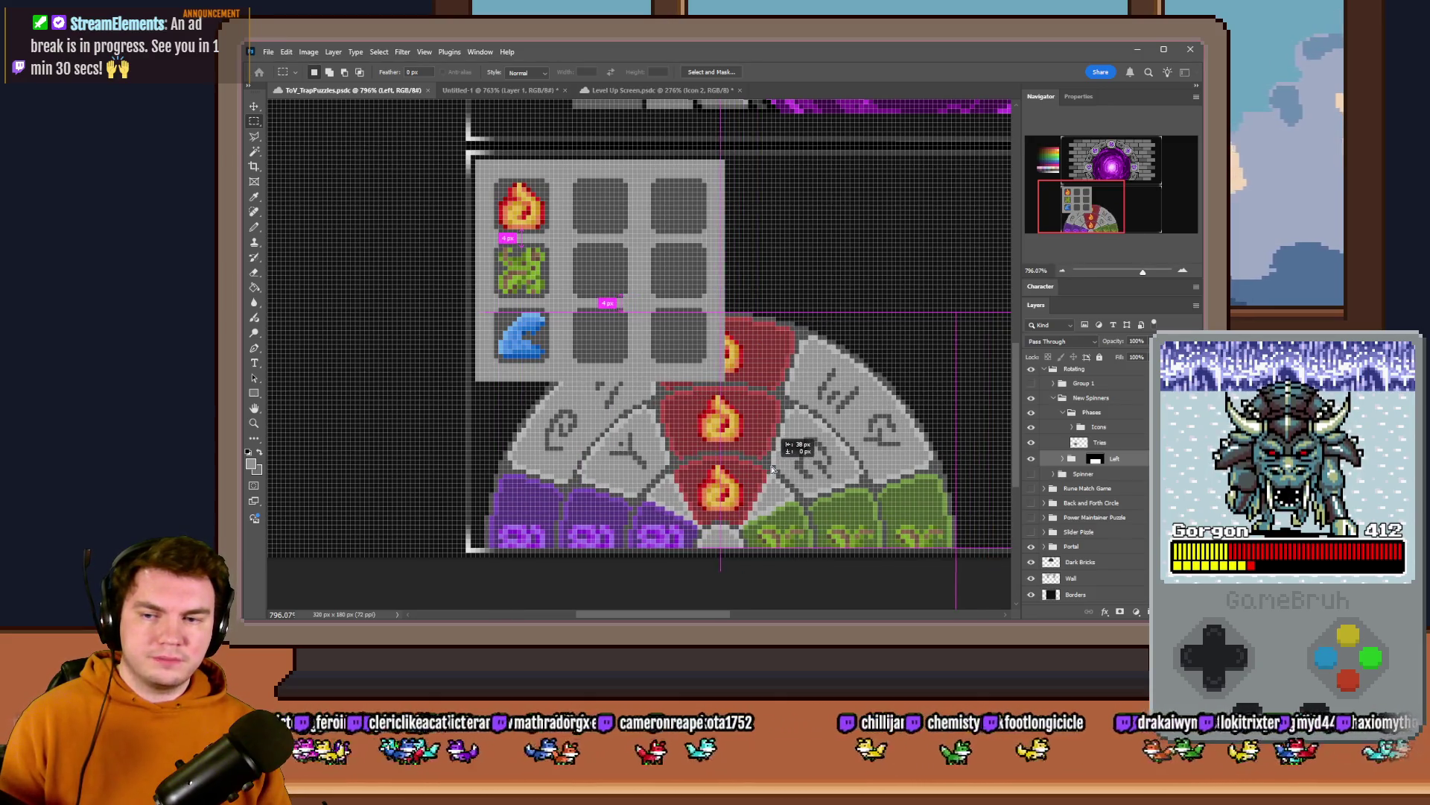
pyautogui.scroll(-3, 502, 462)
pyautogui.scroll(2, 680, 445)
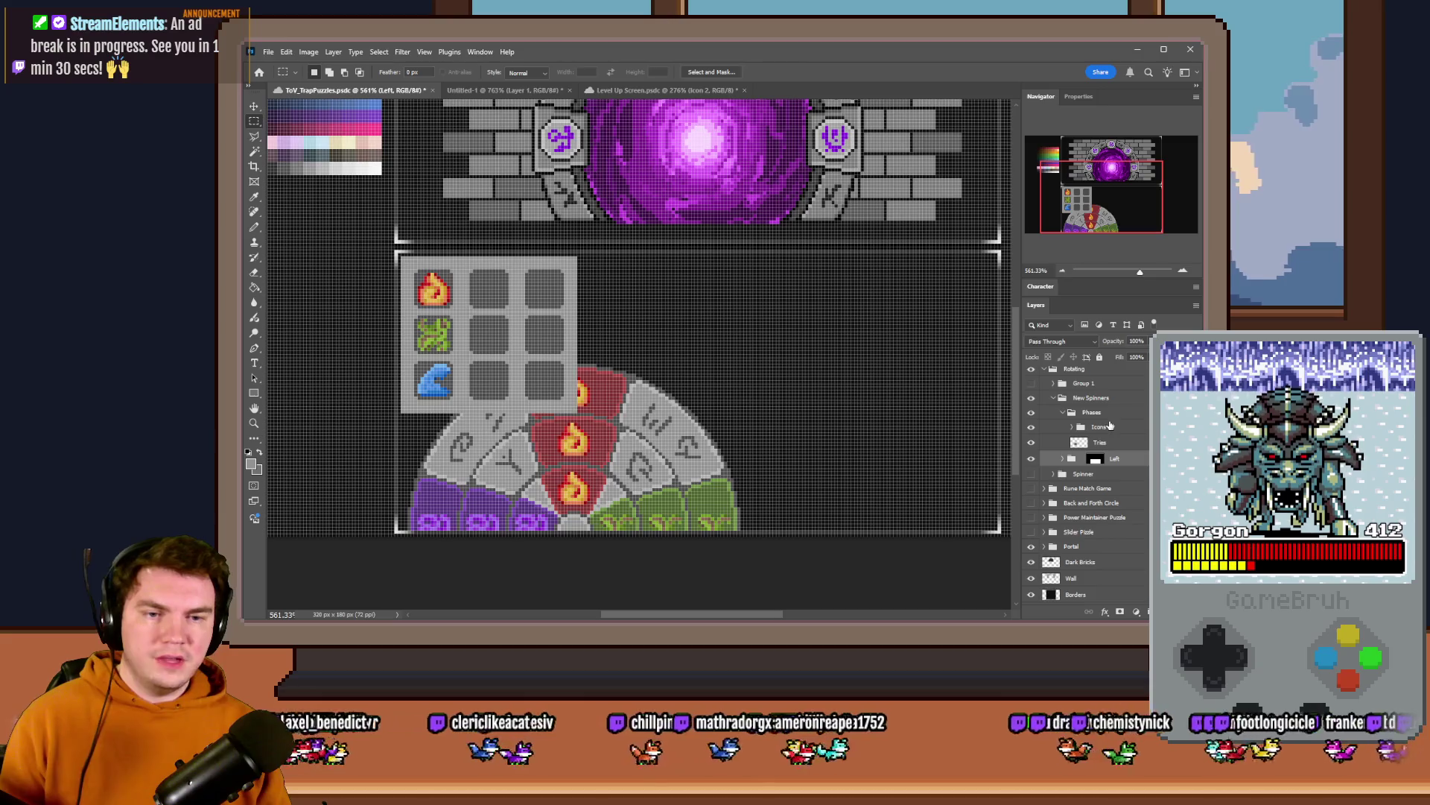
# - Drag the Phases icon tray to the wheel's right and arrow-nudge it into place
pyautogui.click(1089, 412)
pyautogui.moveTo(594, 384); pyautogui.dragTo(982, 444)
pyautogui.scroll(-2, 806, 424)
pyautogui.scroll(2, 806, 424)
pyautogui.scroll(2, 807, 424)
pyautogui.moveTo(807, 425); pyautogui.dragTo(725, 465)
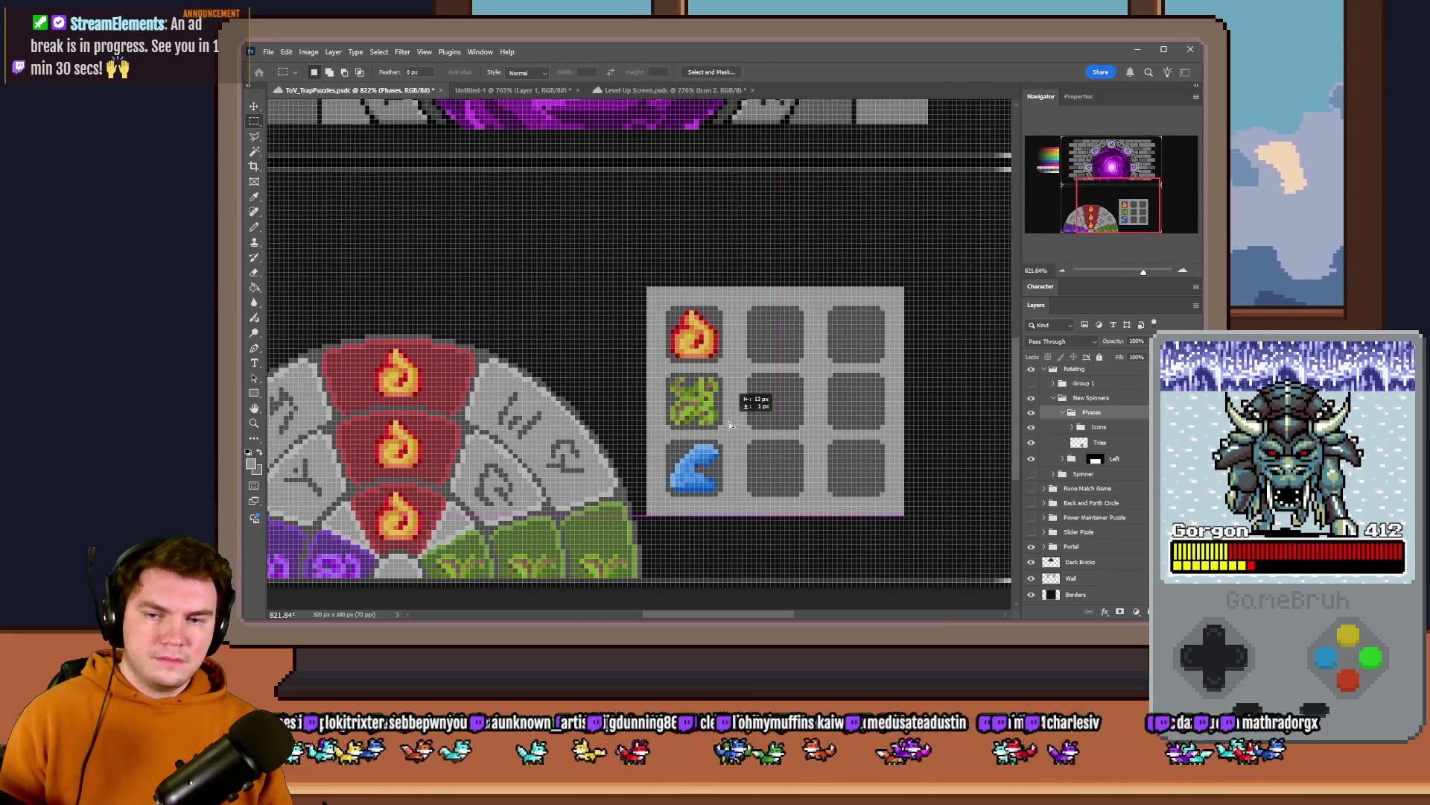
pyautogui.press('Right')
pyautogui.press('Right')
pyautogui.press('Right')
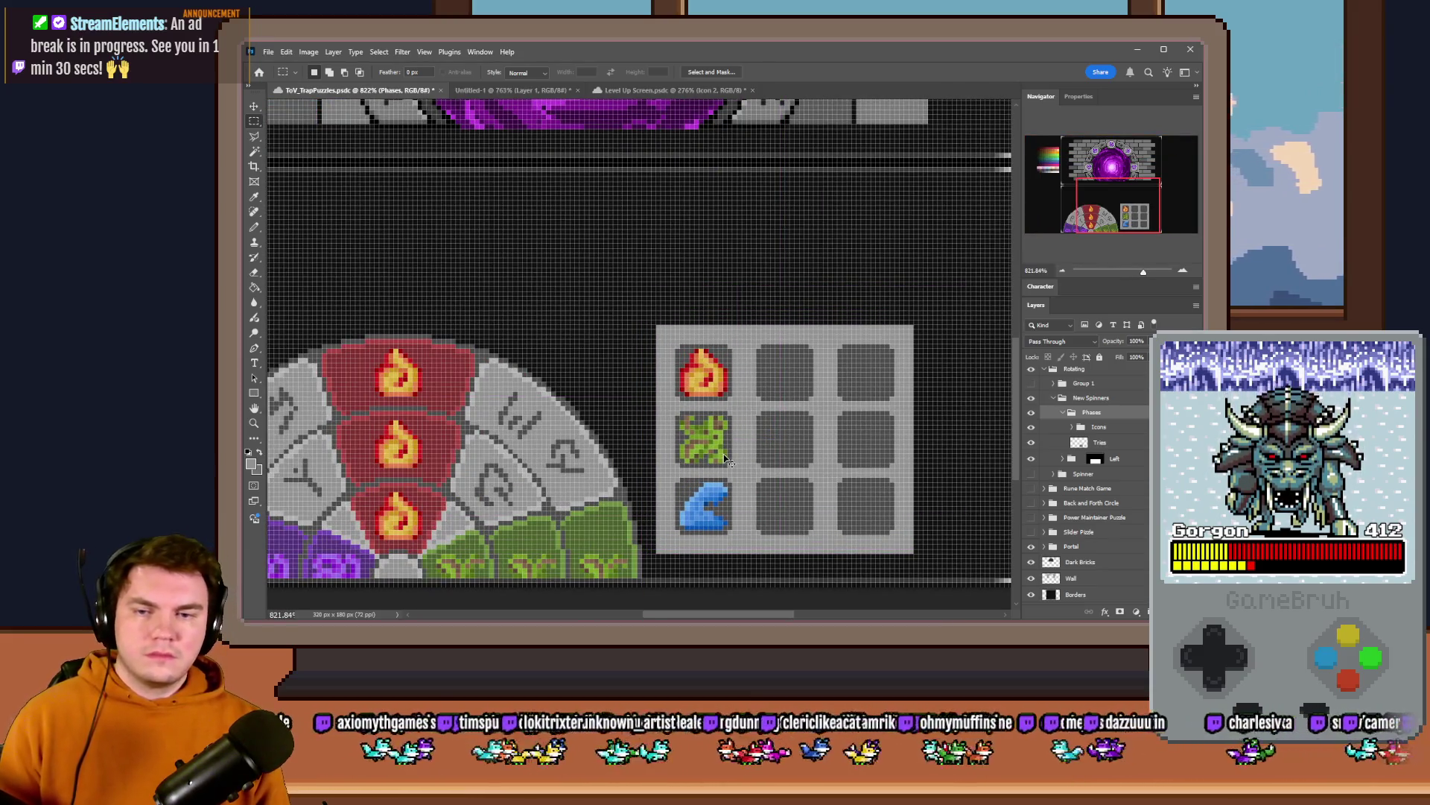
pyautogui.press('Up')
pyautogui.press('Up')
pyautogui.press('Up')
pyautogui.scroll(-2, 707, 373)
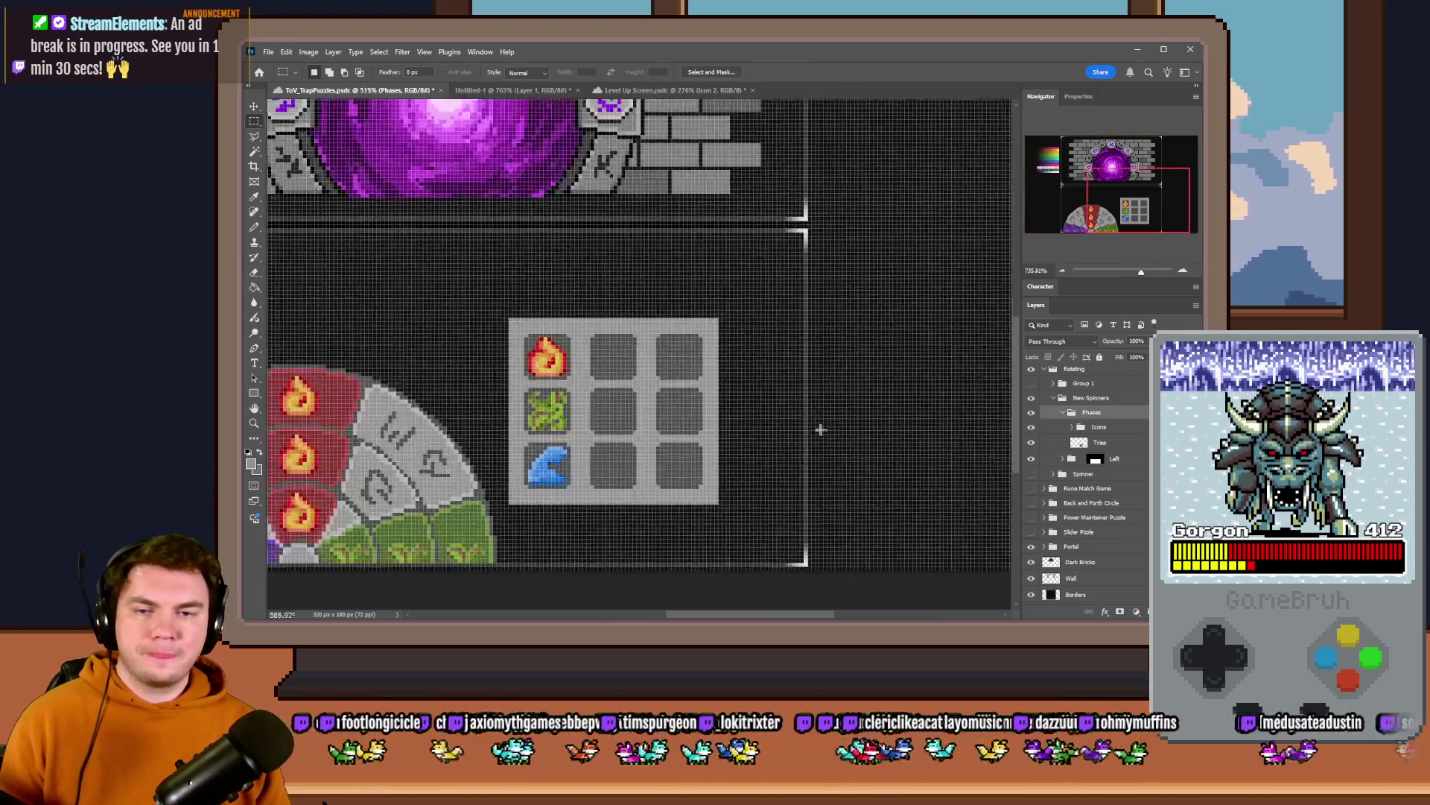
pyautogui.scroll(2, 707, 373)
pyautogui.scroll(2, 679, 342)
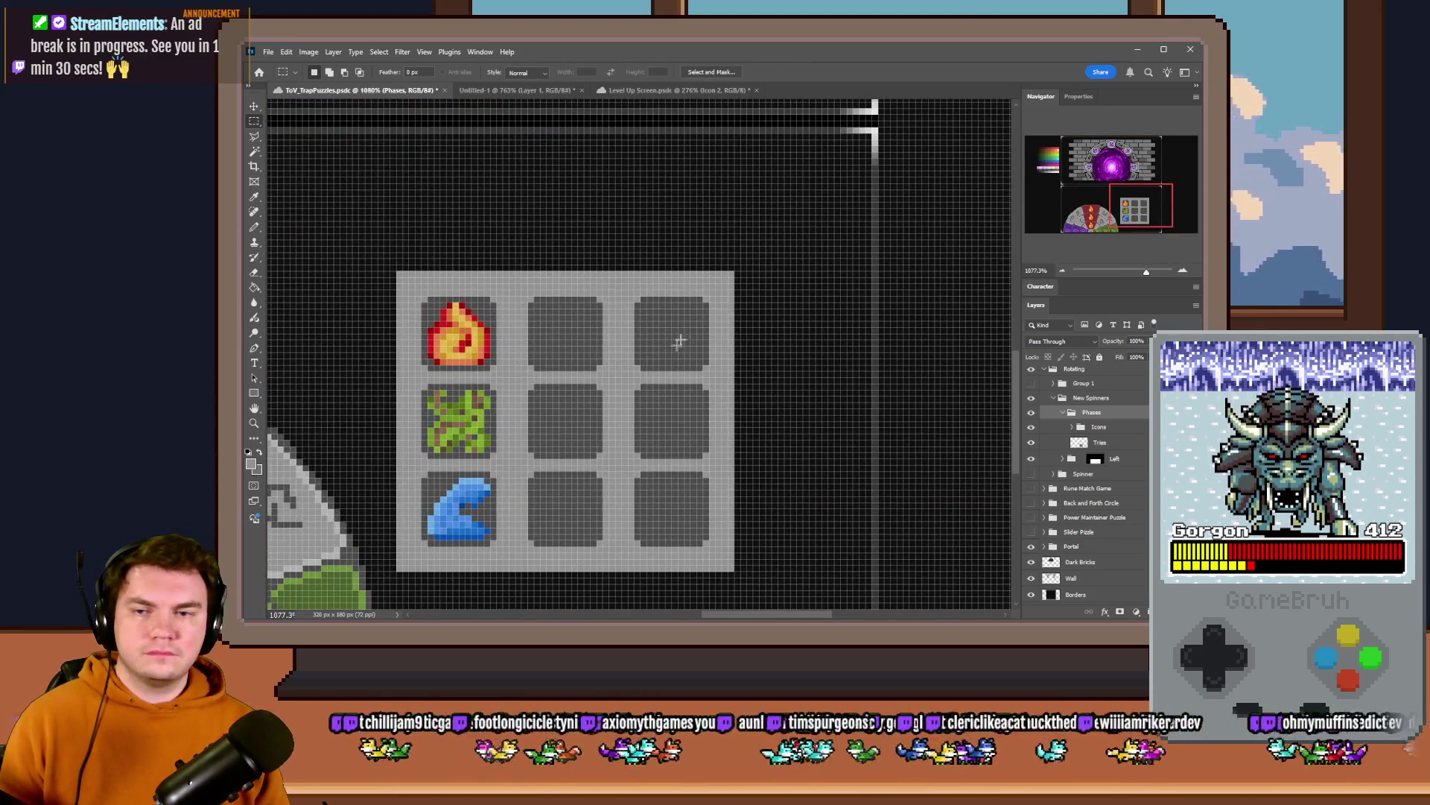
pyautogui.scroll(1, 724, 302)
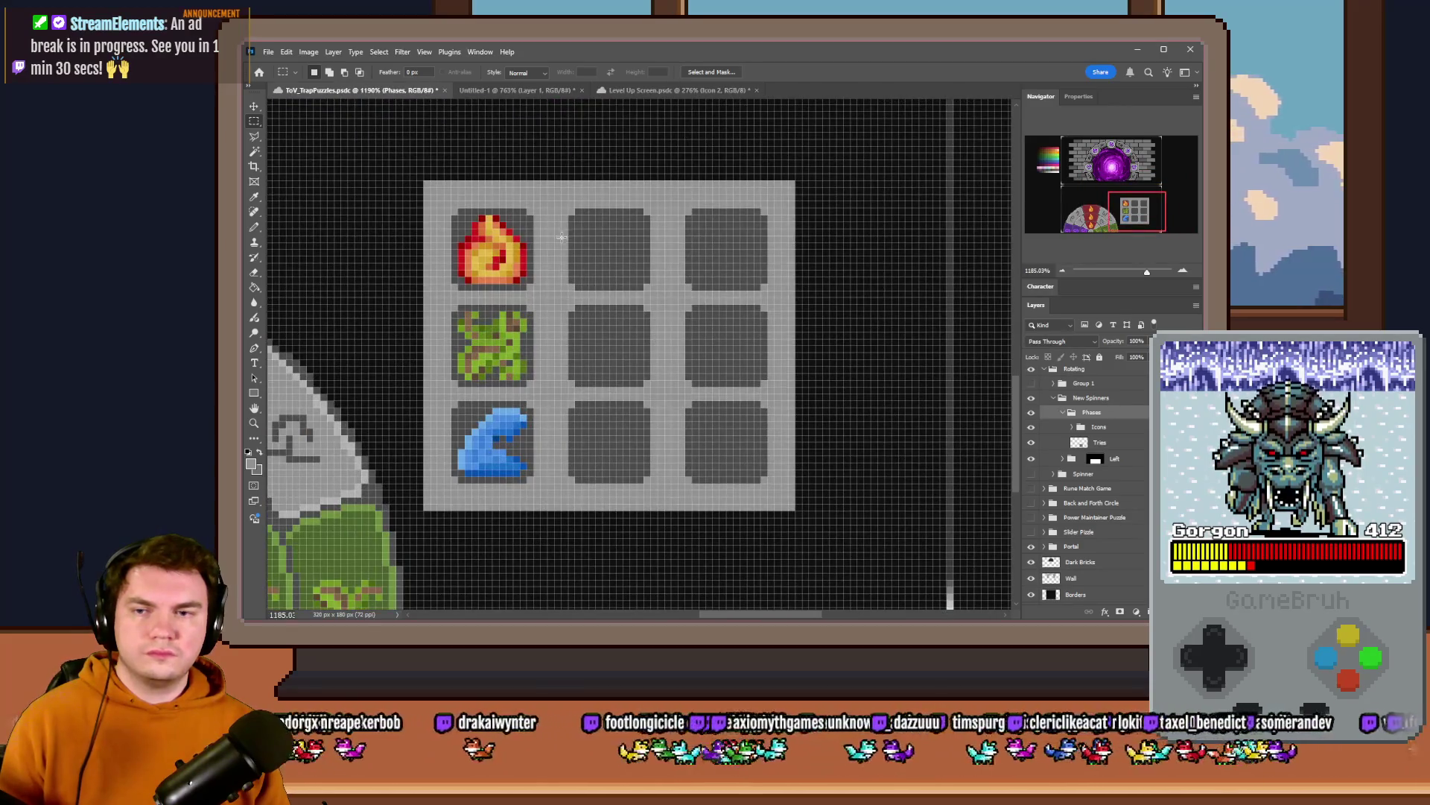
# - Fill two thin dark divider strips between the tray's slot columns on the Tries layer
pyautogui.moveTo(551, 207); pyautogui.dragTo(550, 486)
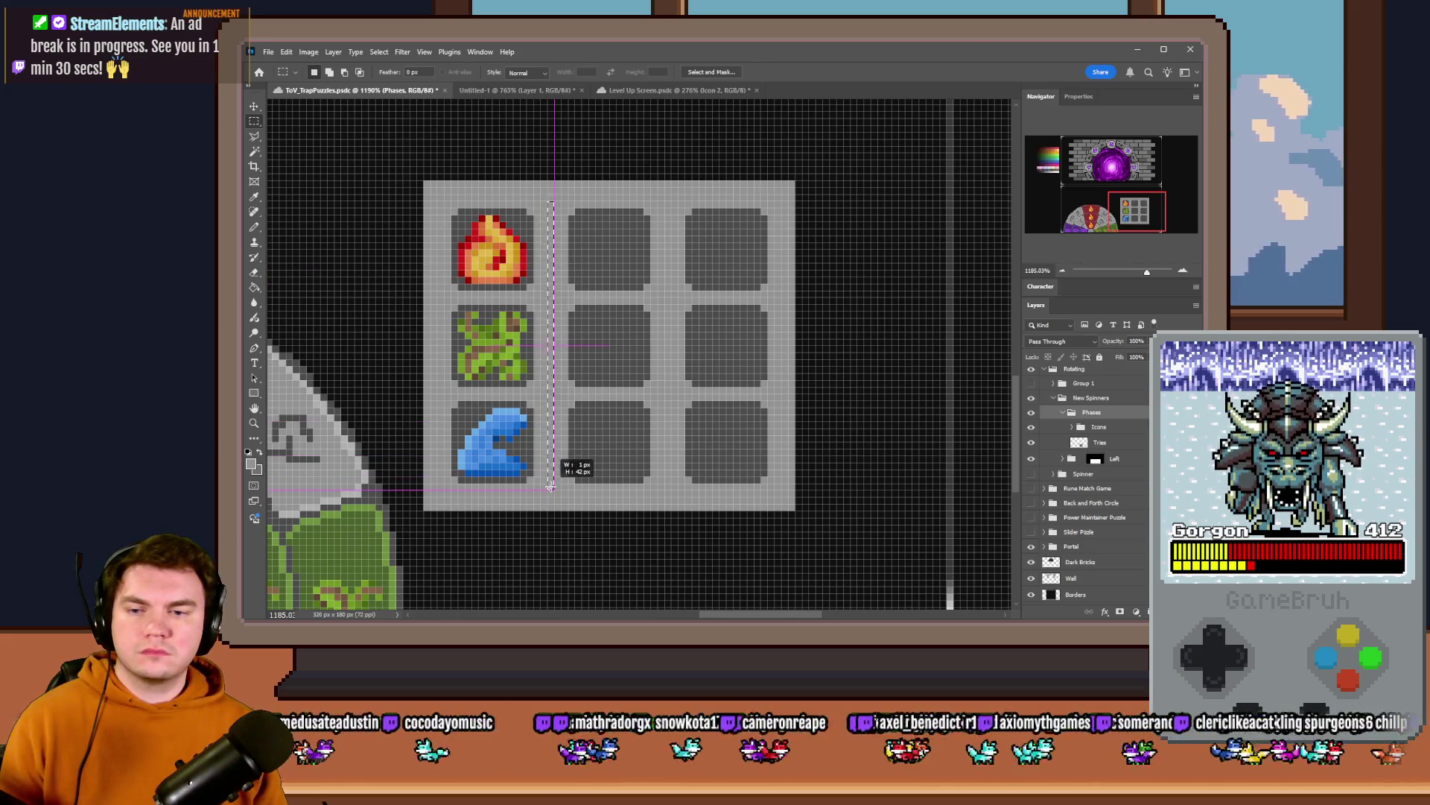
pyautogui.press('g')
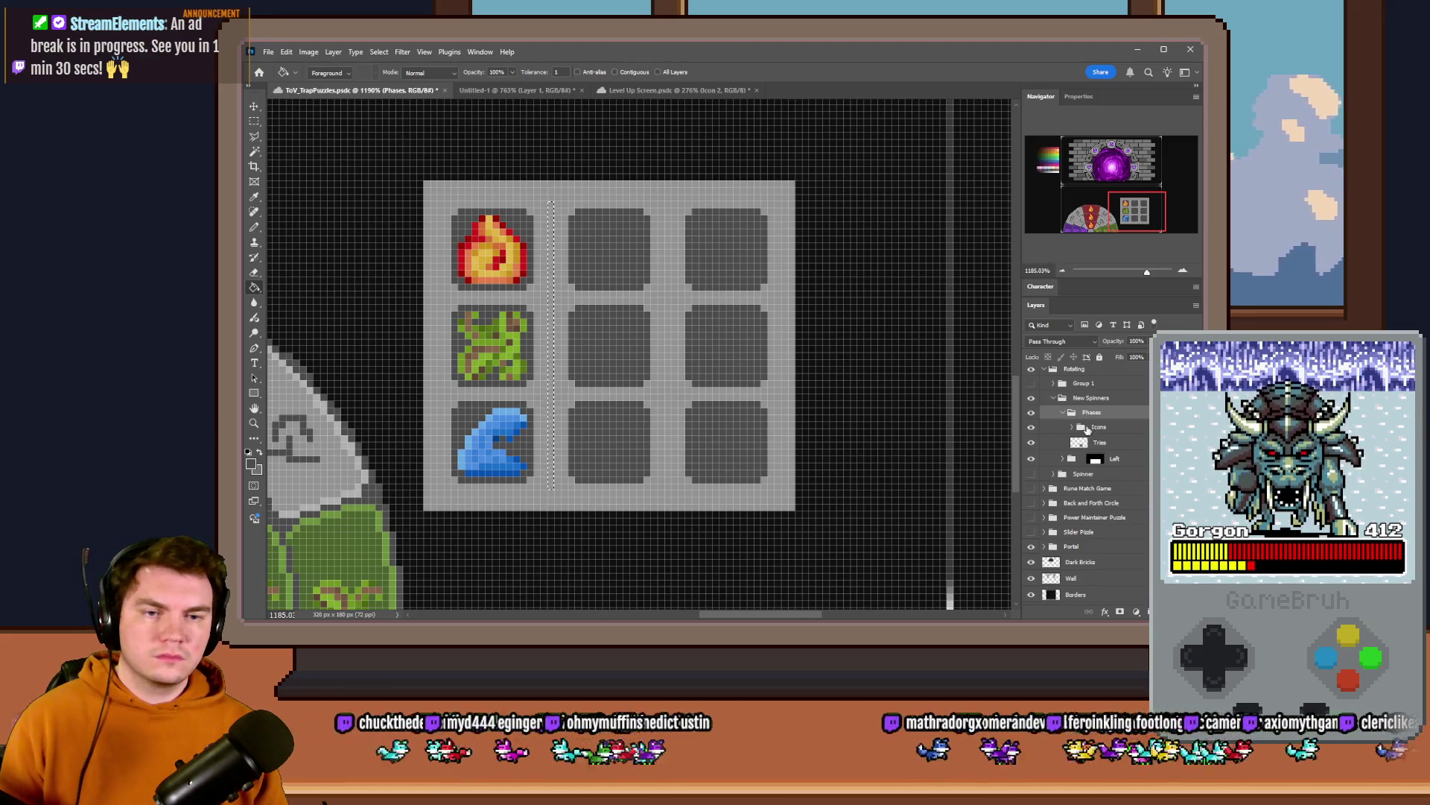
pyautogui.click(1099, 442)
pyautogui.click(553, 246)
pyautogui.press('m')
pyautogui.moveTo(664, 204); pyautogui.dragTo(664, 259)
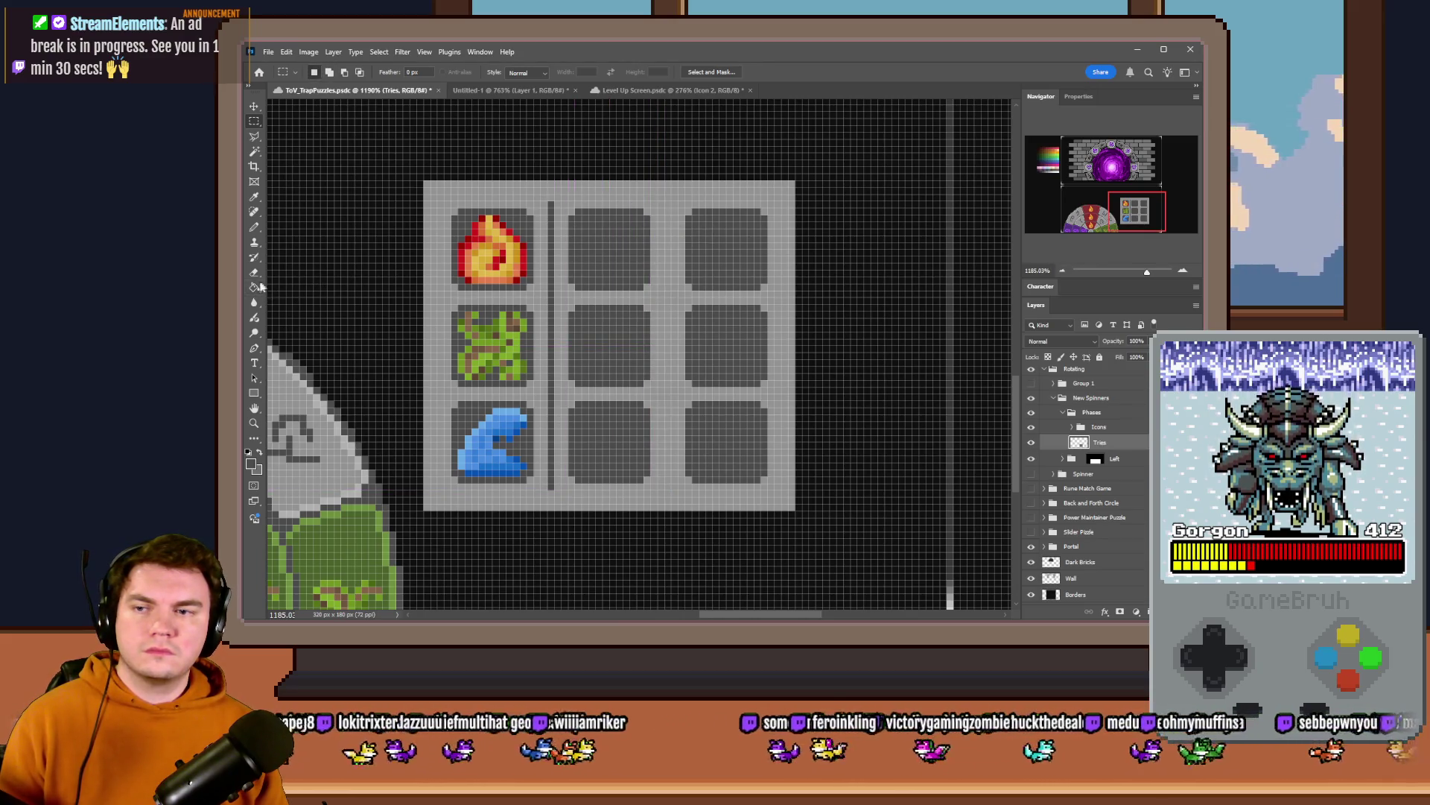
pyautogui.click(254, 286)
pyautogui.click(667, 280)
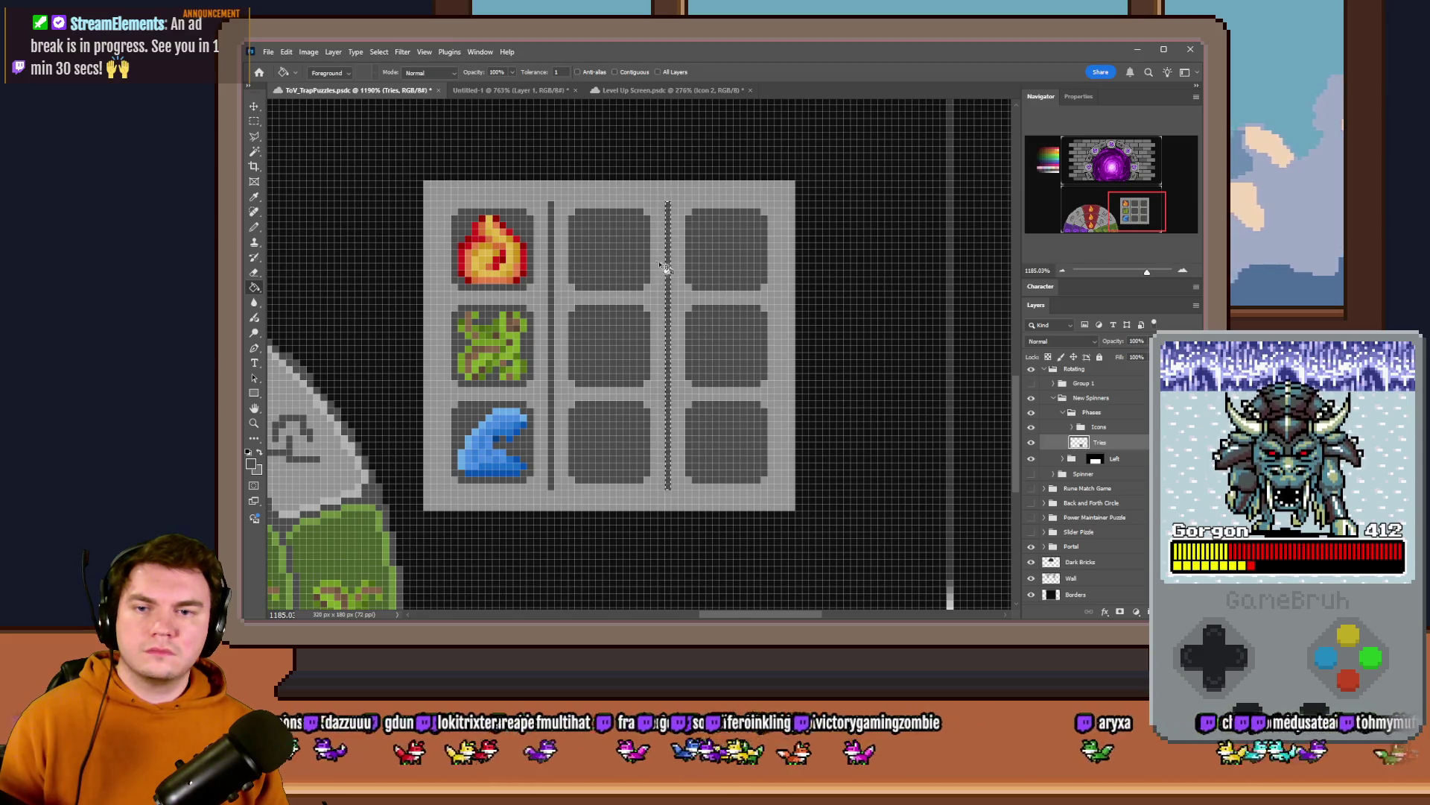
pyautogui.click(253, 121)
pyautogui.click(538, 164)
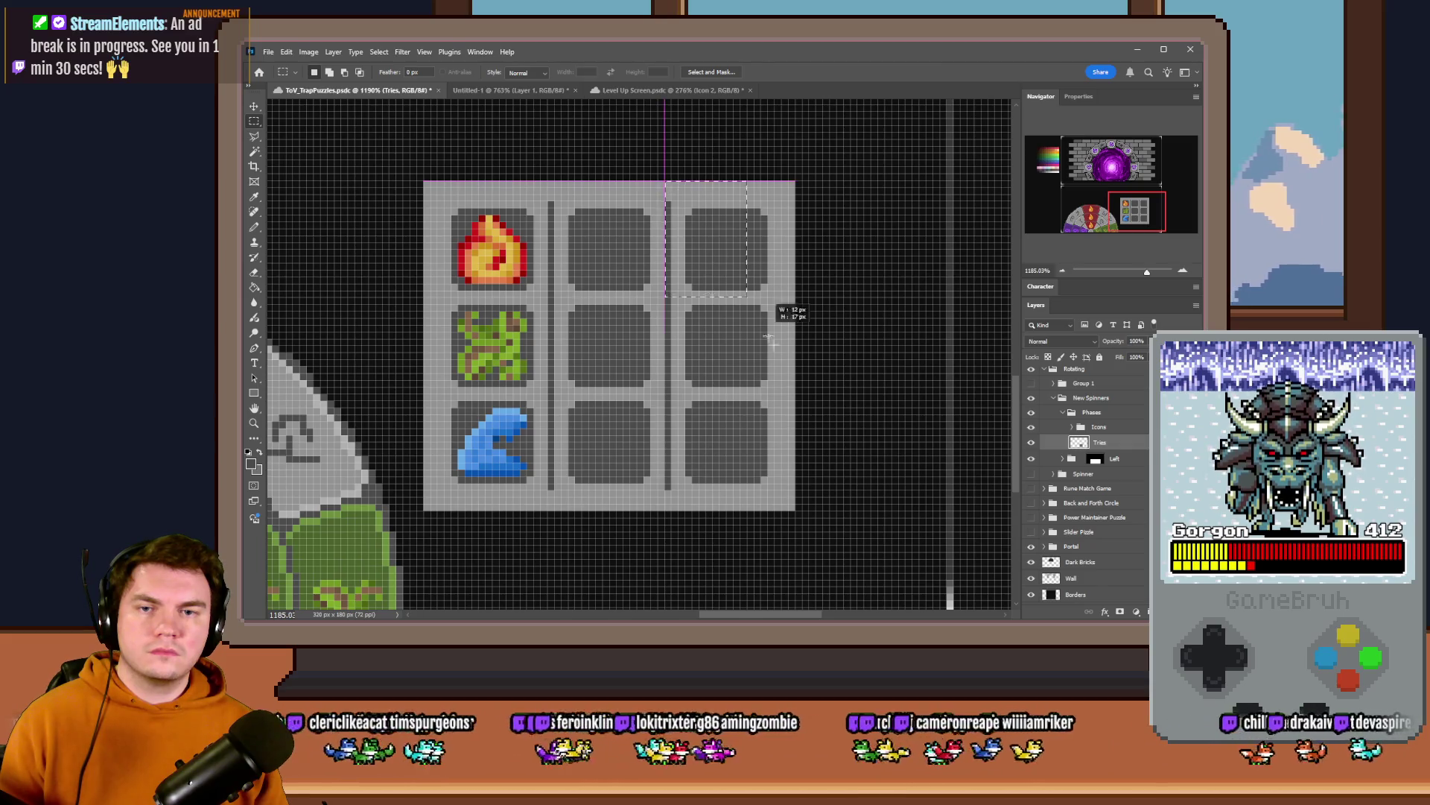
# - Duplicate the rightmost slot column, shift it right as a fourth column and merge into Tries
pyautogui.moveTo(667, 186); pyautogui.dragTo(797, 509)
pyautogui.hotkey('ctrl', 'j')
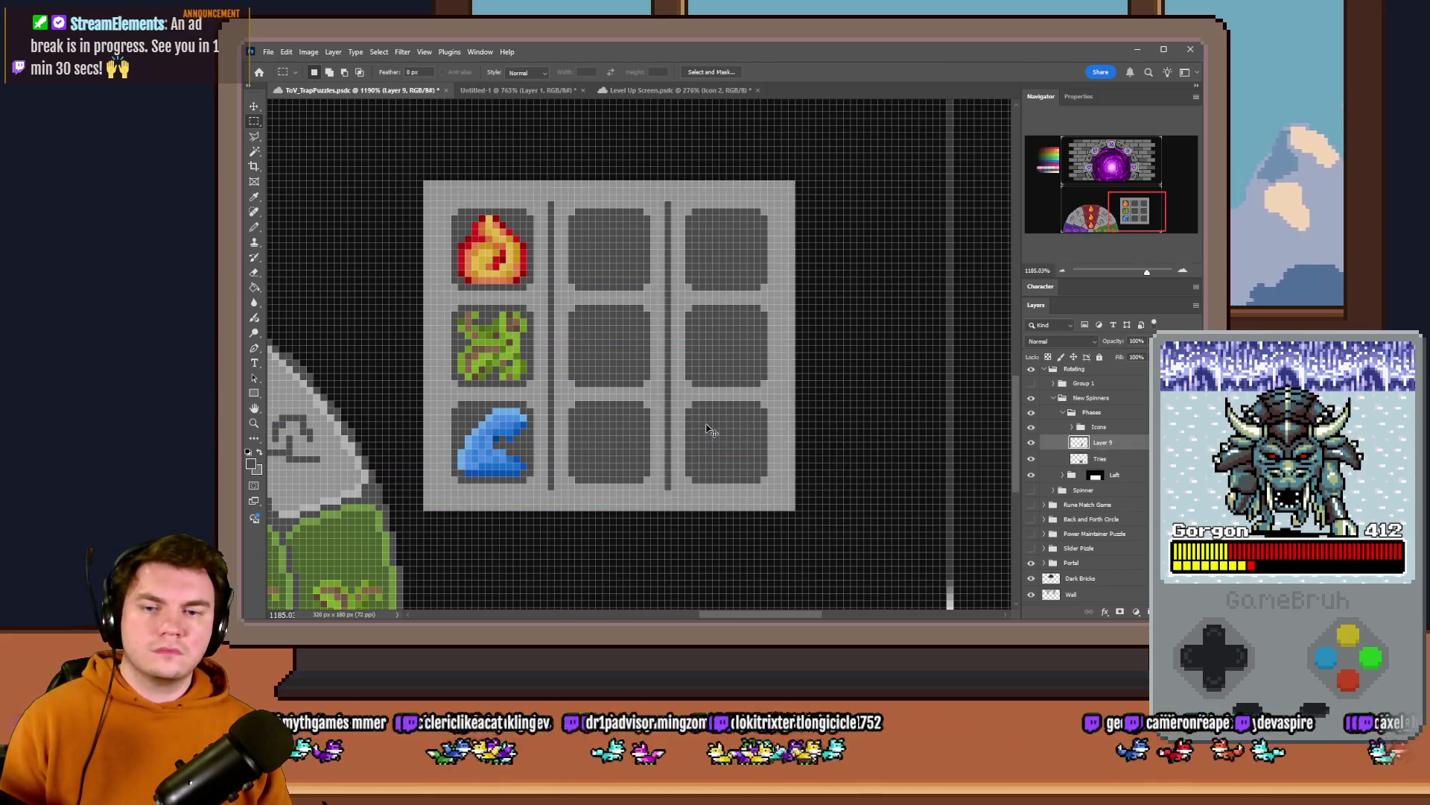
pyautogui.moveTo(707, 425); pyautogui.dragTo(838, 425)
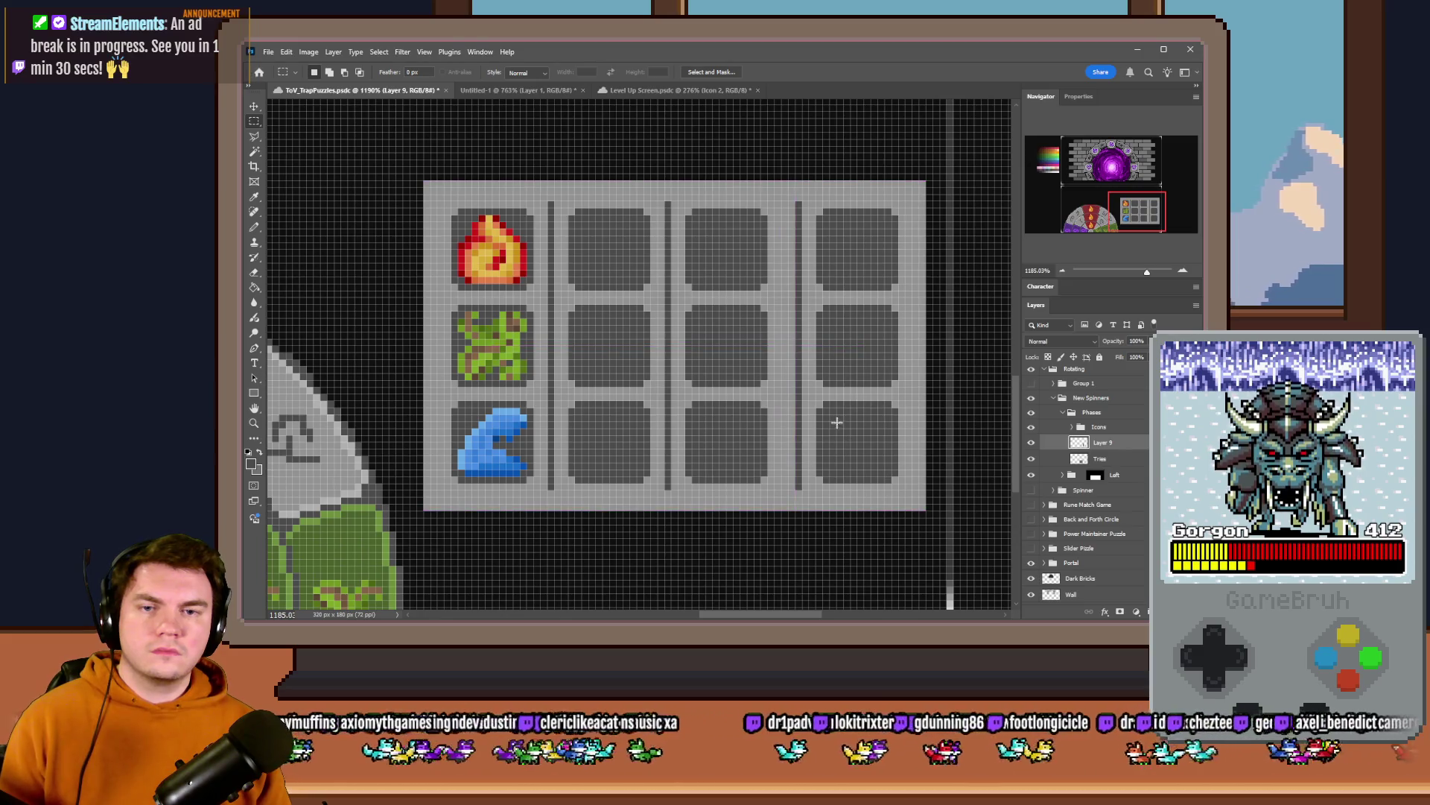
pyautogui.press('Left')
pyautogui.press('Left')
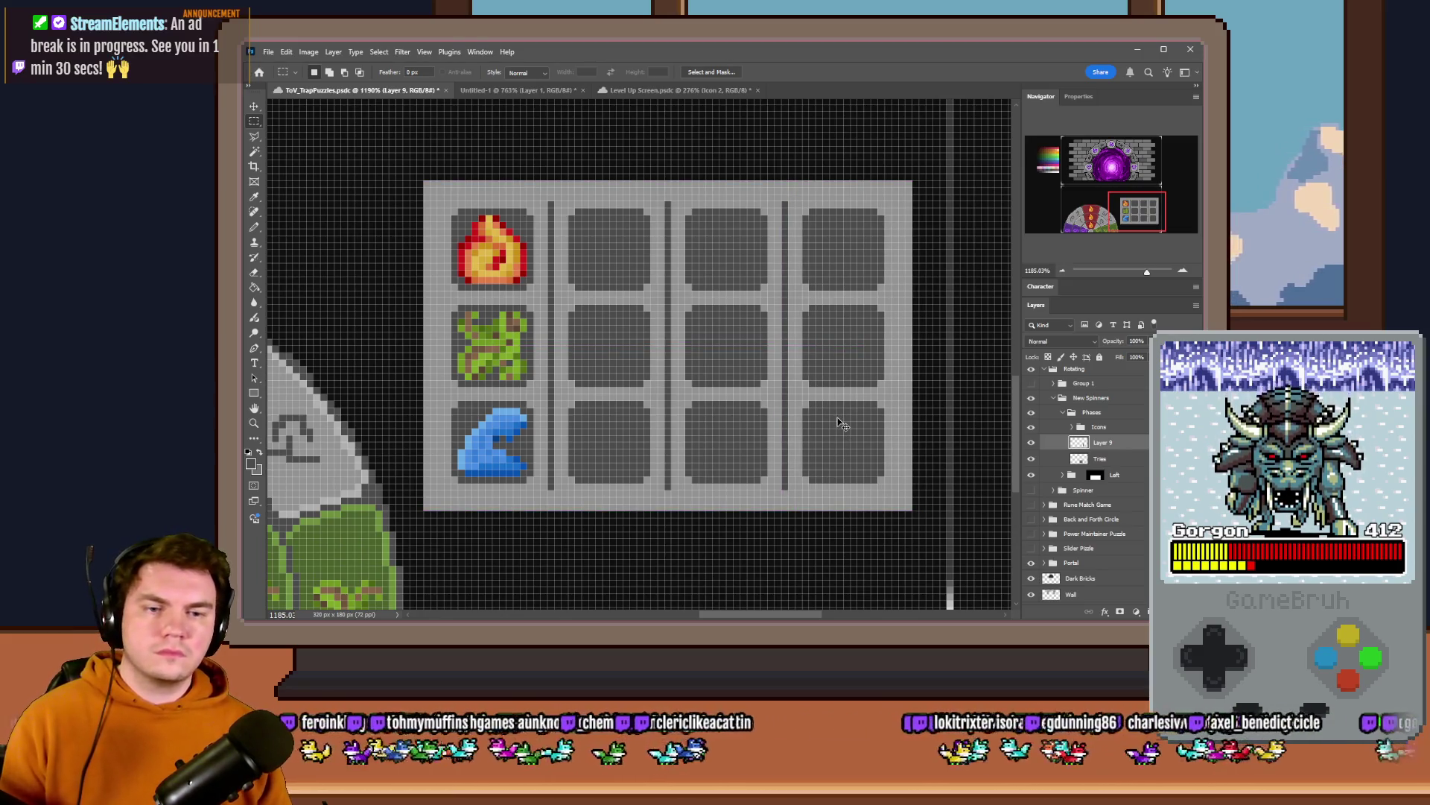
pyautogui.hotkey('ctrl', 'e')
pyautogui.scroll(-1, 709, 376)
pyautogui.scroll(-2, 708, 375)
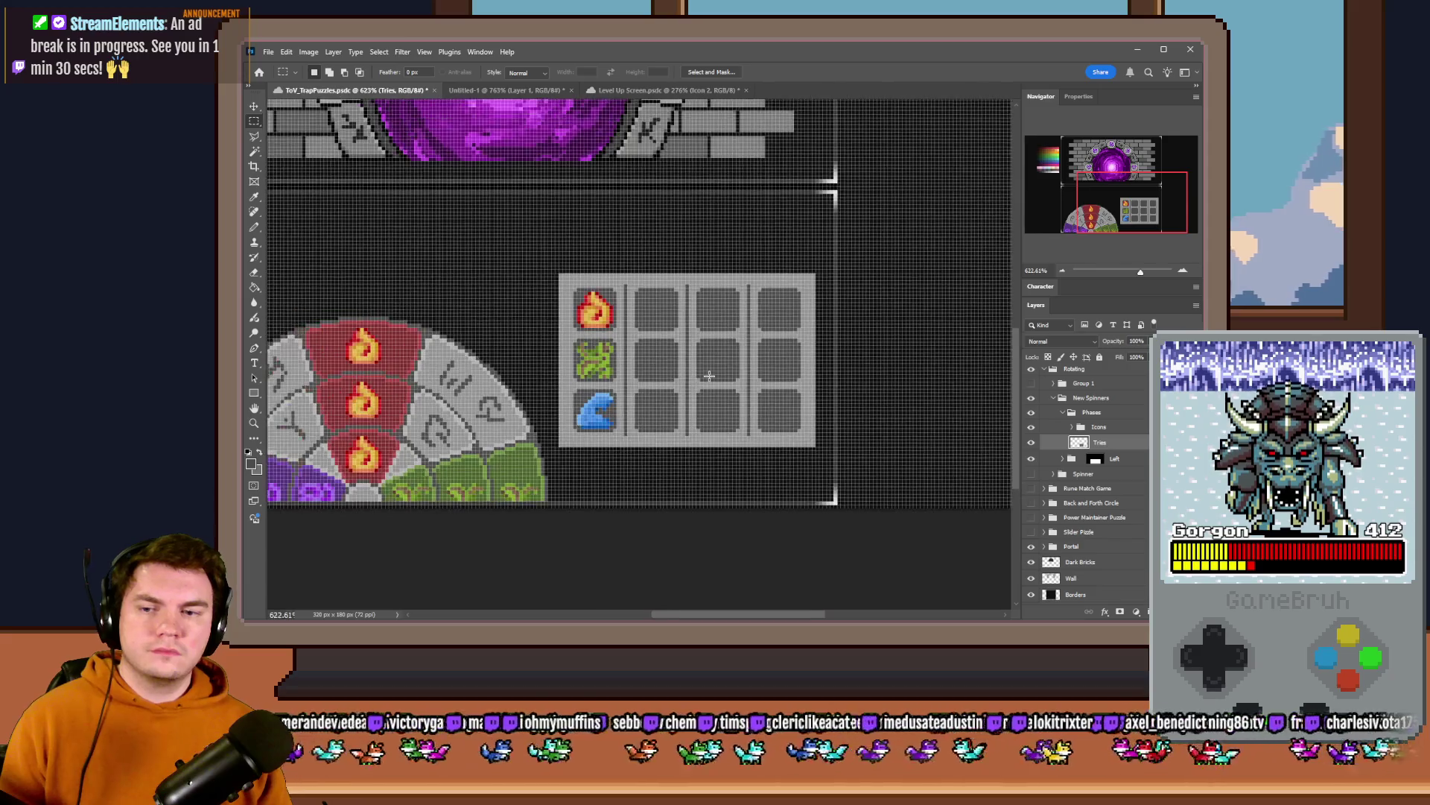
pyautogui.scroll(2, 708, 376)
# - Nudge the tray's right edge strip over to align the fourth column
pyautogui.moveTo(906, 564); pyautogui.dragTo(915, 466)
pyautogui.hotkey('ctrl', 'd')
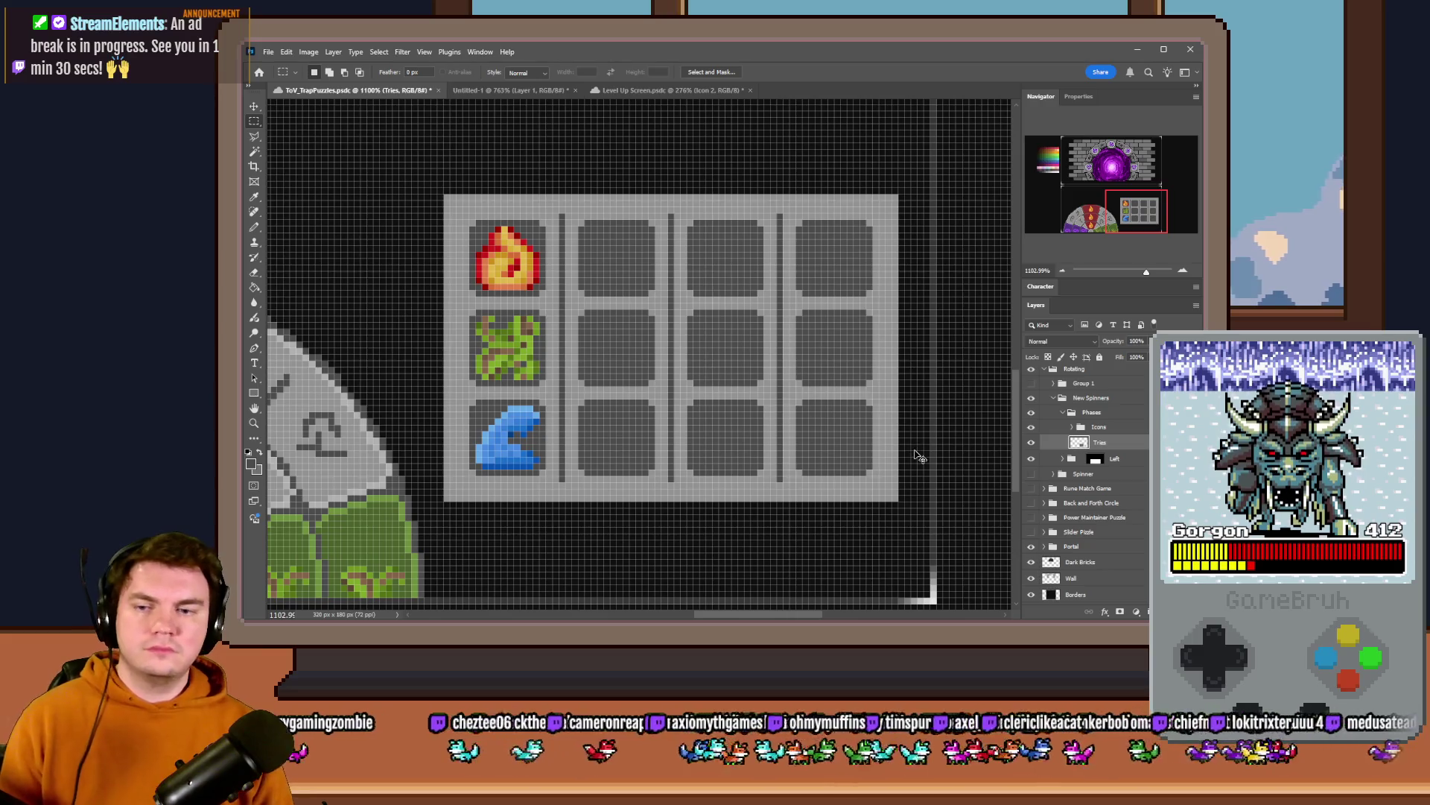
pyautogui.hotkey('ctrl', 'Right')
pyautogui.click(1093, 412)
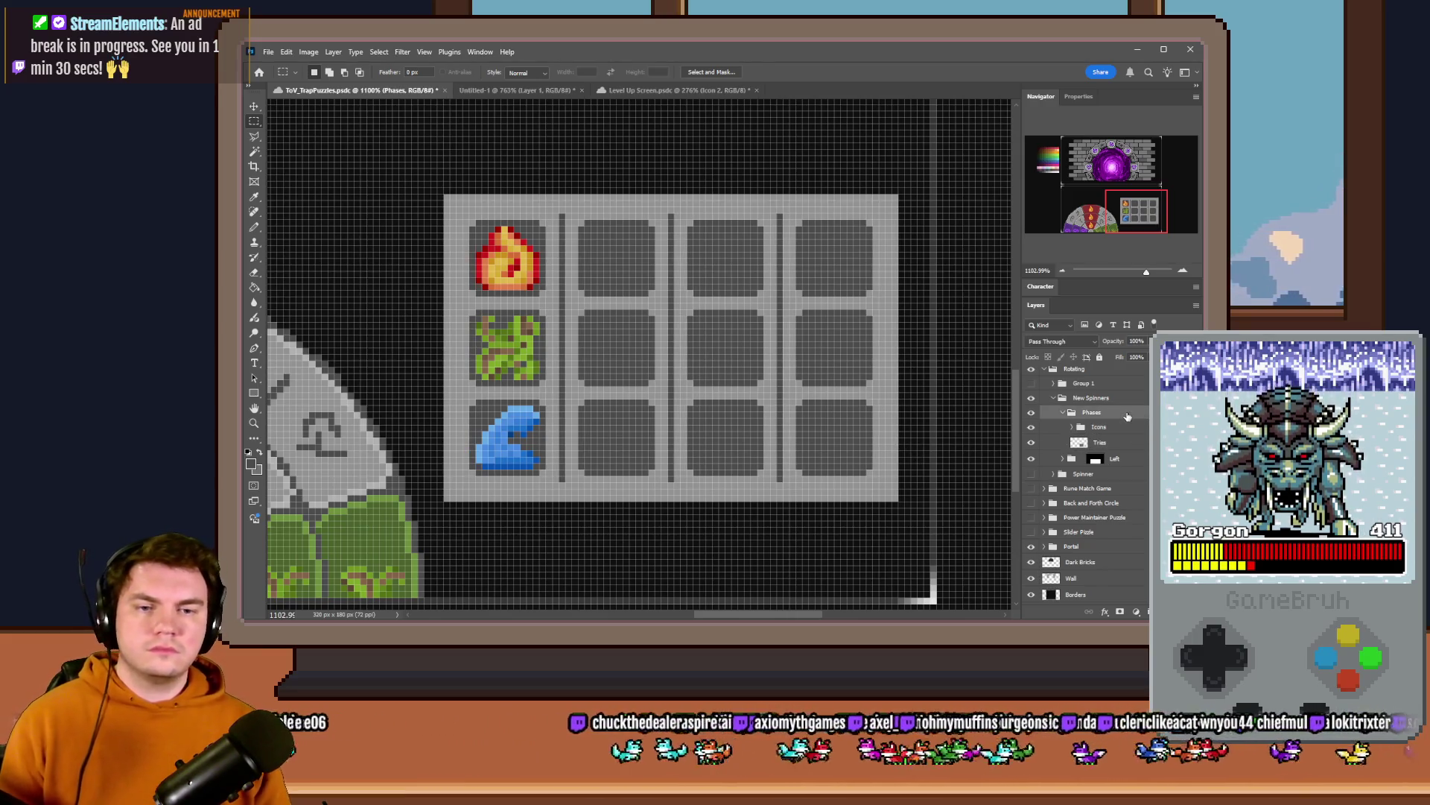
pyautogui.scroll(-2, 461, 327)
pyautogui.scroll(-3, 461, 327)
pyautogui.scroll(-1, 462, 328)
pyautogui.scroll(2, 435, 335)
pyautogui.scroll(2, 416, 349)
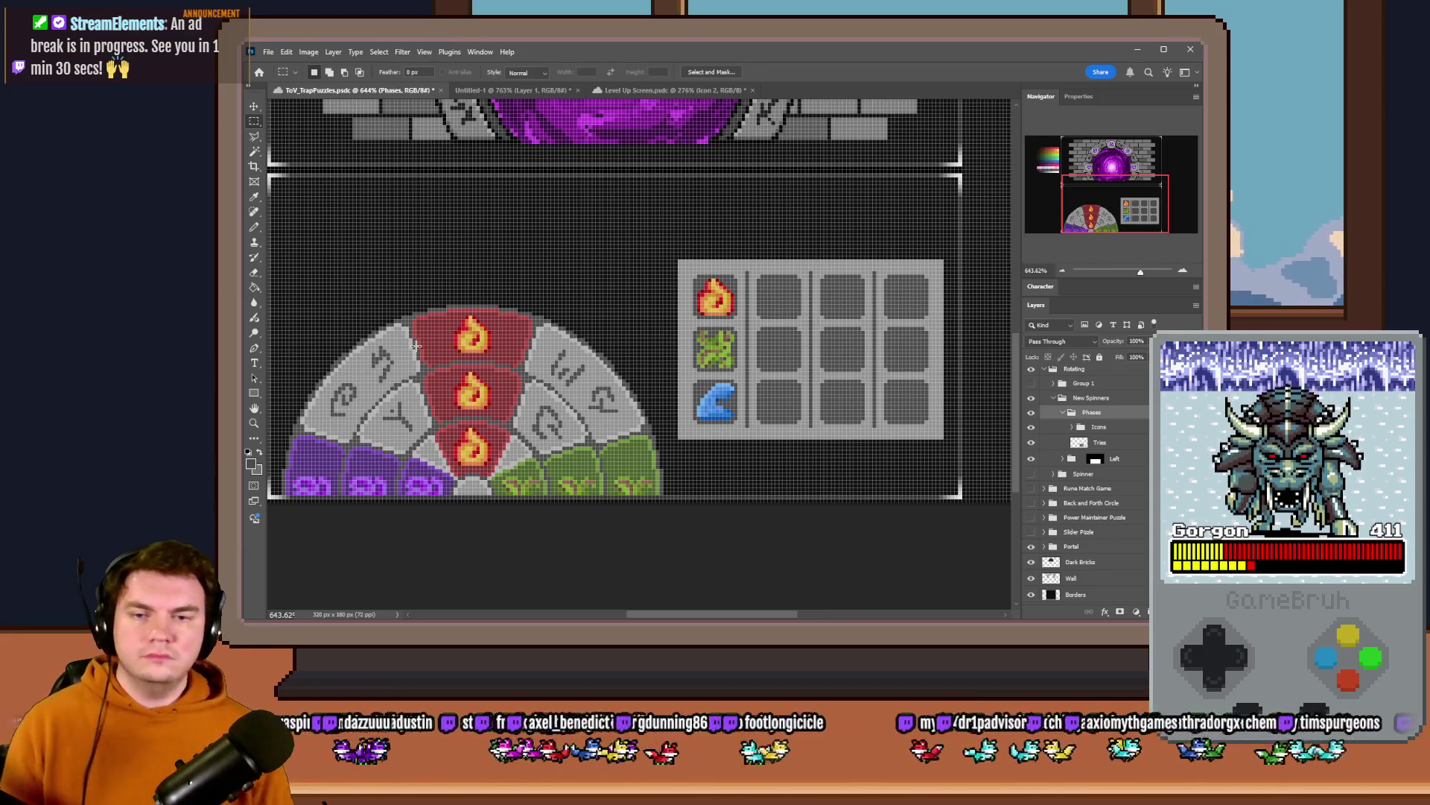
# - Raise the wheel on the Left layer to inspect its lower half, then lower it back to the panel bottom
pyautogui.click(1096, 459)
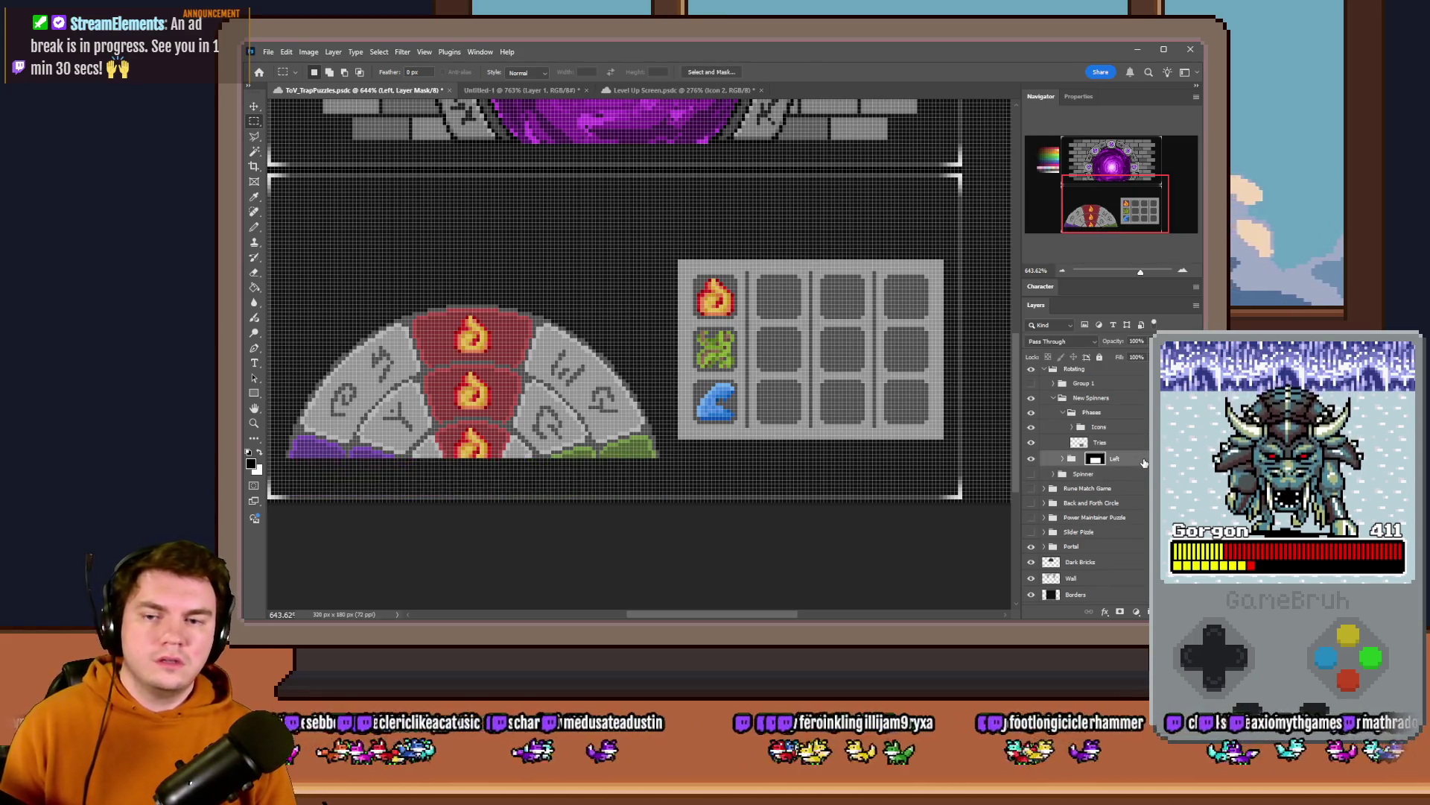
pyautogui.click(1072, 464)
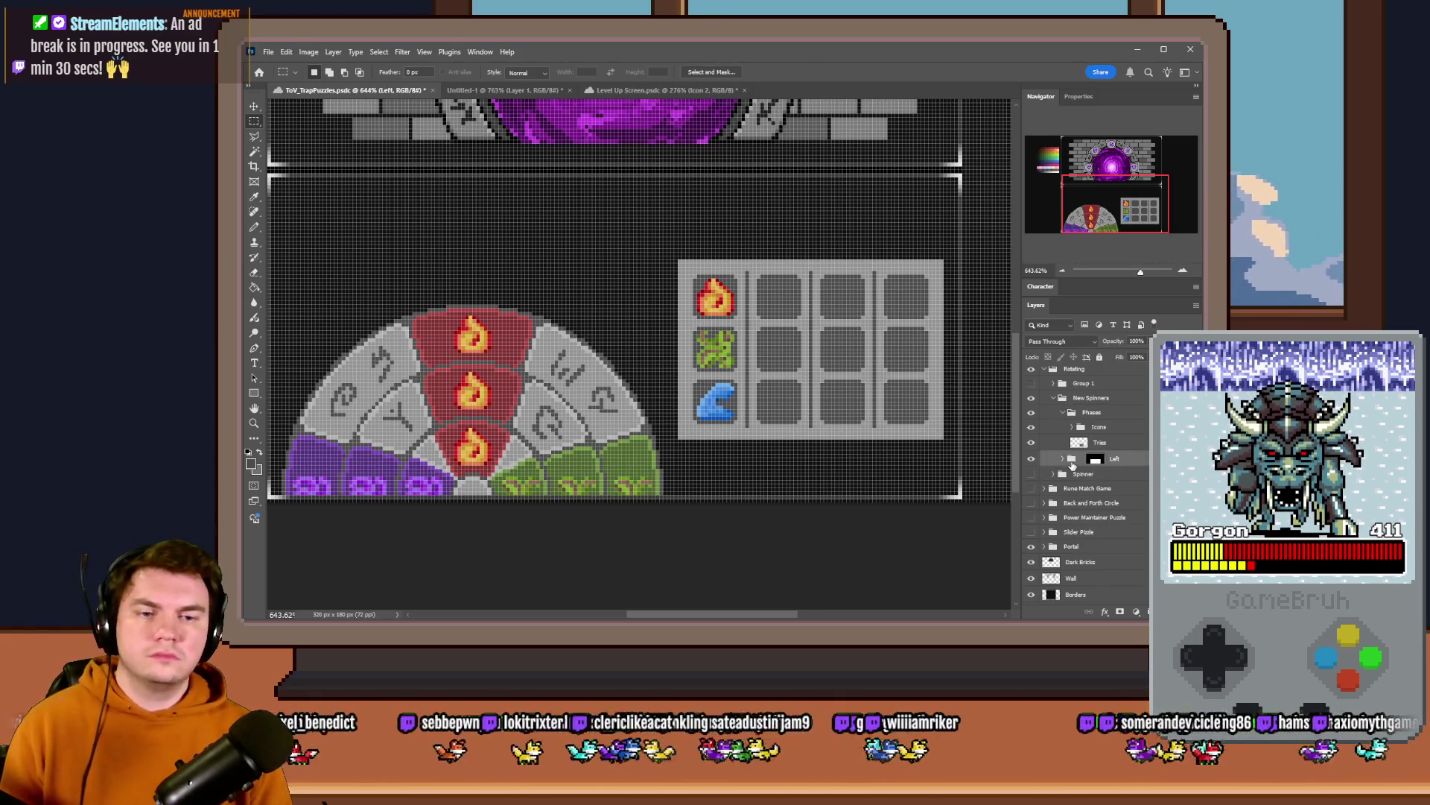
pyautogui.hotkey('shift', 'Up')
pyautogui.press('Down')
pyautogui.press('Down')
pyautogui.press('Down')
pyautogui.press('Down')
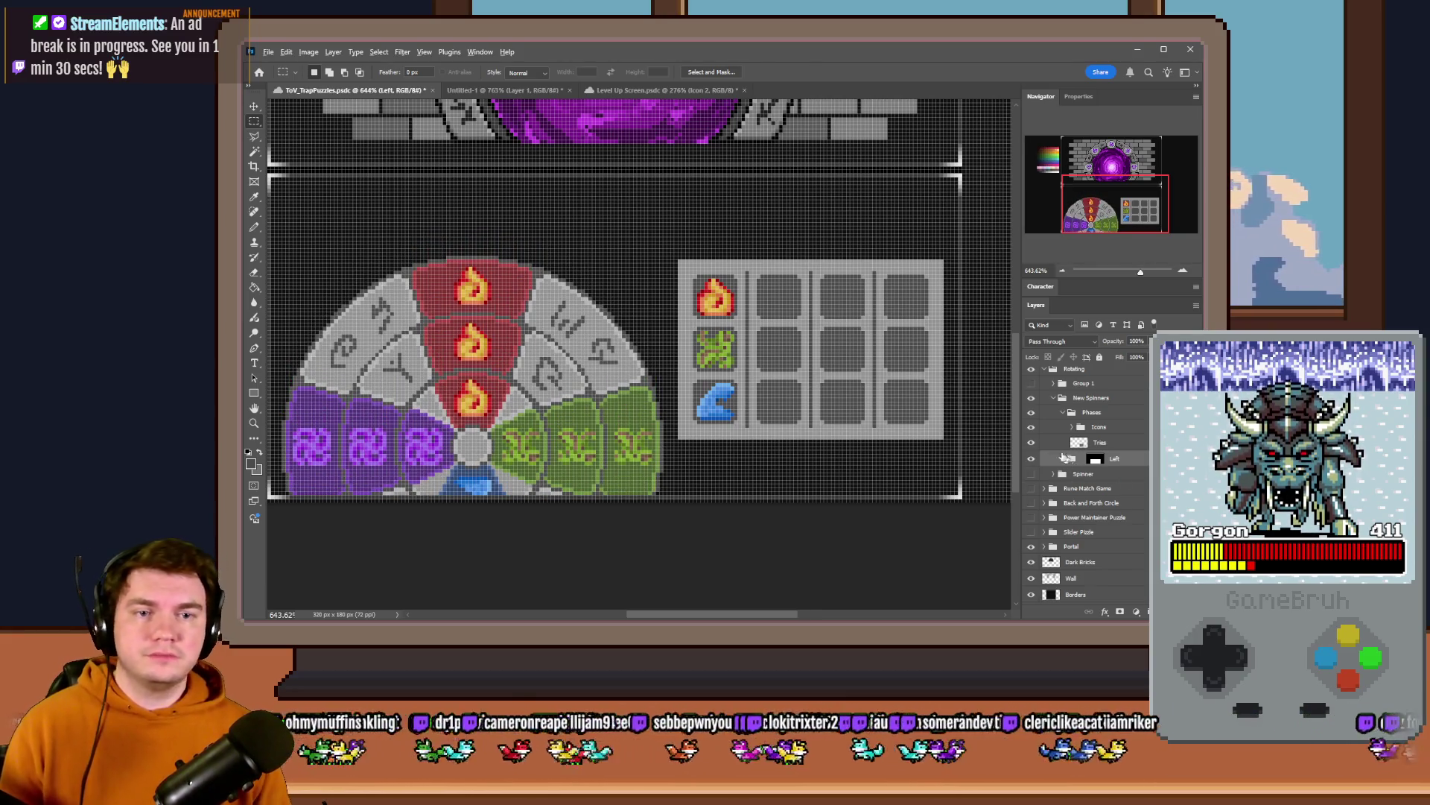
pyautogui.scroll(-3, 626, 369)
pyautogui.scroll(3, 627, 369)
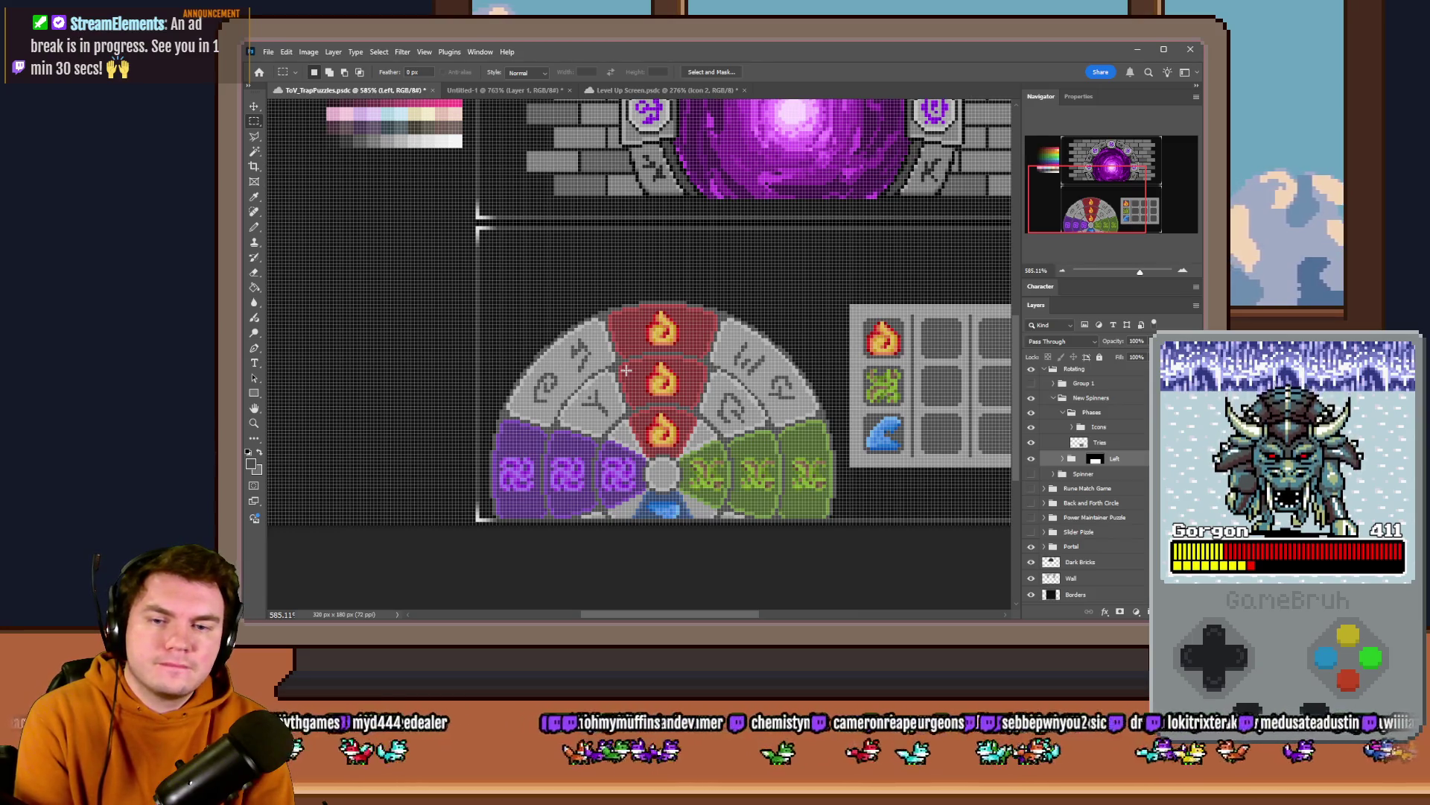
pyautogui.press('Down')
pyautogui.press('Down')
pyautogui.press('Down')
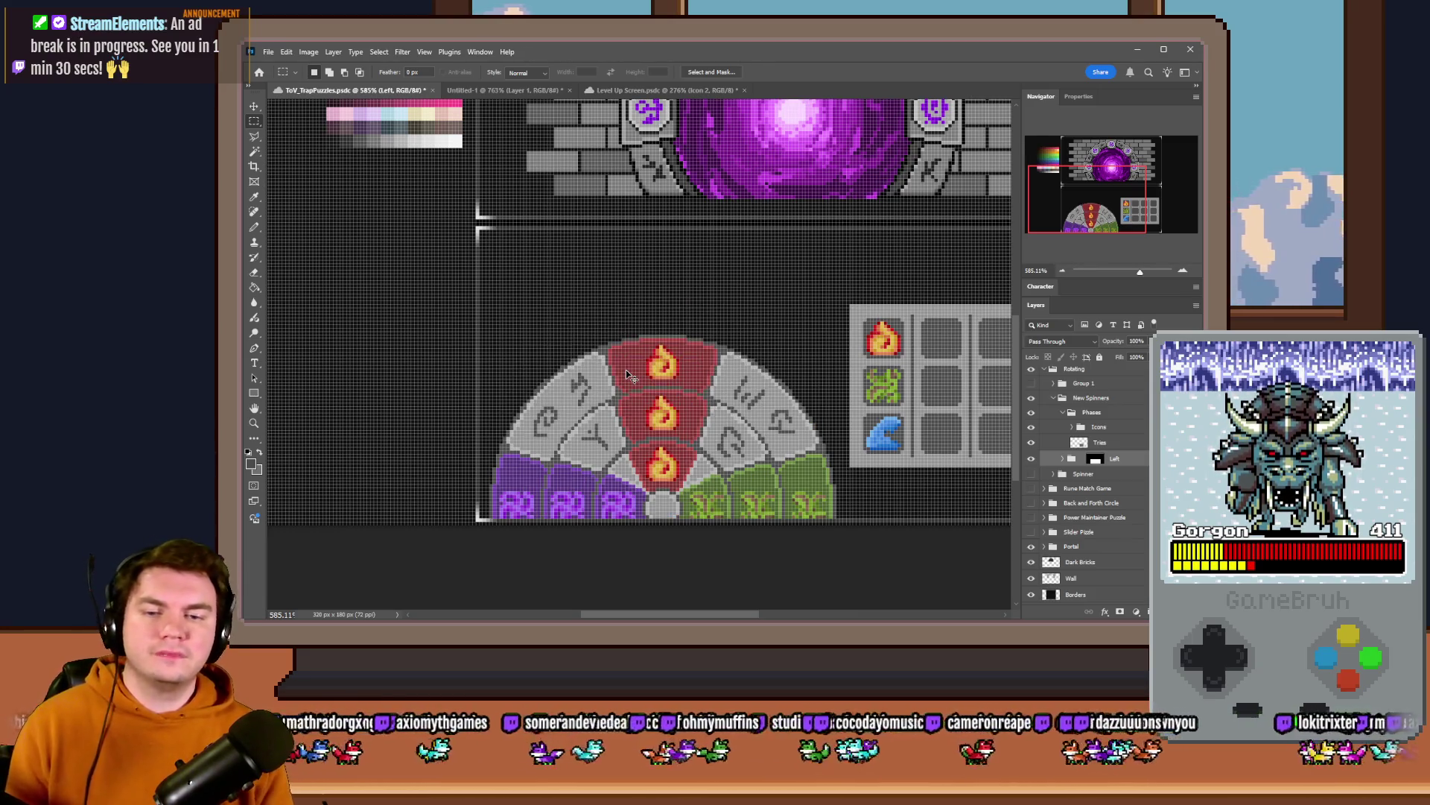
pyautogui.press('Down')
pyautogui.press('Down')
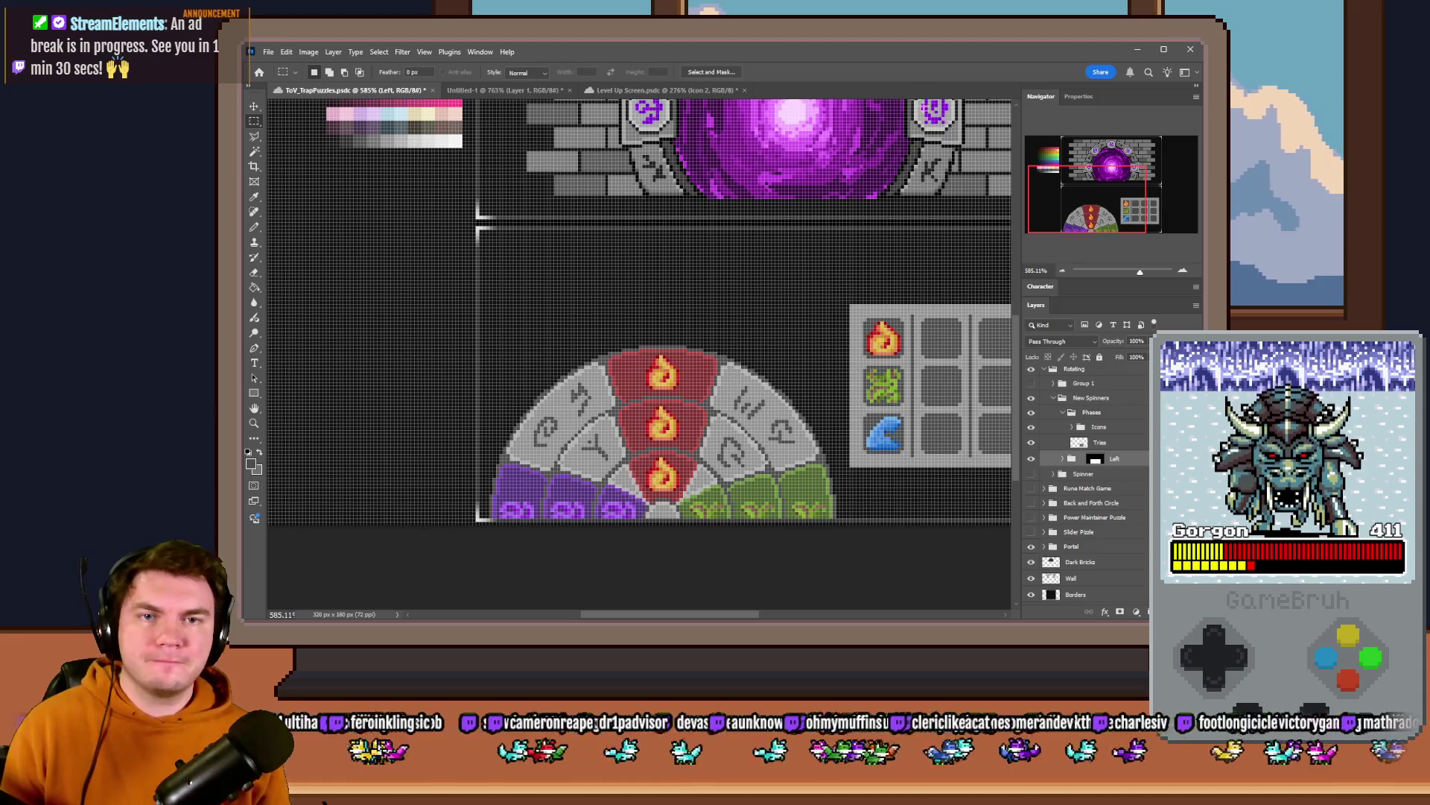
pyautogui.scroll(-3, 642, 336)
pyautogui.scroll(4, 643, 336)
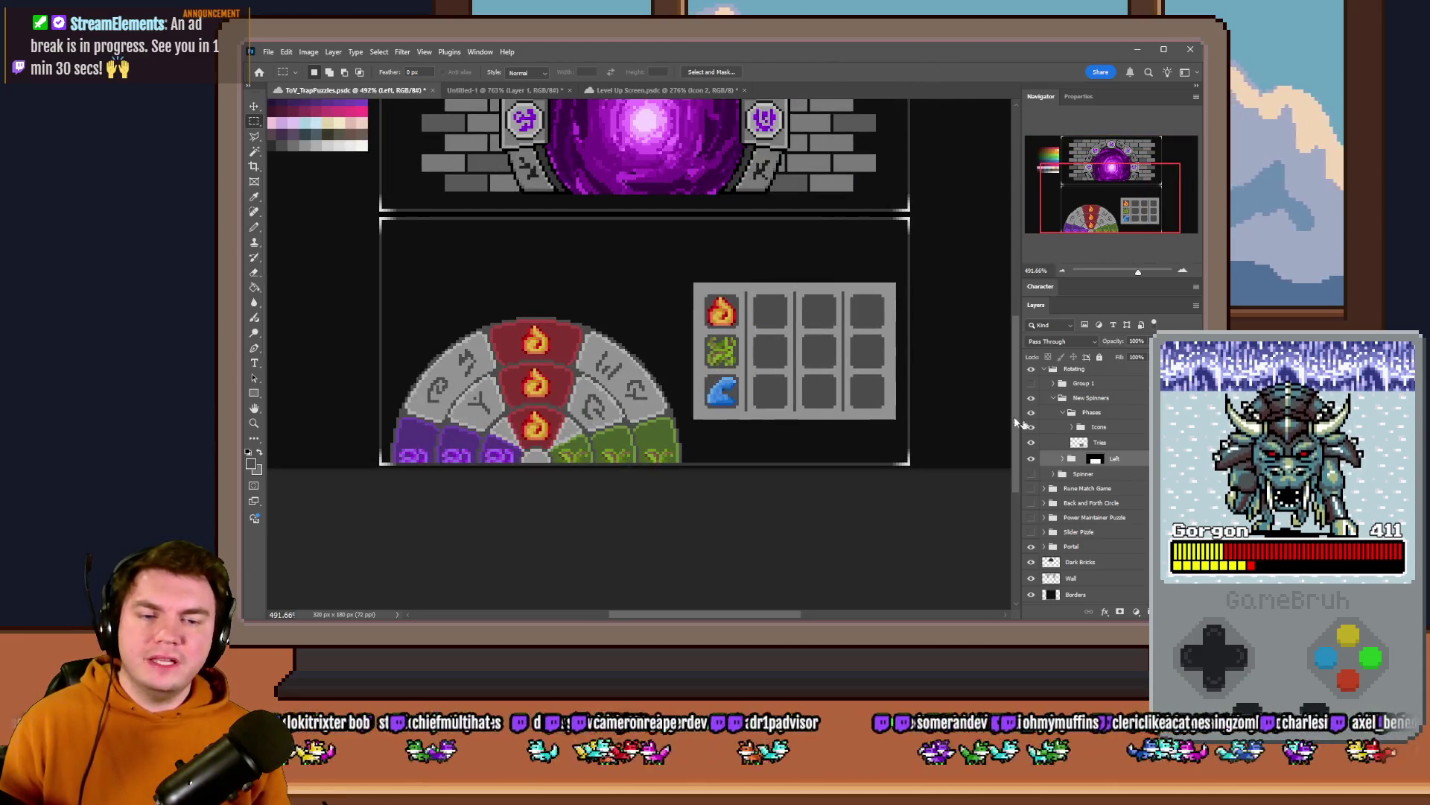
# - Hide the tray group, centre the rune wheel horizontally and measure it with marquee selections
pyautogui.click(1063, 411)
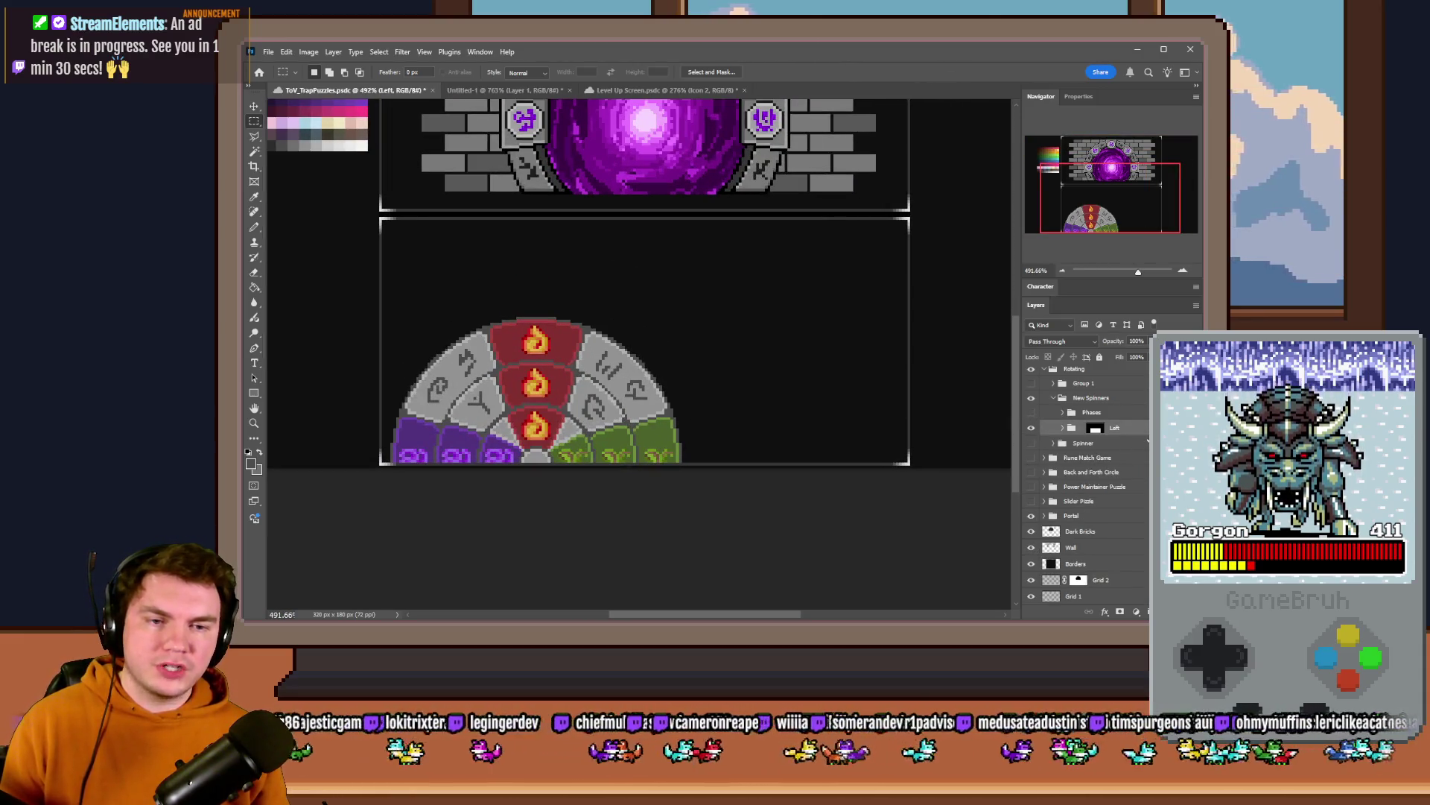
pyautogui.moveTo(667, 424); pyautogui.dragTo(678, 413)
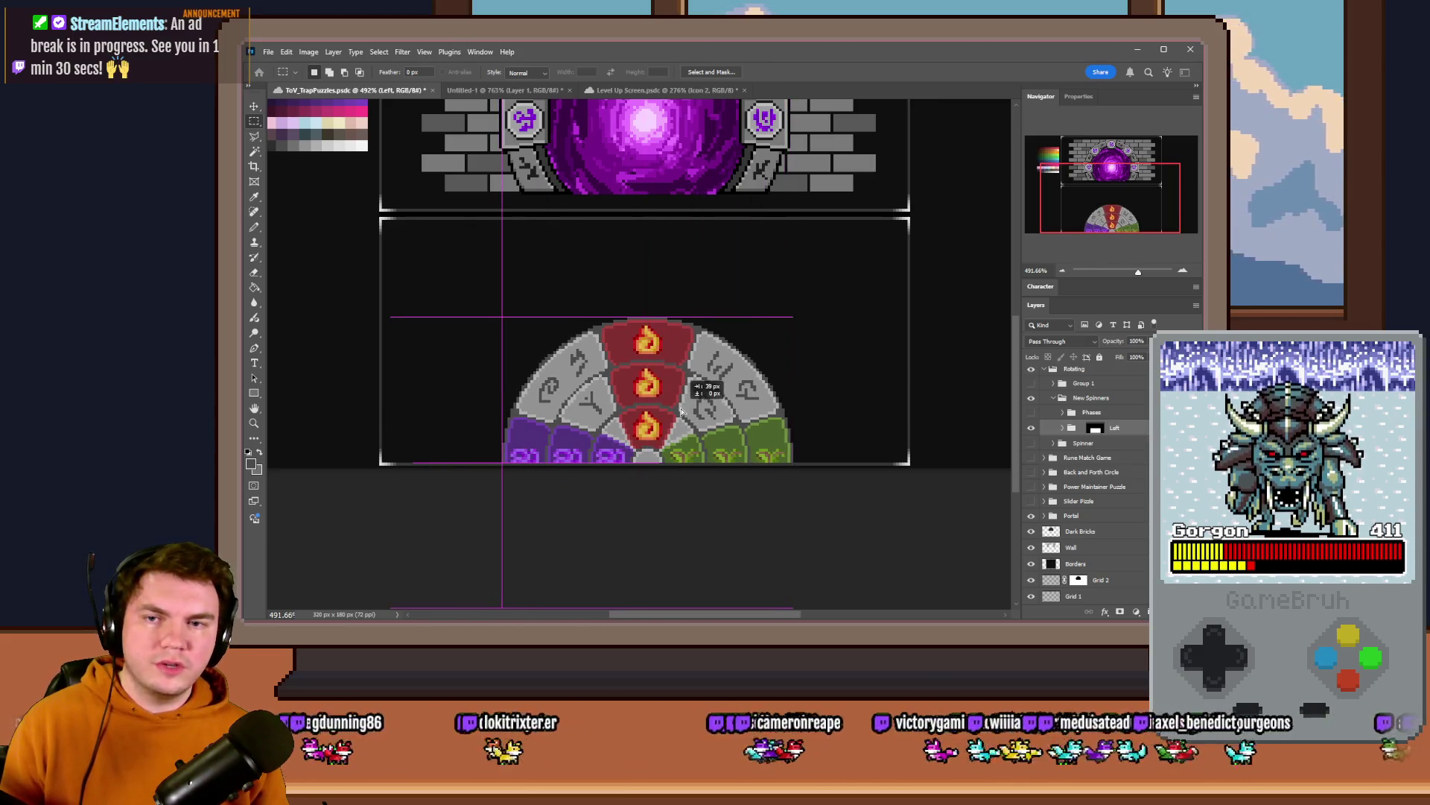
pyautogui.scroll(-2, 786, 348)
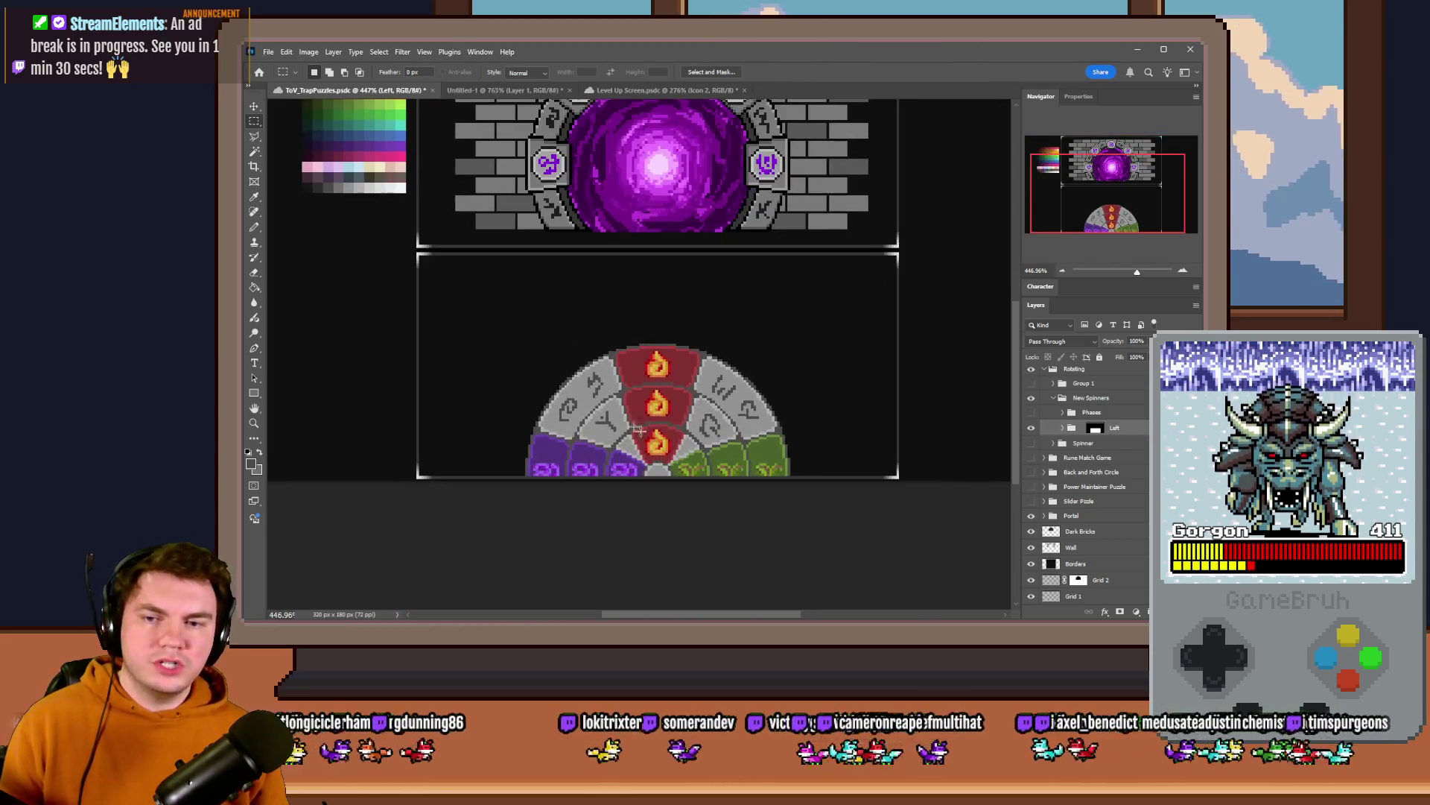
pyautogui.moveTo(786, 348); pyautogui.dragTo(526, 474)
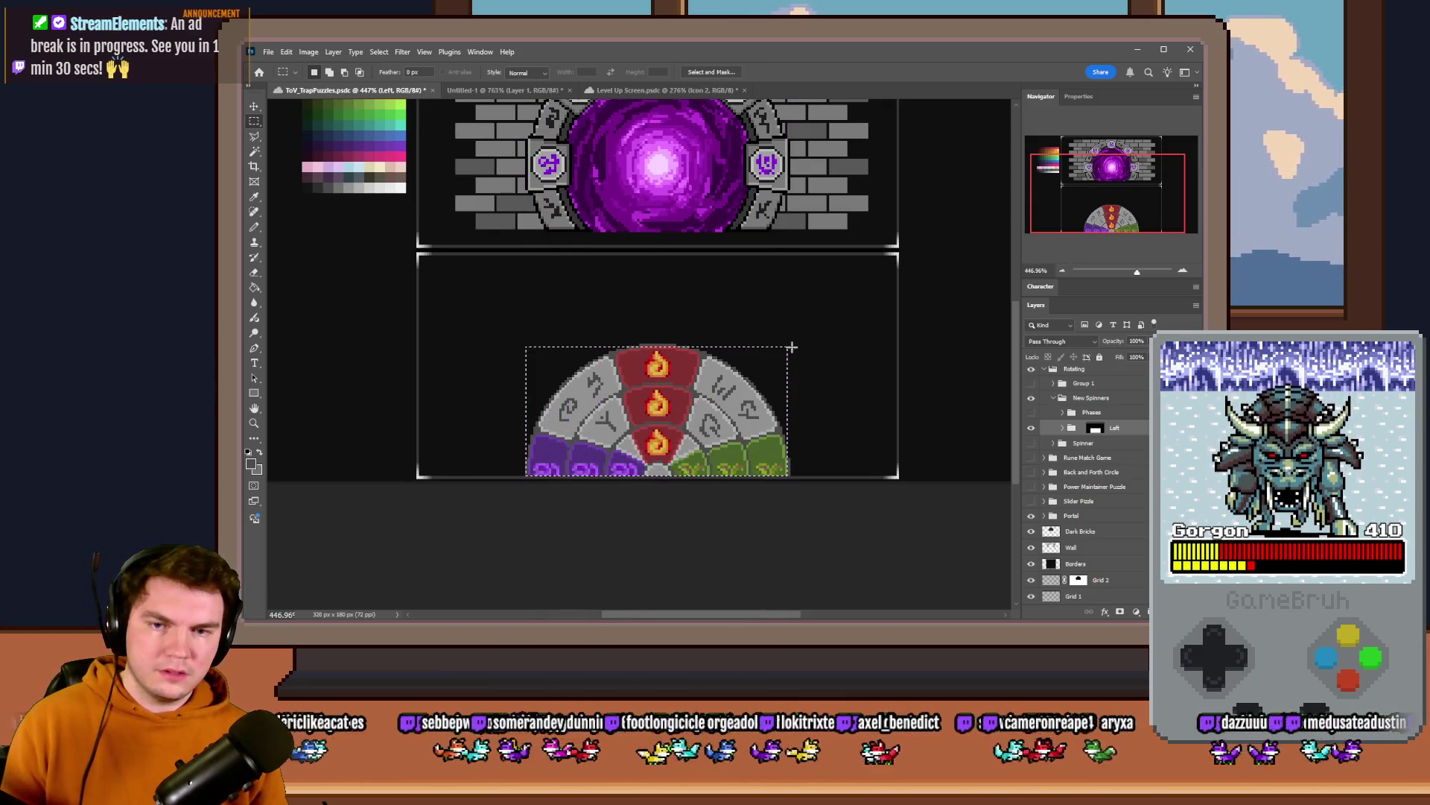
pyautogui.moveTo(789, 347); pyautogui.dragTo(526, 469)
pyautogui.click(516, 326)
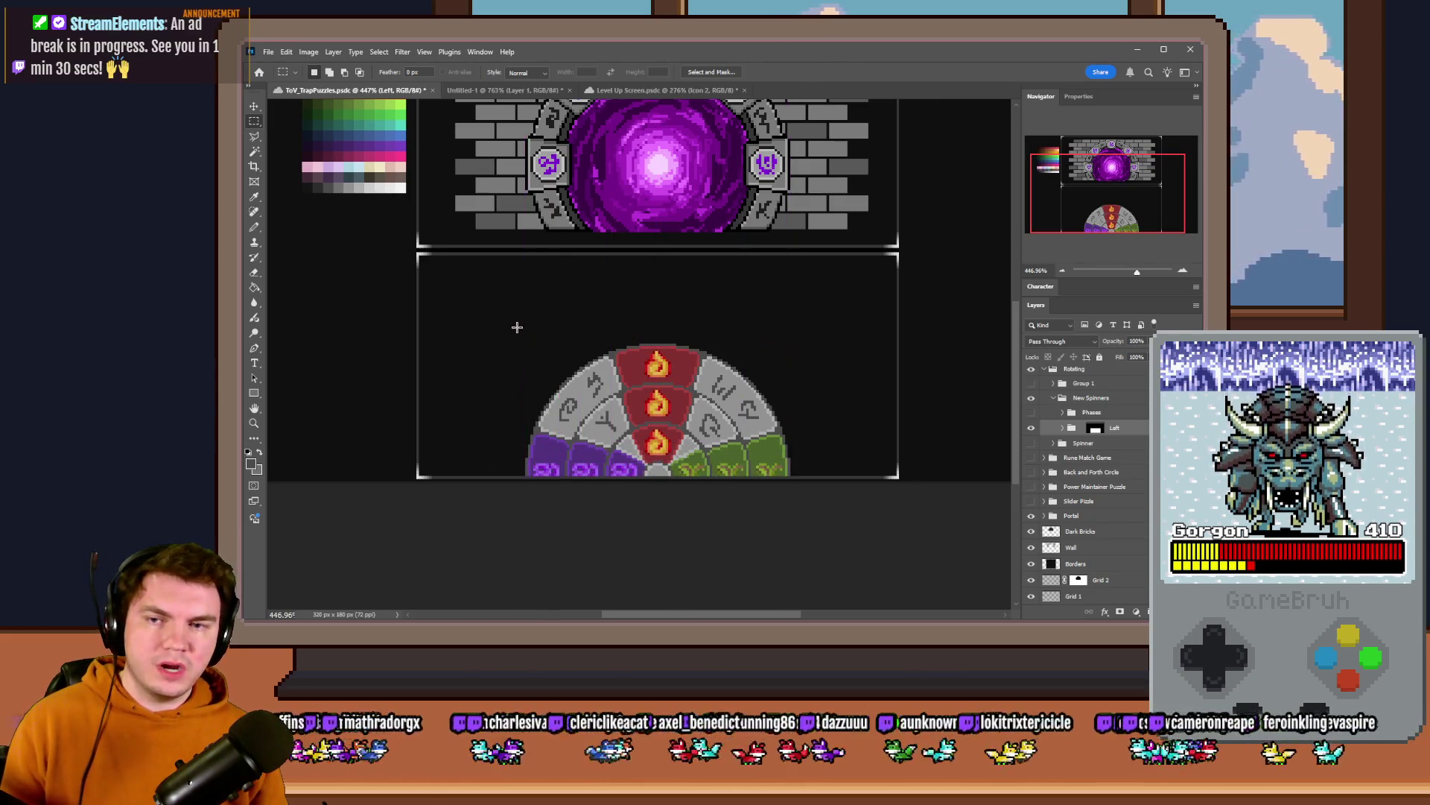
pyautogui.moveTo(424, 256)
pyautogui.mouseDown()
pyautogui.moveTo(890, 338)
pyautogui.moveTo(910, 323)
pyautogui.mouseUp()
pyautogui.click(909, 323)
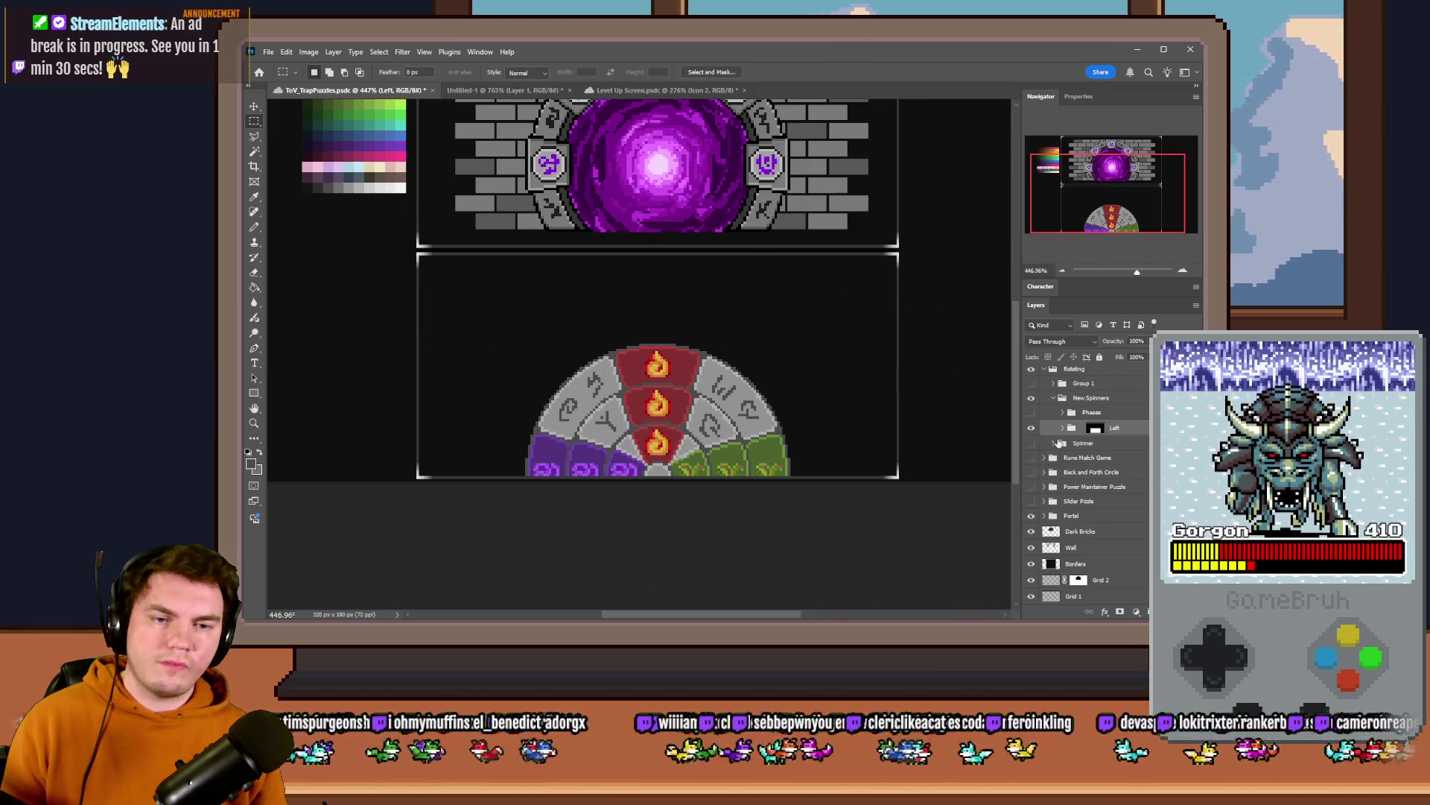
# - Reveal the element tray again and move it to the panel's upper left
pyautogui.click(1032, 413)
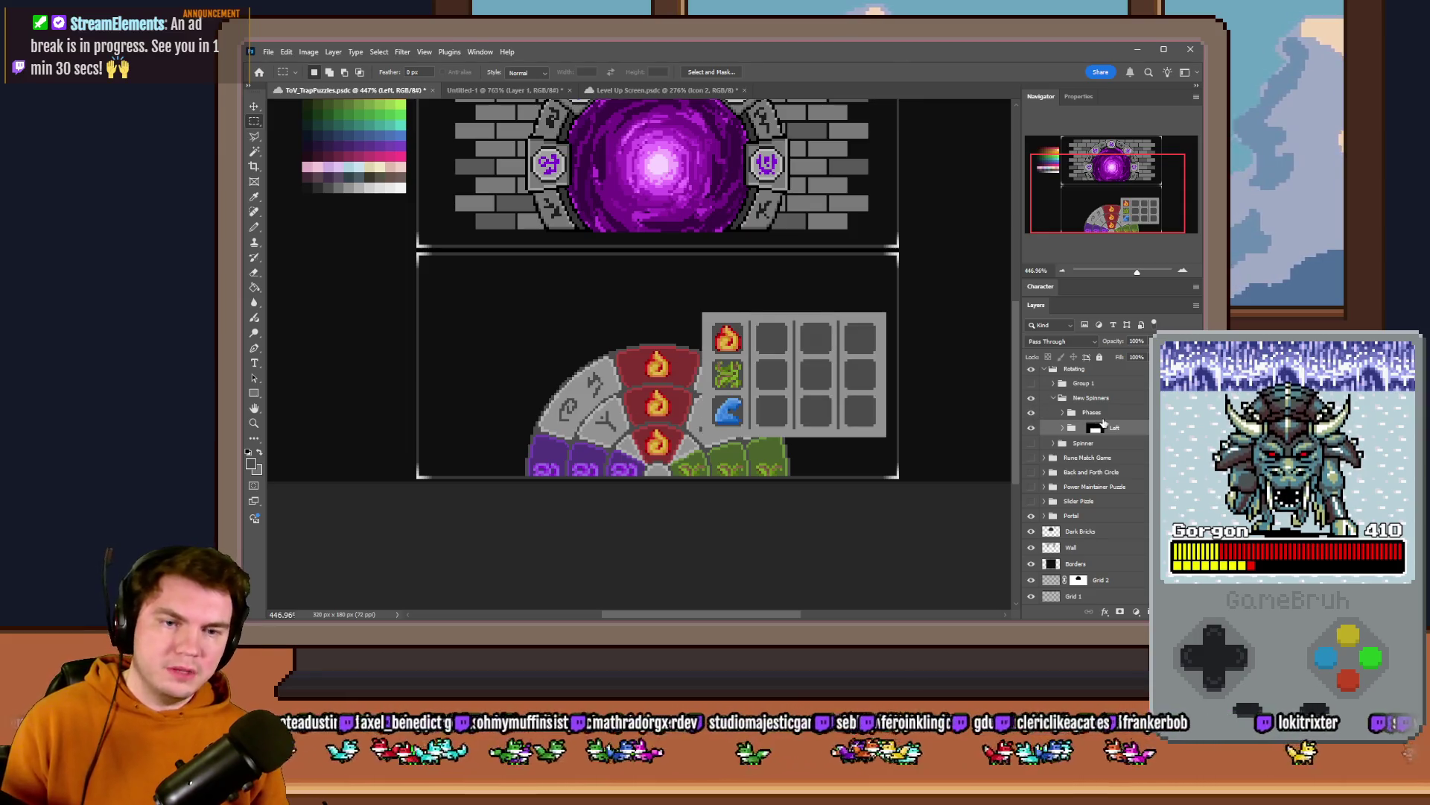
pyautogui.scroll(1, 678, 409)
pyautogui.moveTo(783, 401); pyautogui.dragTo(476, 343)
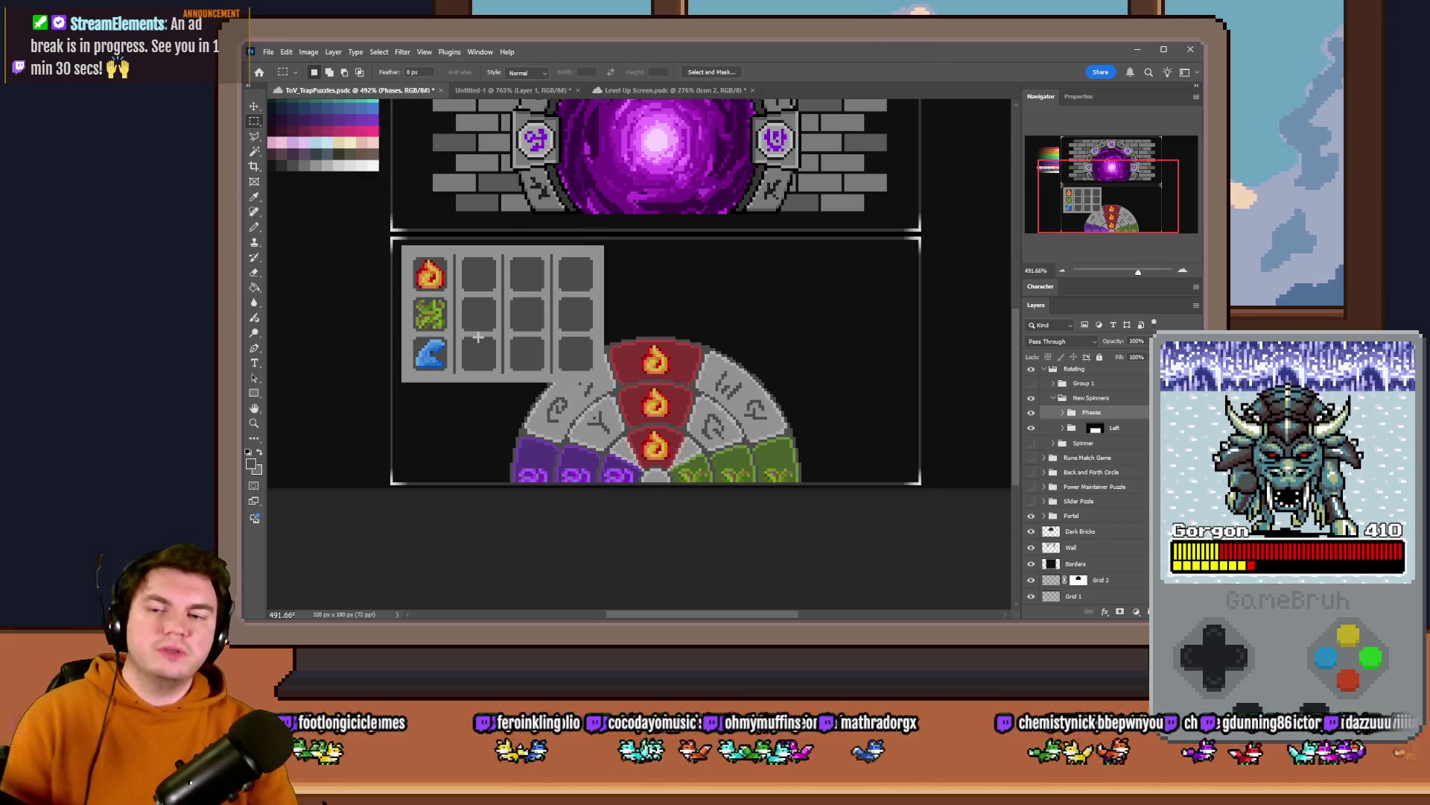
pyautogui.scroll(2, 458, 327)
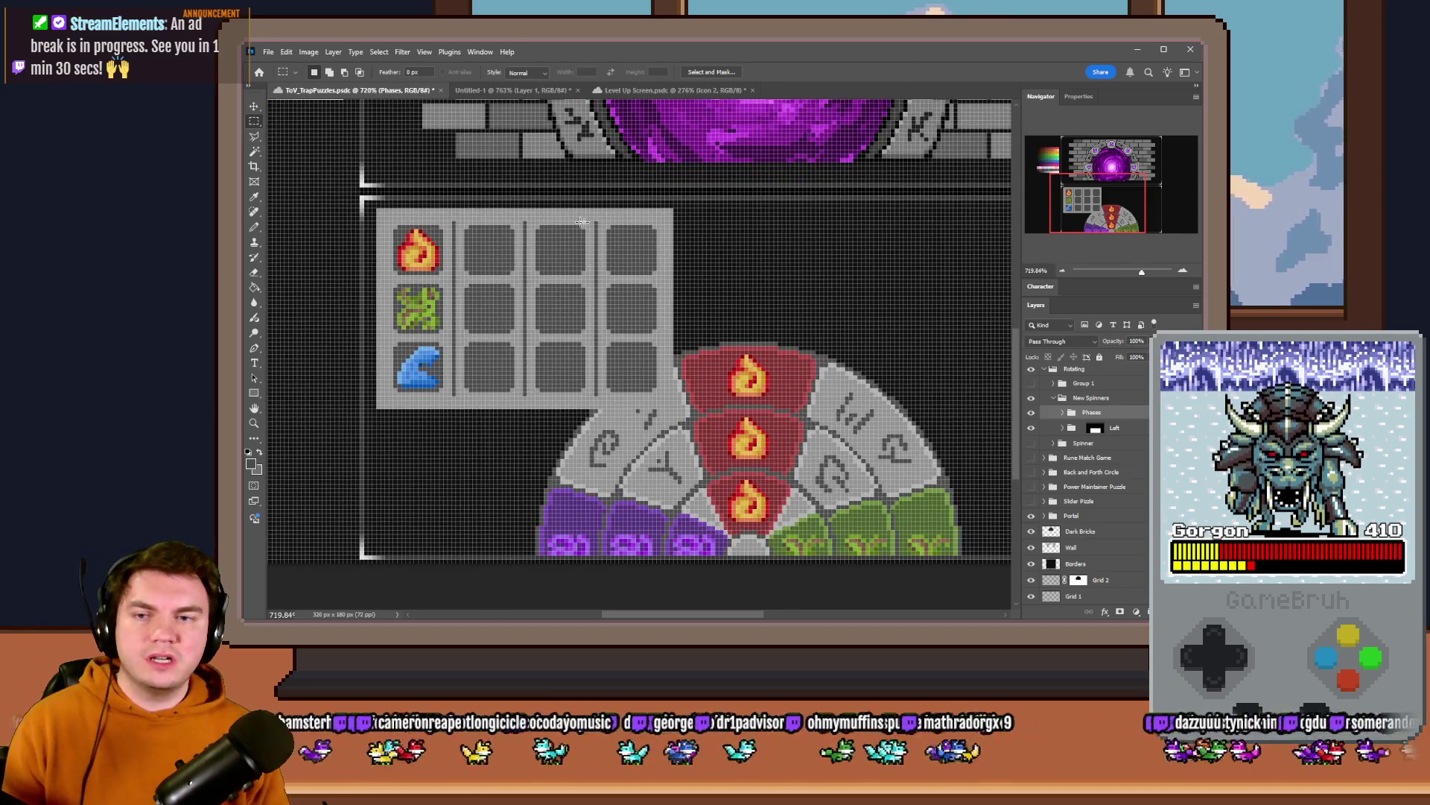
# - Select the empty slot columns, dismiss the group-edit error and target the Tries layer instead
pyautogui.moveTo(673, 209); pyautogui.dragTo(528, 406)
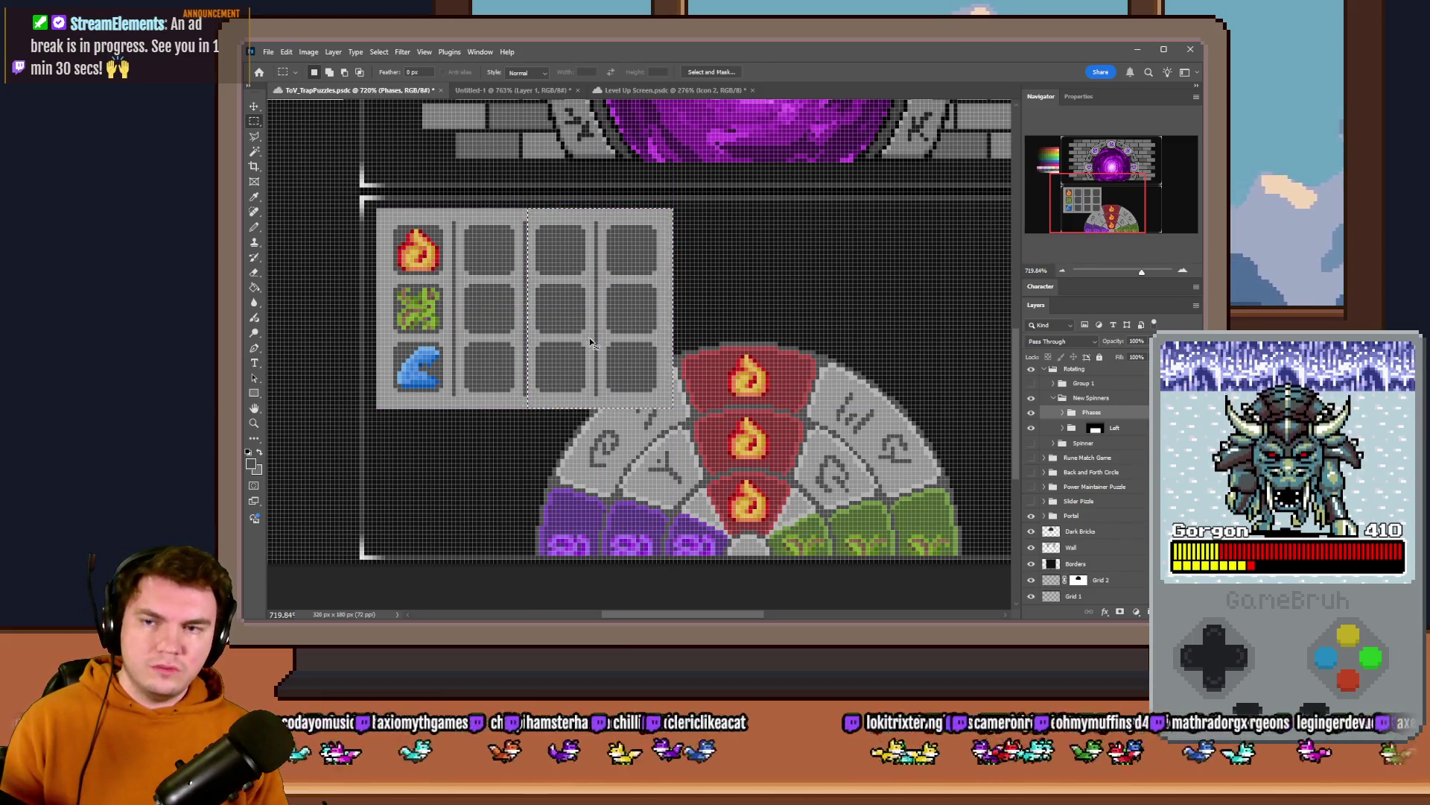
pyautogui.keyDown('ctrl'); pyautogui.click(508, 341); pyautogui.keyUp('ctrl')
pyautogui.click(714, 274)
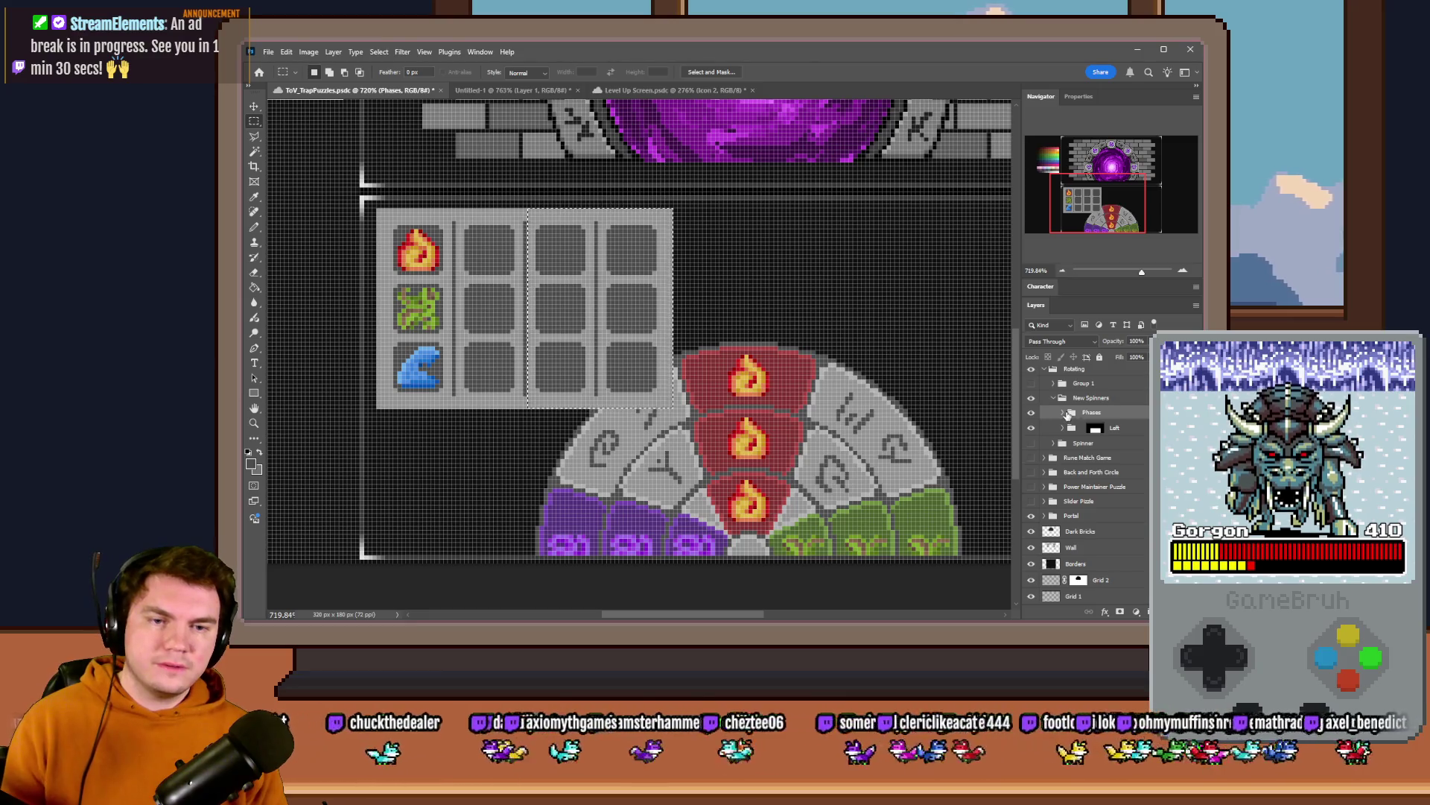
pyautogui.click(1061, 435)
pyautogui.click(1123, 444)
# - Drag the empty slot columns left against the icons, leaving a single column of empty slots
pyautogui.moveTo(618, 327); pyautogui.dragTo(466, 329)
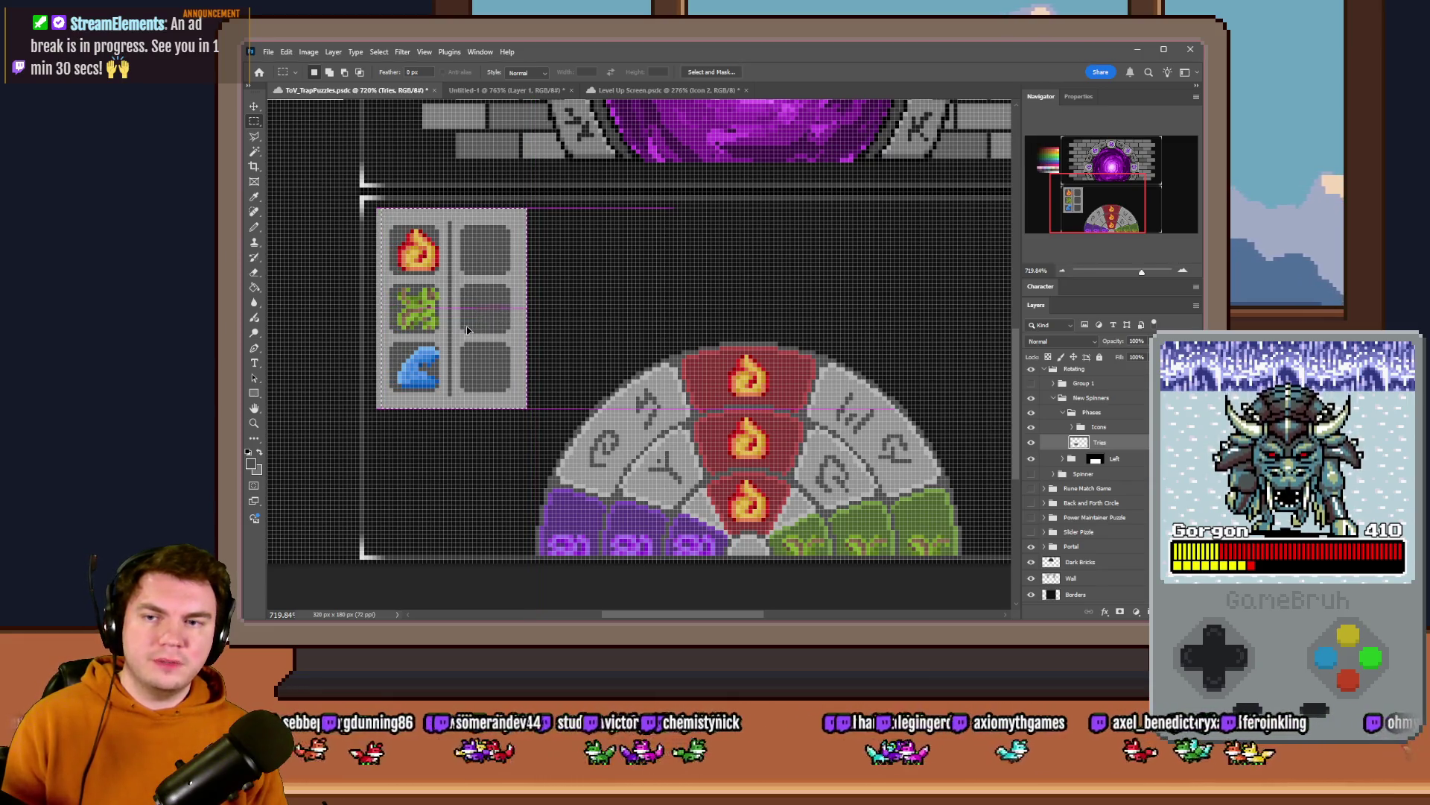
pyautogui.scroll(3, 409, 239)
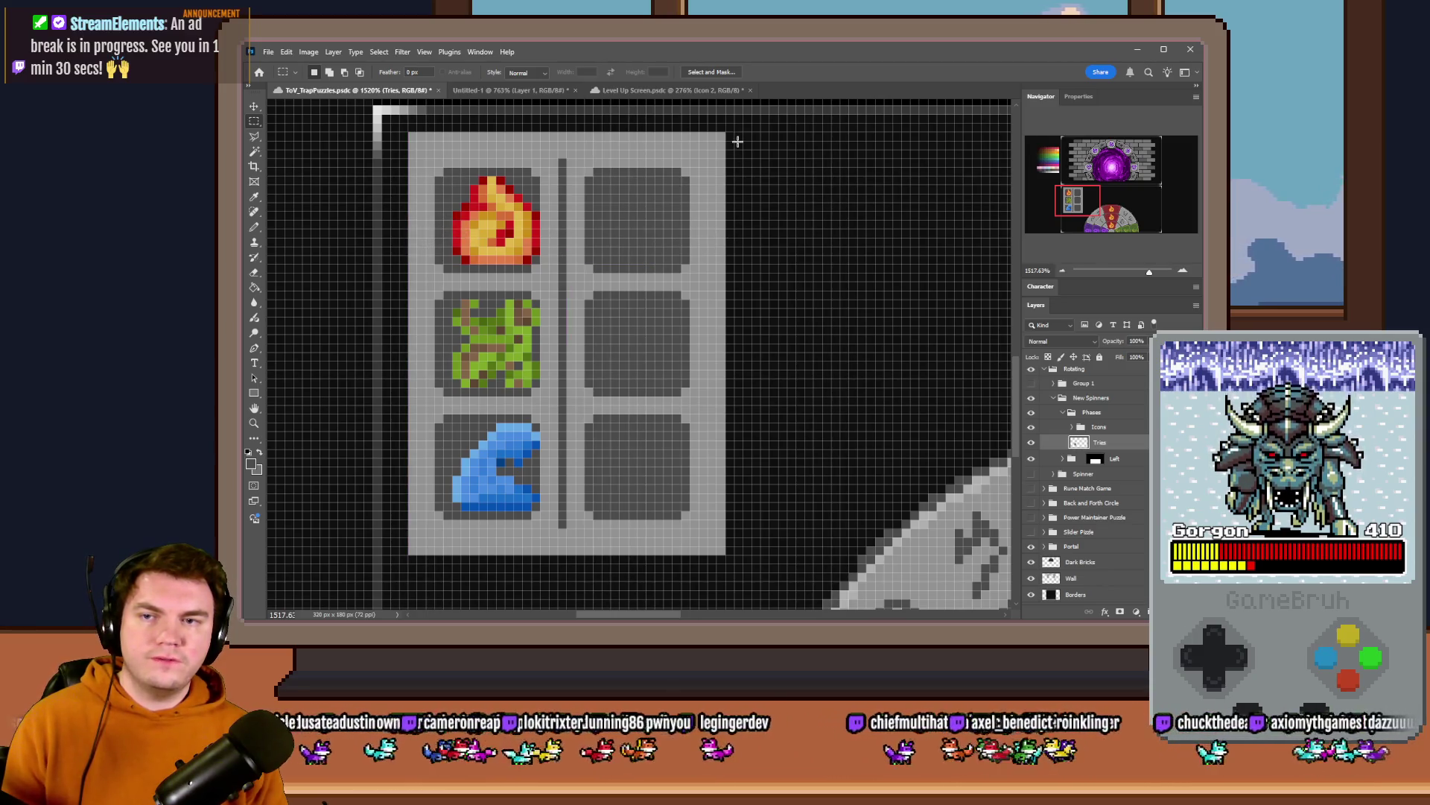
pyautogui.moveTo(668, 253); pyautogui.dragTo(578, 265)
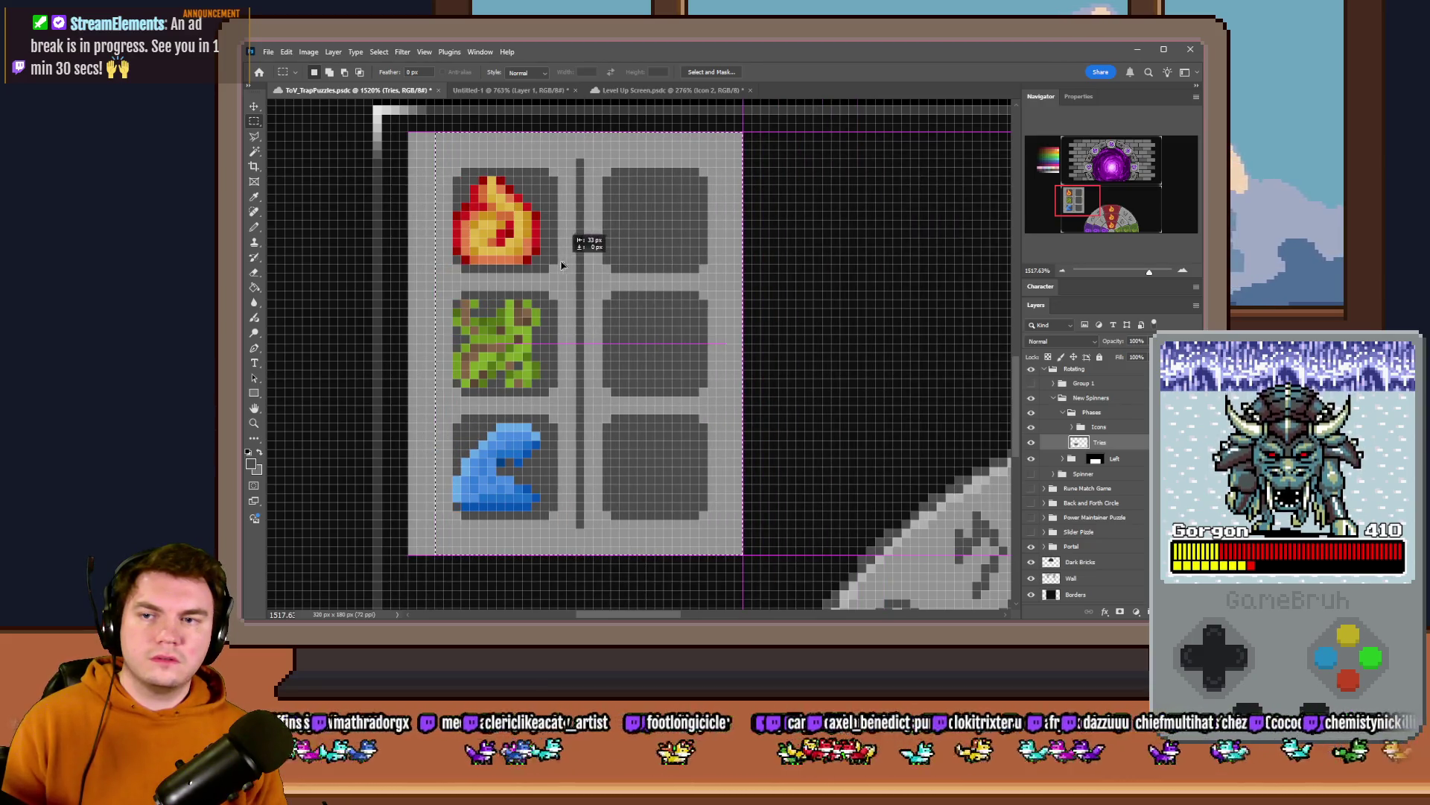
pyautogui.moveTo(578, 264); pyautogui.dragTo(560, 260)
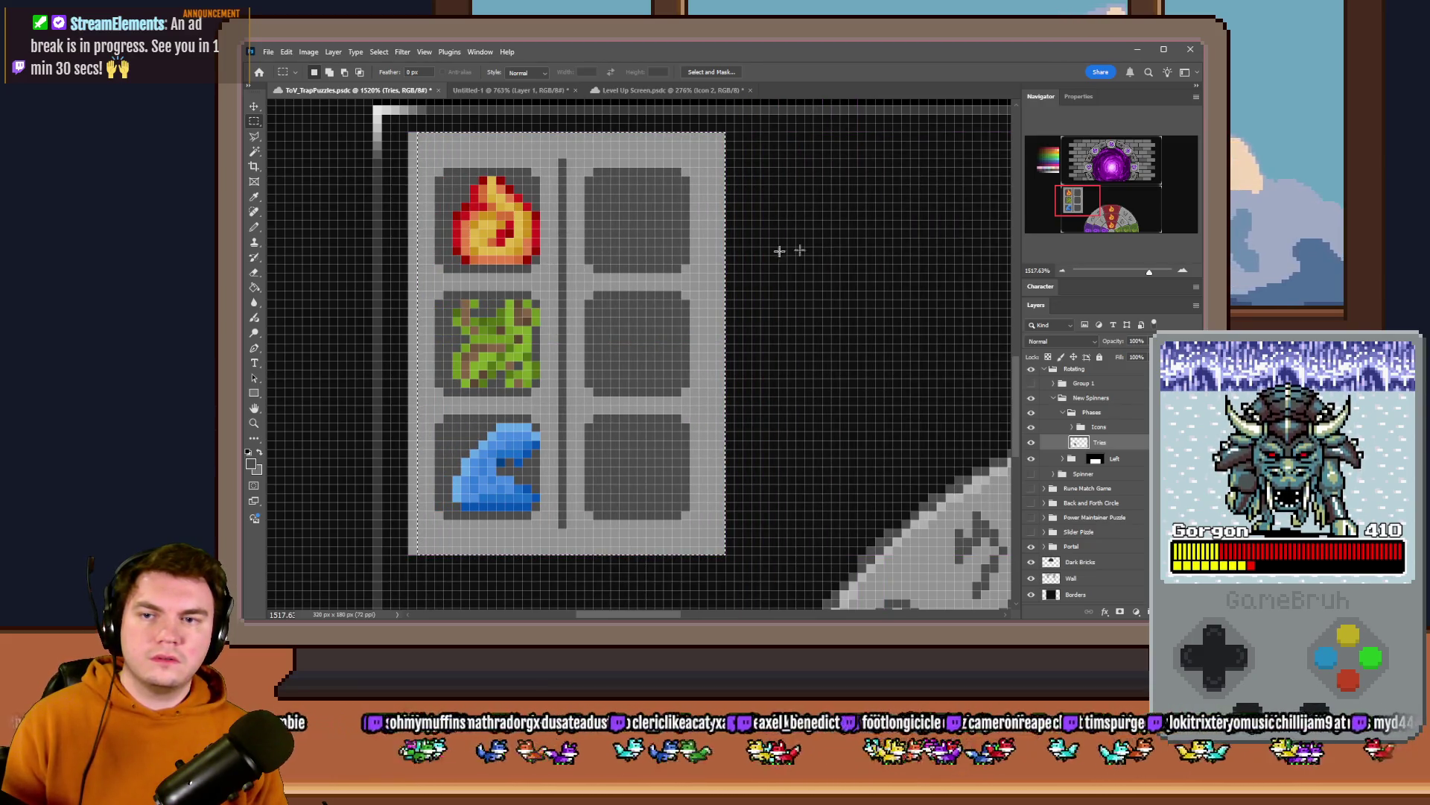
pyautogui.press('Right')
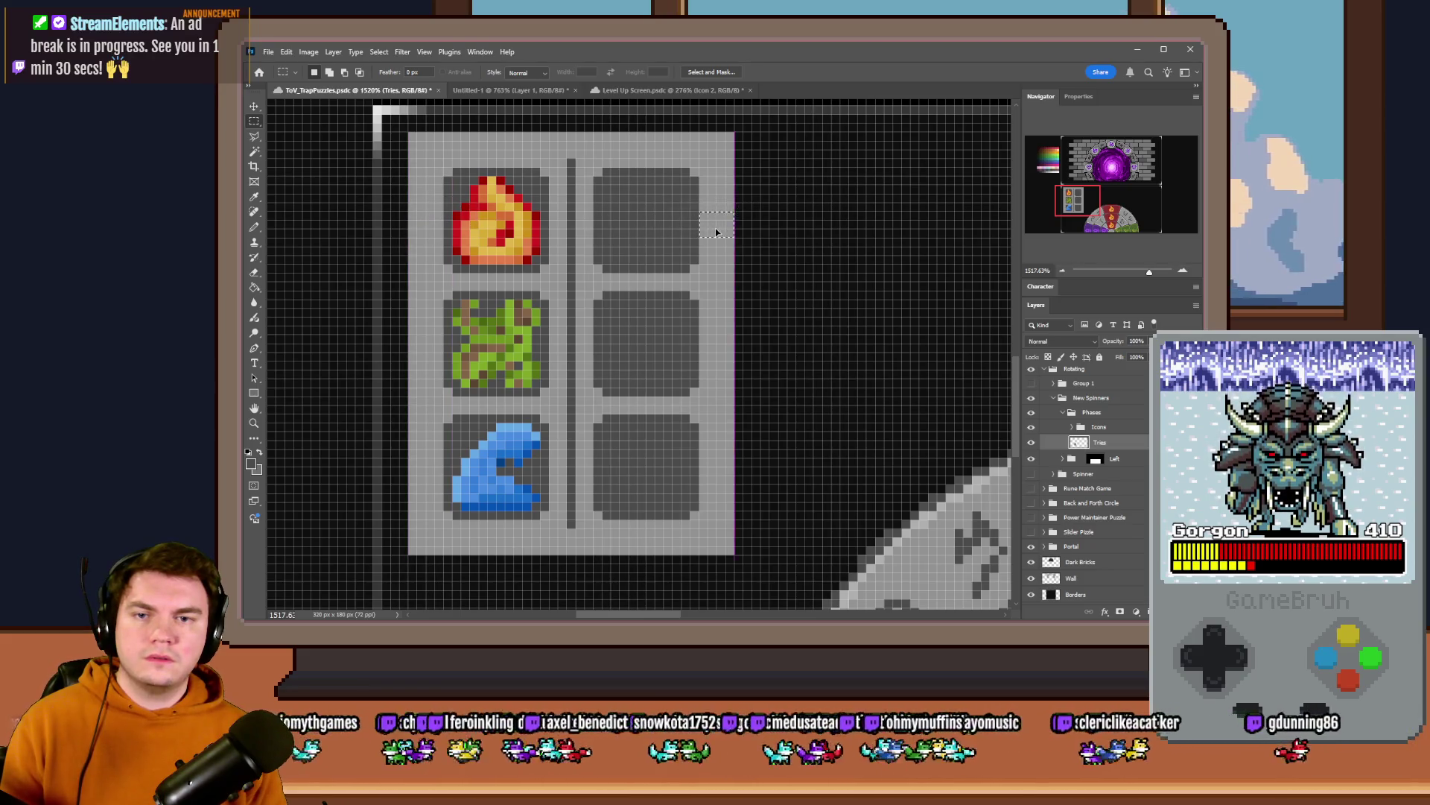
pyautogui.scroll(-5, 437, 303)
pyautogui.scroll(1, 591, 305)
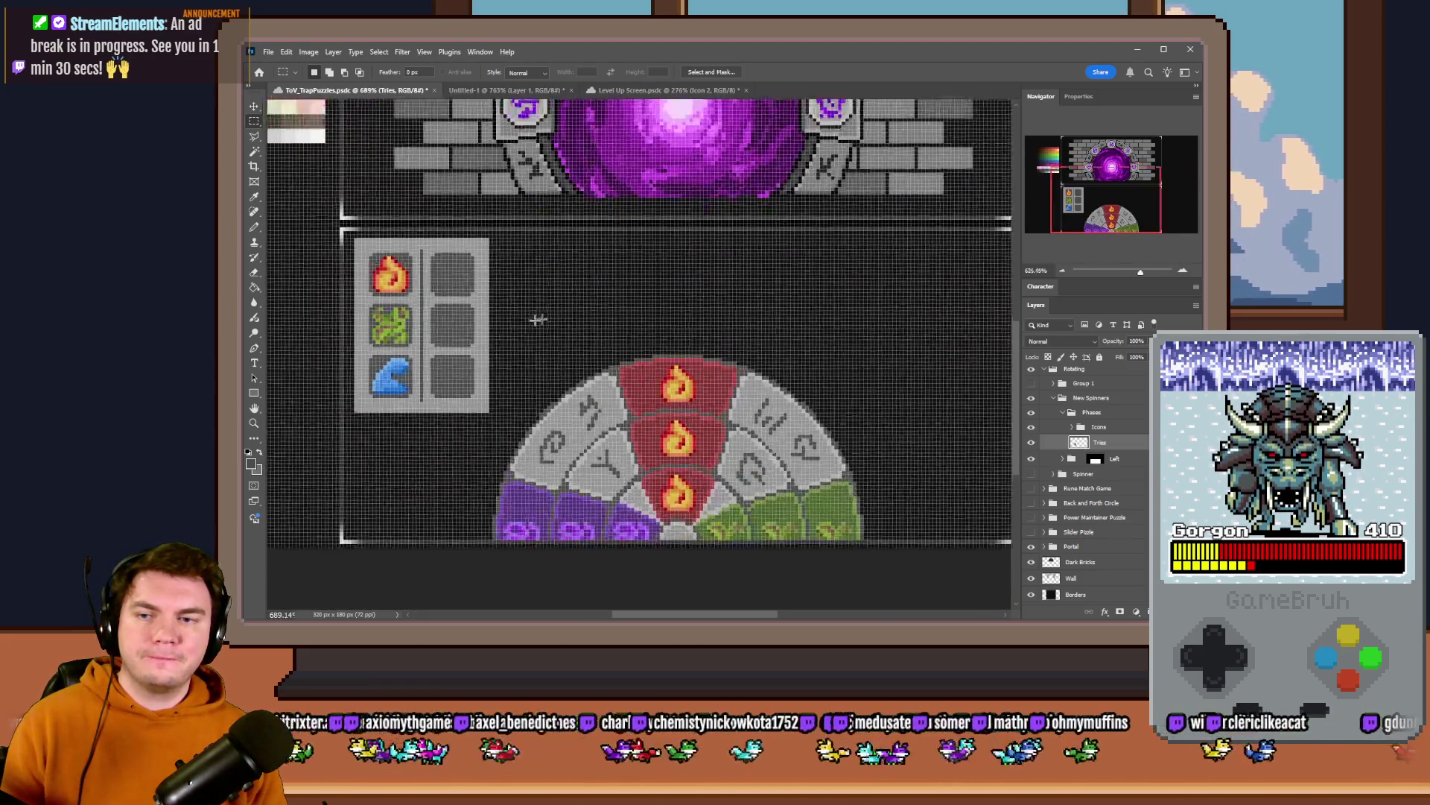
pyautogui.click(1091, 412)
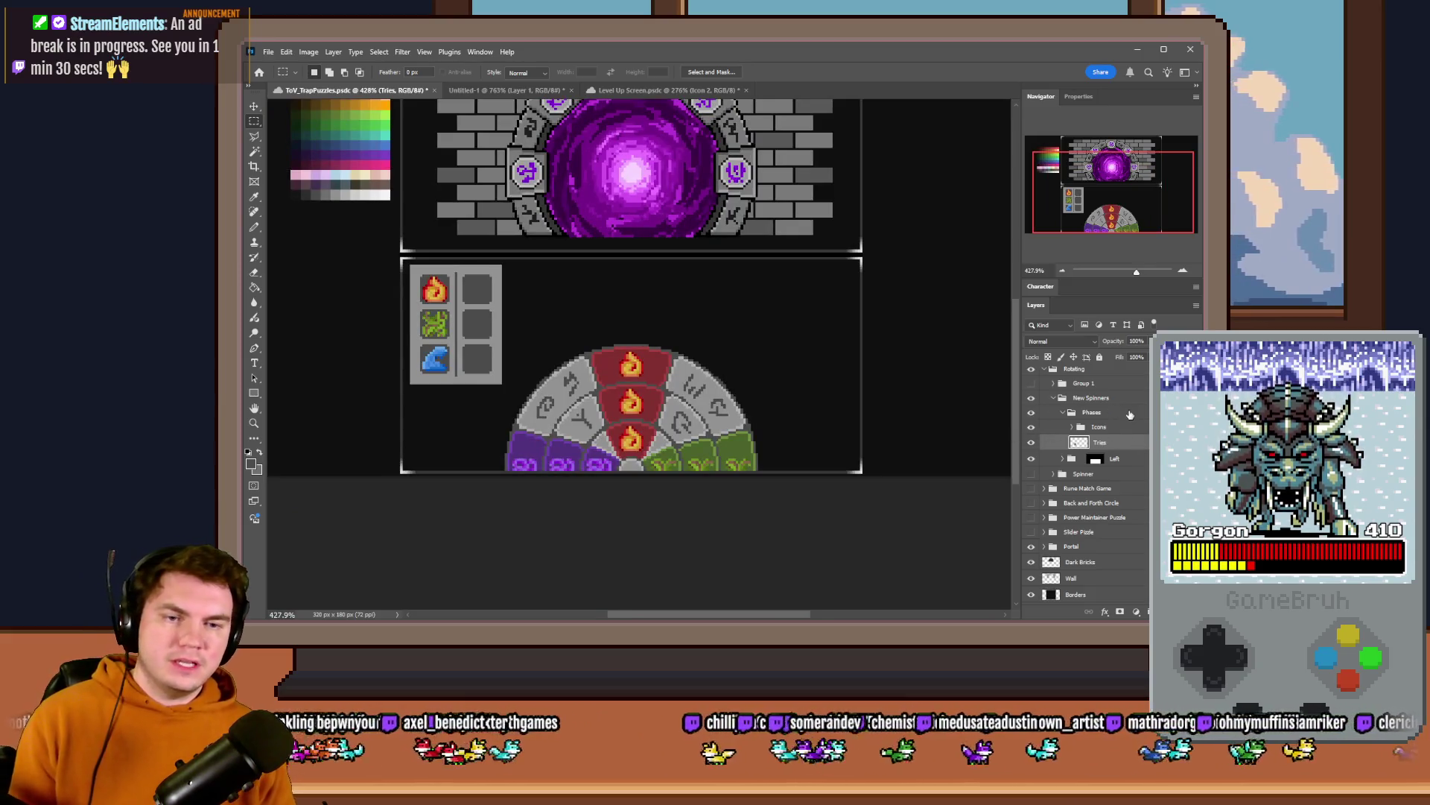
pyautogui.hotkey('ctrl', 'j')
pyautogui.moveTo(458, 353); pyautogui.dragTo(813, 353)
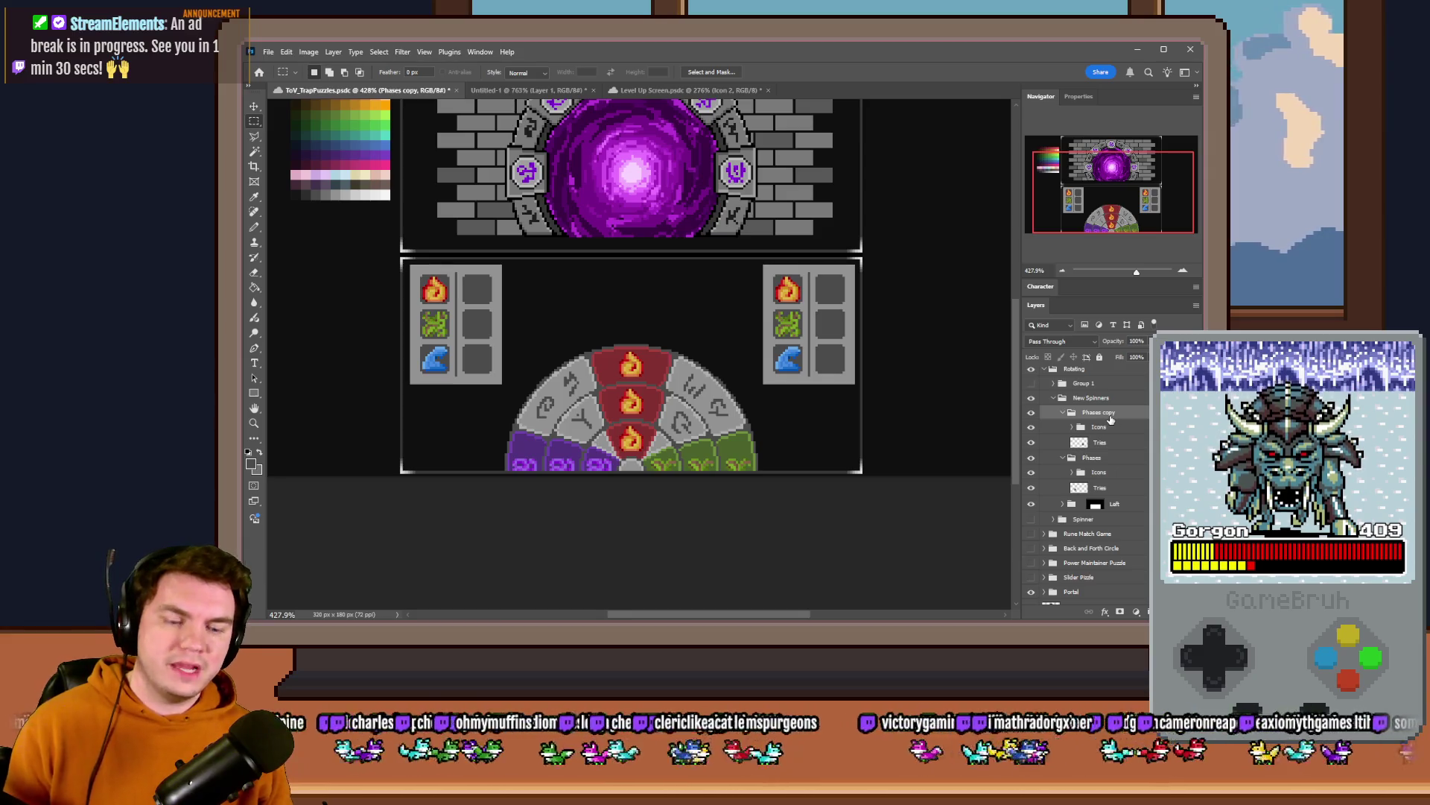
pyautogui.press('Delete')
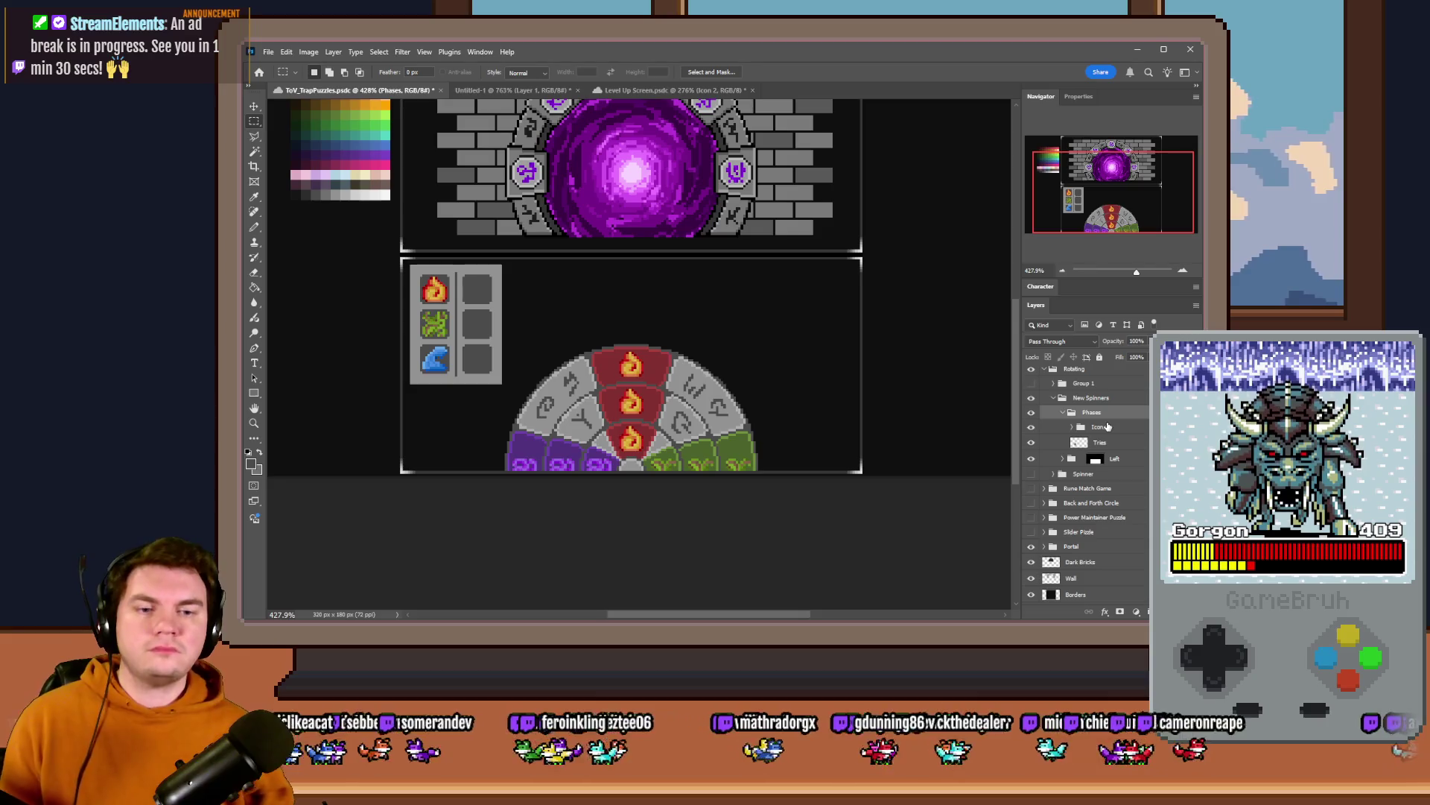
# - Nudge the Left wheel layer down and back up, then switch to the Level Up Screen document
pyautogui.click(1073, 458)
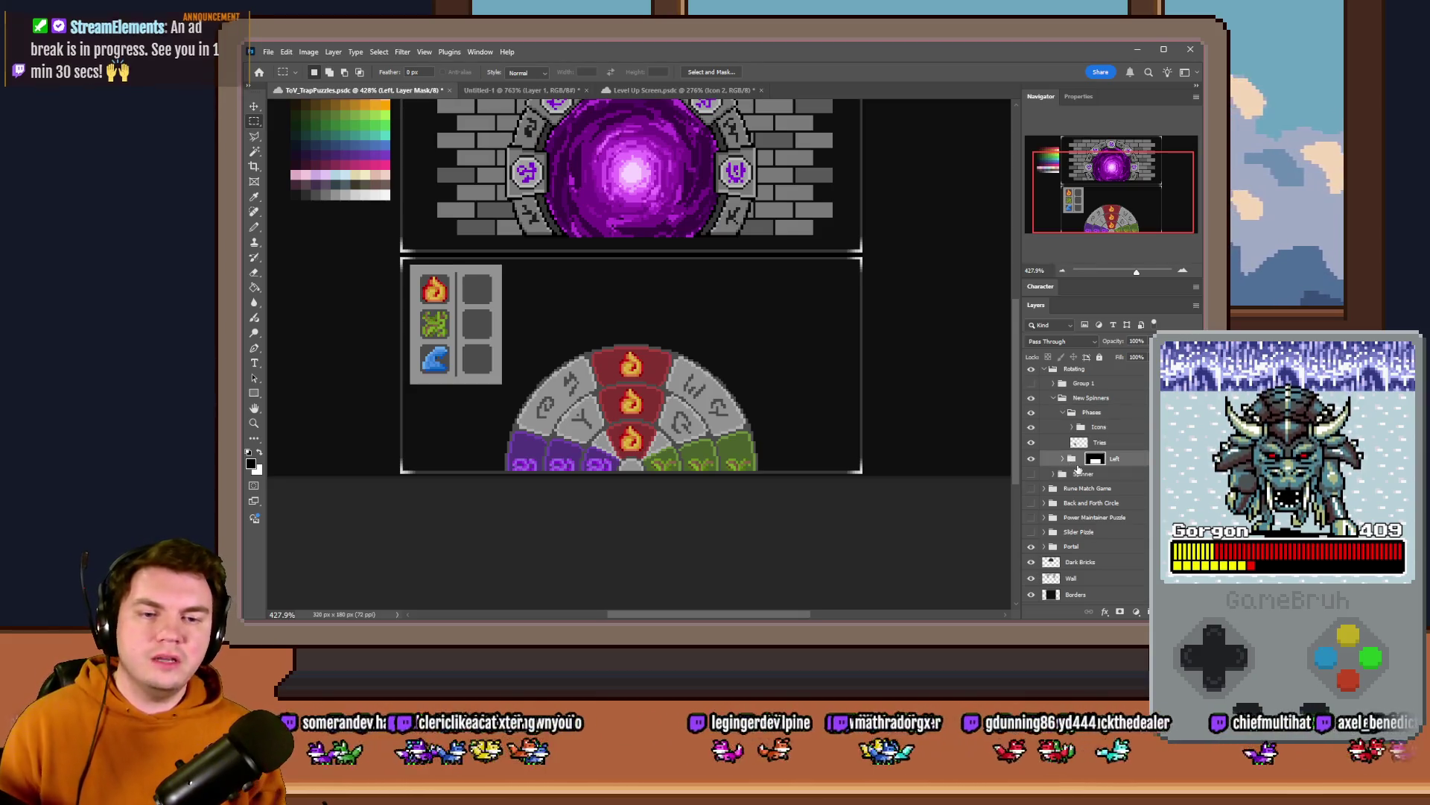
pyautogui.press('Down')
pyautogui.press('Down')
pyautogui.press('Down')
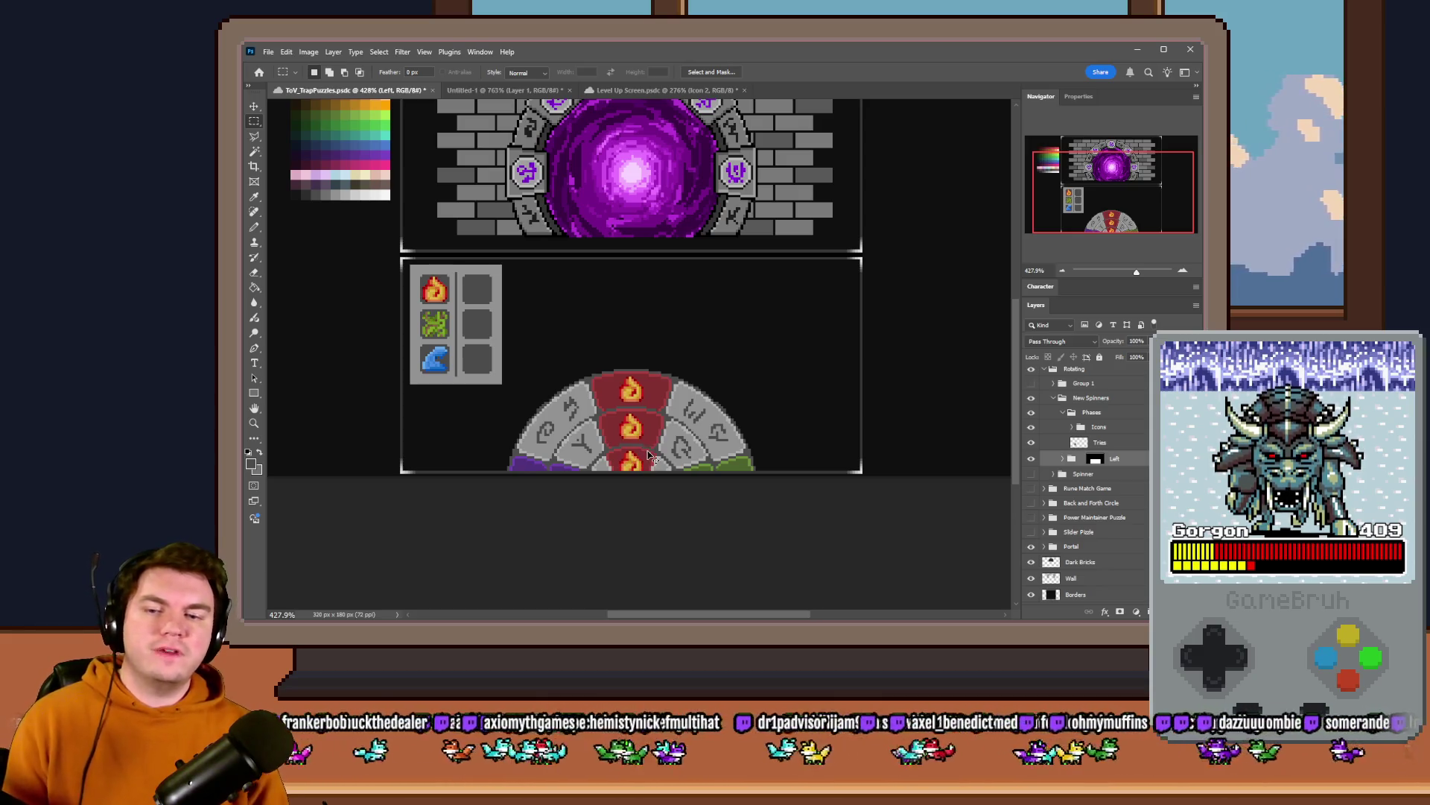
pyautogui.hotkey('shift', 'Up')
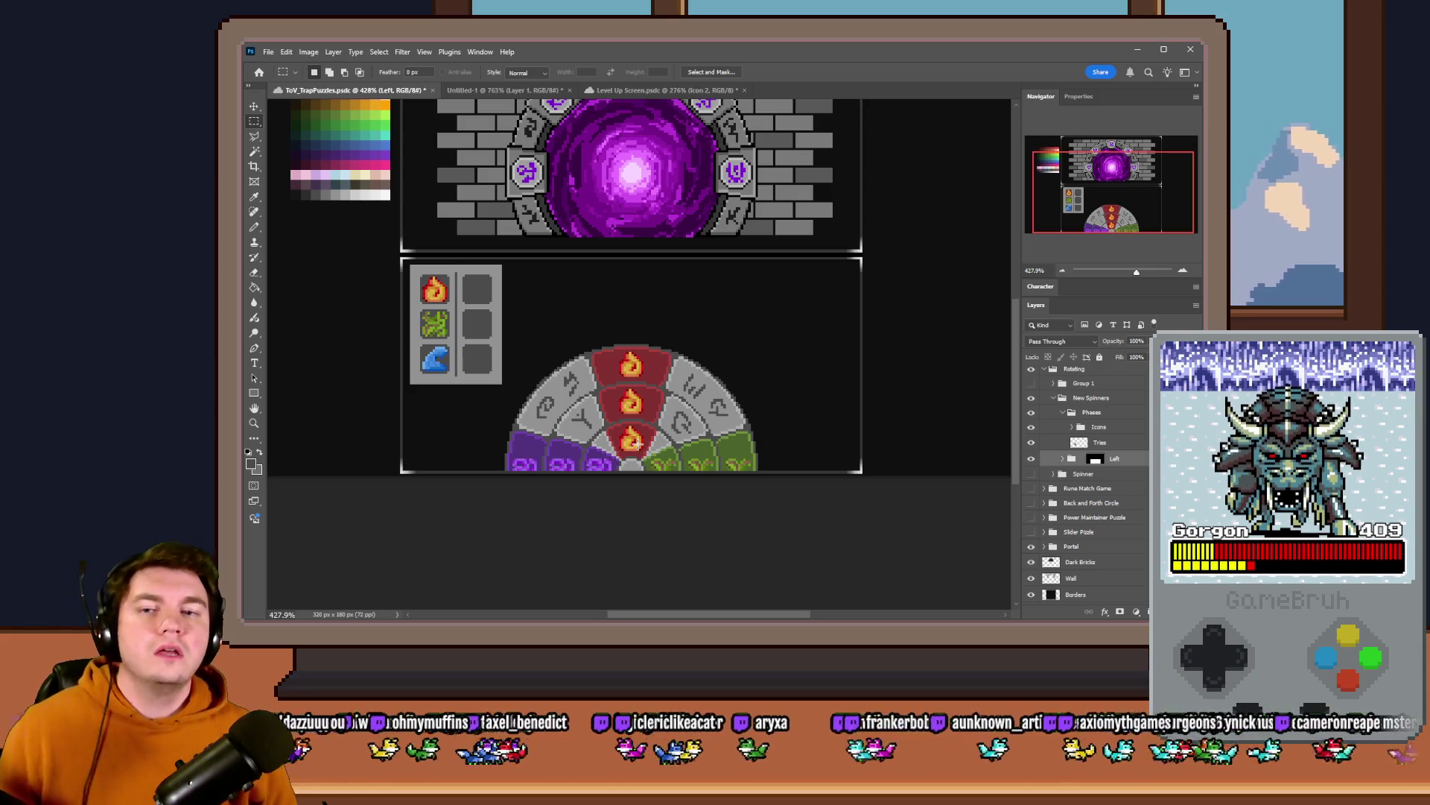
pyautogui.click(619, 88)
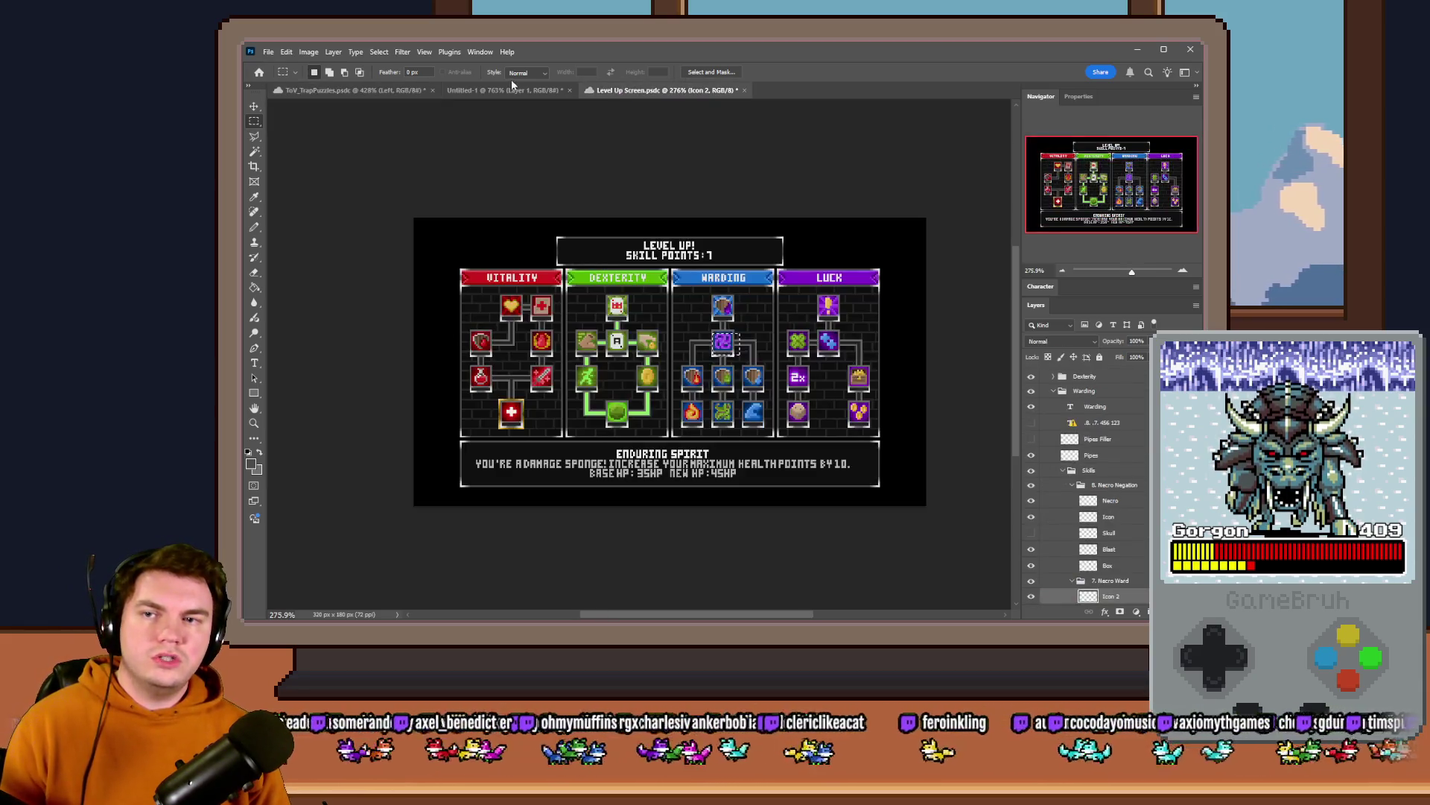
# - Return to the TrapPuzzles document via Untitled-1, then Alt+Tab to RPG Maker MV
pyautogui.click(511, 89)
pyautogui.click(388, 91)
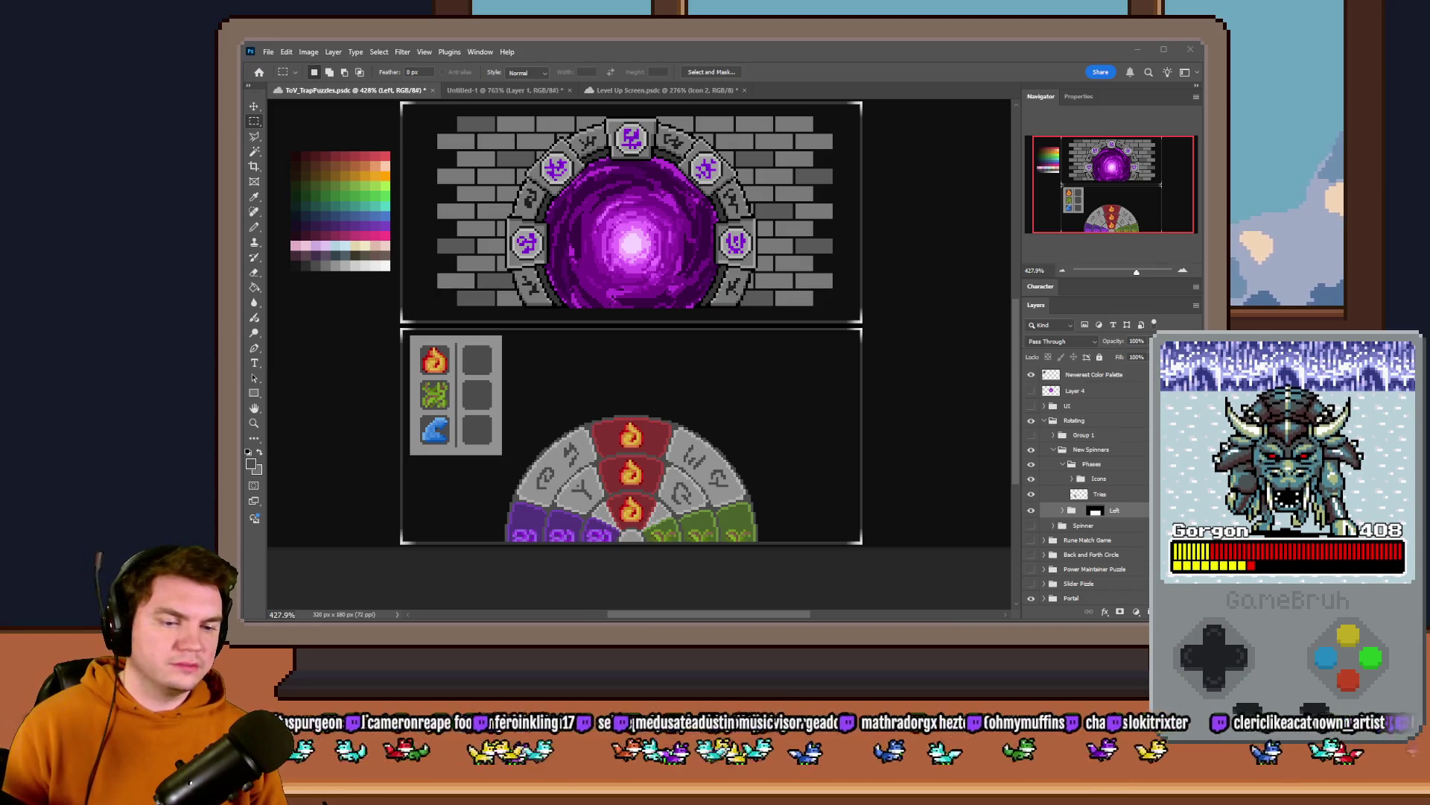
pyautogui.hotkey('alt', 'Tab')
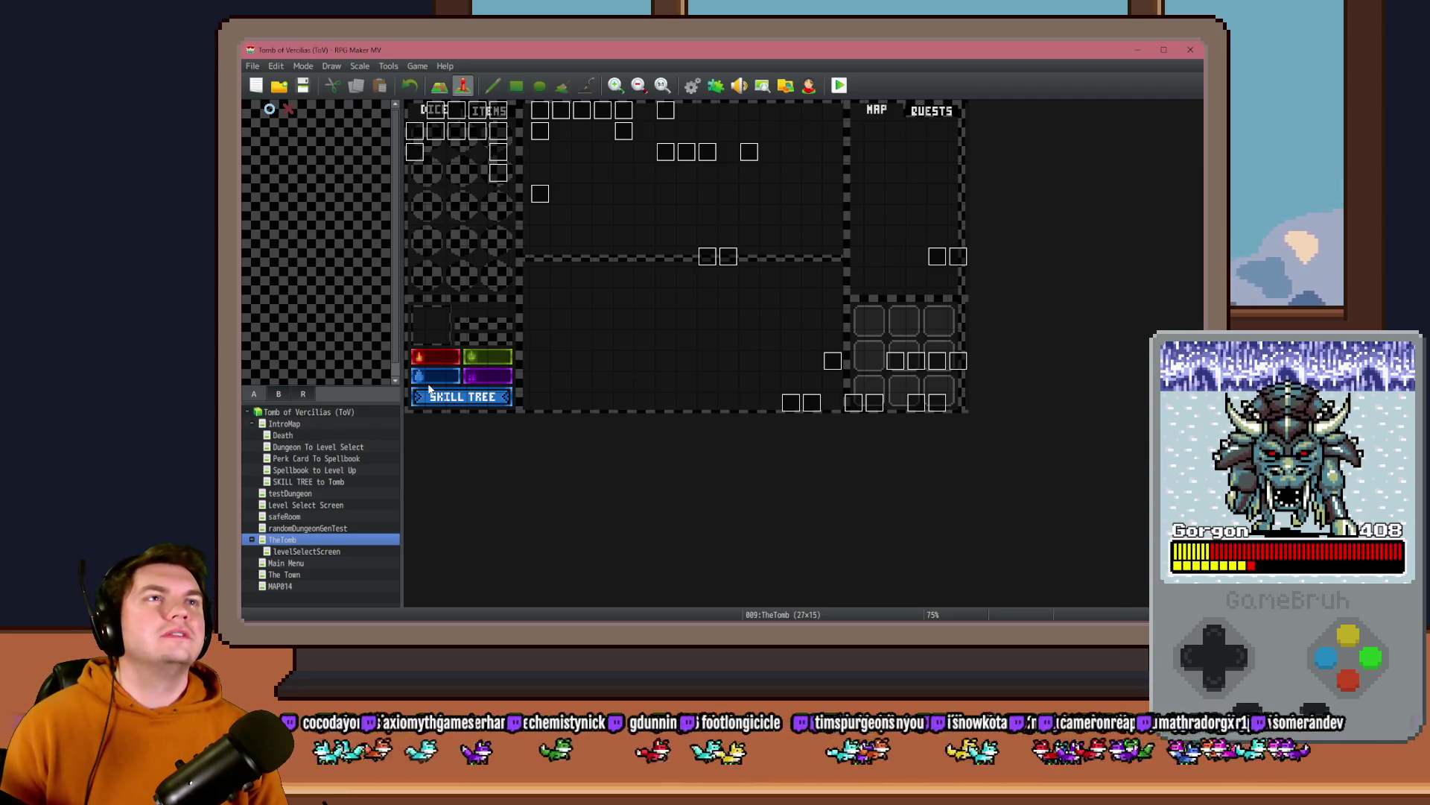
# - Browse the window switcher from RPG Maker MV to return to the Photoshop TrapPuzzles window
pyautogui.hotkey('alt', 'Tab')
pyautogui.hotkey('alt', 'Tab')
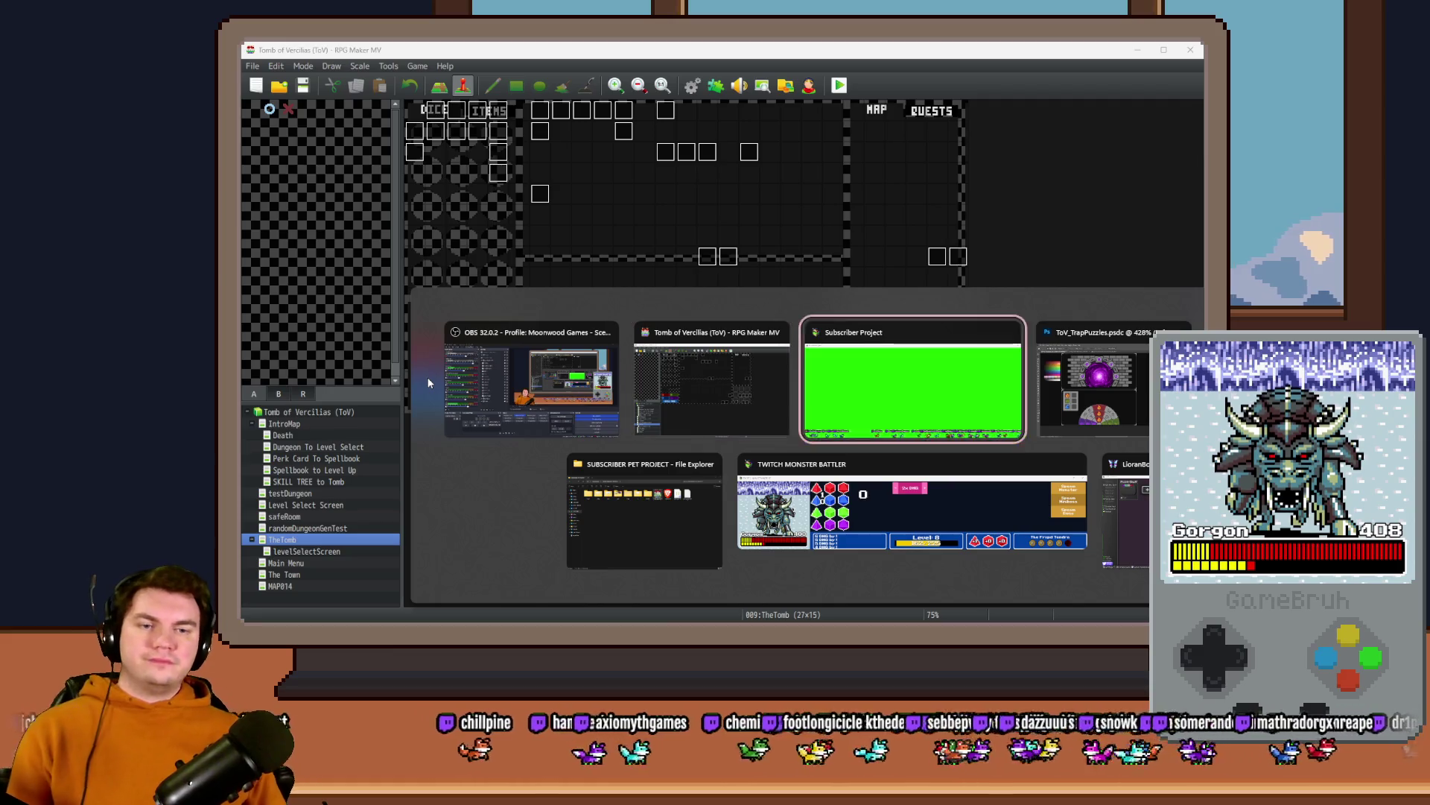
pyautogui.hotkey('alt', 'Tab')
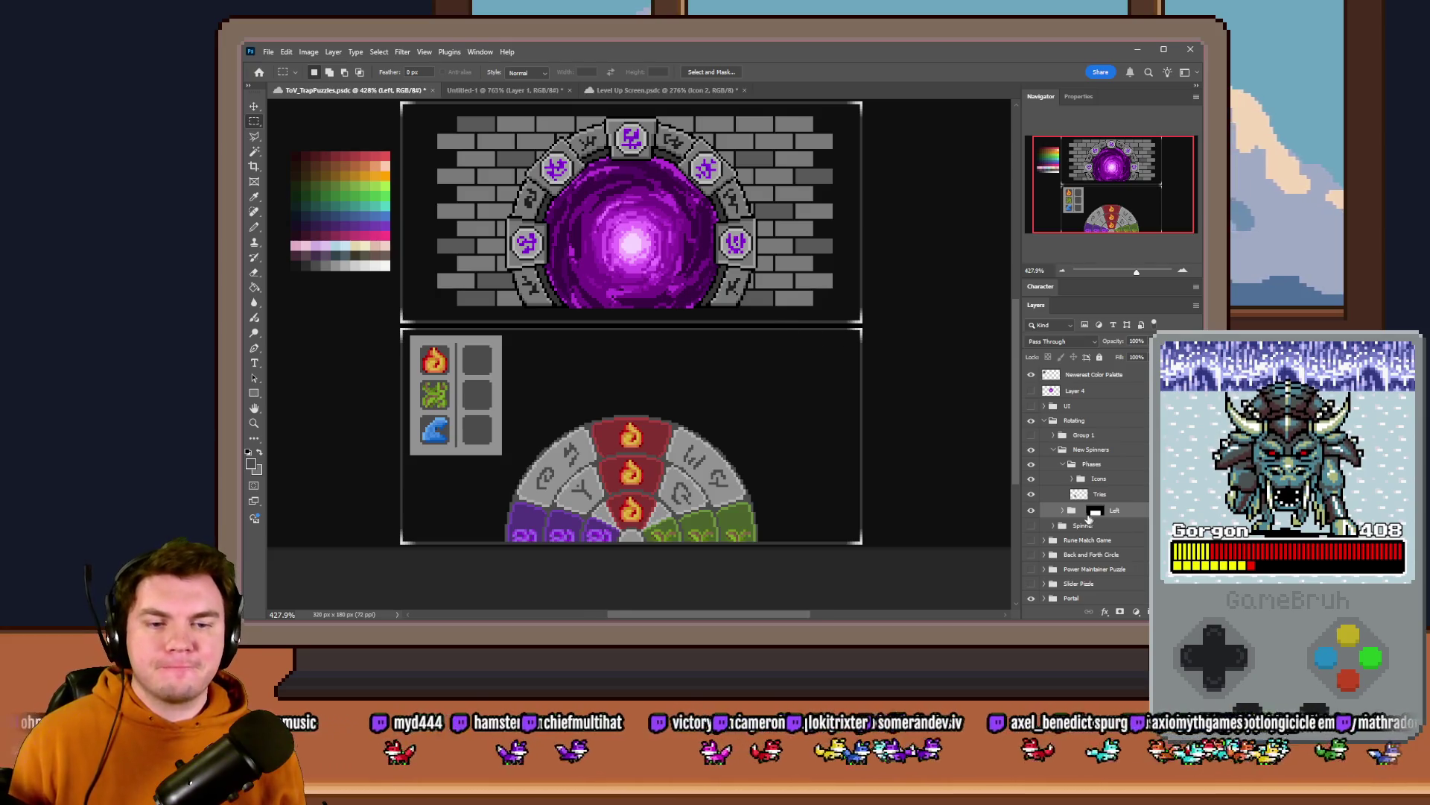
pyautogui.write('Spinner')
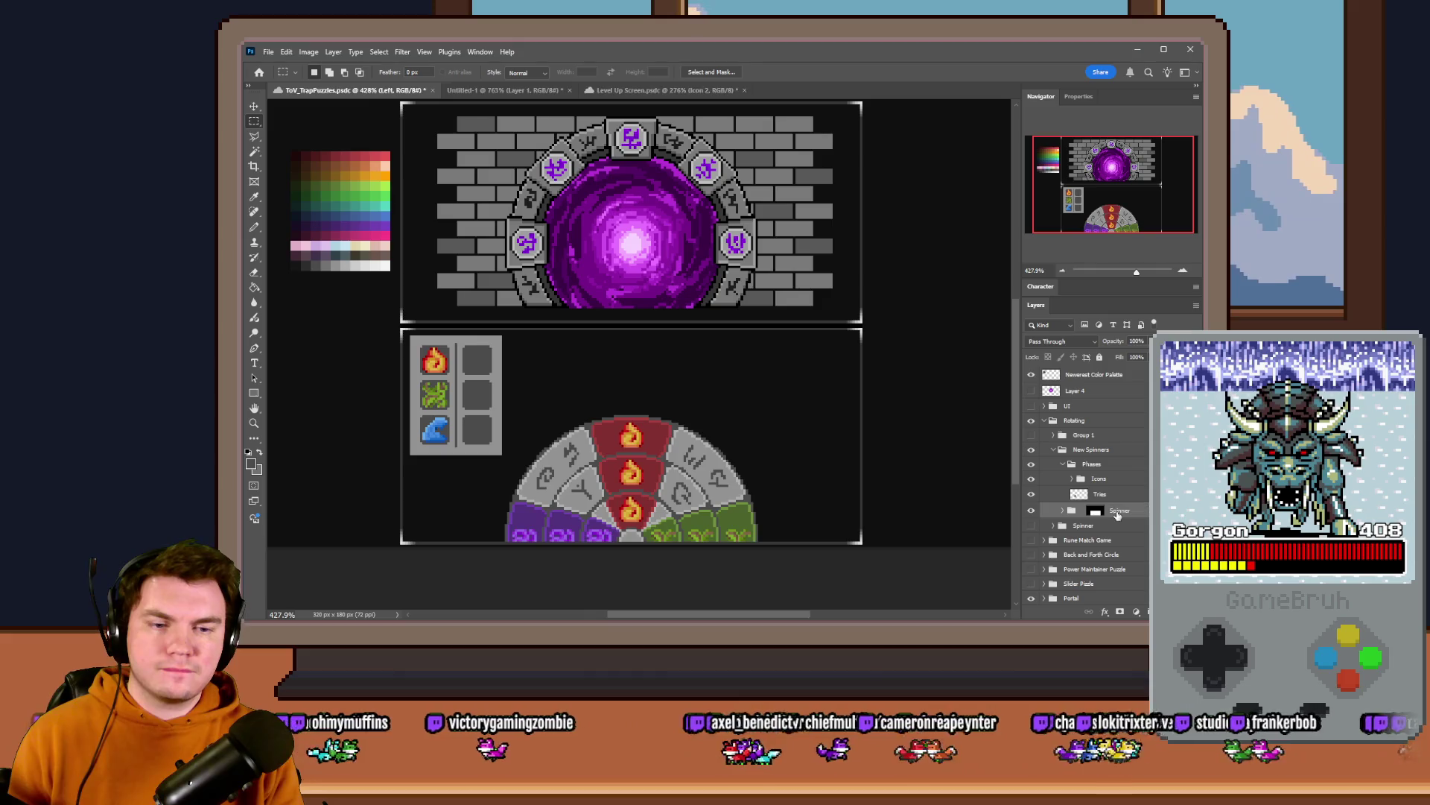
# - Commit the Spinner layer name and raise the wheel about 45 px so its full set of wedges shows
pyautogui.press('Return')
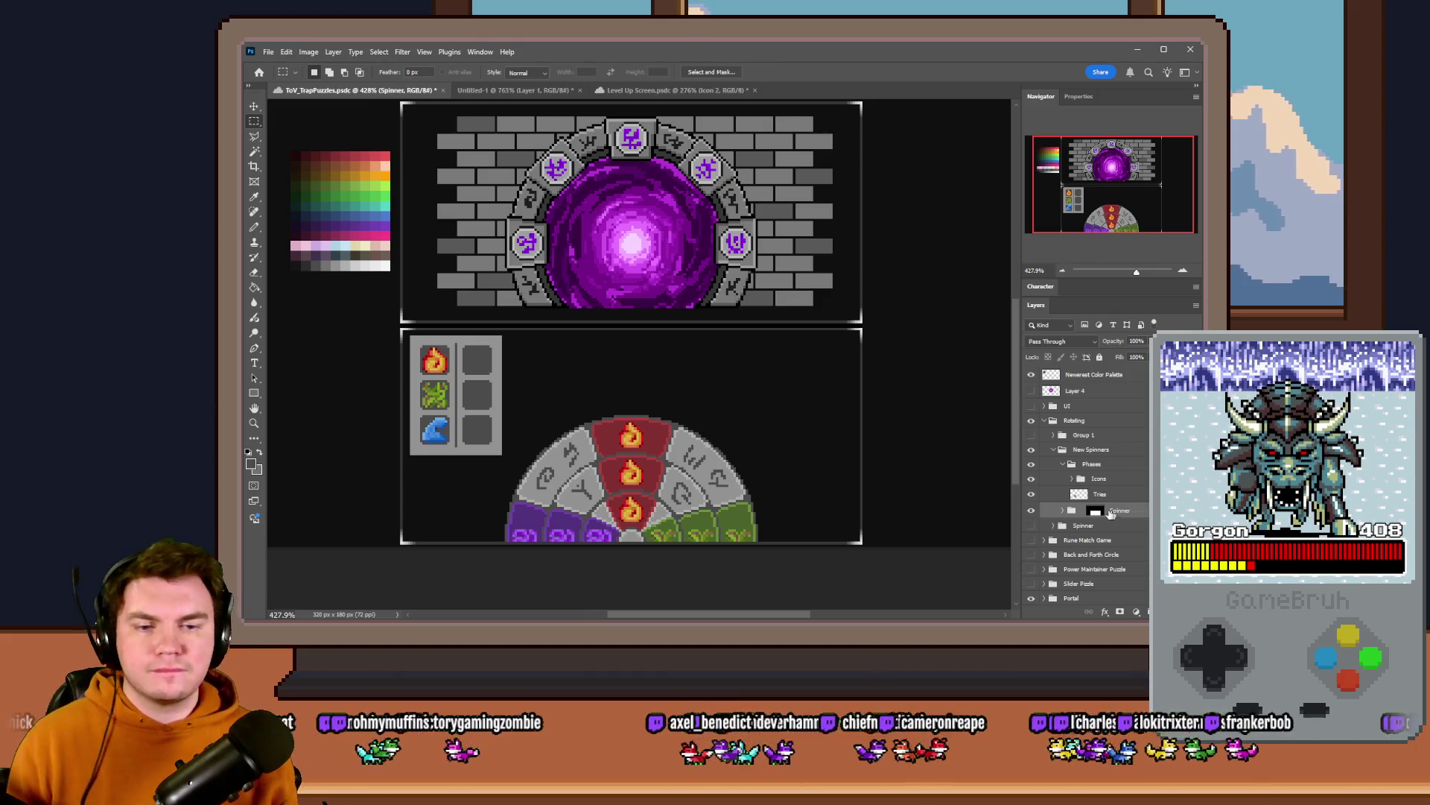
pyautogui.click(1029, 527)
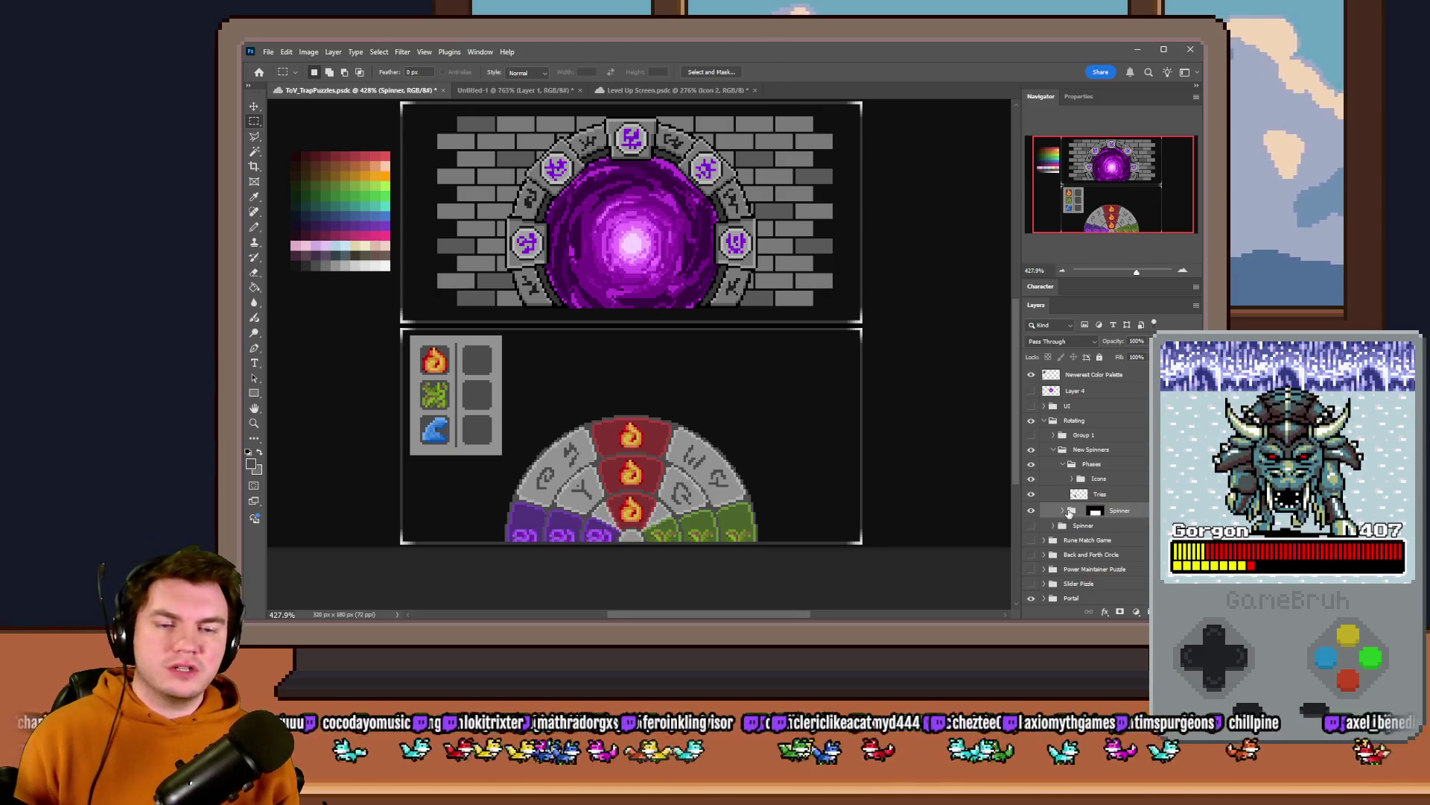
pyautogui.moveTo(652, 503)
pyautogui.mouseDown()
pyautogui.moveTo(756, 436)
pyautogui.moveTo(878, 430)
pyautogui.moveTo(814, 372)
pyautogui.moveTo(743, 371)
pyautogui.mouseUp()
pyautogui.hotkey('ctrl', 'z')
pyautogui.hotkey('ctrl', 'z')
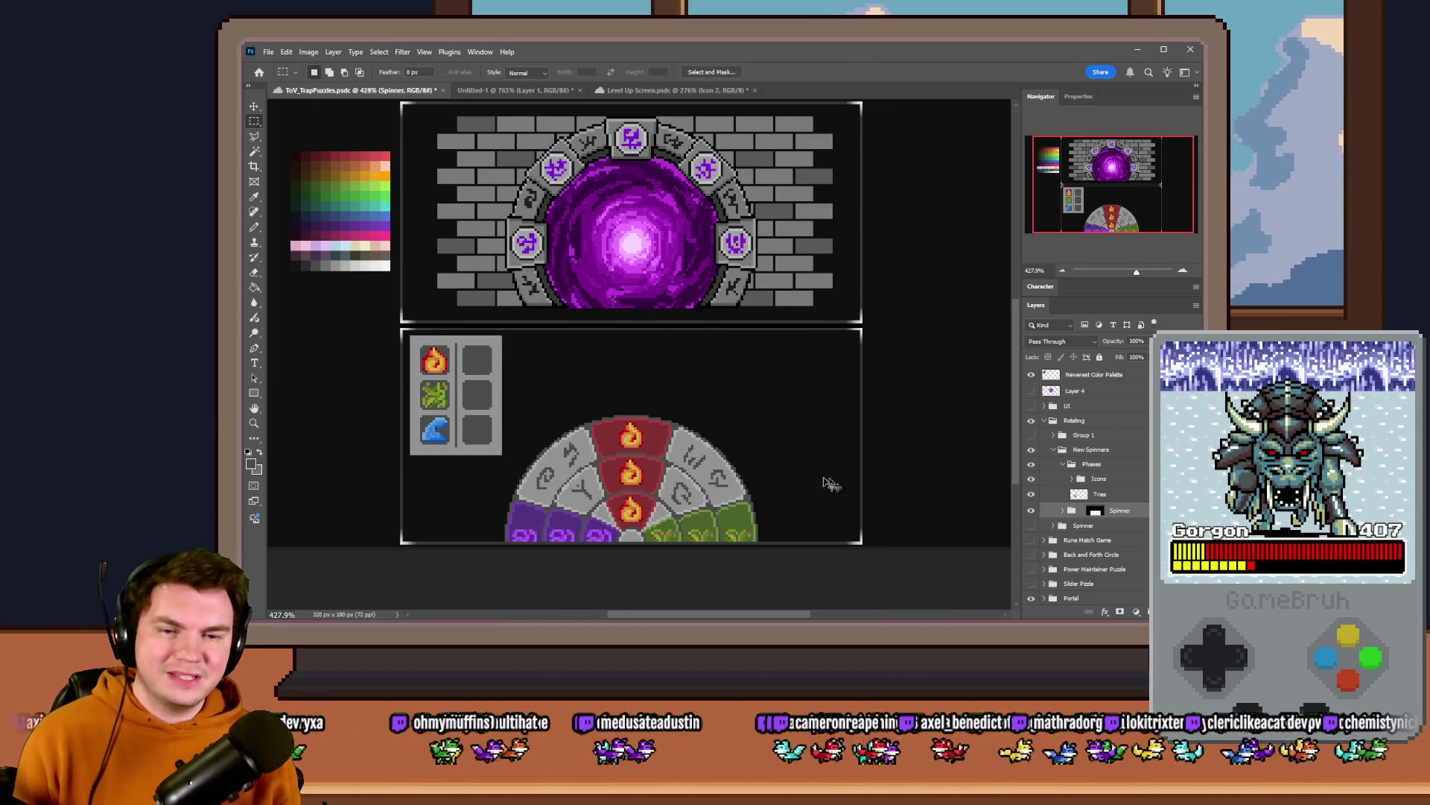
pyautogui.moveTo(829, 483); pyautogui.dragTo(847, 447)
pyautogui.click(1031, 513)
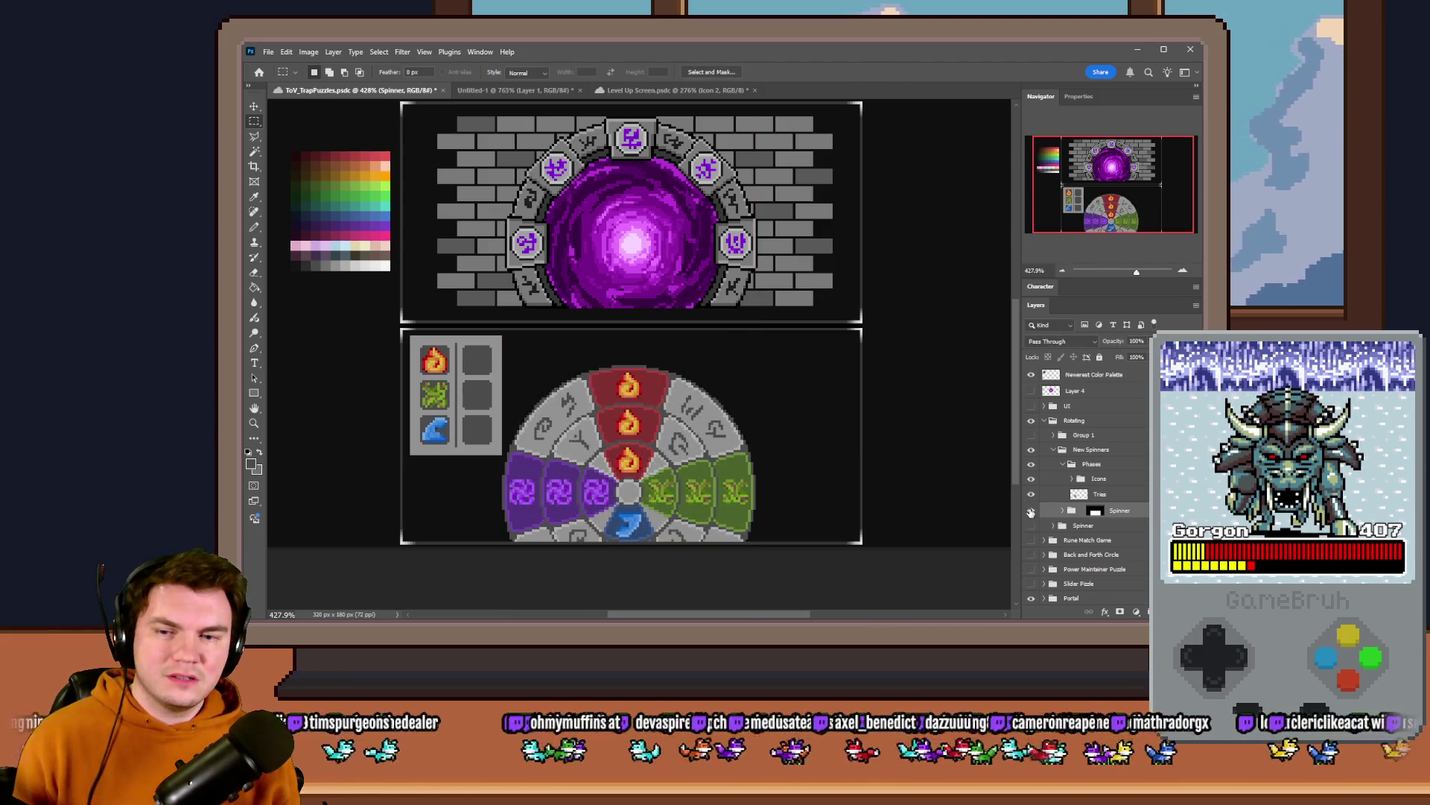
# - Reposition the half spinner strip, ending about 137 px higher at mid-canvas
pyautogui.moveTo(720, 484); pyautogui.dragTo(745, 429)
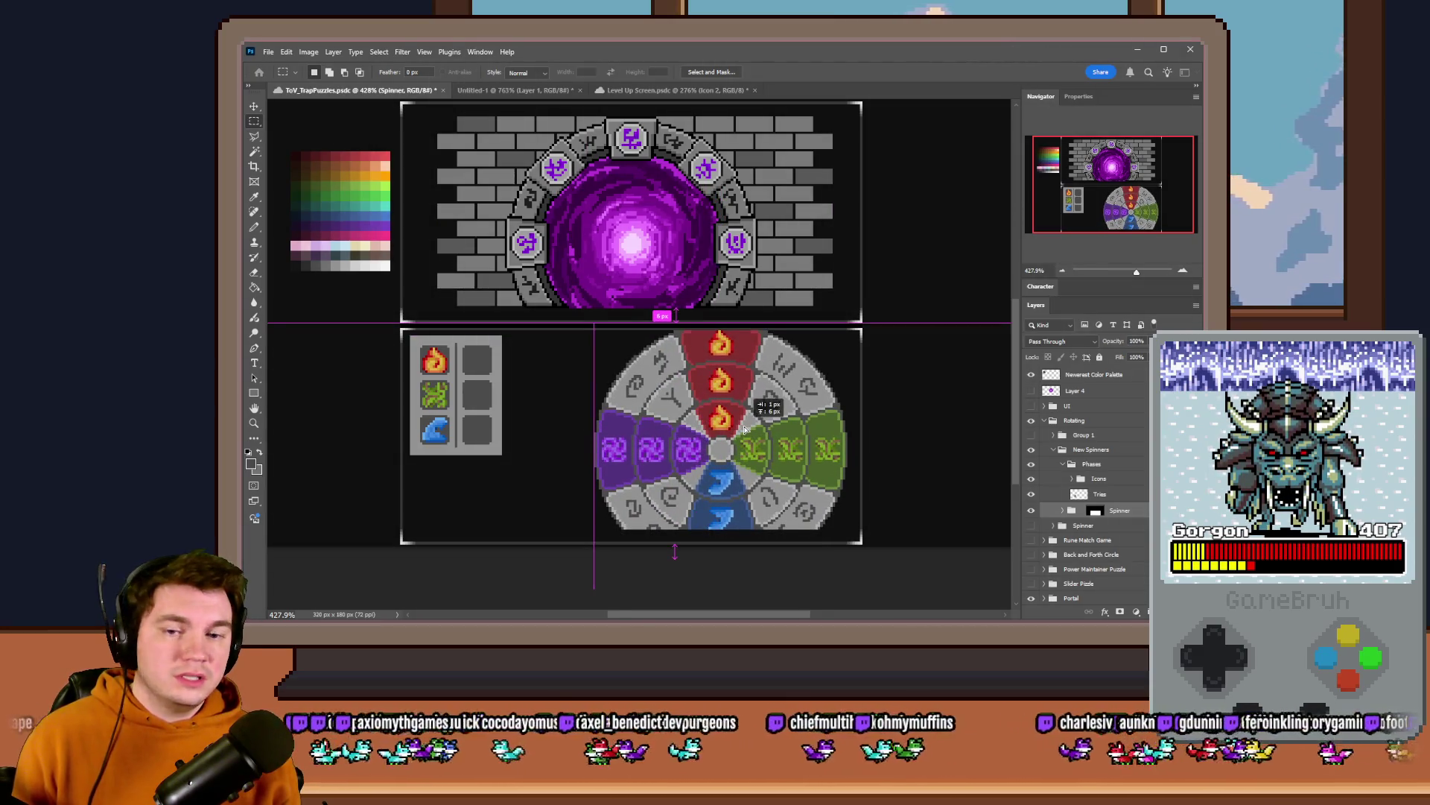
pyautogui.moveTo(744, 430)
pyautogui.mouseDown()
pyautogui.moveTo(725, 350)
pyautogui.moveTo(731, 541)
pyautogui.mouseUp()
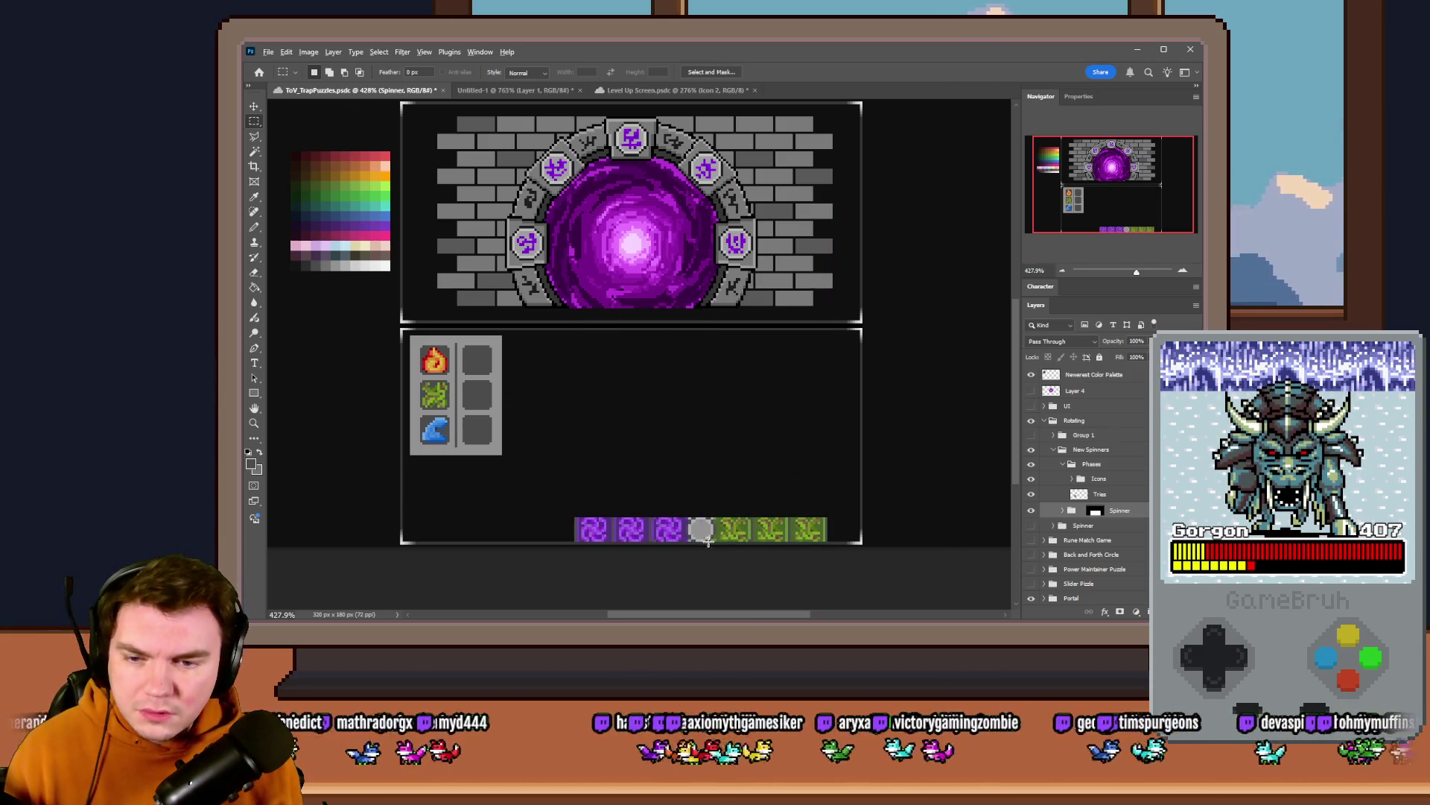
pyautogui.keyDown('alt'); pyautogui.scroll(3, 706, 539); pyautogui.keyUp('alt')
pyautogui.keyDown('alt'); pyautogui.scroll(-3, 706, 540); pyautogui.keyUp('alt')
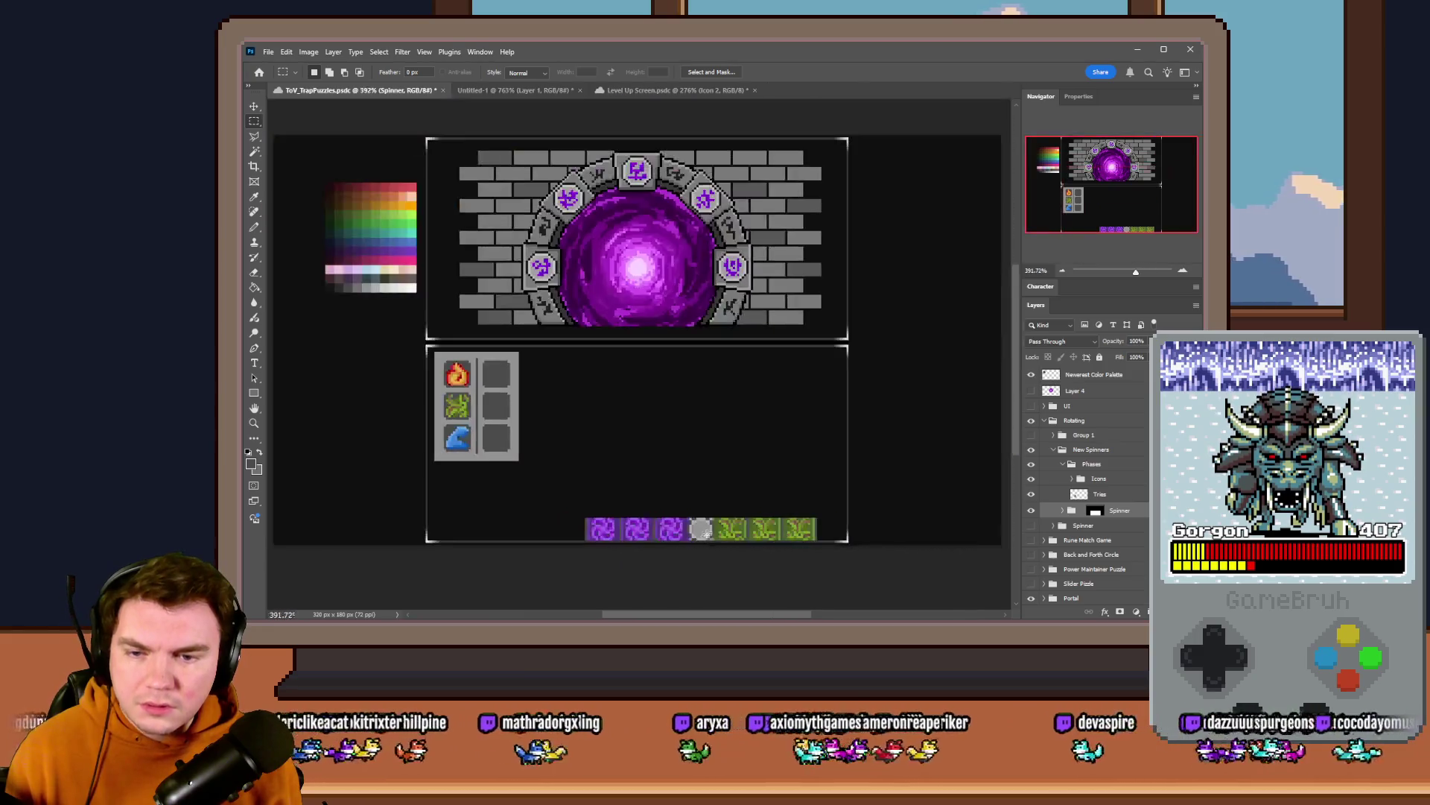
pyautogui.moveTo(707, 539); pyautogui.dragTo(711, 356)
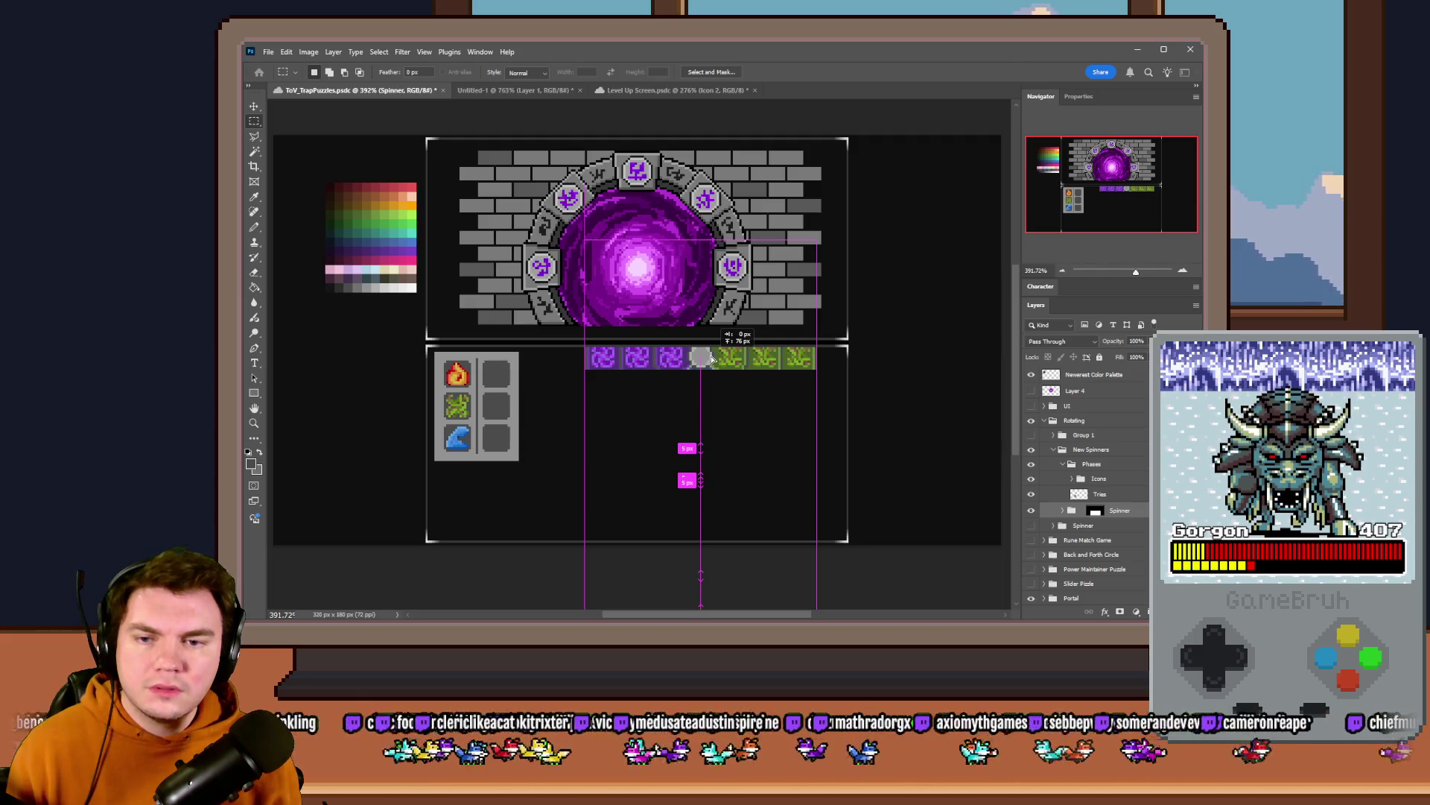
pyautogui.keyDown('alt'); pyautogui.scroll(2, 710, 355); pyautogui.keyUp('alt')
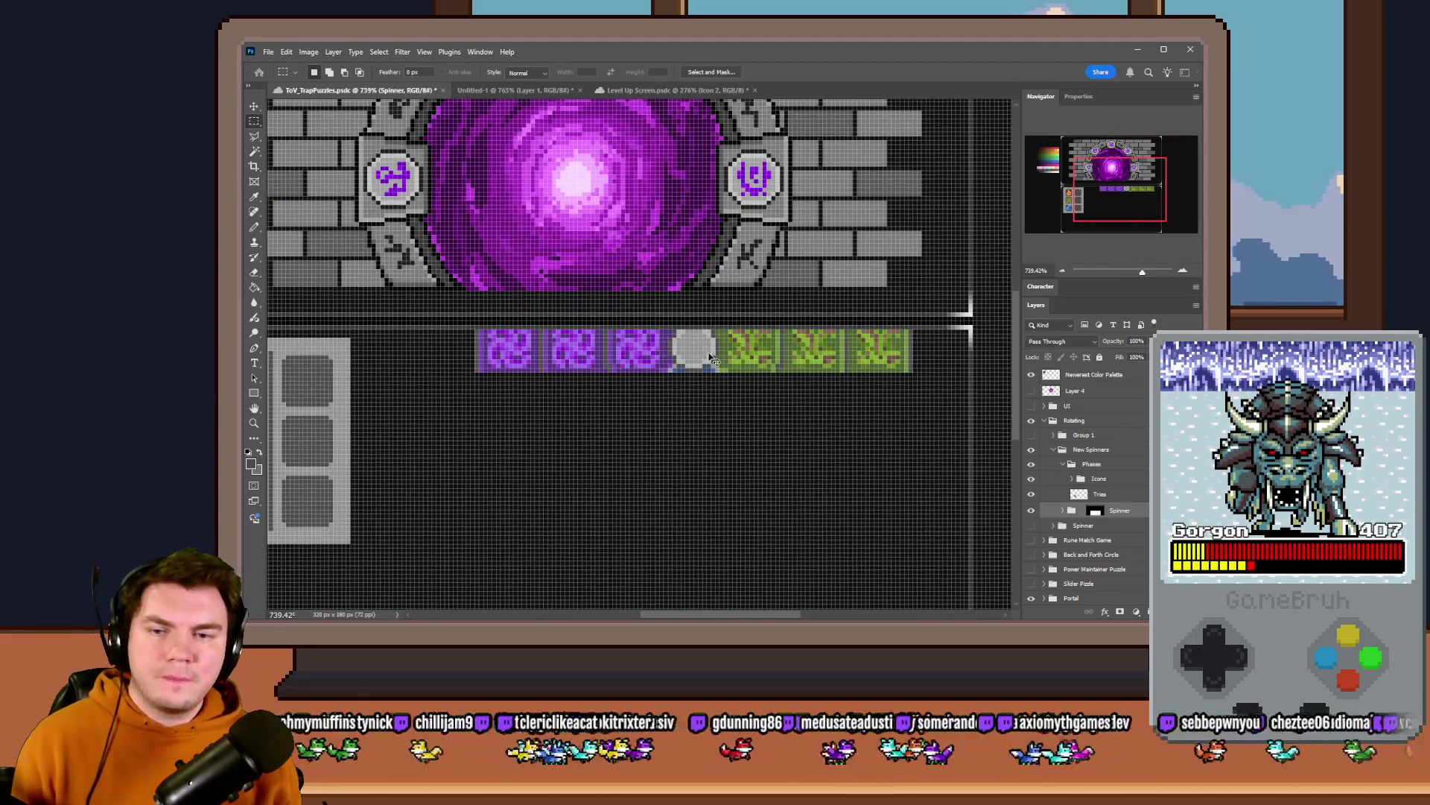
pyautogui.moveTo(712, 359); pyautogui.dragTo(708, 441)
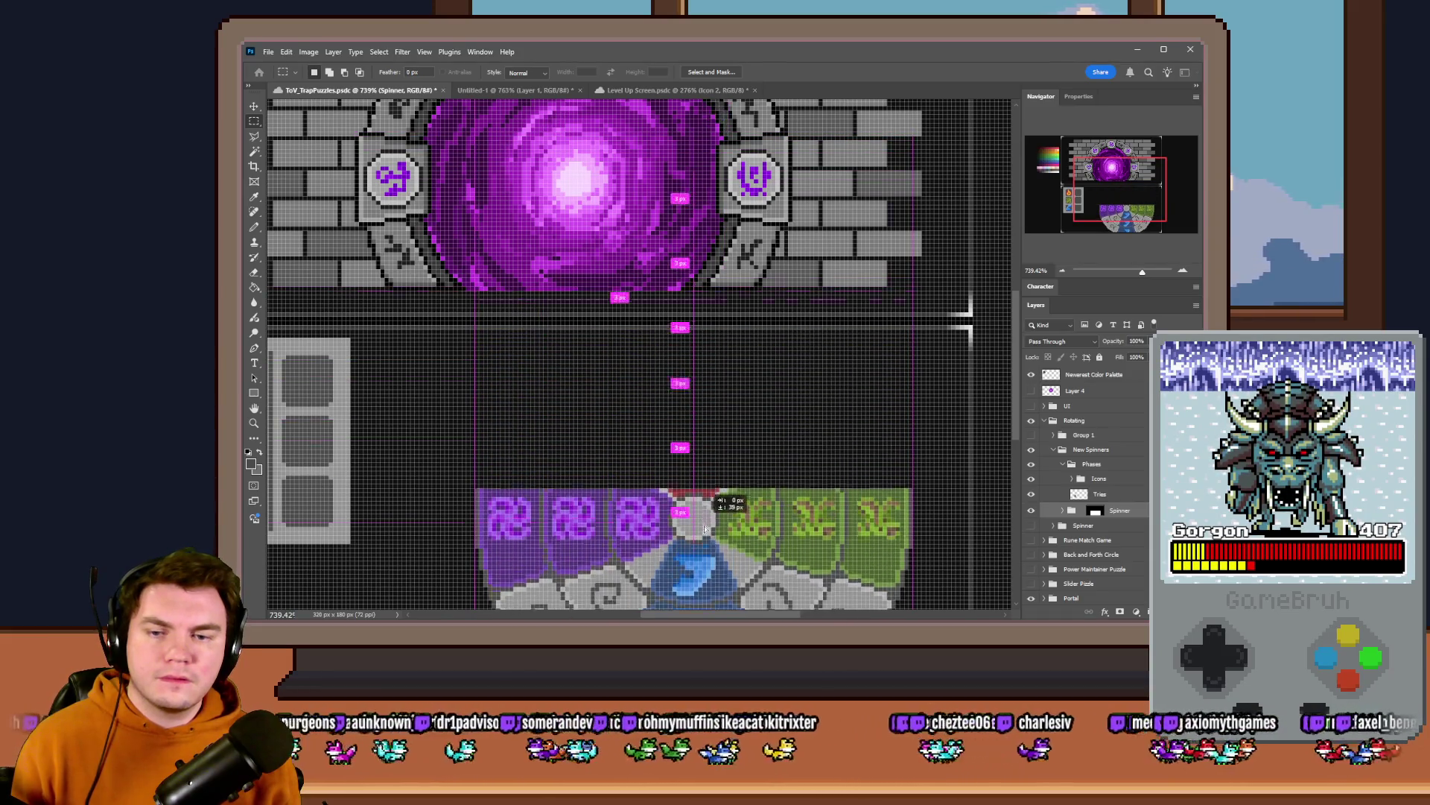
pyautogui.moveTo(708, 441)
pyautogui.mouseDown()
pyautogui.moveTo(711, 356)
pyautogui.moveTo(709, 502)
pyautogui.mouseUp()
pyautogui.scroll(-3, 711, 354)
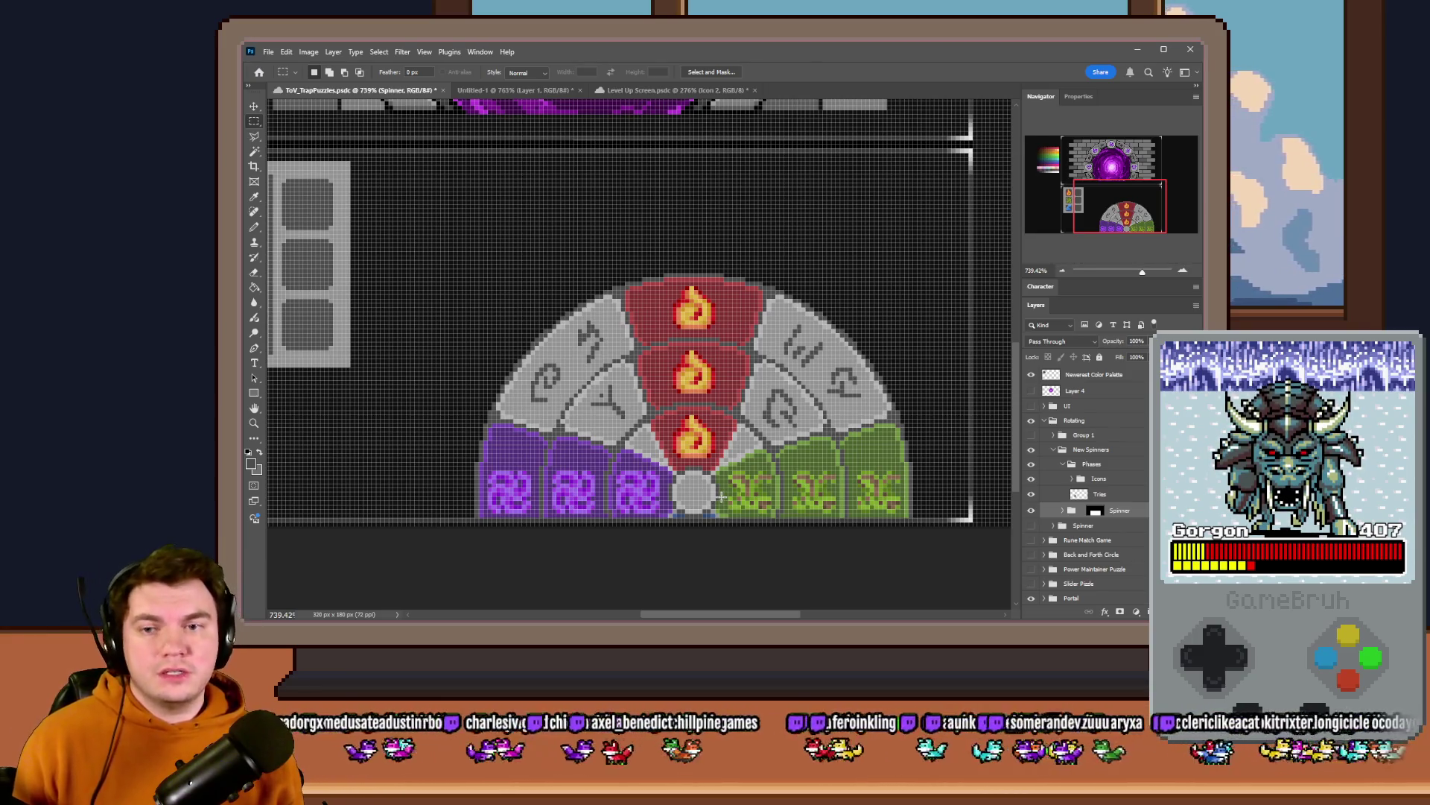
pyautogui.moveTo(723, 490); pyautogui.dragTo(724, 336)
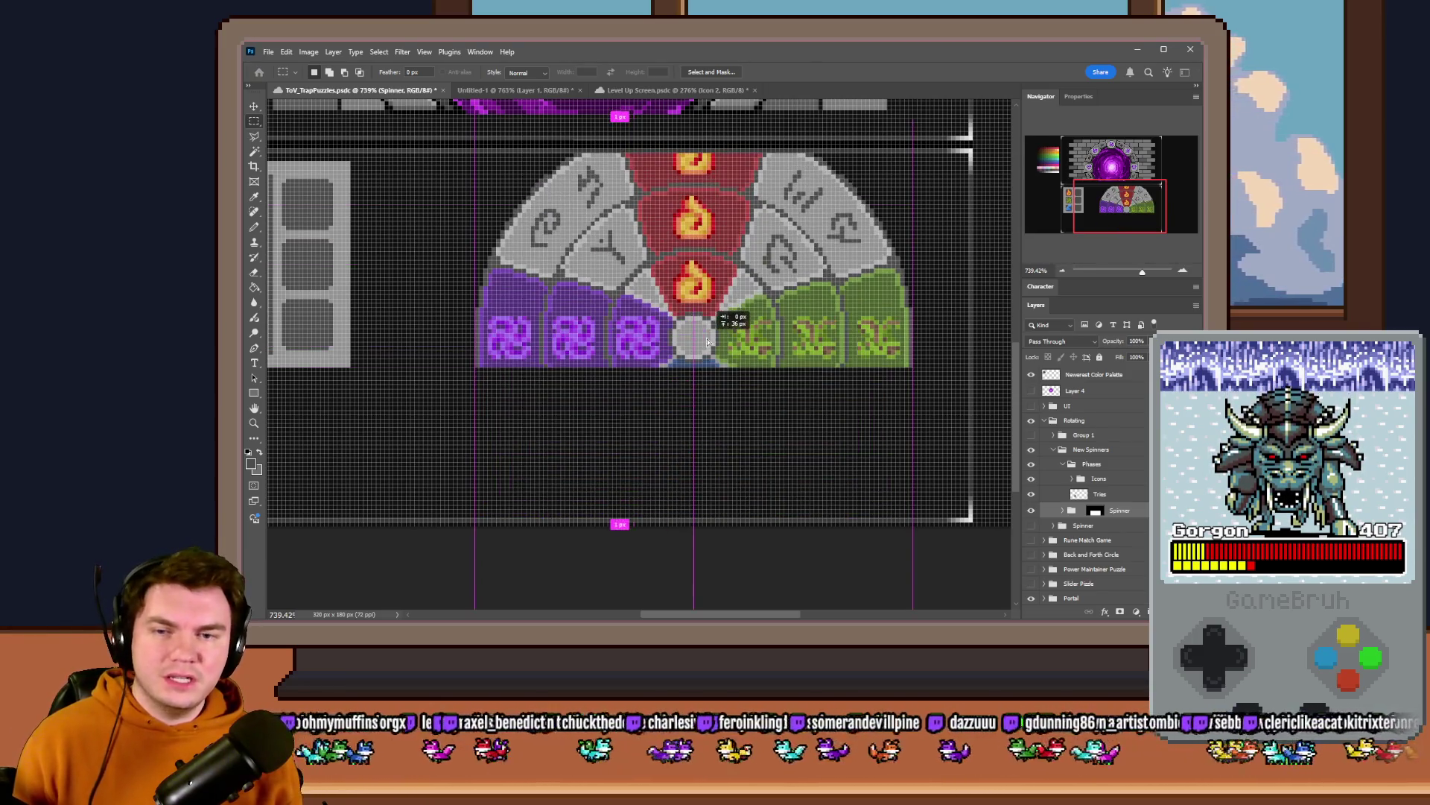
# - Reveal the full wheel layer and shift it to the lower panel's right edge
pyautogui.click(1061, 517)
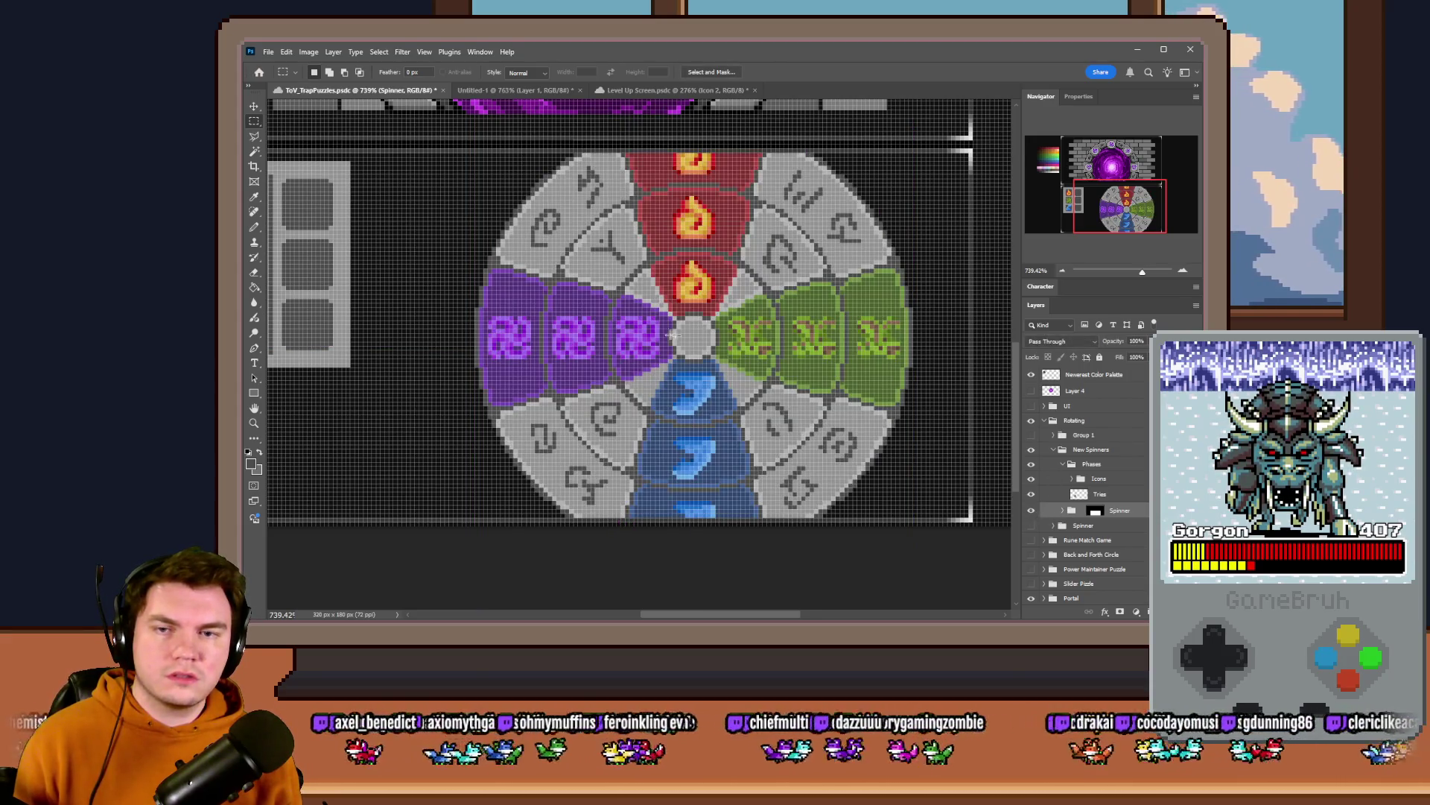
pyautogui.moveTo(644, 339); pyautogui.dragTo(901, 349)
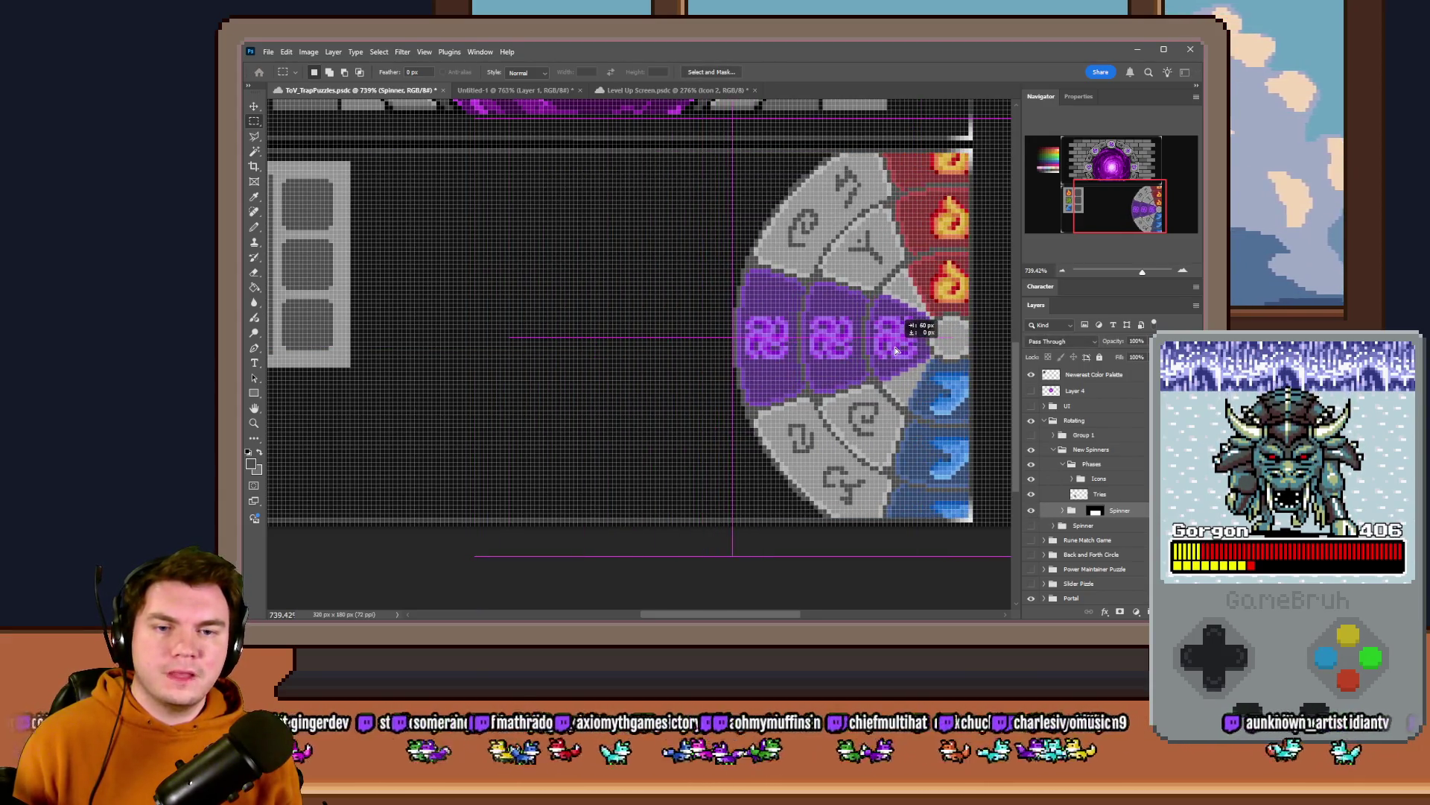
pyautogui.press('Right')
pyautogui.press('Right')
pyautogui.press('Right')
pyautogui.press('Right')
pyautogui.press('Right')
pyautogui.scroll(-3, 898, 346)
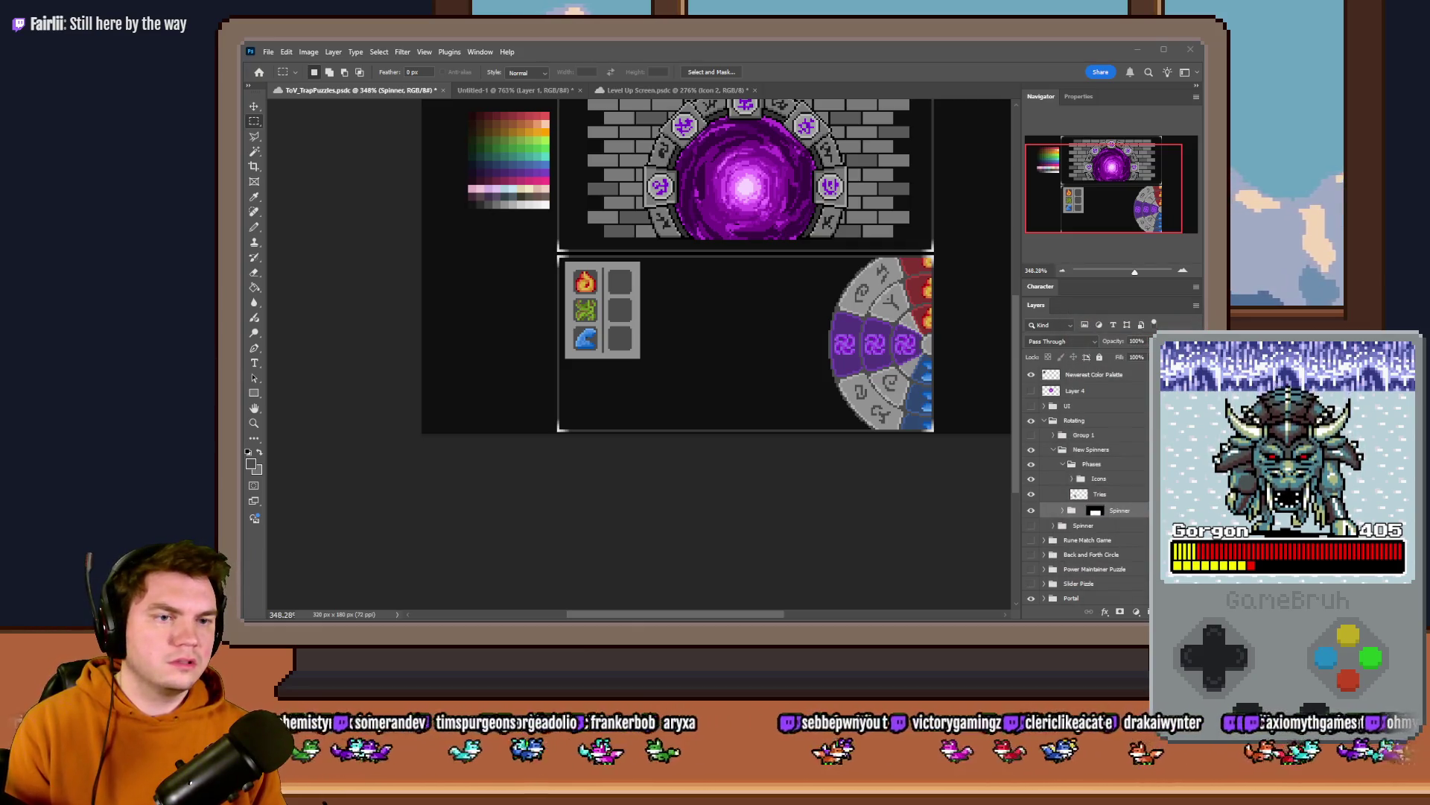
# - Alt+Tab to the Notepad++ window showing GALV_LayerGraphics.js
pyautogui.hotkey('alt', 'Tab')
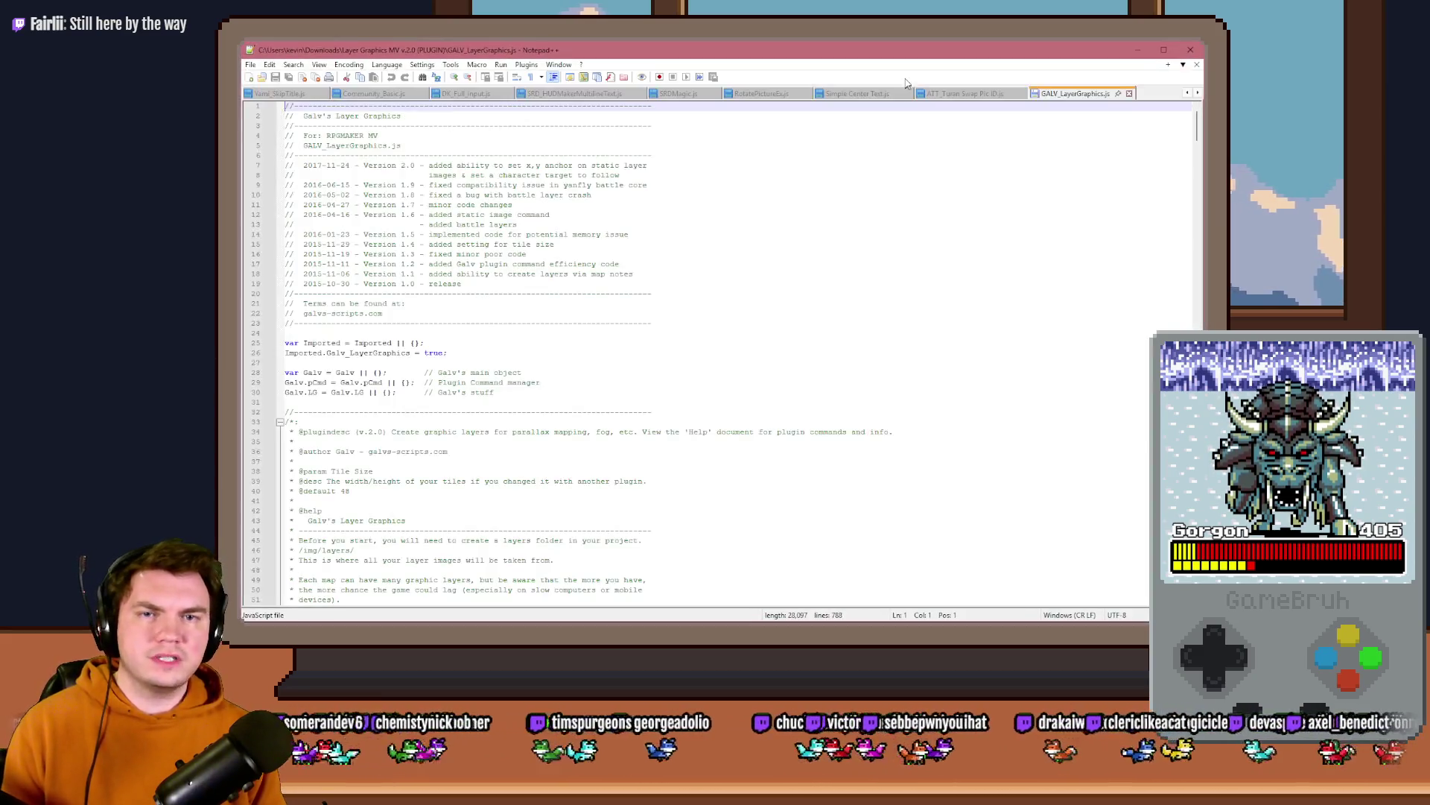
# - Search the layer graphics script for "mask", find no matches, and return to Photoshop
pyautogui.doubleClick(637, 185)
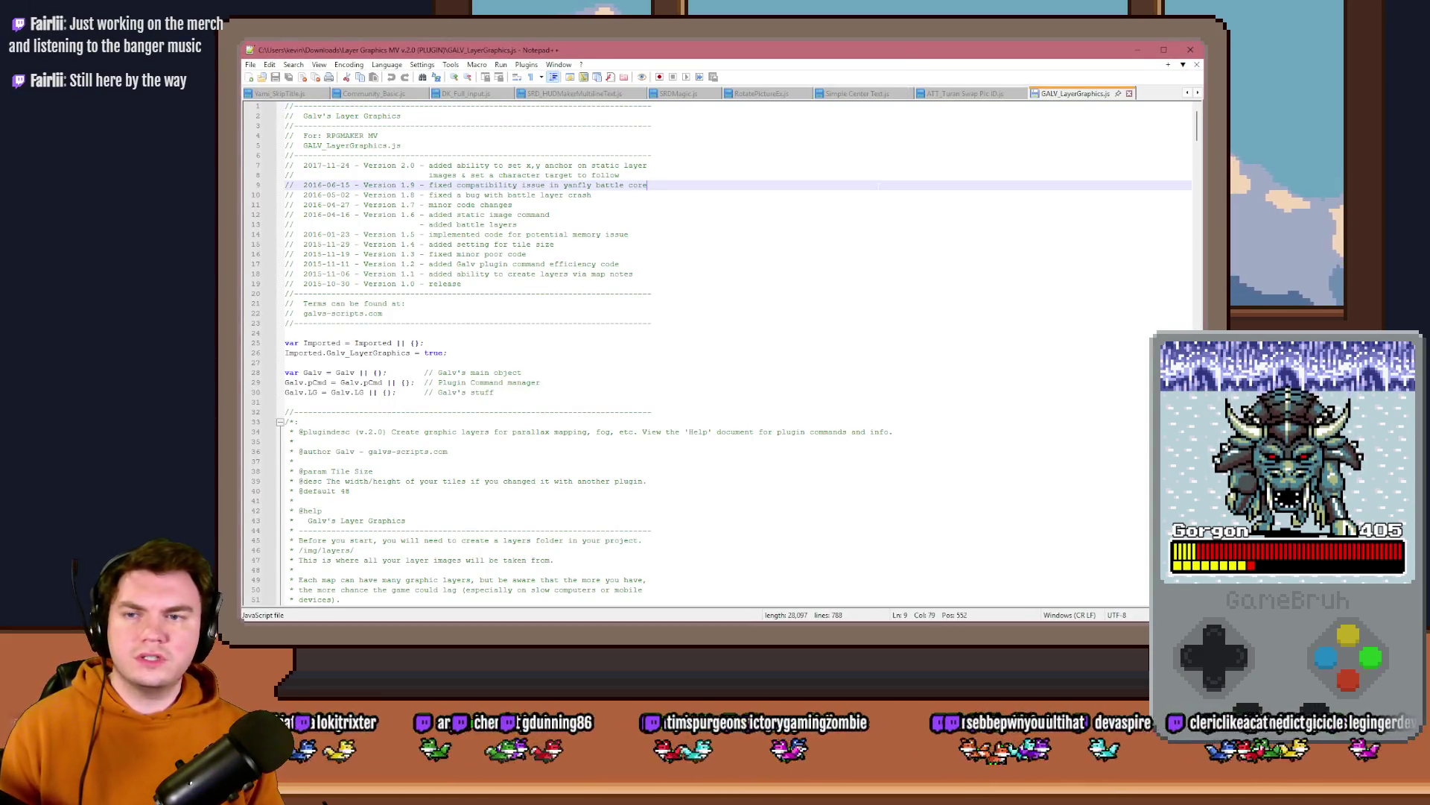
pyautogui.hotkey('ctrl', 'f')
pyautogui.write('mask')
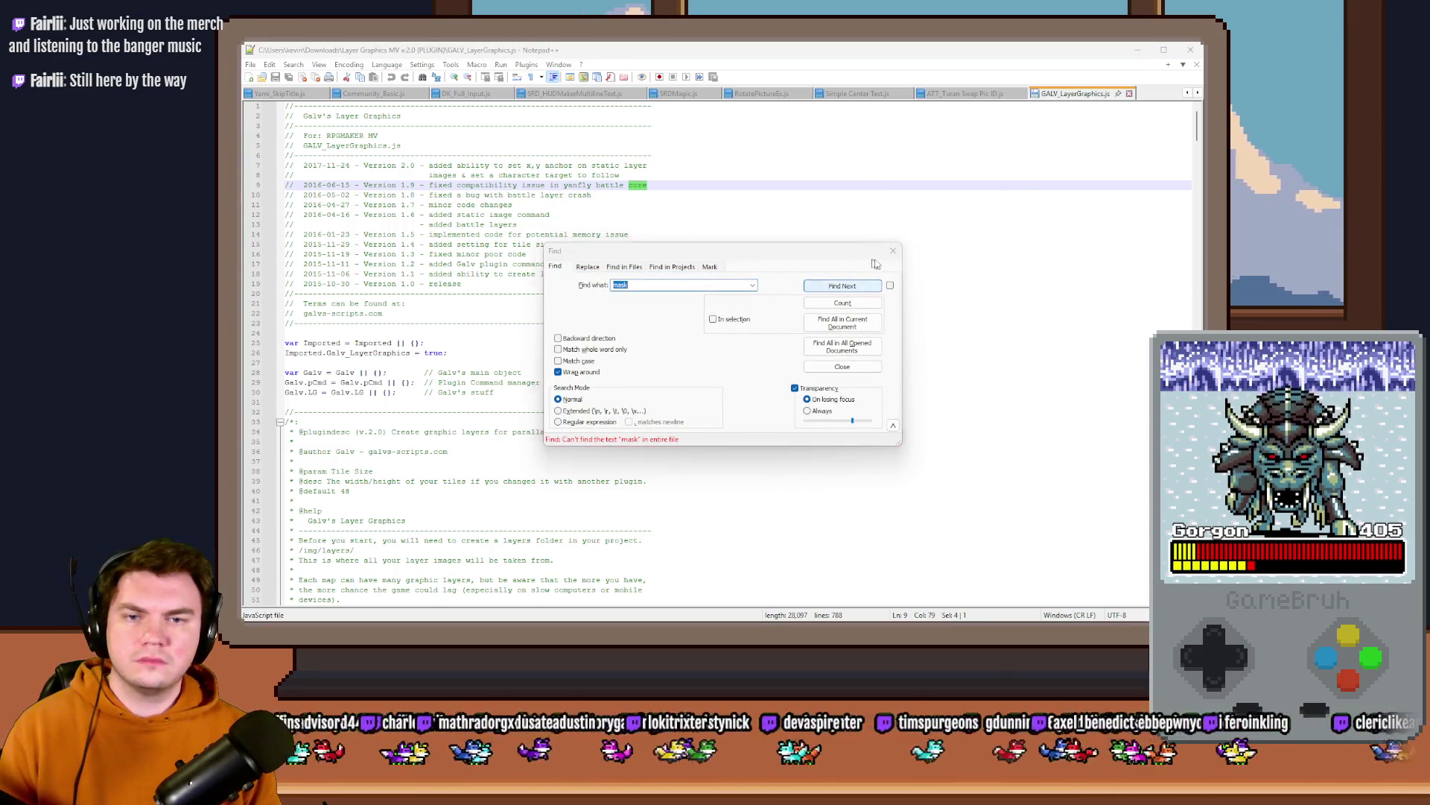
pyautogui.click(894, 250)
pyautogui.click(1189, 50)
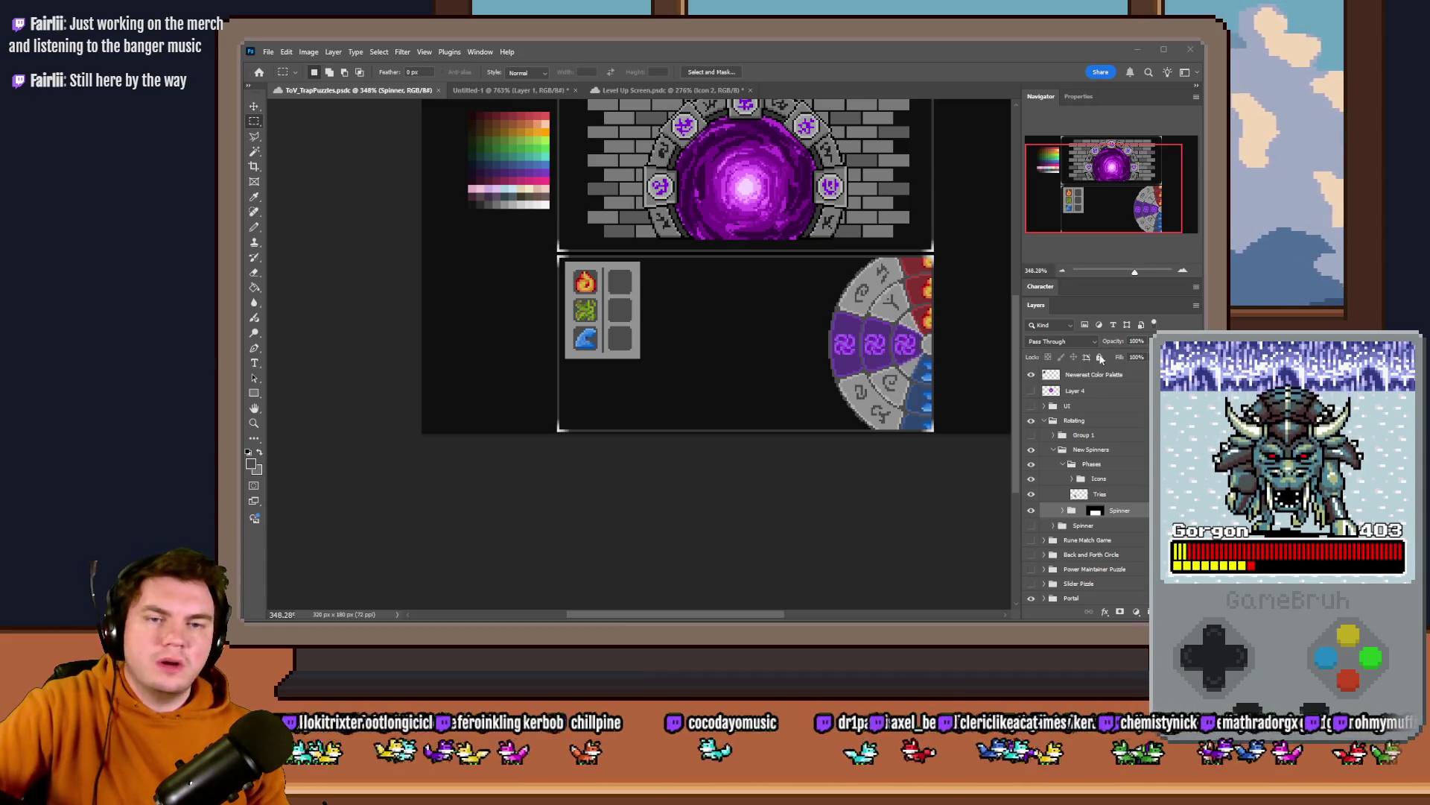
# - Move the rune wheel to the panel centre under the portal and nudge it down two pixels
pyautogui.click(834, 46)
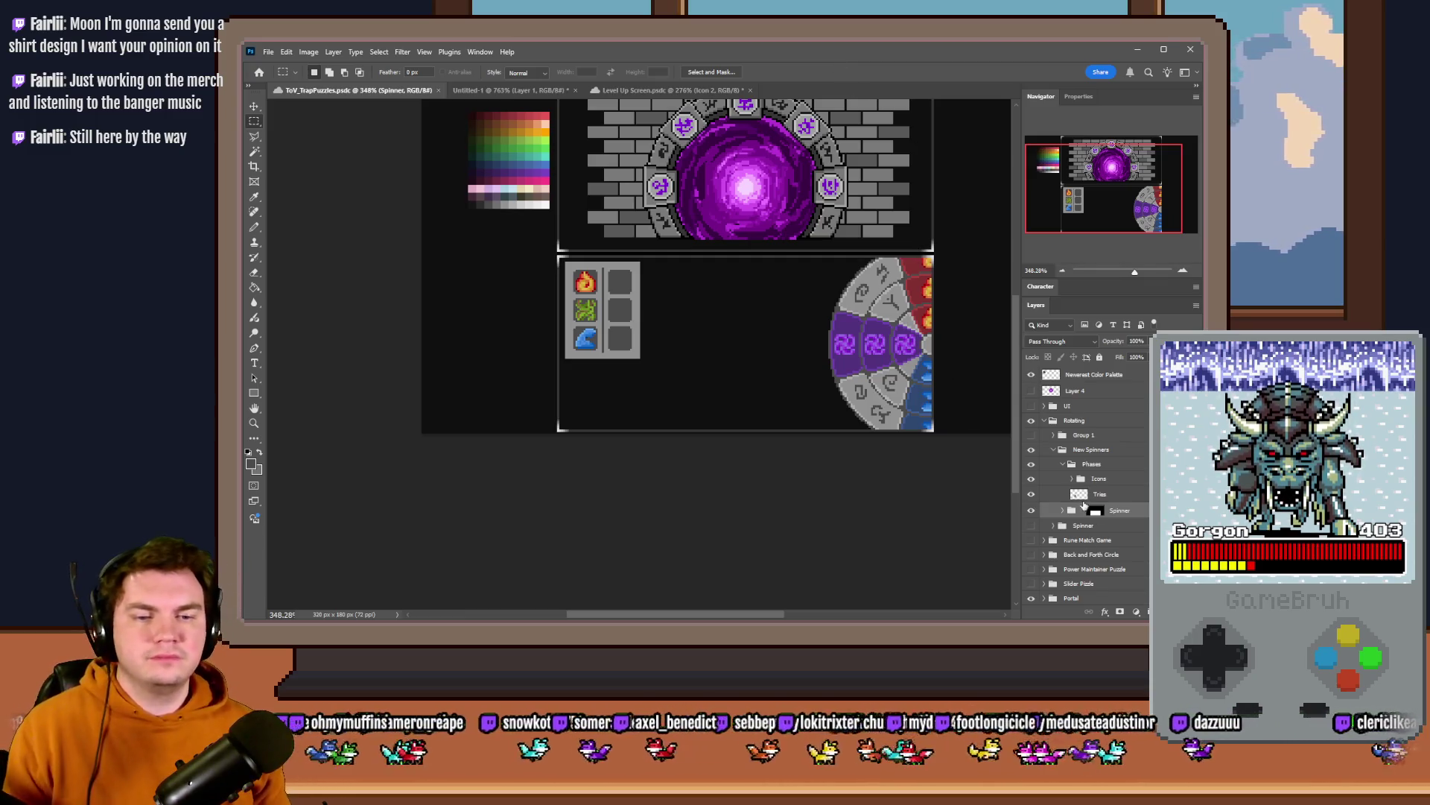
pyautogui.moveTo(888, 353); pyautogui.dragTo(702, 400)
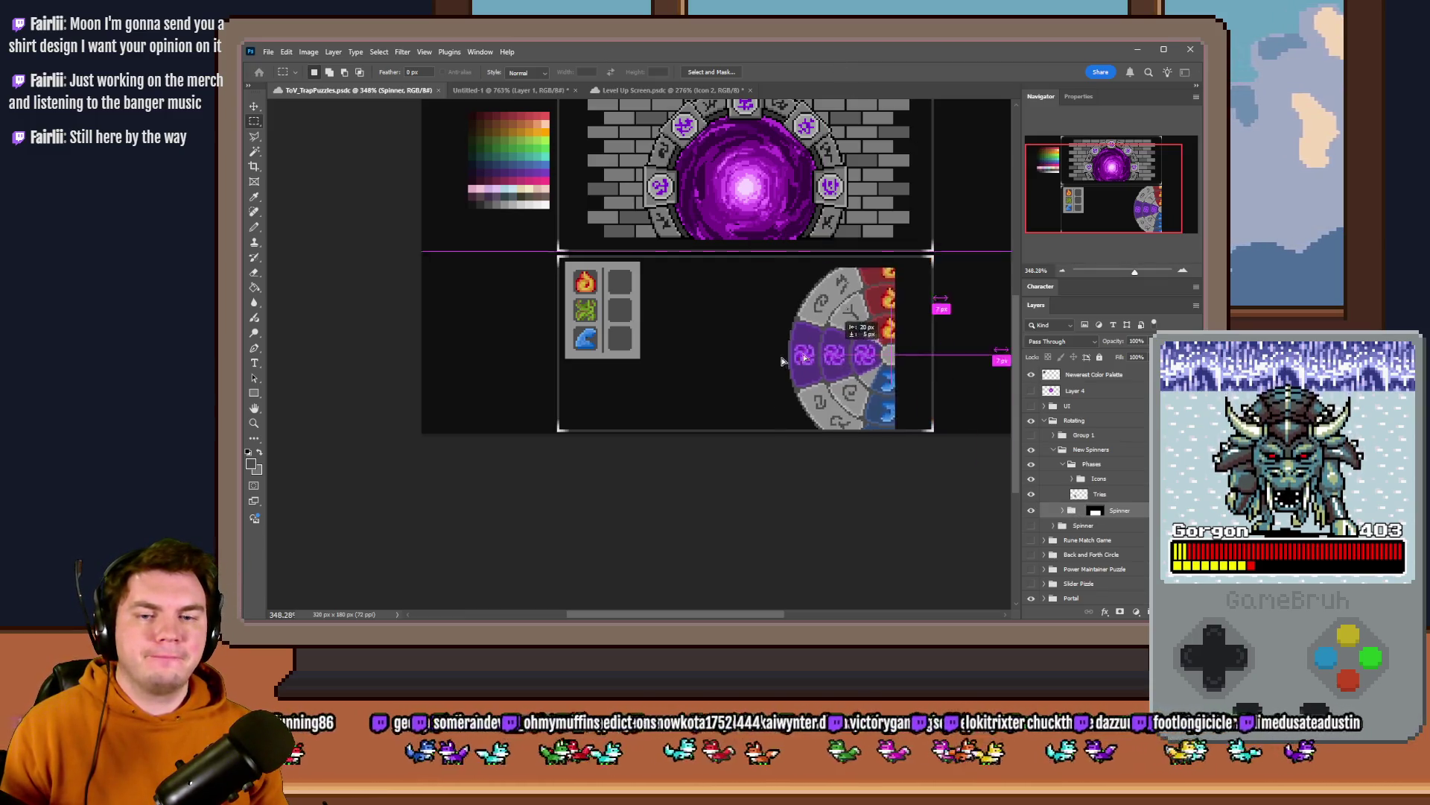
pyautogui.click(1031, 510)
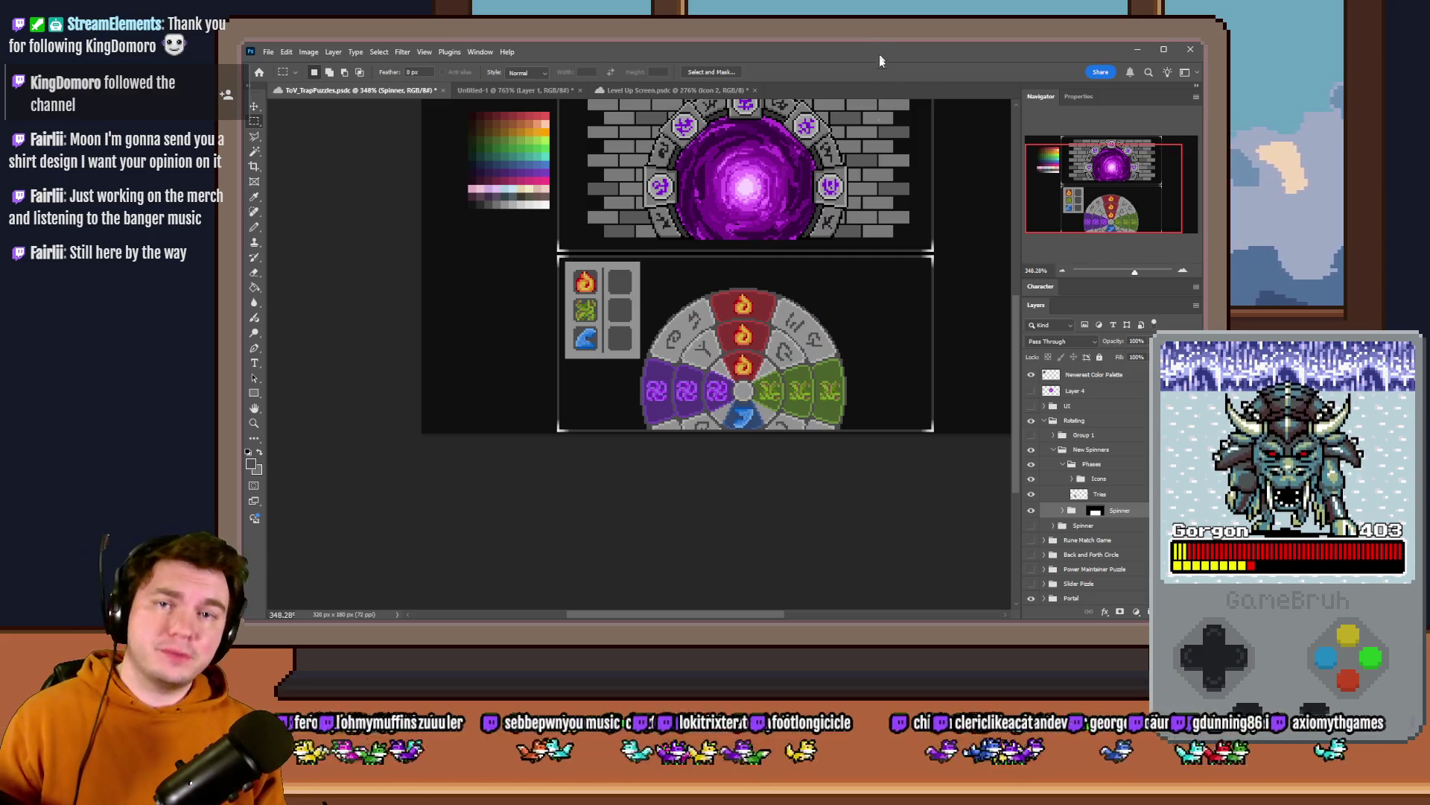
pyautogui.moveTo(842, 403); pyautogui.dragTo(839, 400)
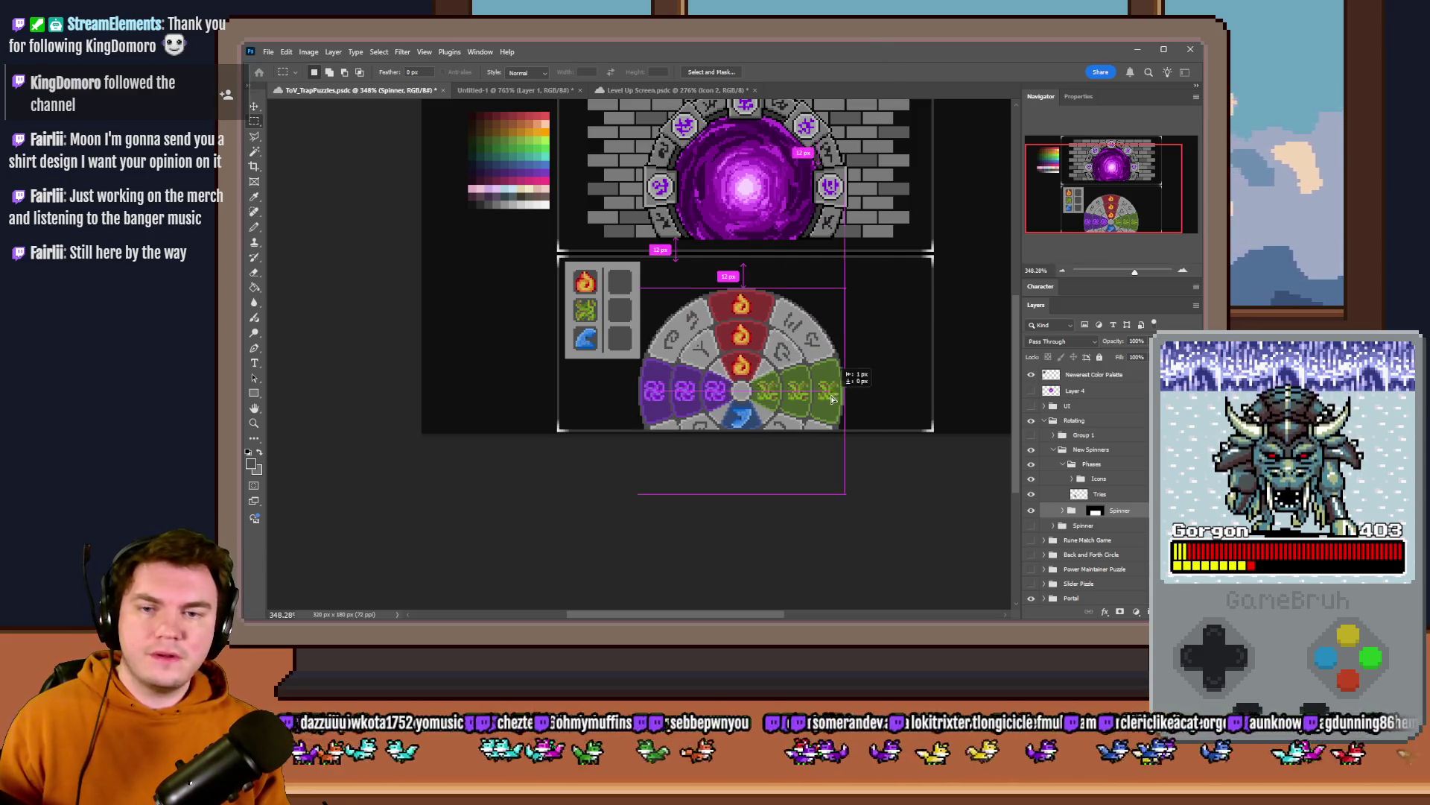
pyautogui.scroll(3, 839, 401)
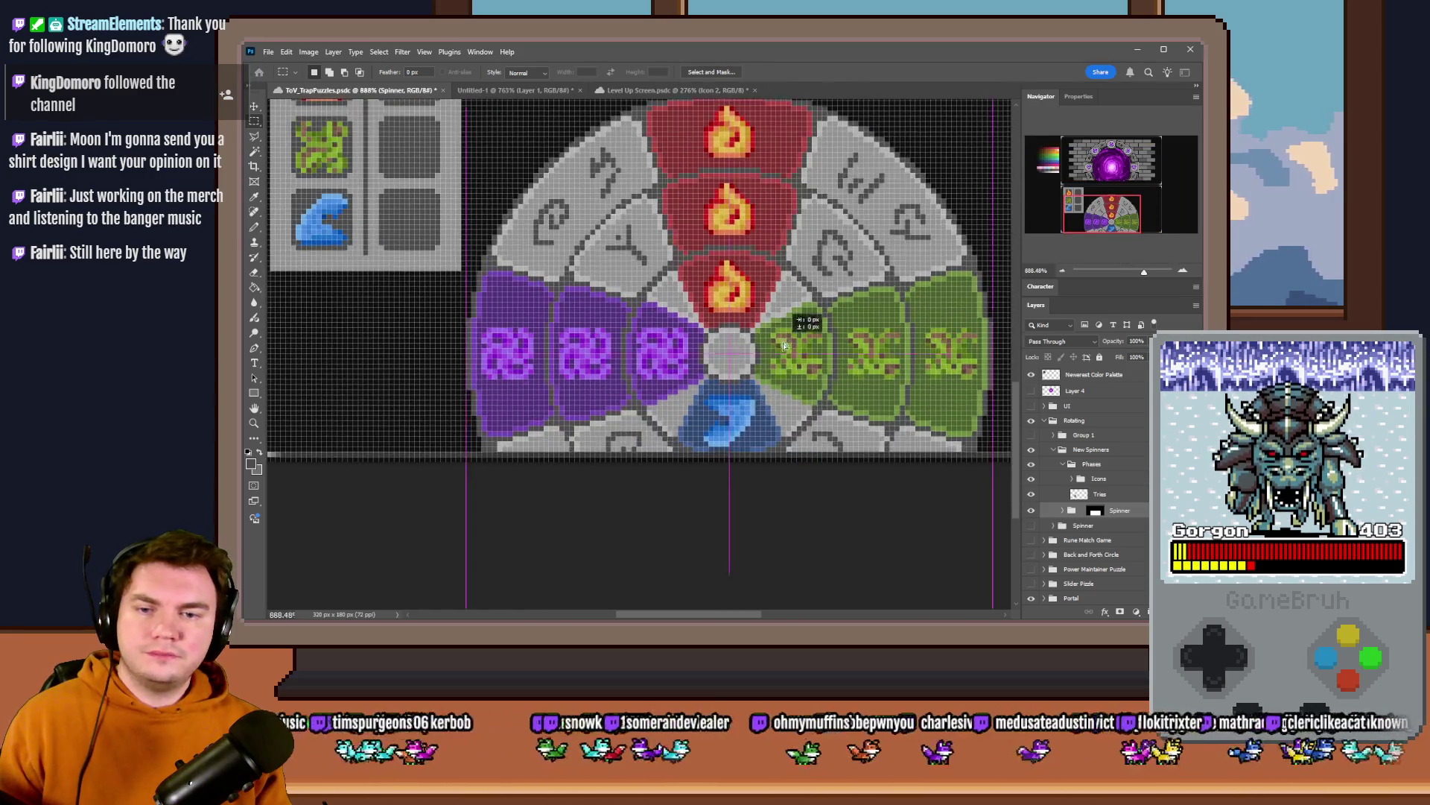
pyautogui.scroll(2, 779, 413)
pyautogui.press('Down')
pyautogui.press('Down')
pyautogui.press('Down')
pyautogui.press('Down')
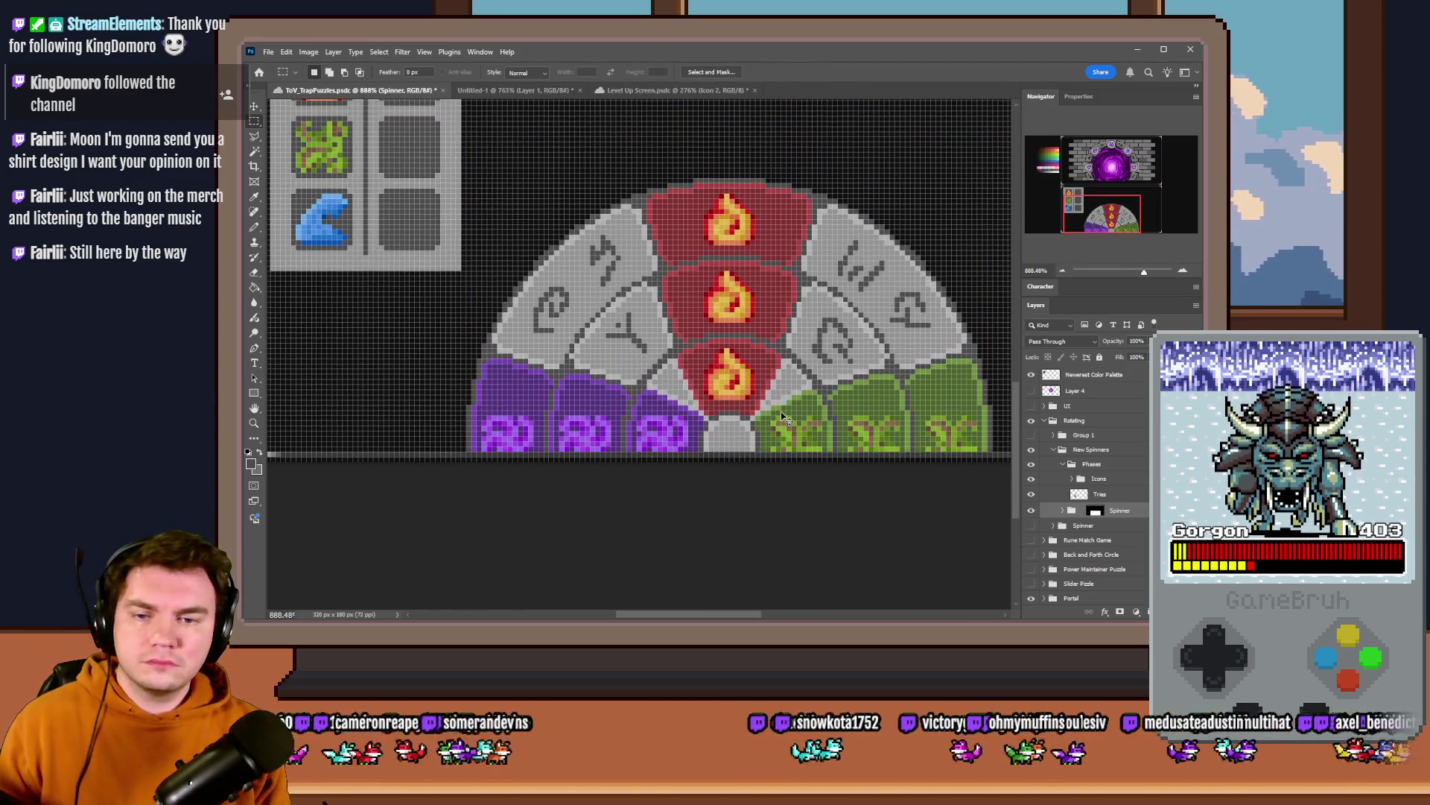
pyautogui.press('Down')
pyautogui.press('Down')
pyautogui.scroll(-4, 771, 405)
pyautogui.scroll(-1, 689, 431)
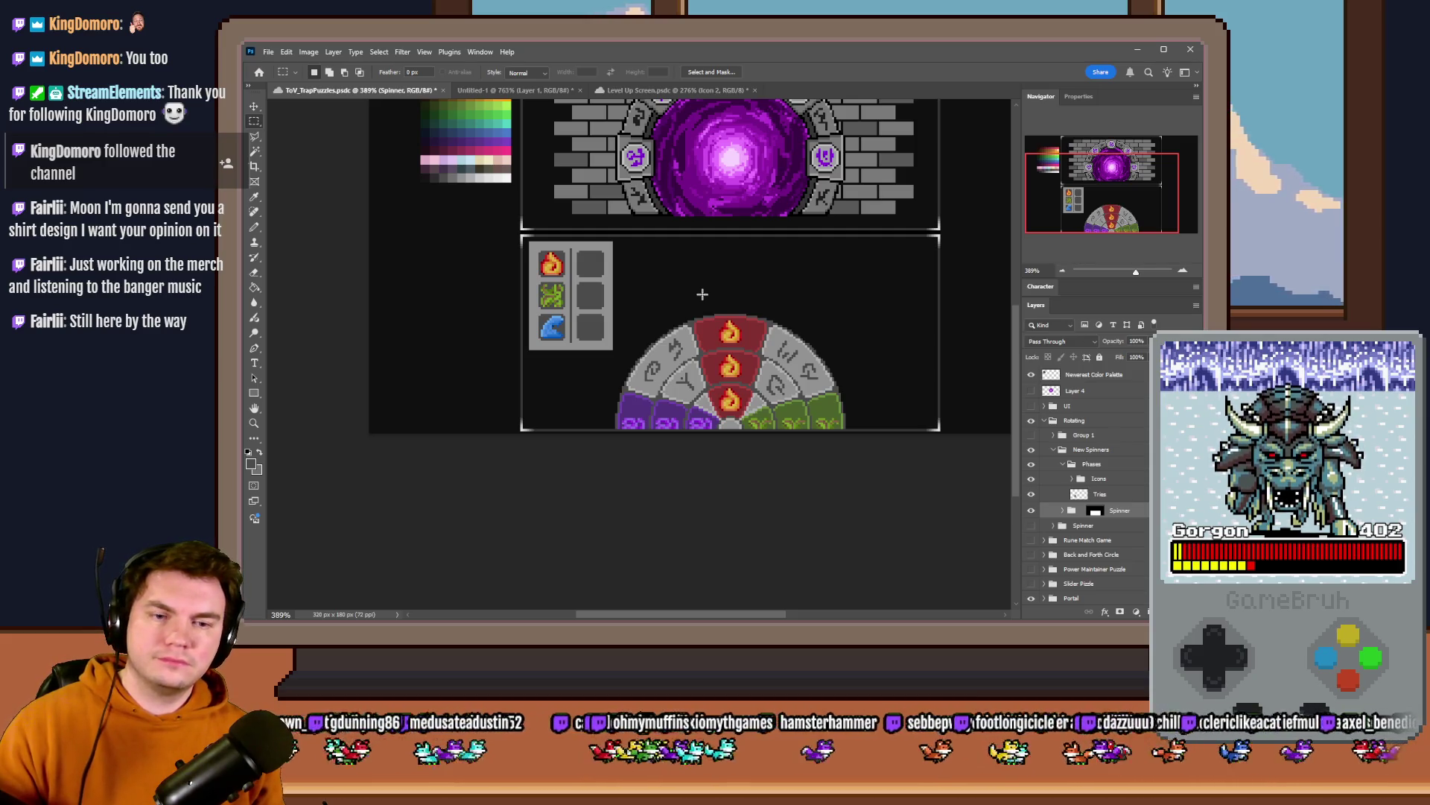
# - Toggle off the spinner group's visibility so the lower panel shows empty
pyautogui.click(1031, 448)
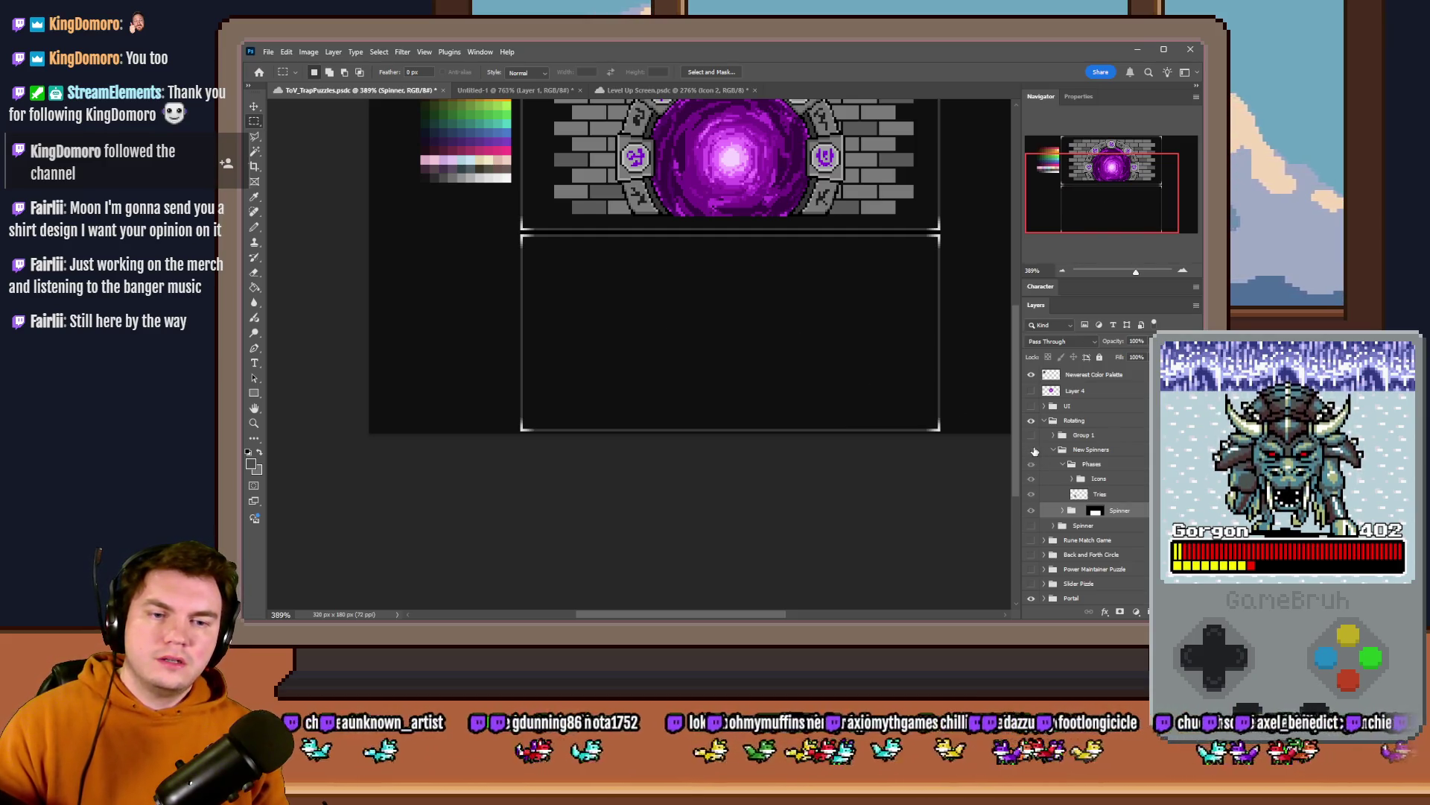